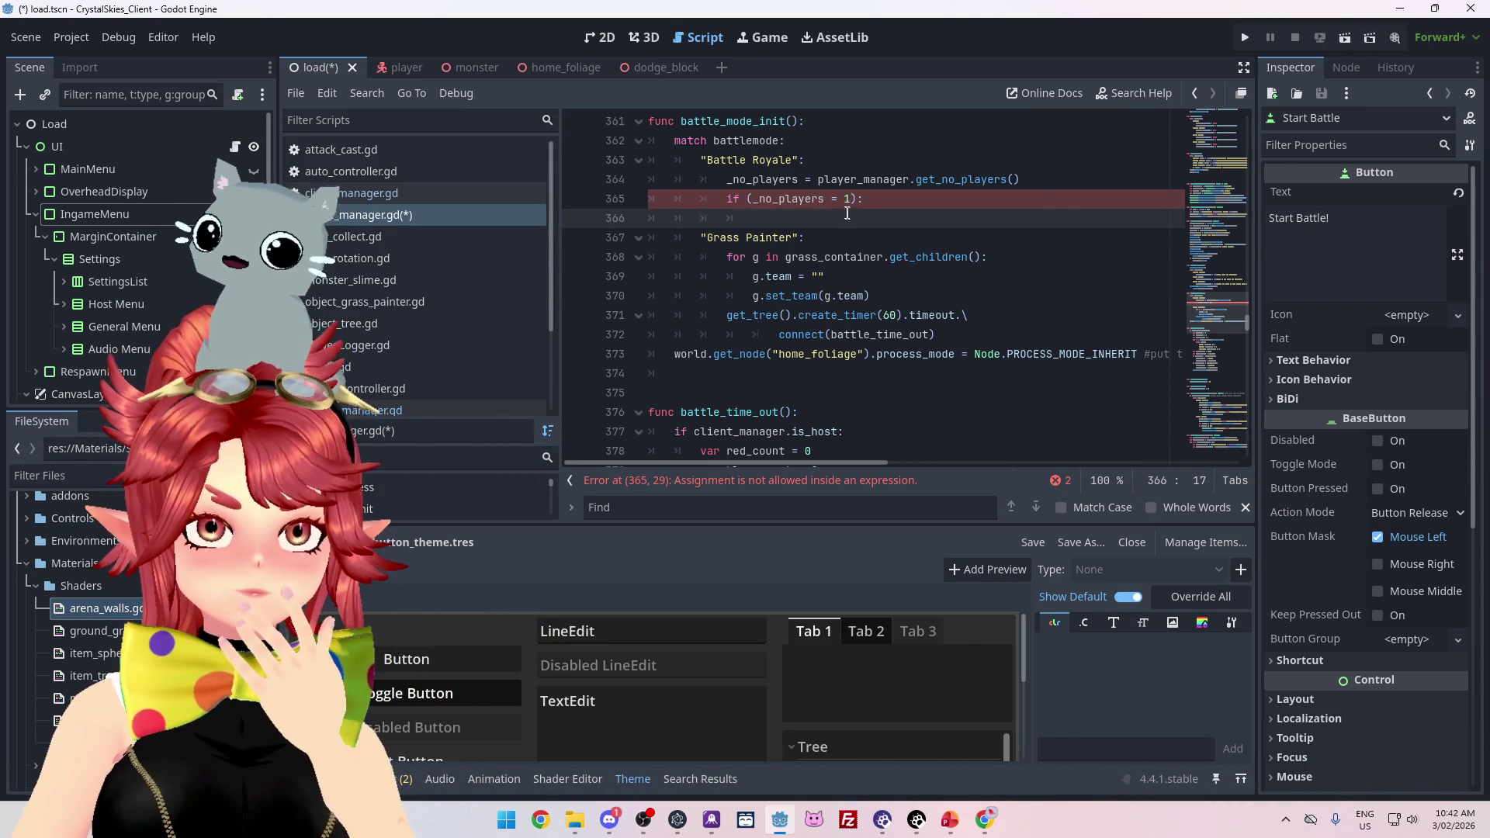
# Jump to the line-365 error and paste a trigger_end_battle(winner: String) call below it
pyautogui.scroll(-10, 927, 326)
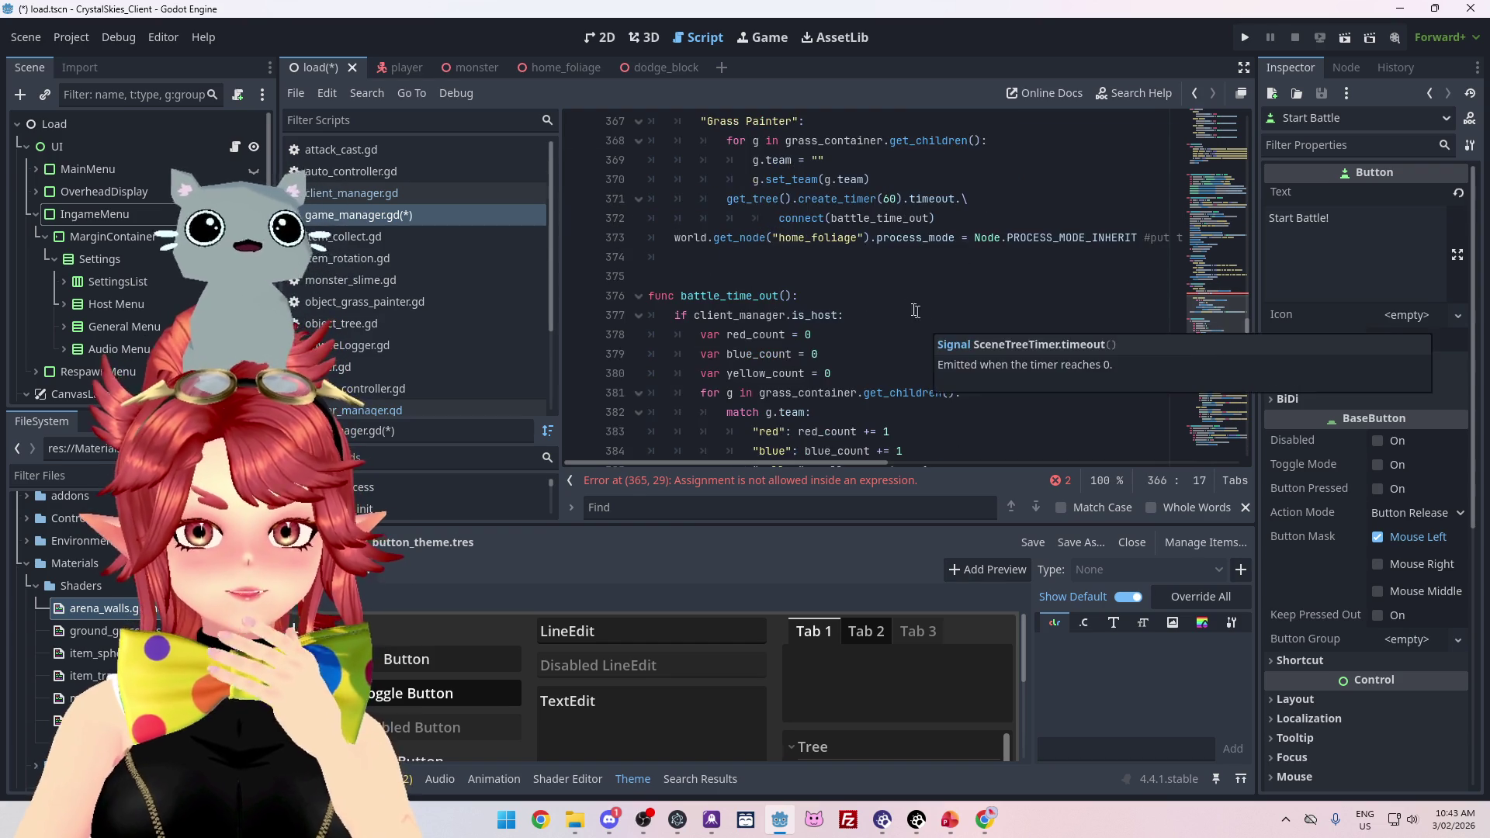
pyautogui.scroll(-14, 855, 295)
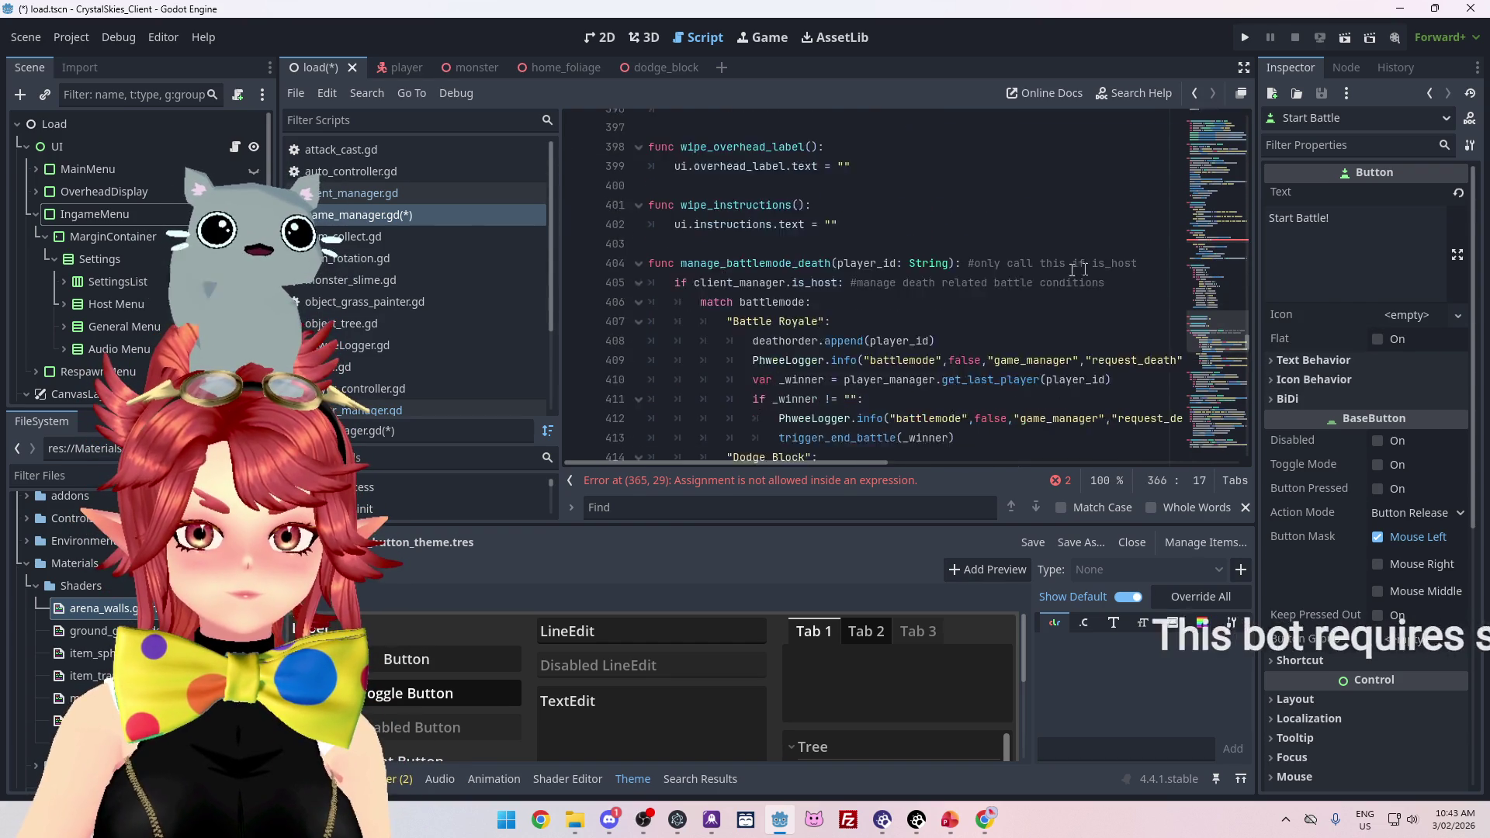
pyautogui.scroll(-13, 1016, 276)
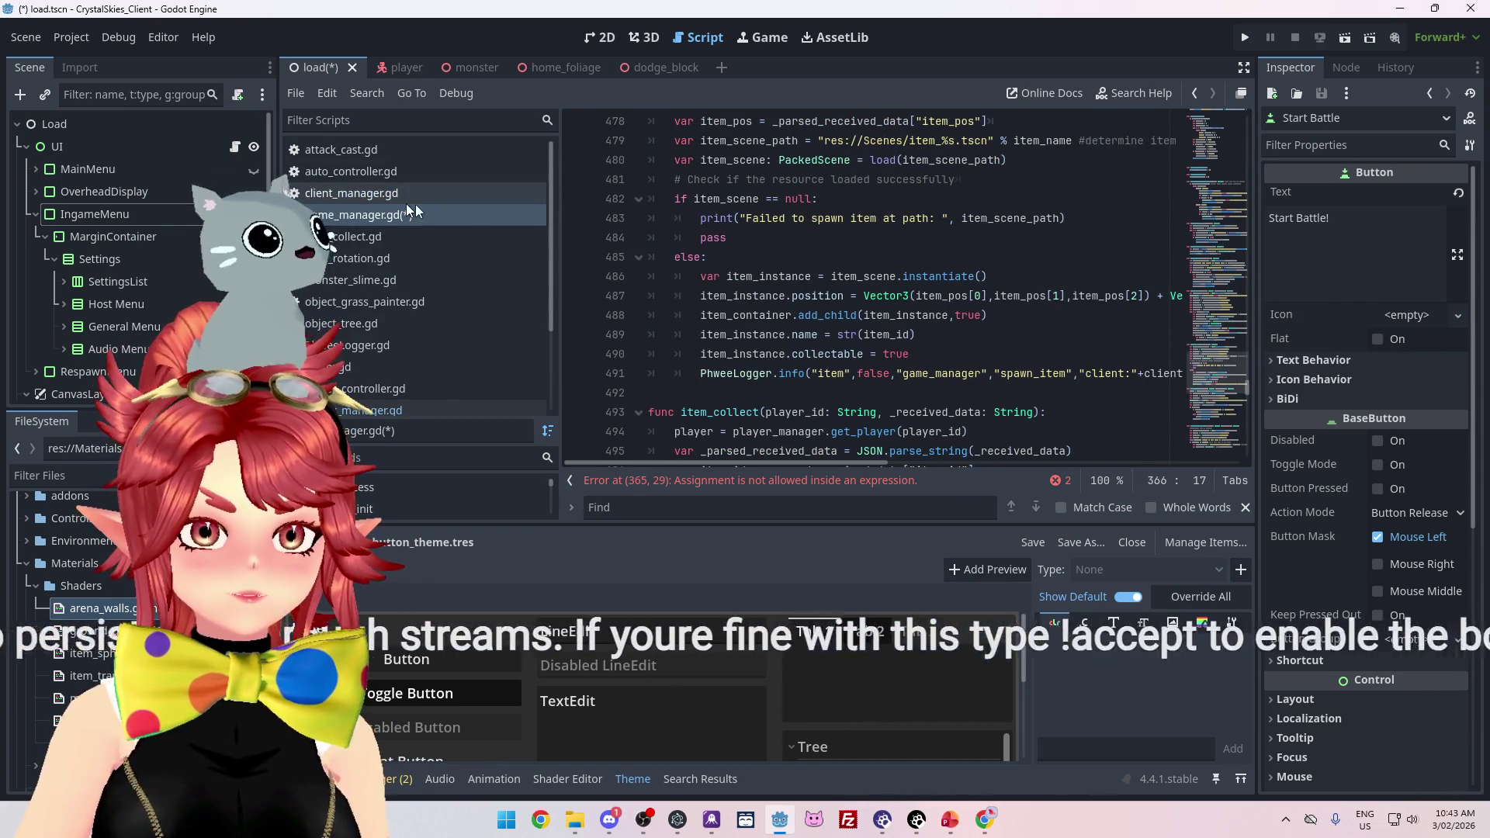
pyautogui.scroll(17, 829, 305)
pyautogui.scroll(20, 830, 305)
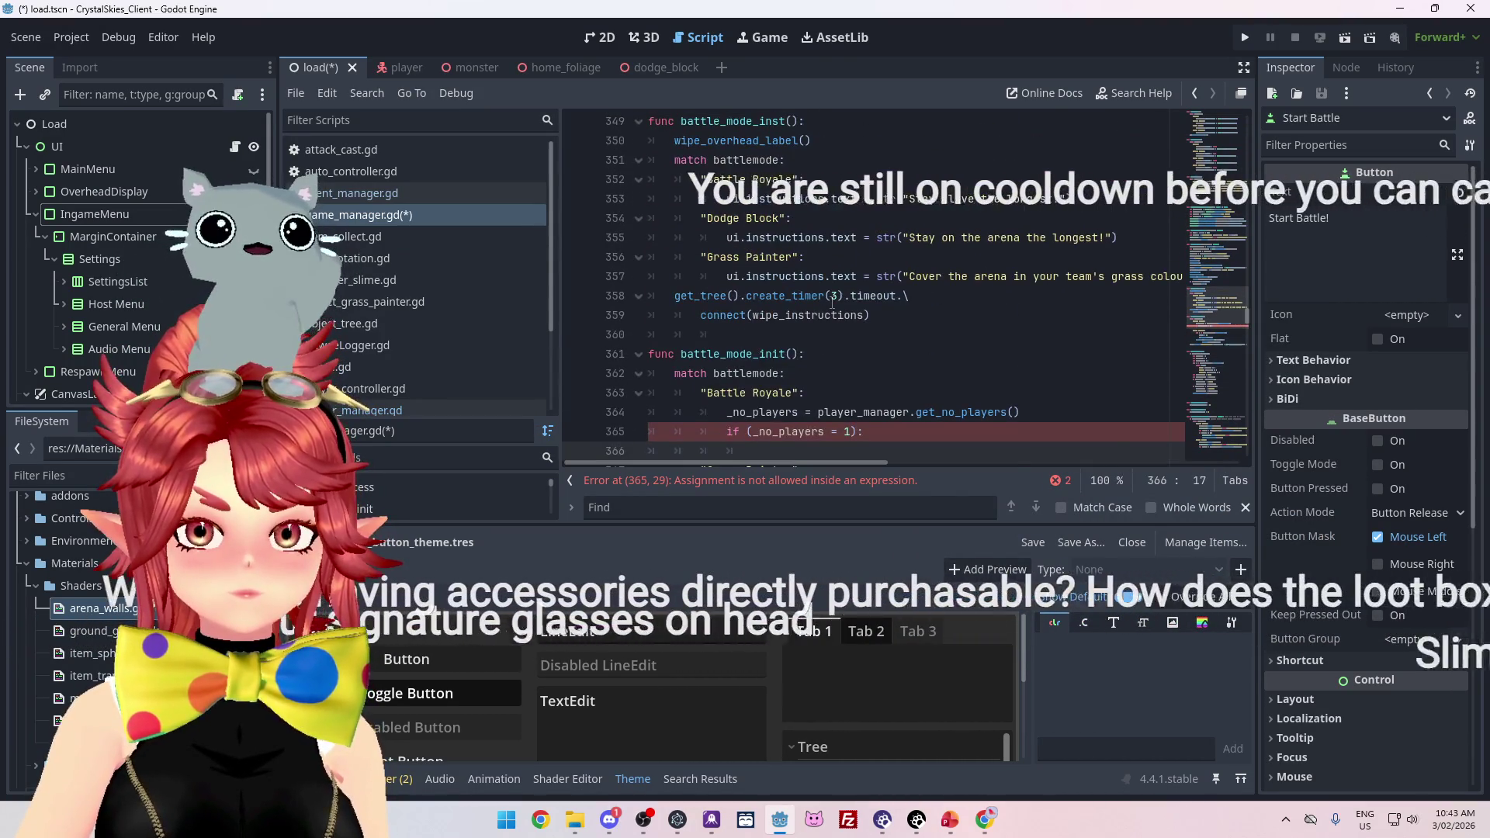
pyautogui.scroll(11, 831, 302)
pyautogui.scroll(-15, 831, 302)
pyautogui.scroll(-2, 1246, 332)
pyautogui.moveTo(1246, 332); pyautogui.dragTo(1201, 445)
pyautogui.scroll(-3, 1200, 446)
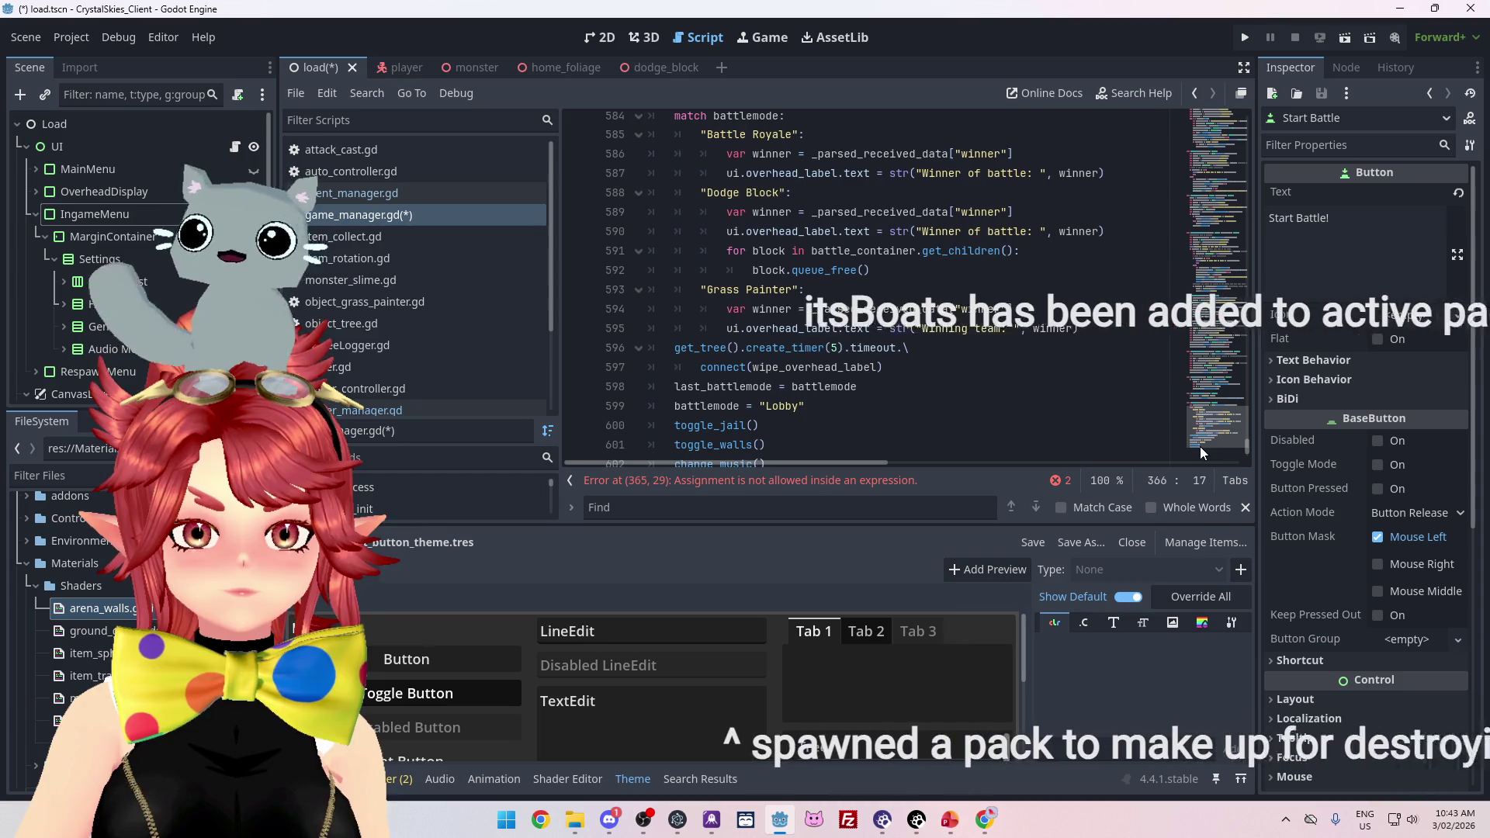
pyautogui.scroll(6, 809, 342)
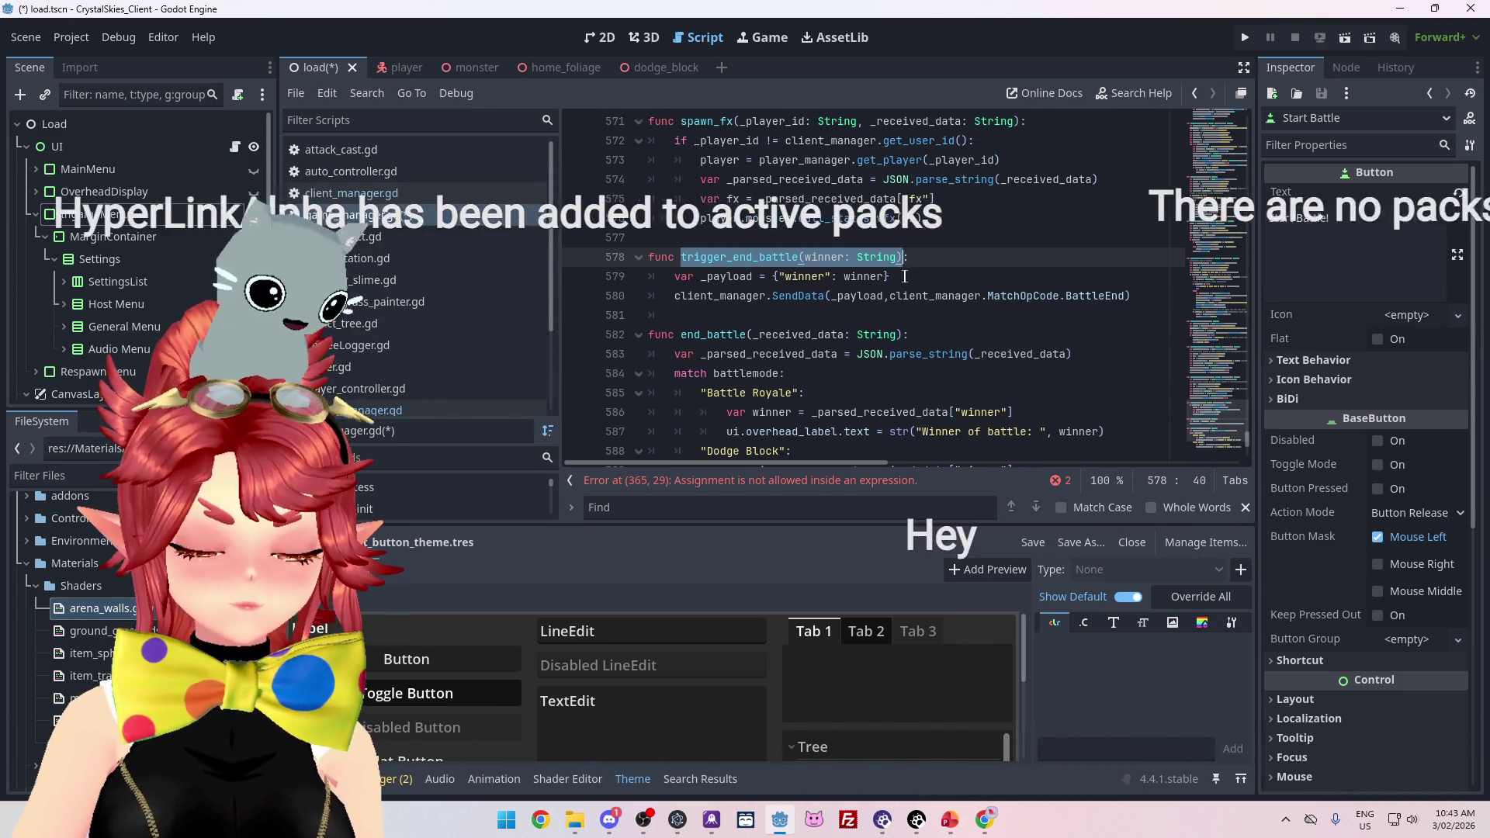
pyautogui.scroll(7, 861, 365)
pyautogui.click(822, 480)
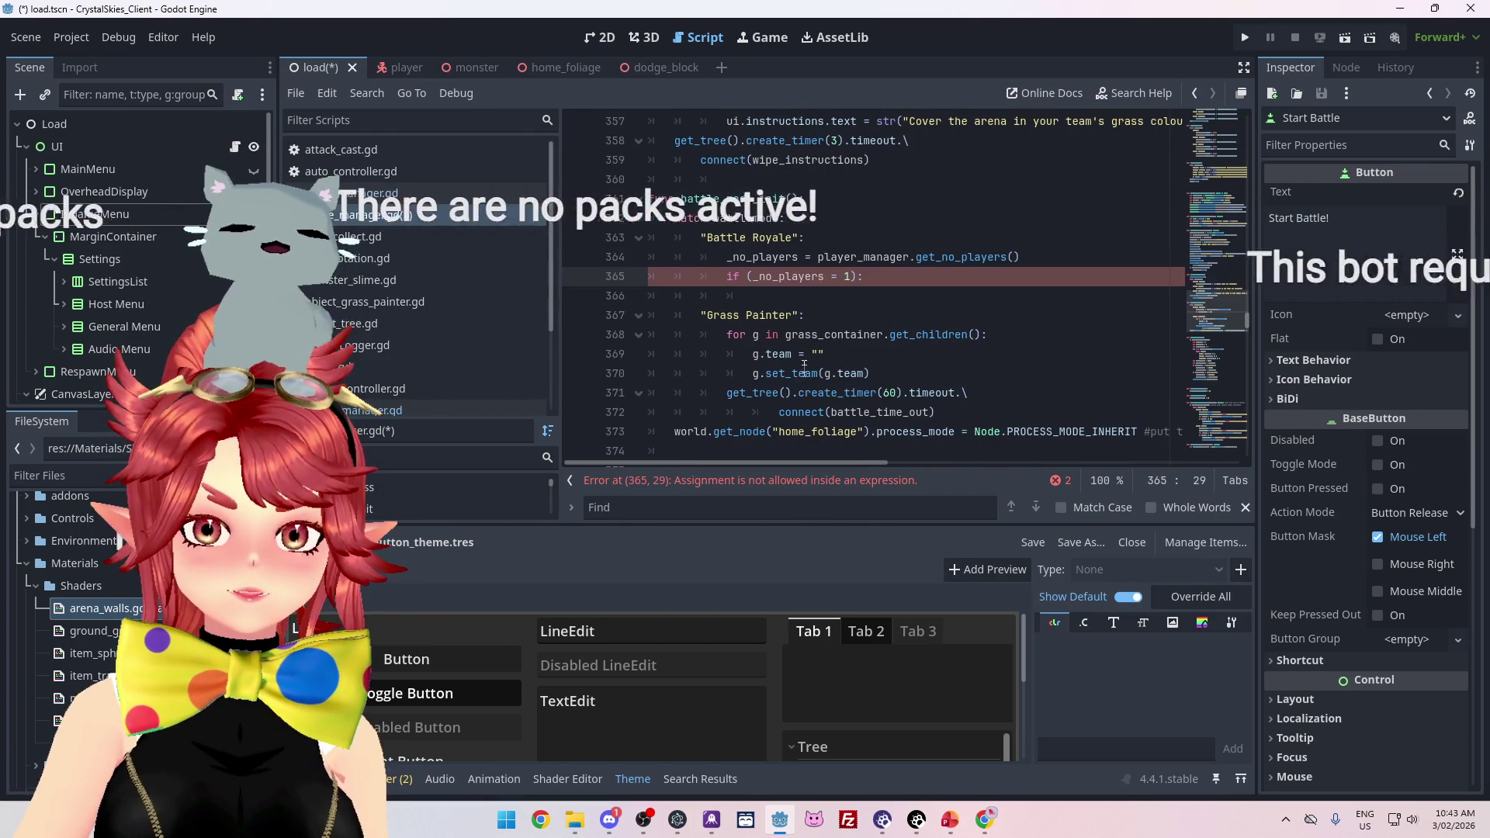
pyautogui.write('trigger_end_battle(winner: String)')
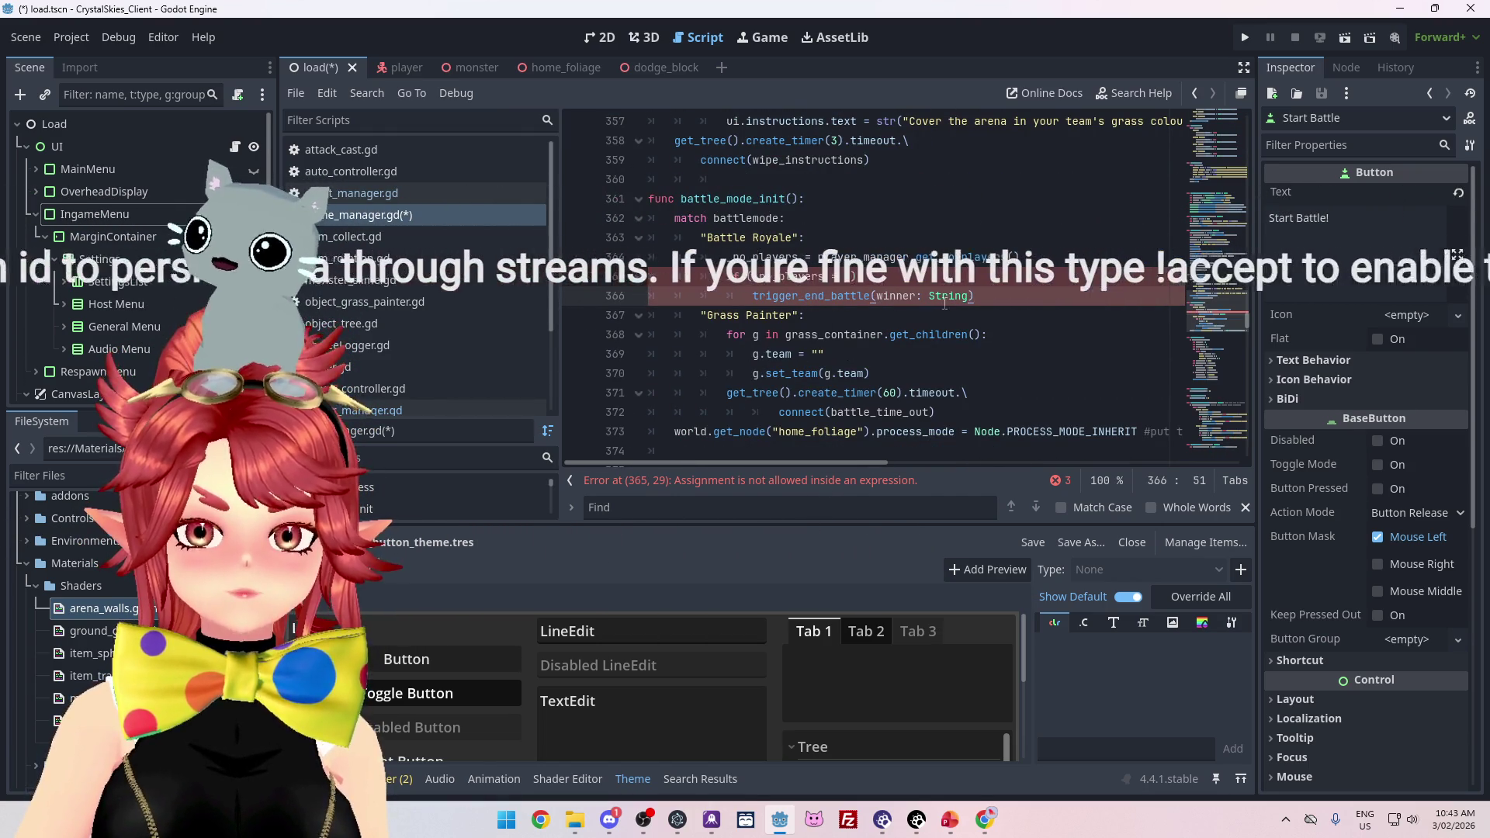
# Replace the winner: String parameter with a partial 'play' argument
pyautogui.moveTo(876, 296); pyautogui.dragTo(966, 296)
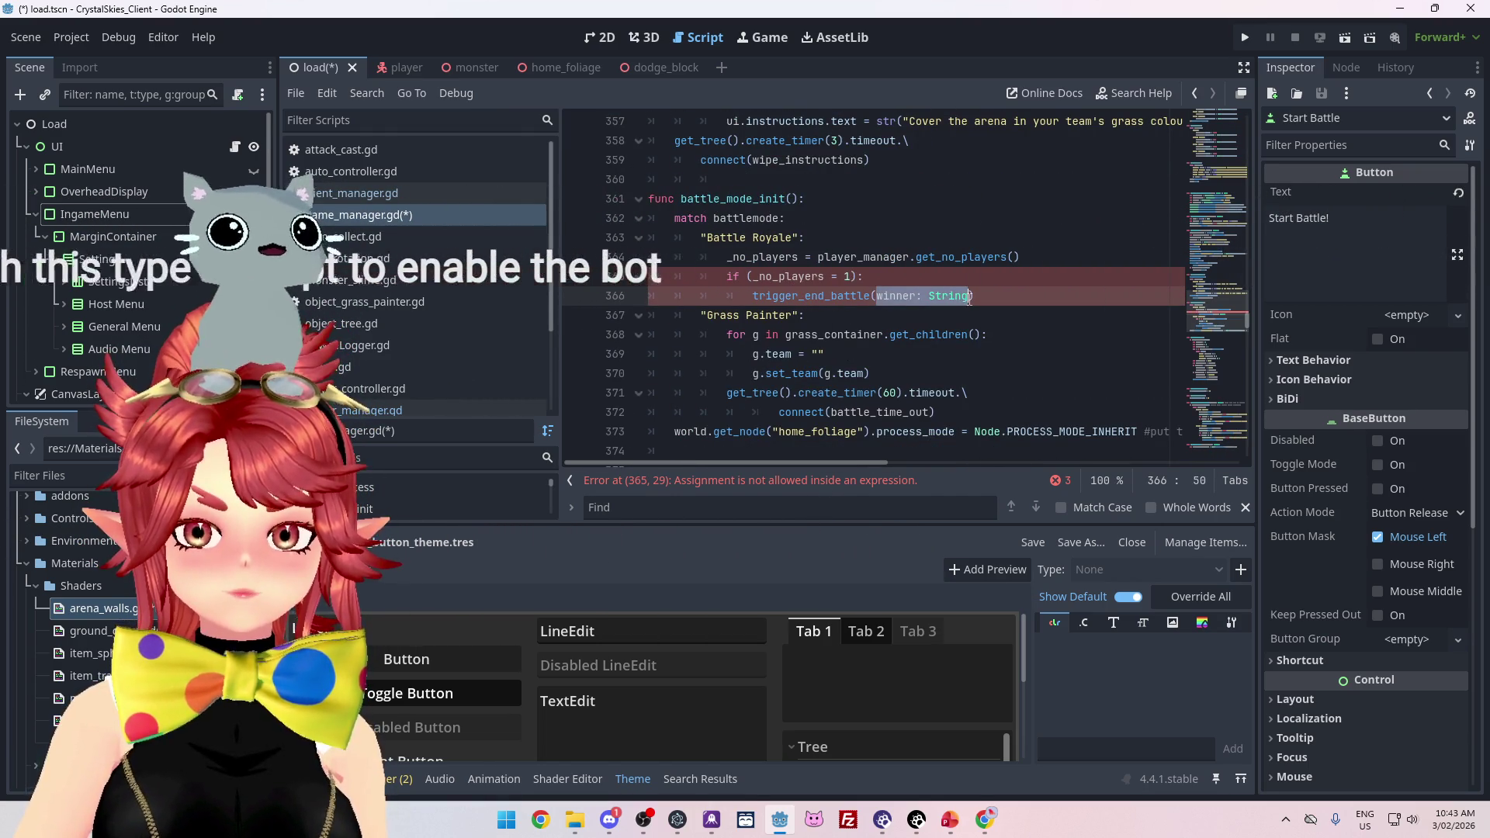
pyautogui.press('BackSpace')
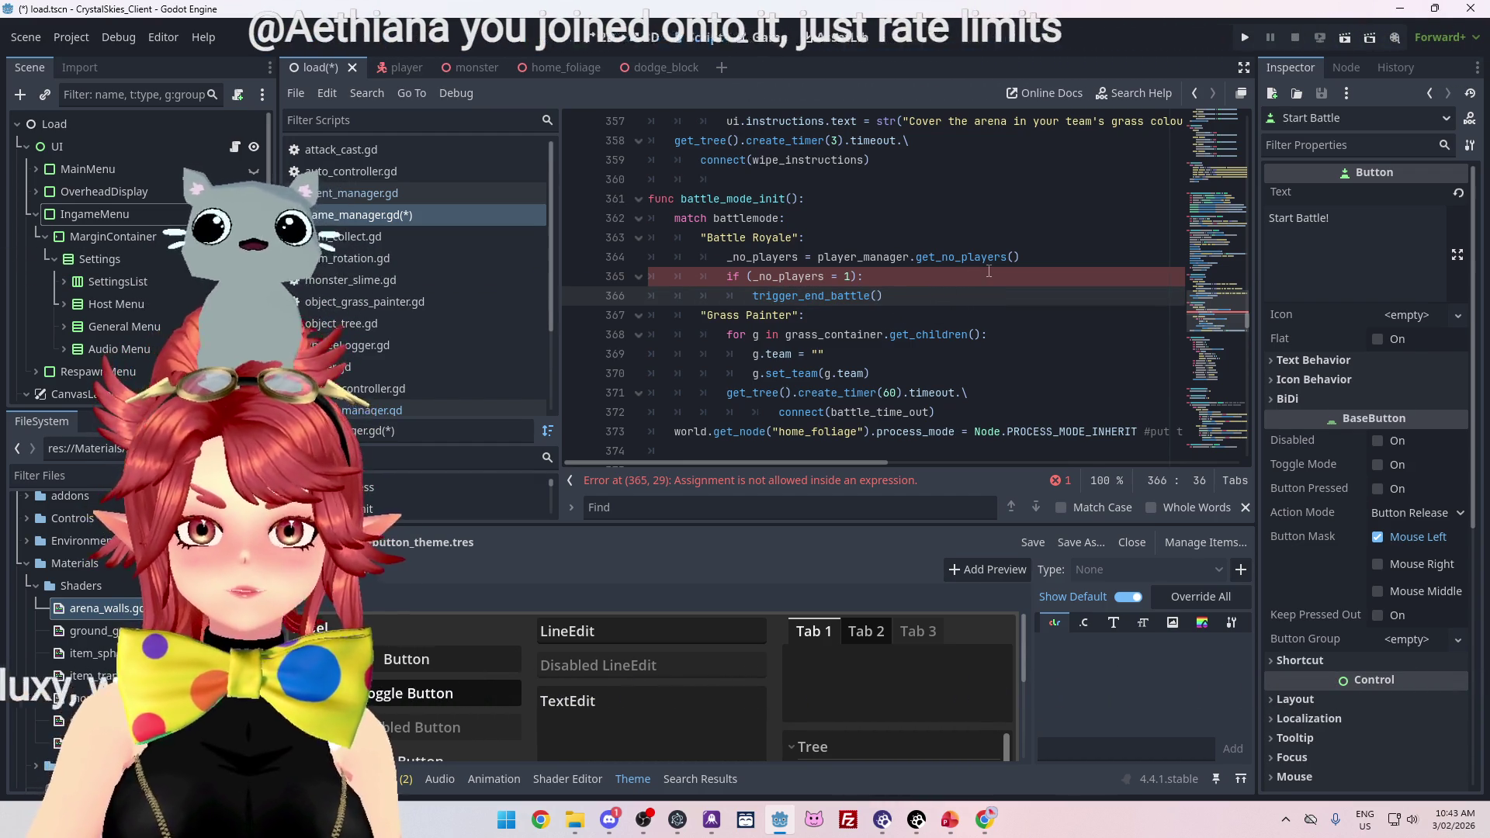
pyautogui.write('pl')
pyautogui.press('BackSpace')
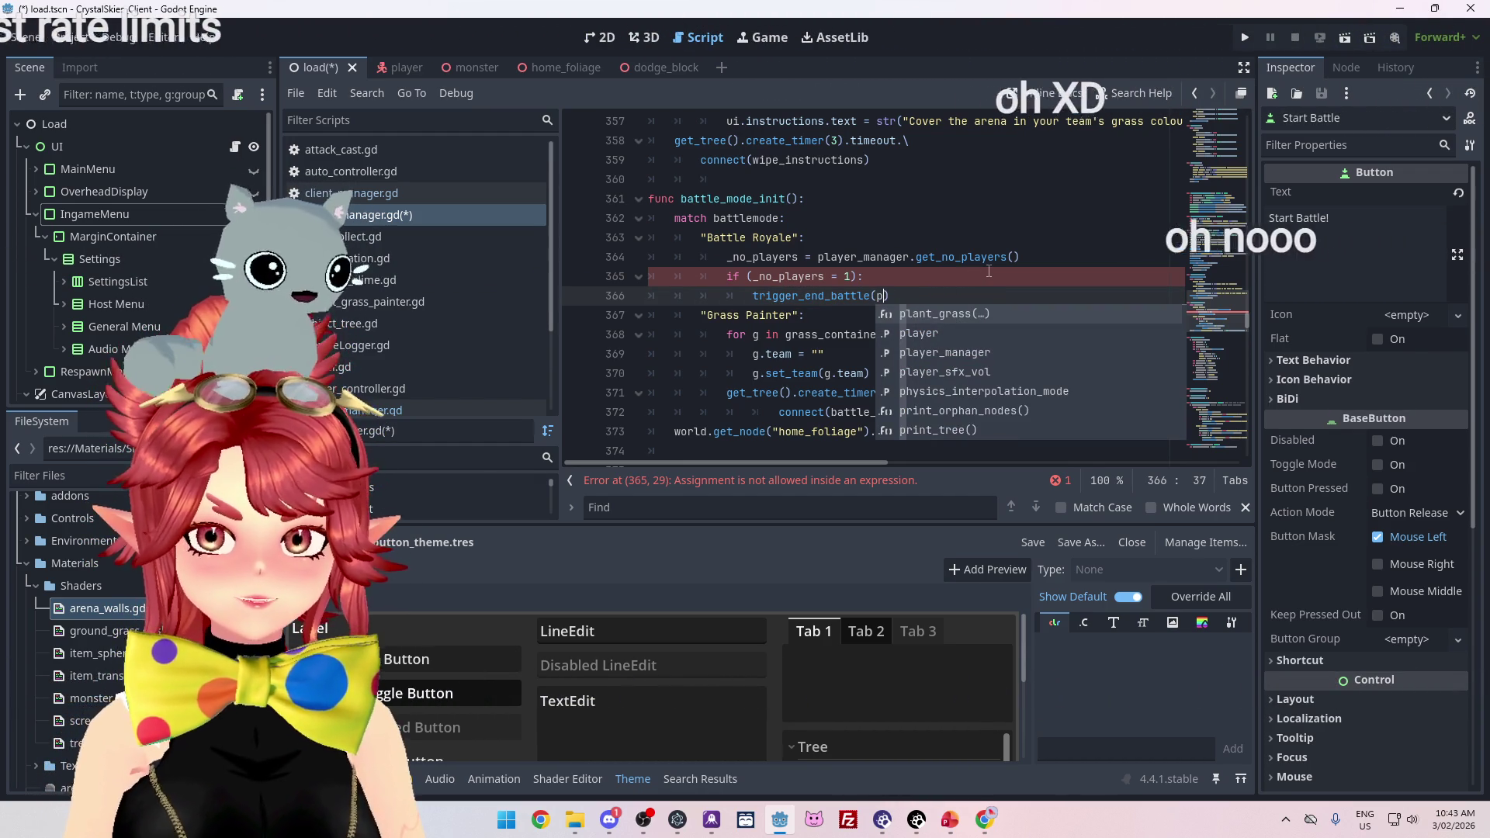
pyautogui.write('l')
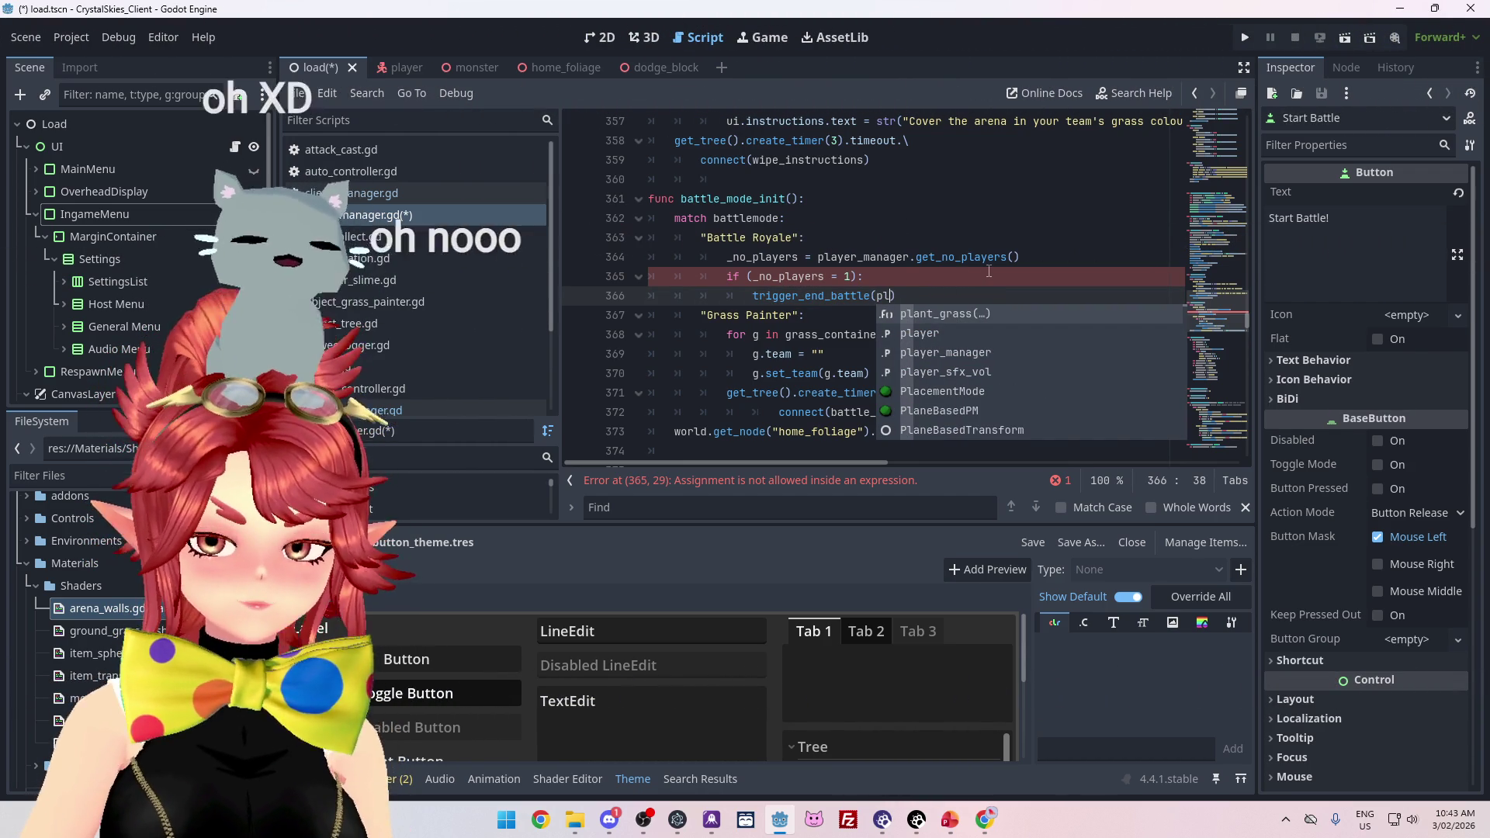
pyautogui.write('ay')
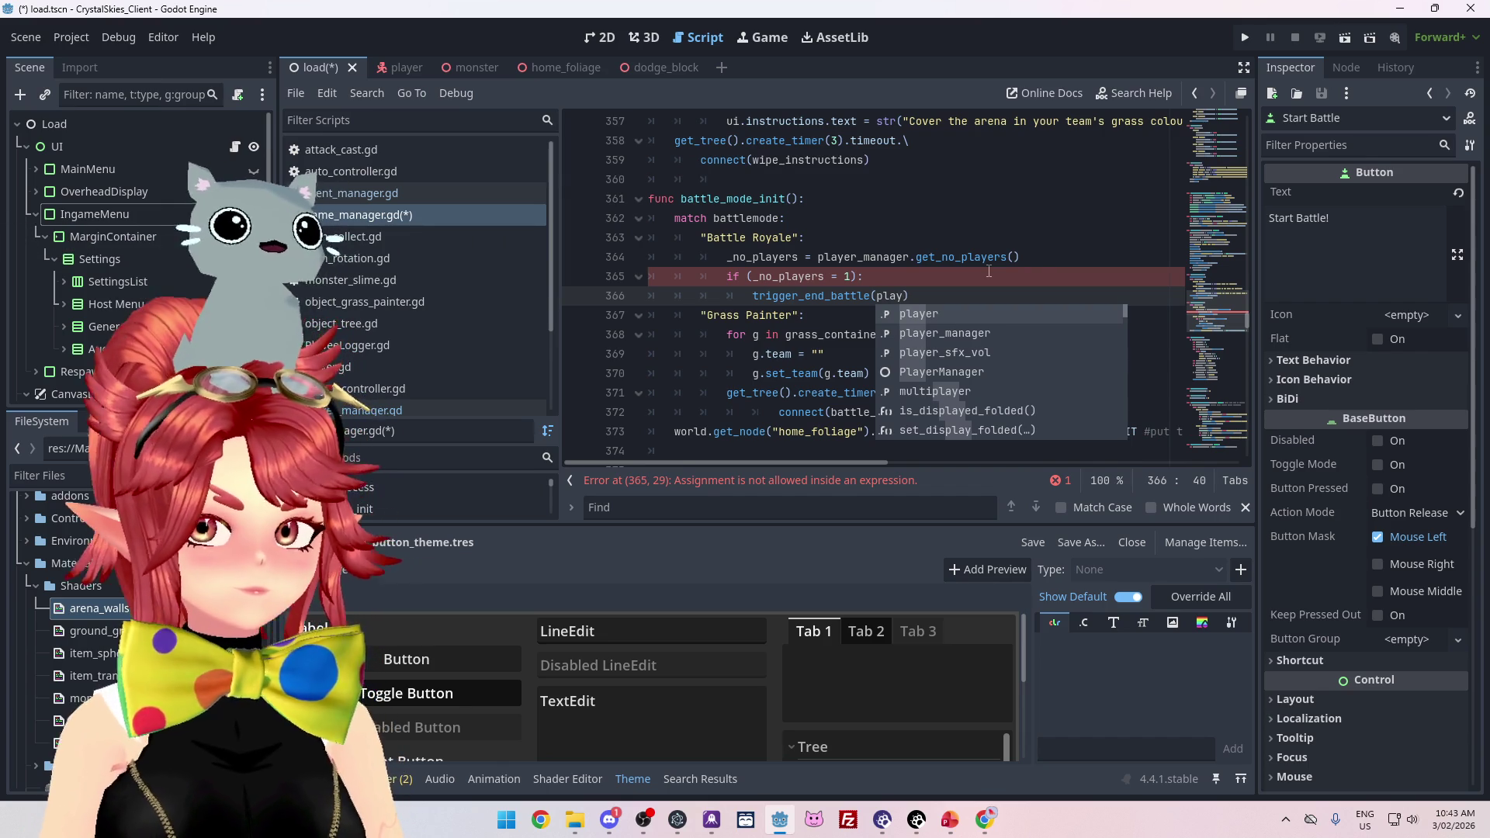
pyautogui.scroll(-10, 137, 121)
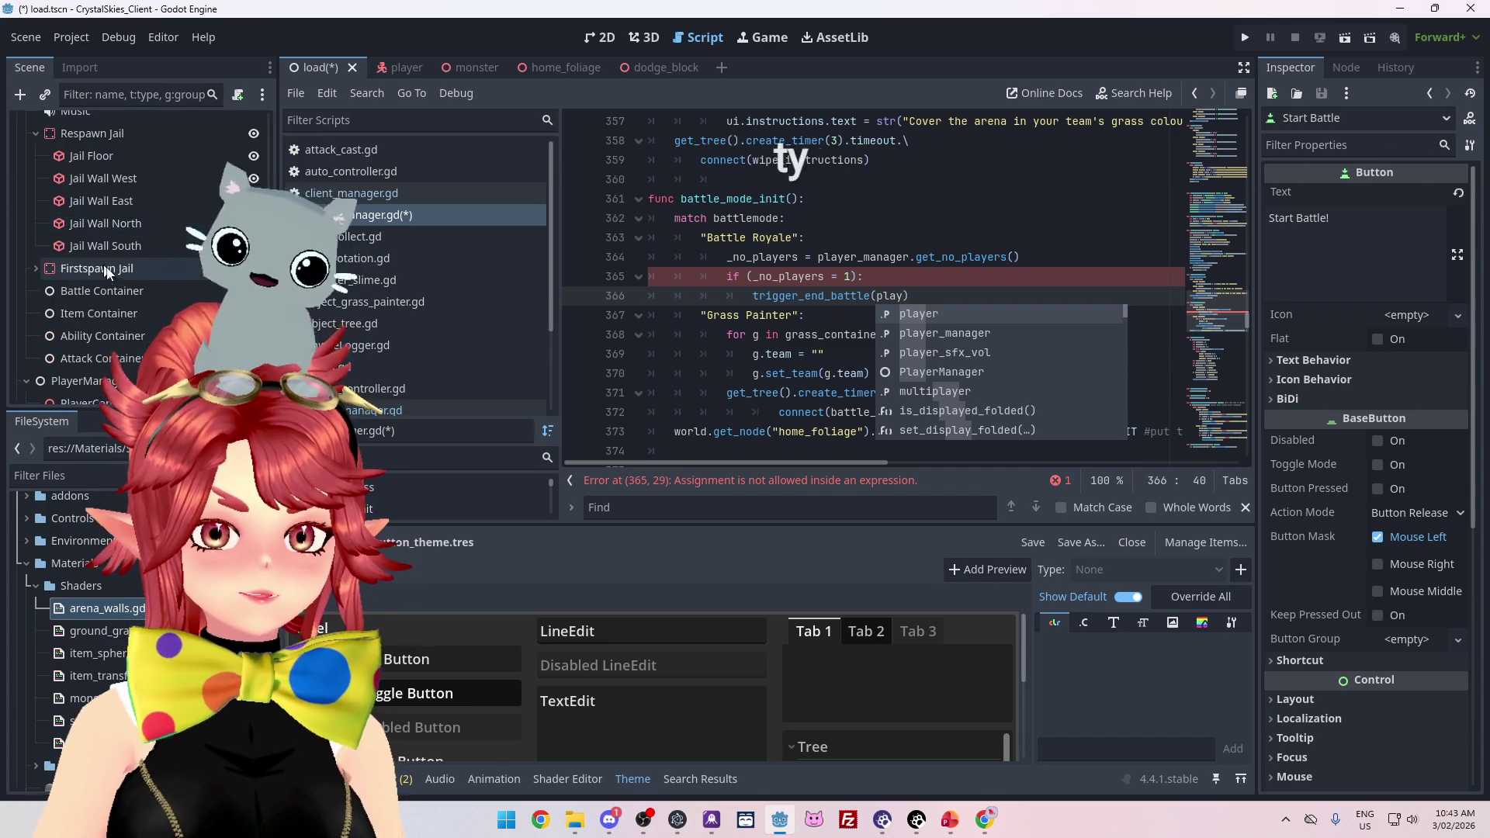
pyautogui.scroll(1, 82, 275)
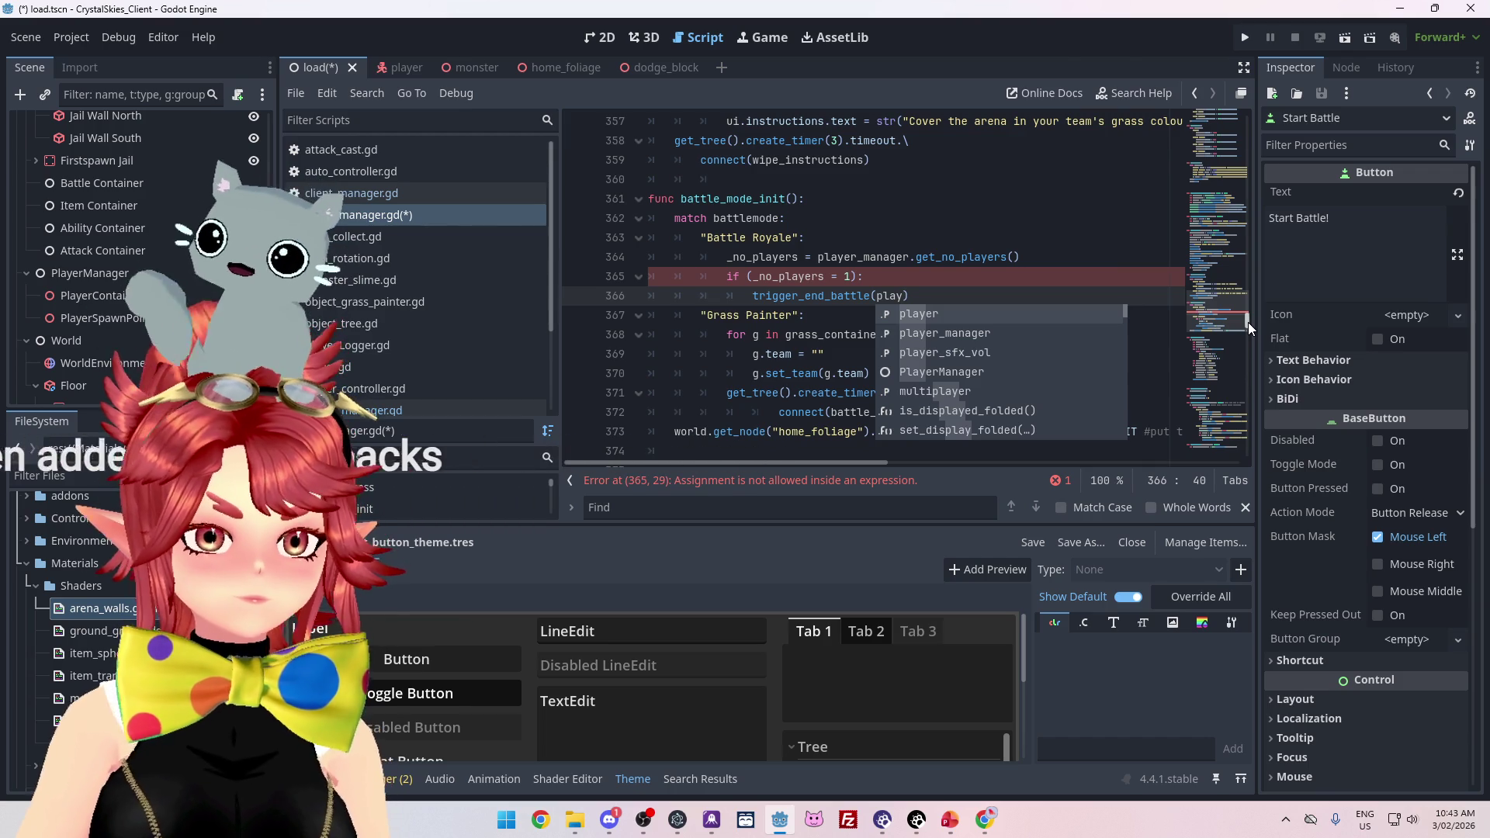
pyautogui.moveTo(1248, 323); pyautogui.dragTo(1247, 116)
pyautogui.scroll(-5, 875, 260)
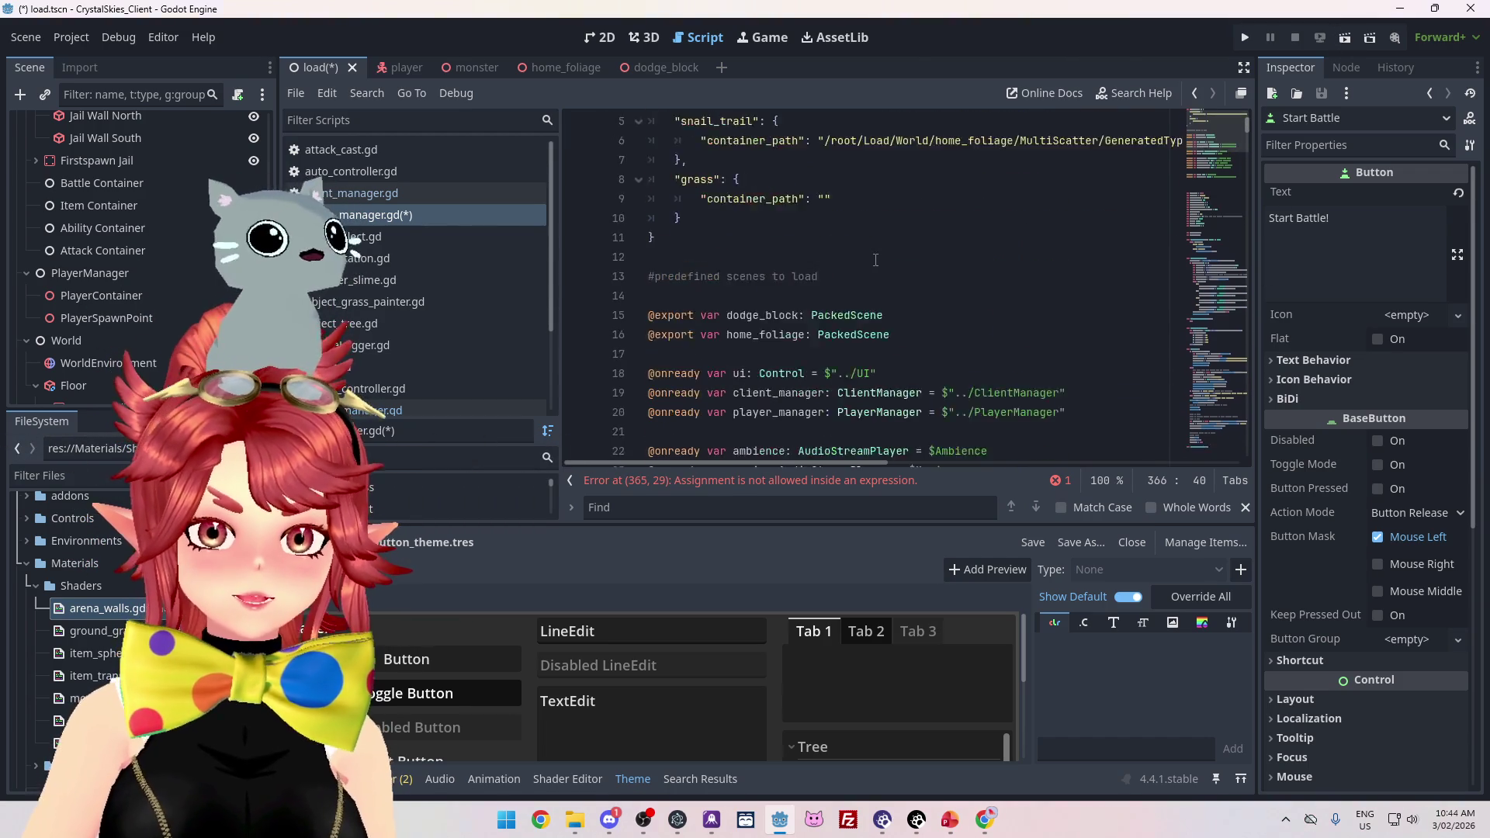
# Add an onready player_container reference and pass player_container.get_child(0).name to trigger_end_battle
pyautogui.scroll(3, 875, 260)
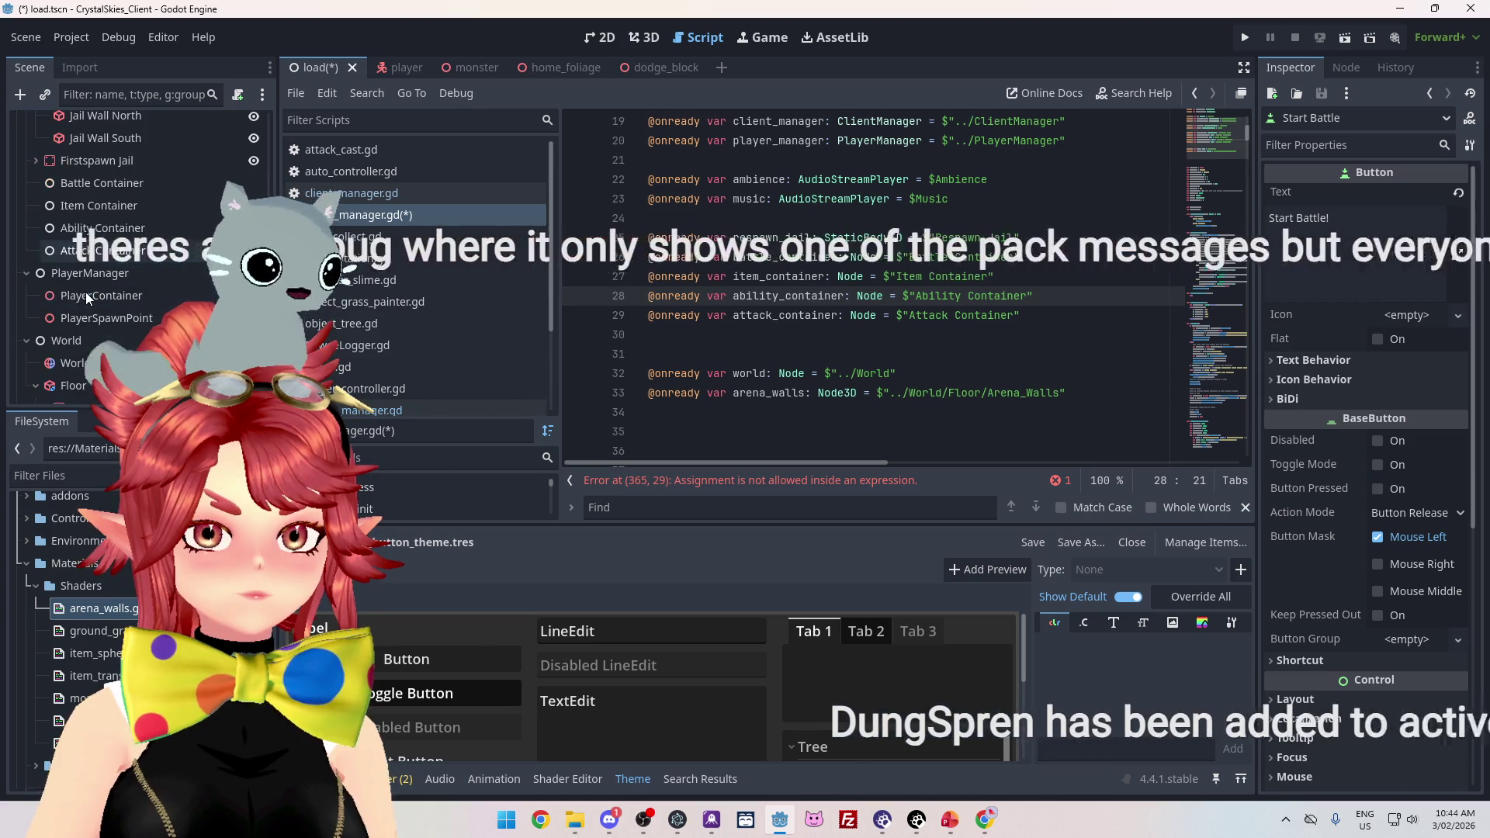
pyautogui.moveTo(95, 296)
pyautogui.mouseDown()
pyautogui.moveTo(718, 349)
pyautogui.moveTo(1094, 340)
pyautogui.mouseUp()
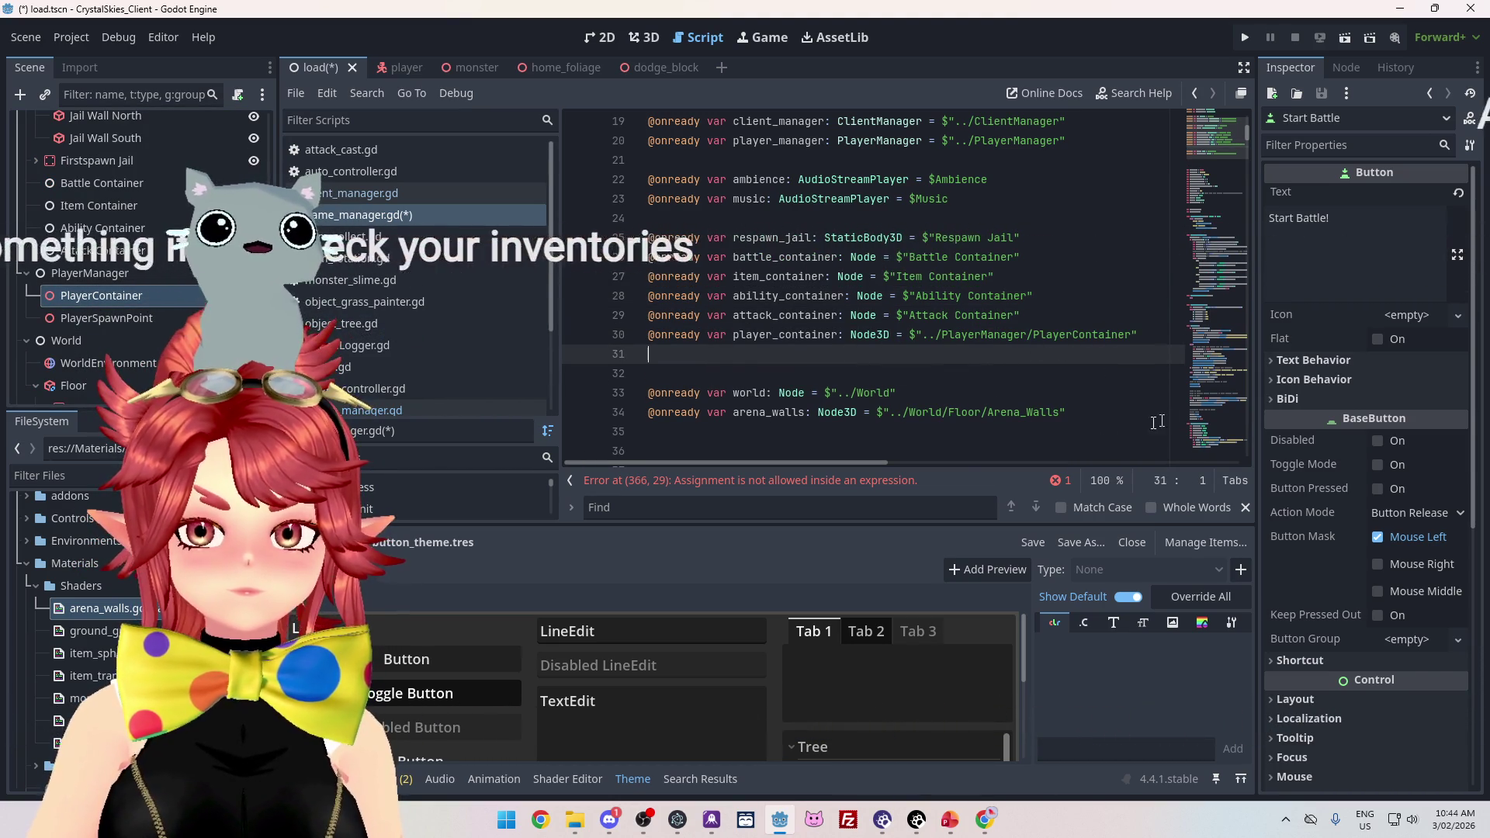
pyautogui.click(838, 481)
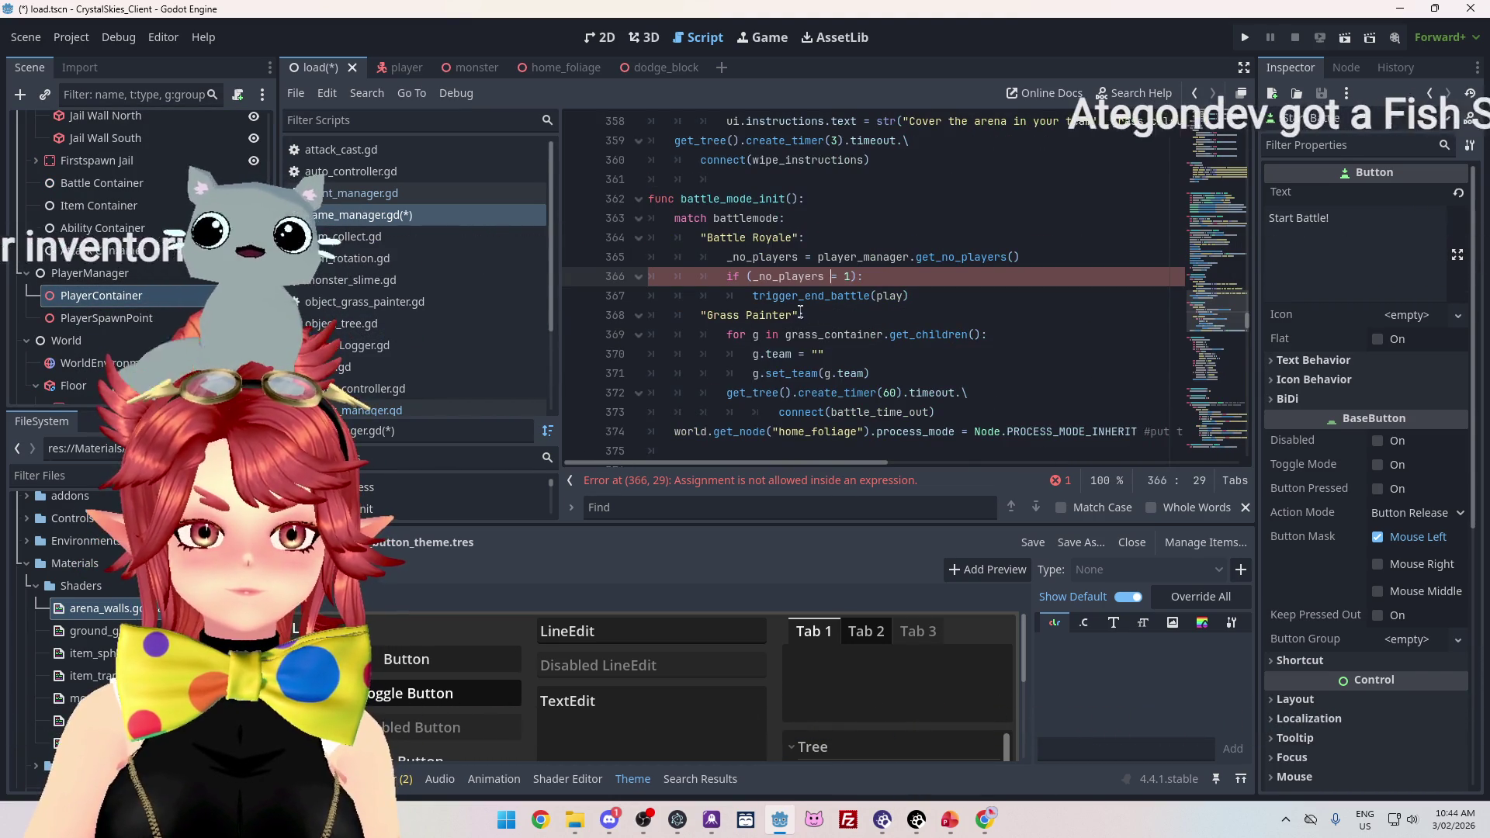
pyautogui.click(902, 296)
pyautogui.write('er')
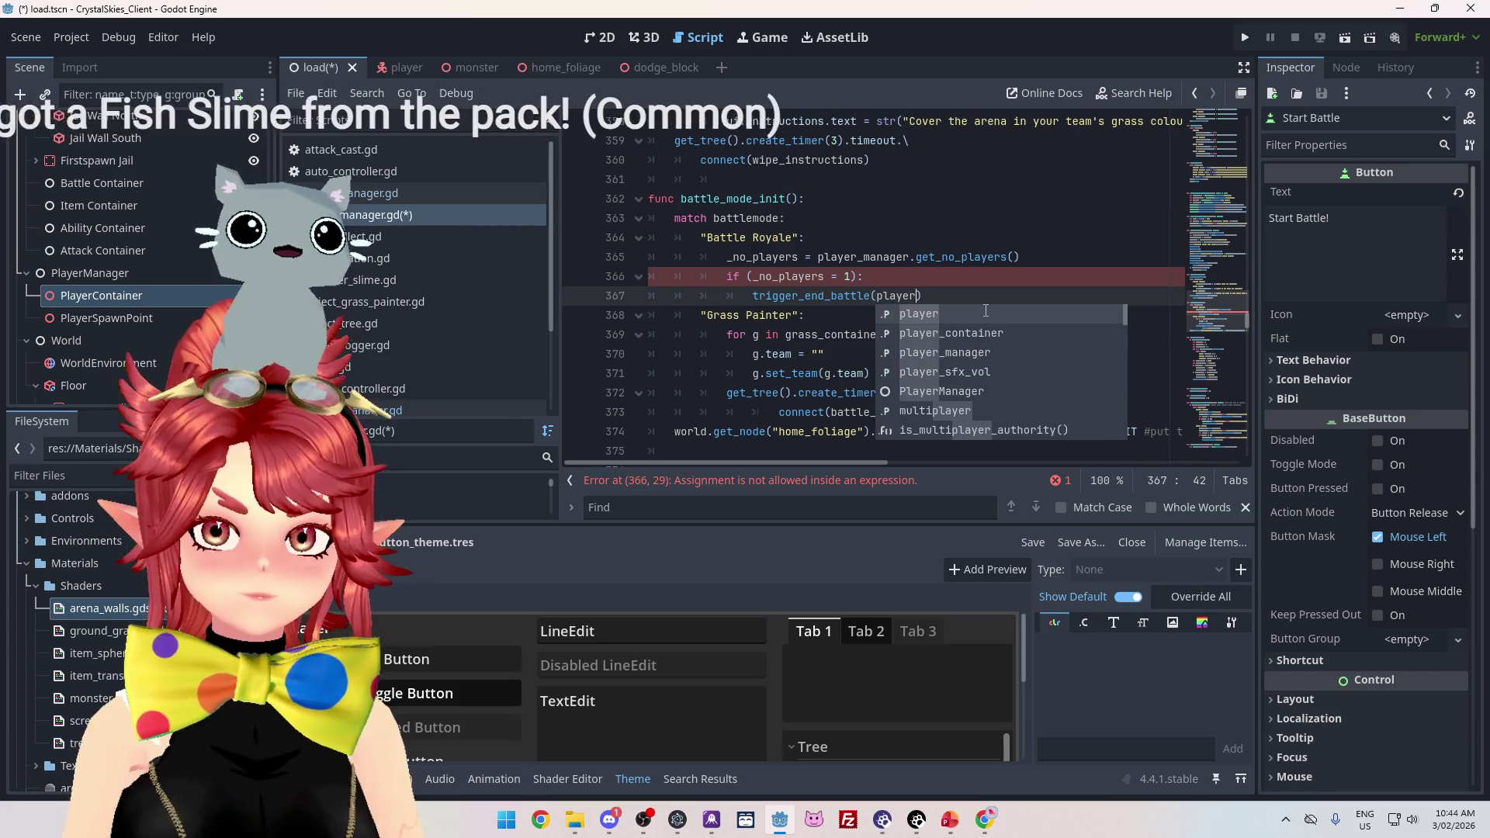
pyautogui.press('Return')
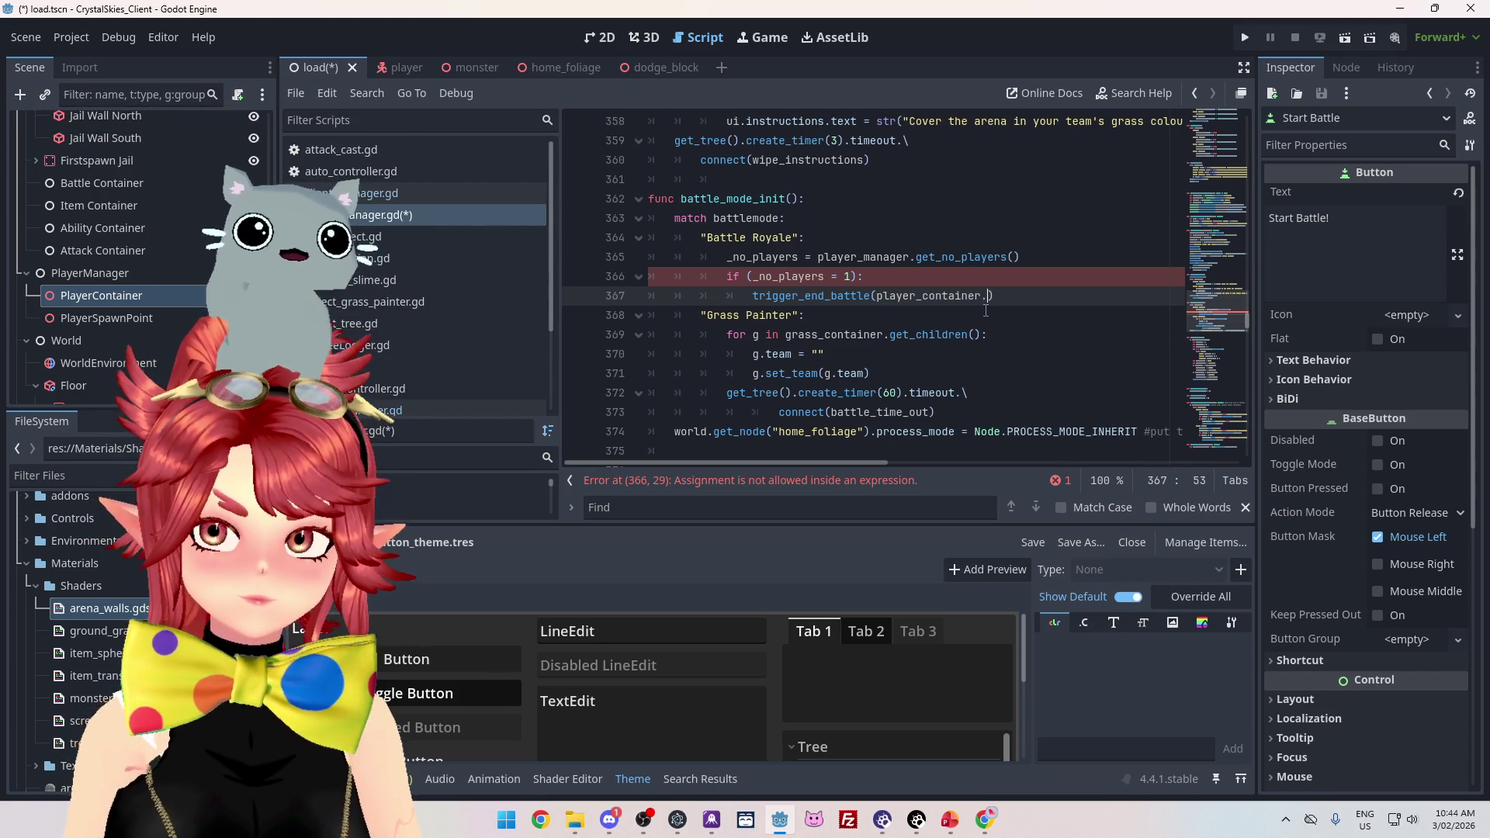
pyautogui.write('get_c')
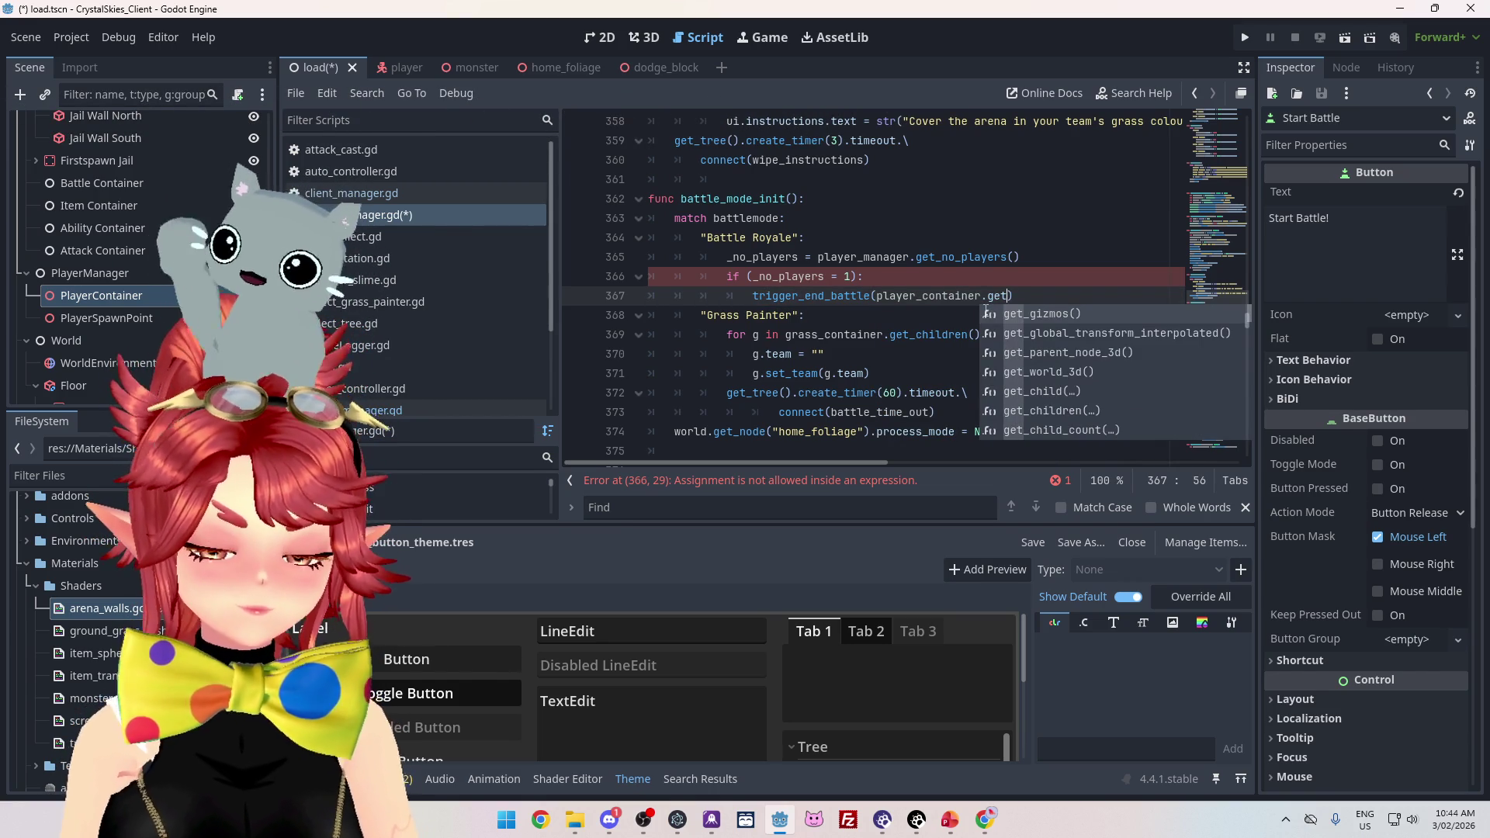
pyautogui.write('hil')
pyautogui.press('Return')
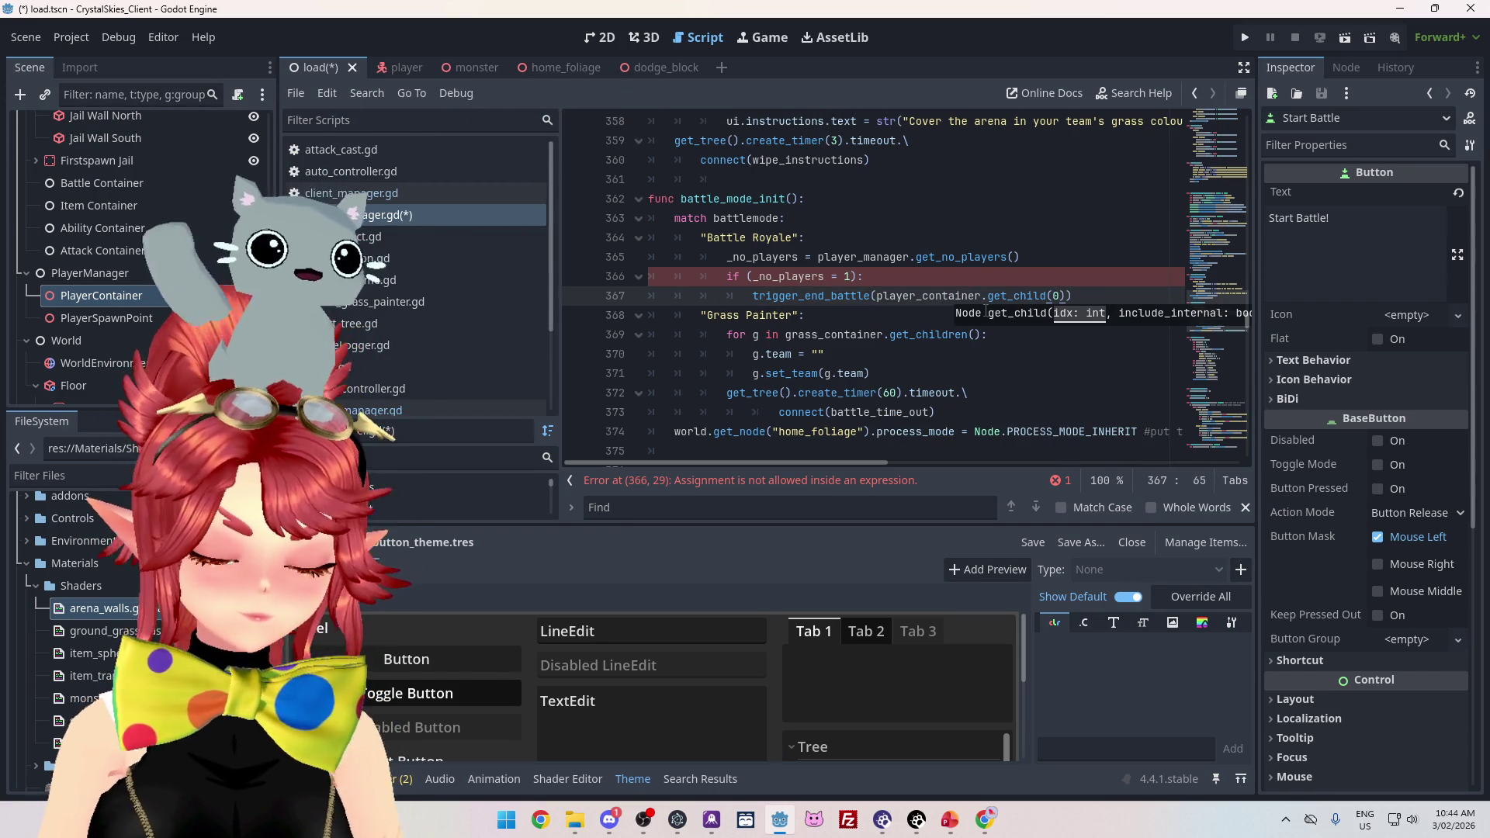
pyautogui.write('.name')
pyautogui.click(1031, 242)
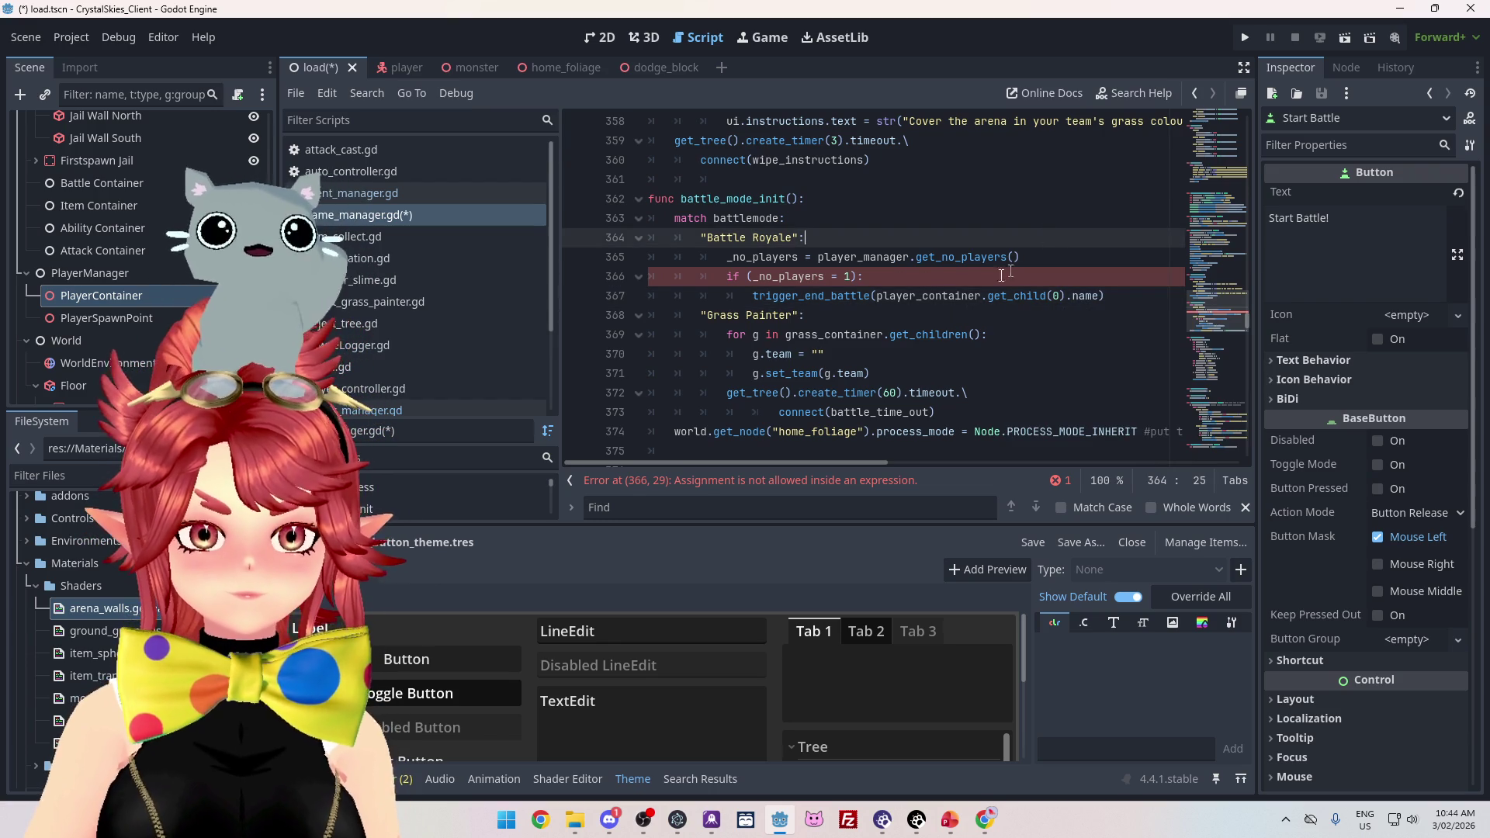
# Fix the _no_players comparison to ==, declare it with var, save, and run the game
pyautogui.click(834, 278)
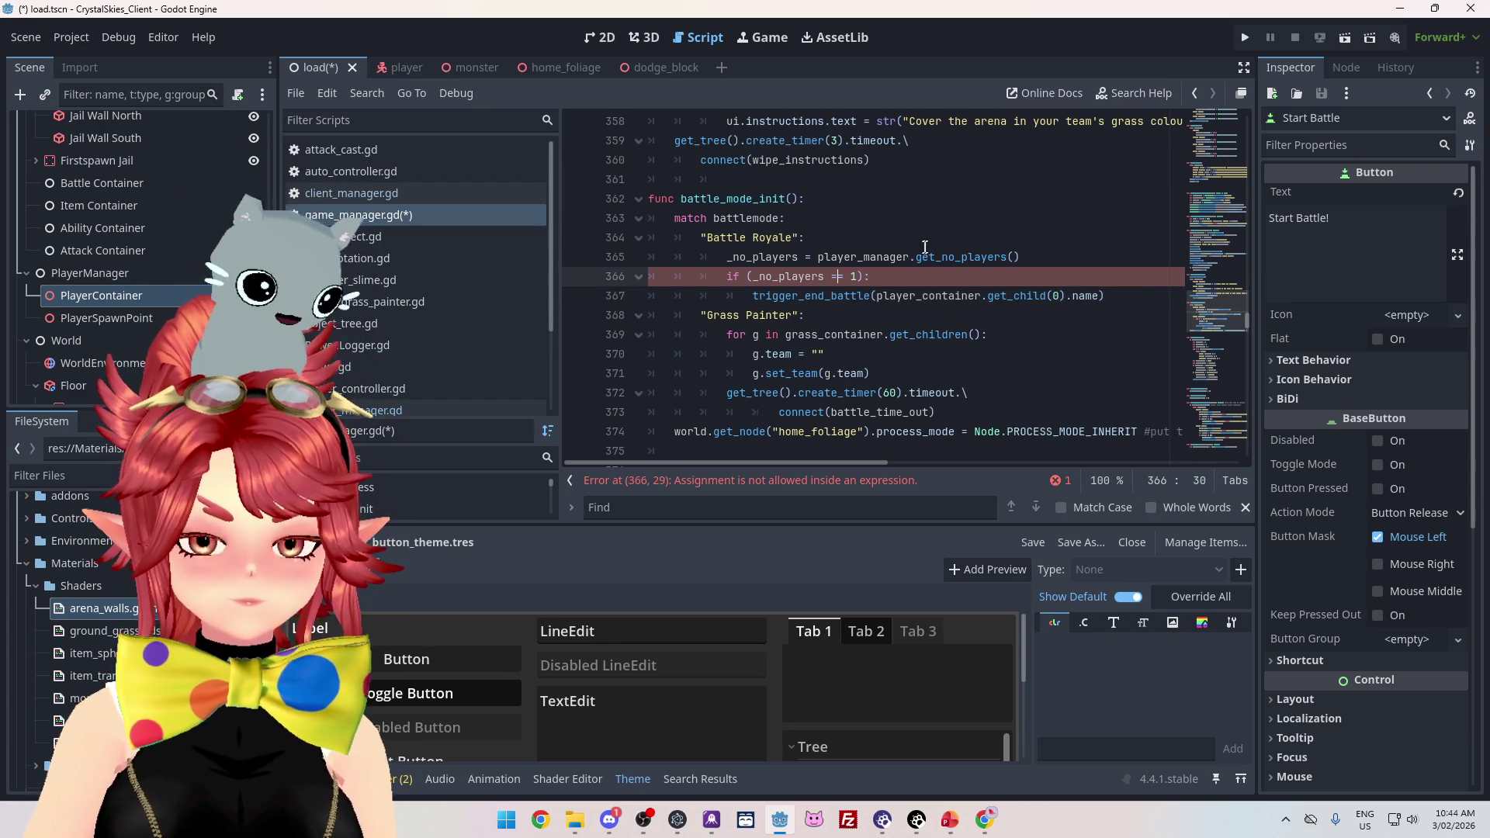
pyautogui.write('=')
pyautogui.click(915, 229)
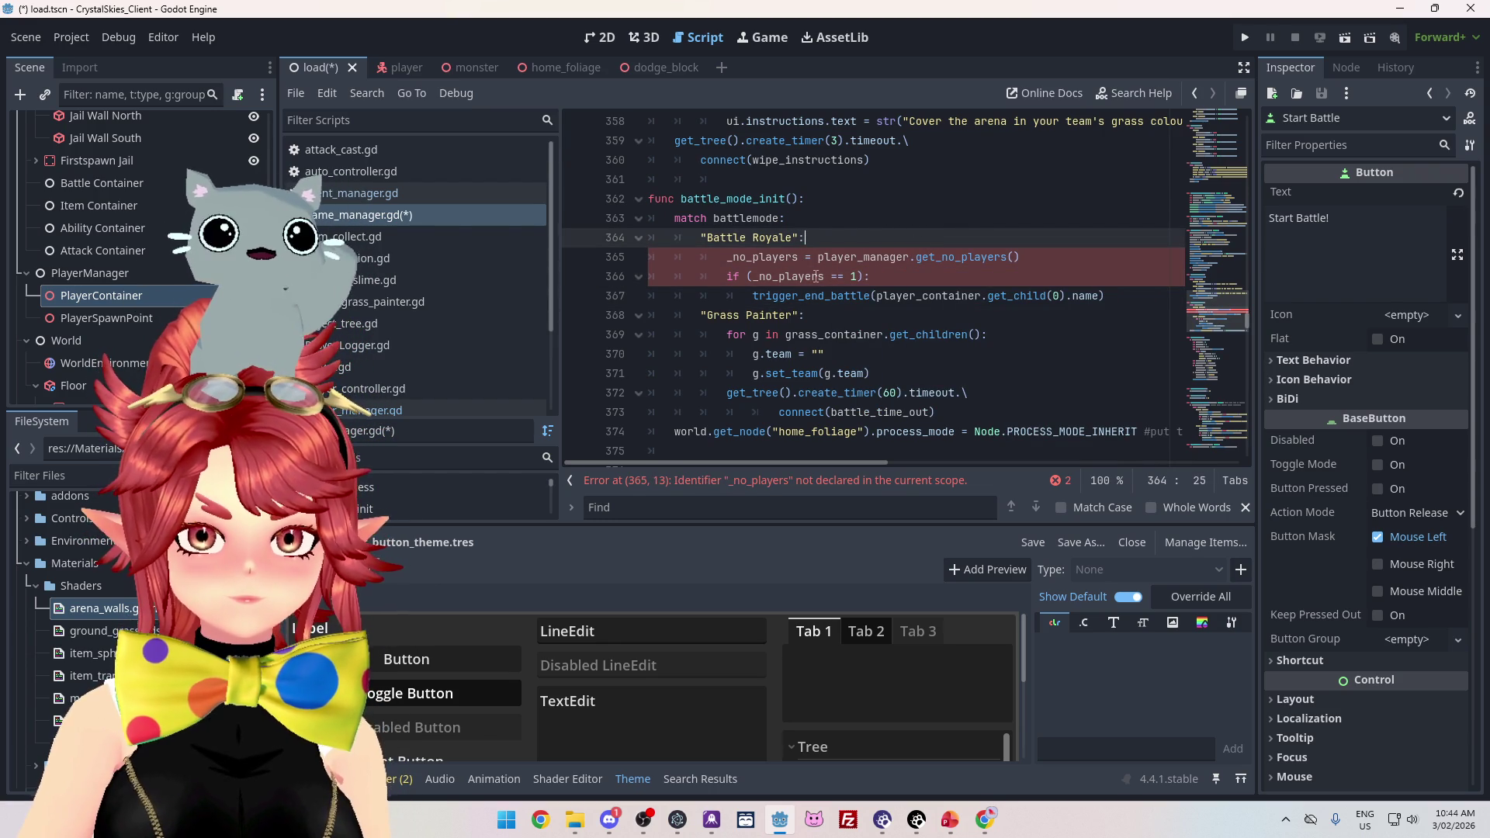
pyautogui.click(906, 481)
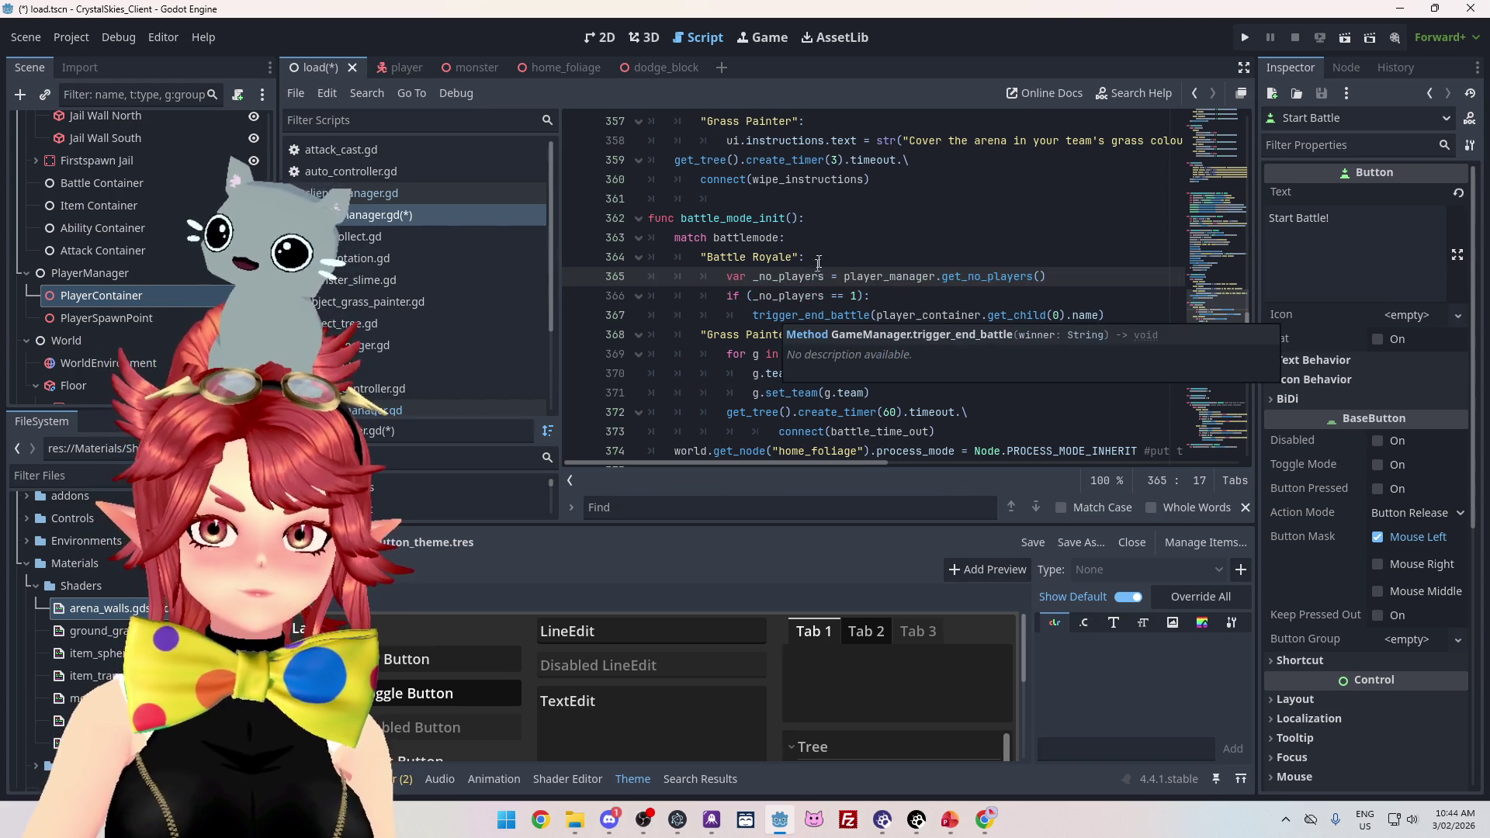
pyautogui.click(824, 235)
pyautogui.hotkey('ctrl', 's')
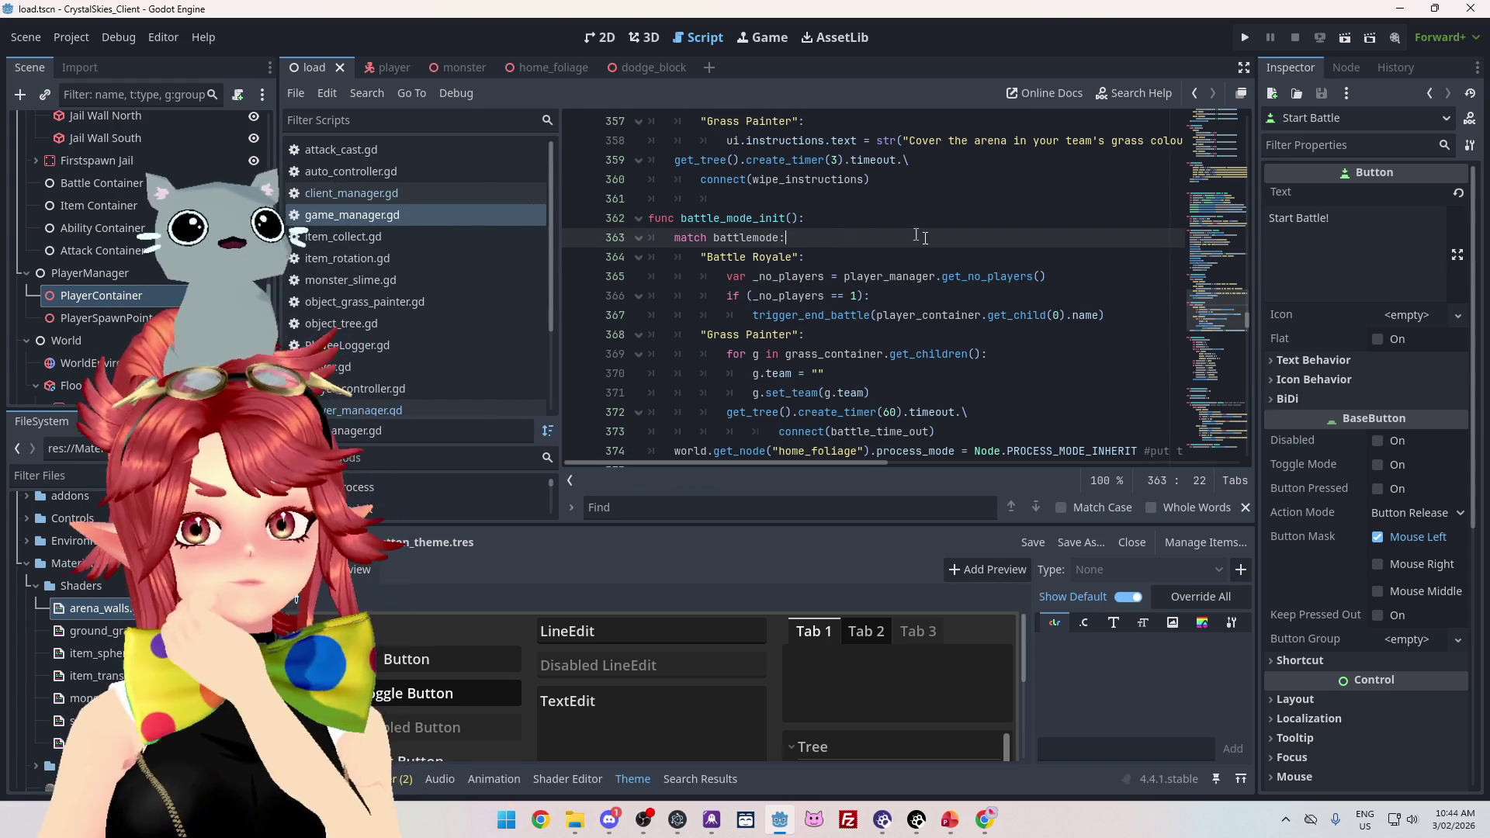
pyautogui.click(1245, 38)
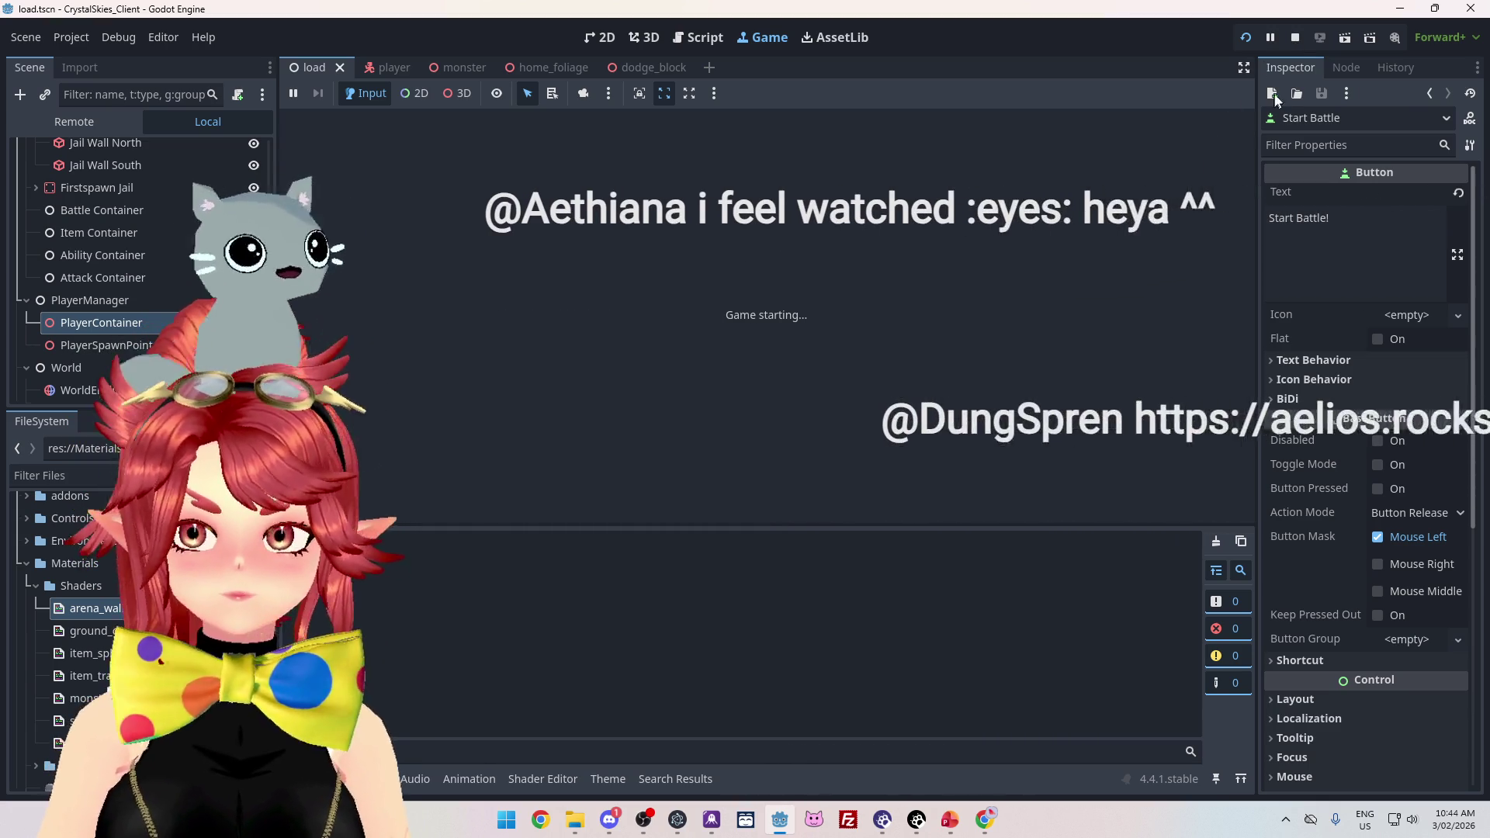
# Stop the game and go to the Start Battle button's pressed signal handler
pyautogui.click(1284, 39)
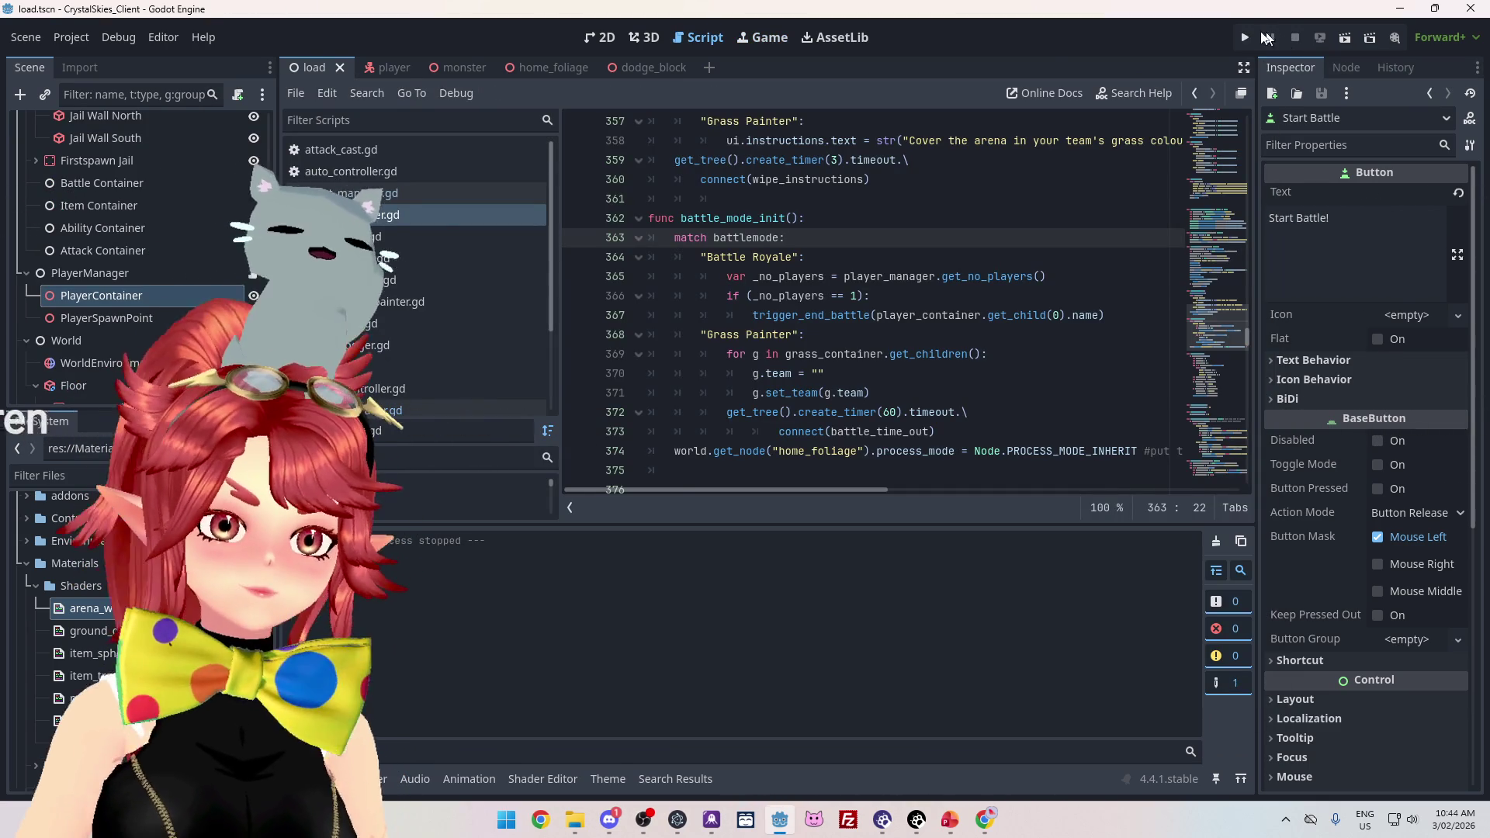
pyautogui.scroll(-2, 393, 284)
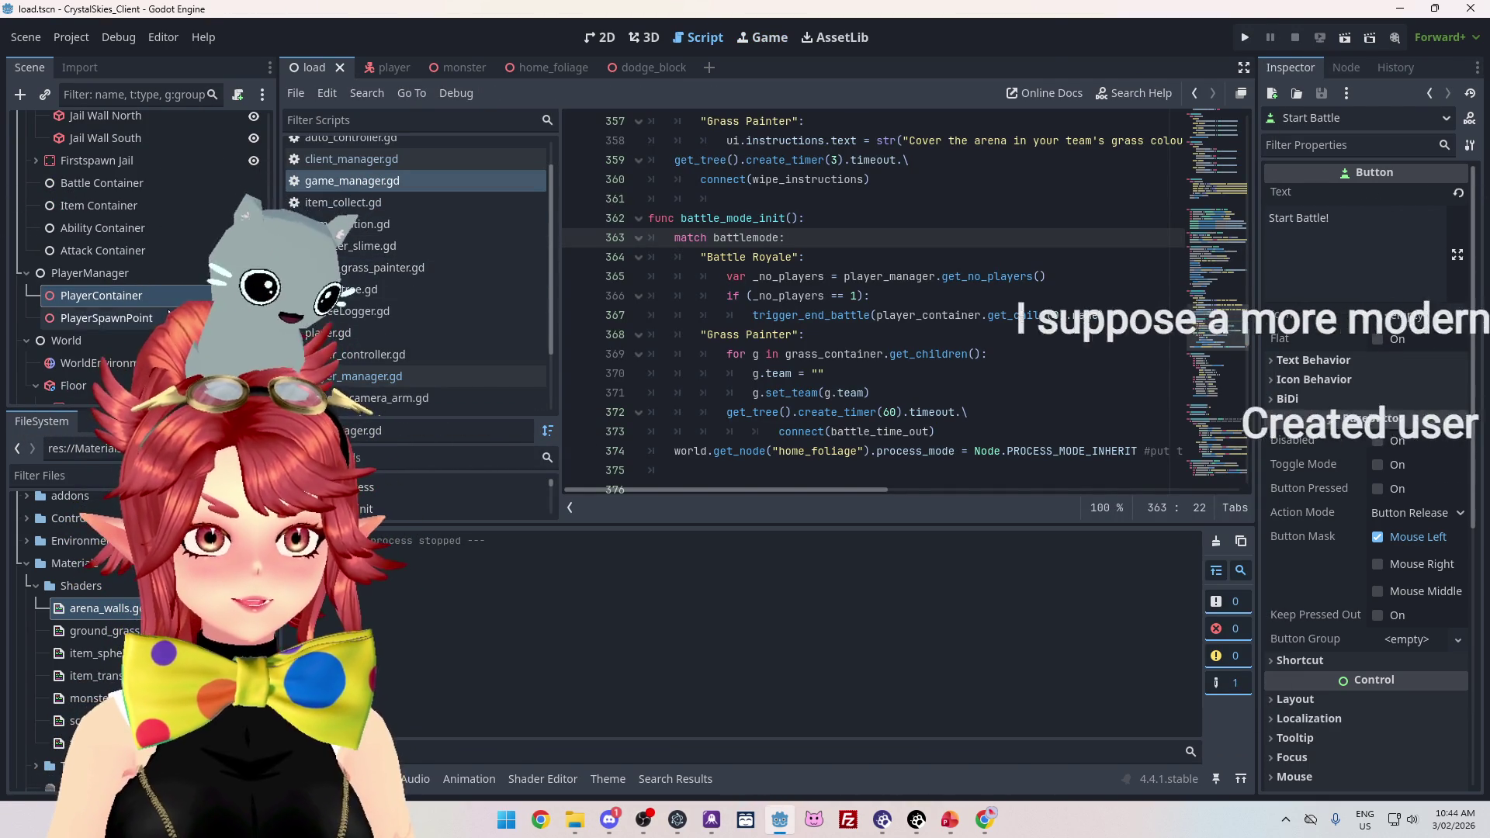
pyautogui.scroll(-1, 139, 279)
pyautogui.scroll(-5, 117, 264)
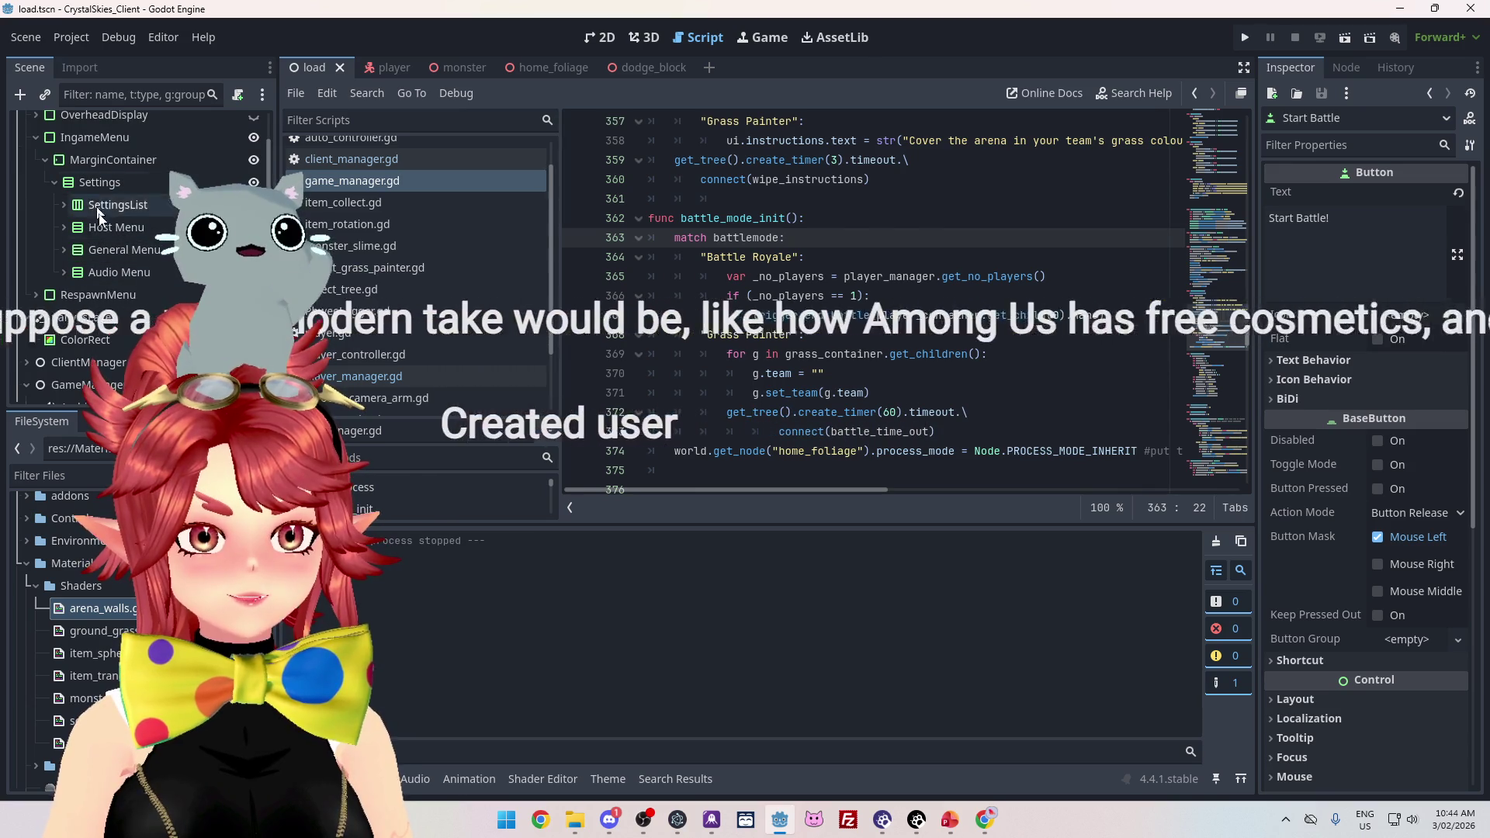
pyautogui.click(63, 227)
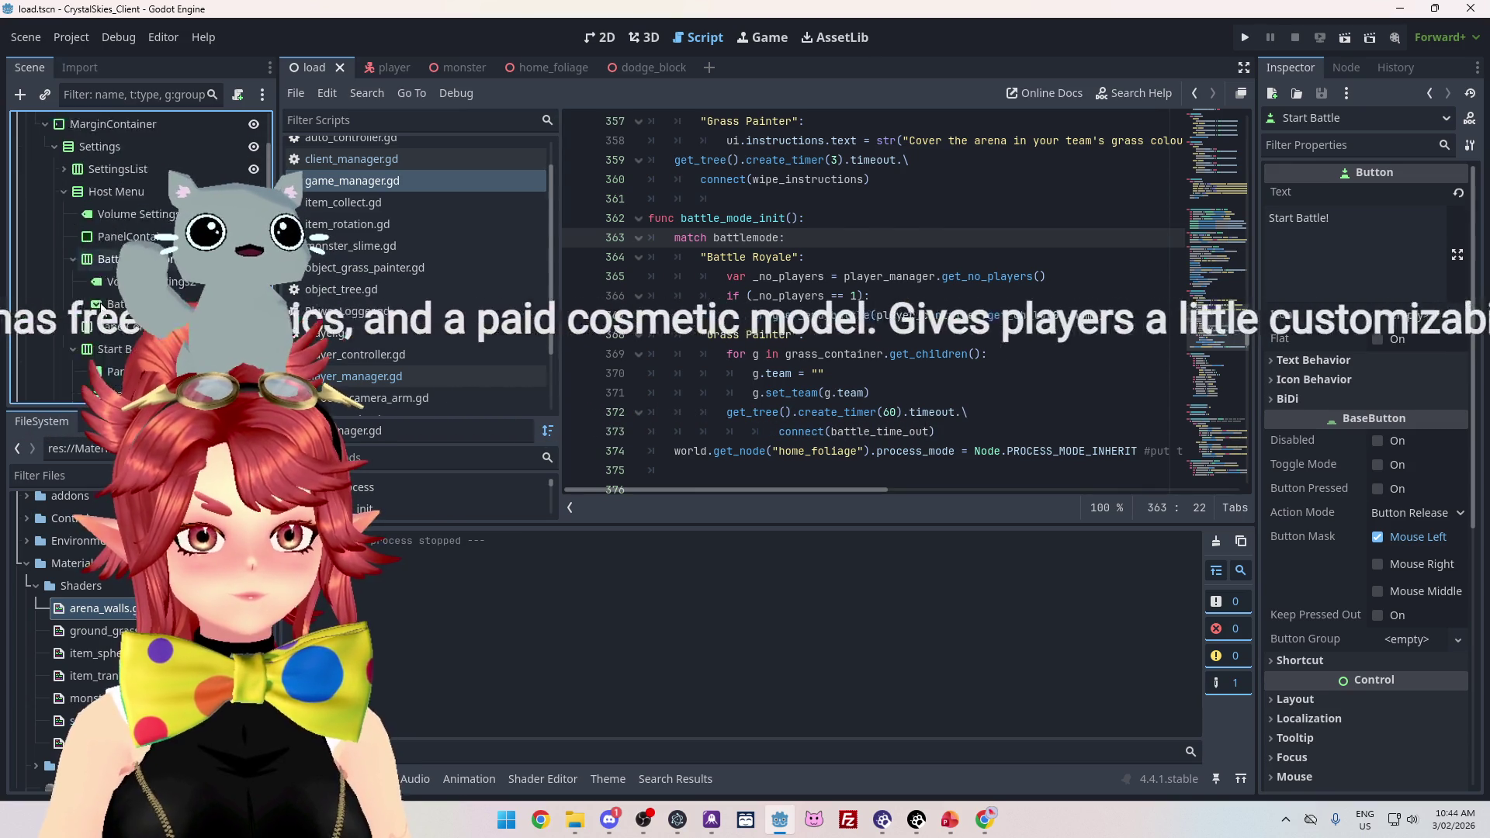
pyautogui.click(118, 254)
pyautogui.click(1346, 67)
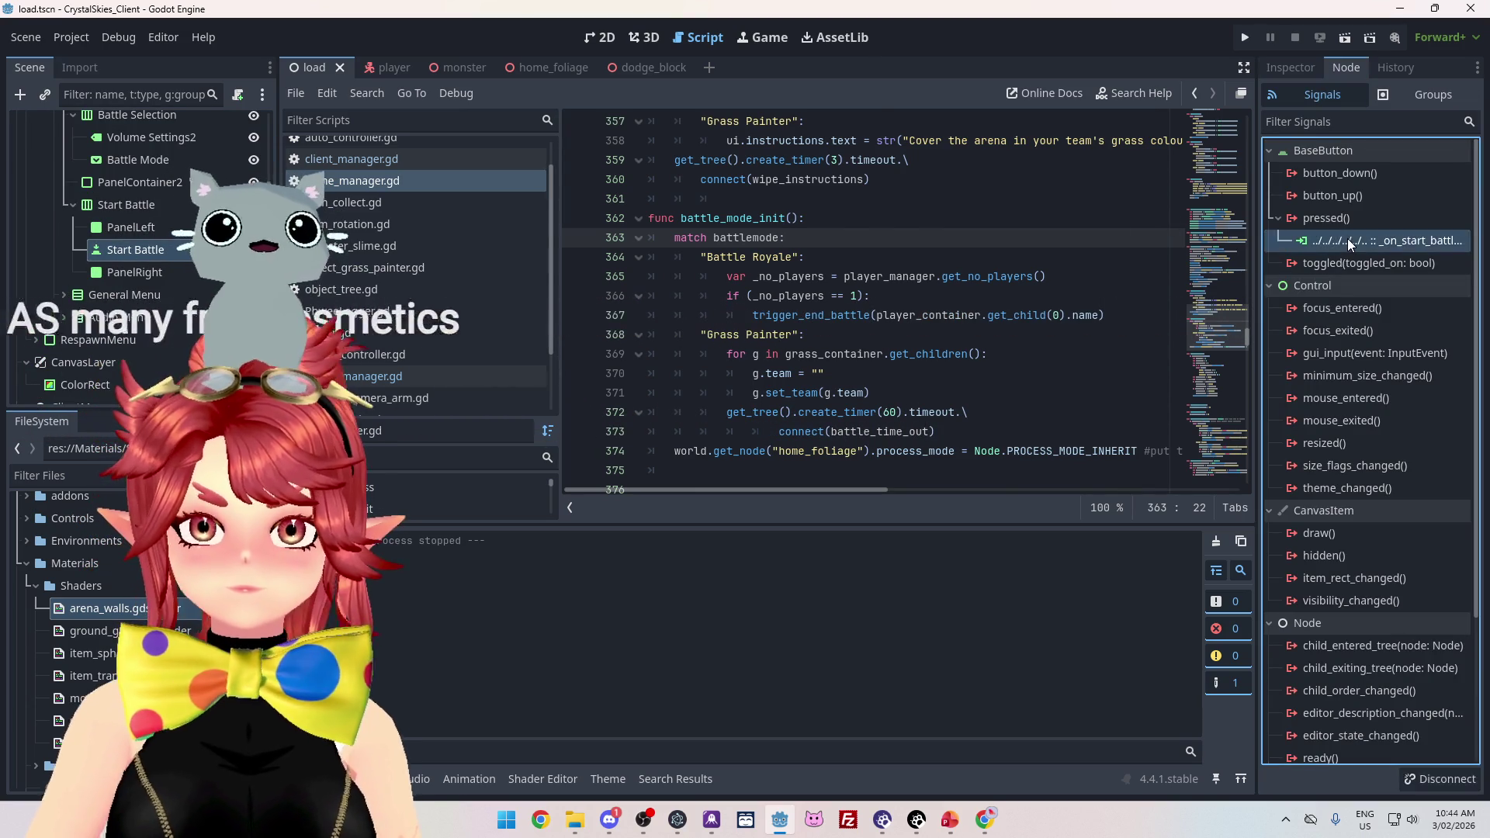
pyautogui.doubleClick(1380, 241)
# Delete the Battle Royale player-count check on lines 199–201 and rerun the project
pyautogui.scroll(1, 802, 226)
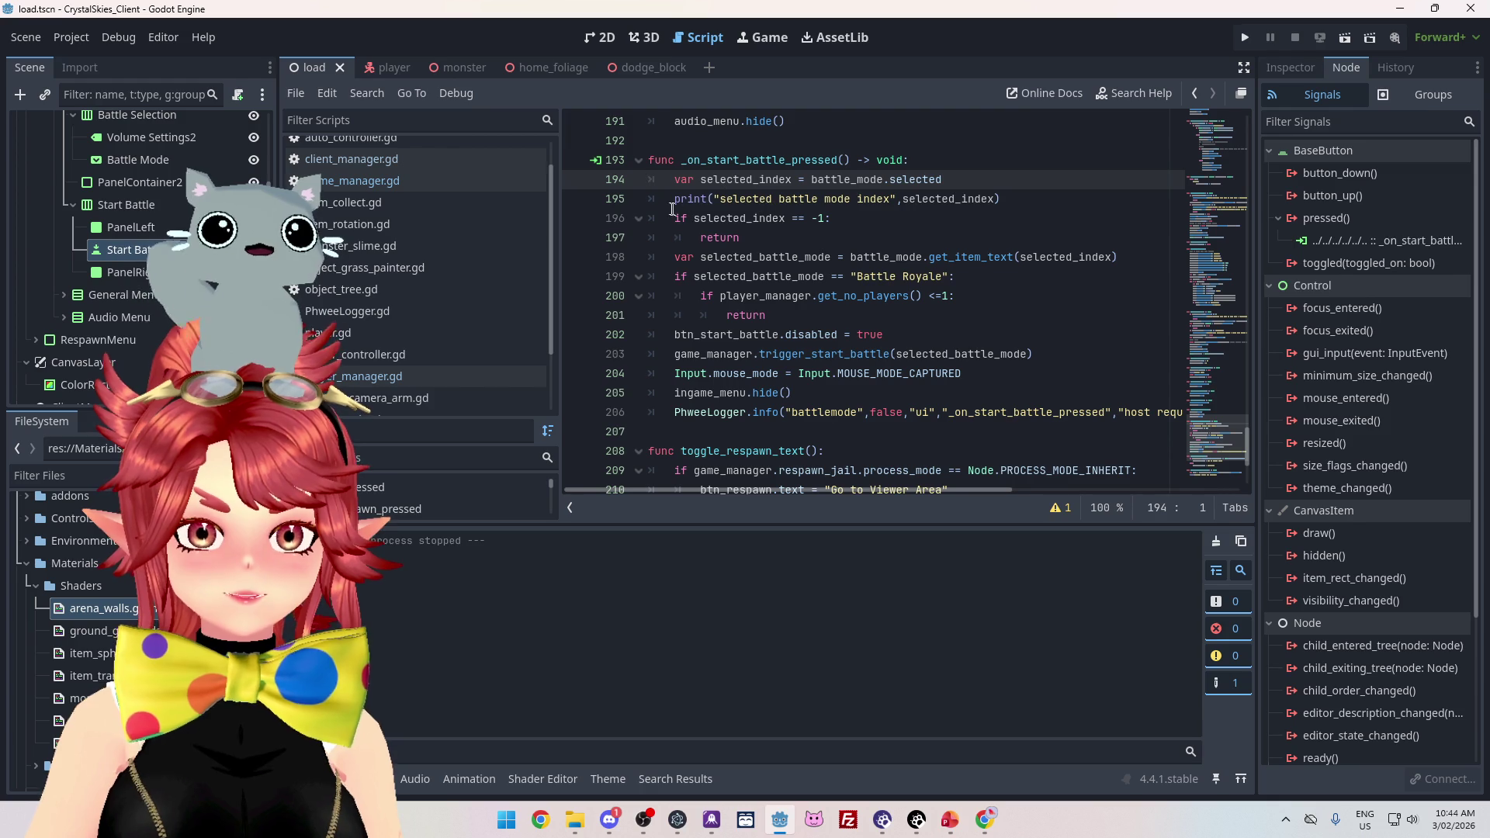
pyautogui.moveTo(720, 296); pyautogui.dragTo(964, 301)
pyautogui.moveTo(791, 316)
pyautogui.mouseDown()
pyautogui.moveTo(589, 297)
pyautogui.moveTo(567, 278)
pyautogui.mouseUp()
pyautogui.press('BackSpace')
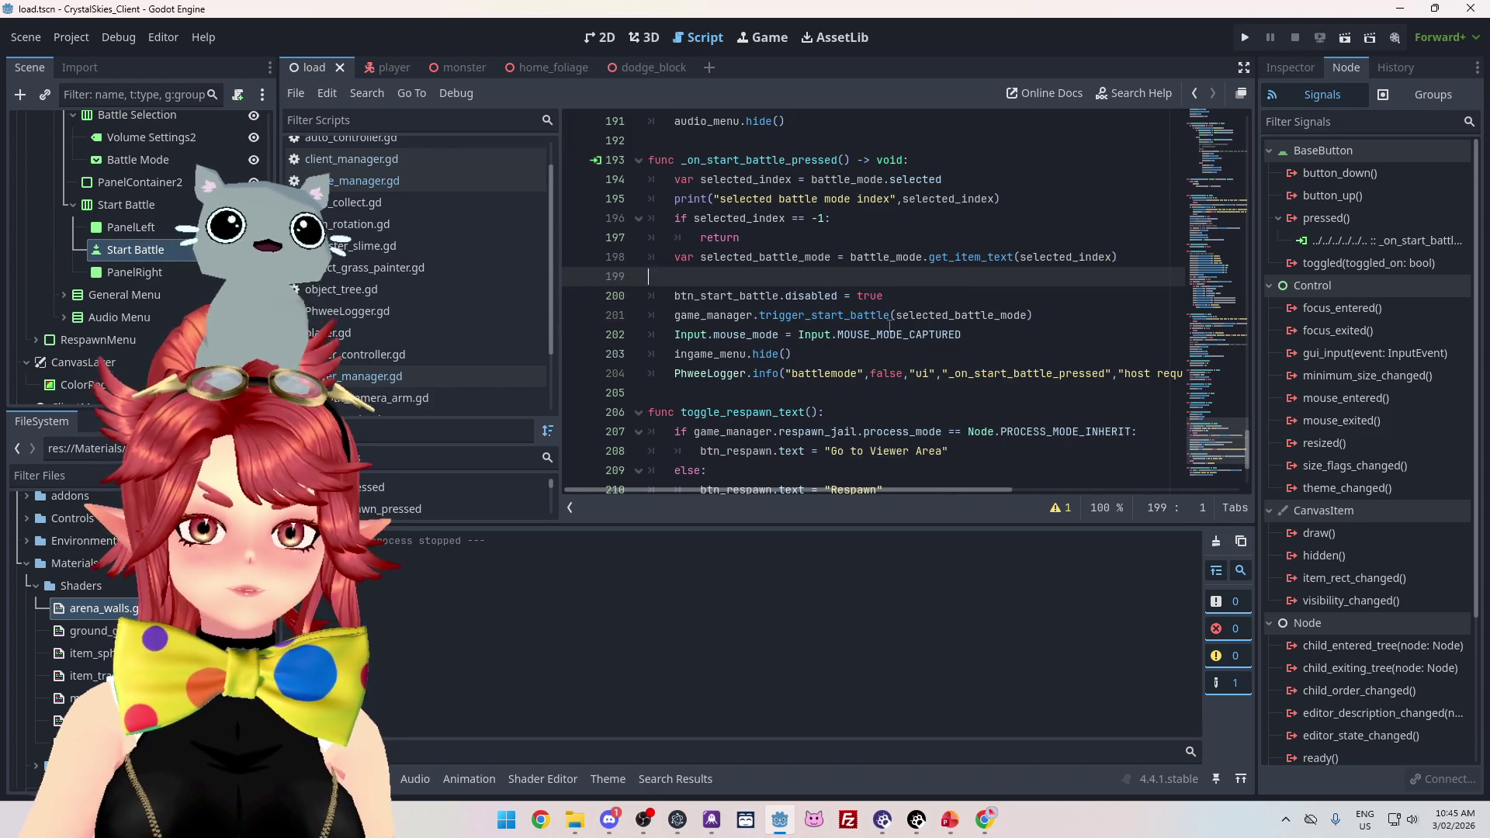
pyautogui.press('BackSpace')
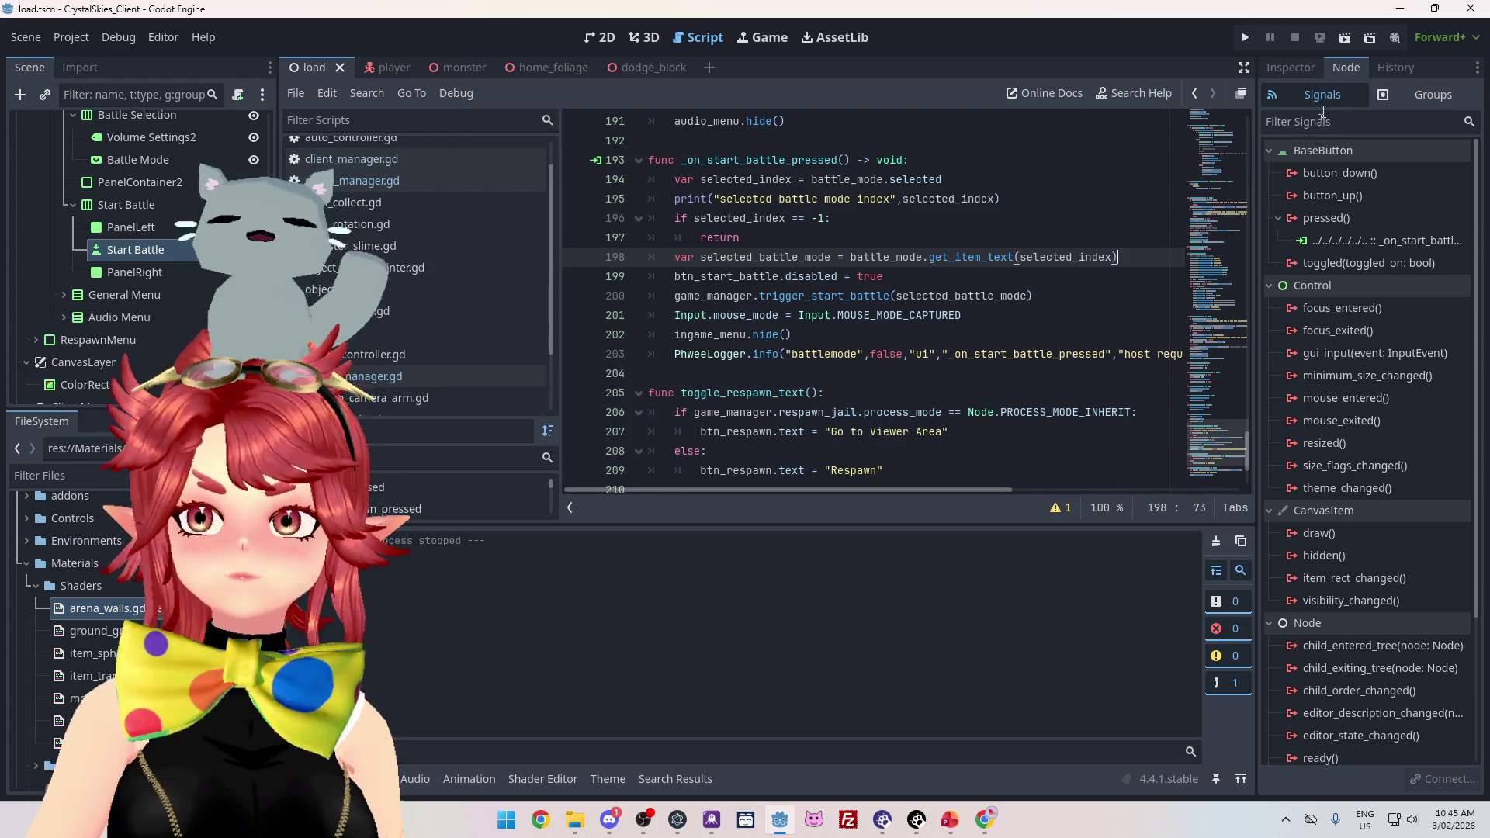
pyautogui.click(1245, 37)
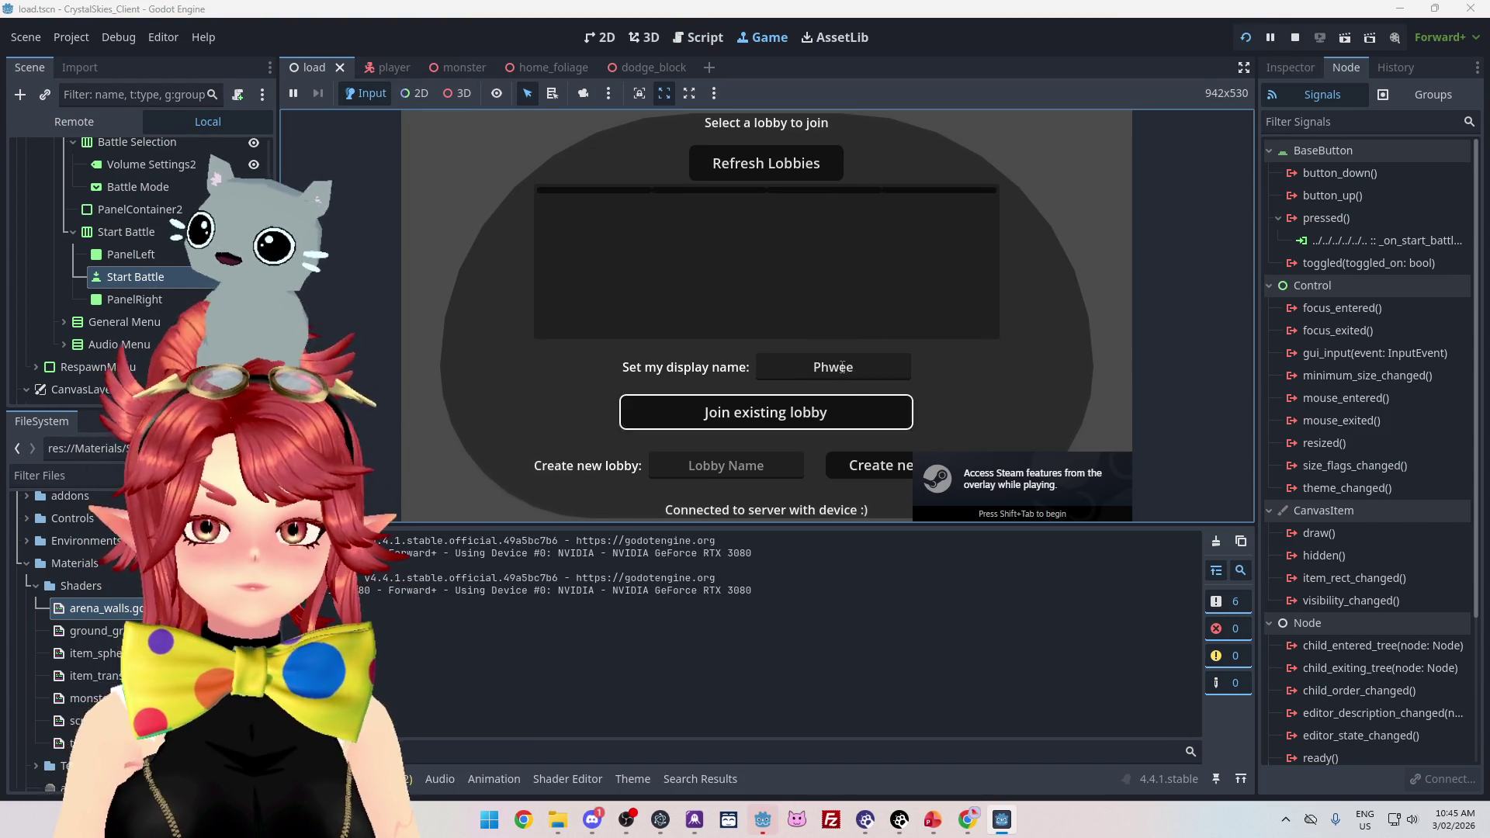
pyautogui.write('asdd')
pyautogui.click(868, 464)
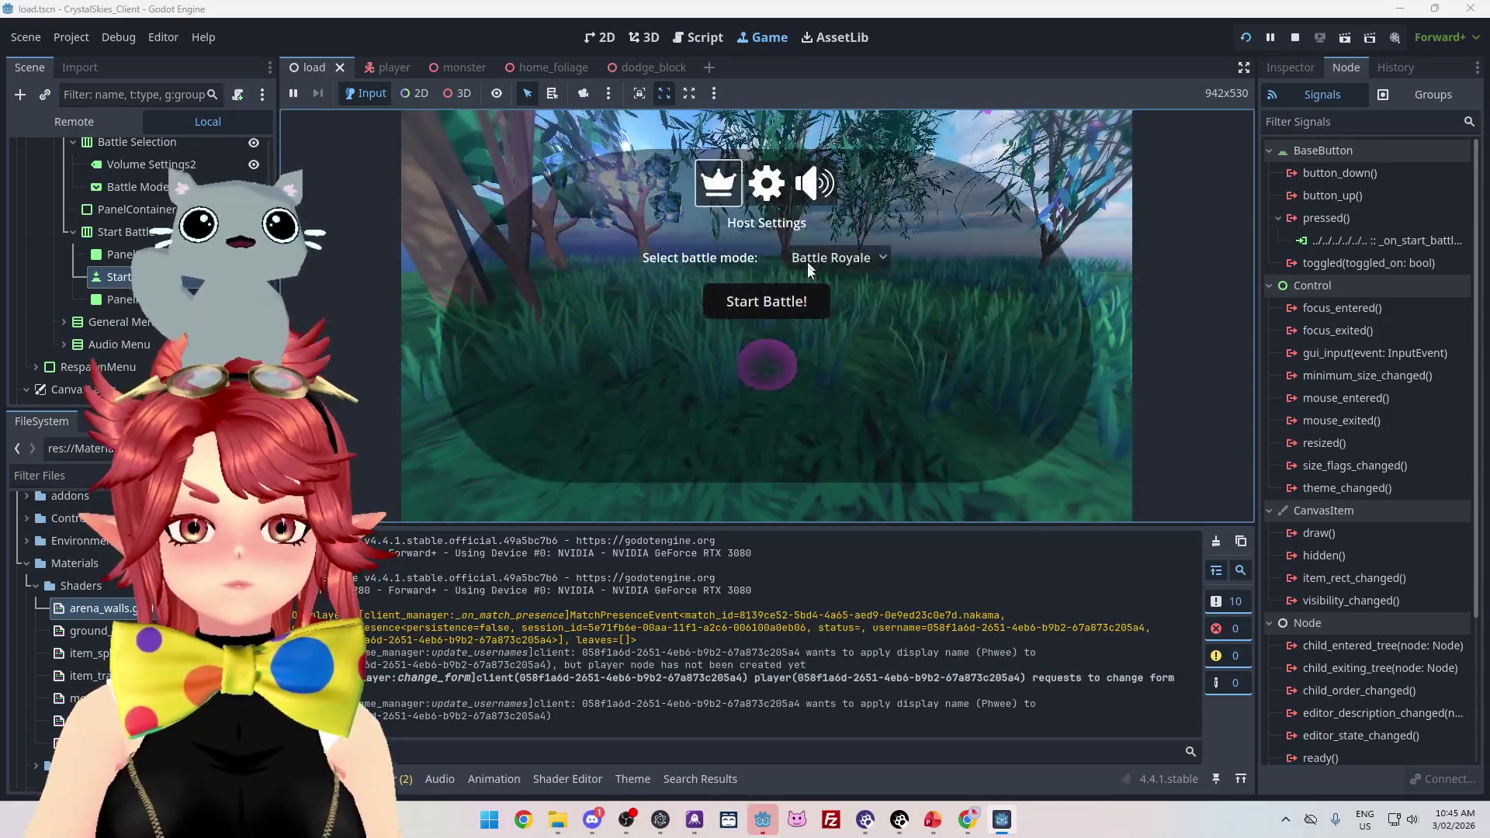
pyautogui.click(767, 298)
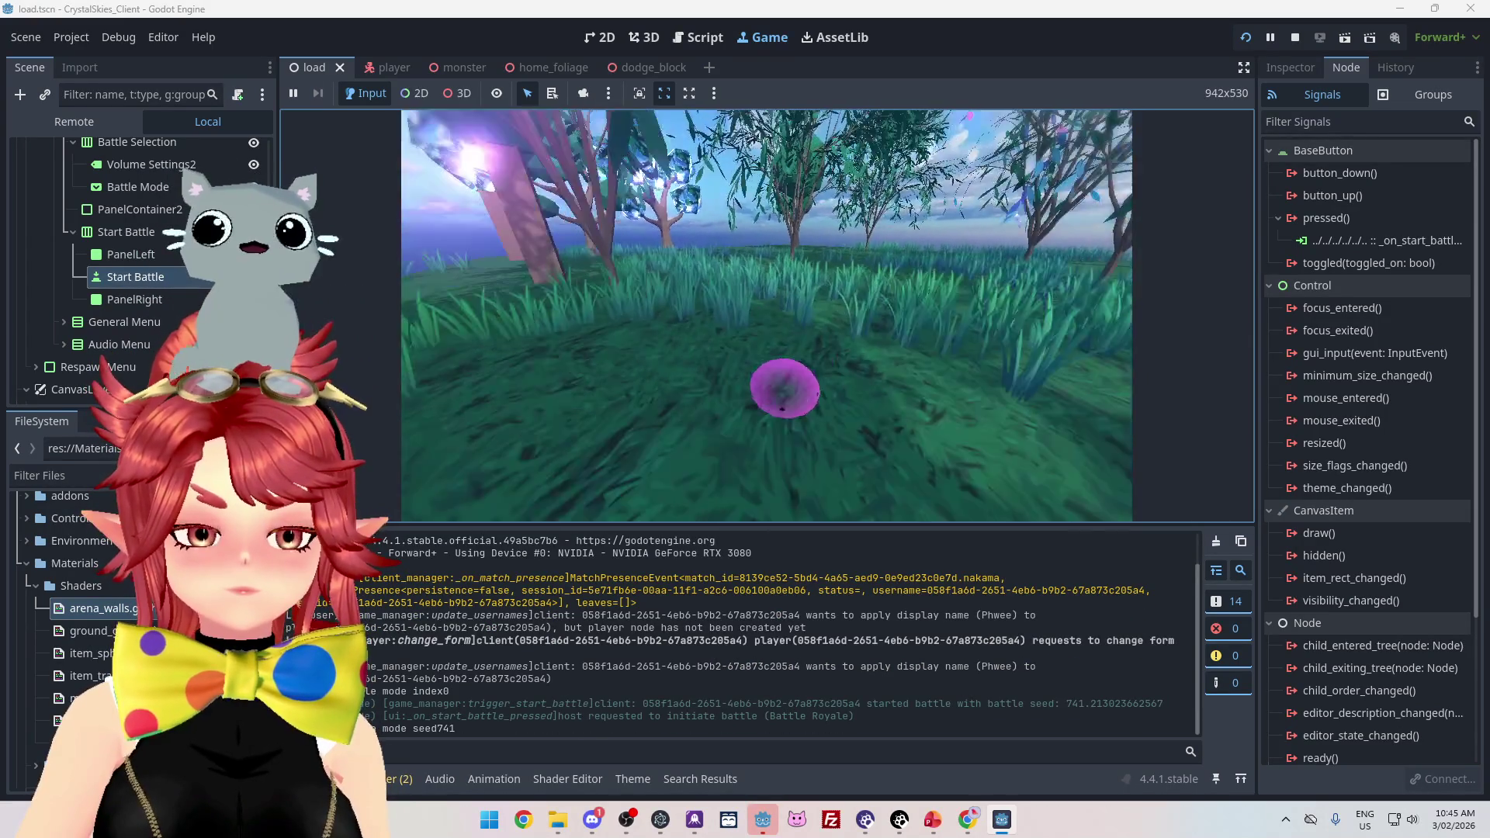
pyautogui.press('Escape')
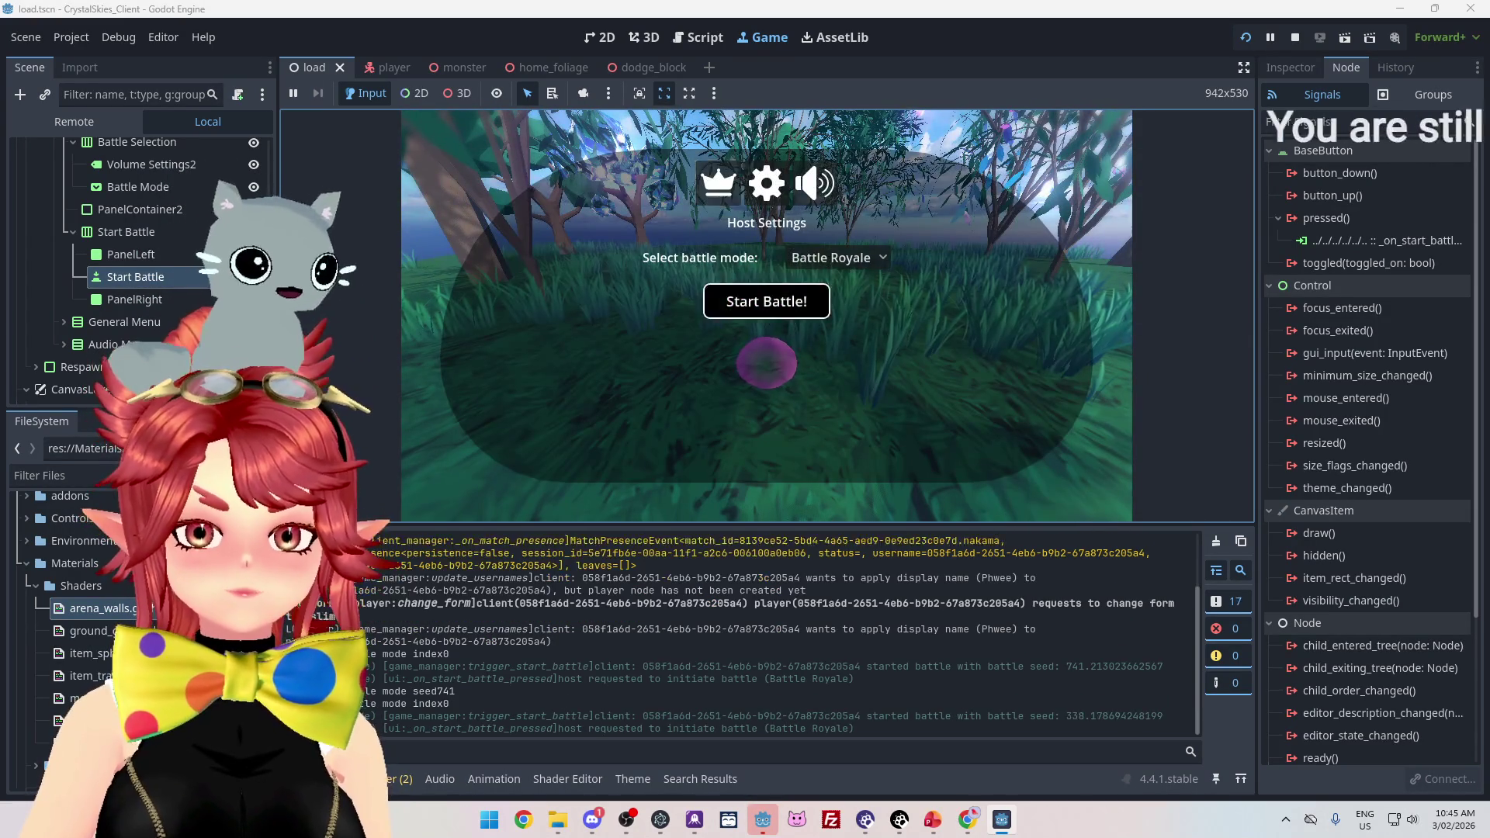
pyautogui.click(767, 301)
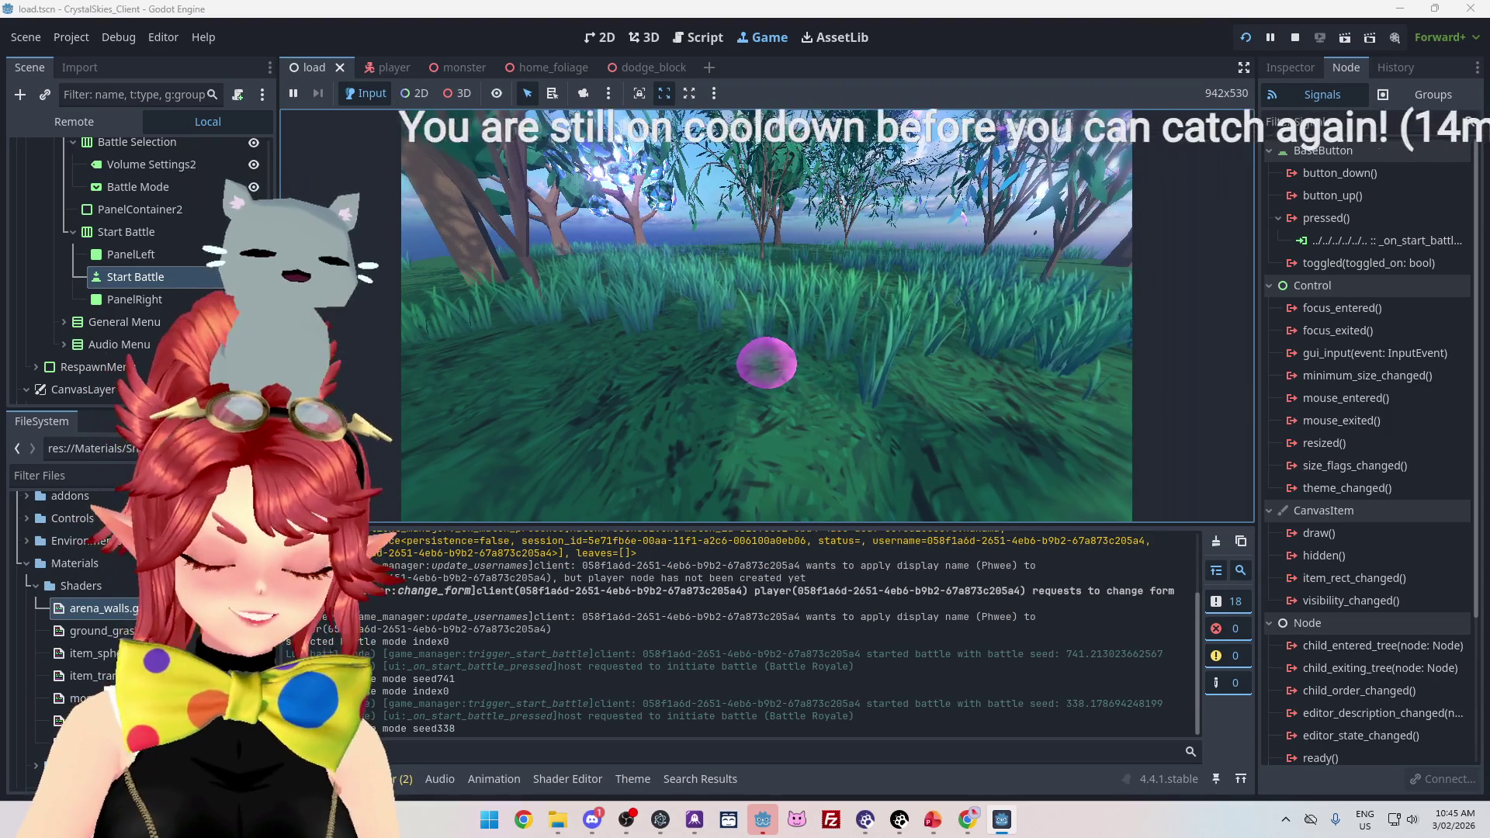
pyautogui.press('Escape')
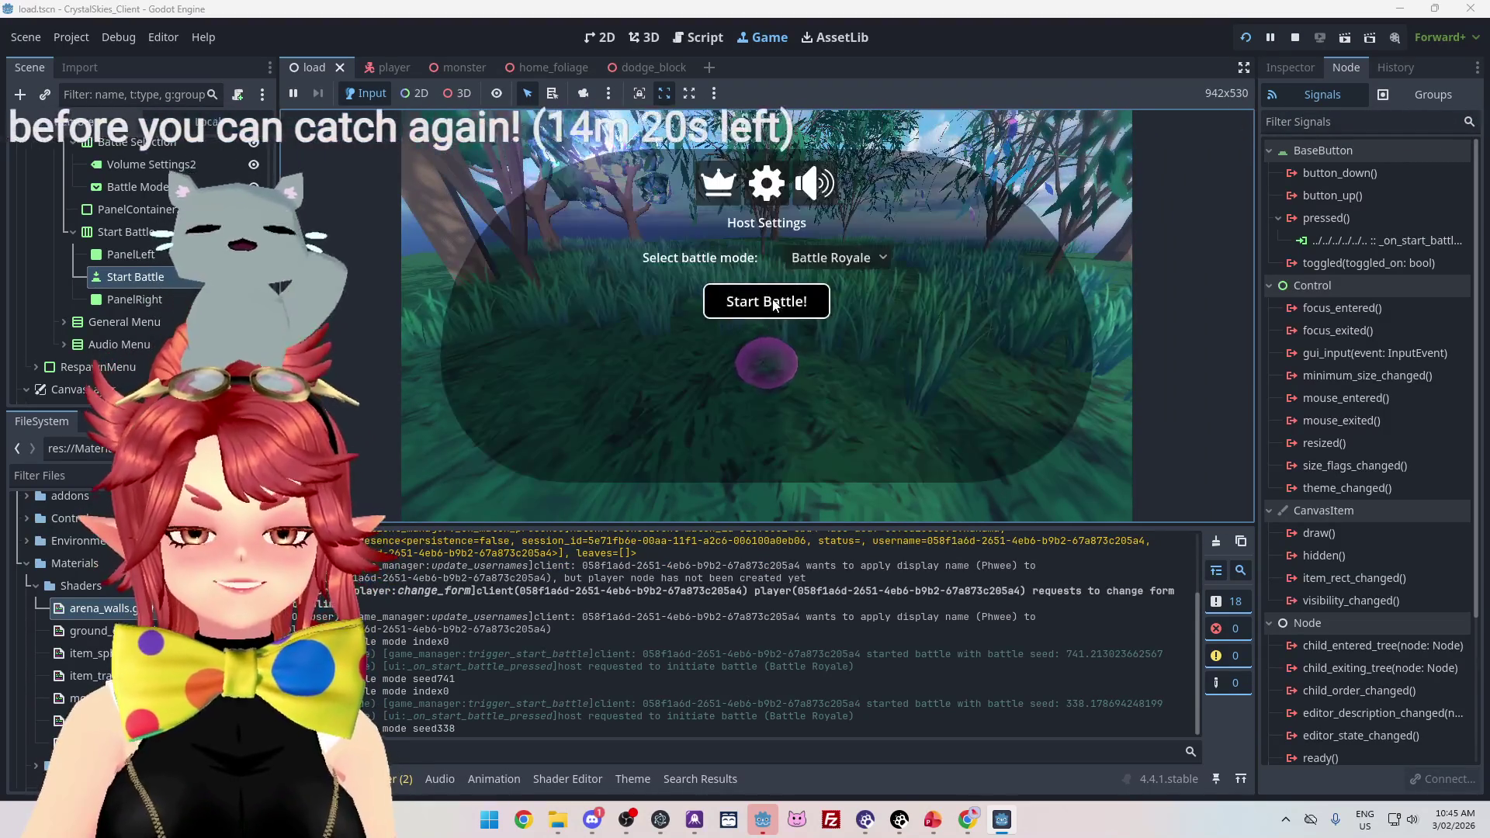
pyautogui.click(772, 301)
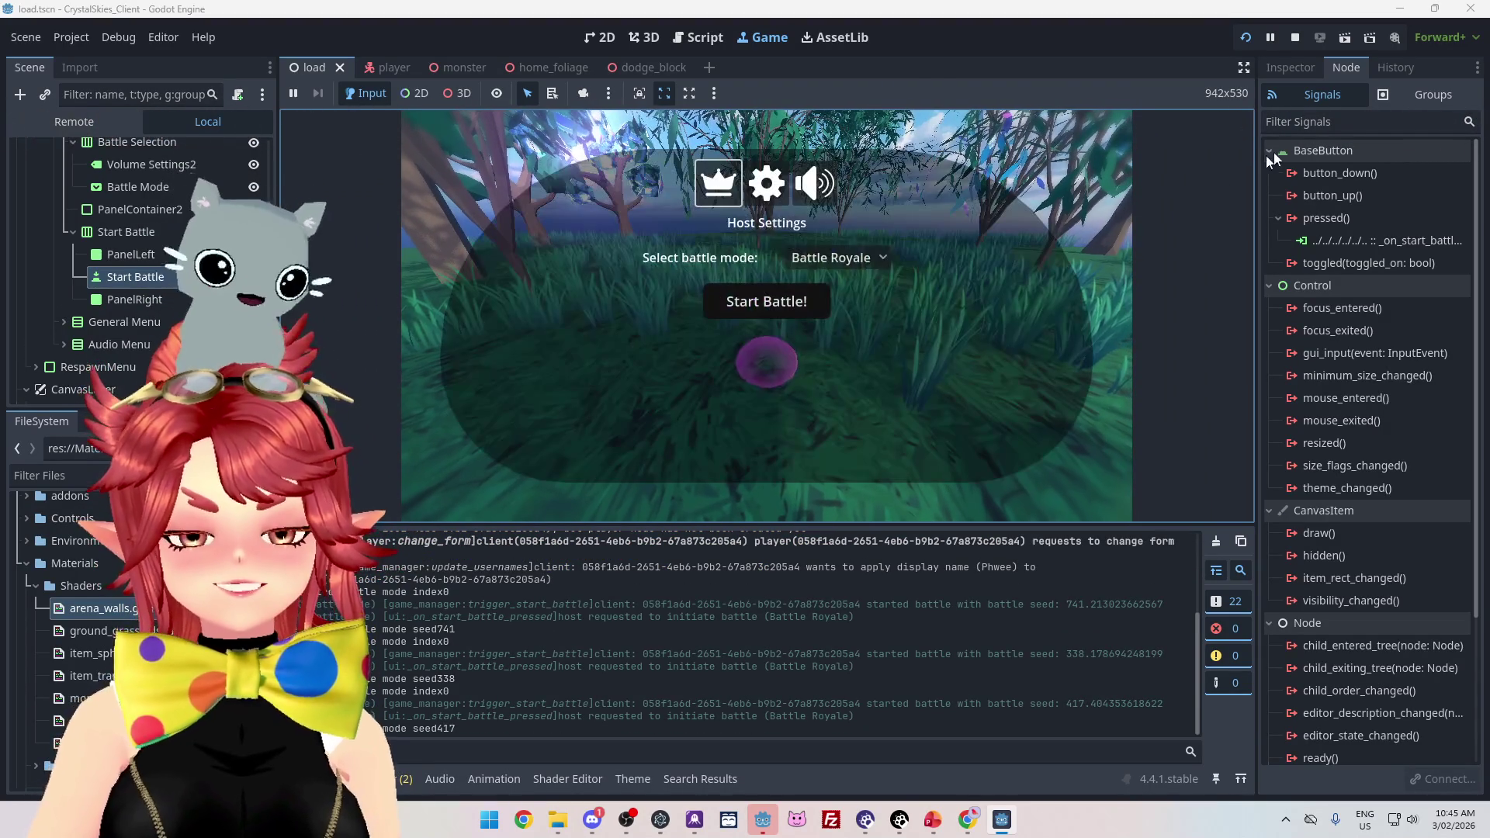
pyautogui.click(1295, 40)
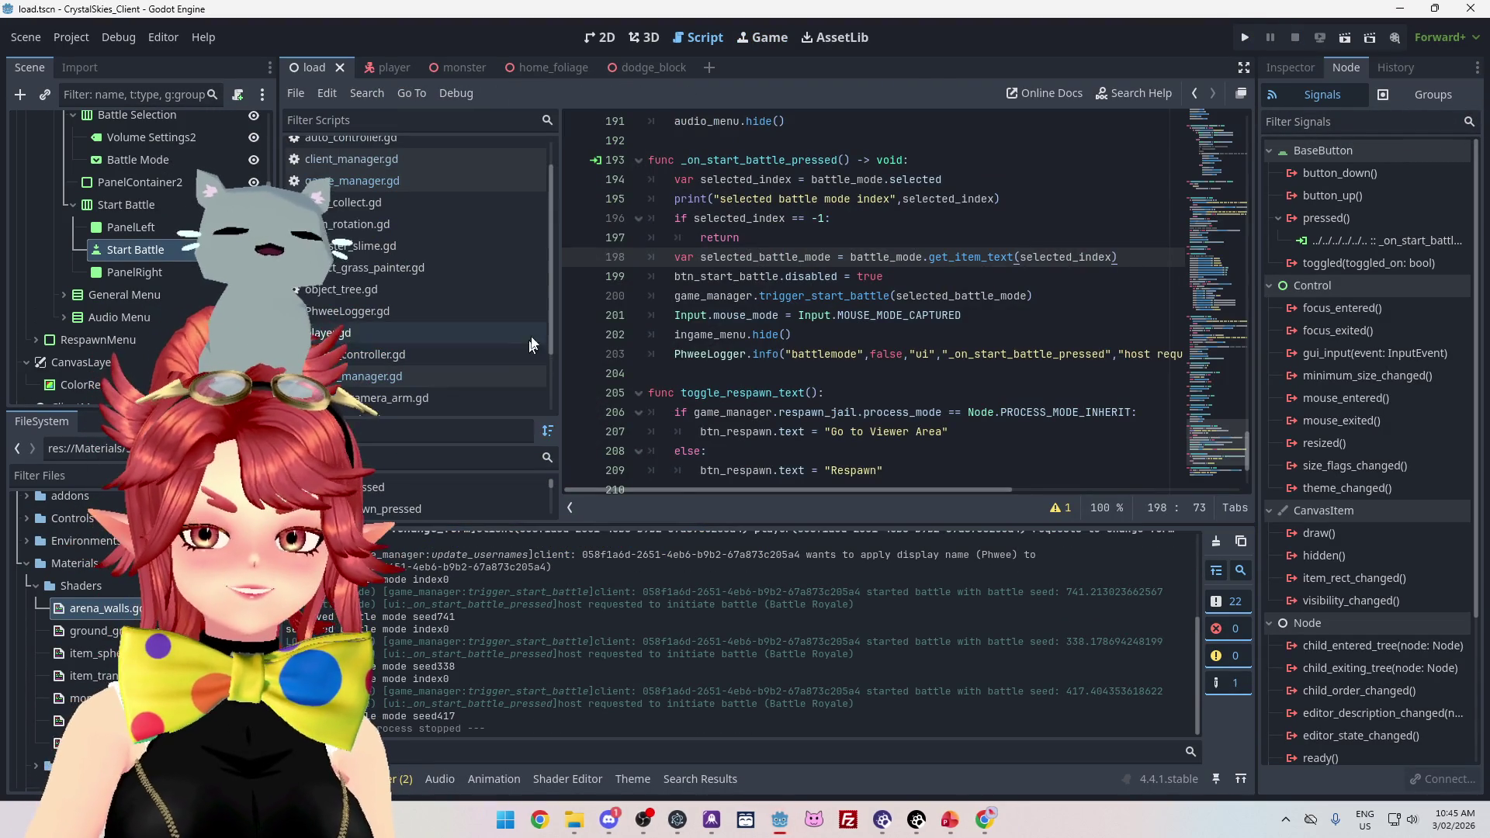
# Open player_manager.gd, scroll through its functions, and bring up the in-file find bar
pyautogui.click(418, 379)
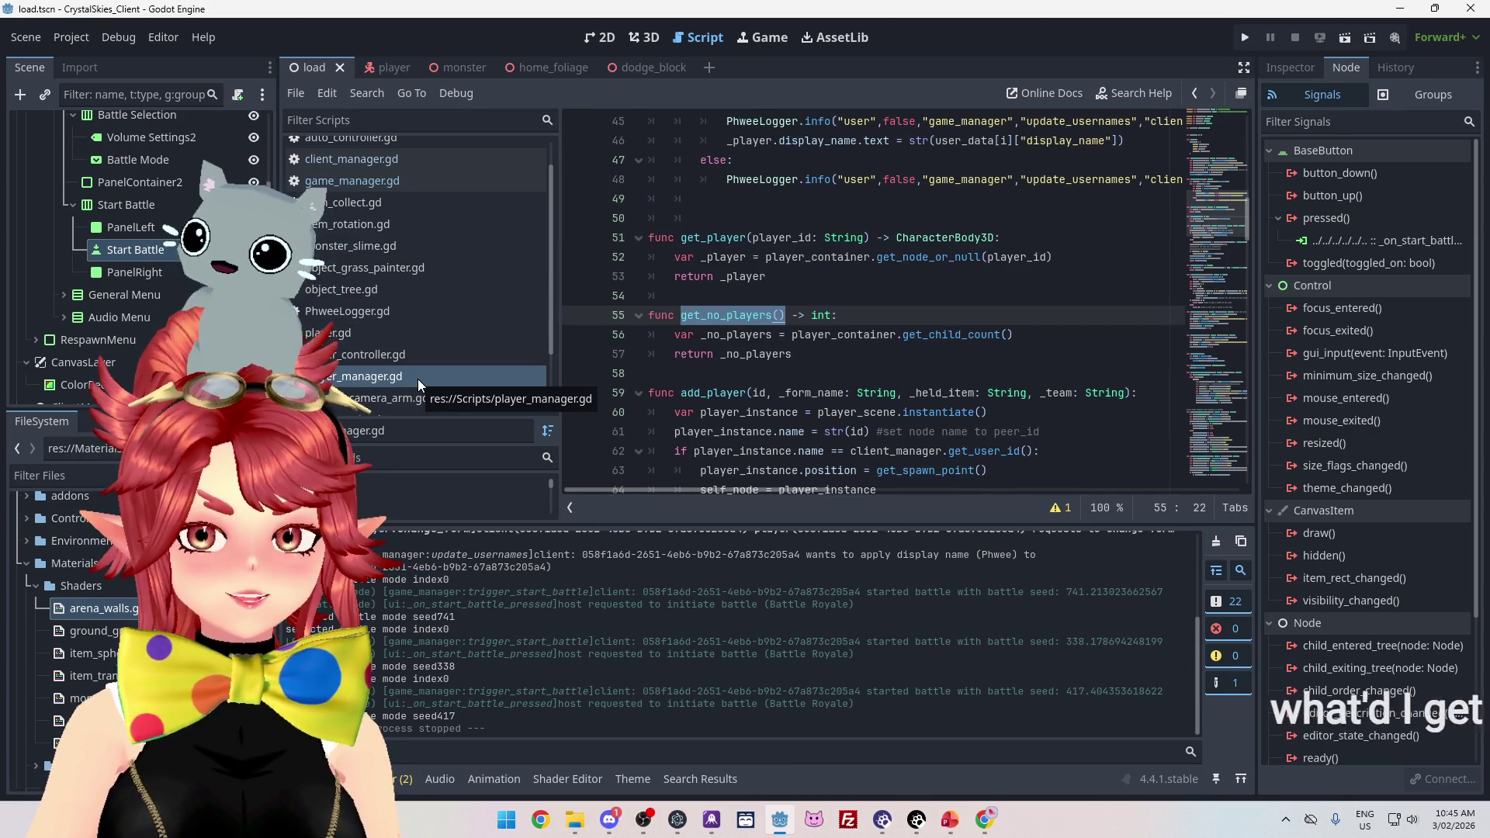
pyautogui.scroll(2, 786, 369)
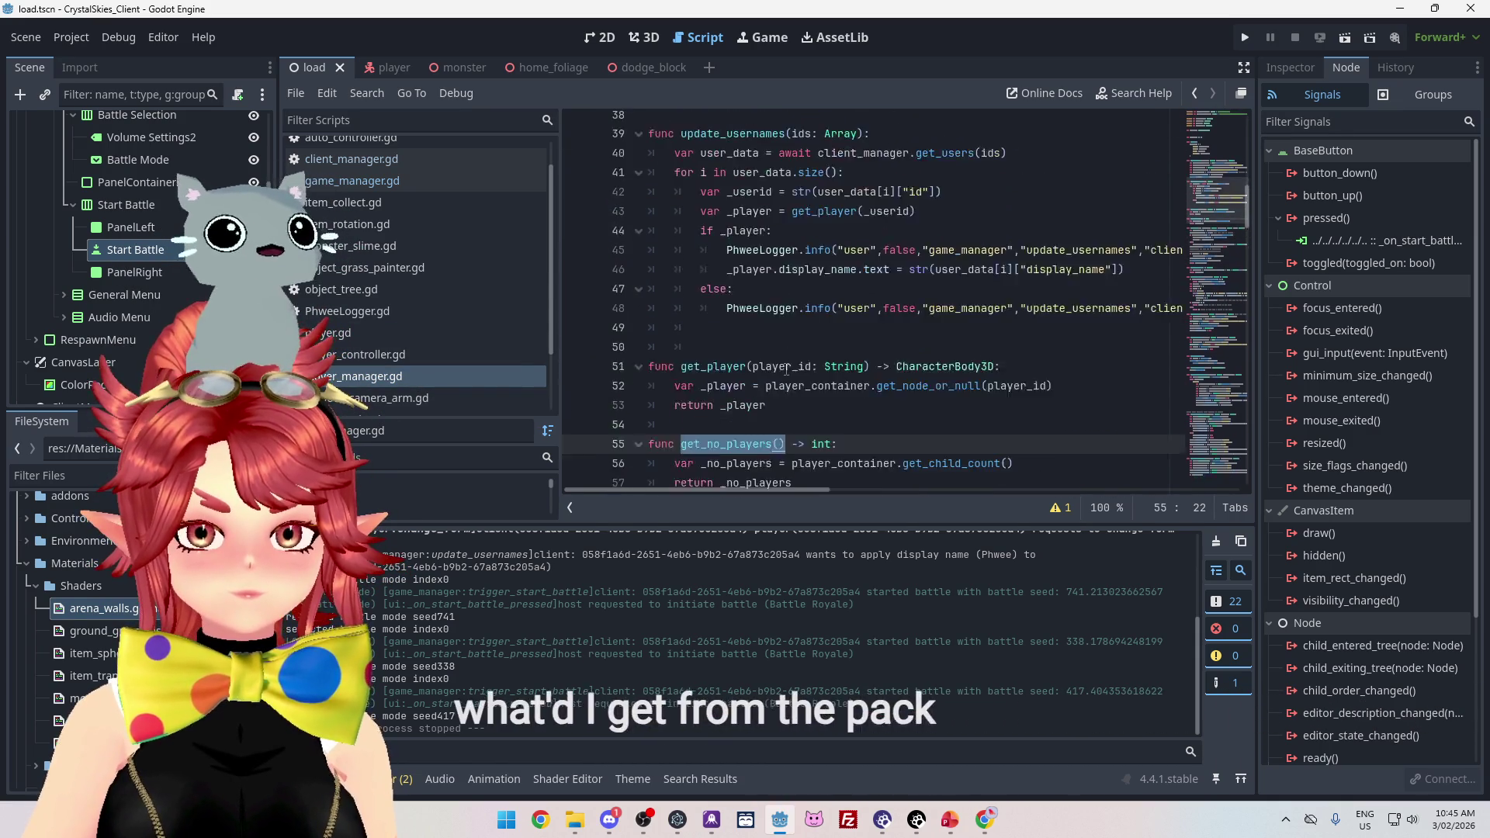
pyautogui.scroll(4, 786, 370)
pyautogui.scroll(-20, 786, 369)
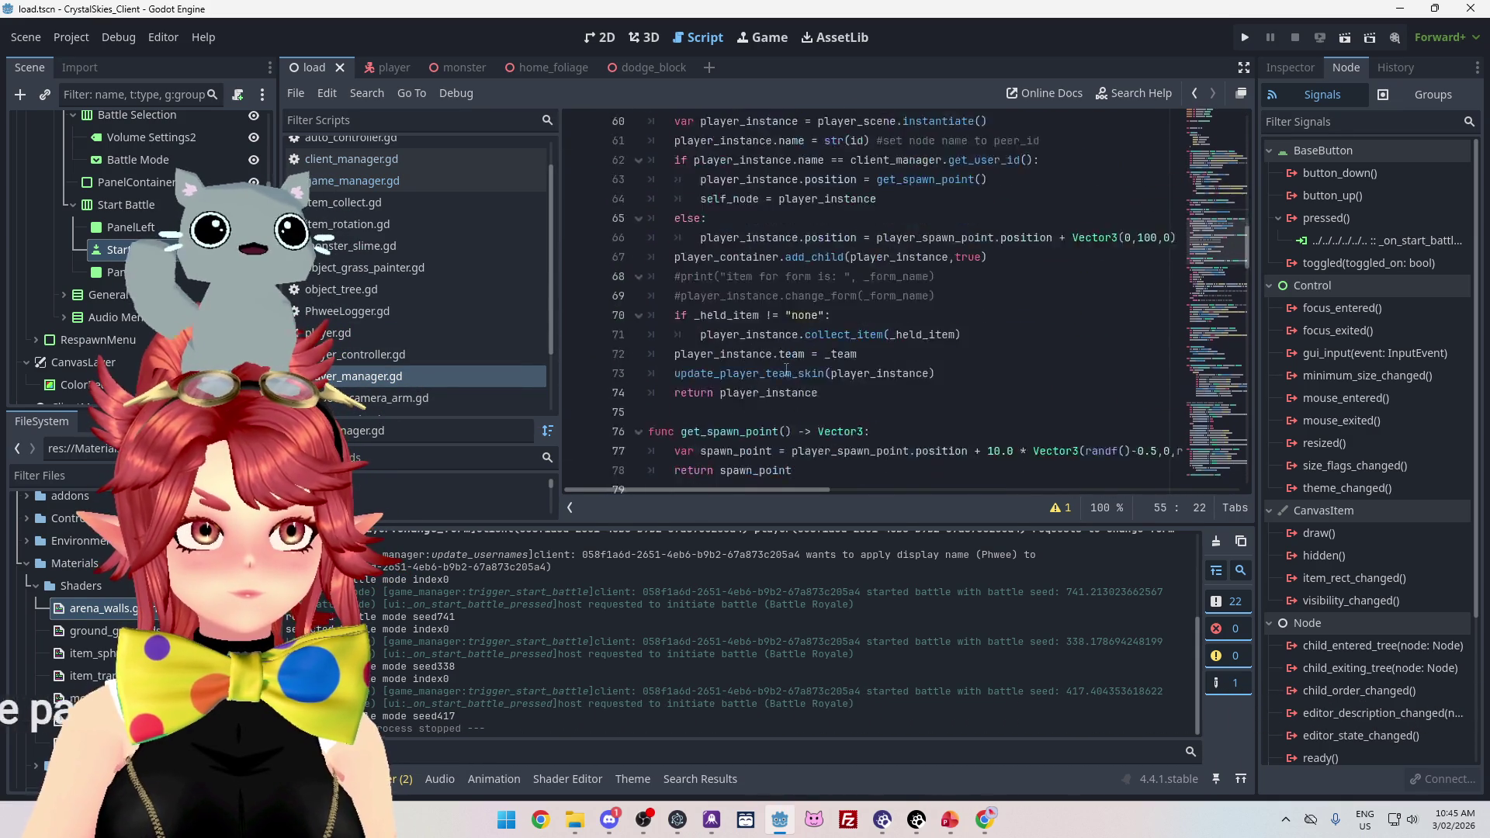
pyautogui.scroll(-10, 786, 370)
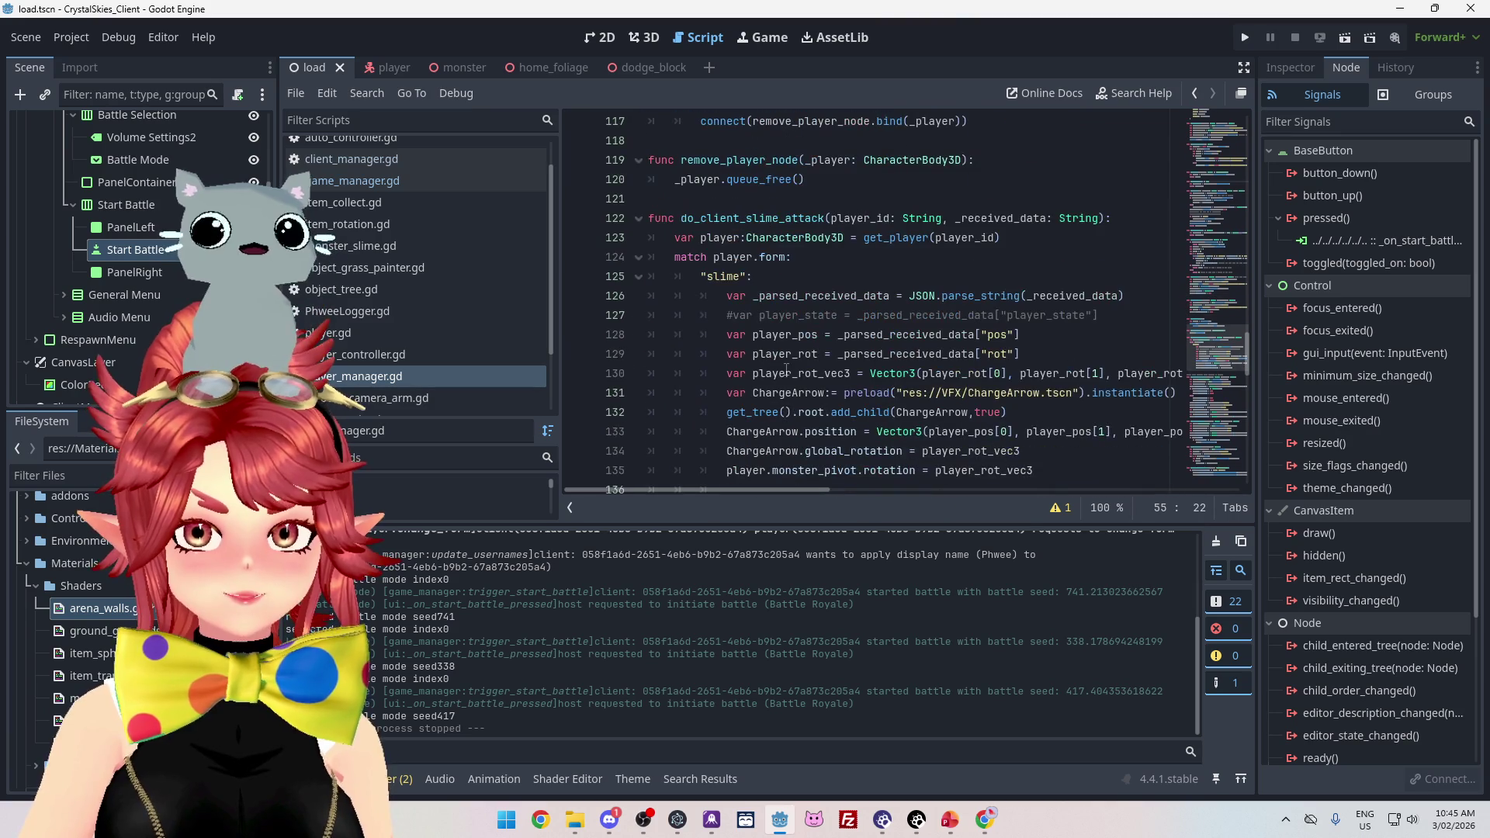
pyautogui.scroll(-13, 786, 370)
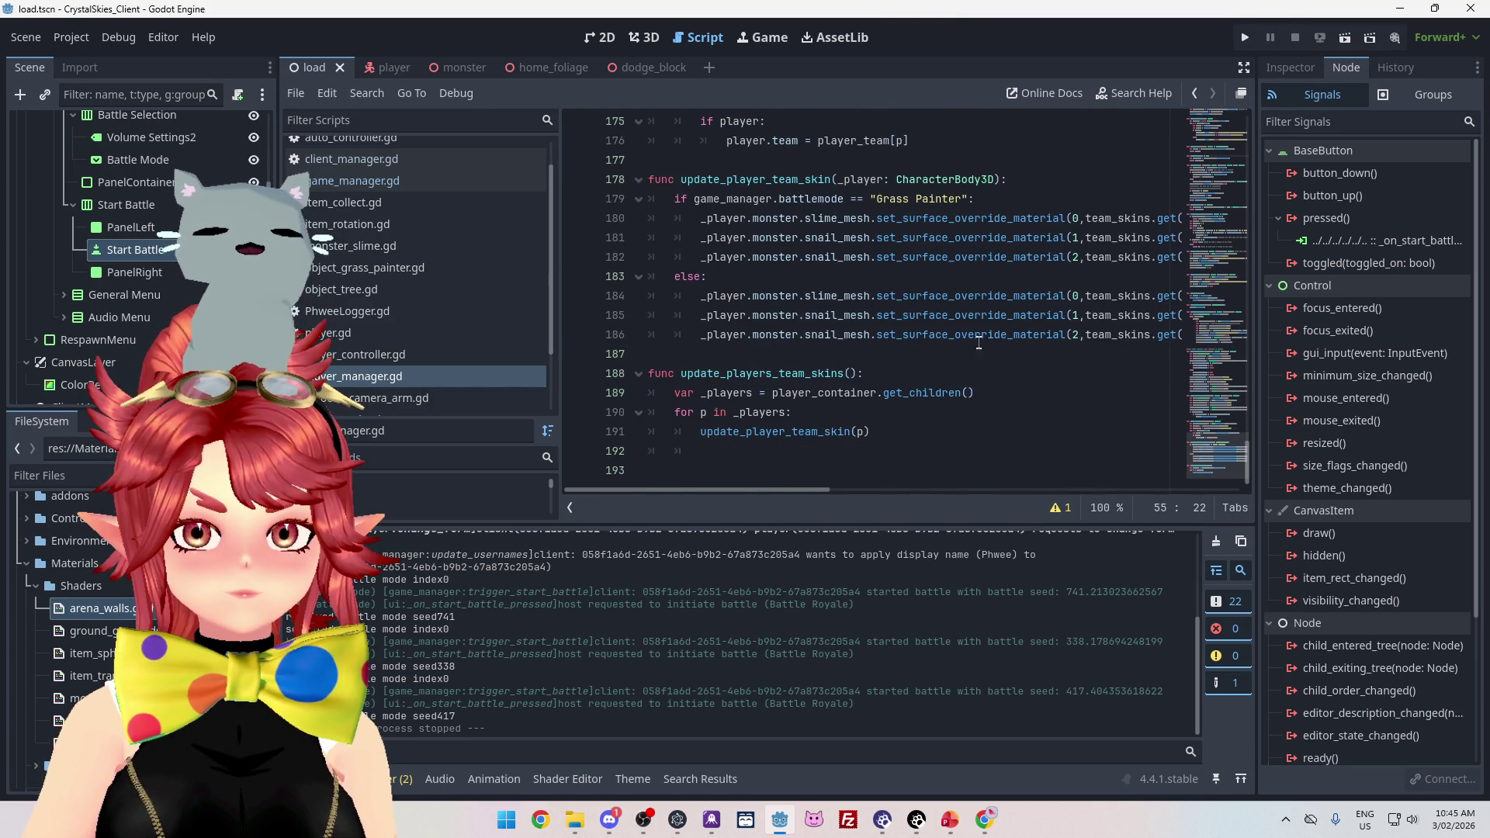
pyautogui.moveTo(1244, 465); pyautogui.dragTo(1241, 439)
pyautogui.hotkey('ctrl', 'f')
# Search player_manager.gd for 'winner', then switch to game_manager.gd
pyautogui.write('winner')
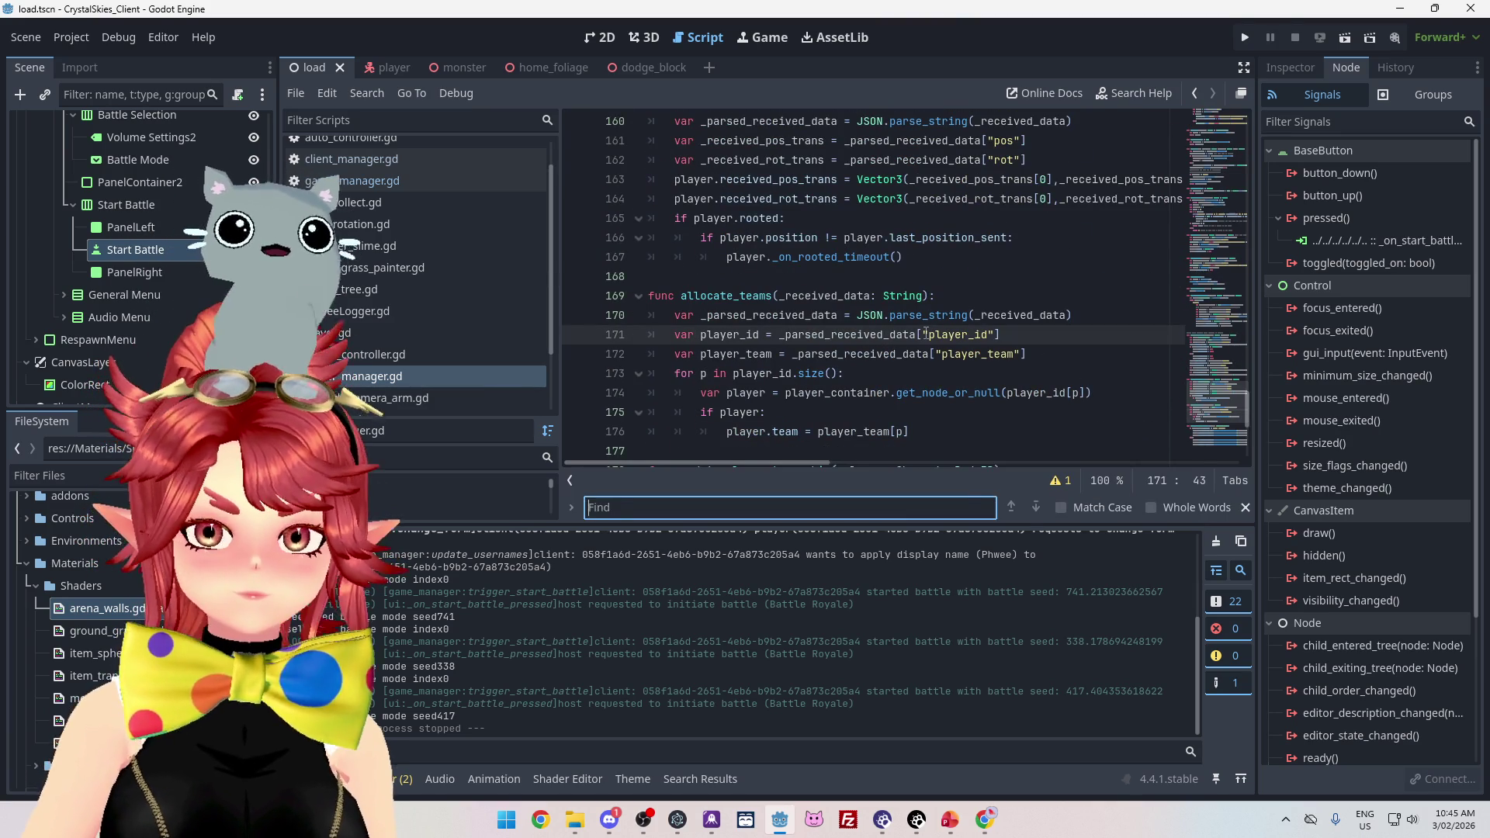
pyautogui.press('Return')
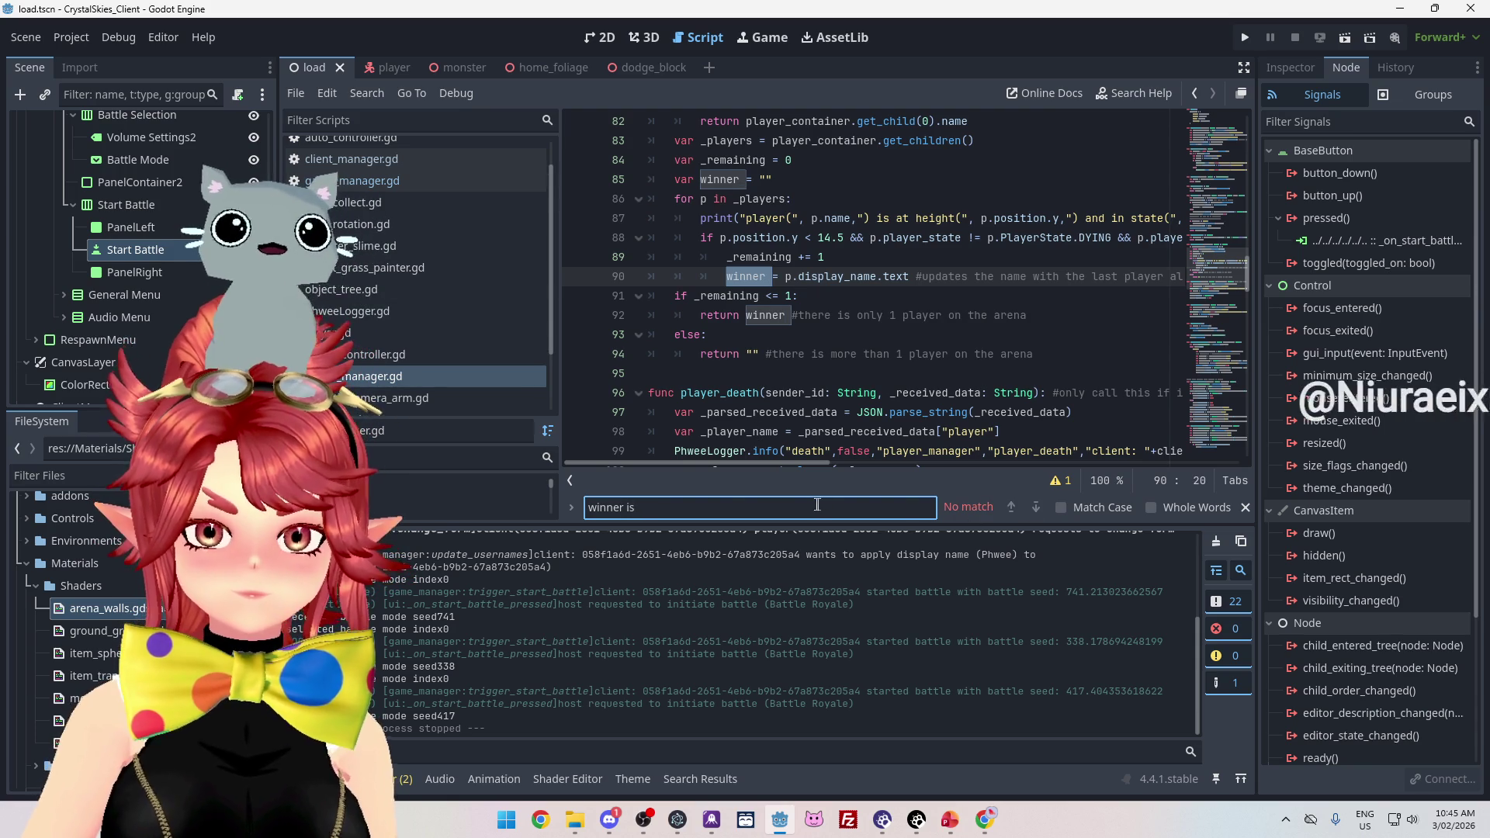
pyautogui.click(365, 180)
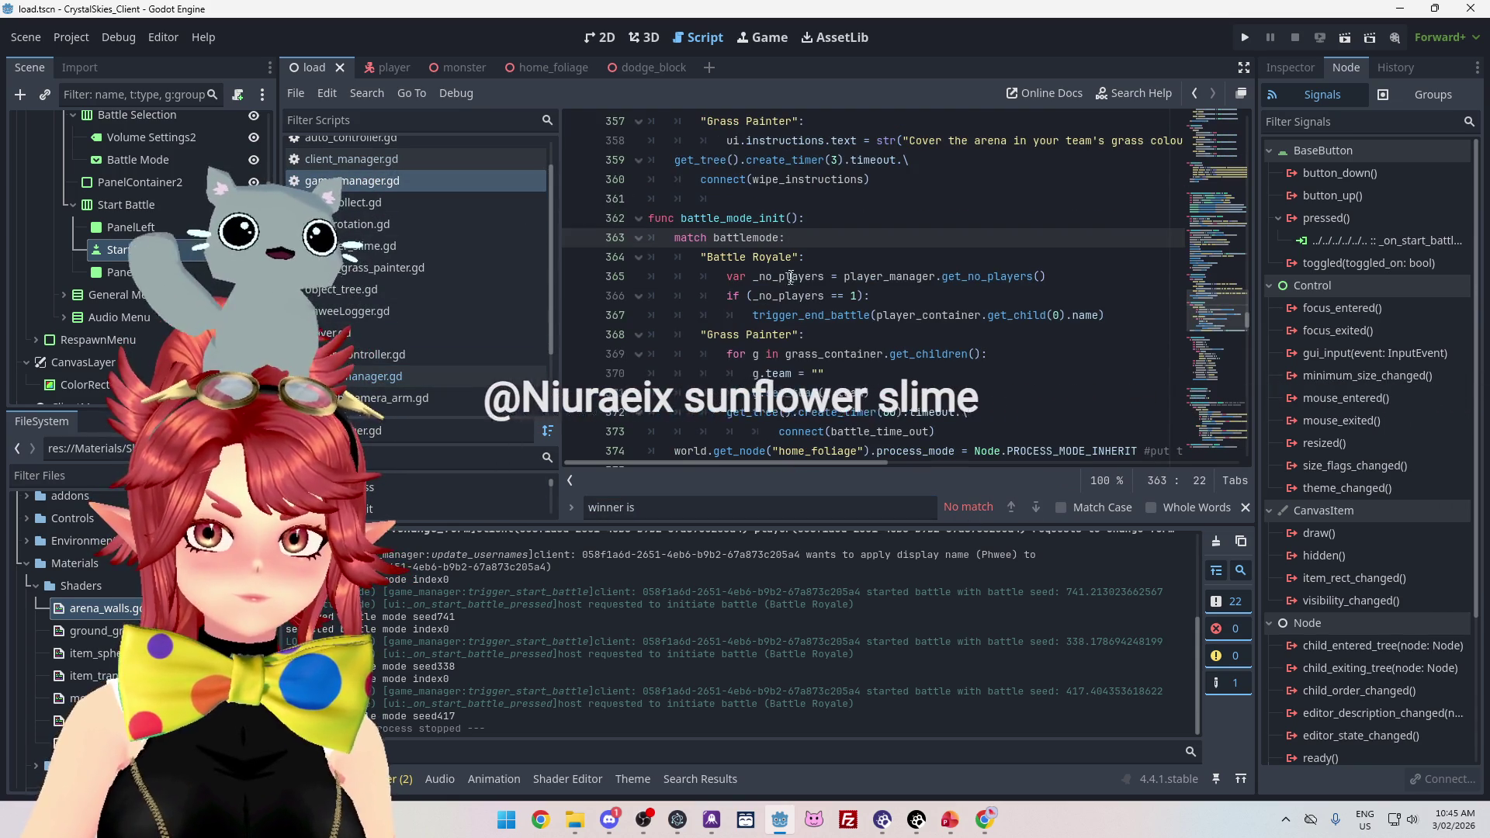
pyautogui.click(669, 507)
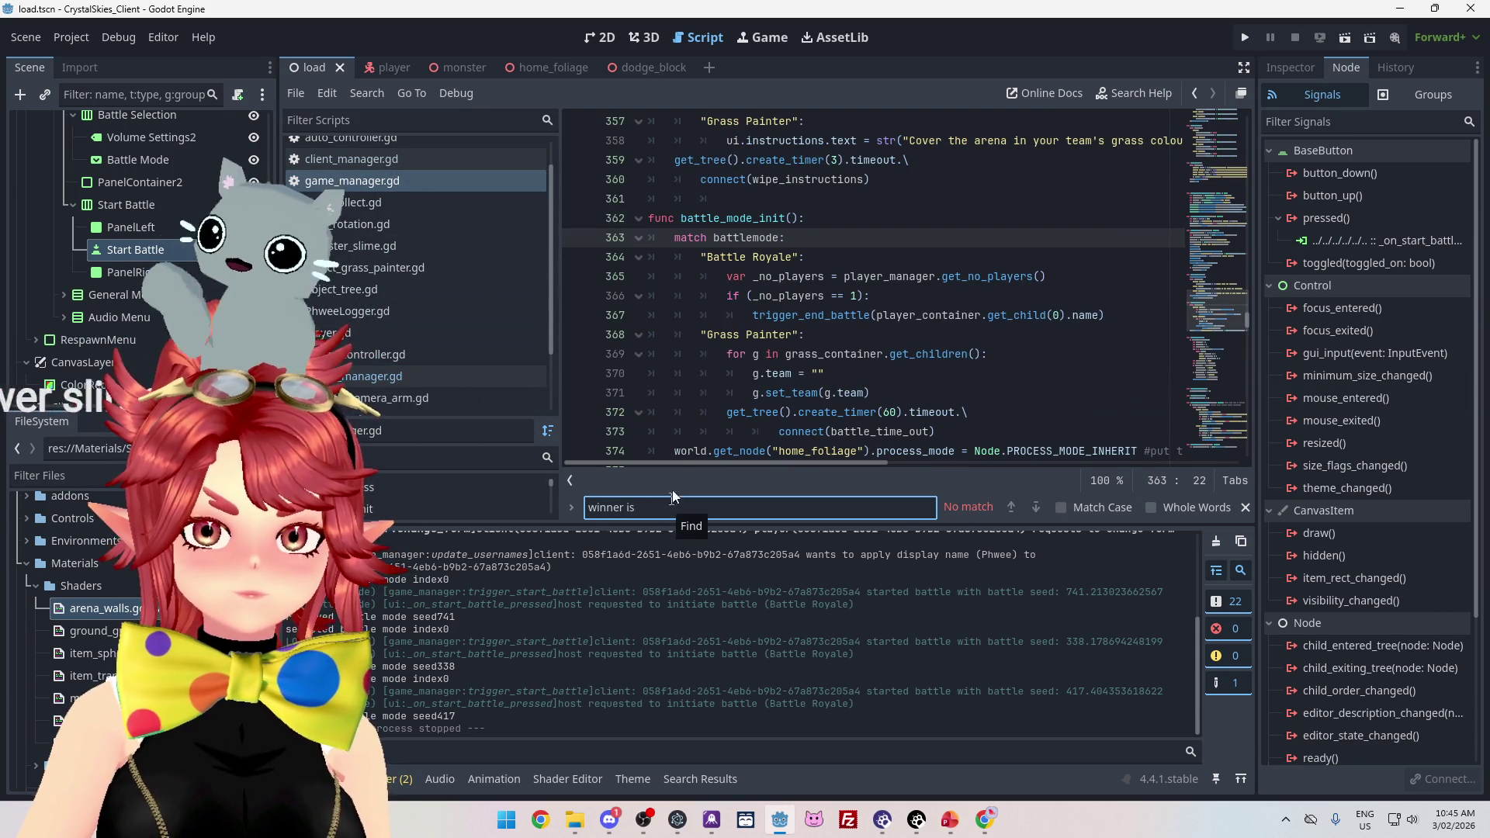
pyautogui.click(790, 354)
# Search all project files for 'winner is' and then 'winner', jumping to the last match
pyautogui.hotkey('ctrl', 'shift', 'f')
pyautogui.write('winn')
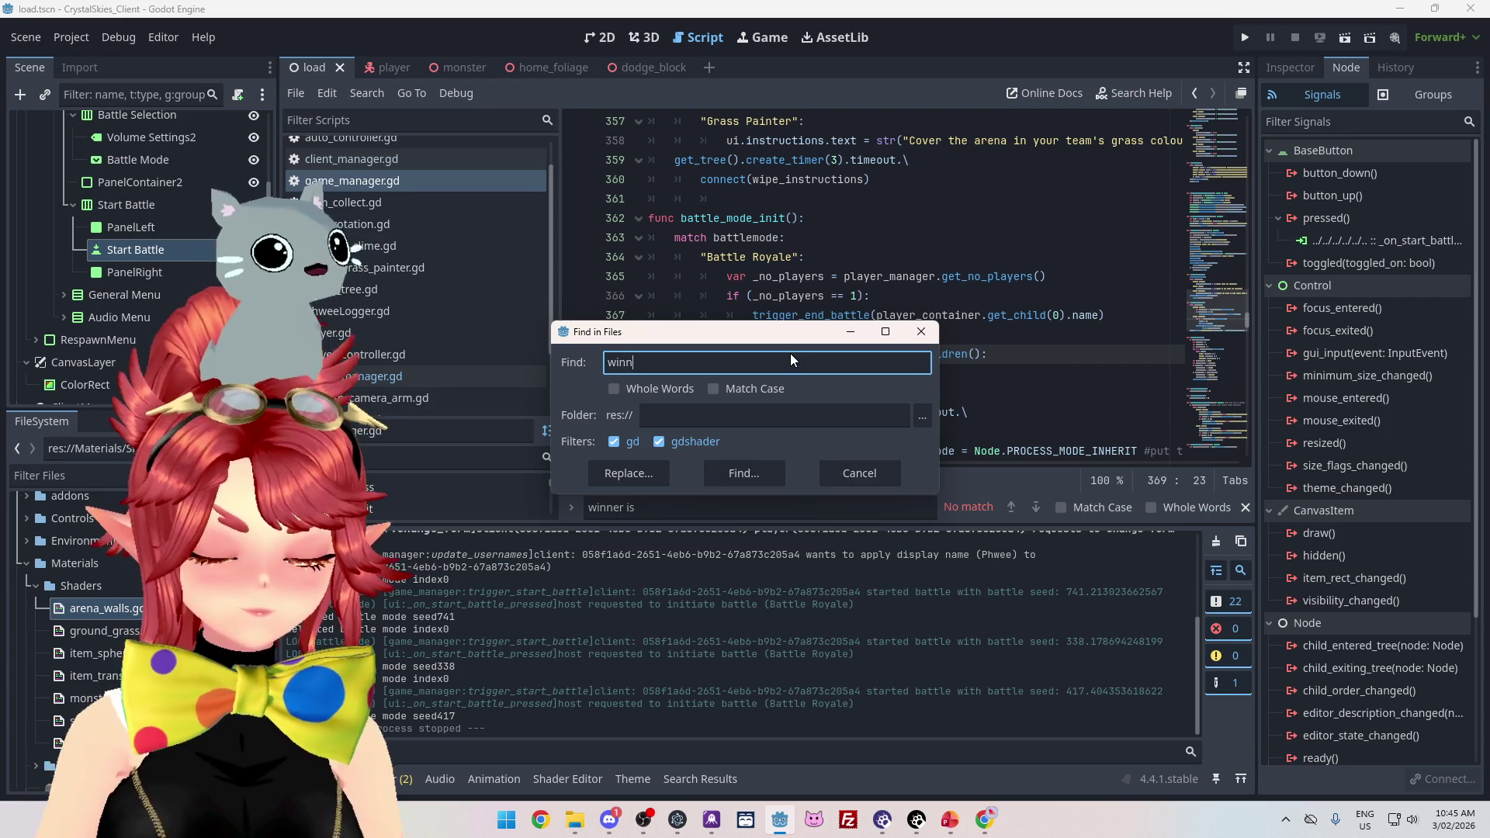
pyautogui.write('er is')
pyautogui.press('Return')
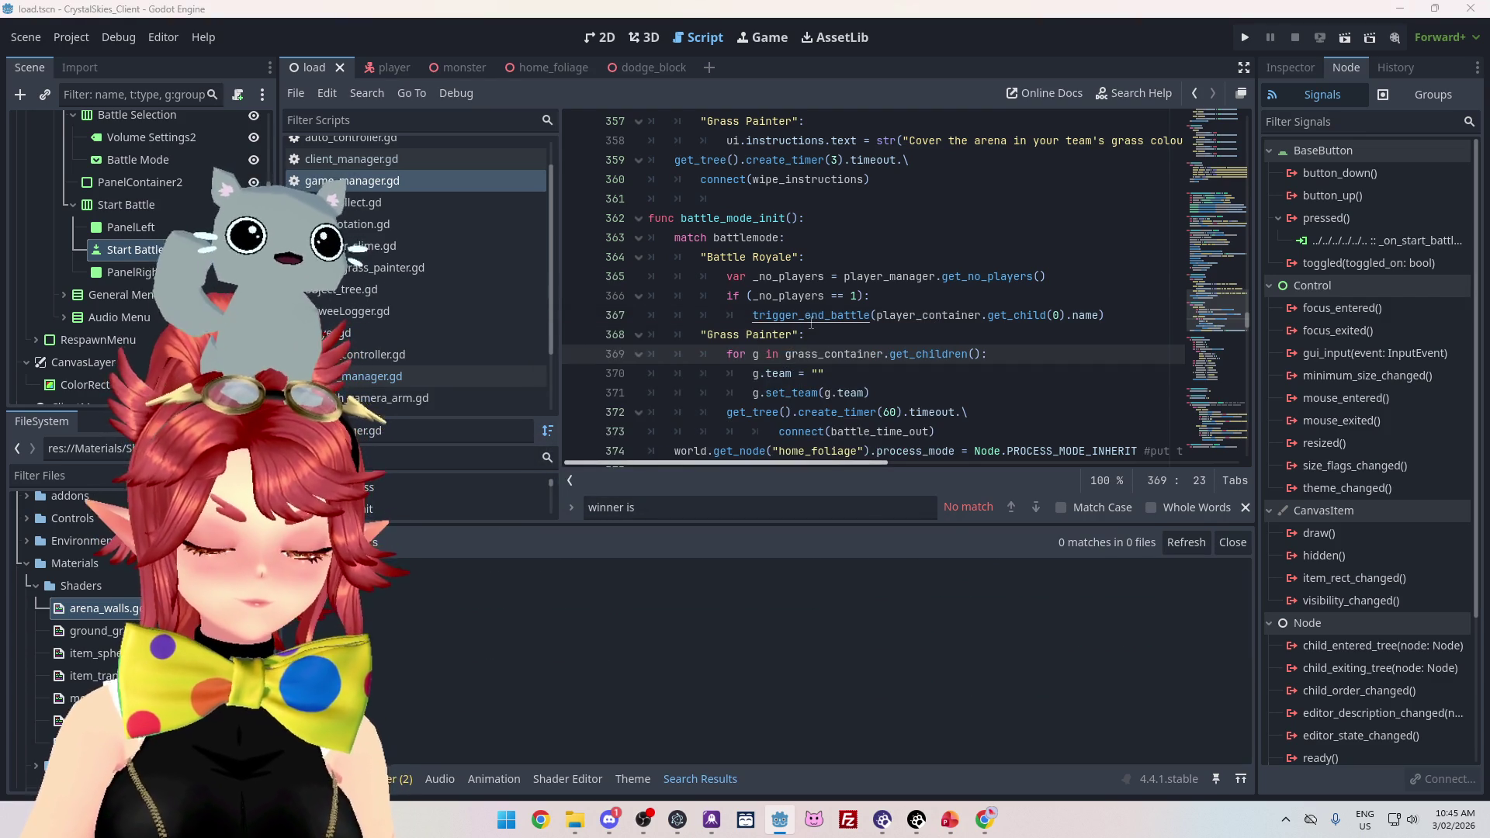
pyautogui.hotkey('ctrl', 'shift', 'f')
pyautogui.write('winner')
pyautogui.press('Return')
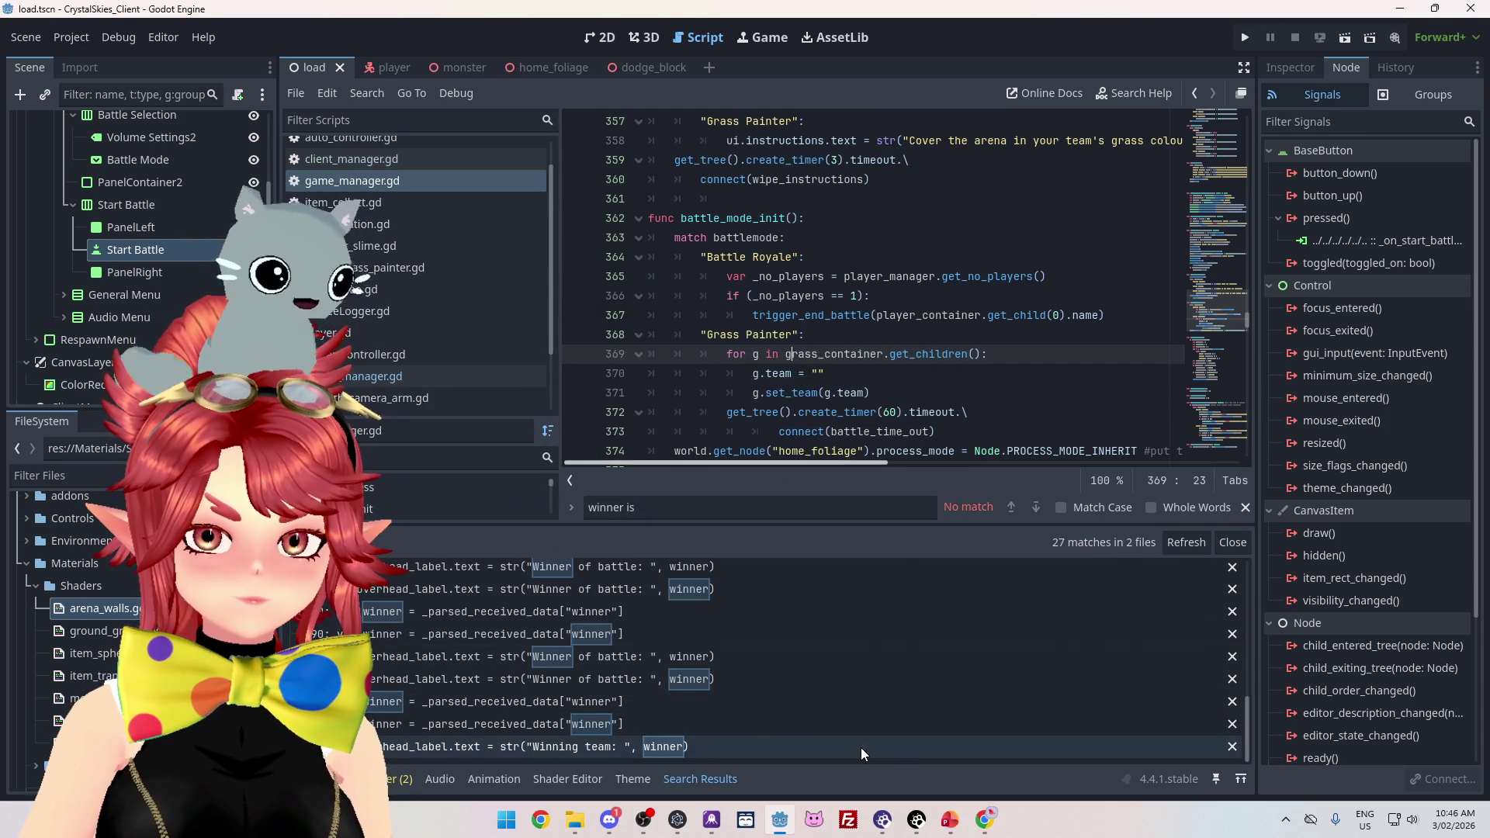
pyautogui.click(734, 748)
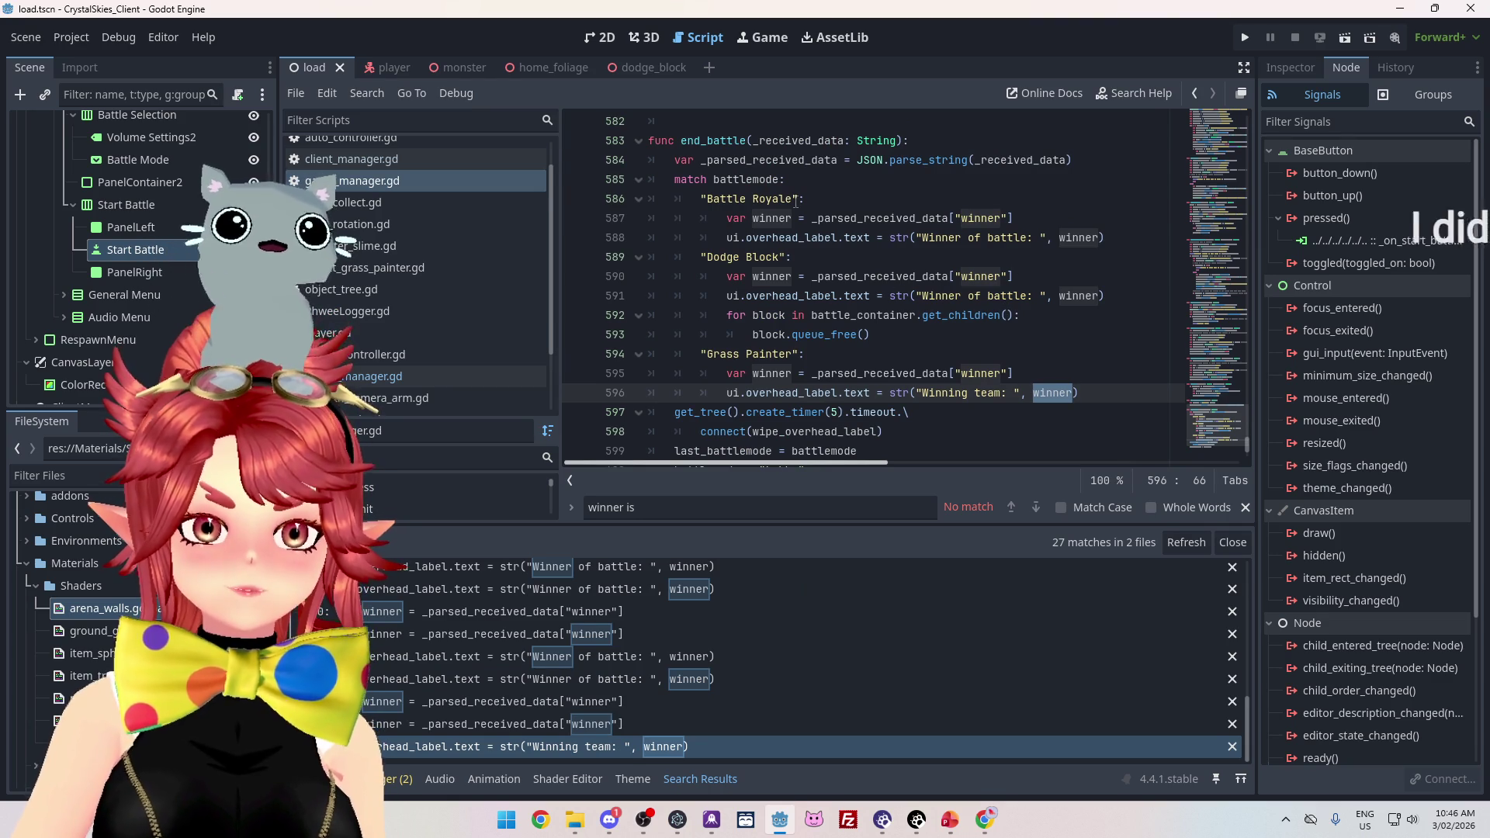
# Review end_battle's create_timer timeout to wipe_overhead_label line, then run the game
pyautogui.click(959, 238)
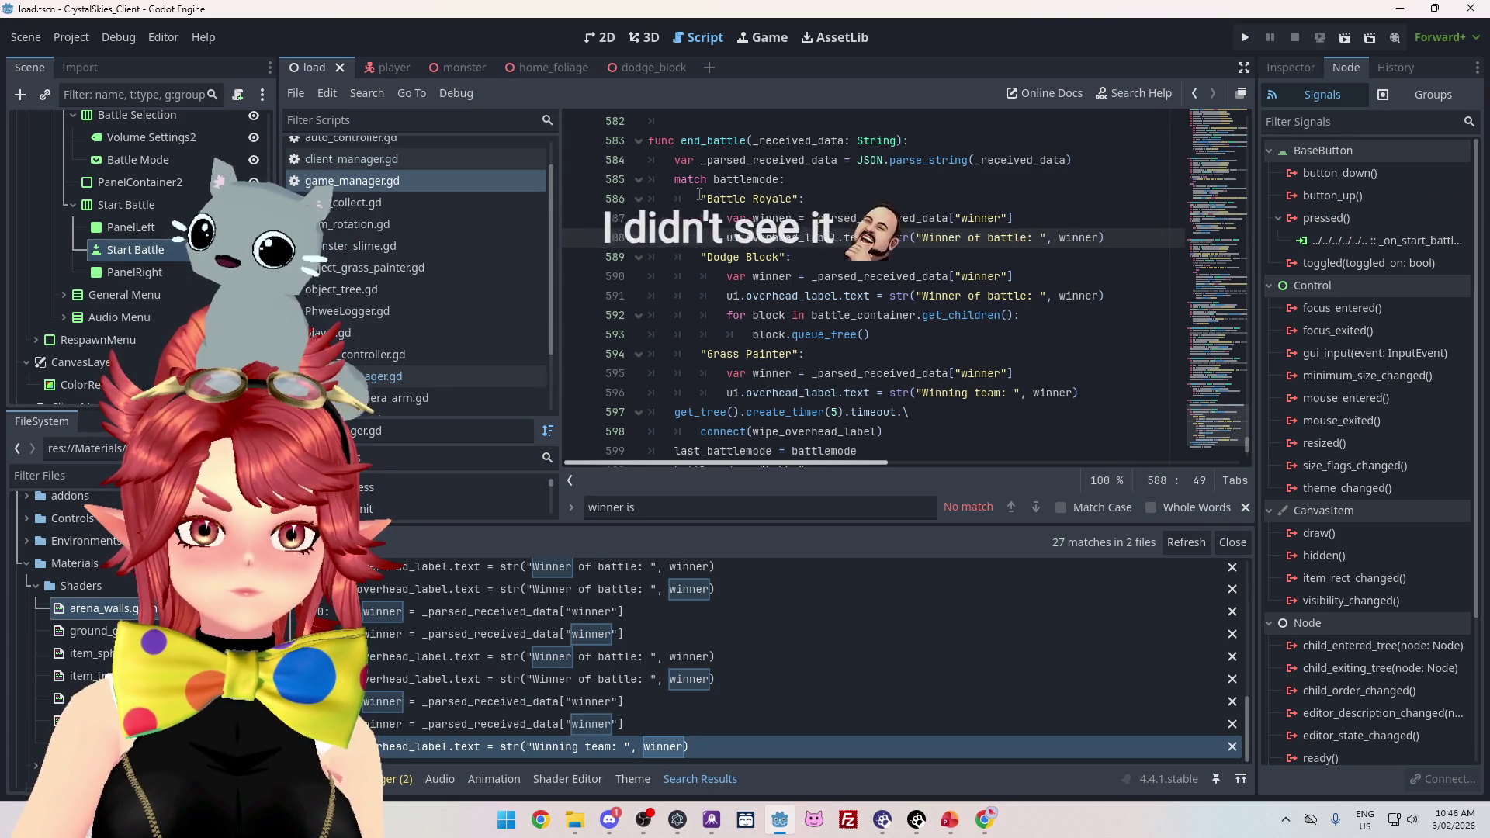
pyautogui.scroll(-1, 739, 355)
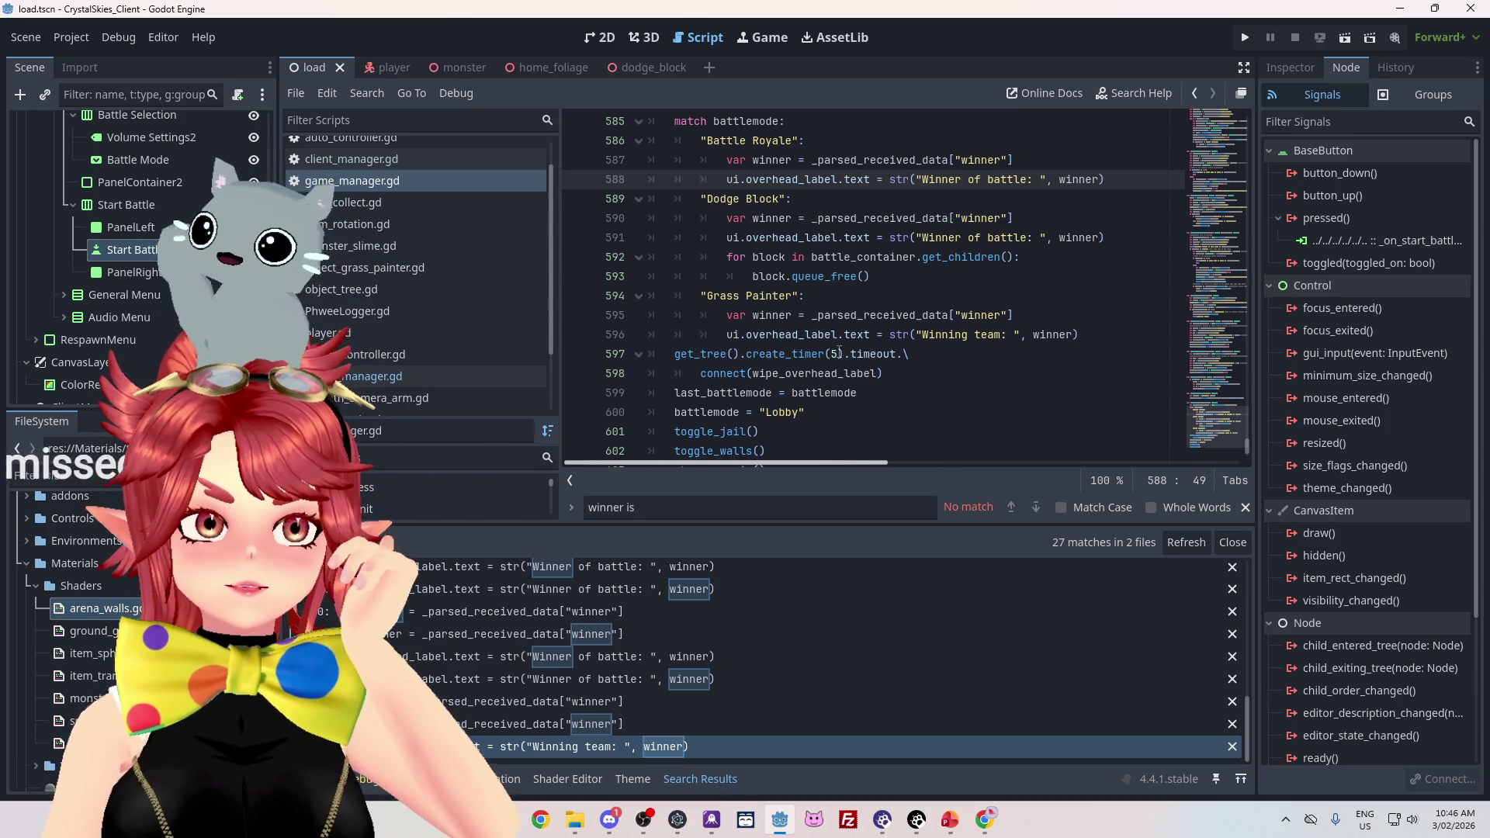
pyautogui.click(917, 356)
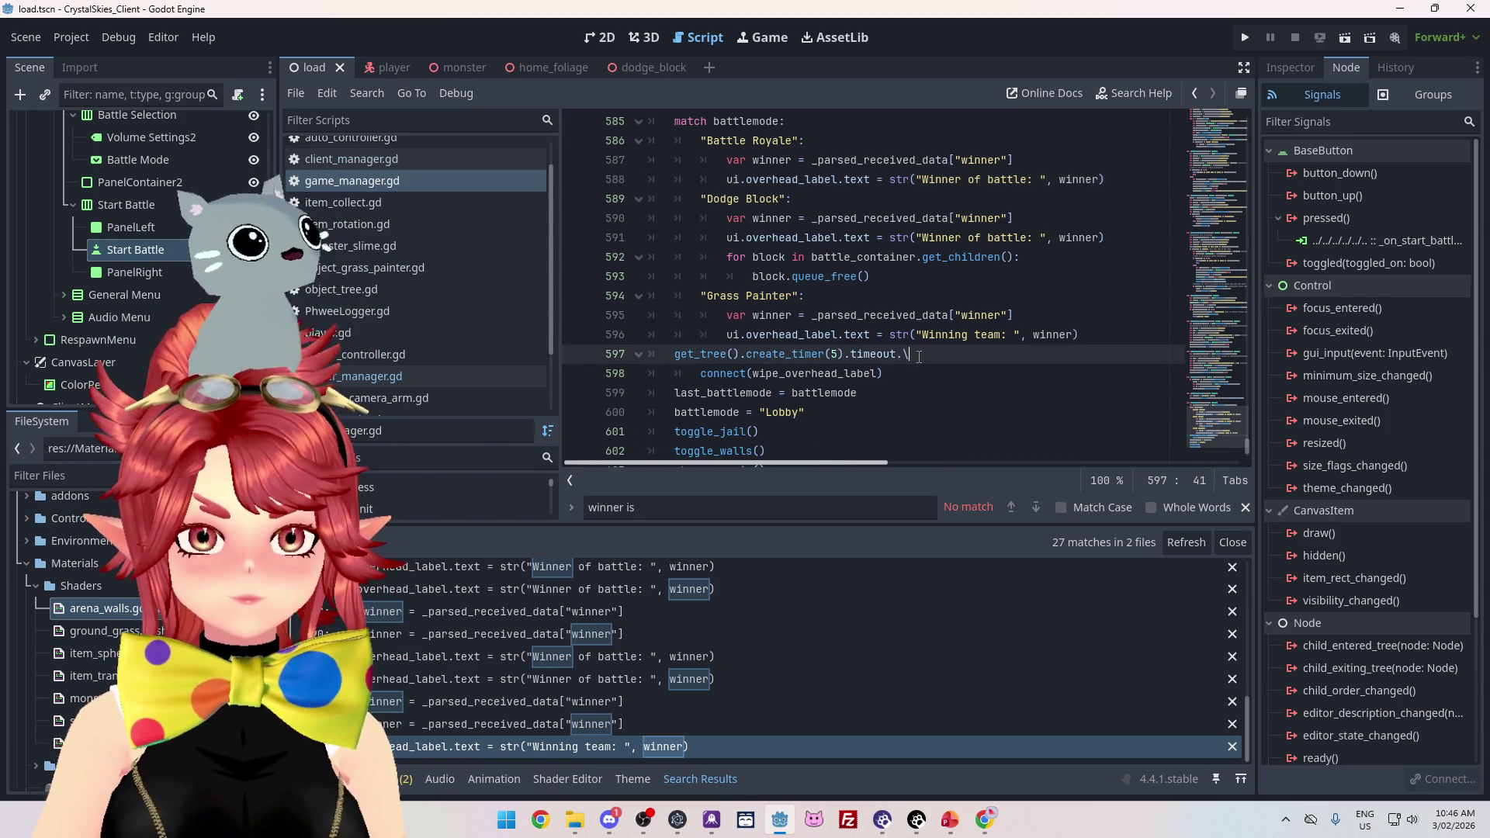
pyautogui.scroll(-2, 846, 361)
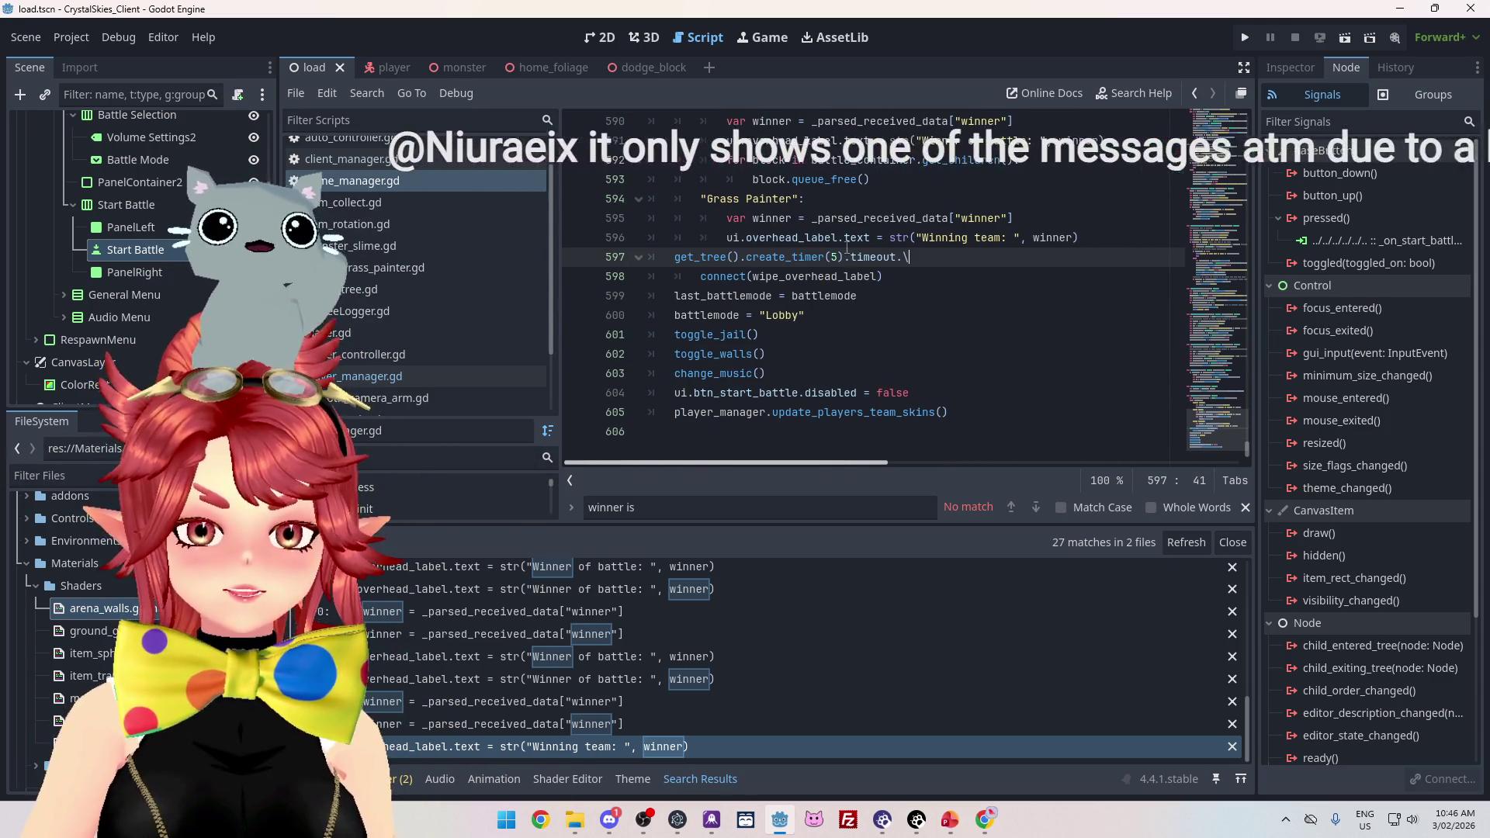
pyautogui.scroll(1, 950, 278)
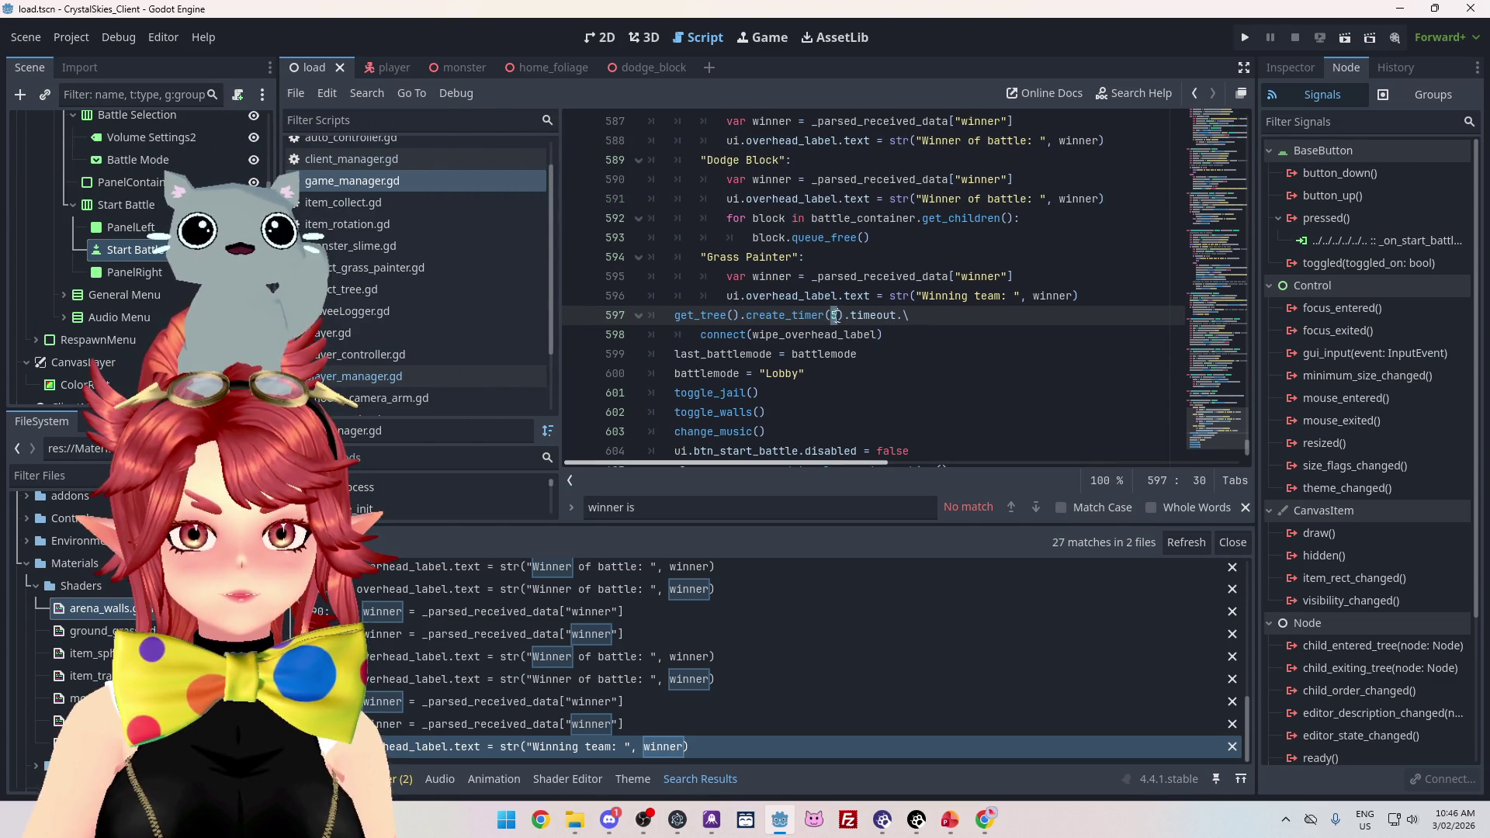
pyautogui.write('4')
pyautogui.click(1000, 355)
pyautogui.click(1239, 38)
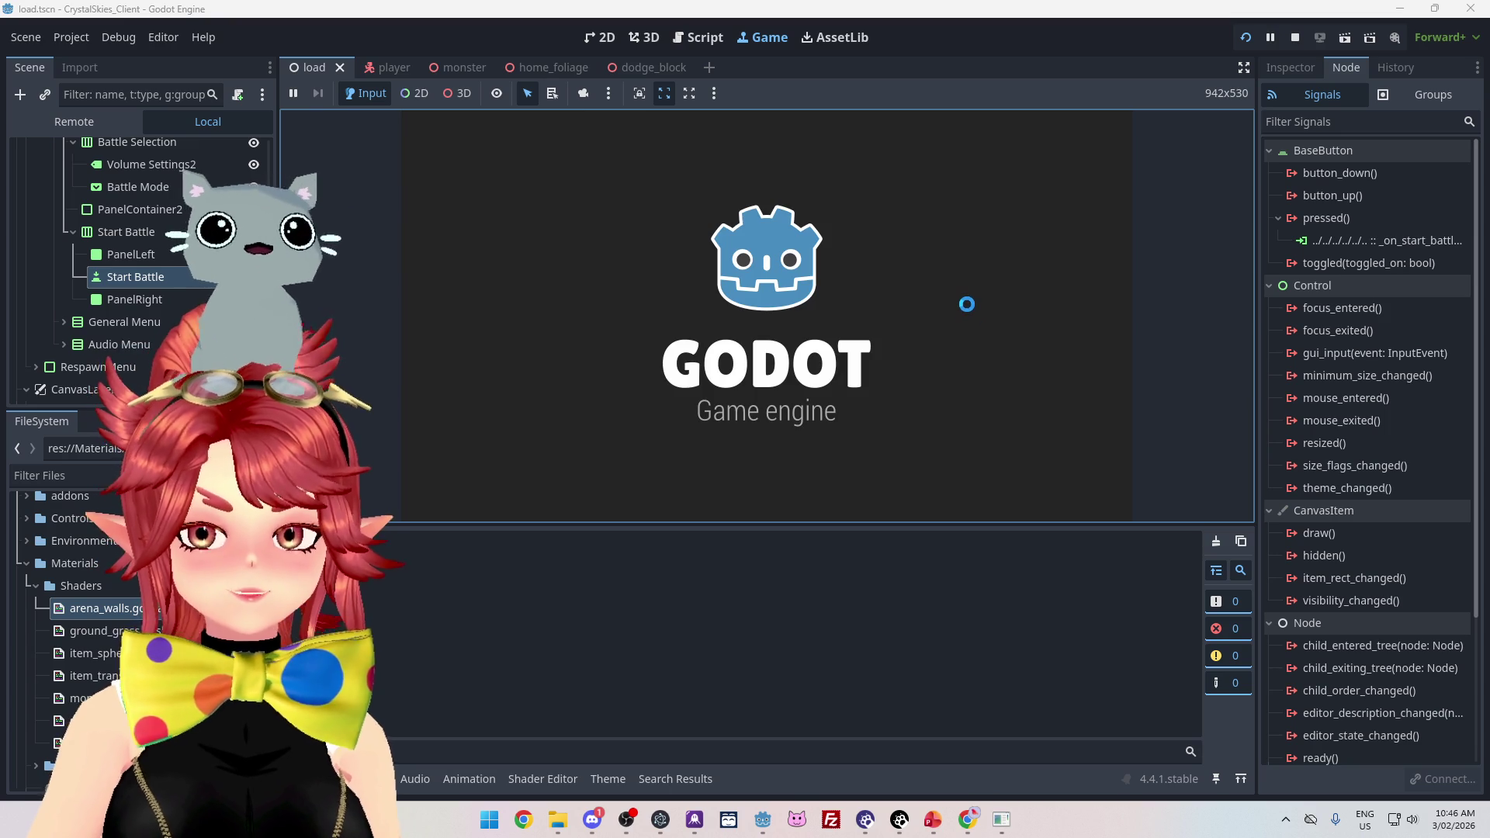
# Enter a display name, create lobby 'asdf', and start the battle as host
pyautogui.click(848, 368)
pyautogui.write('Pe')
pyautogui.click(726, 466)
pyautogui.write('asdf')
pyautogui.click(869, 465)
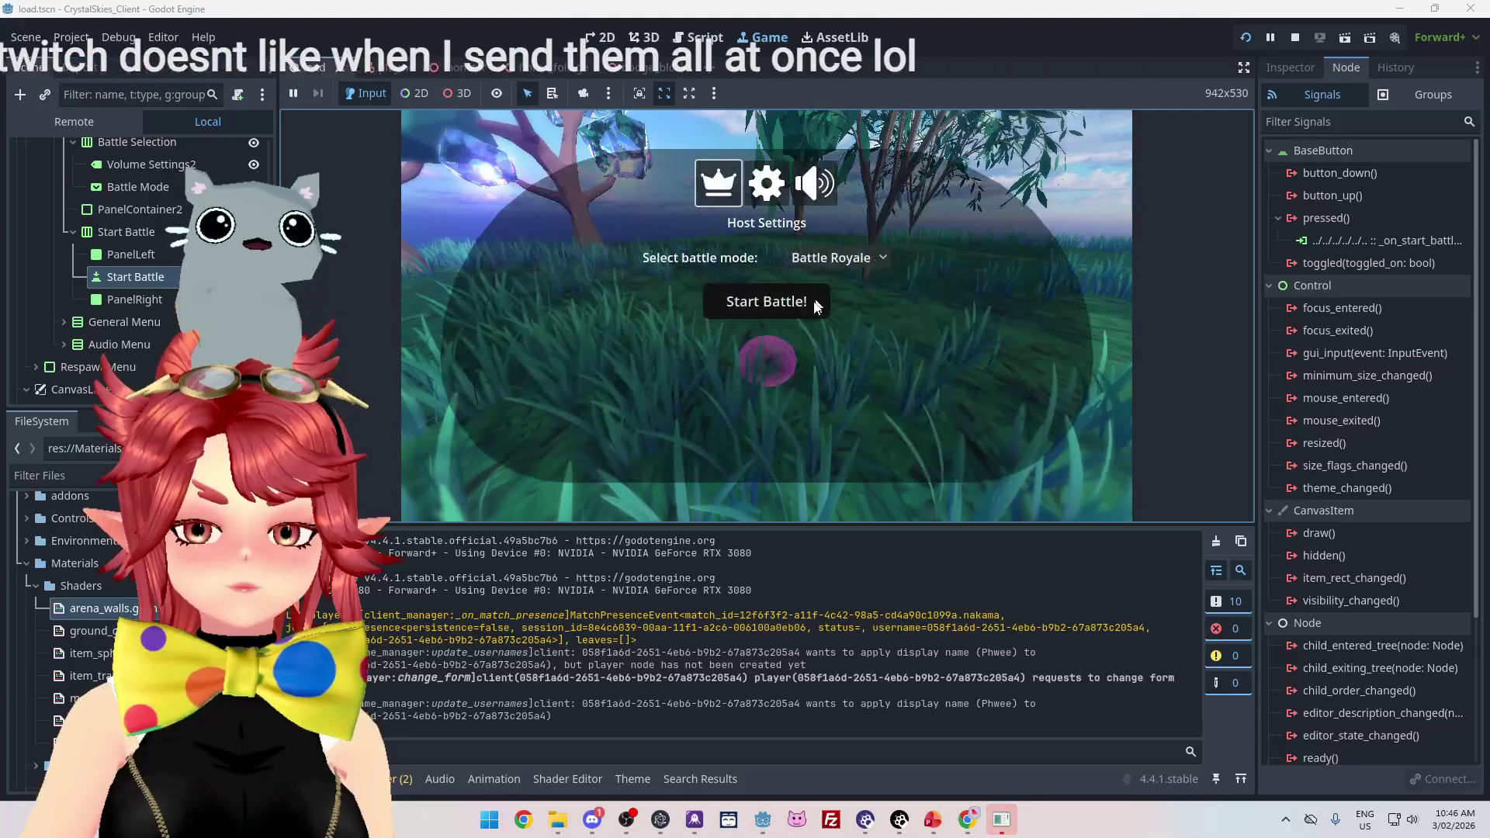
pyautogui.click(769, 301)
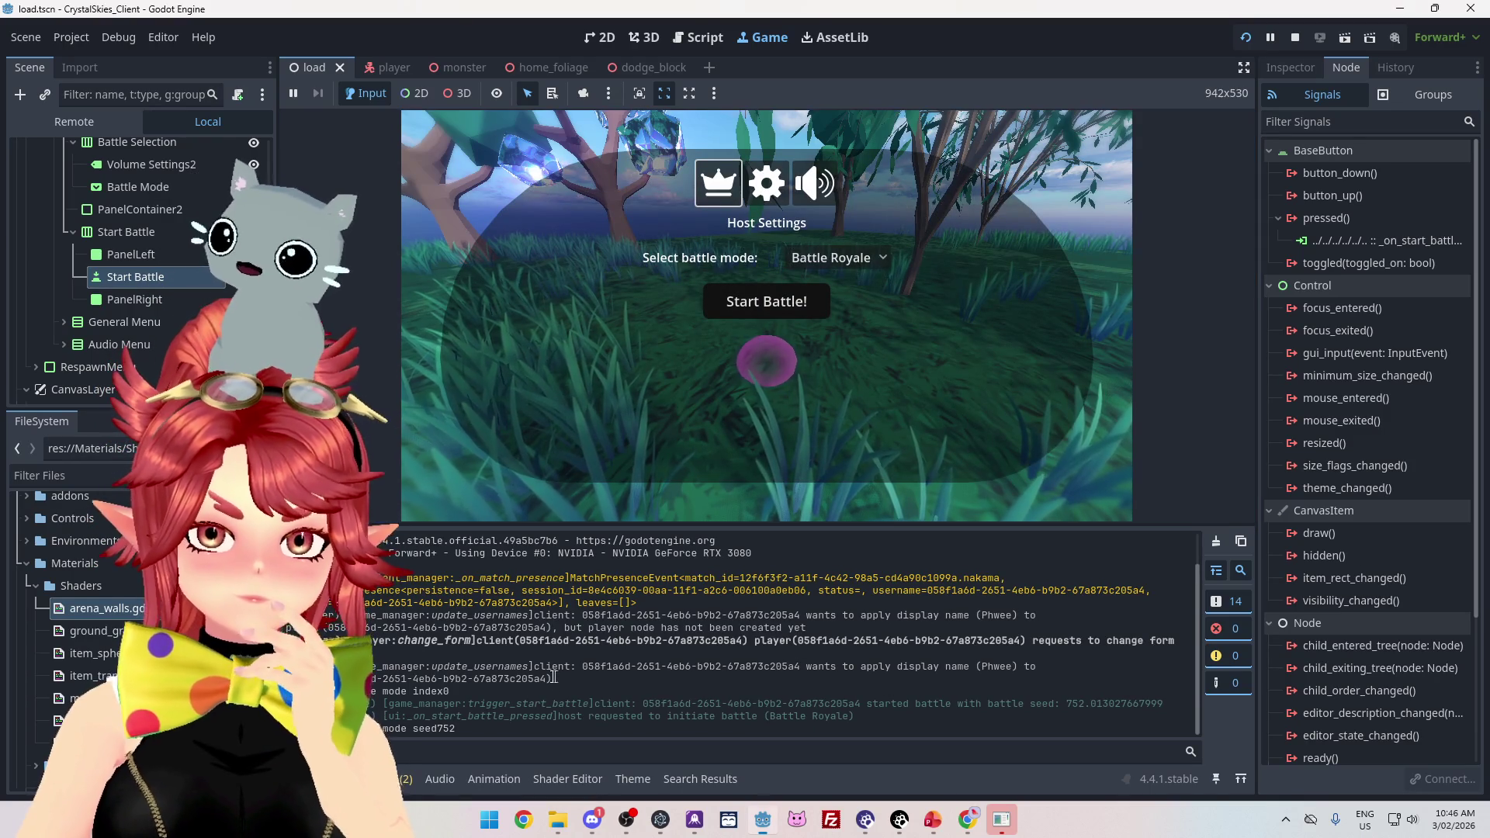
# Expand Load and PlayerManager in the Remote scene tree, then stop the game
pyautogui.moveTo(556, 678); pyautogui.dragTo(530, 666)
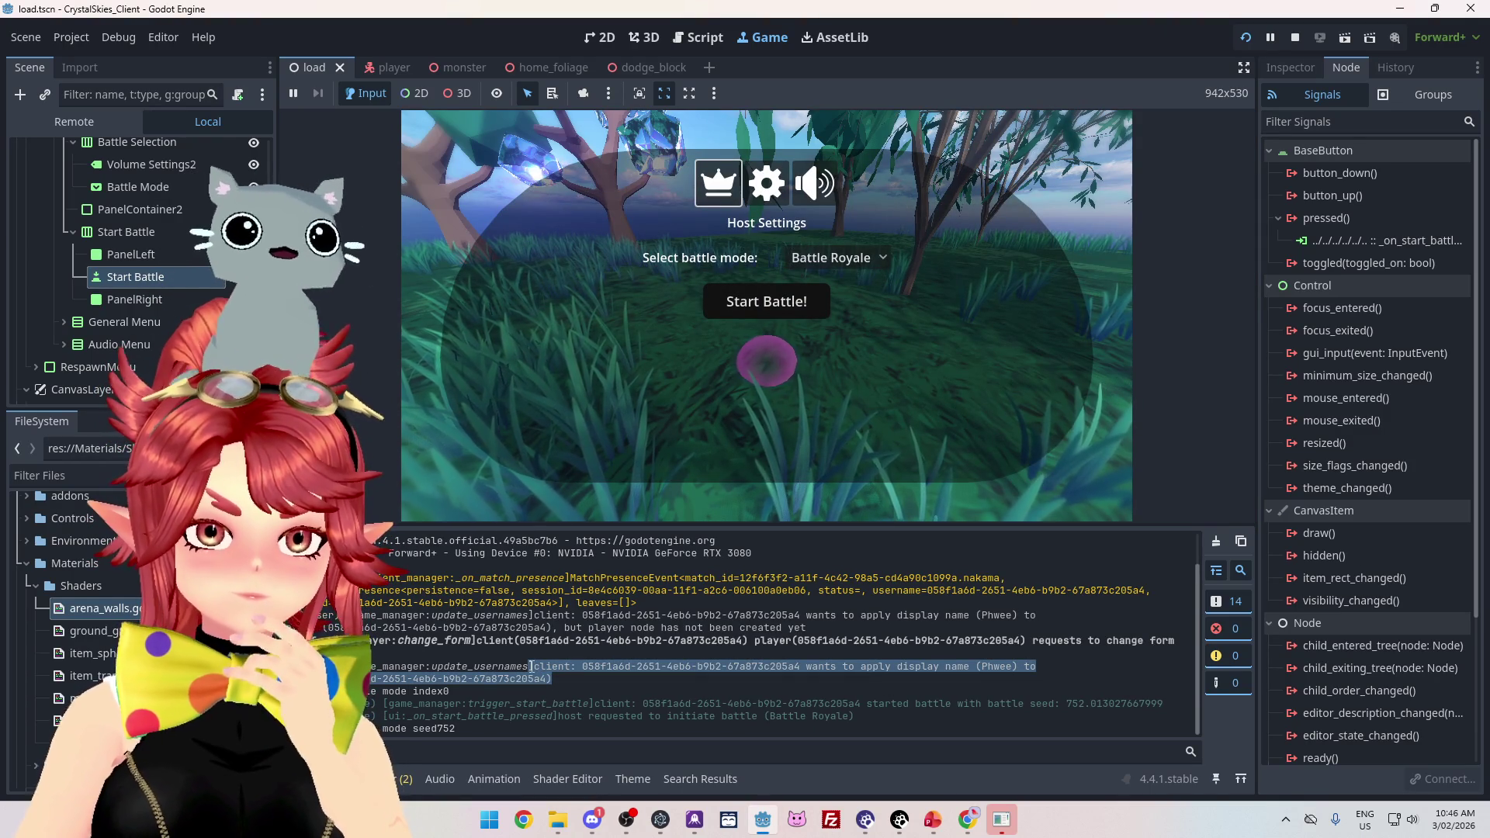
pyautogui.click(43, 121)
pyautogui.click(27, 241)
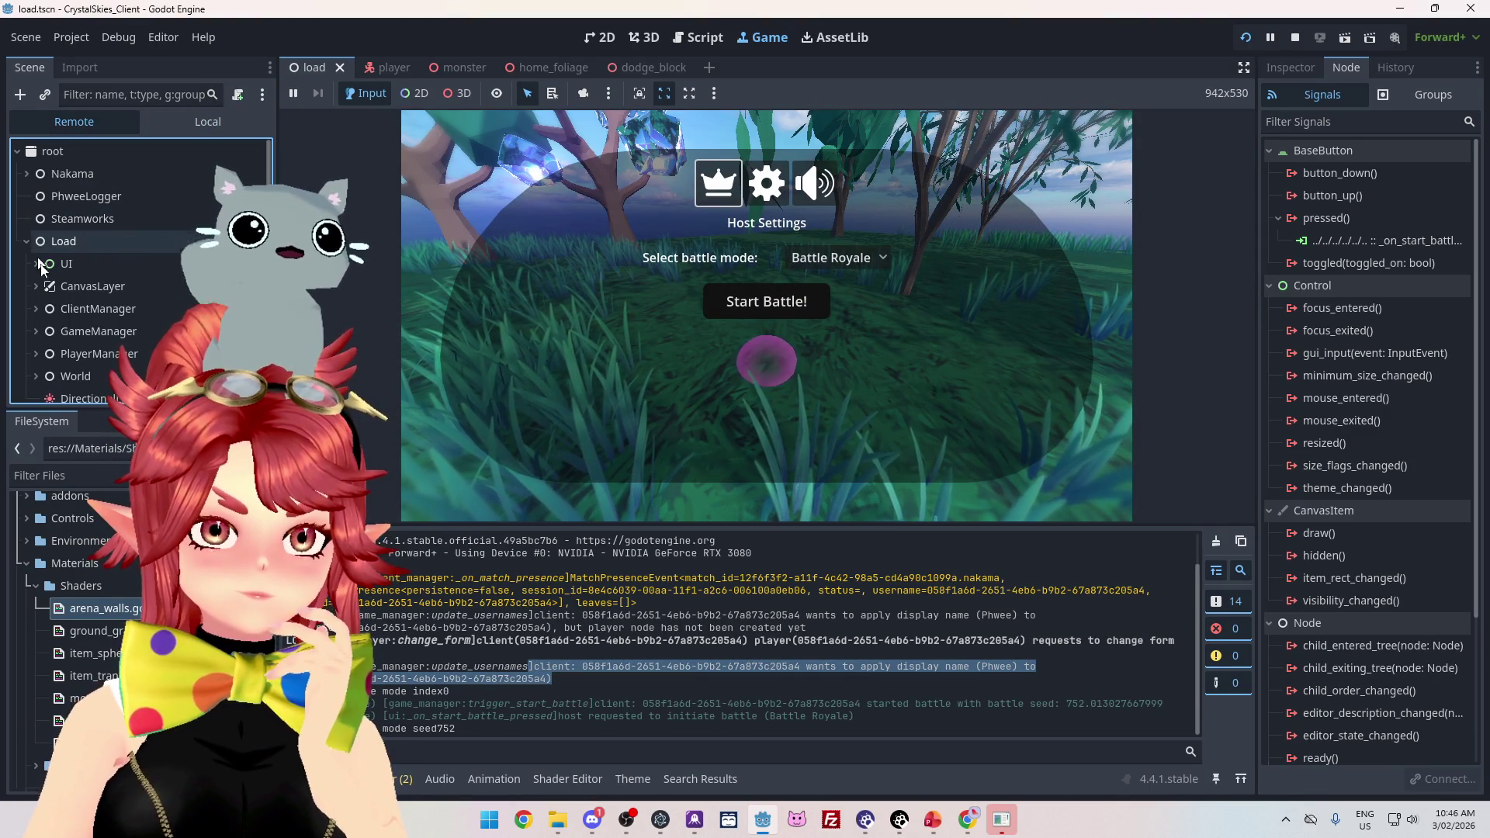
pyautogui.click(36, 353)
pyautogui.scroll(-1, 58, 355)
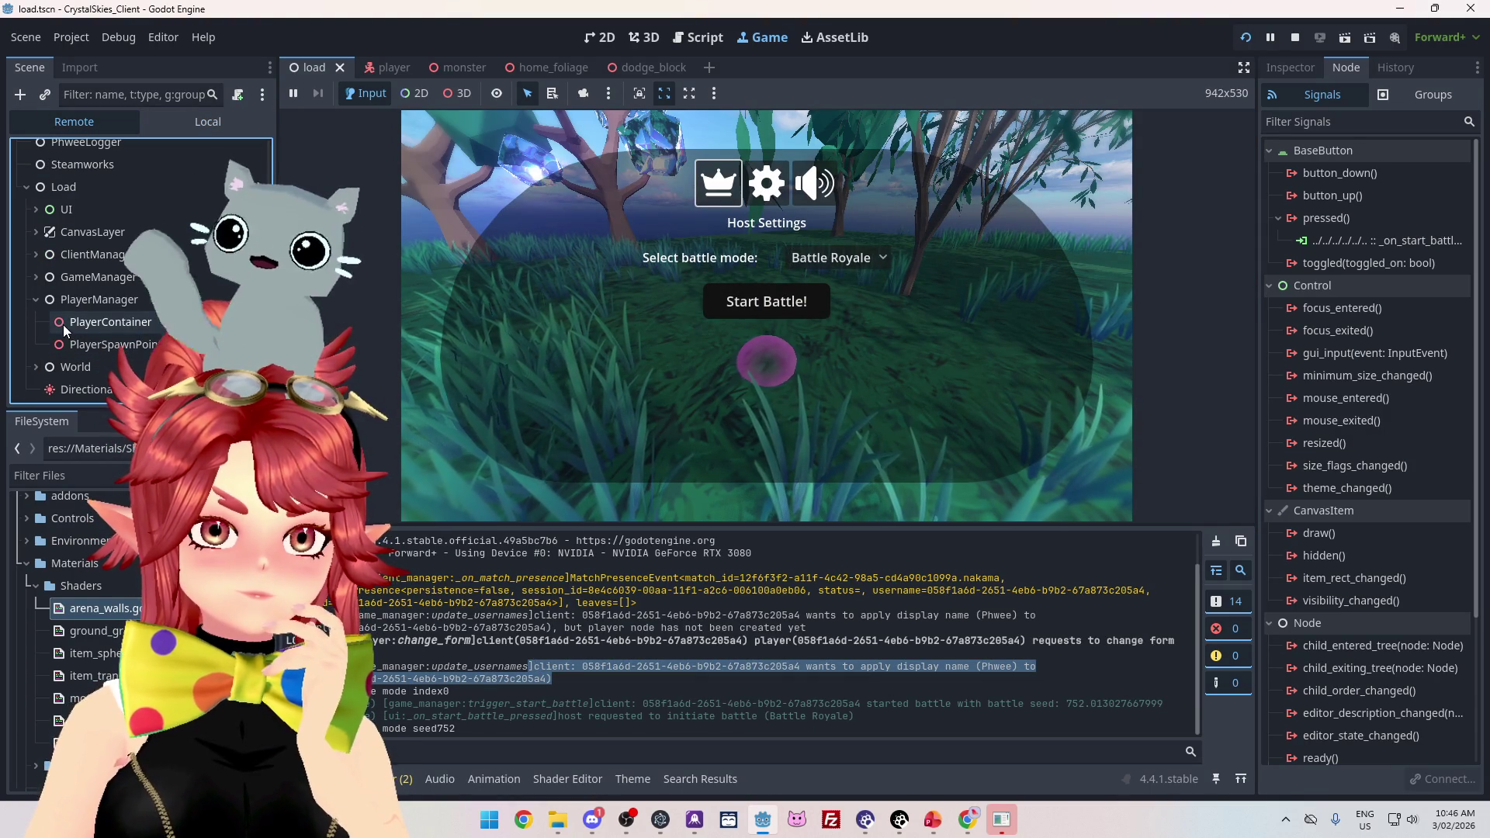
pyautogui.click(1294, 39)
# Confirm the Debug > Customize Run Instances settings and run the project again
pyautogui.click(108, 36)
pyautogui.click(163, 290)
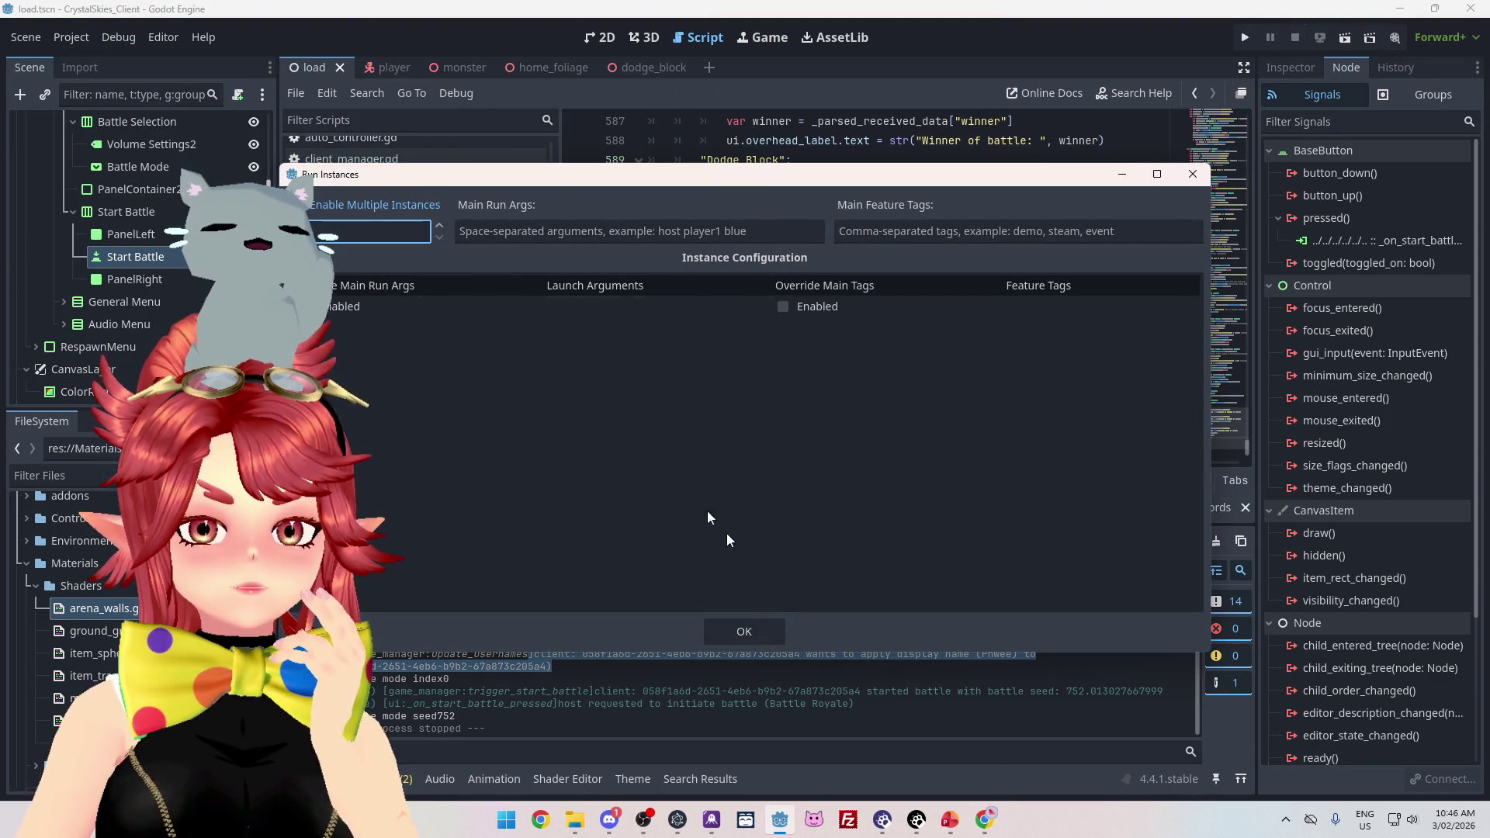
pyautogui.click(756, 623)
pyautogui.click(1245, 42)
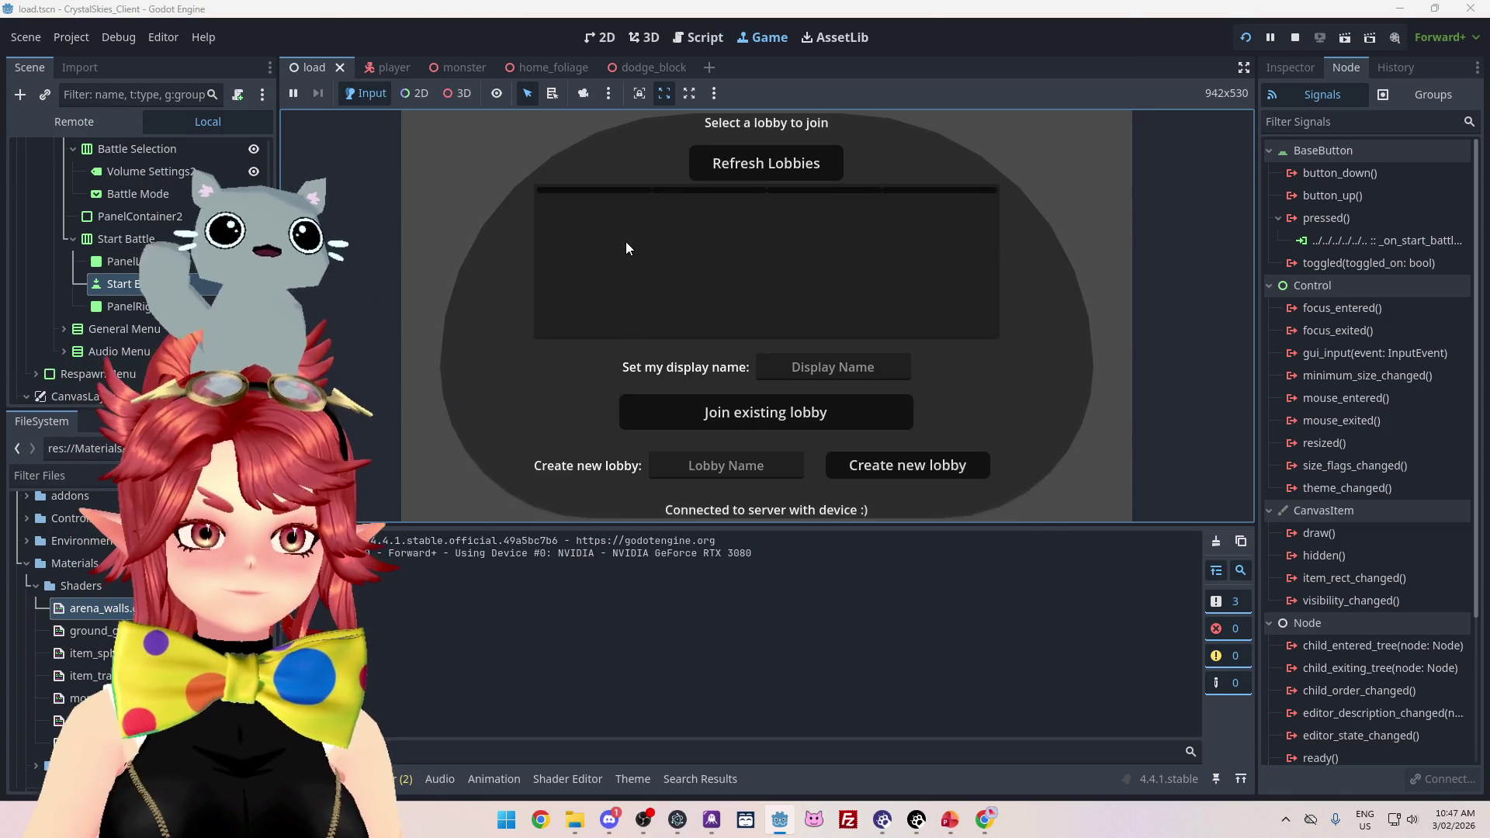
# Enter a display name and create lobby 'asdd'
pyautogui.click(834, 366)
pyautogui.write('Phwee')
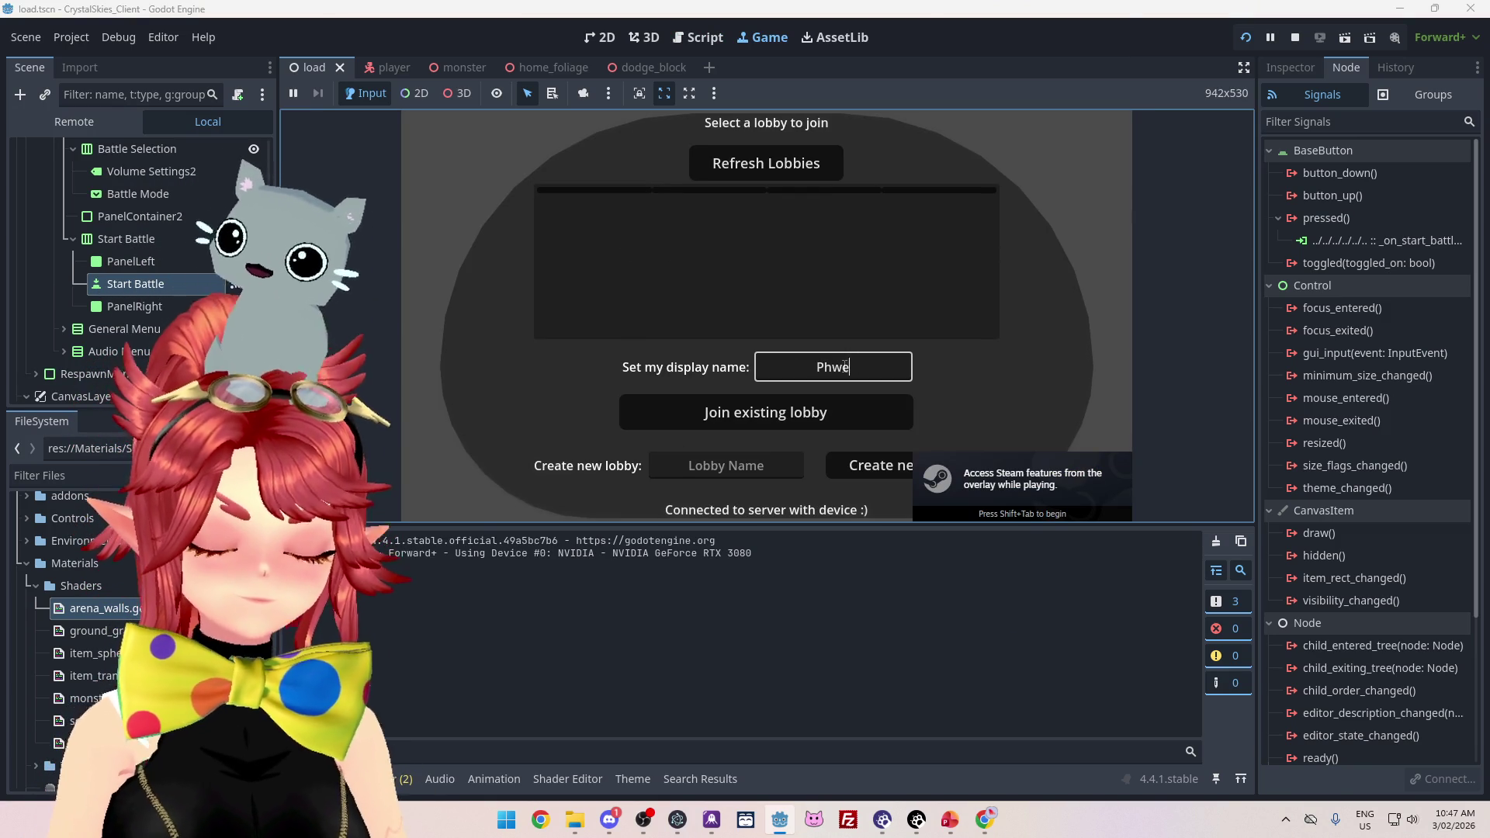
pyautogui.click(726, 466)
pyautogui.write('asdd')
pyautogui.click(883, 470)
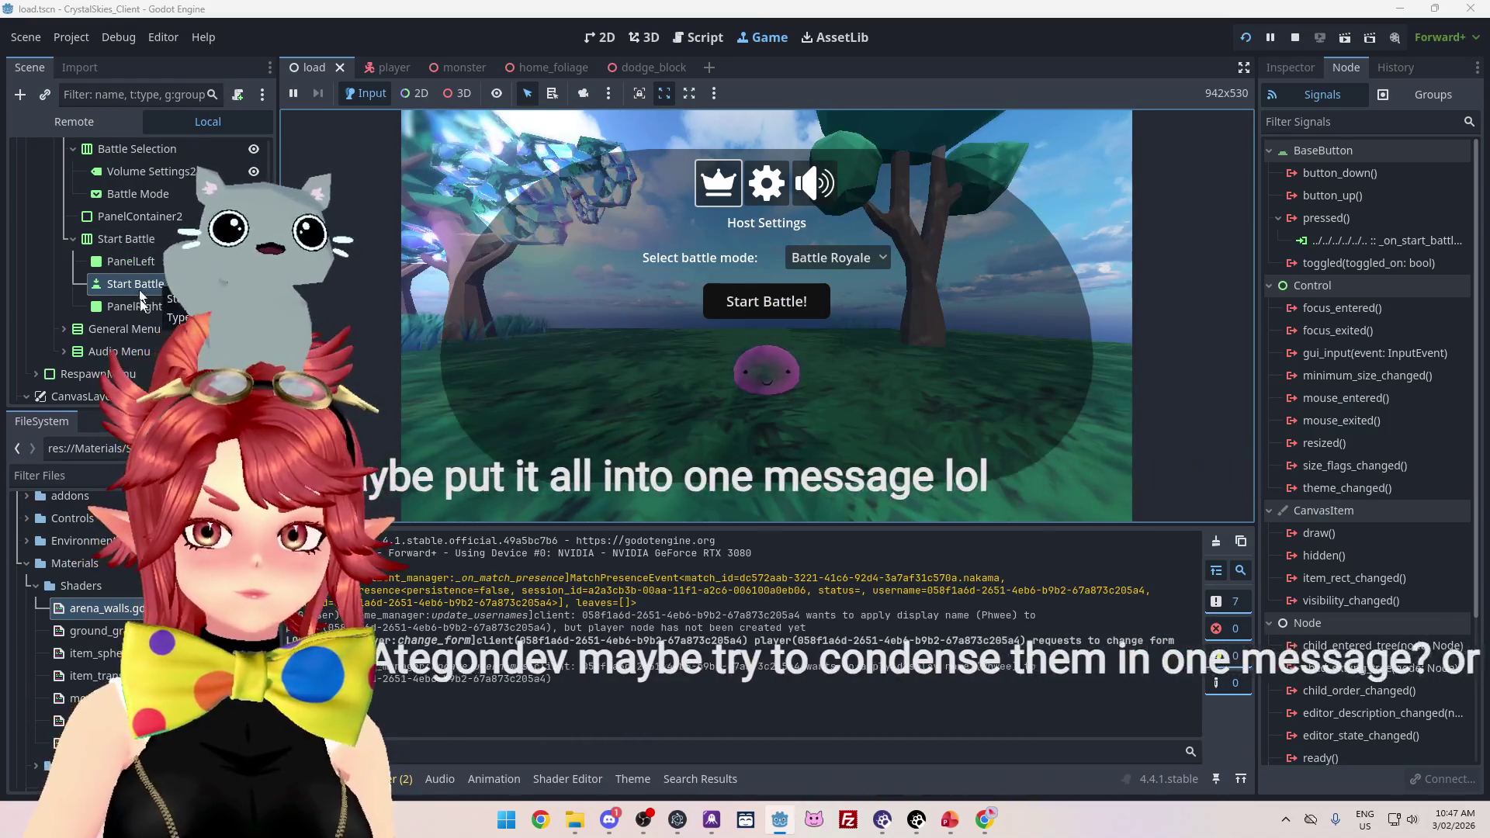
# Inspect the spawned player's DisplayName label in the Remote tree, start the battle, then stop
pyautogui.scroll(-10, 77, 207)
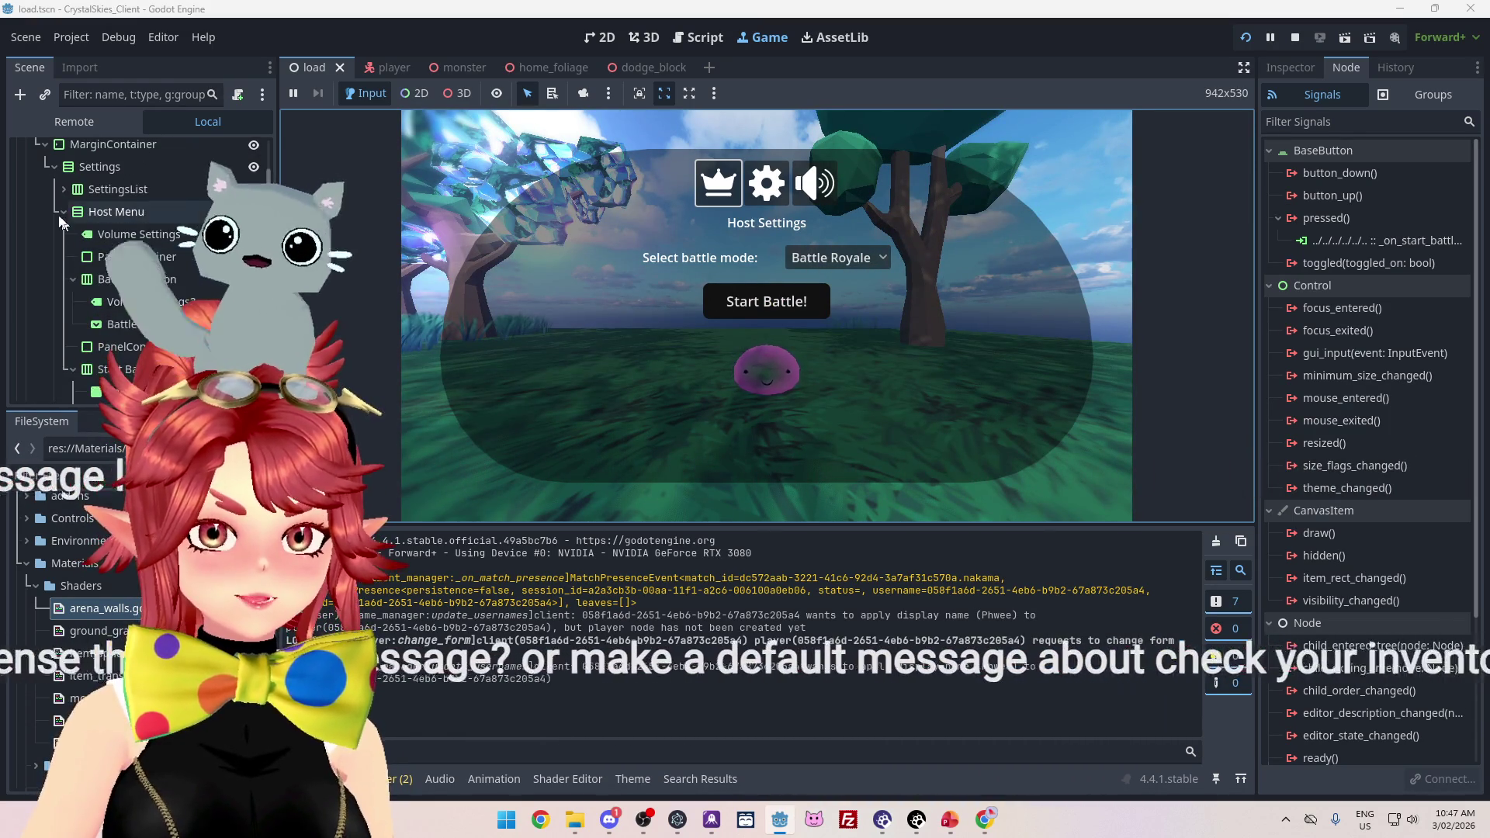
pyautogui.scroll(-2, 68, 310)
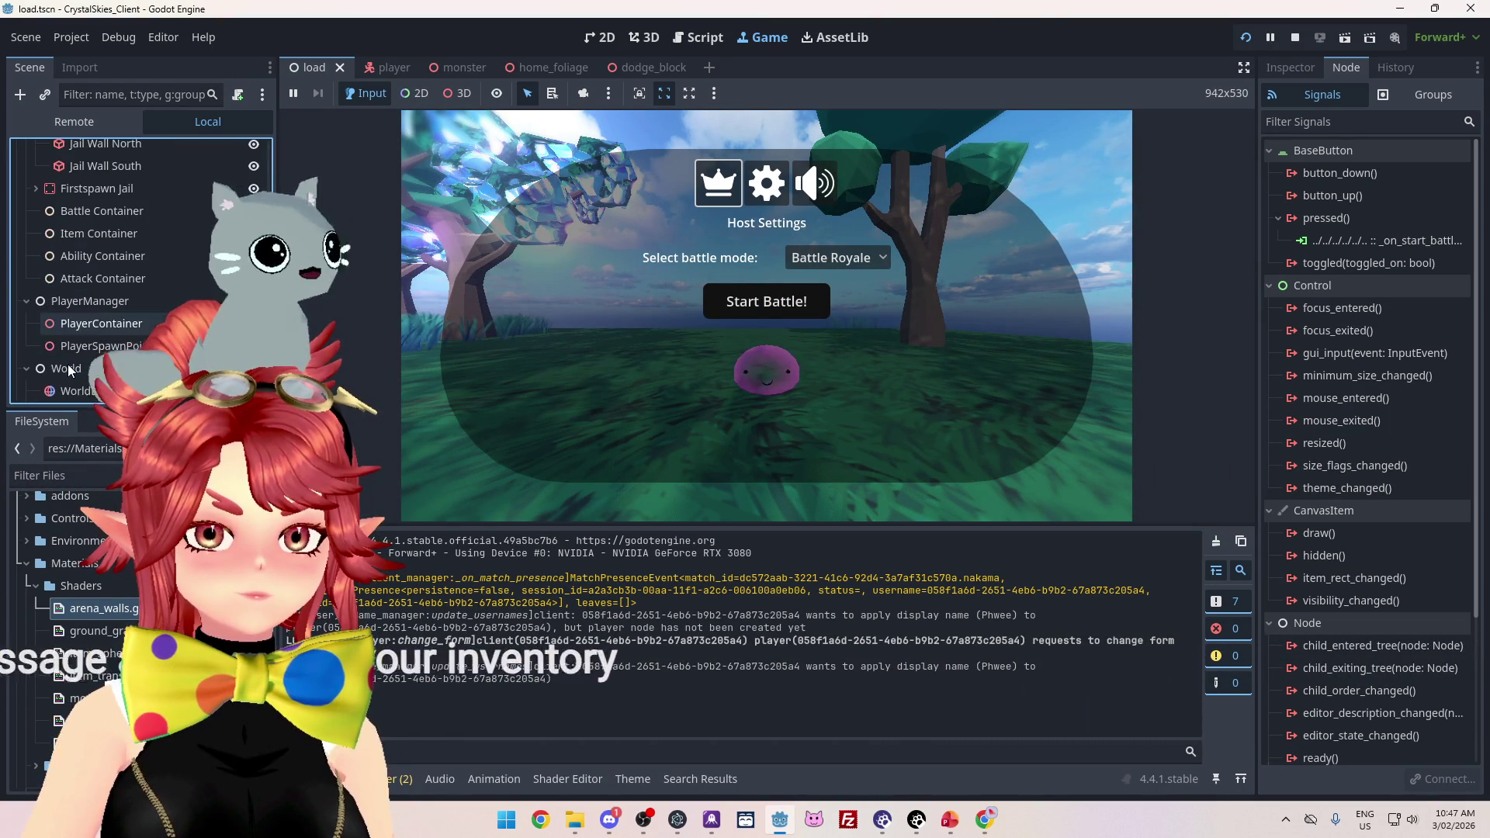
pyautogui.click(76, 324)
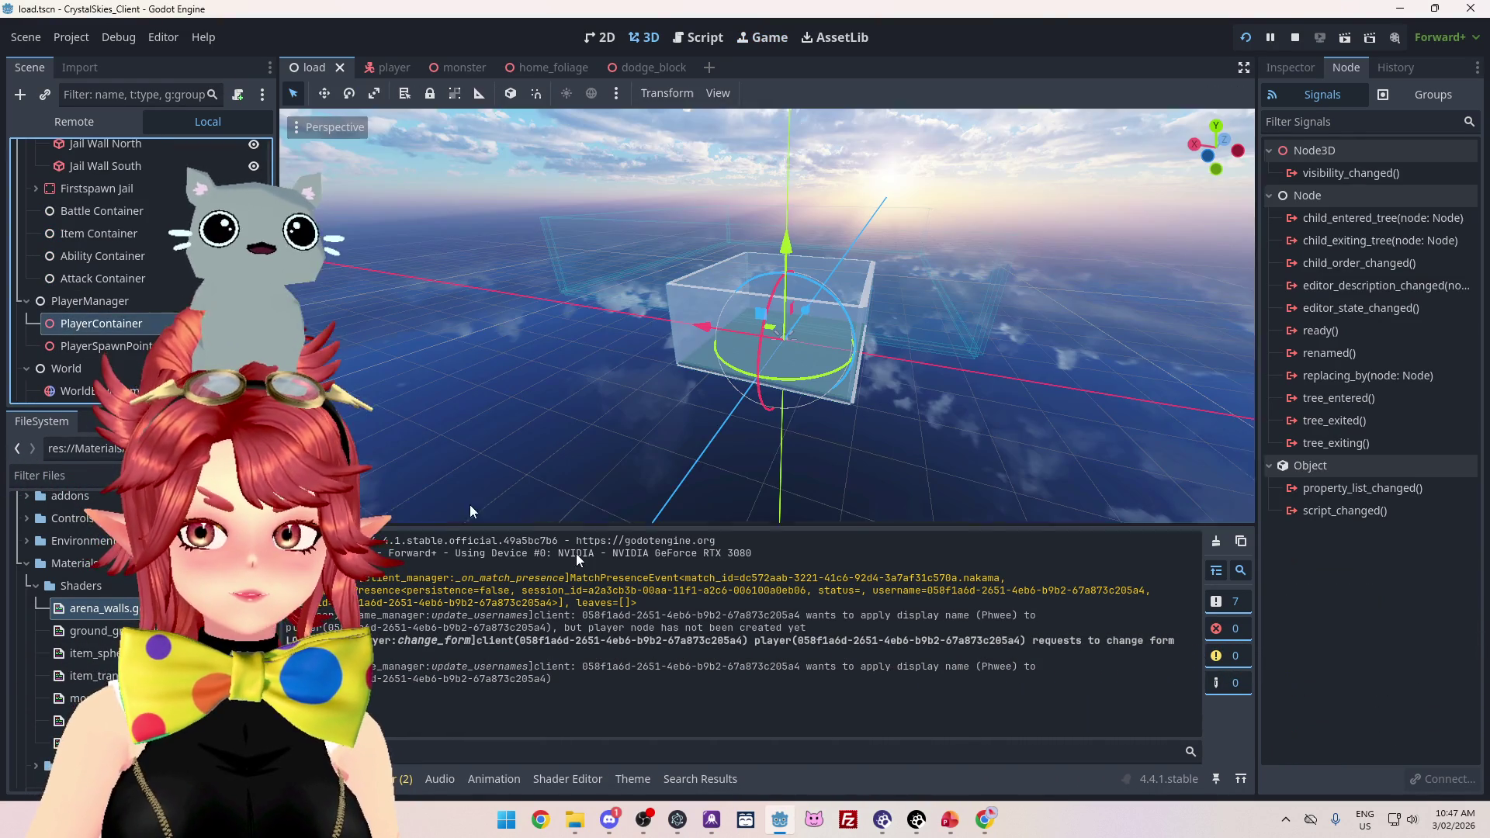
pyautogui.click(100, 301)
pyautogui.click(100, 323)
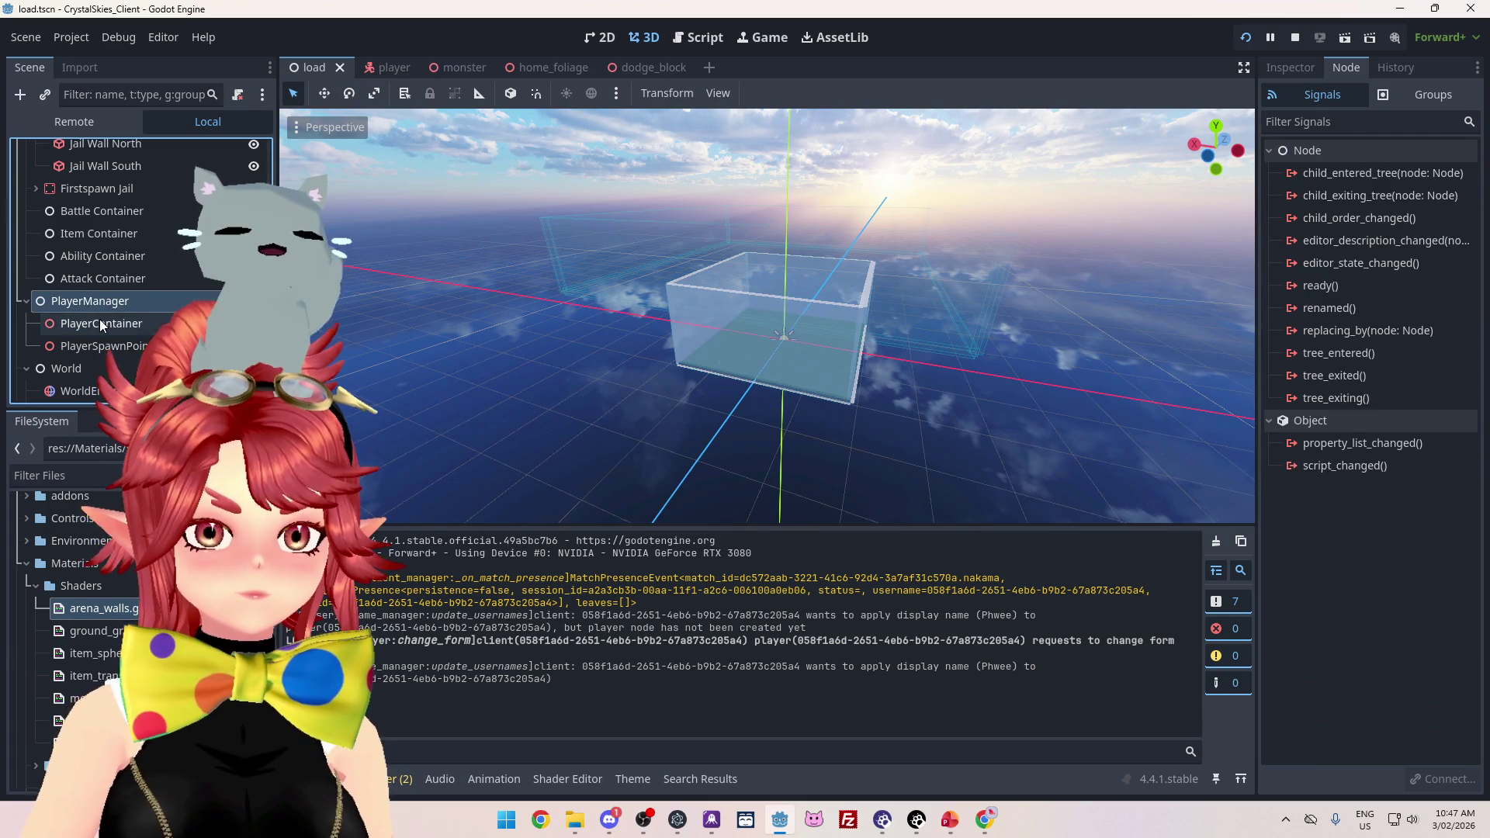
pyautogui.click(763, 37)
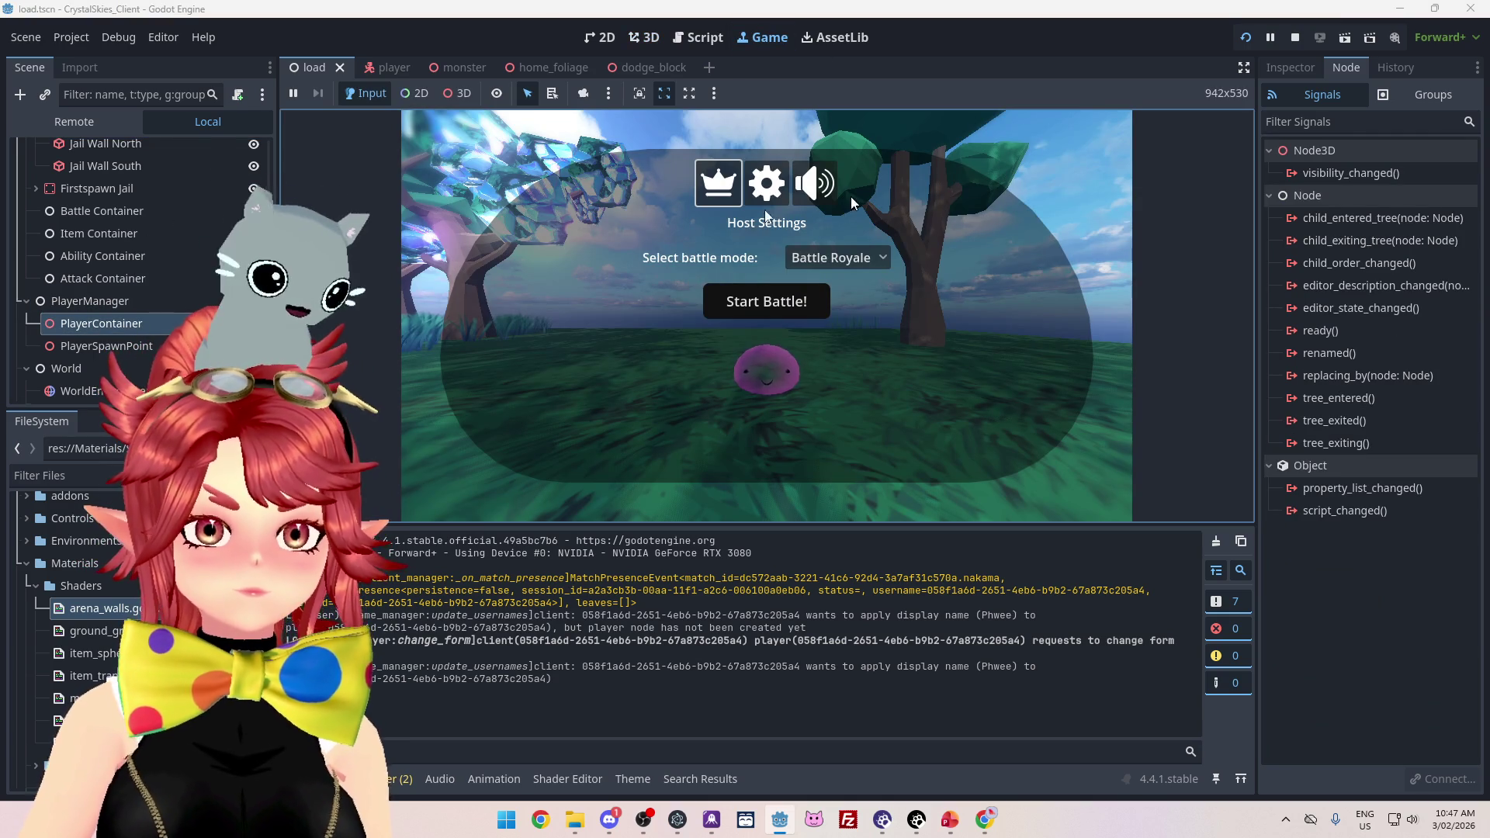
pyautogui.scroll(2, 87, 306)
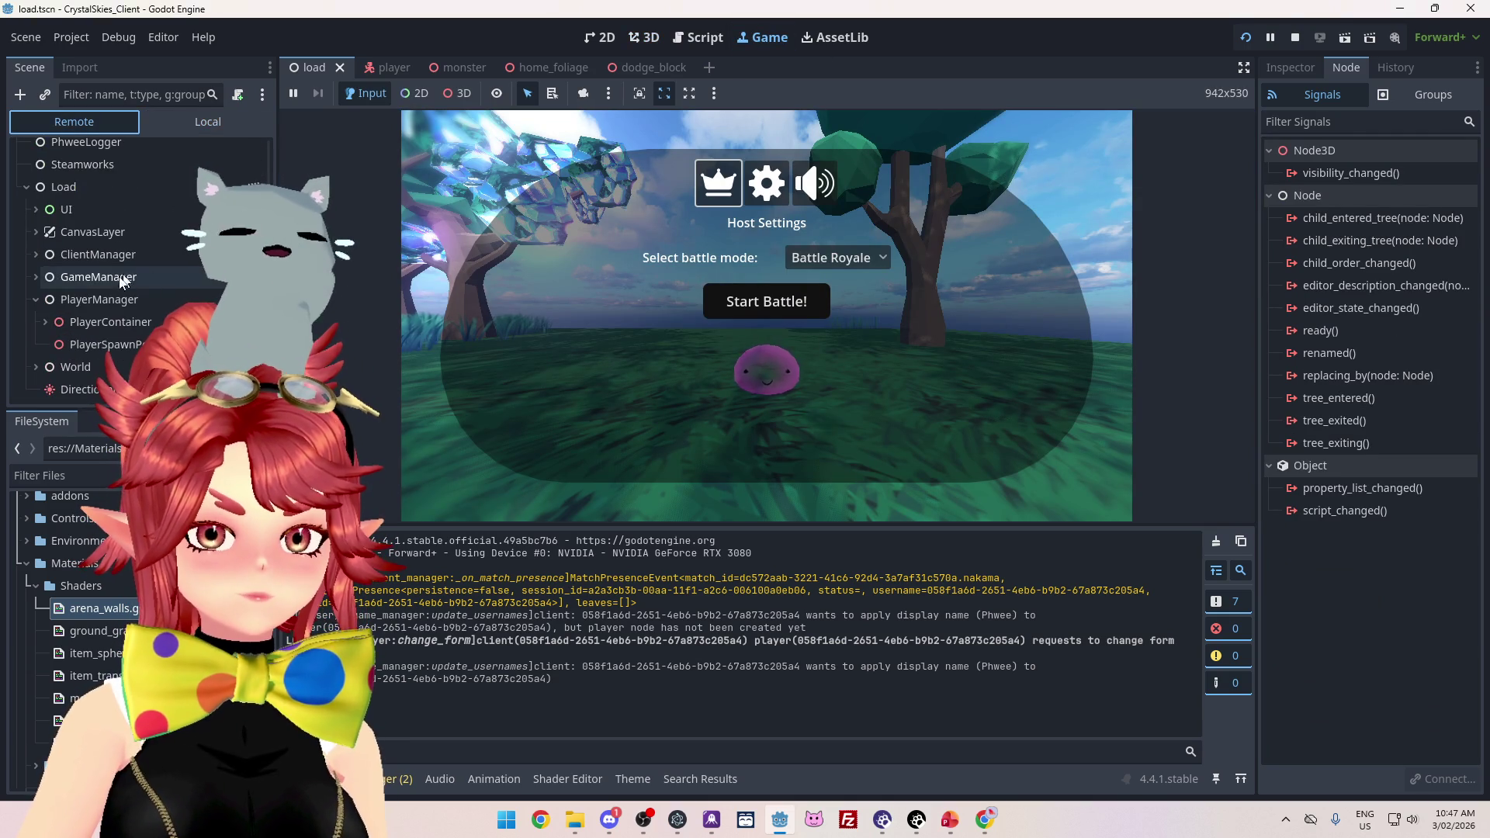
pyautogui.click(49, 344)
pyautogui.click(51, 344)
pyautogui.scroll(-3, 123, 335)
pyautogui.click(132, 319)
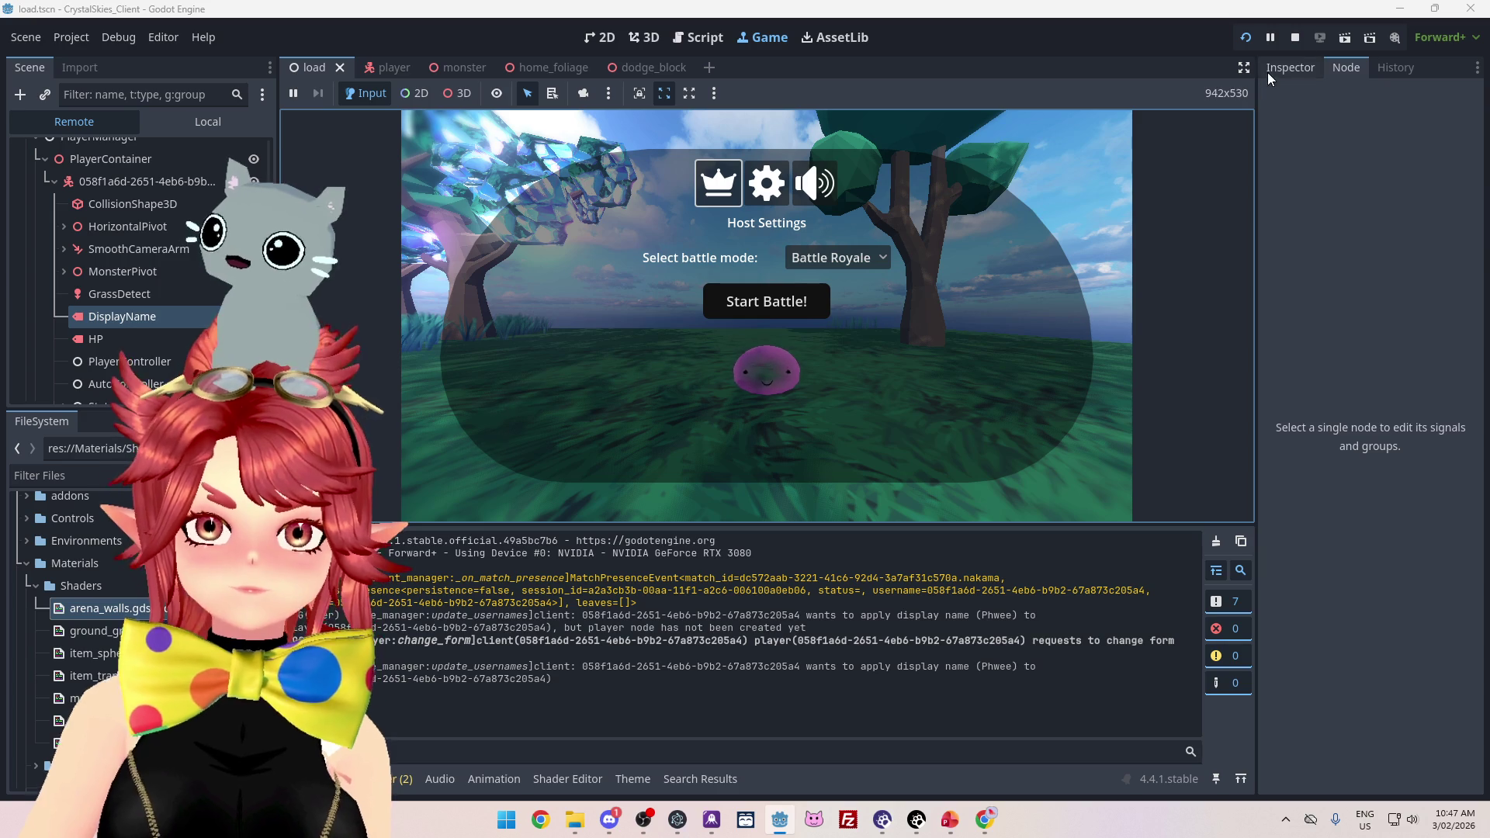
pyautogui.click(1285, 68)
pyautogui.click(794, 300)
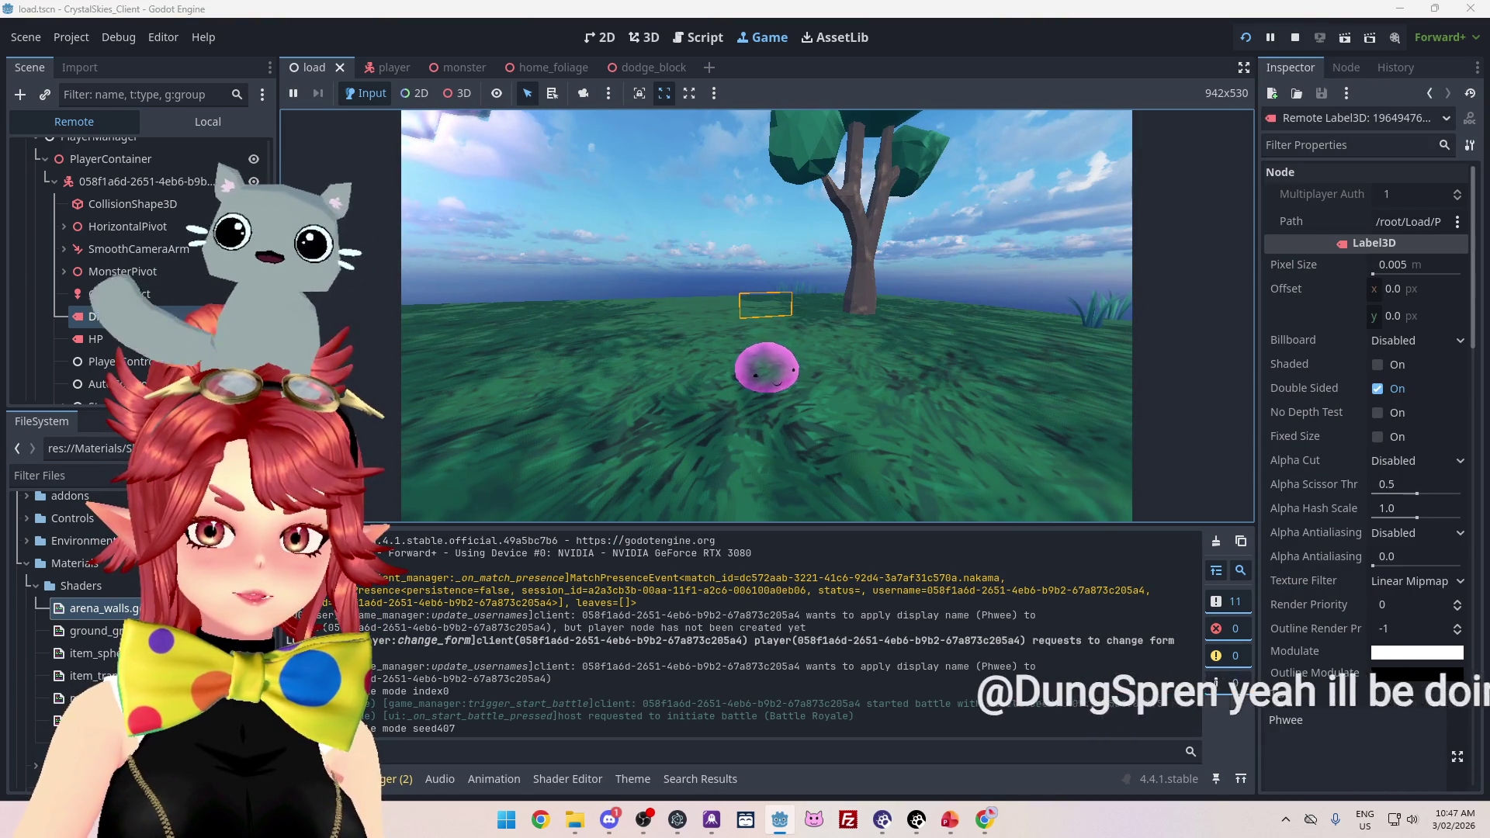
pyautogui.click(1301, 40)
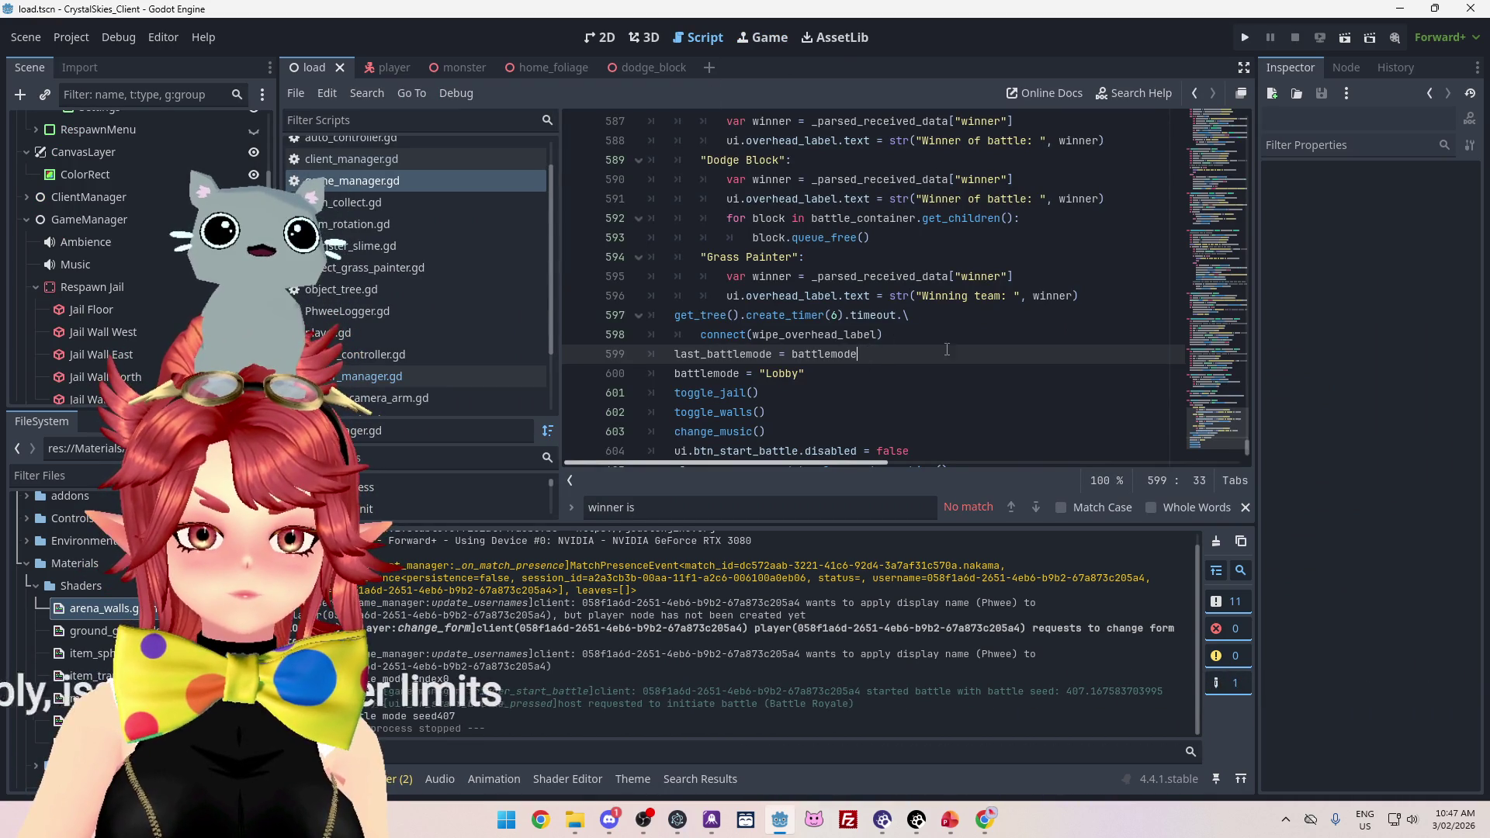
# Search all scripts for end_battle and jump to its first reference
pyautogui.click(885, 335)
pyautogui.scroll(2, 1009, 357)
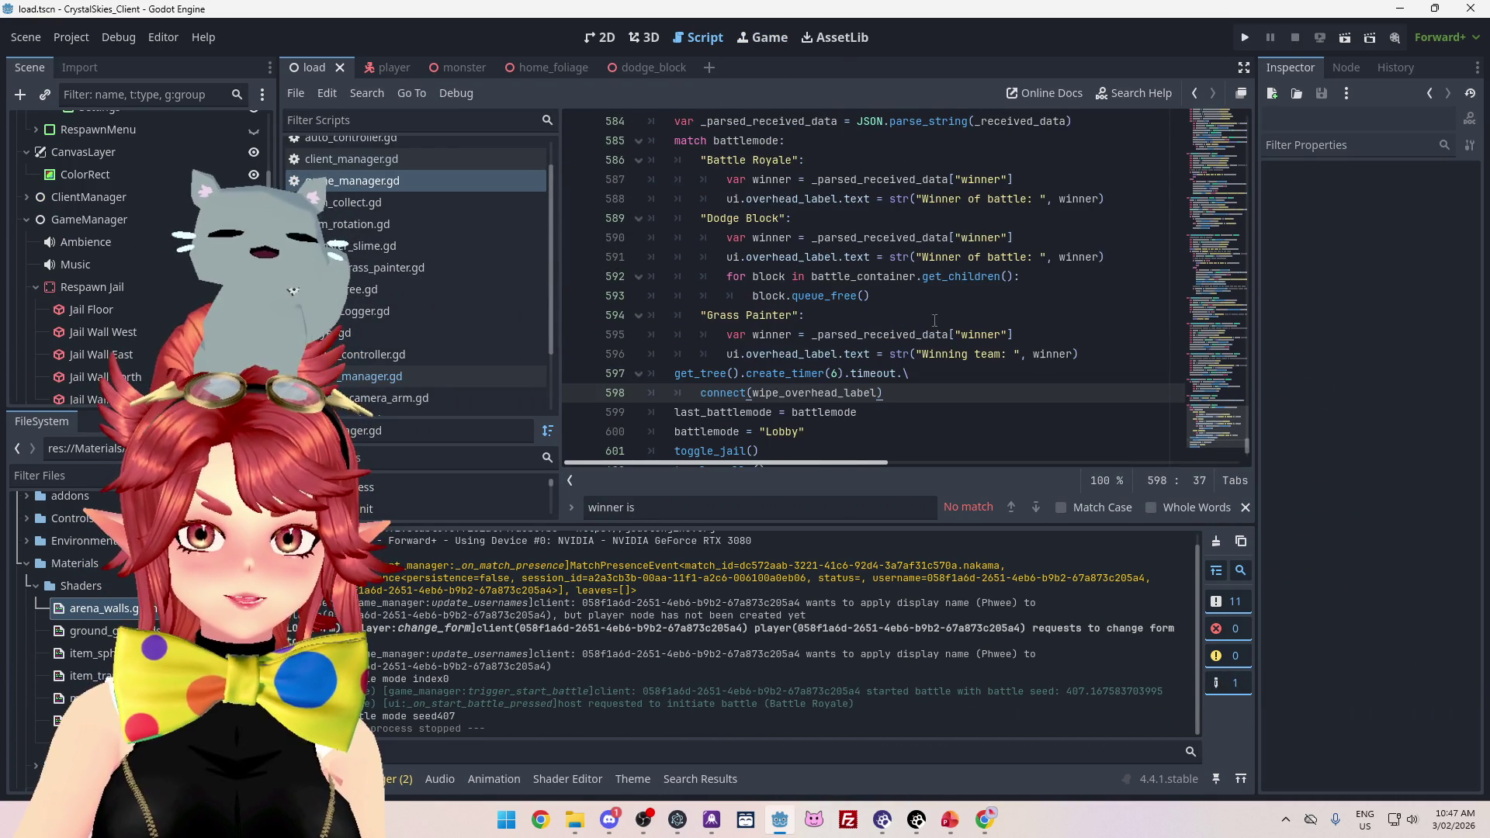
pyautogui.scroll(2, 773, 294)
pyautogui.click(696, 218)
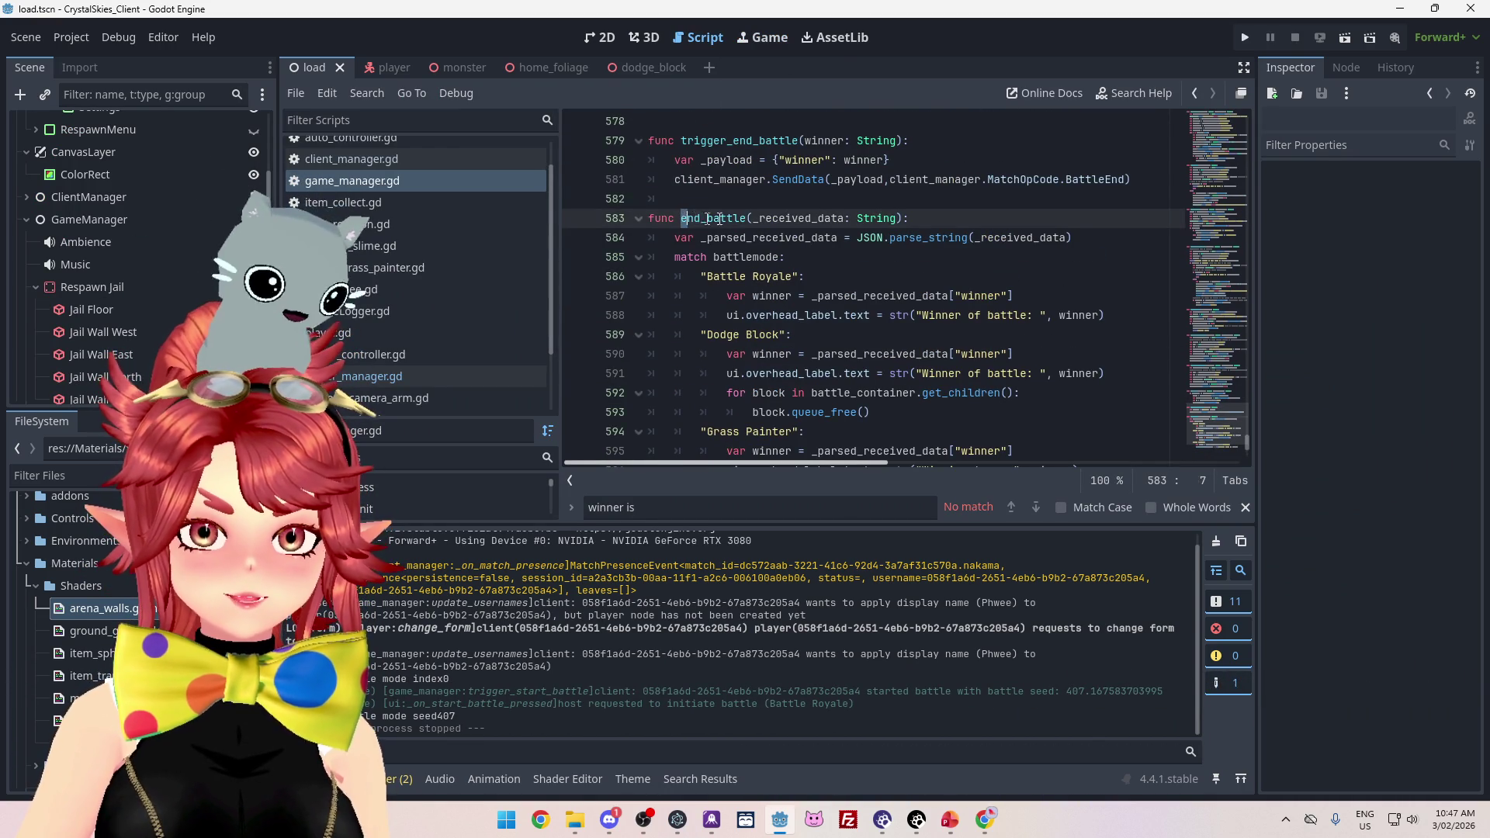
pyautogui.hotkey('ctrl', 'shift', 'f')
pyautogui.click(757, 473)
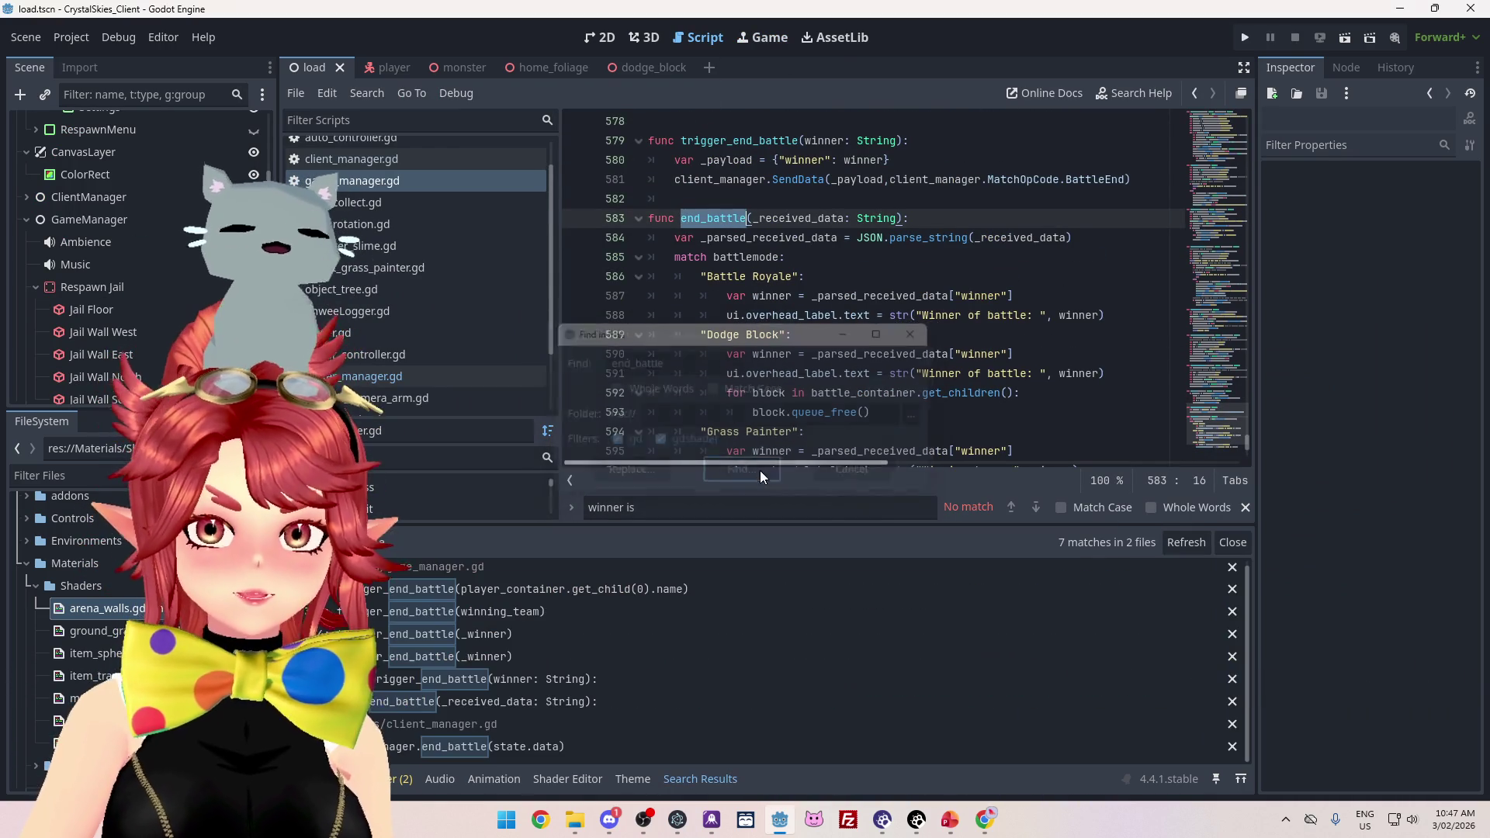
pyautogui.scroll(-1, 1041, 344)
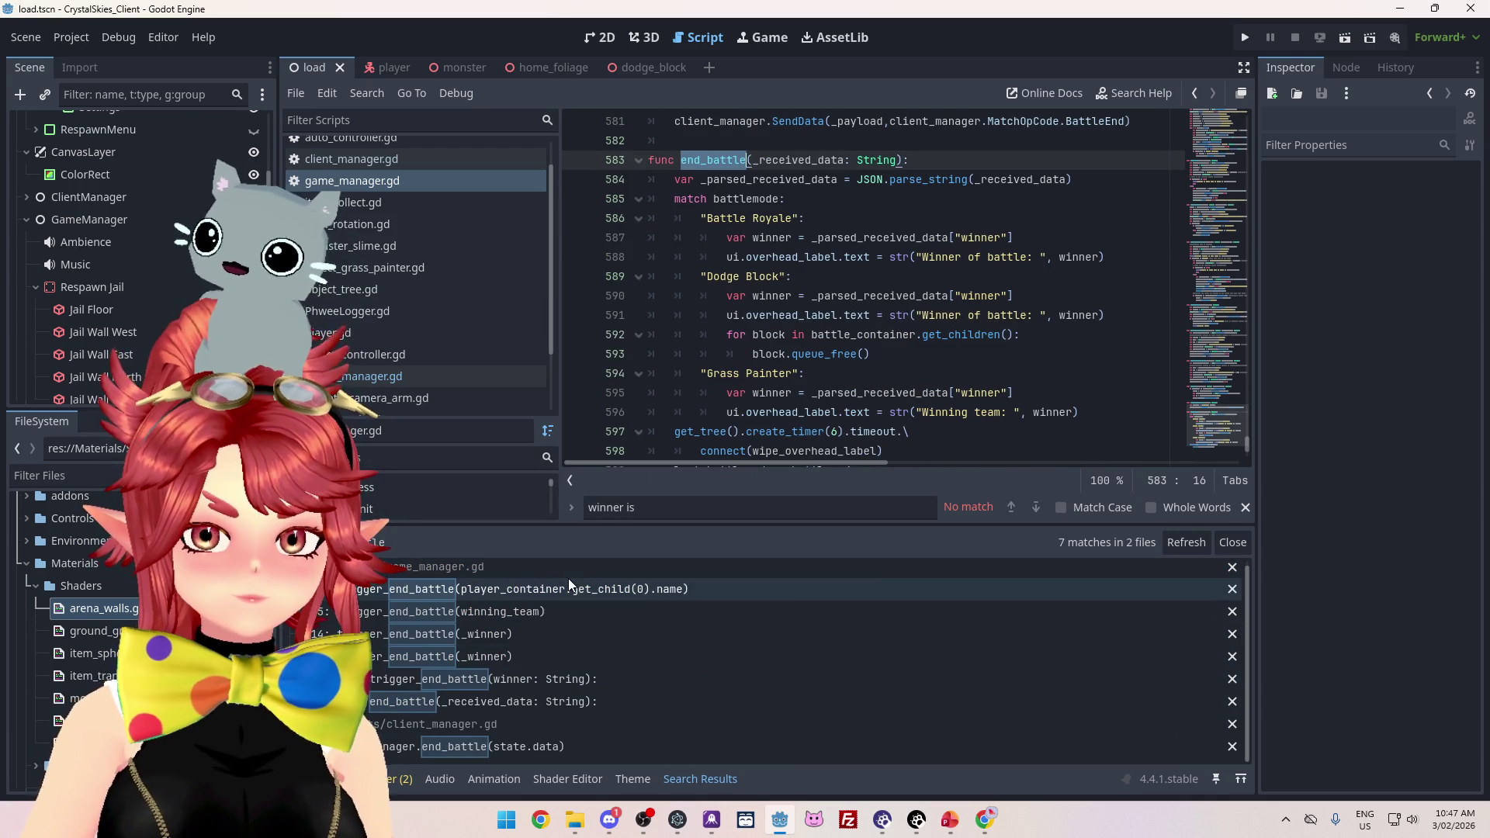
pyautogui.click(726, 595)
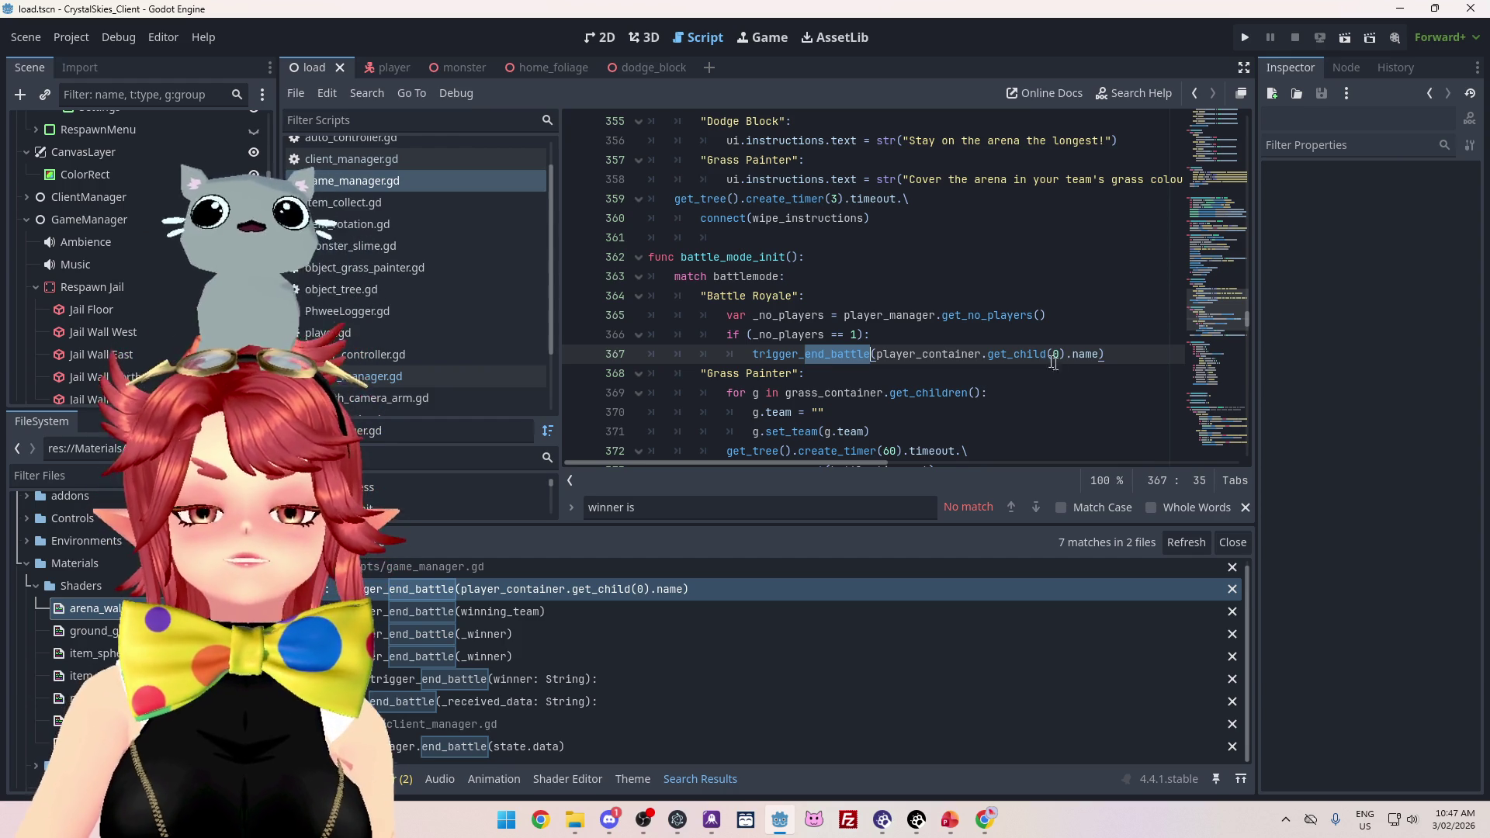
pyautogui.scroll(-3, 94, 247)
pyautogui.scroll(-5, 96, 239)
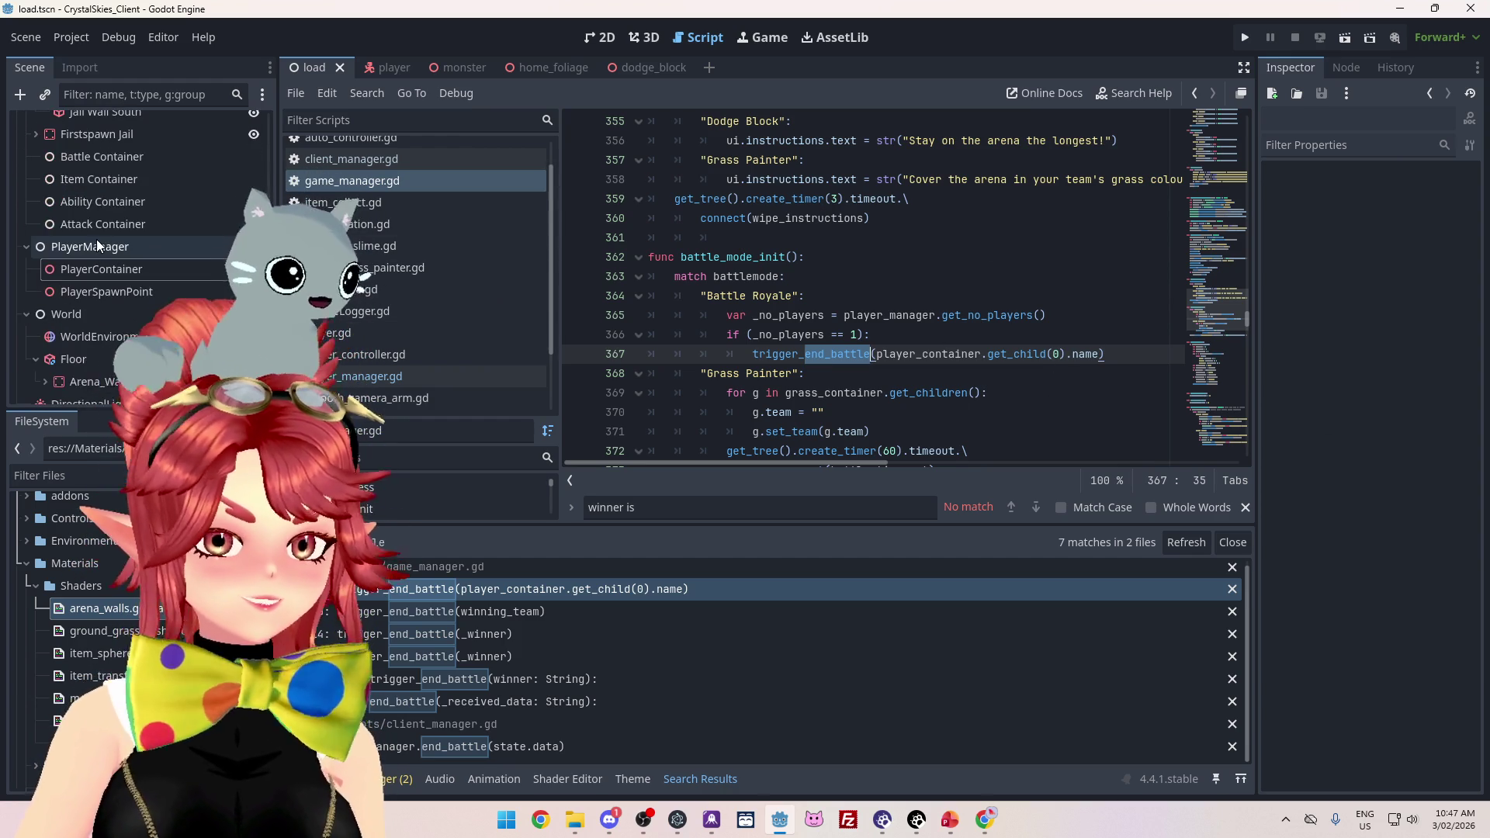
# Check the player scene, then change line 367's name to display_name.text
pyautogui.click(380, 67)
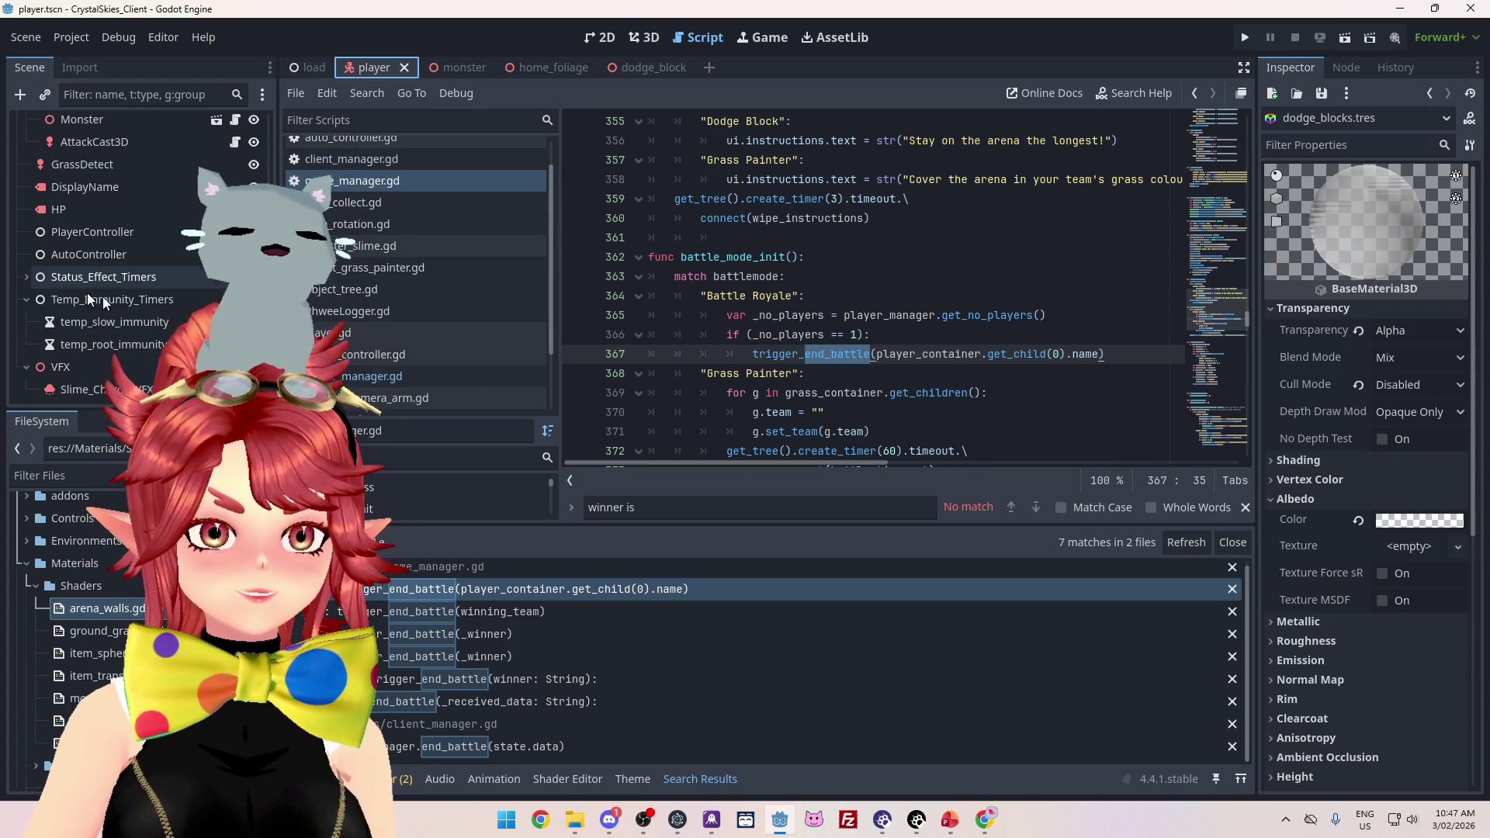
pyautogui.scroll(2, 110, 234)
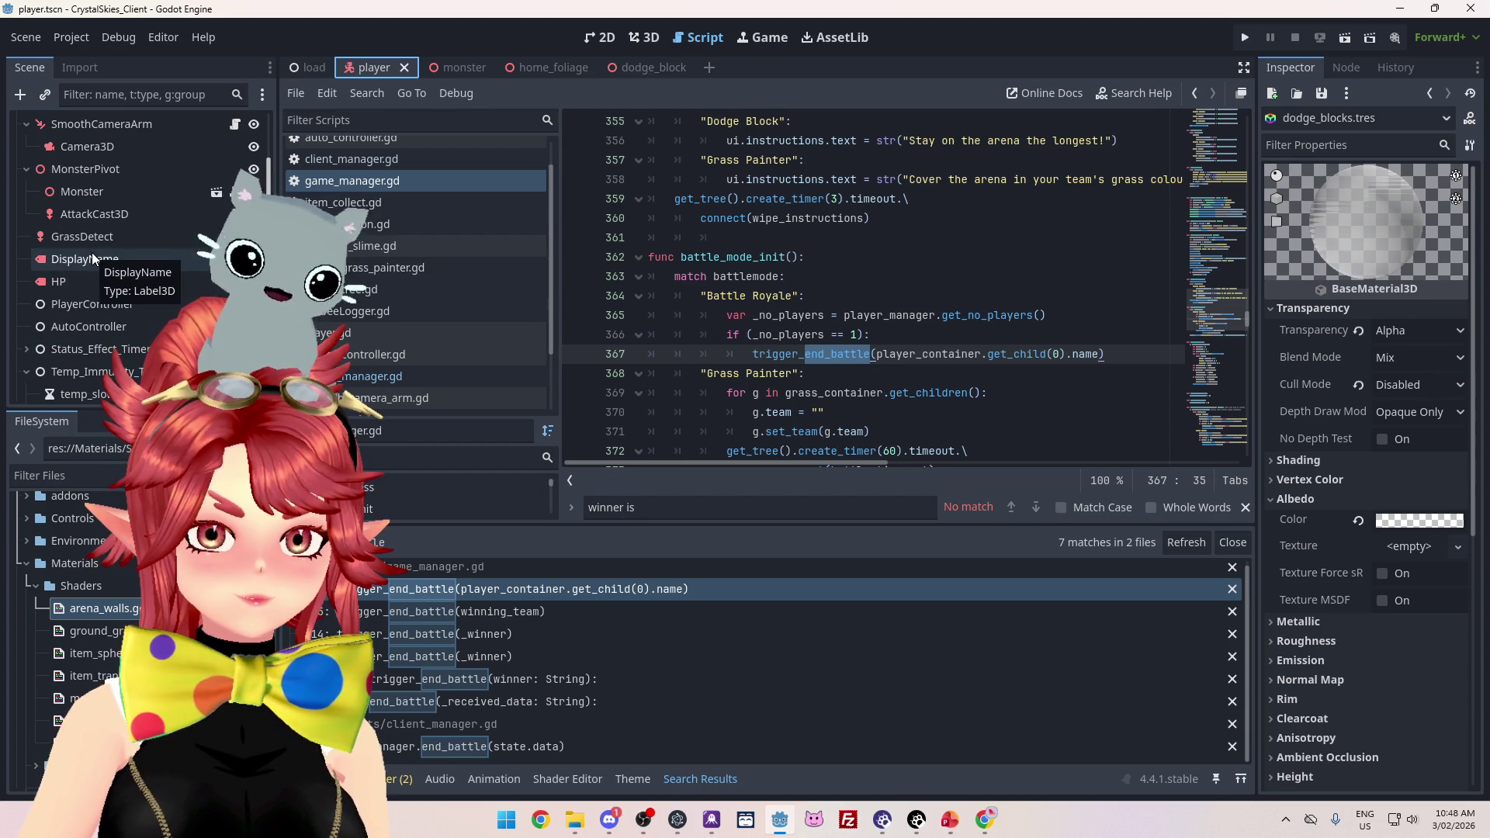
pyautogui.scroll(2, 91, 253)
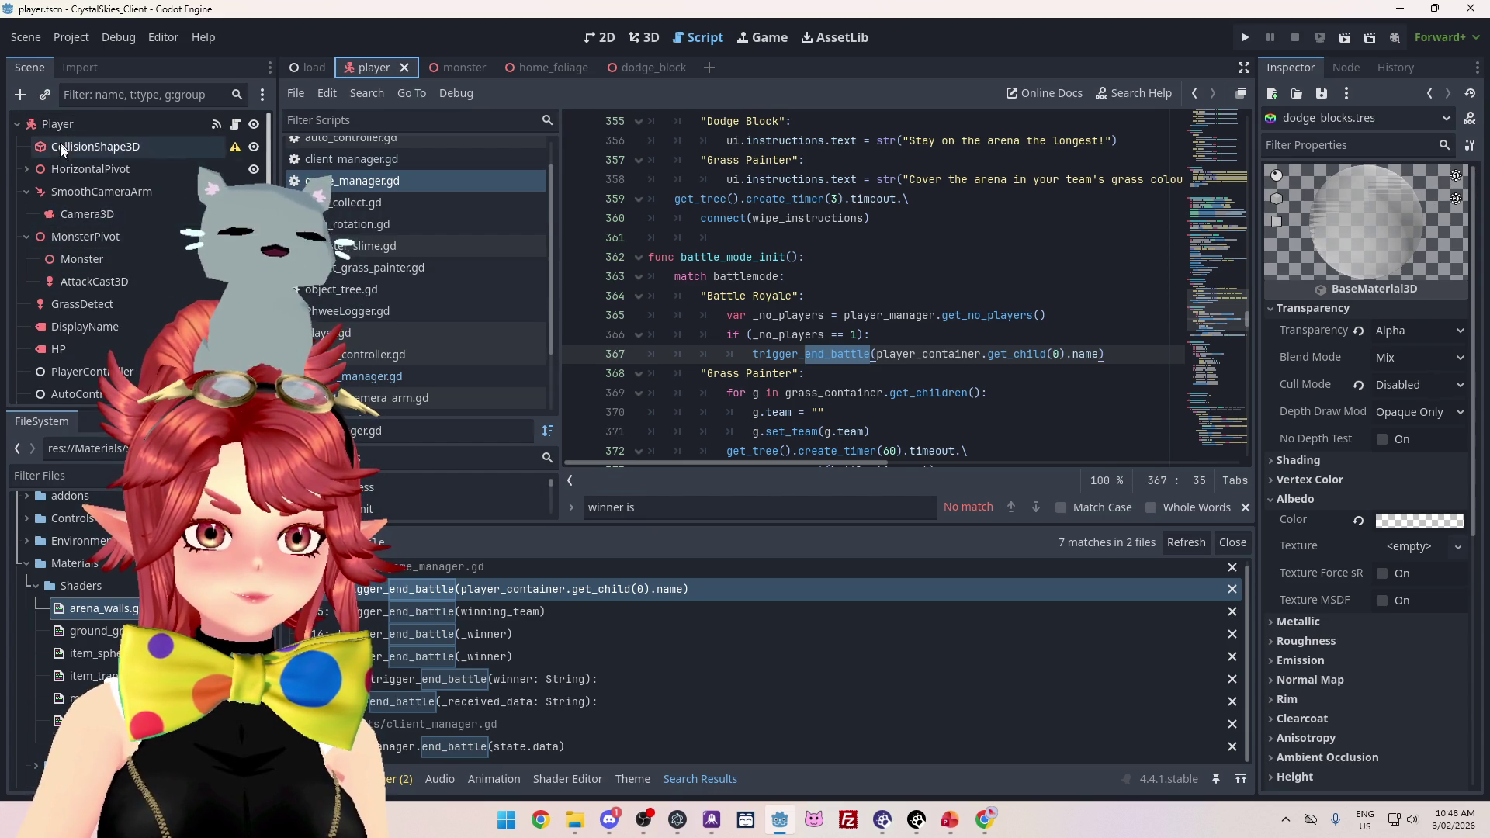
pyautogui.doubleClick(1086, 353)
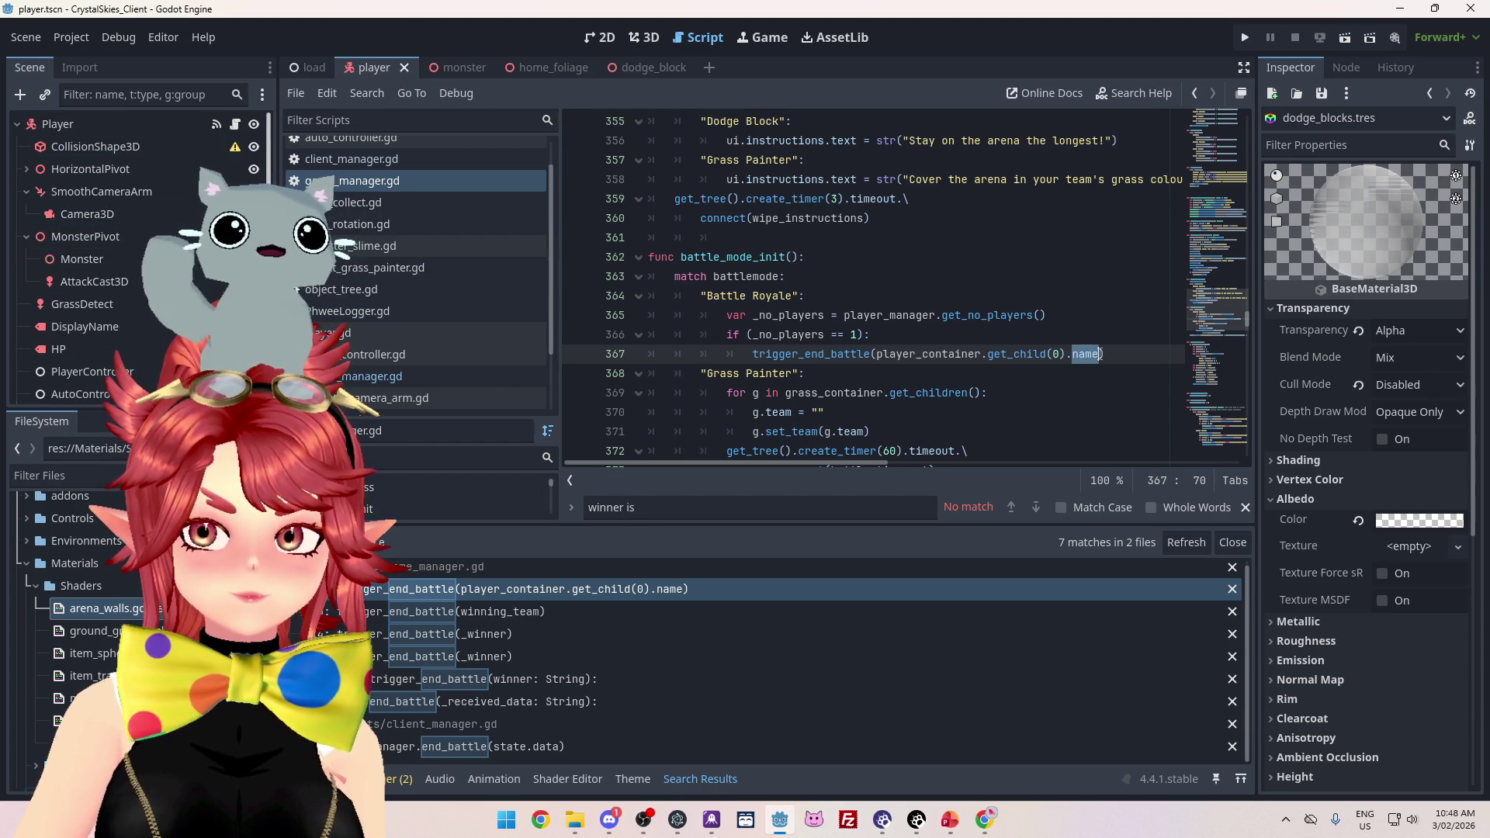
pyautogui.write('d')
pyautogui.write('y')
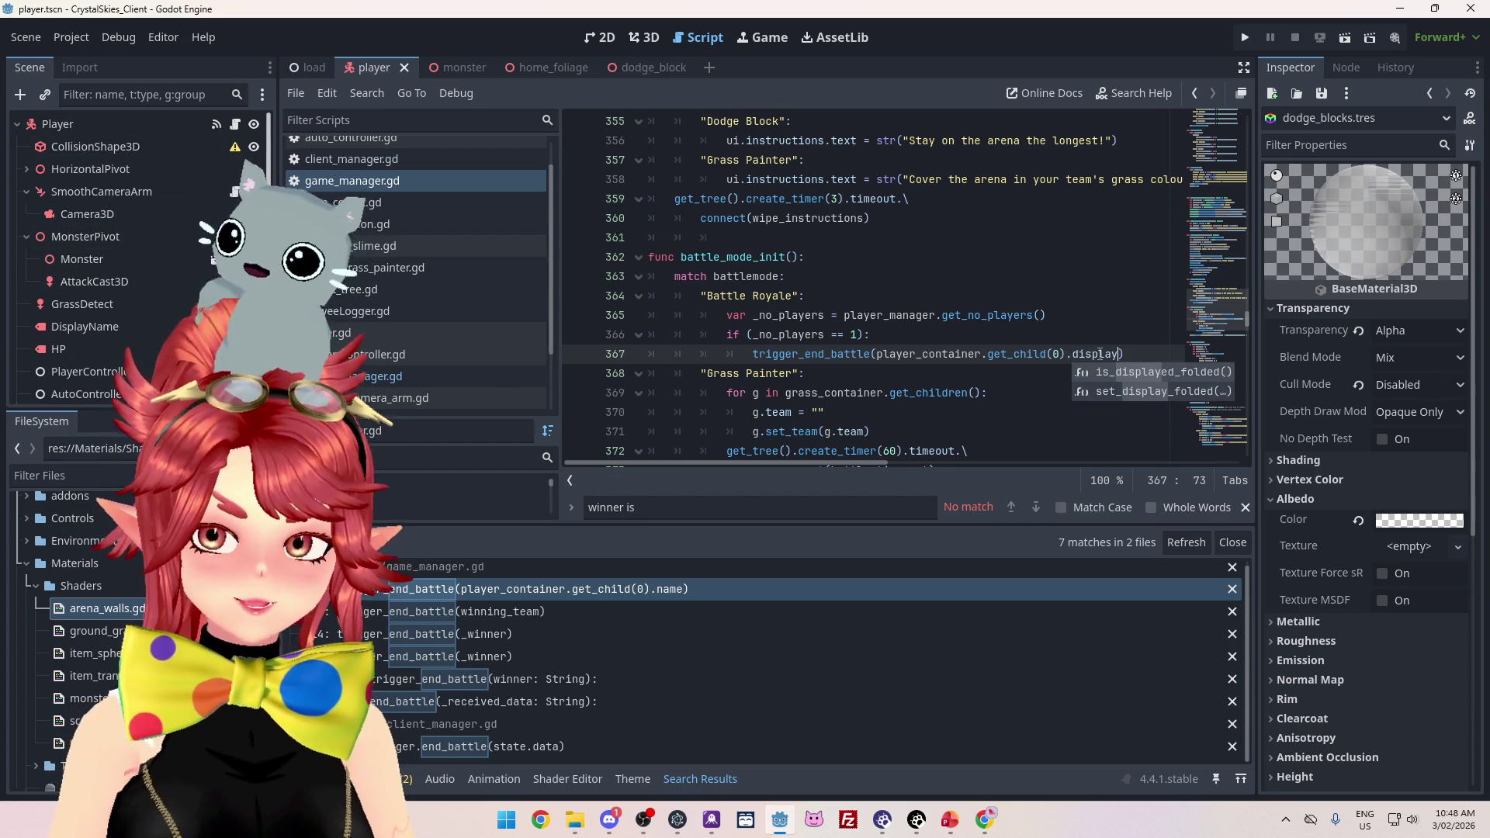
pyautogui.write('name')
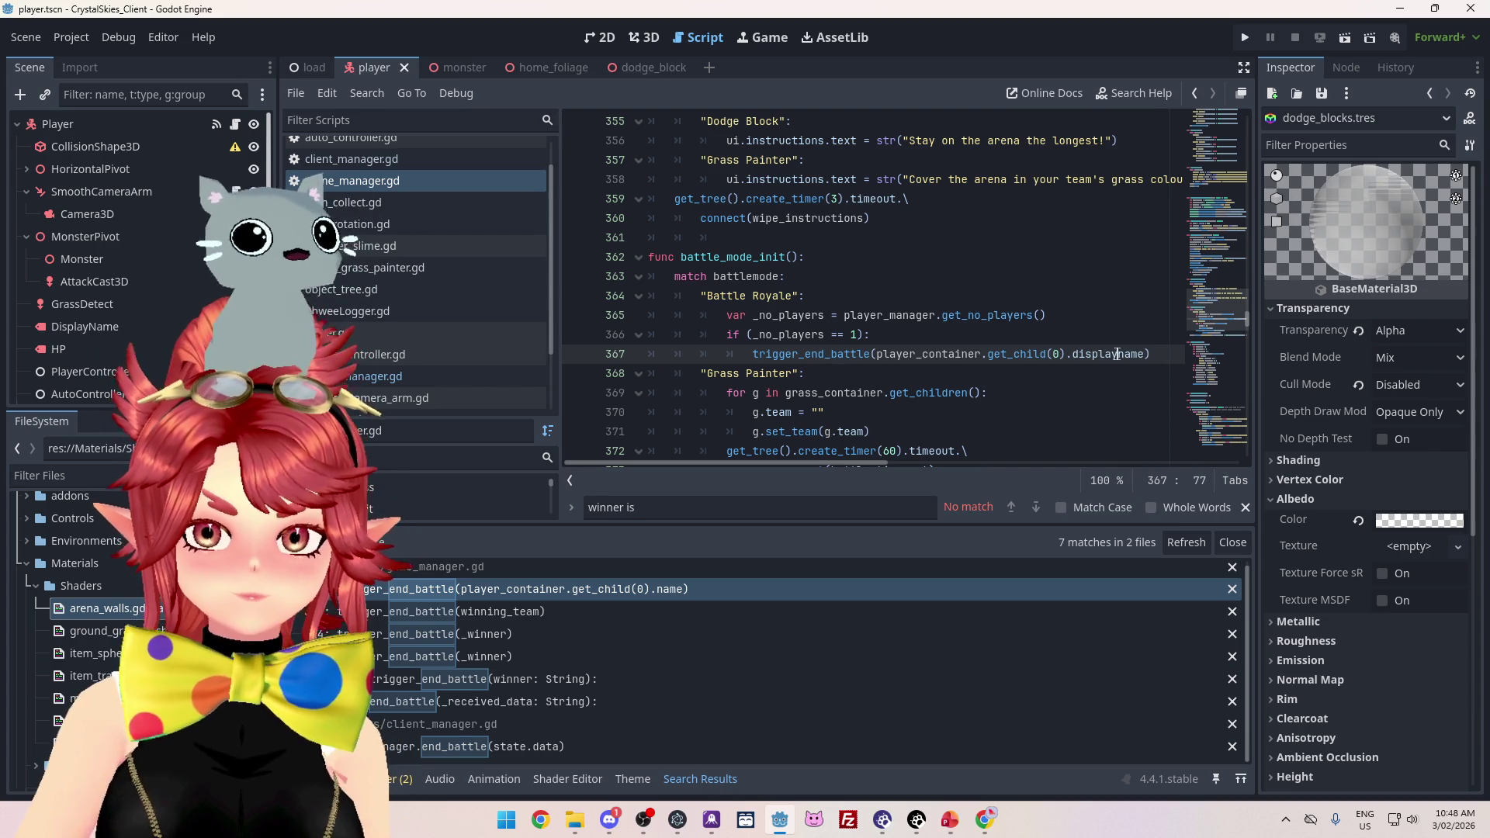
pyautogui.write('_')
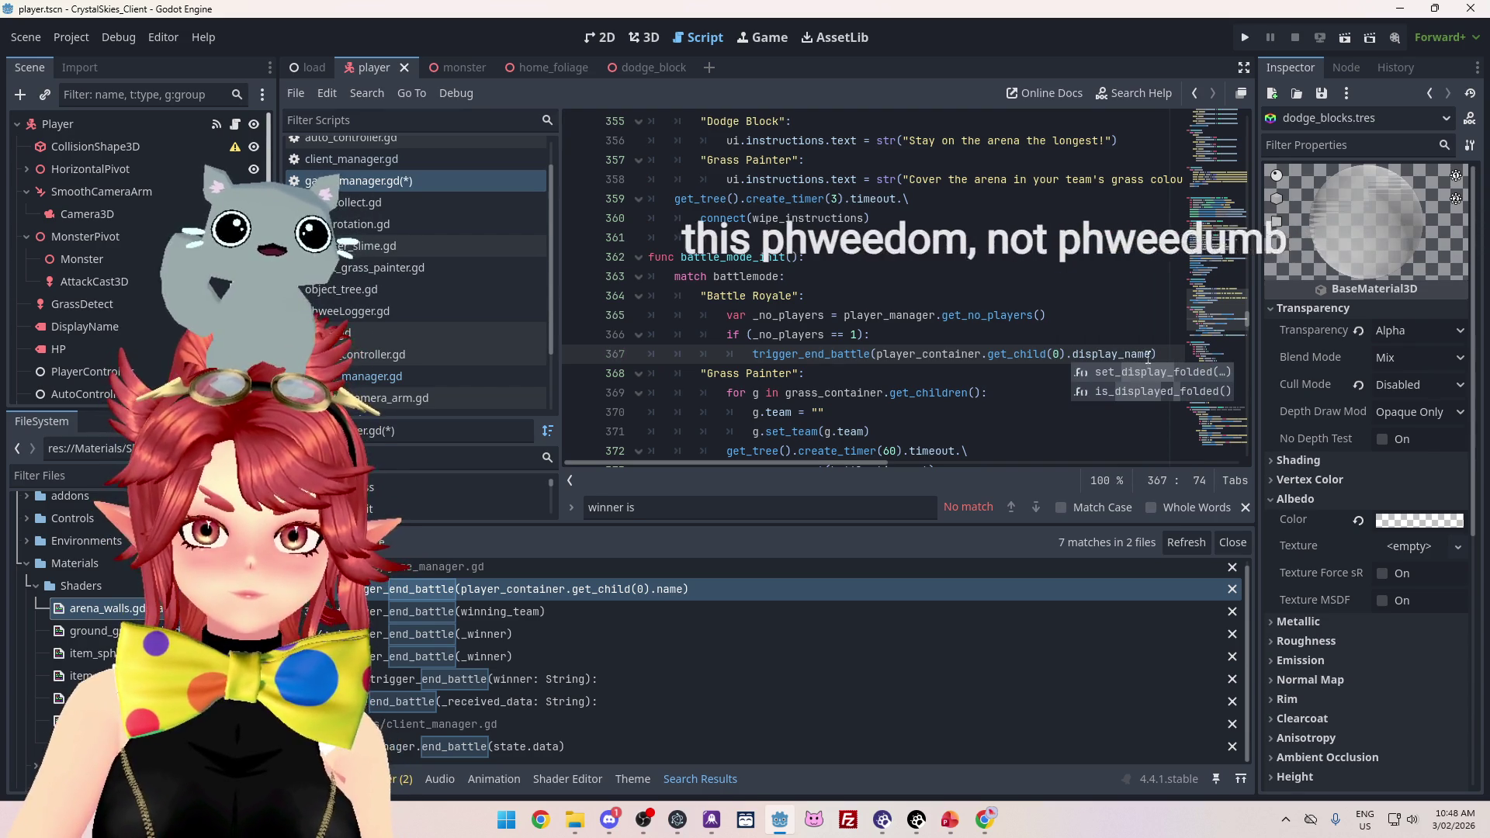
pyautogui.click(1148, 353)
pyautogui.press('Right')
pyautogui.write('.')
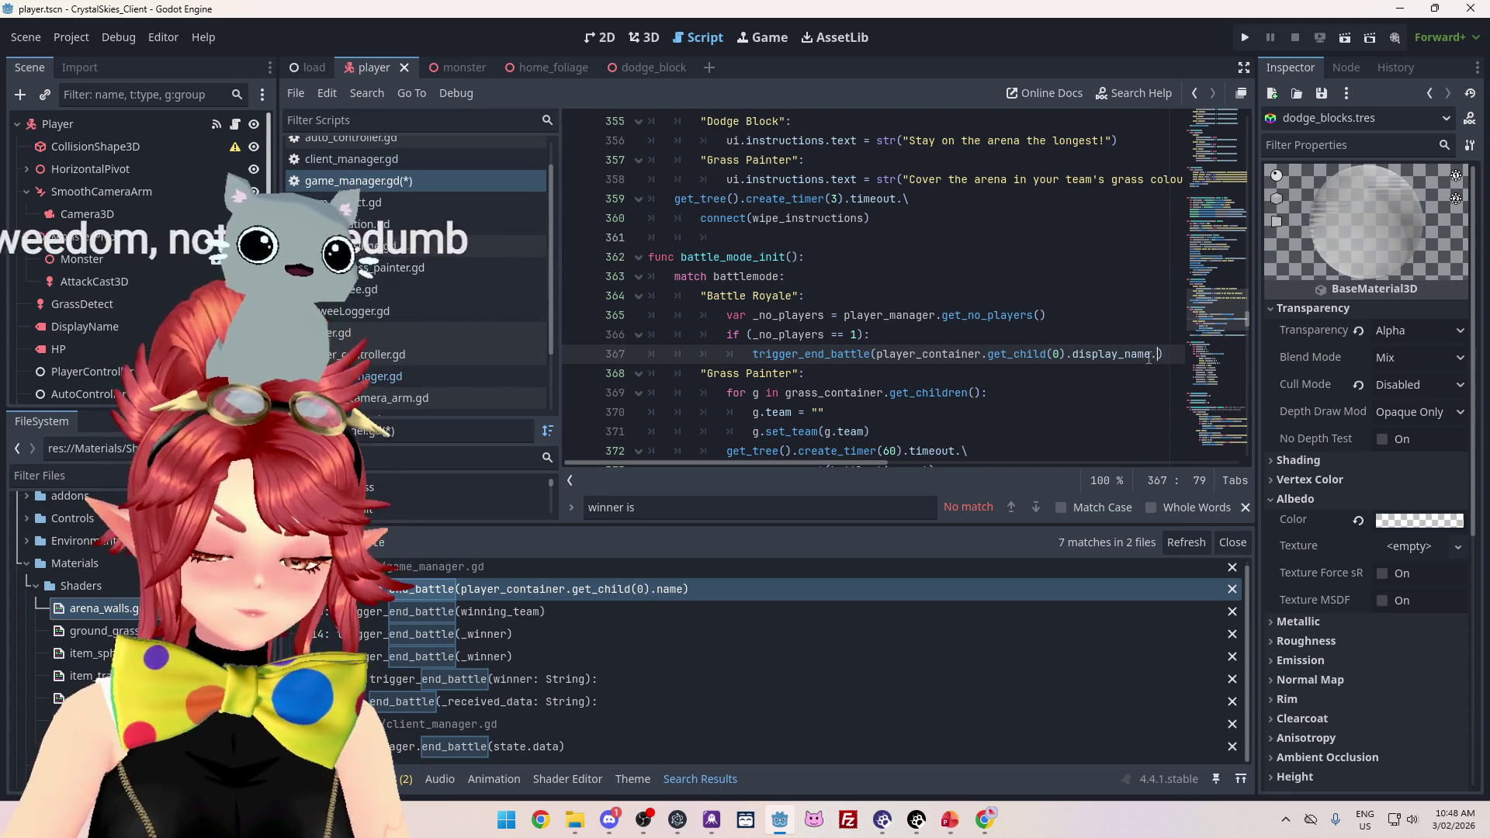
pyautogui.write('text')
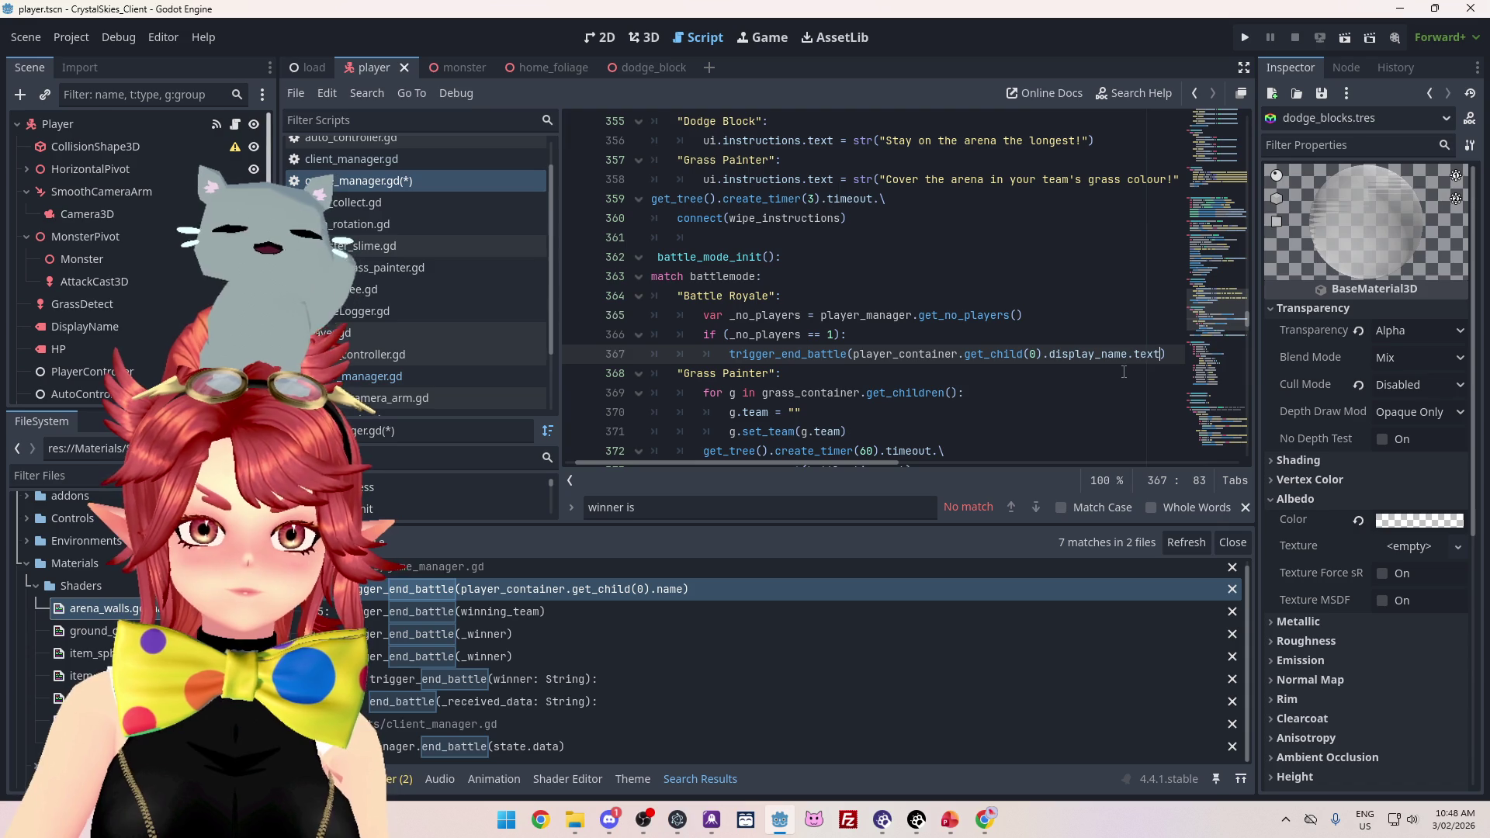
# Review the edited line 367 and jump to the trigger_end_battle definition
pyautogui.scroll(3, 1109, 378)
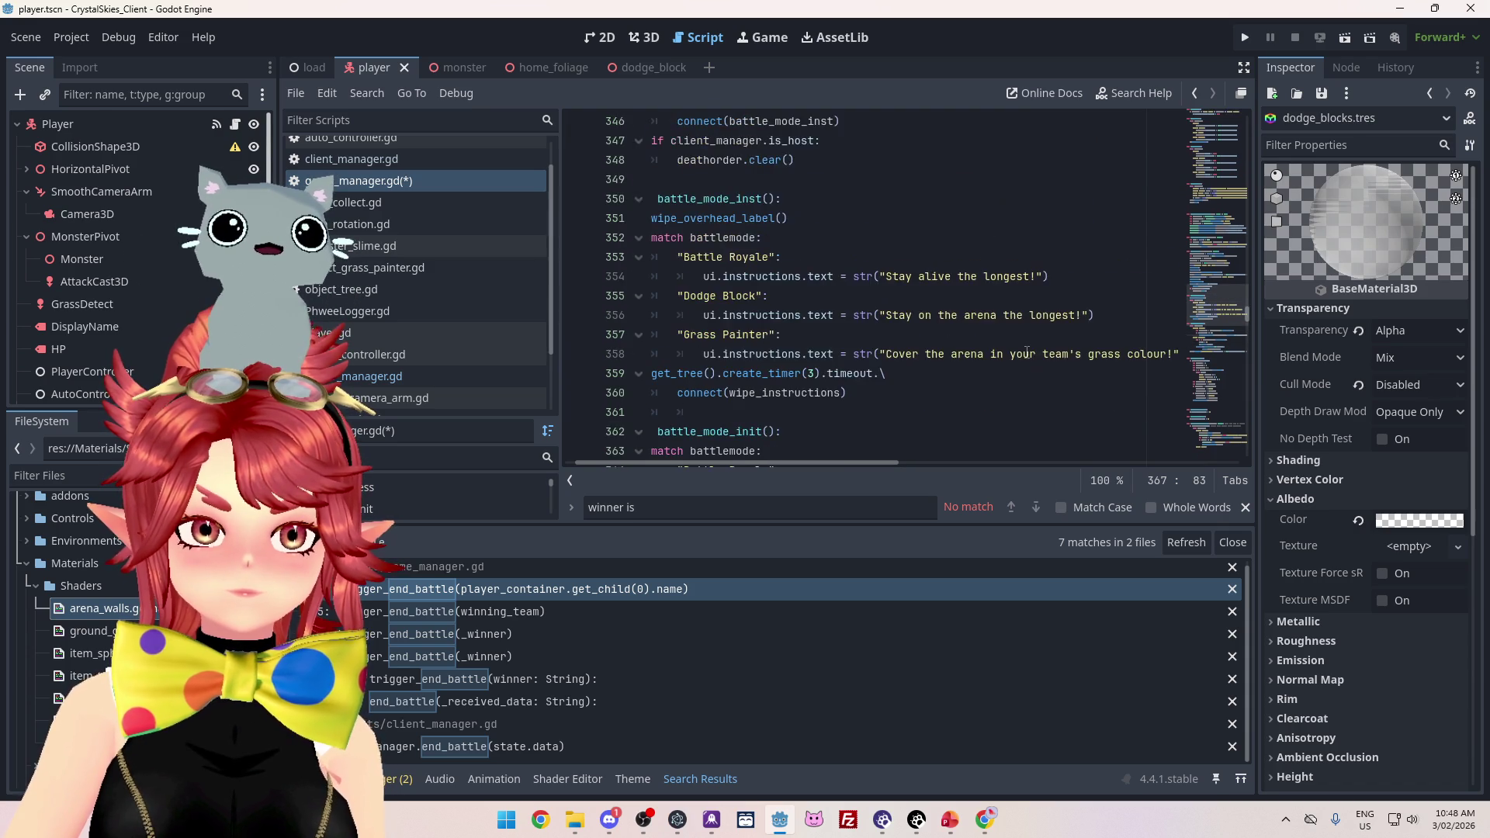
pyautogui.scroll(-3, 1027, 352)
pyautogui.scroll(3, 1027, 352)
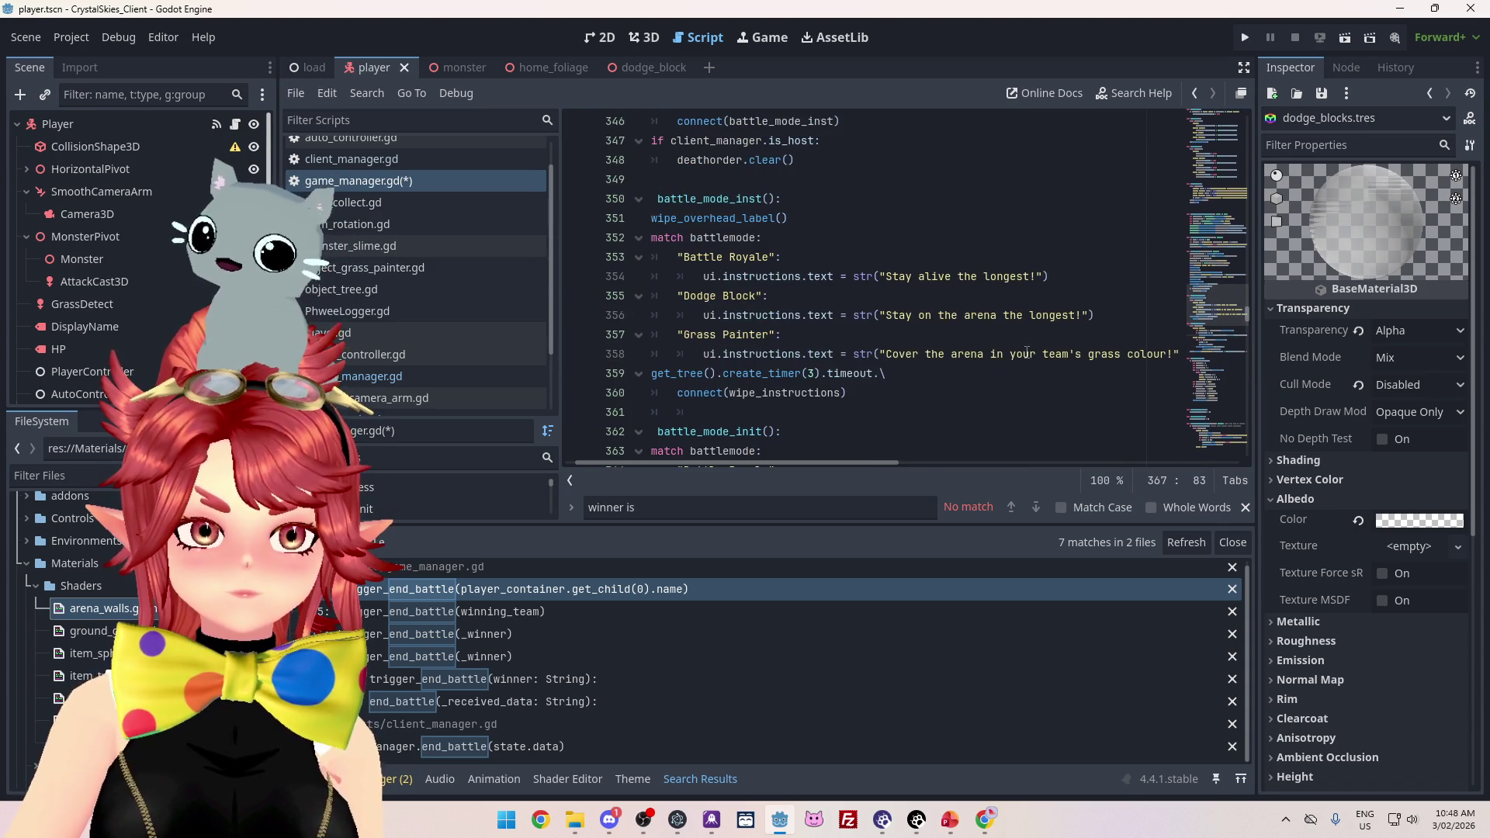
pyautogui.scroll(-4, 1026, 352)
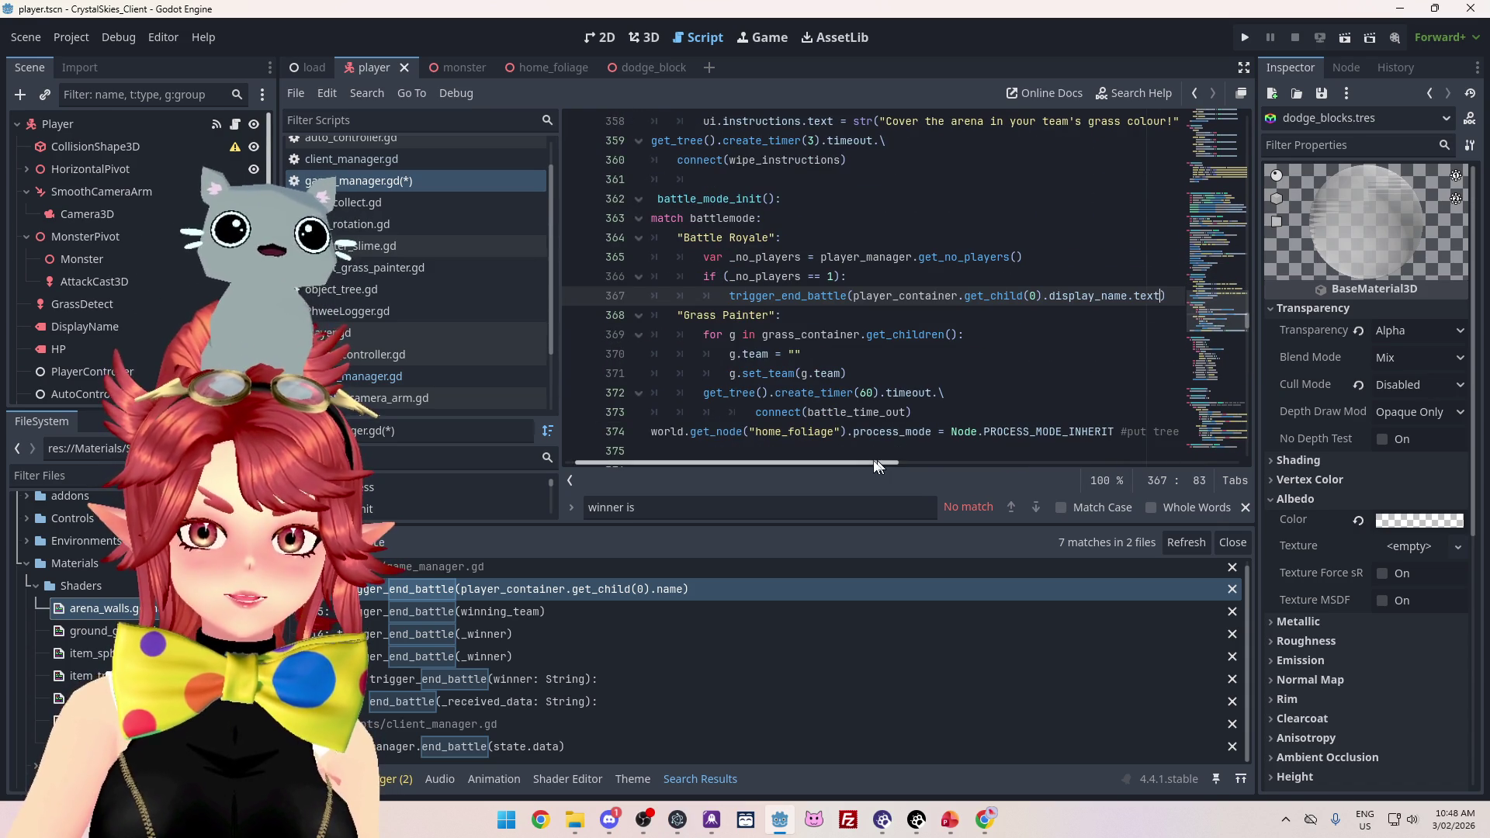
pyautogui.hscroll(1, 861, 459)
pyautogui.hscroll(5, 876, 451)
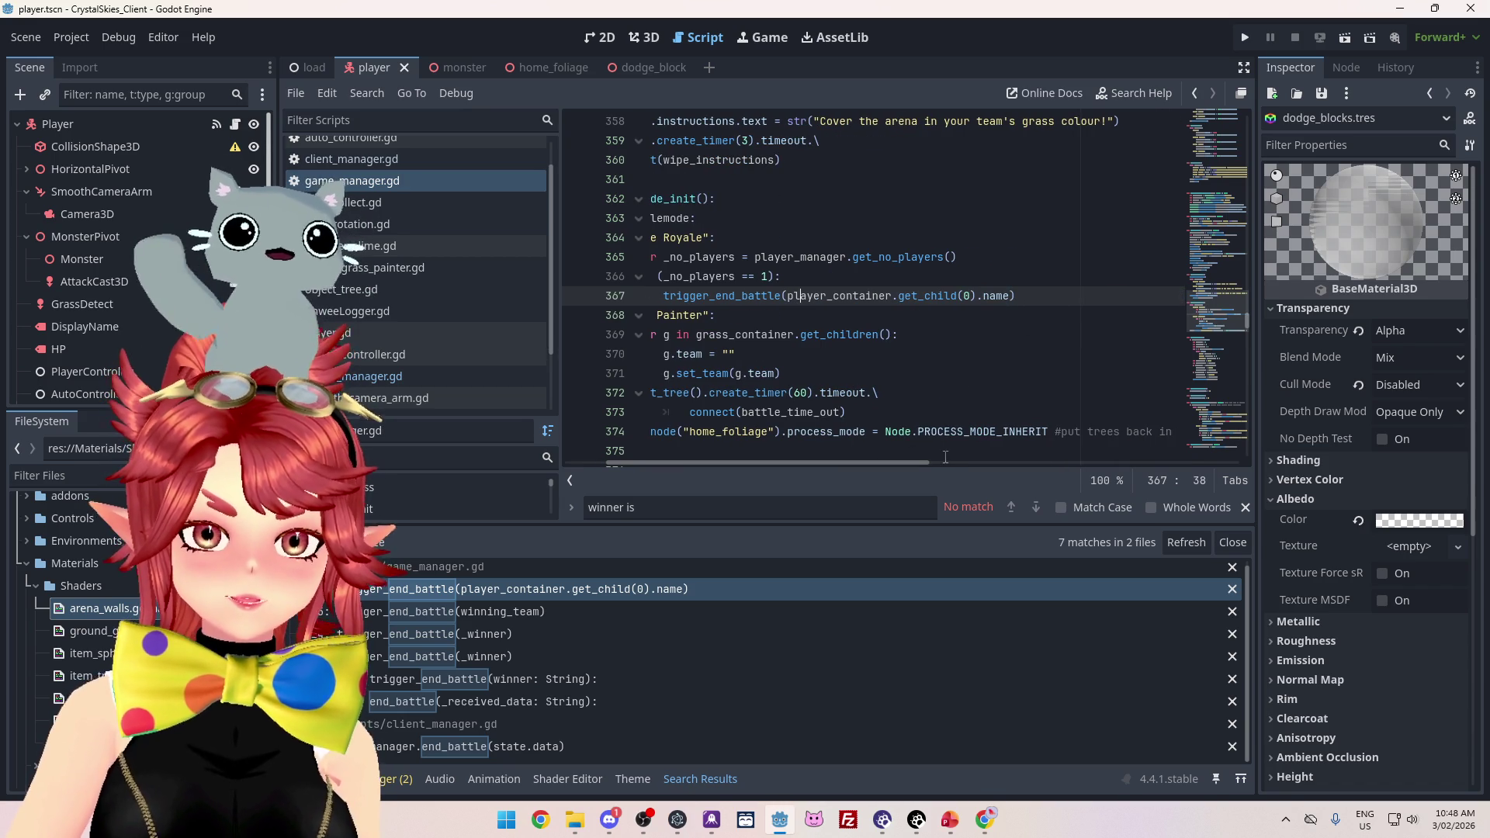
pyautogui.moveTo(923, 464); pyautogui.dragTo(889, 463)
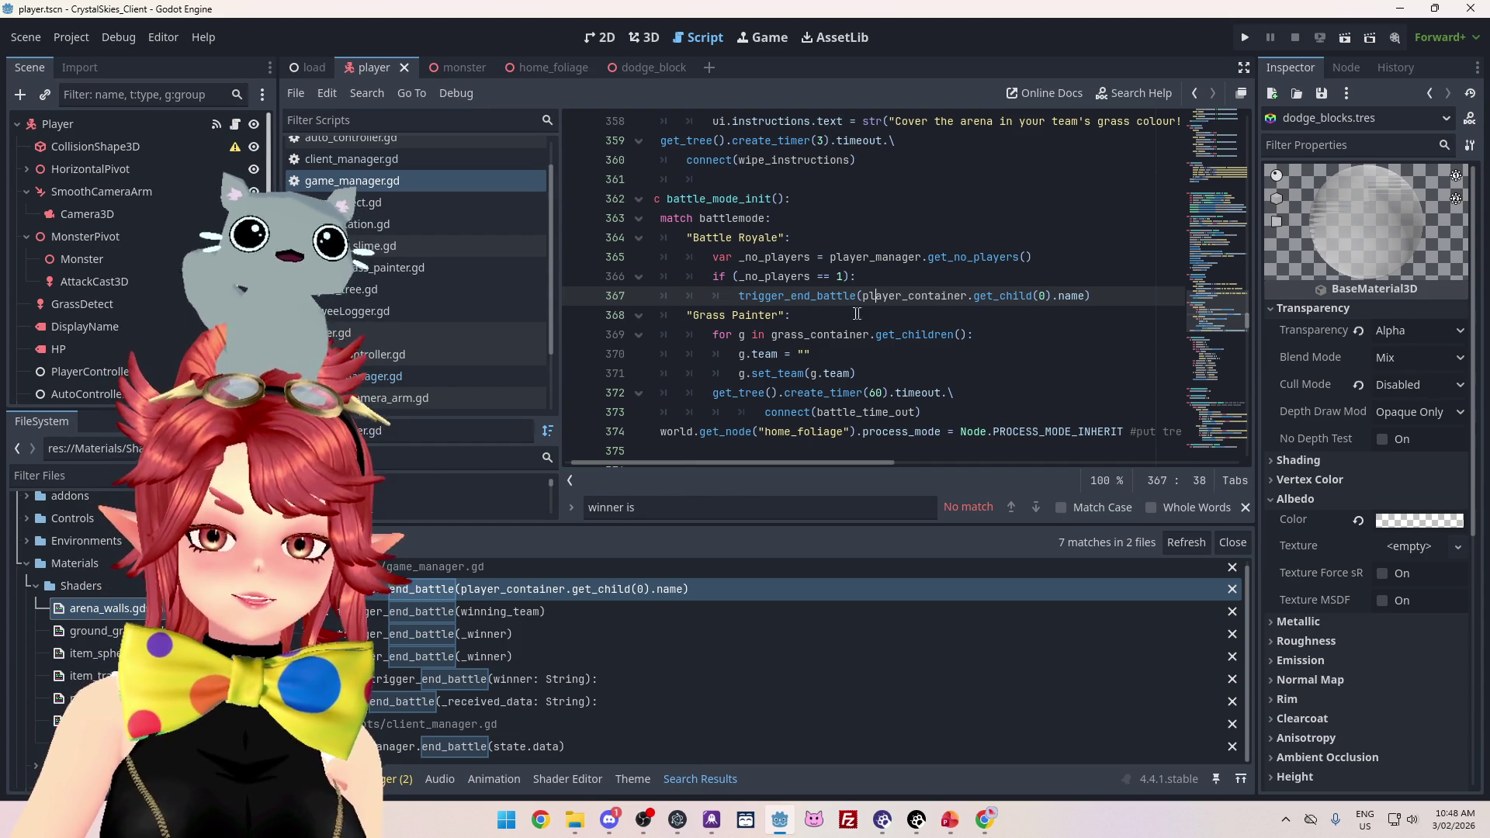
pyautogui.keyDown('ctrl'); pyautogui.click(815, 303); pyautogui.keyUp('ctrl')
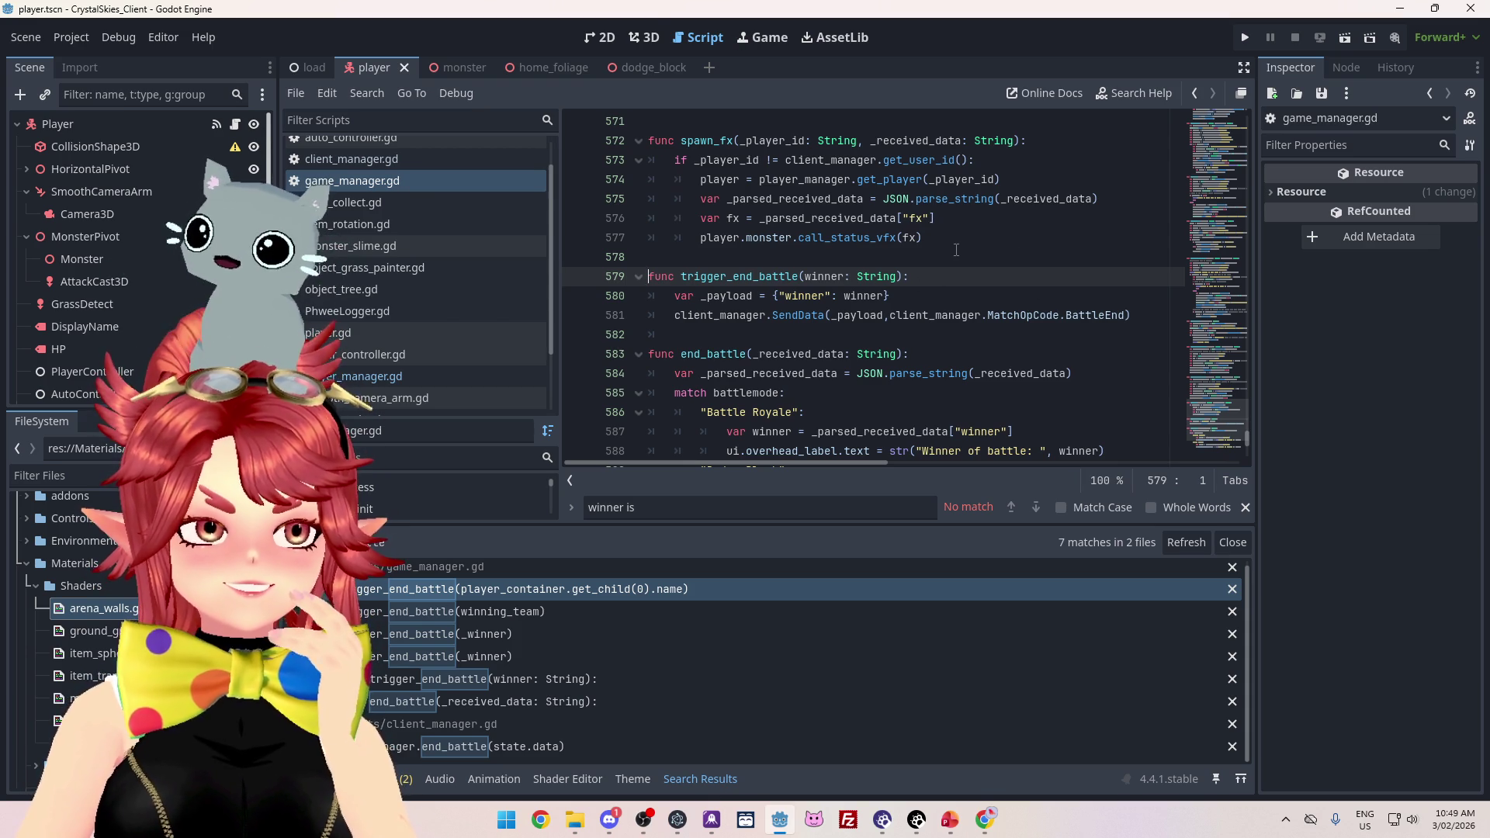
# Check trigger_end_battle's SendData call and its uses at line 414 and in client_manager.gd
pyautogui.click(1009, 317)
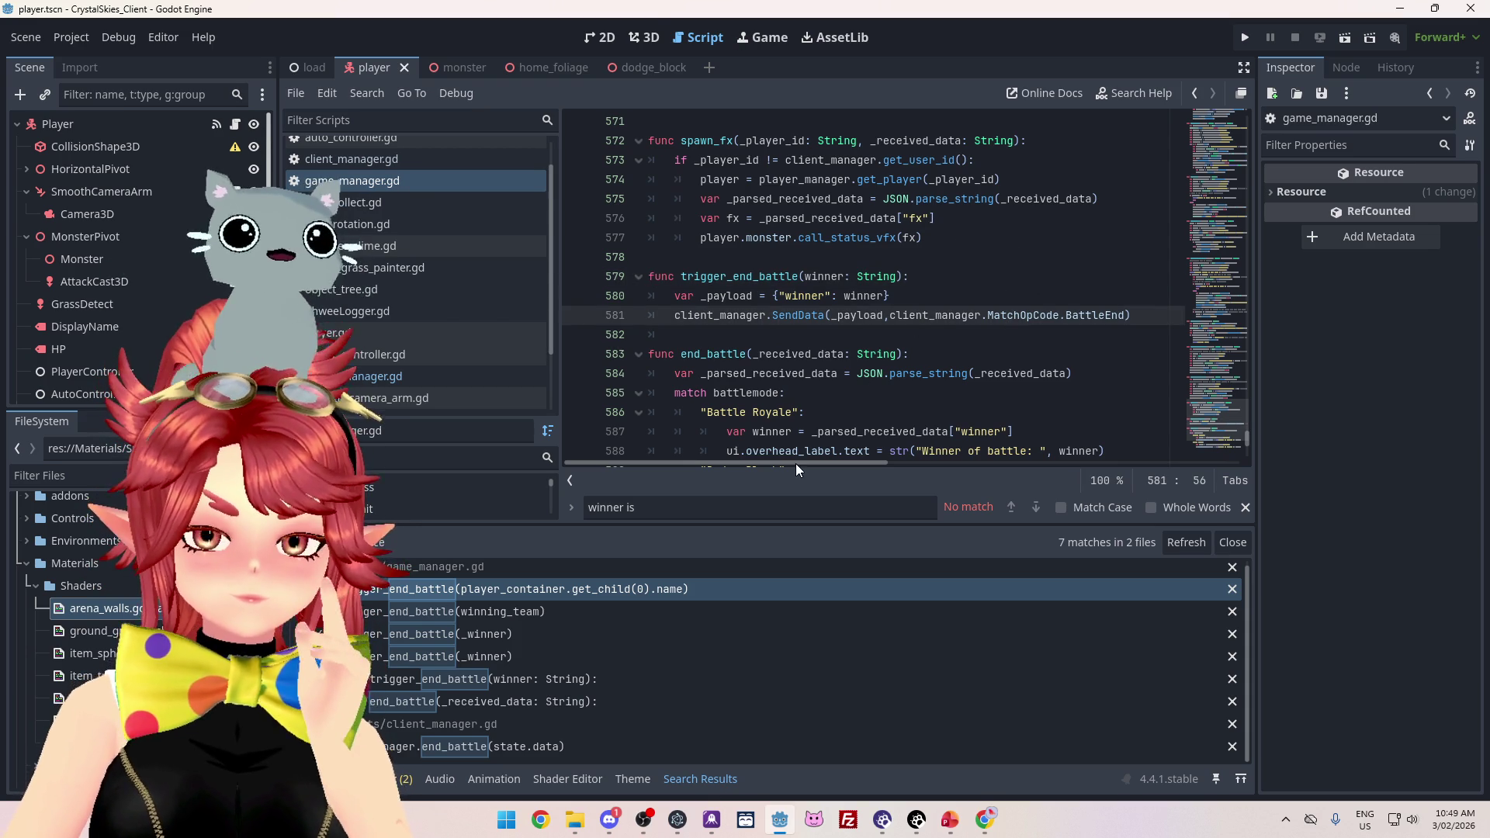
pyautogui.scroll(-1, 813, 343)
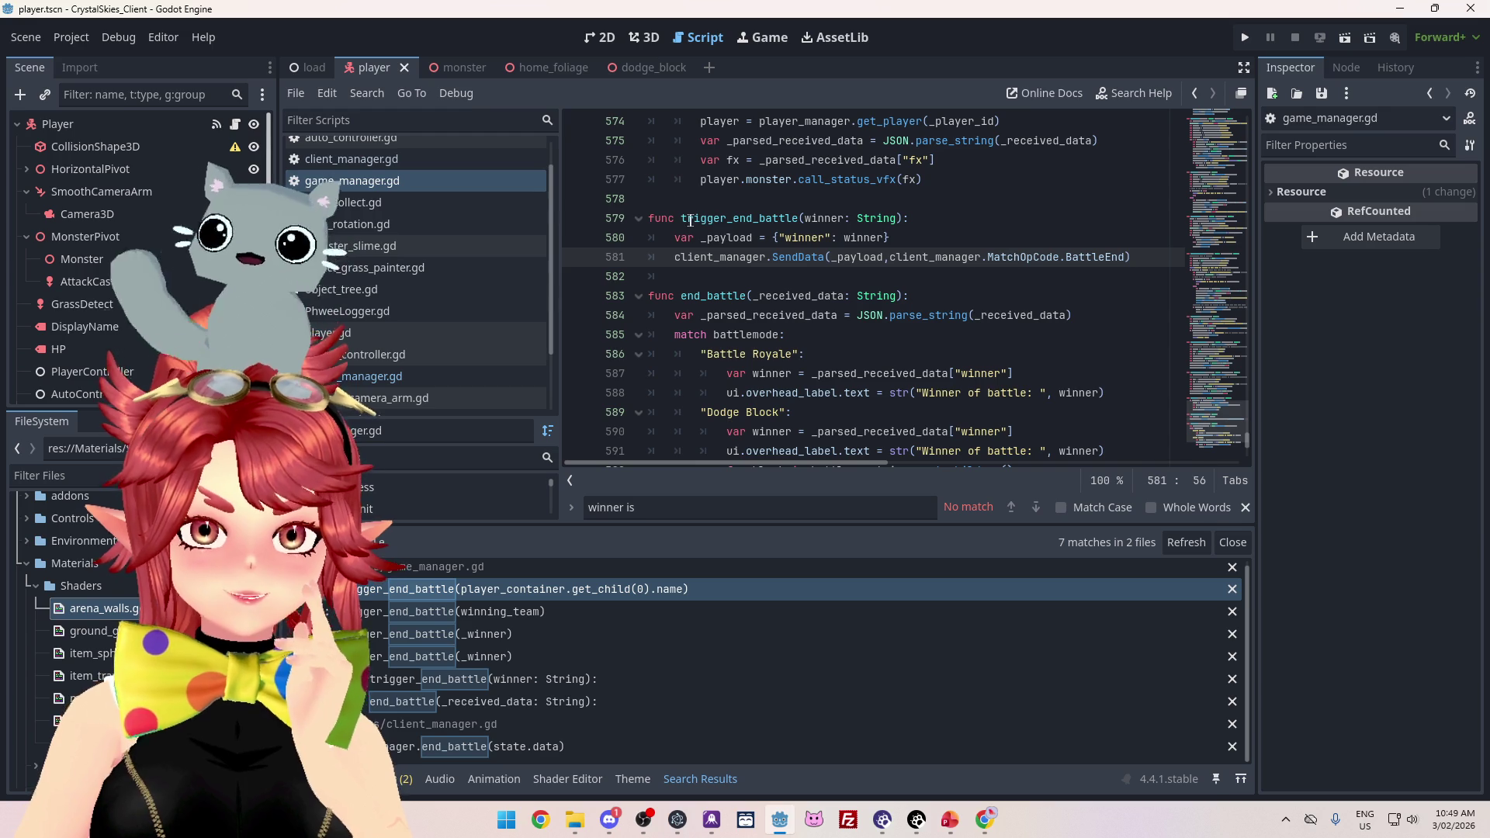
pyautogui.click(556, 633)
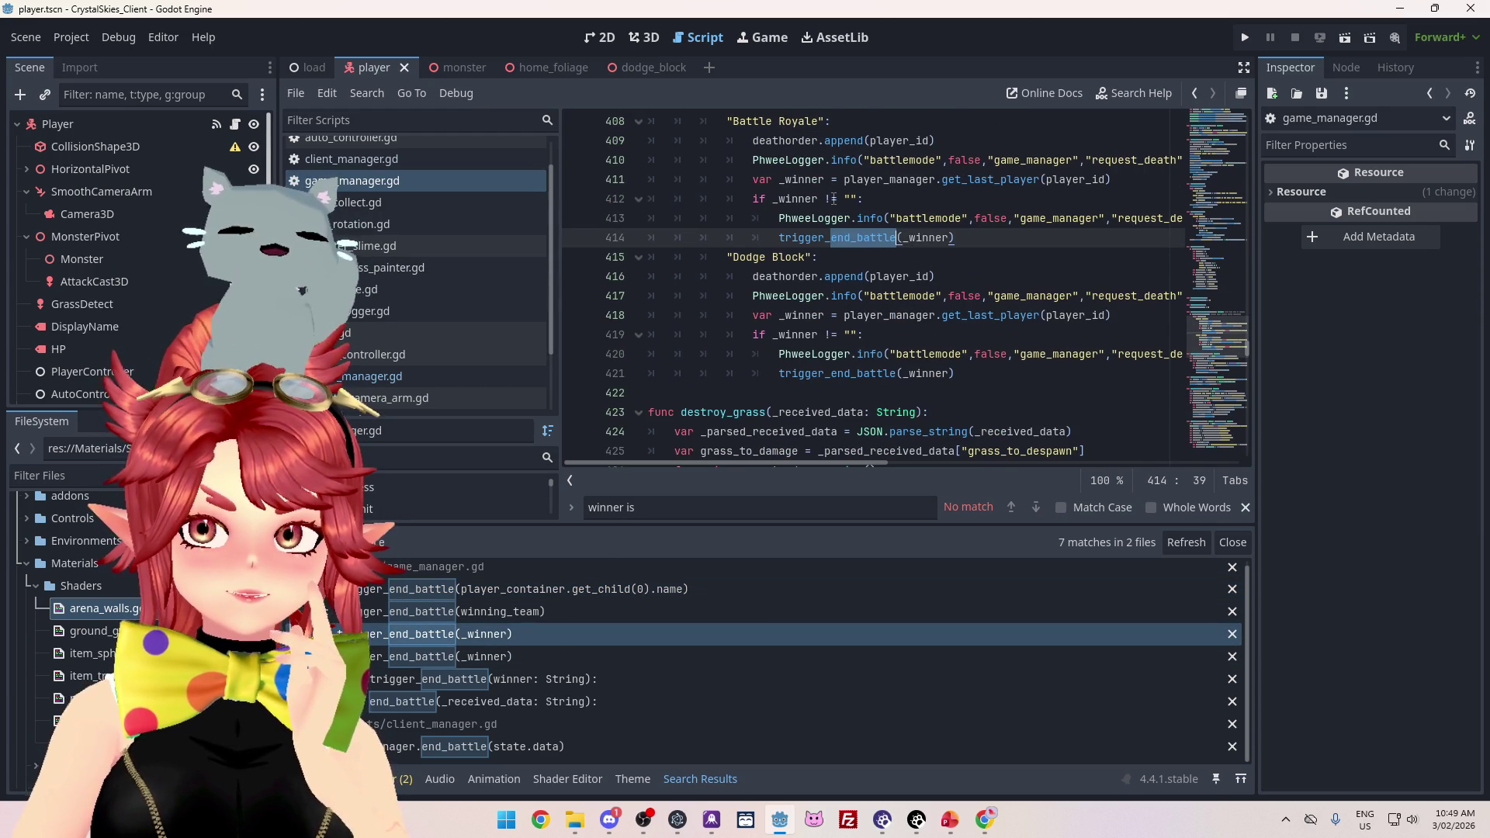
pyautogui.scroll(-1, 939, 308)
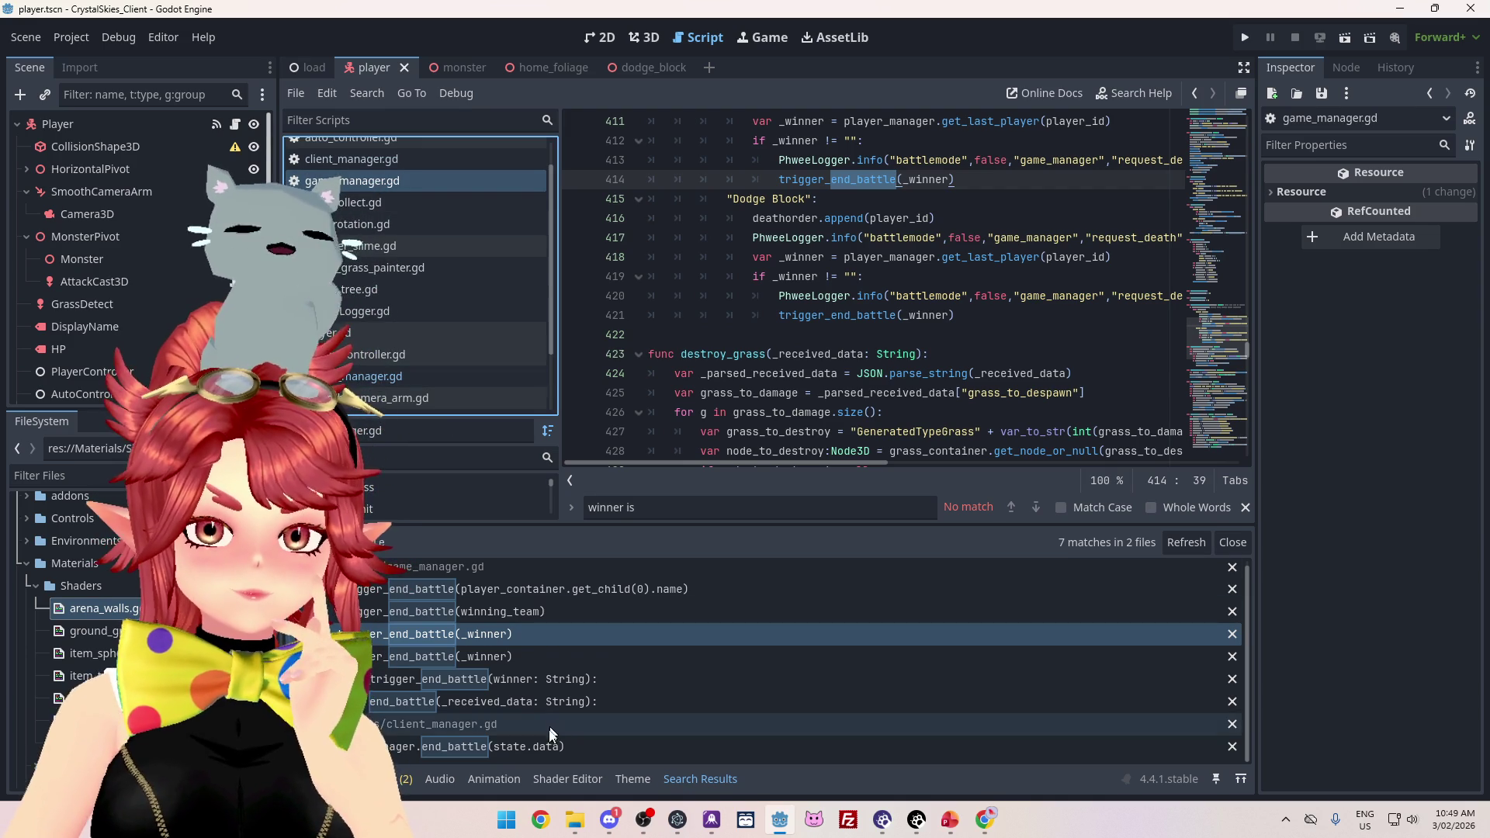
pyautogui.click(547, 746)
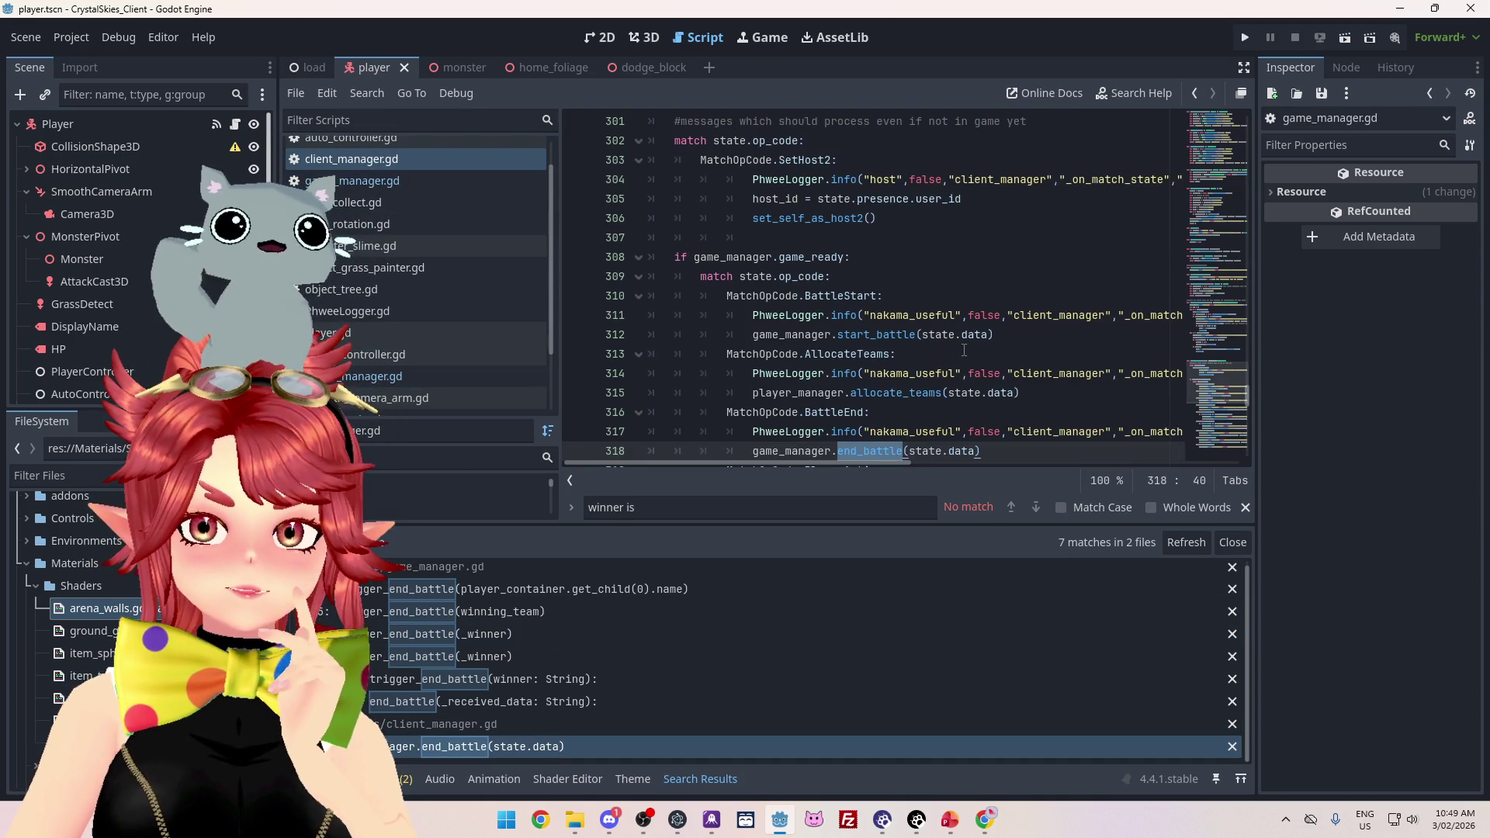
# Go to the end_battle definition and put the caret above trigger_end_battle
pyautogui.scroll(-3, 894, 311)
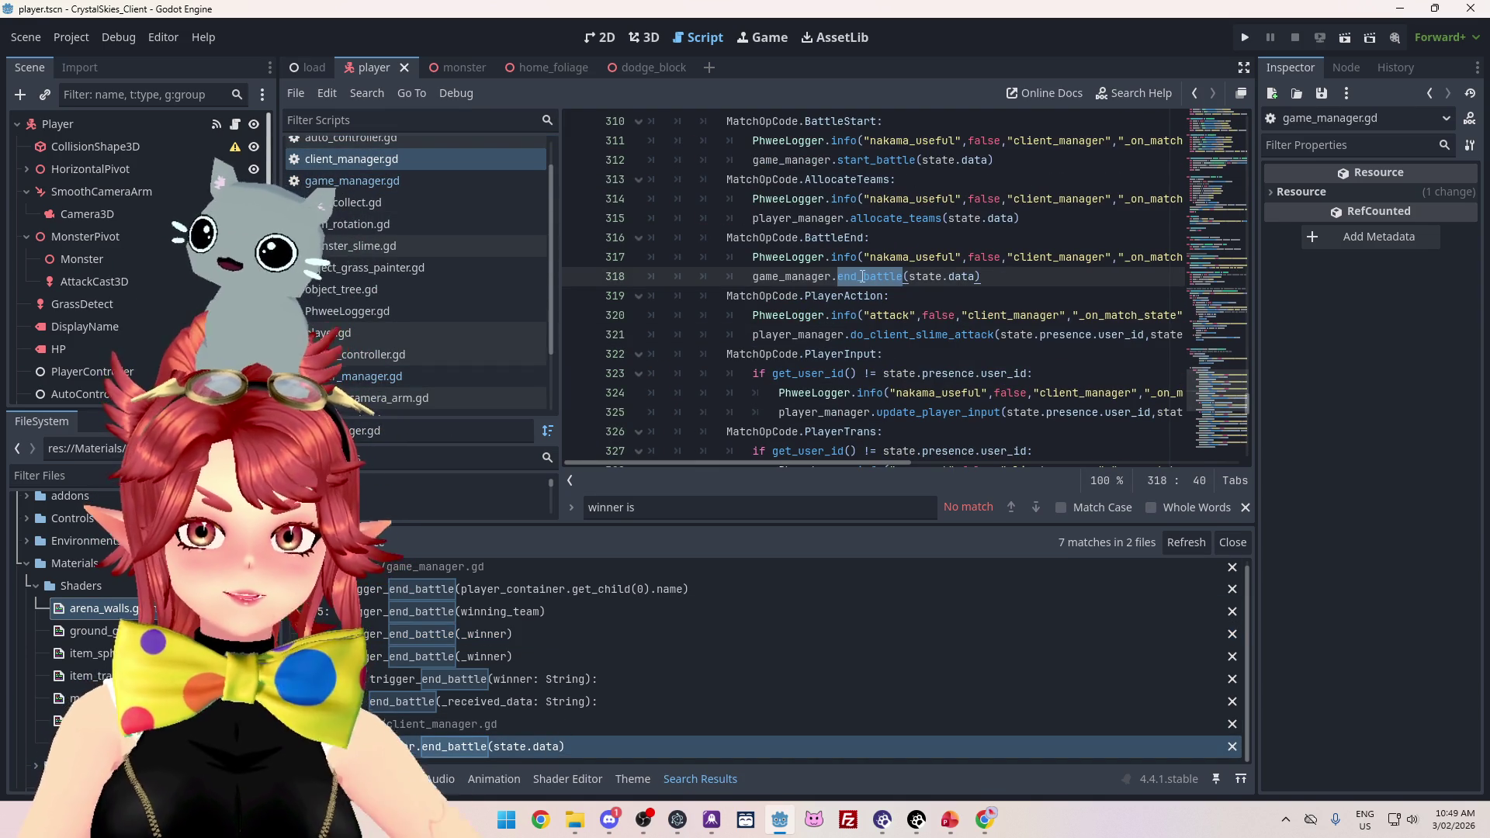
pyautogui.keyDown('ctrl'); pyautogui.click(869, 276); pyautogui.keyUp('ctrl')
pyautogui.scroll(-1, 773, 251)
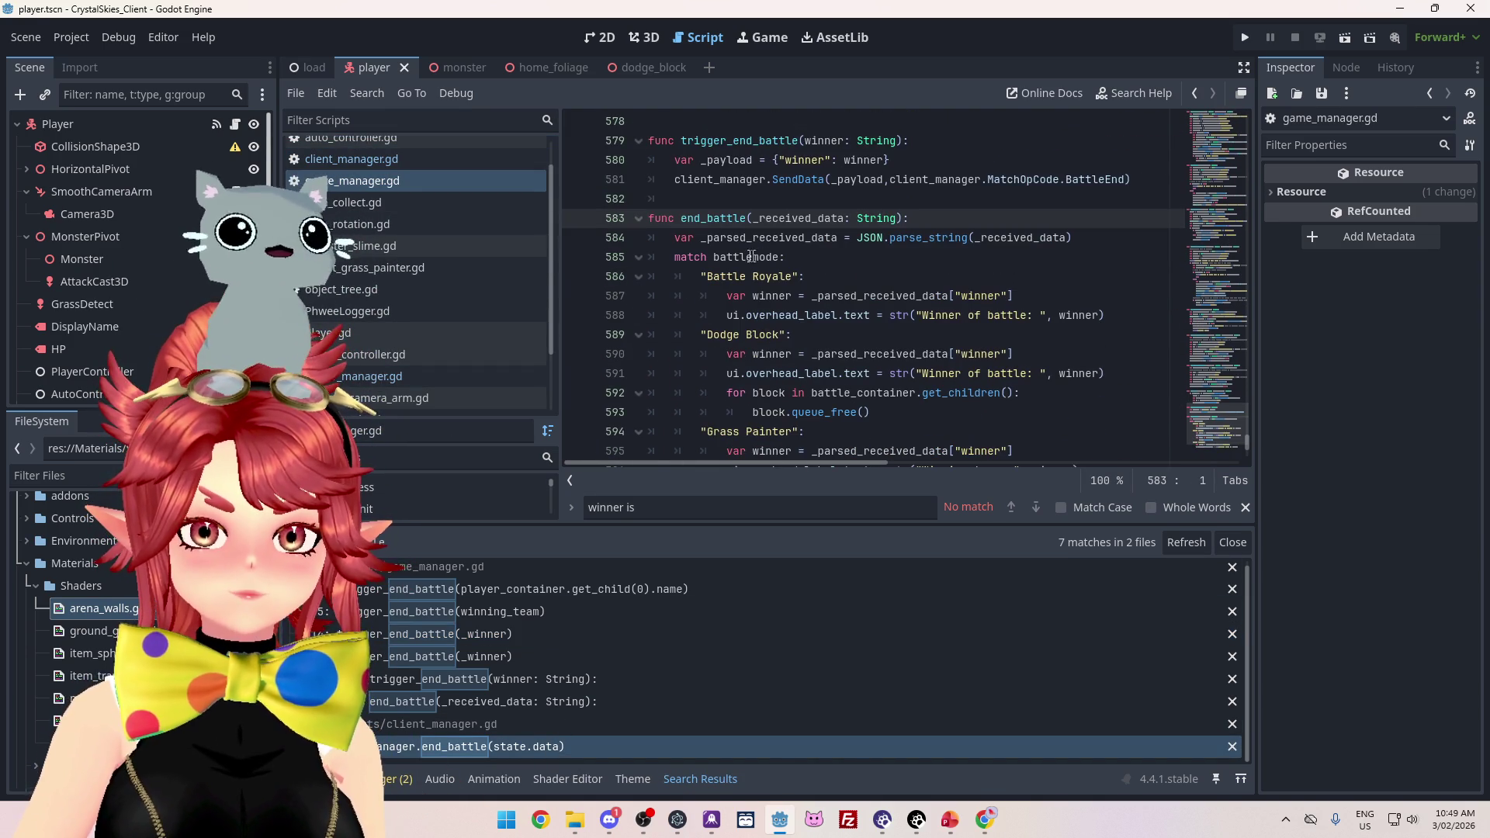
pyautogui.scroll(1, 737, 229)
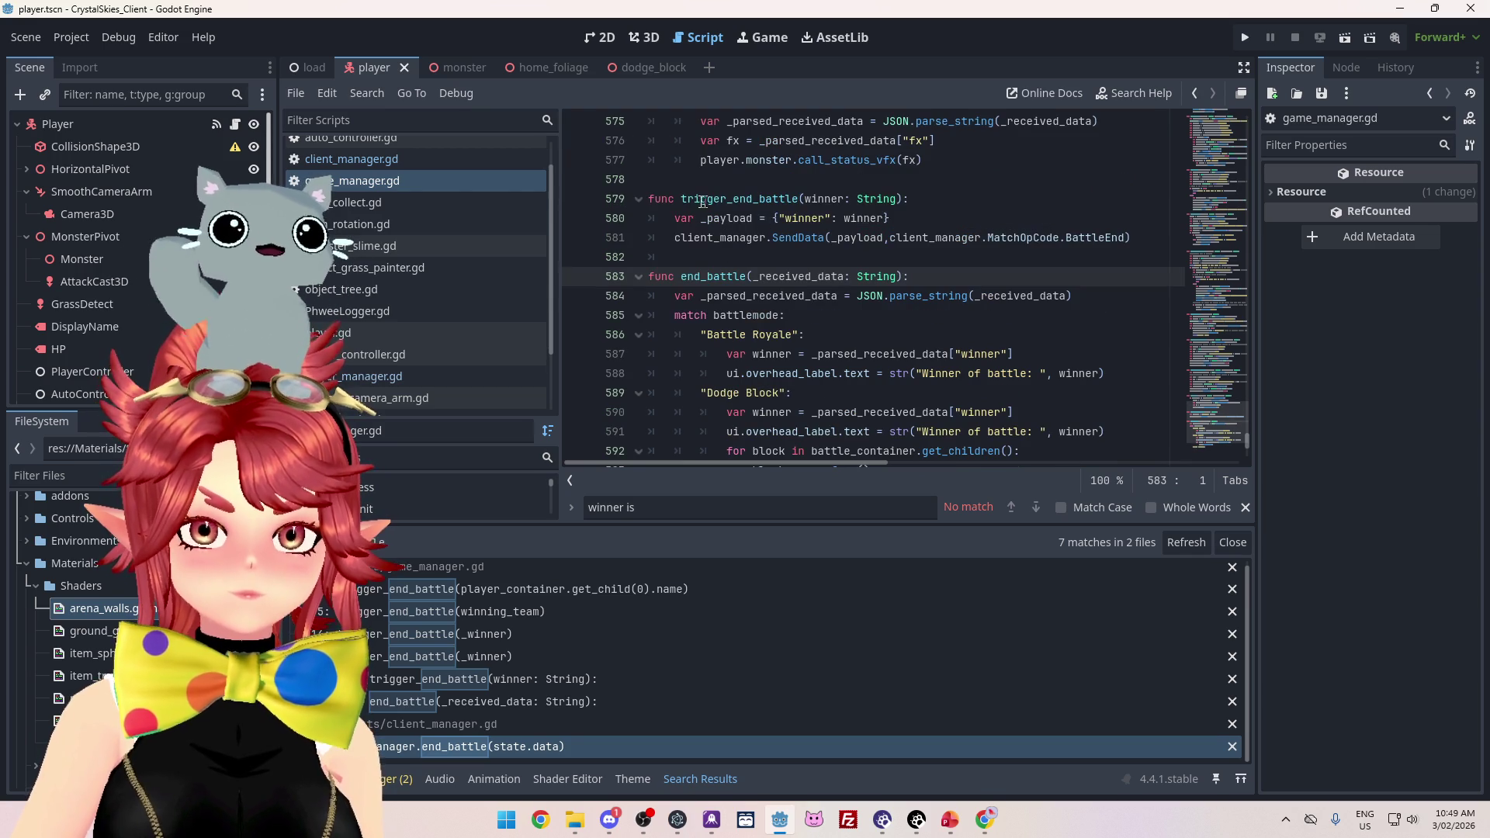
pyautogui.click(909, 199)
pyautogui.press('Up')
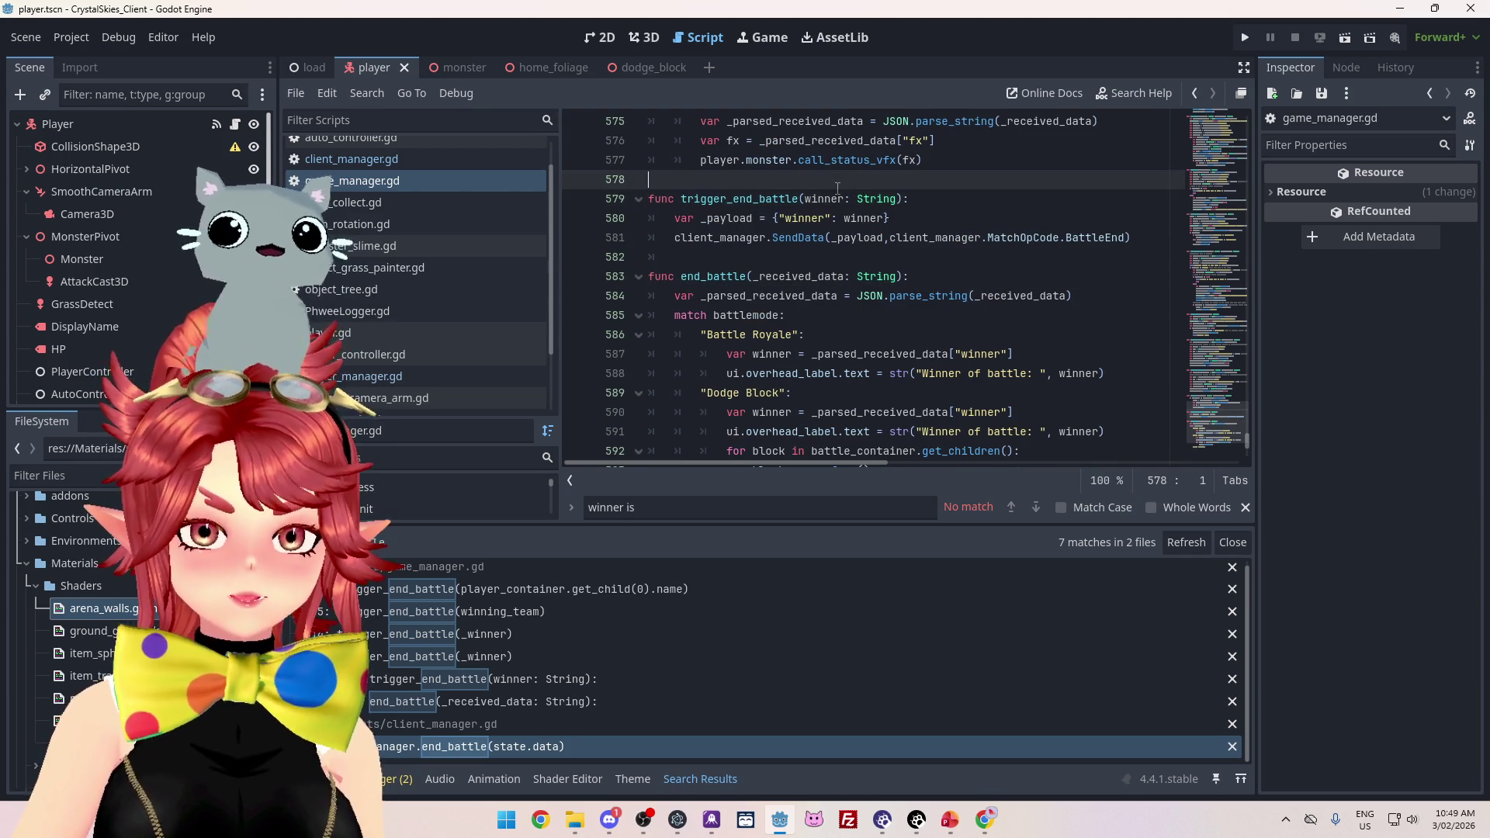
pyautogui.press('Return')
pyautogui.write('#')
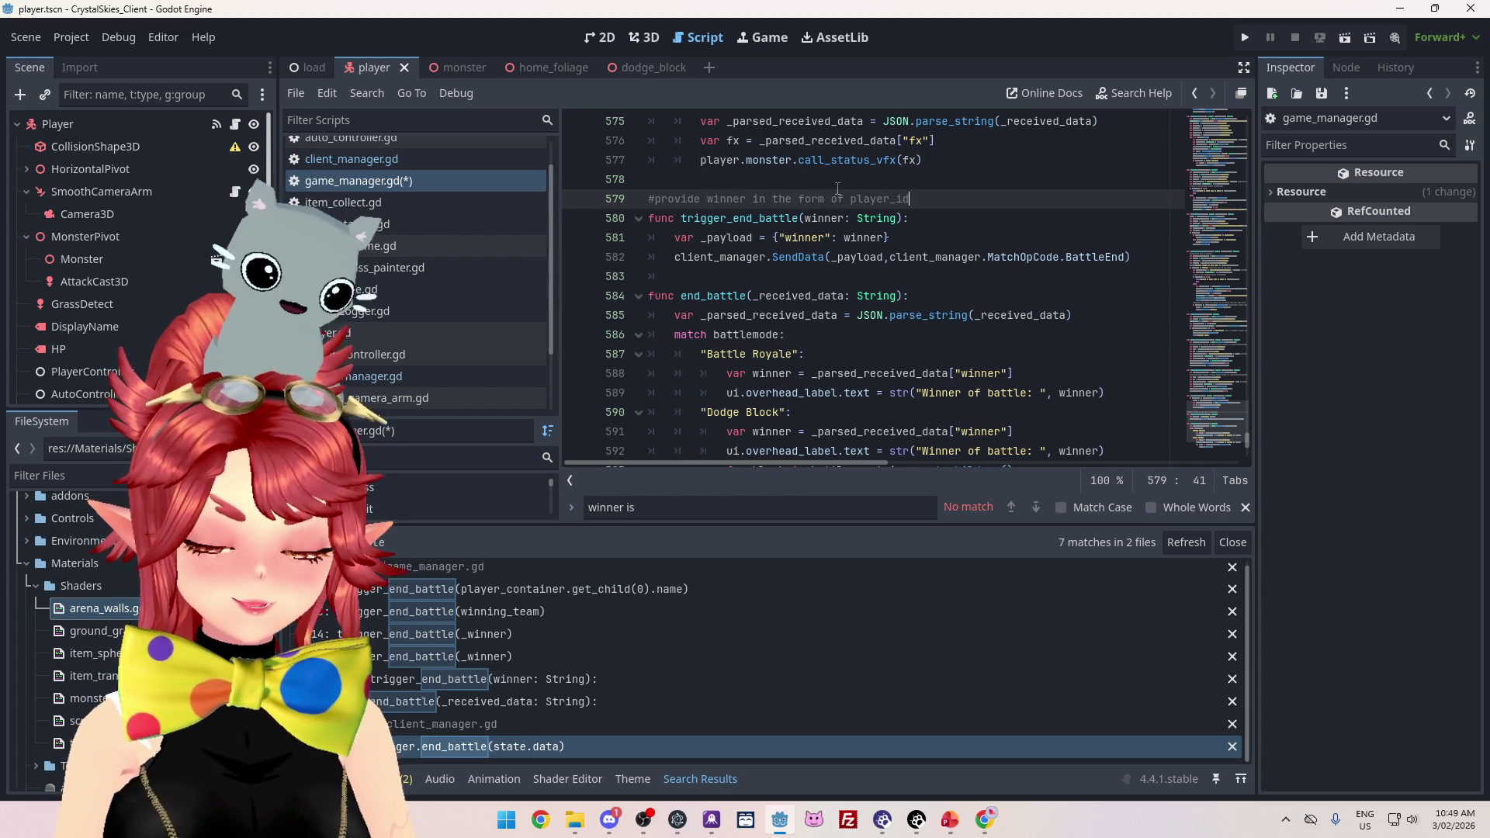
pyautogui.click(930, 240)
pyautogui.hotkey('ctrl', 's')
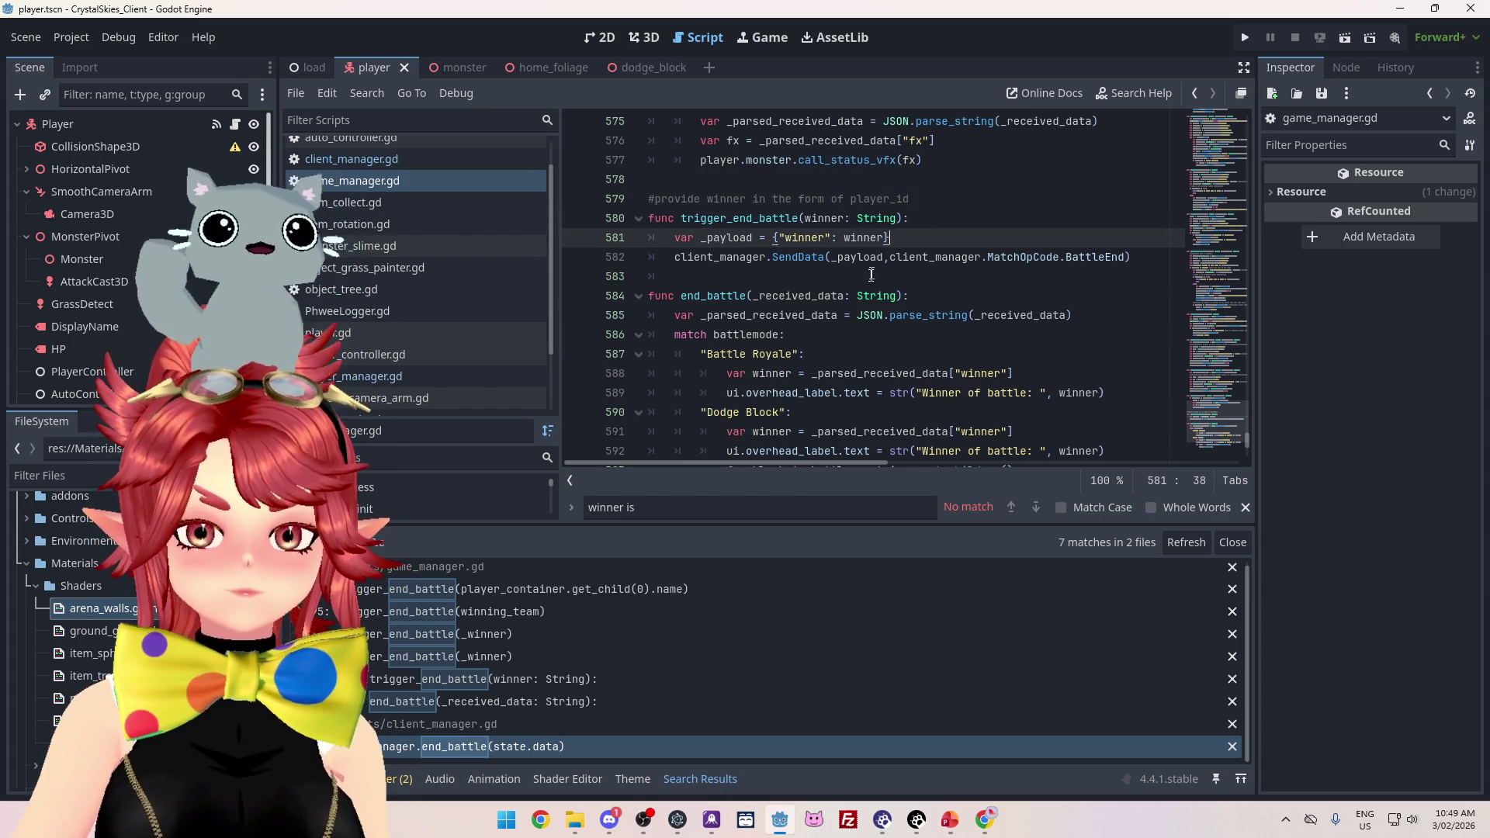
pyautogui.scroll(-3, 840, 382)
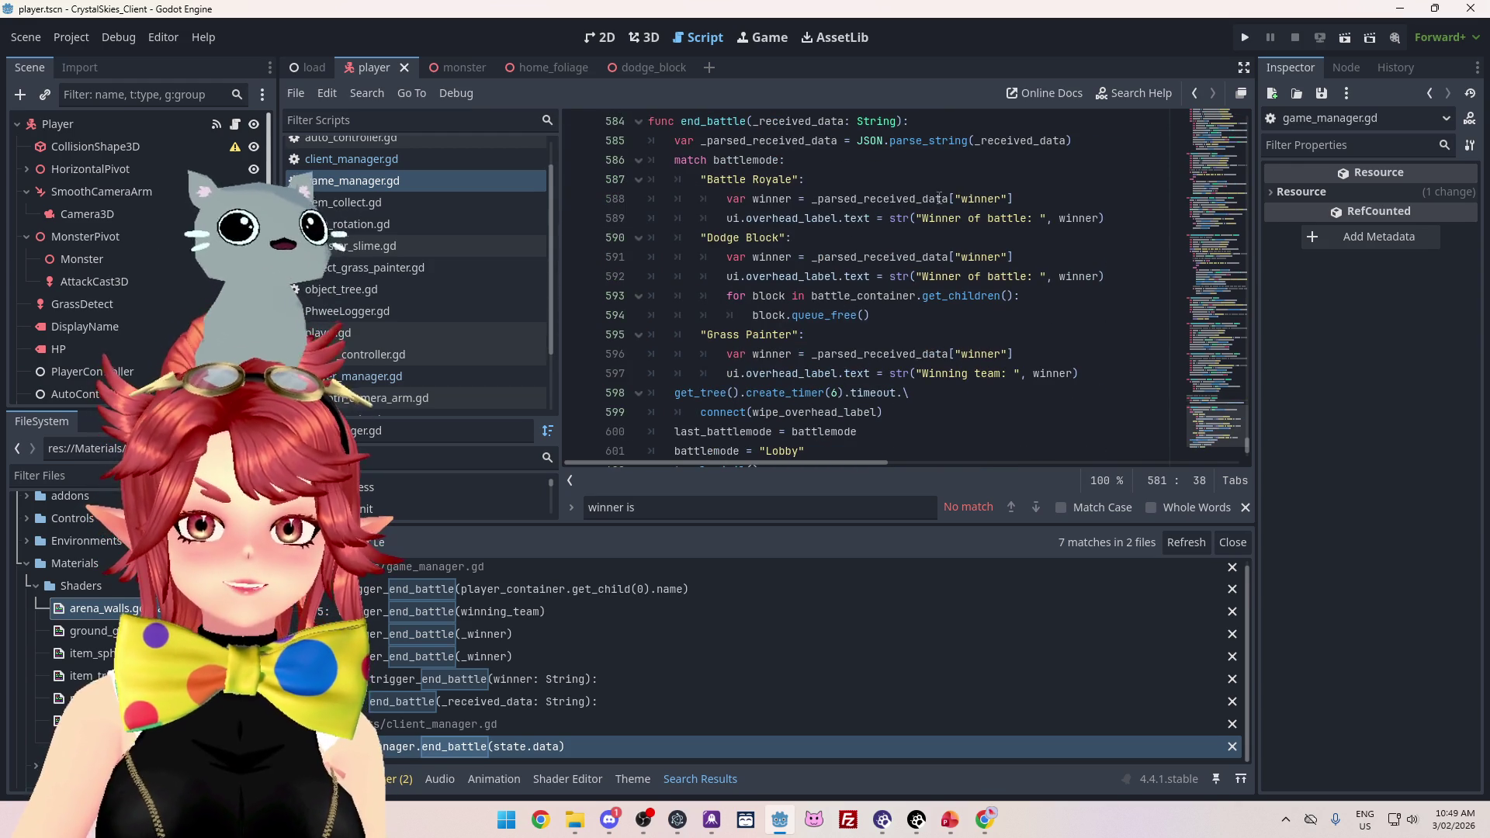
pyautogui.scroll(-1, 933, 359)
pyautogui.scroll(-1, 928, 371)
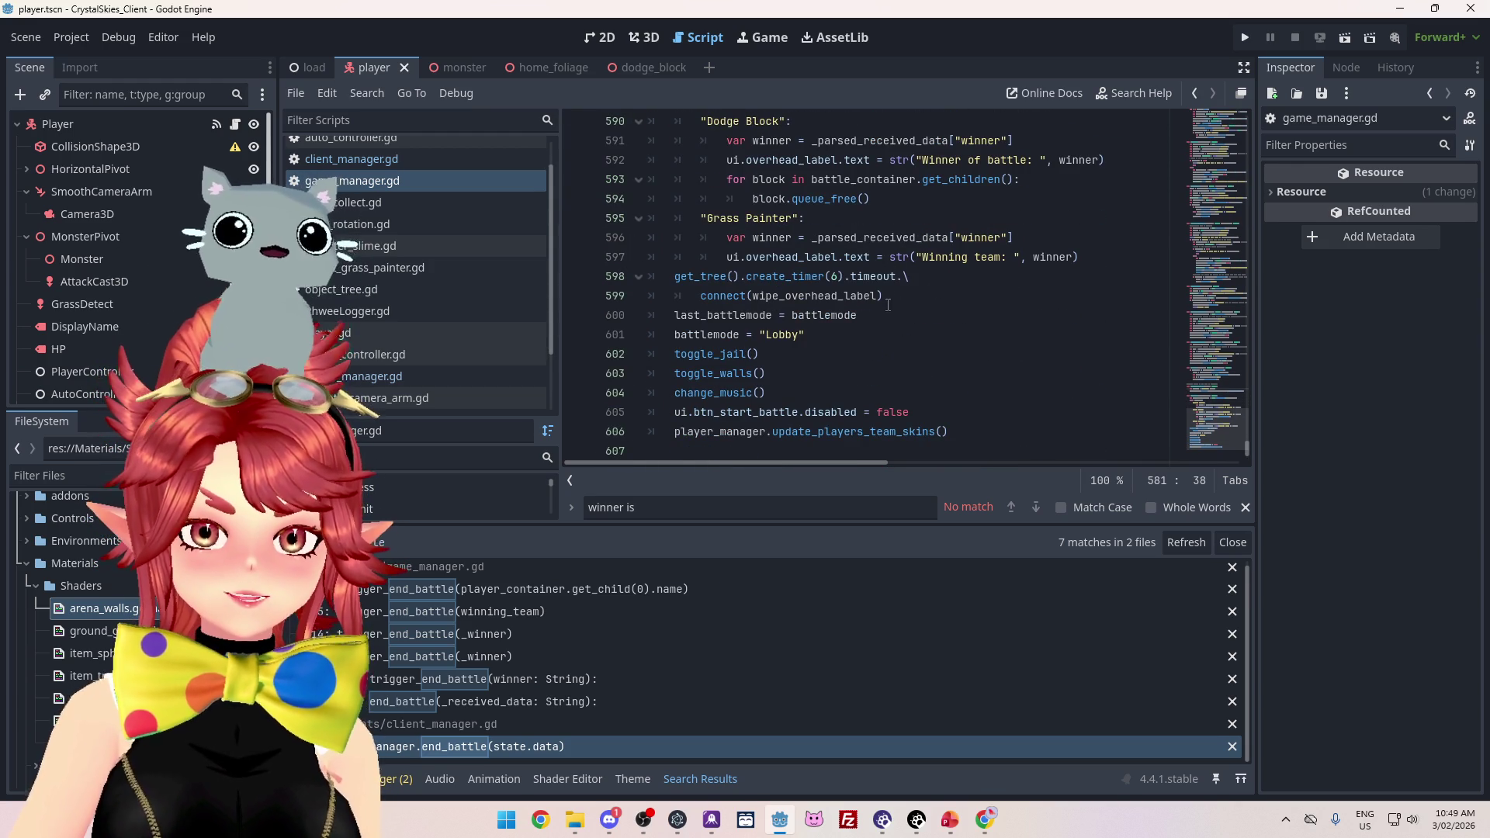
pyautogui.scroll(4, 887, 305)
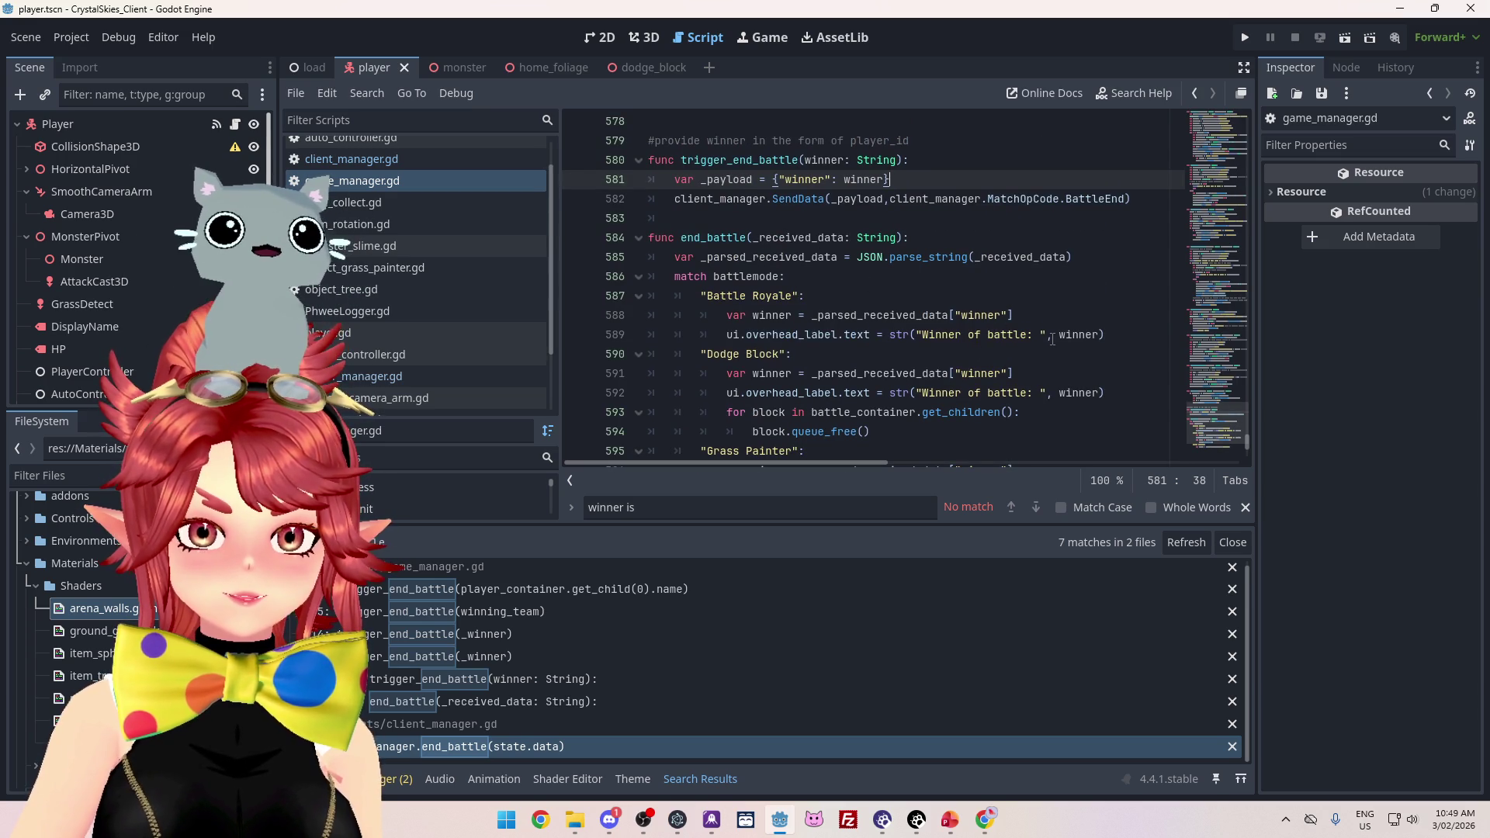
pyautogui.scroll(-2, 839, 302)
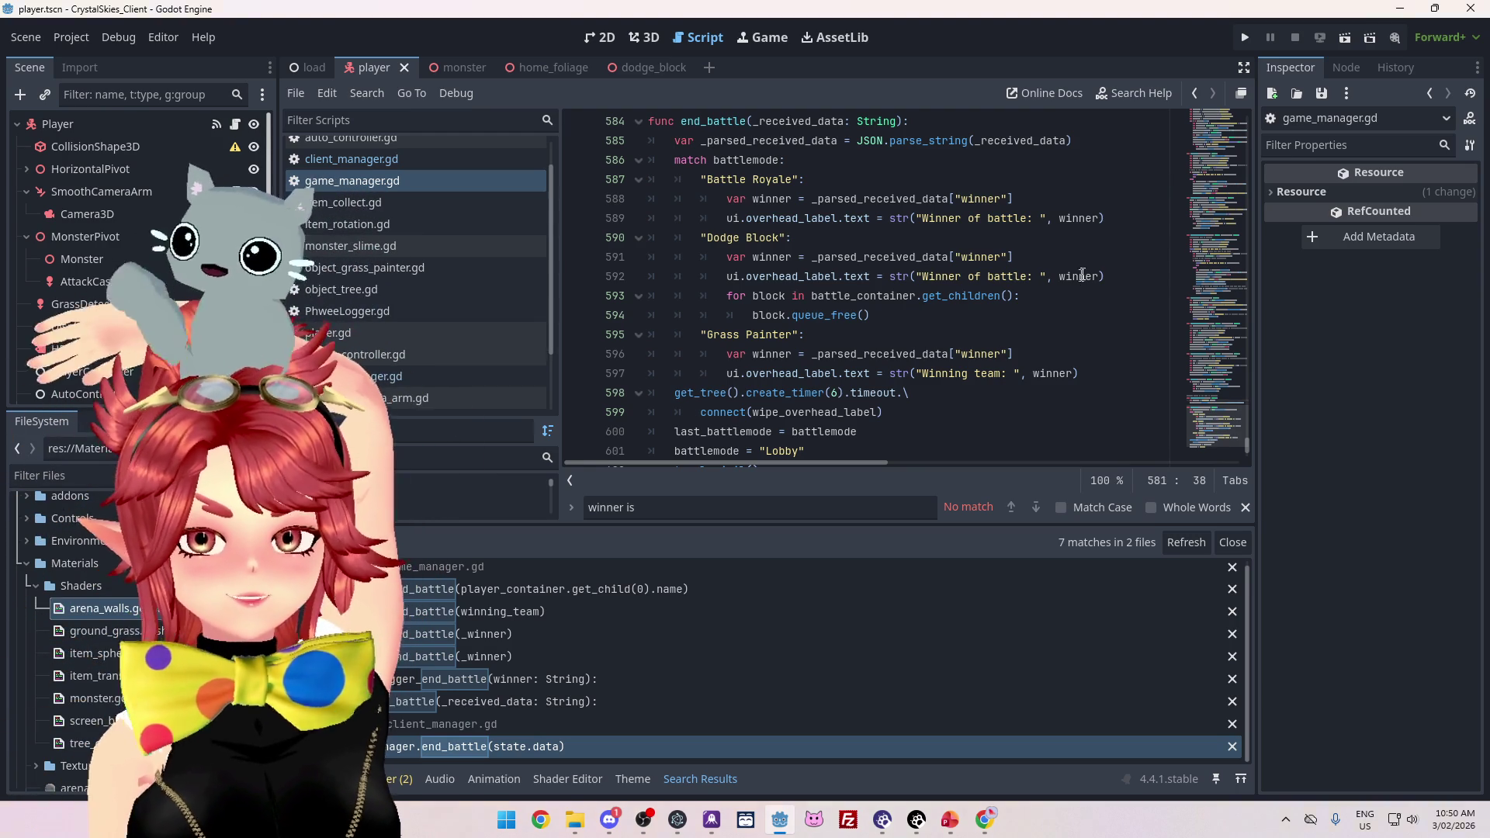
pyautogui.moveTo(1074, 224)
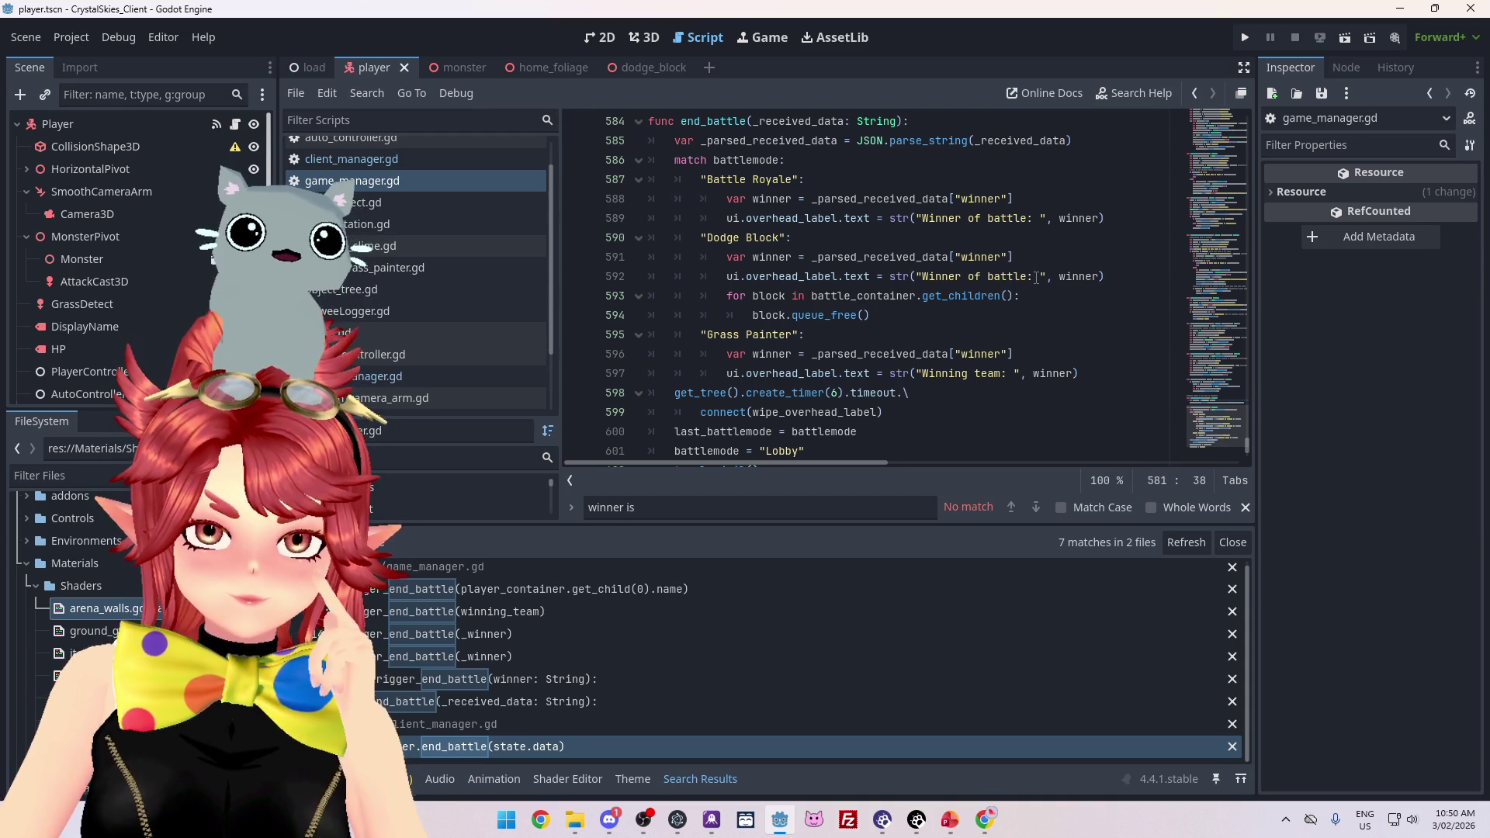
pyautogui.scroll(1, 902, 289)
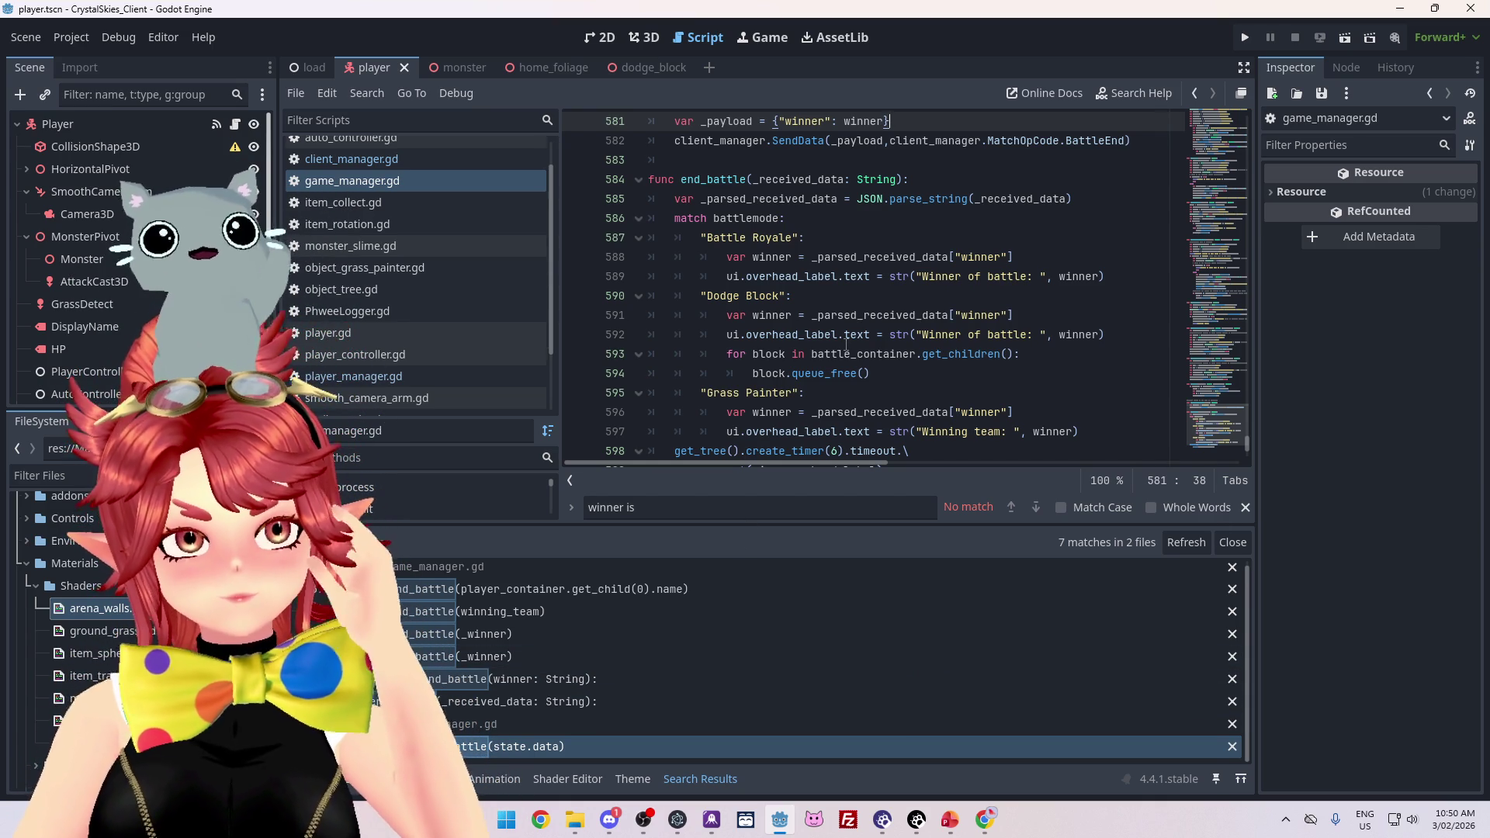
pyautogui.scroll(2, 774, 295)
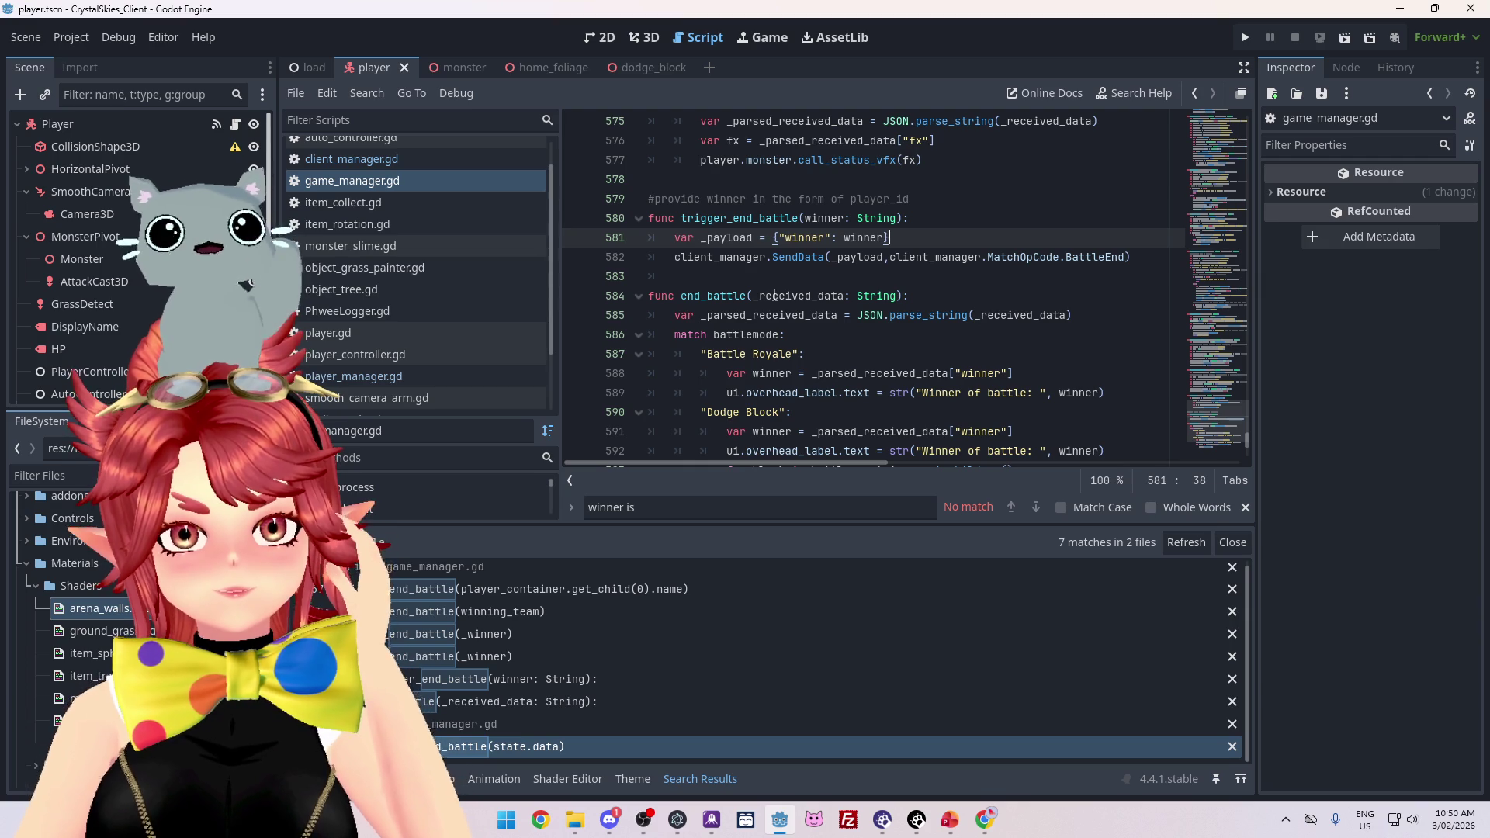
pyautogui.scroll(-1, 1016, 377)
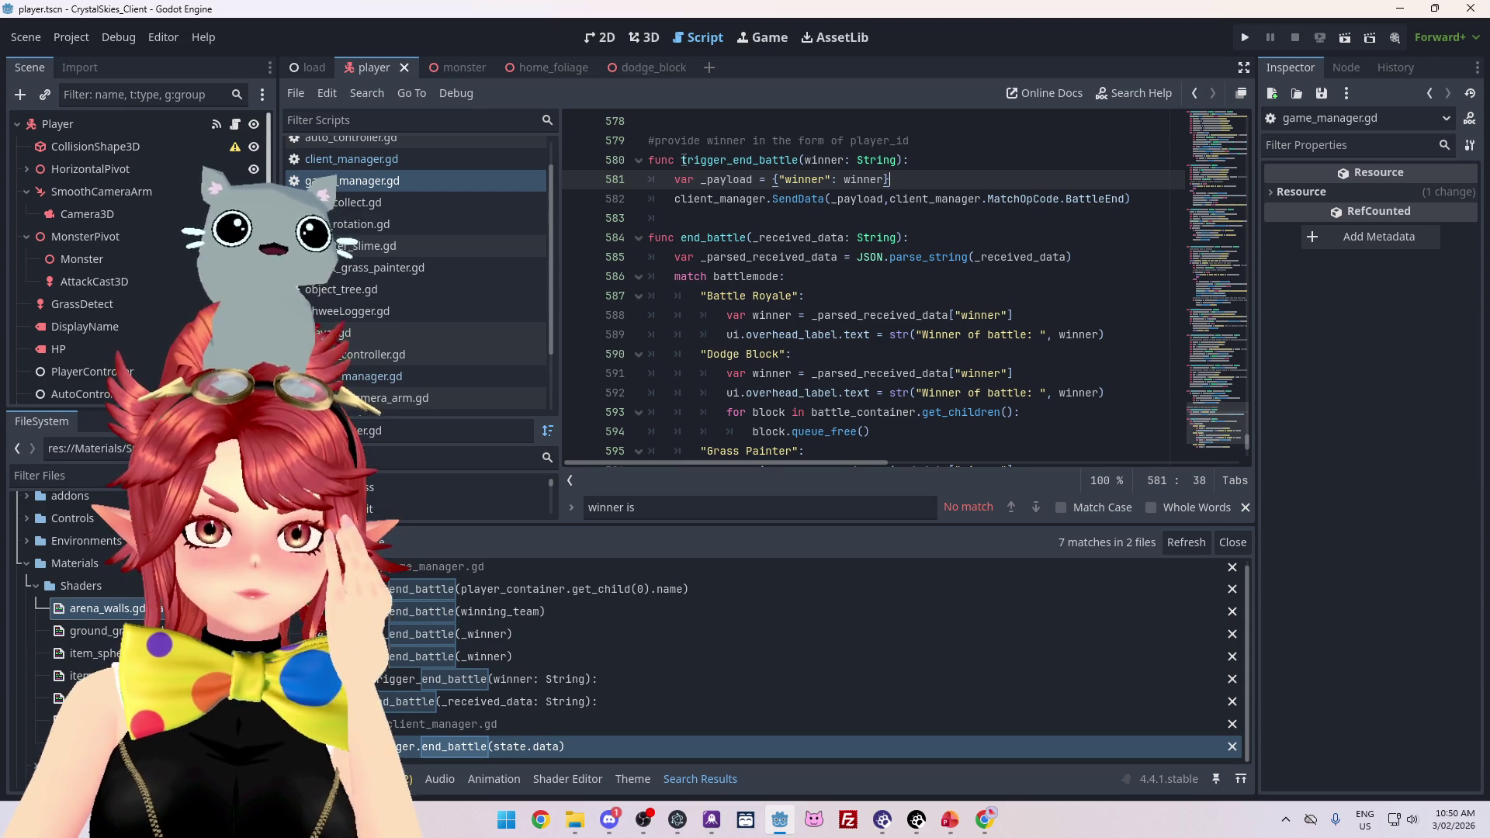
pyautogui.moveTo(682, 160); pyautogui.dragTo(803, 160)
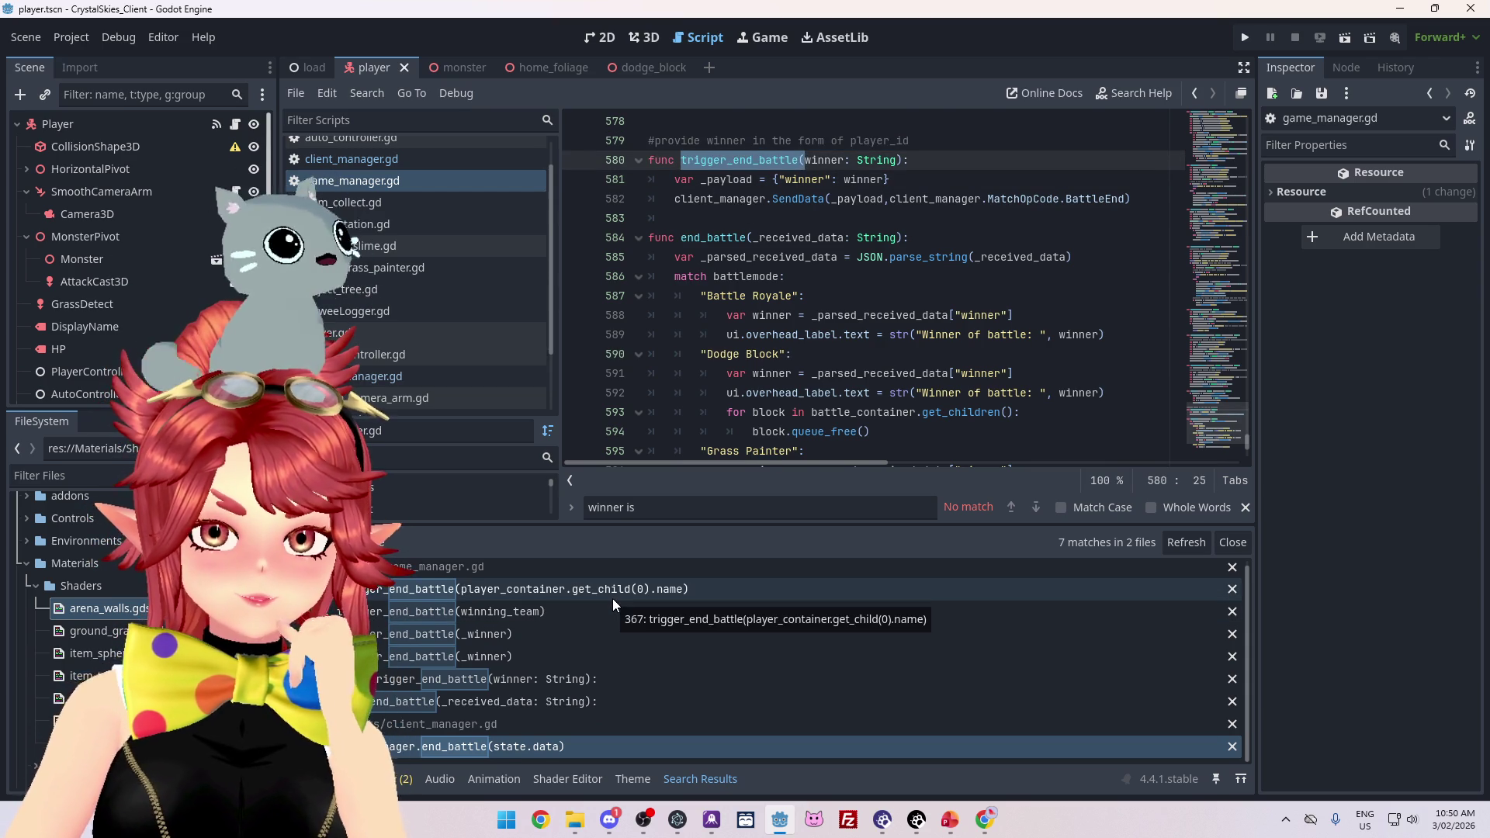
pyautogui.click(613, 599)
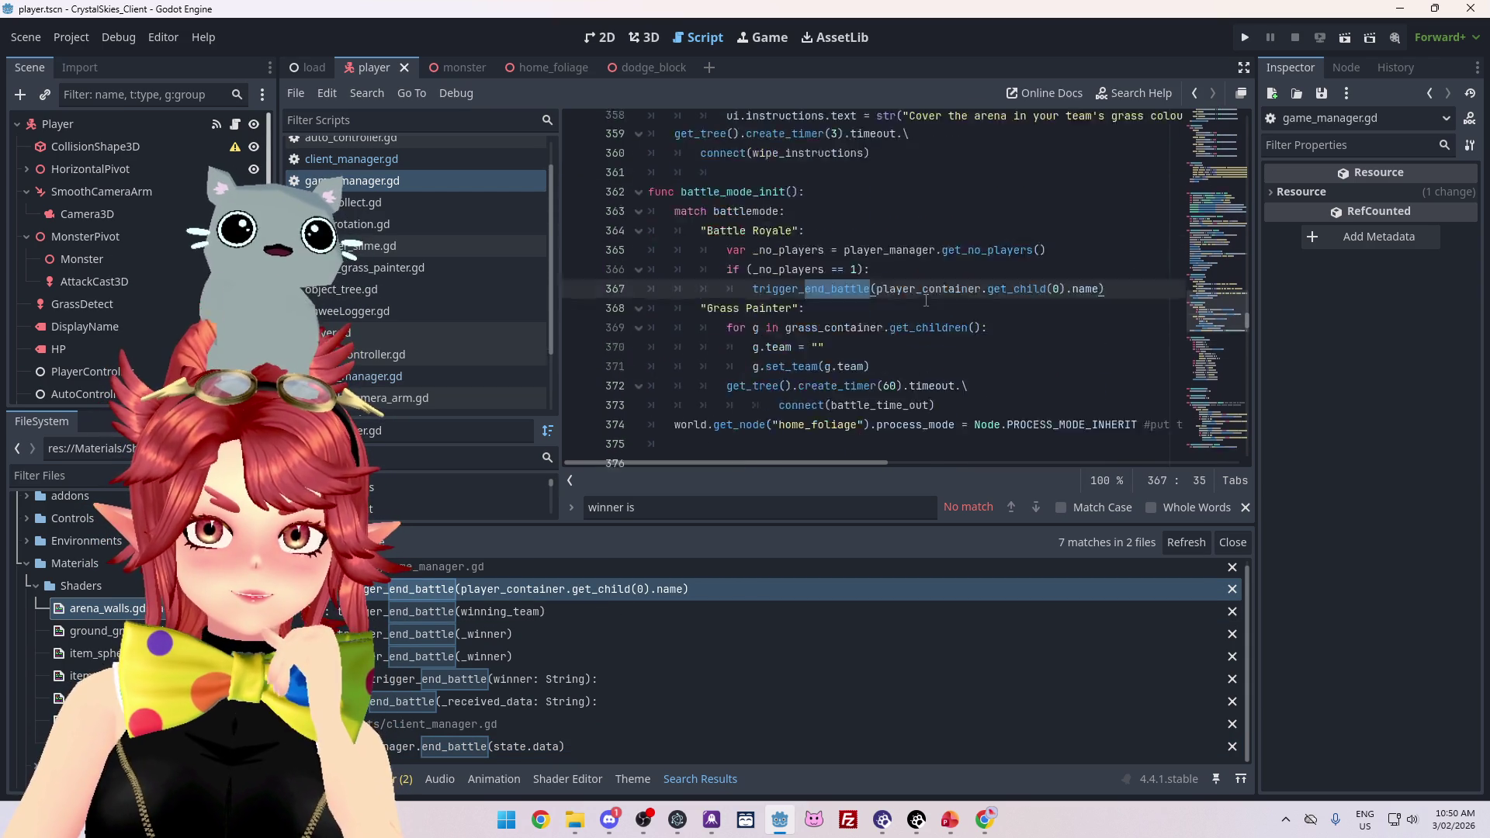
pyautogui.moveTo(1101, 238); pyautogui.dragTo(1073, 238)
pyautogui.write('name')
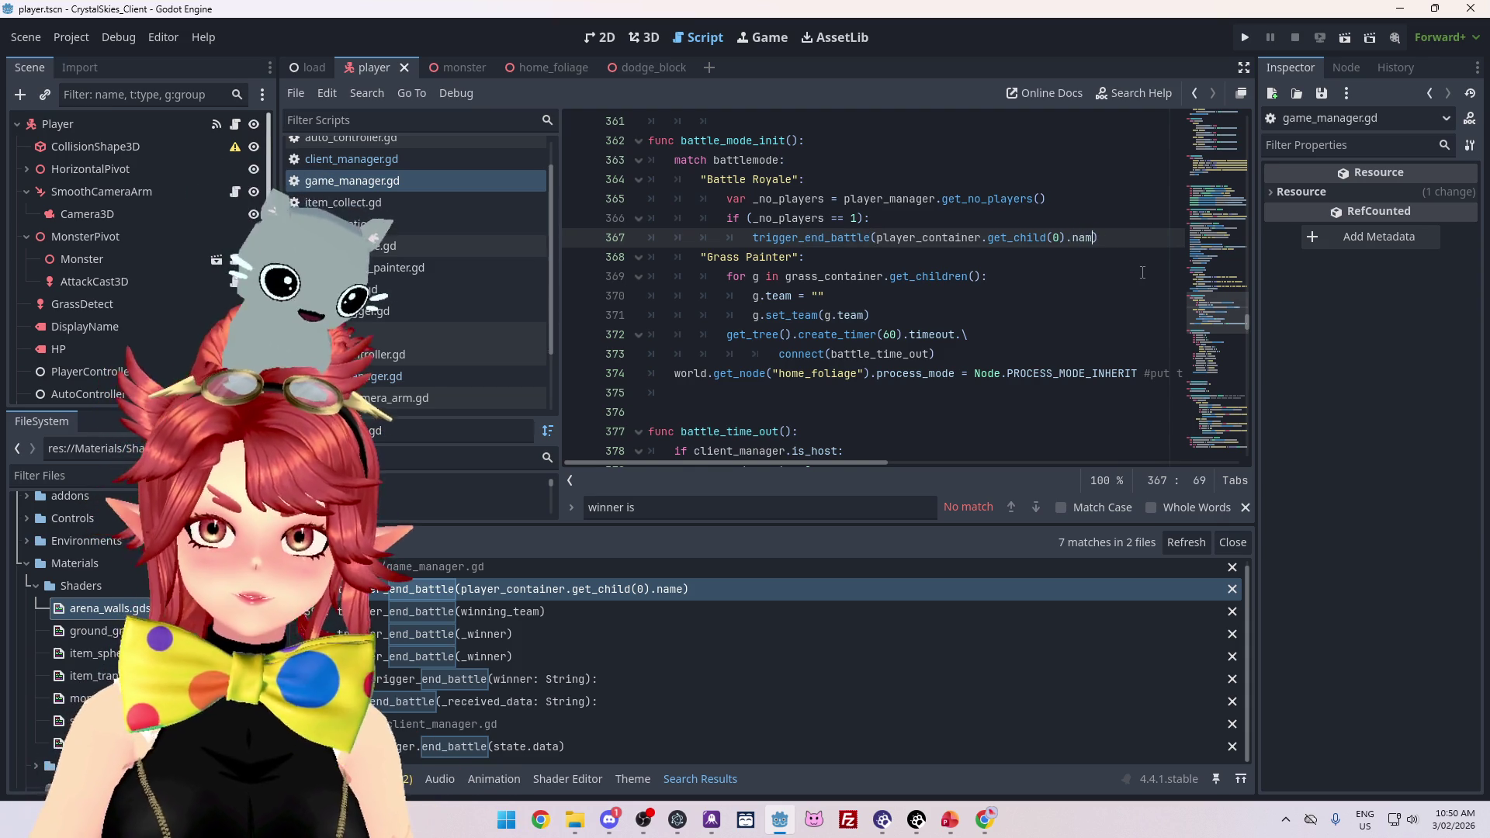
pyautogui.click(911, 266)
pyautogui.hotkey('ctrl', 's')
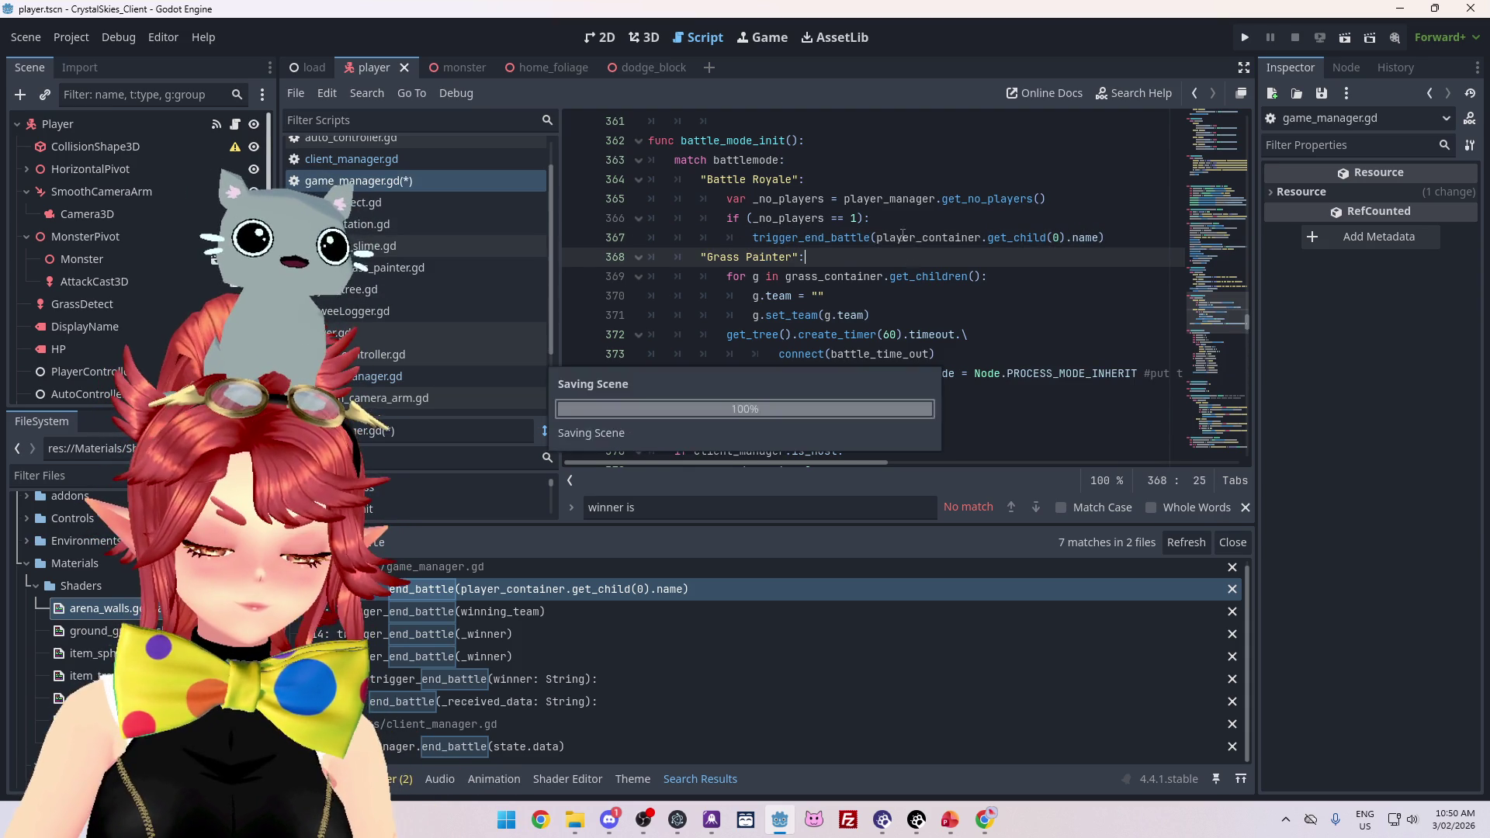
pyautogui.click(491, 613)
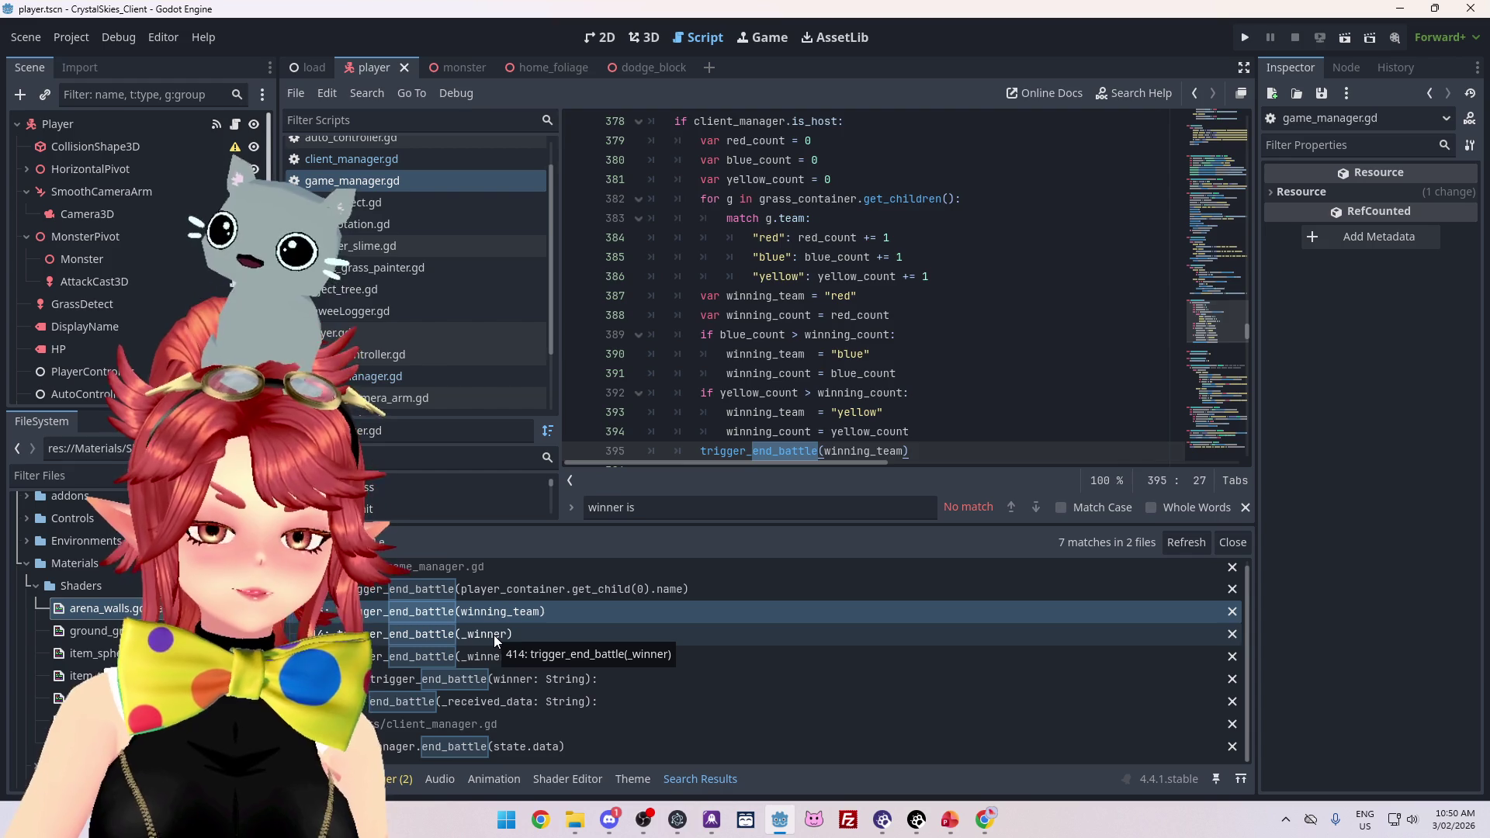
pyautogui.click(494, 635)
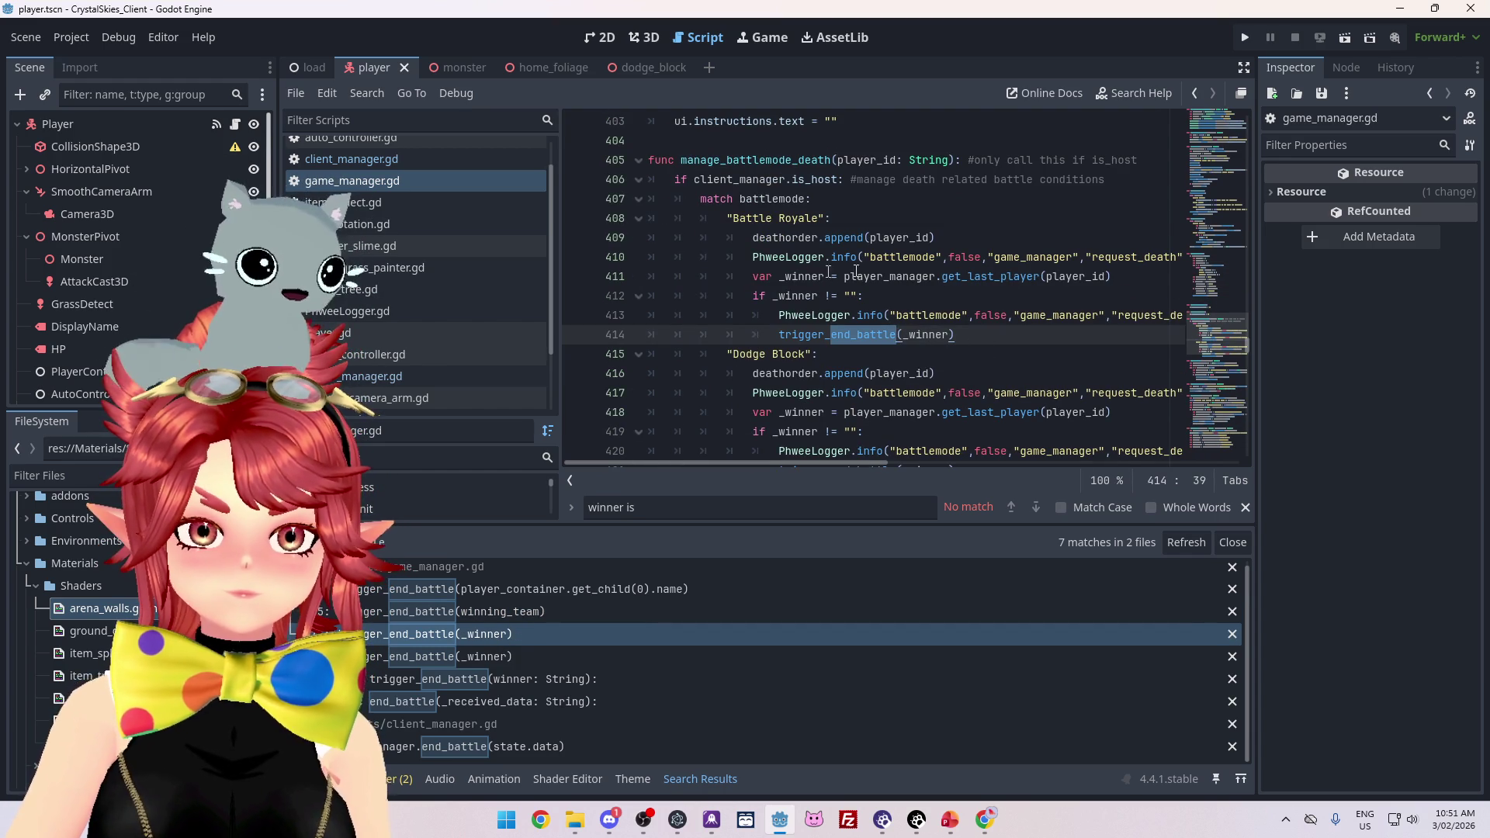
pyautogui.keyDown('ctrl'); pyautogui.click(1009, 283); pyautogui.keyUp('ctrl')
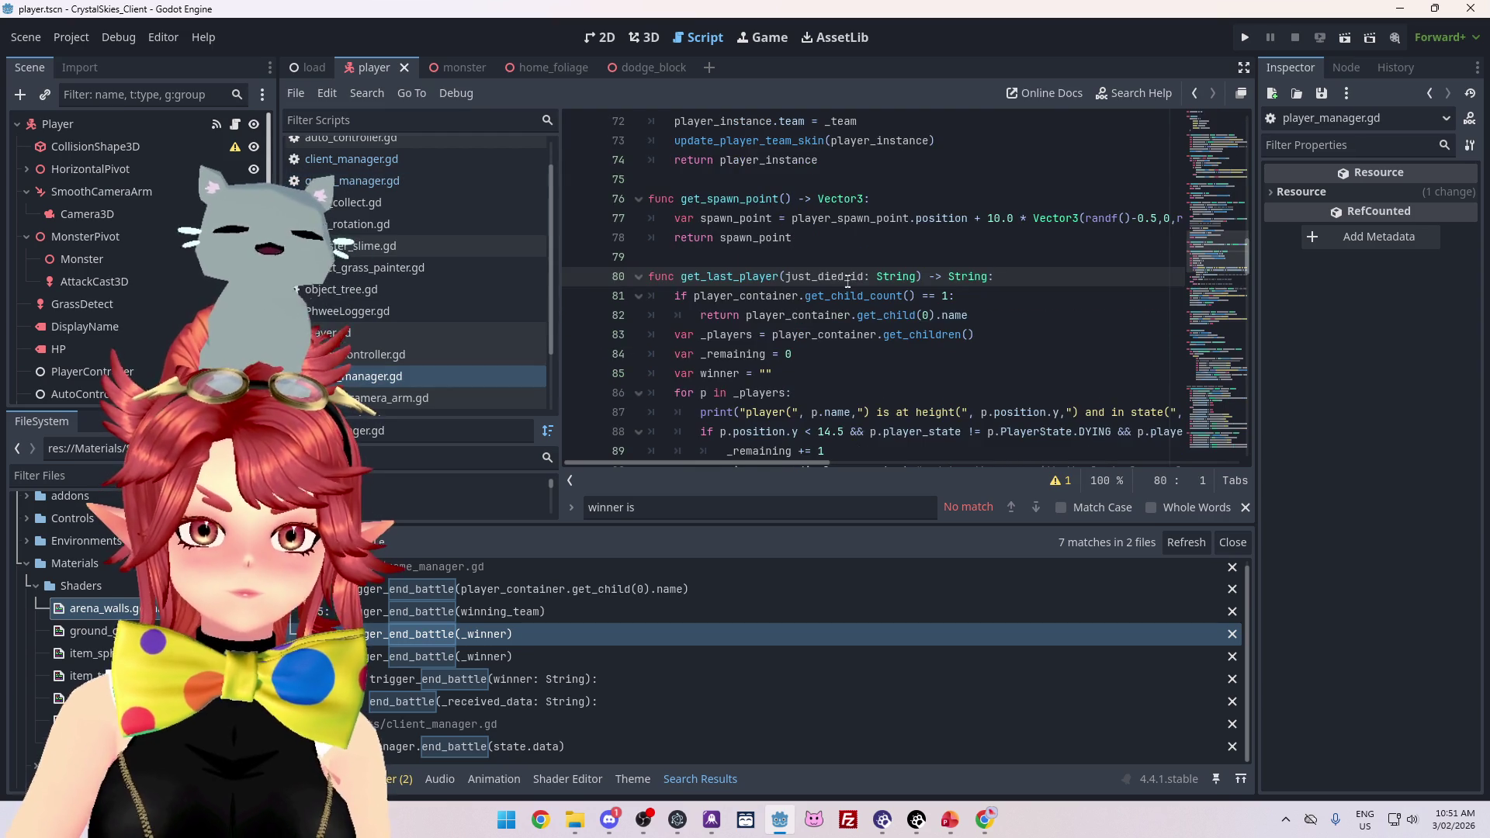
pyautogui.scroll(-4, 799, 227)
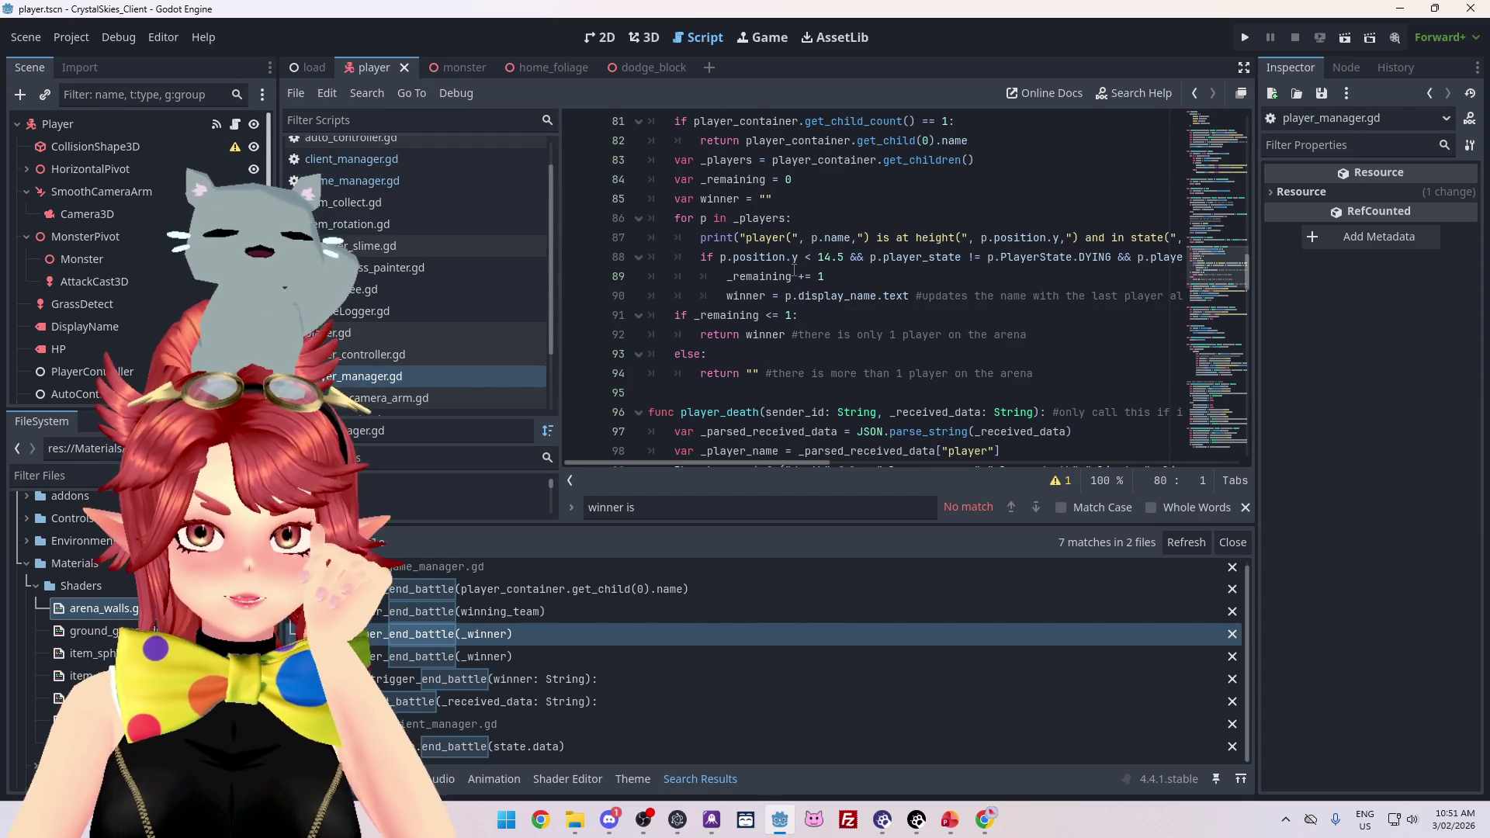
pyautogui.moveTo(785, 296)
pyautogui.mouseDown()
pyautogui.moveTo(927, 297)
pyautogui.moveTo(908, 300)
pyautogui.mouseUp()
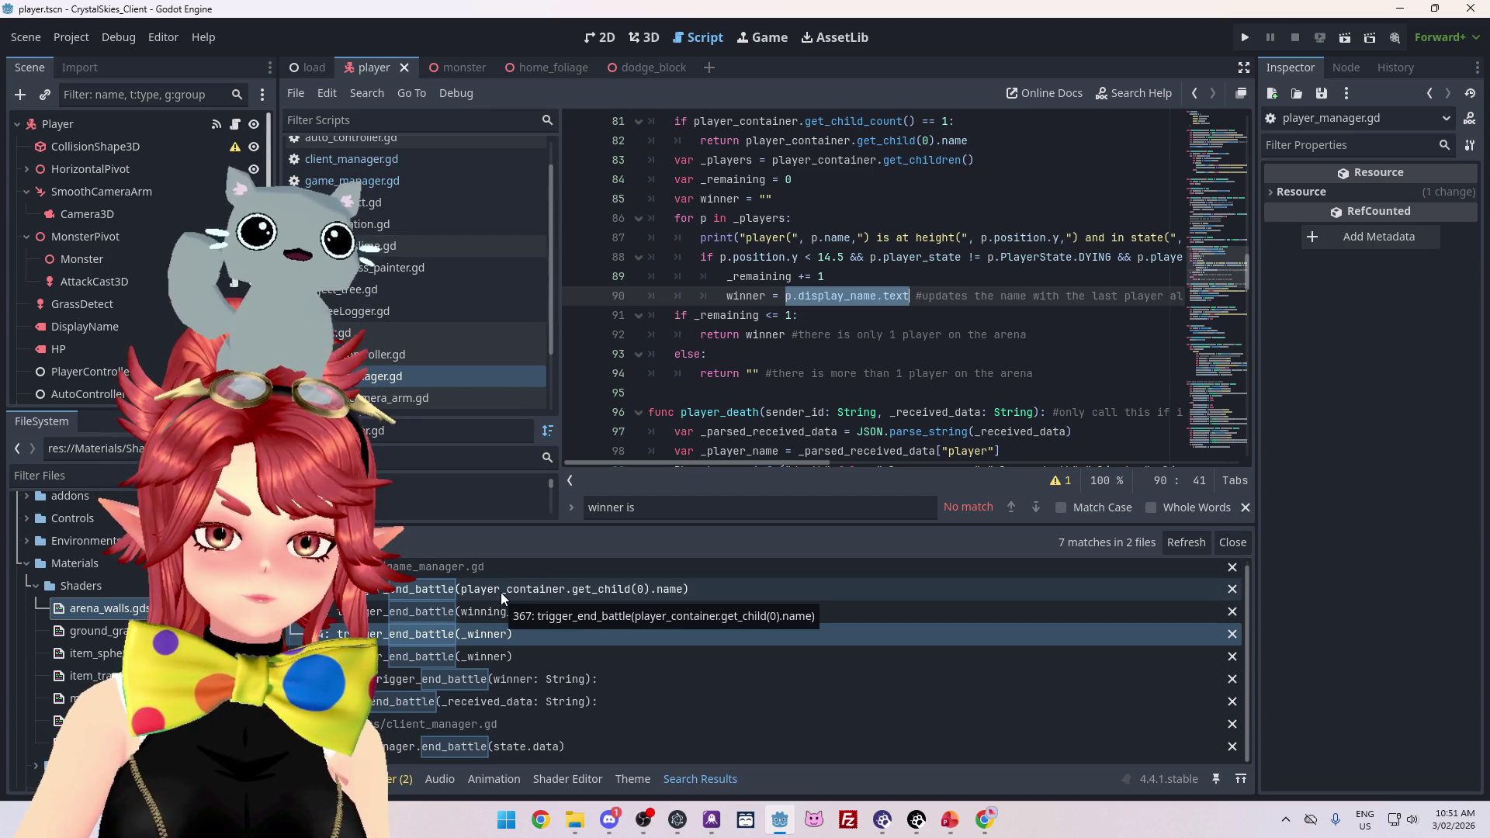
pyautogui.click(494, 660)
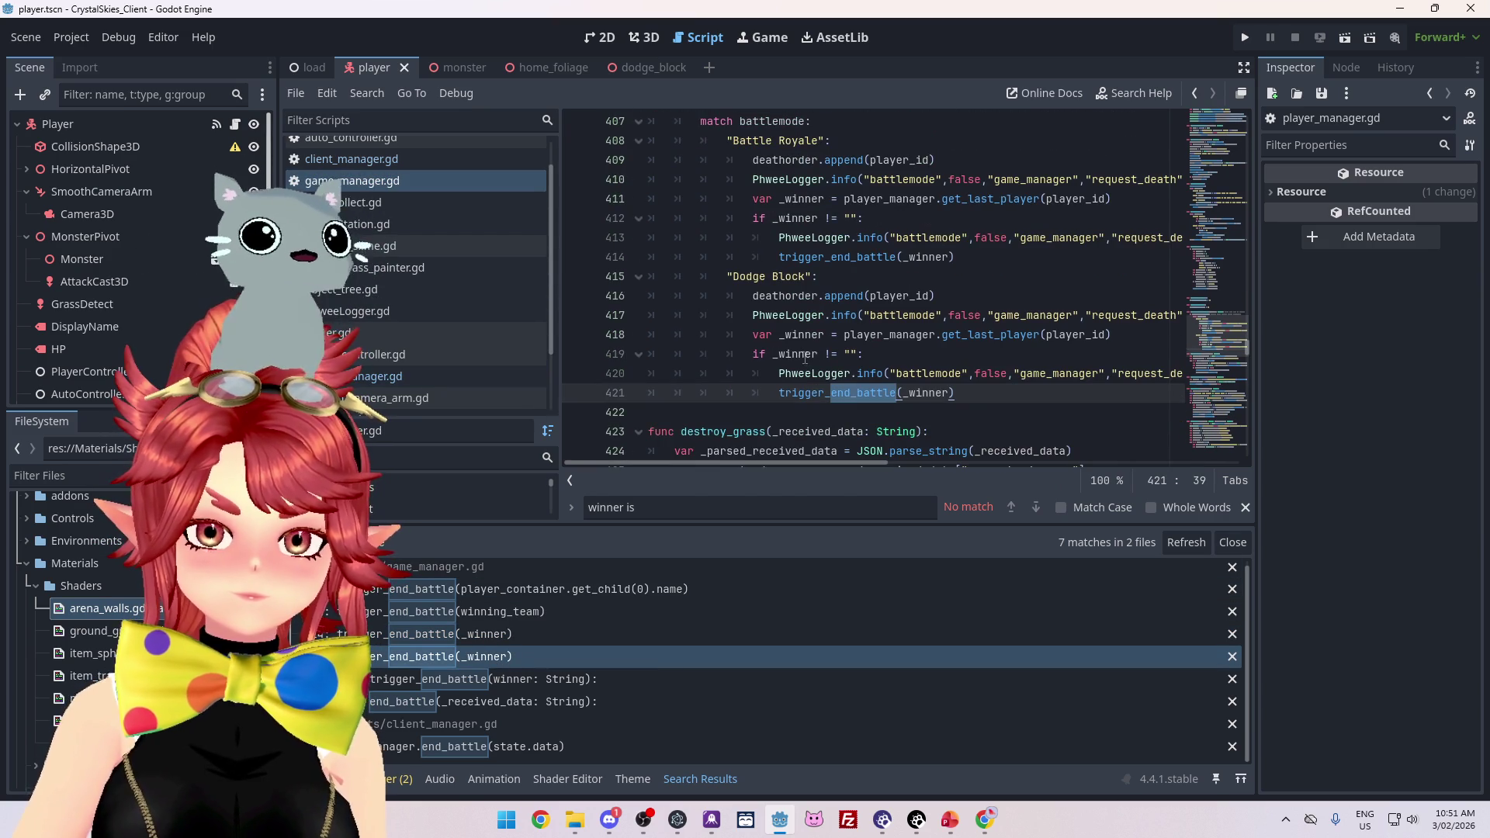
pyautogui.click(504, 746)
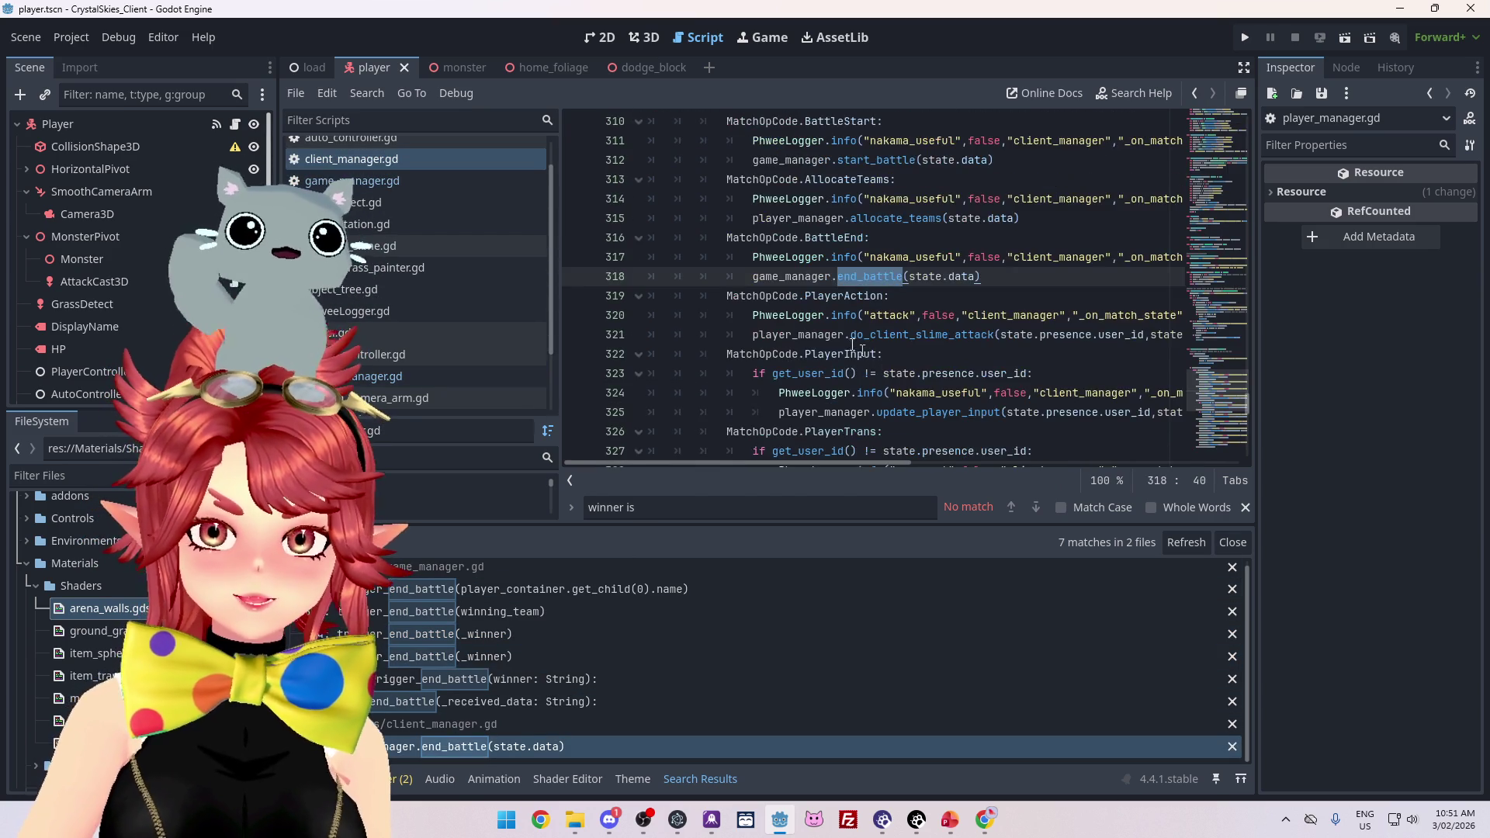
pyautogui.keyDown('ctrl'); pyautogui.click(869, 278); pyautogui.keyUp('ctrl')
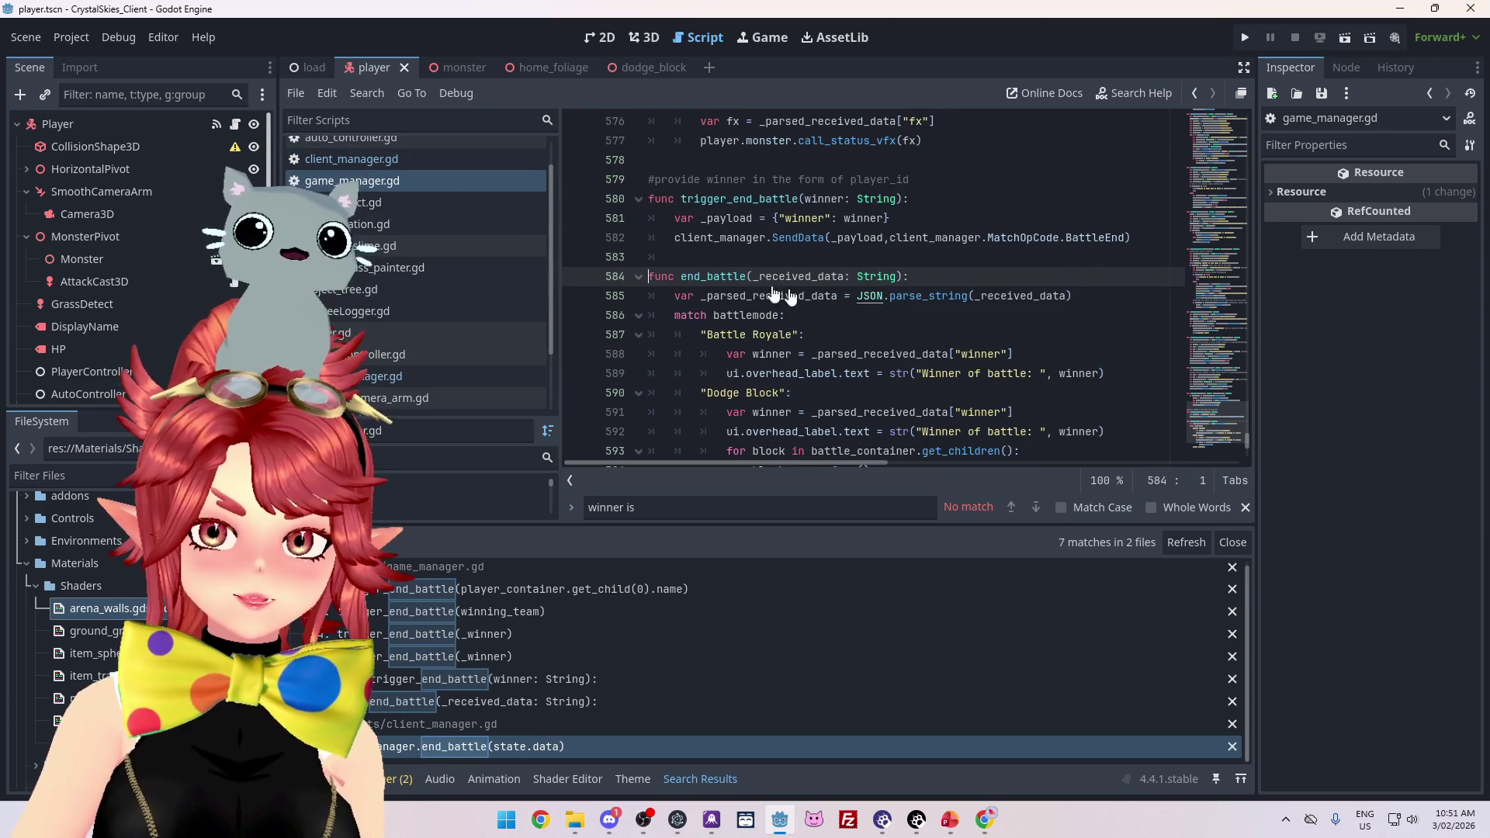
# Change the line 579 comment to 'DISPLAY NAME' and search all scripts for trigger_end_battle
pyautogui.moveTo(917, 183); pyautogui.dragTo(852, 182)
pyautogui.write('DISPLAY NAME')
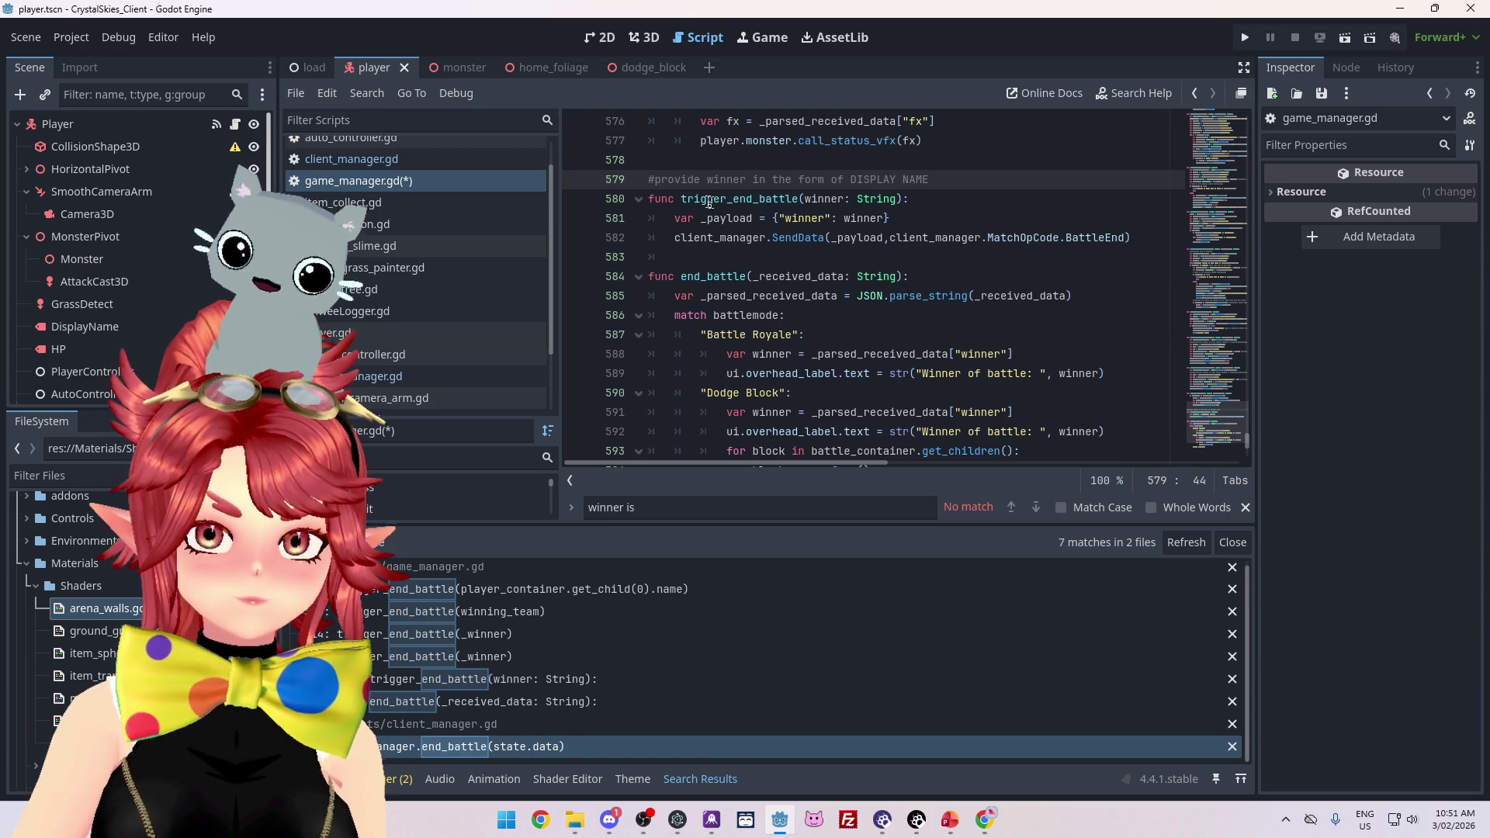
pyautogui.moveTo(687, 201)
pyautogui.mouseDown()
pyautogui.moveTo(904, 201)
pyautogui.moveTo(802, 203)
pyautogui.mouseUp()
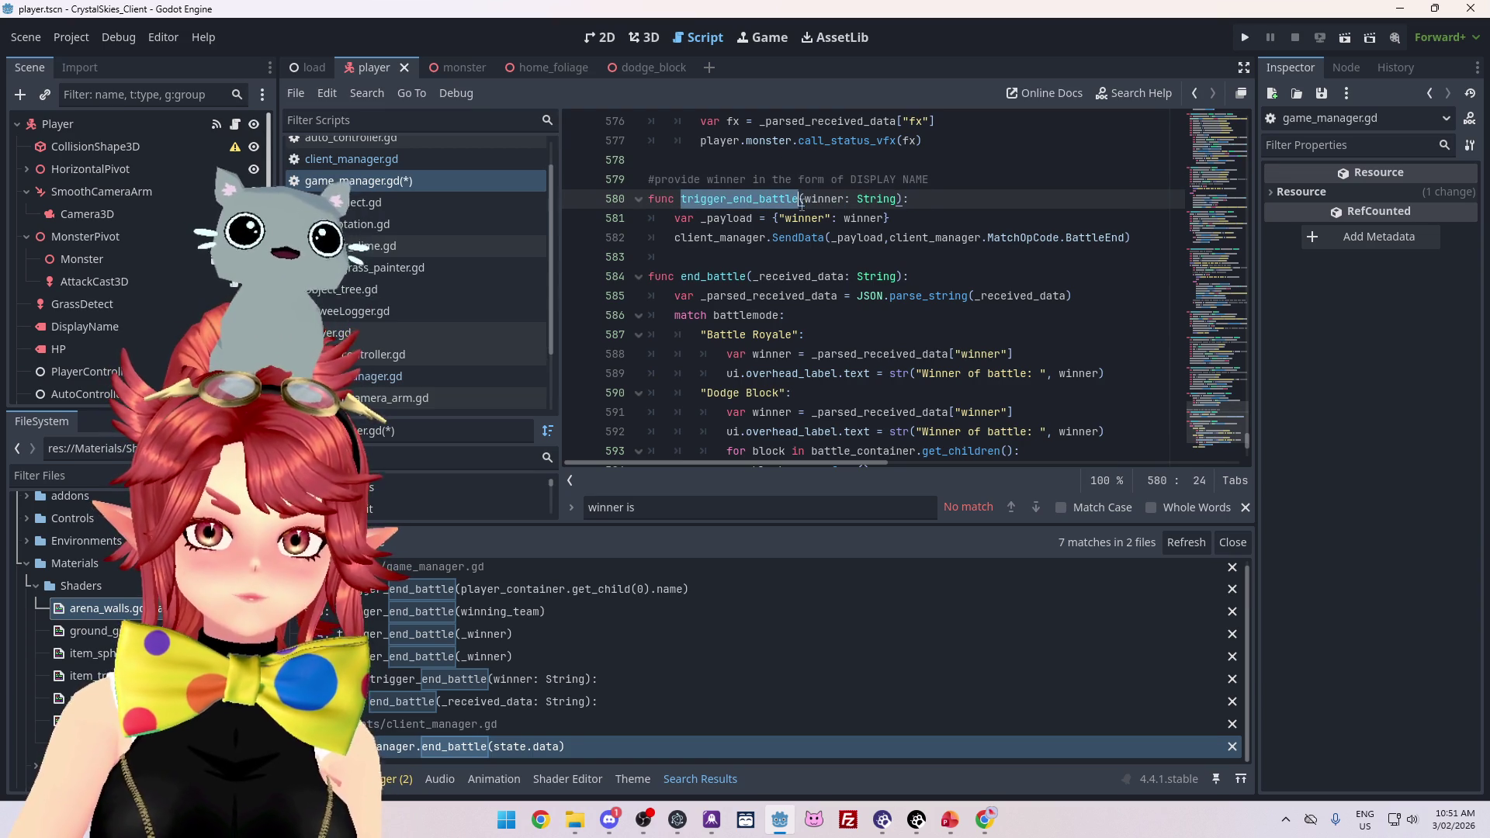
pyautogui.hotkey('ctrl', 'shift', 'f')
pyautogui.click(754, 480)
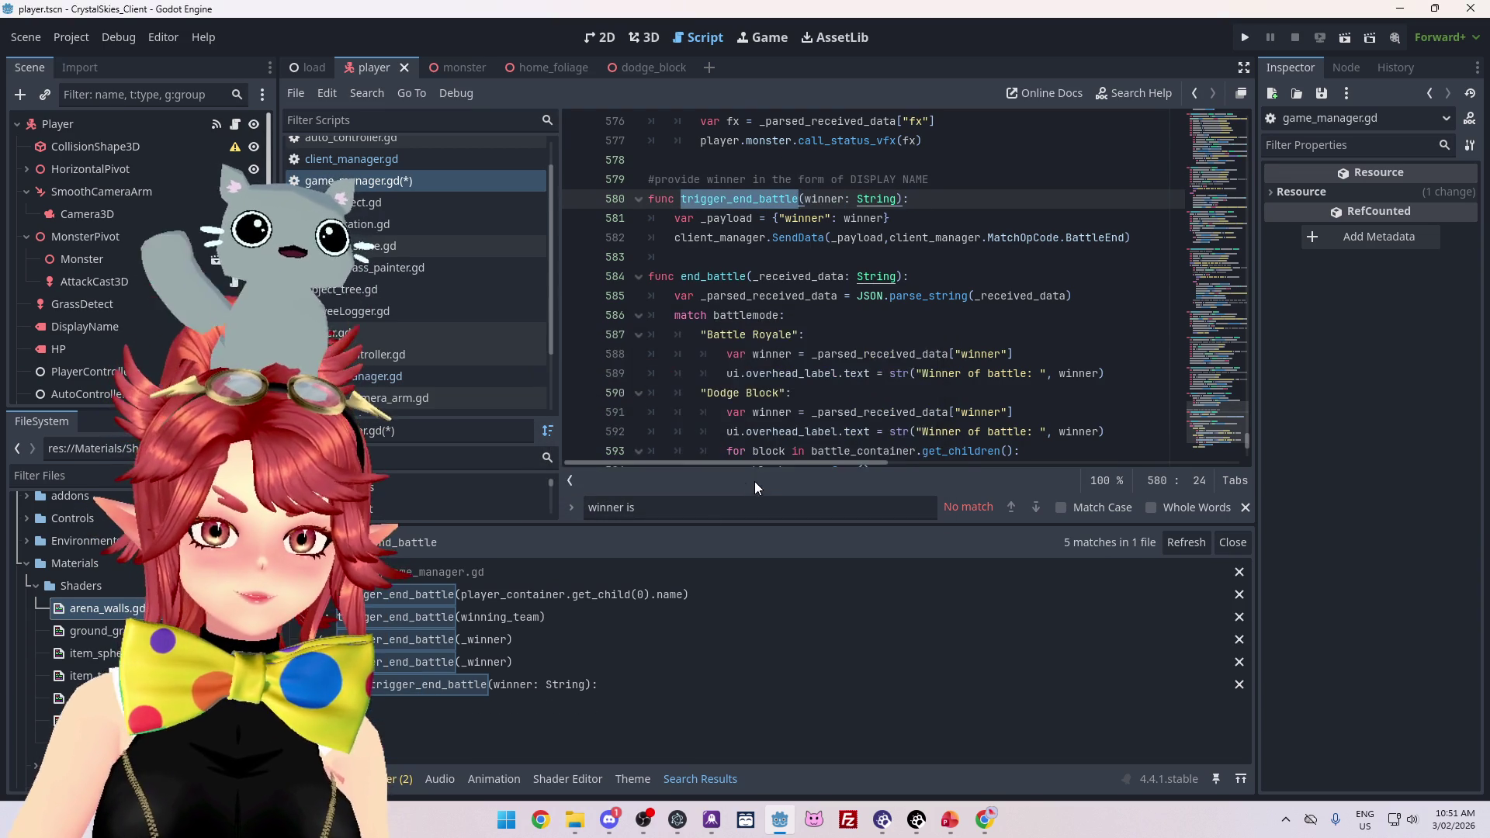
# Step through the trigger_end_battle calls at lines 367 and 414 and get_last_player's definition
pyautogui.click(660, 599)
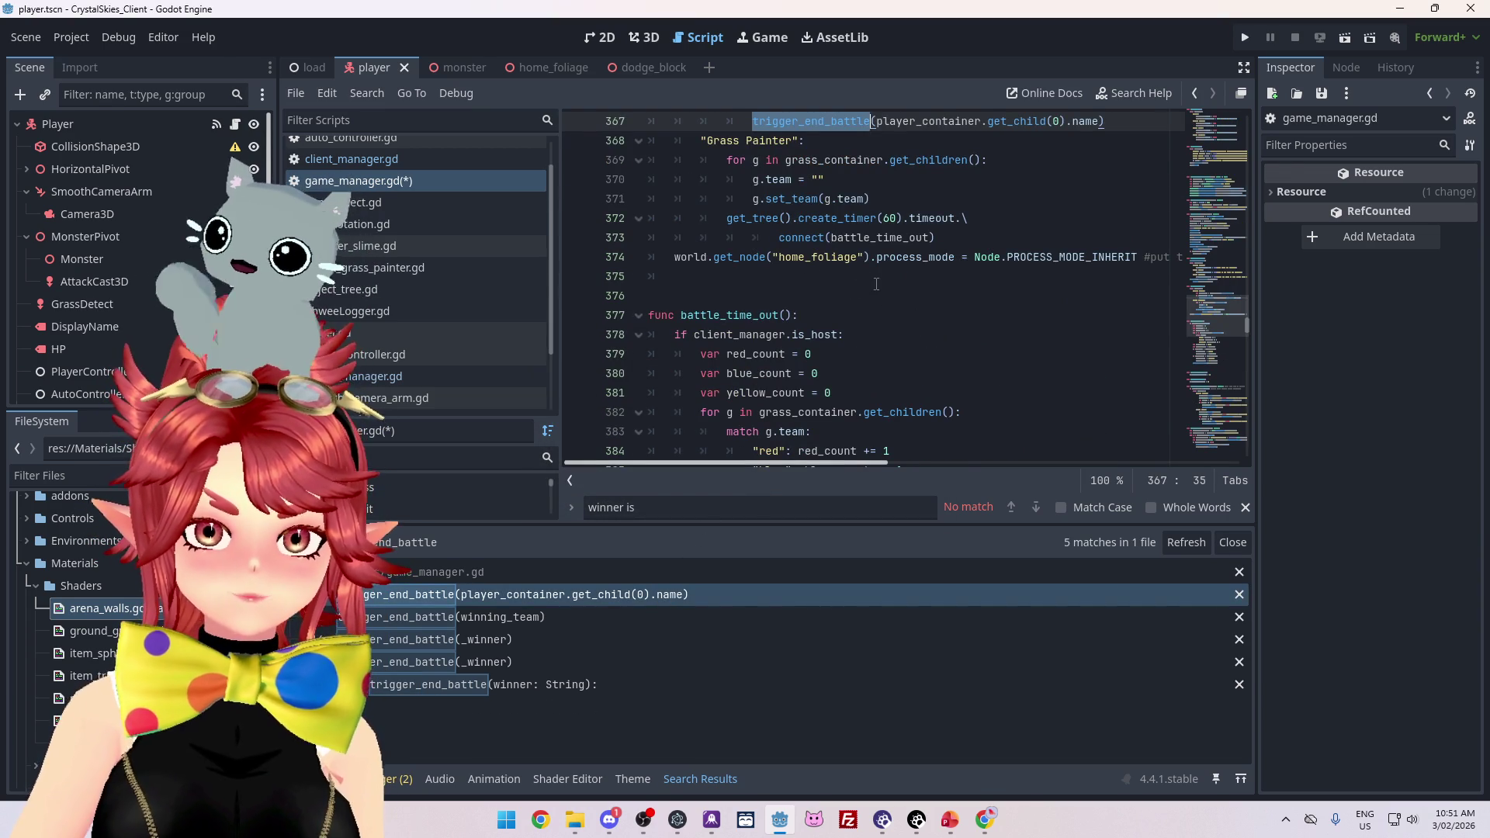
pyautogui.click(538, 639)
pyautogui.scroll(-3, 925, 307)
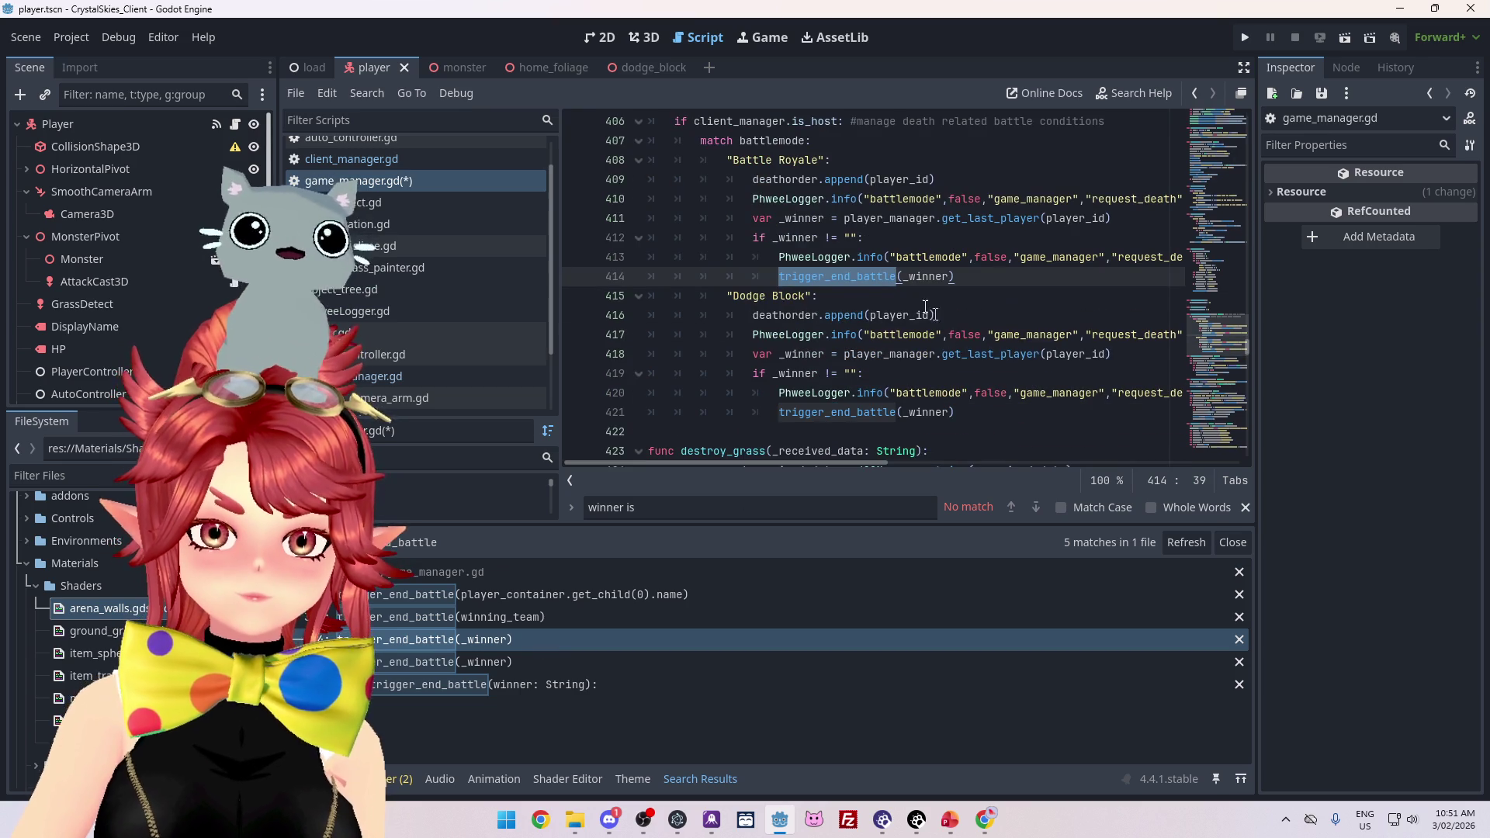
pyautogui.keyDown('ctrl'); pyautogui.click(970, 220); pyautogui.keyUp('ctrl')
pyautogui.scroll(-2, 830, 311)
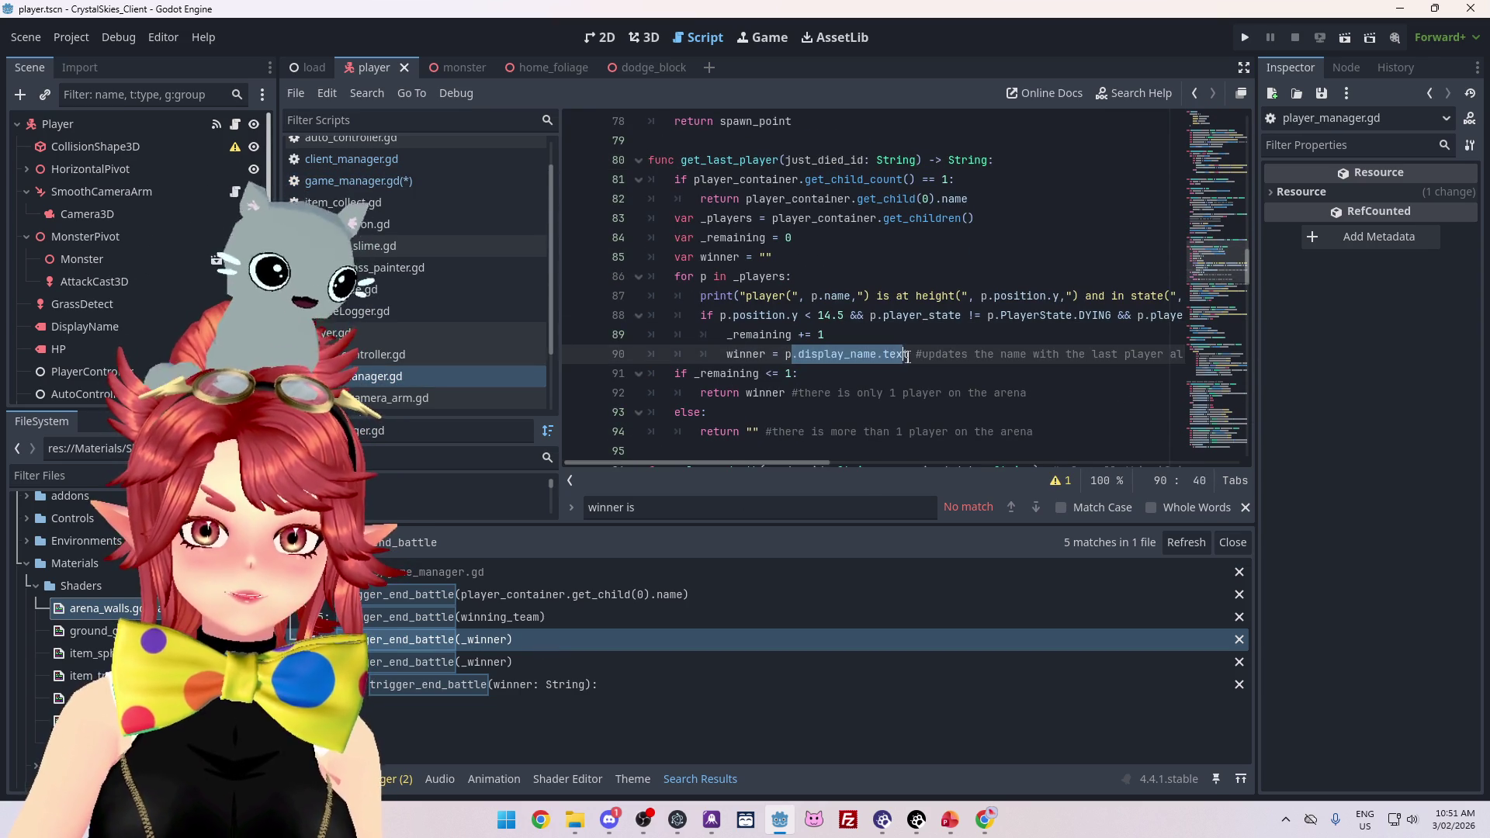
pyautogui.click(602, 596)
pyautogui.scroll(2, 975, 246)
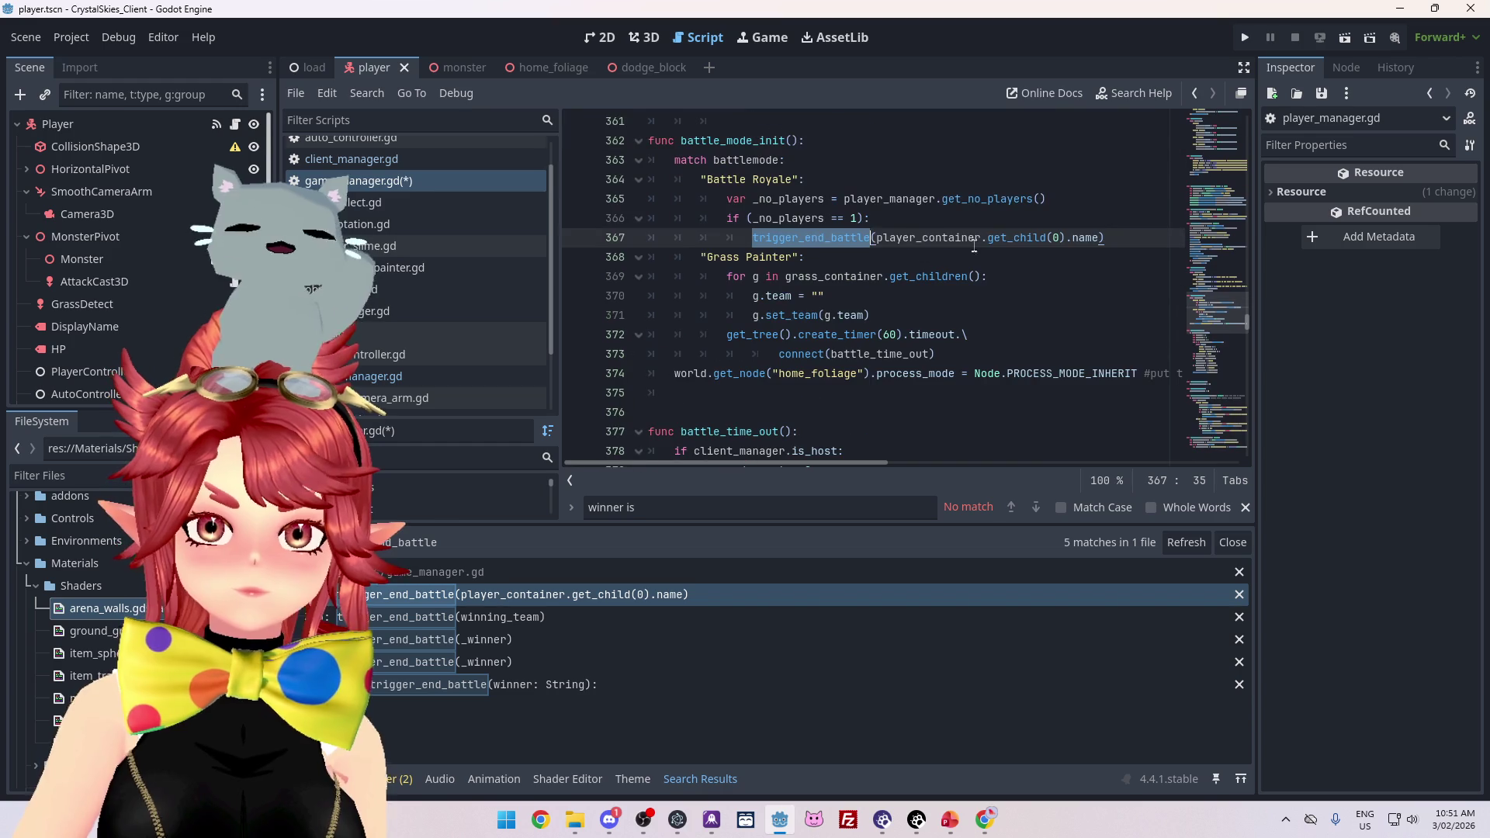
# Replace name on line 367 with display_name.text and check the line 414 call
pyautogui.doubleClick(1075, 241)
pyautogui.write('display_name.text')
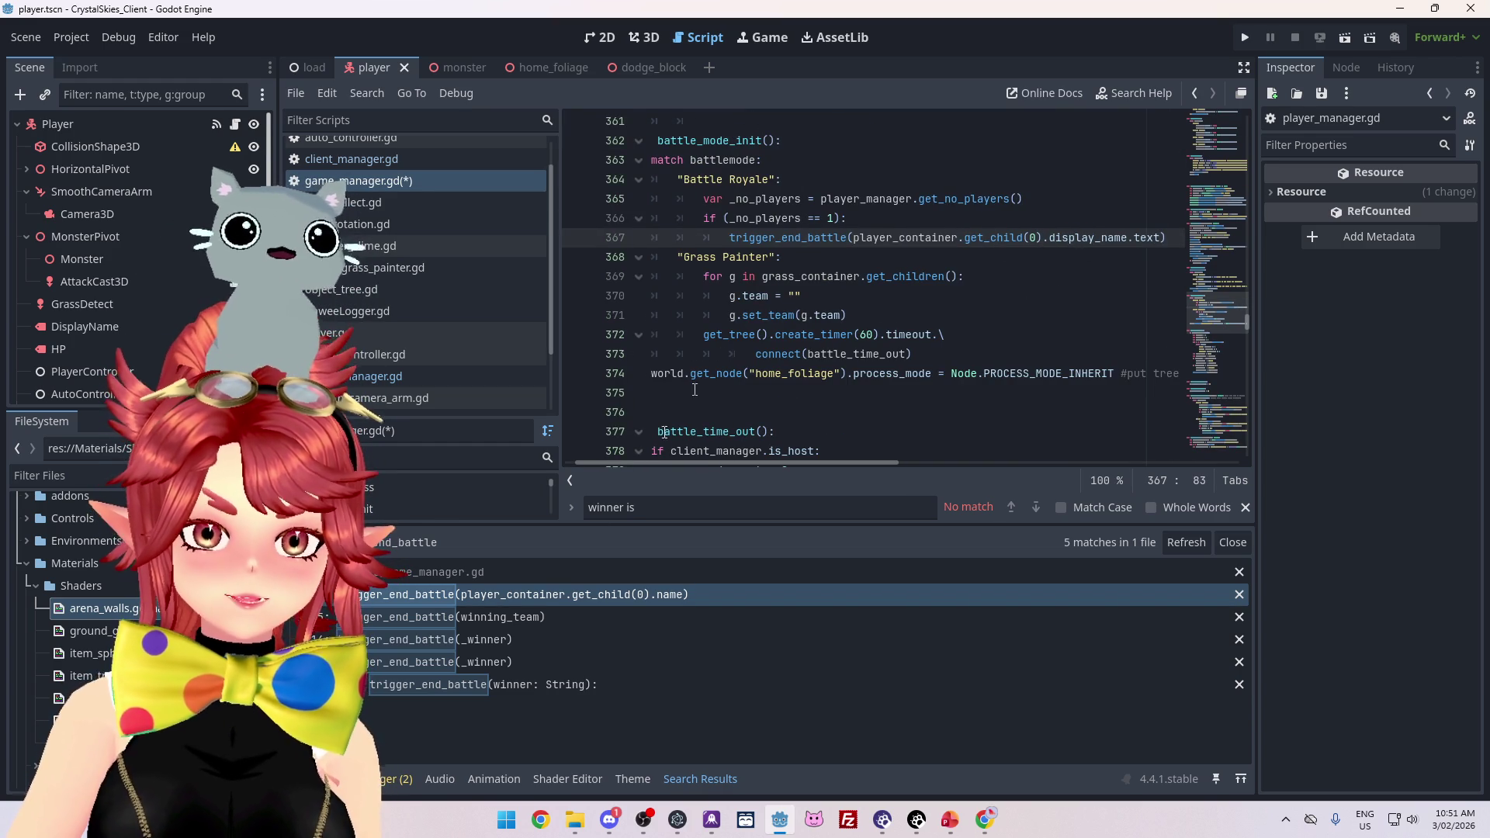
pyautogui.click(539, 617)
pyautogui.click(540, 640)
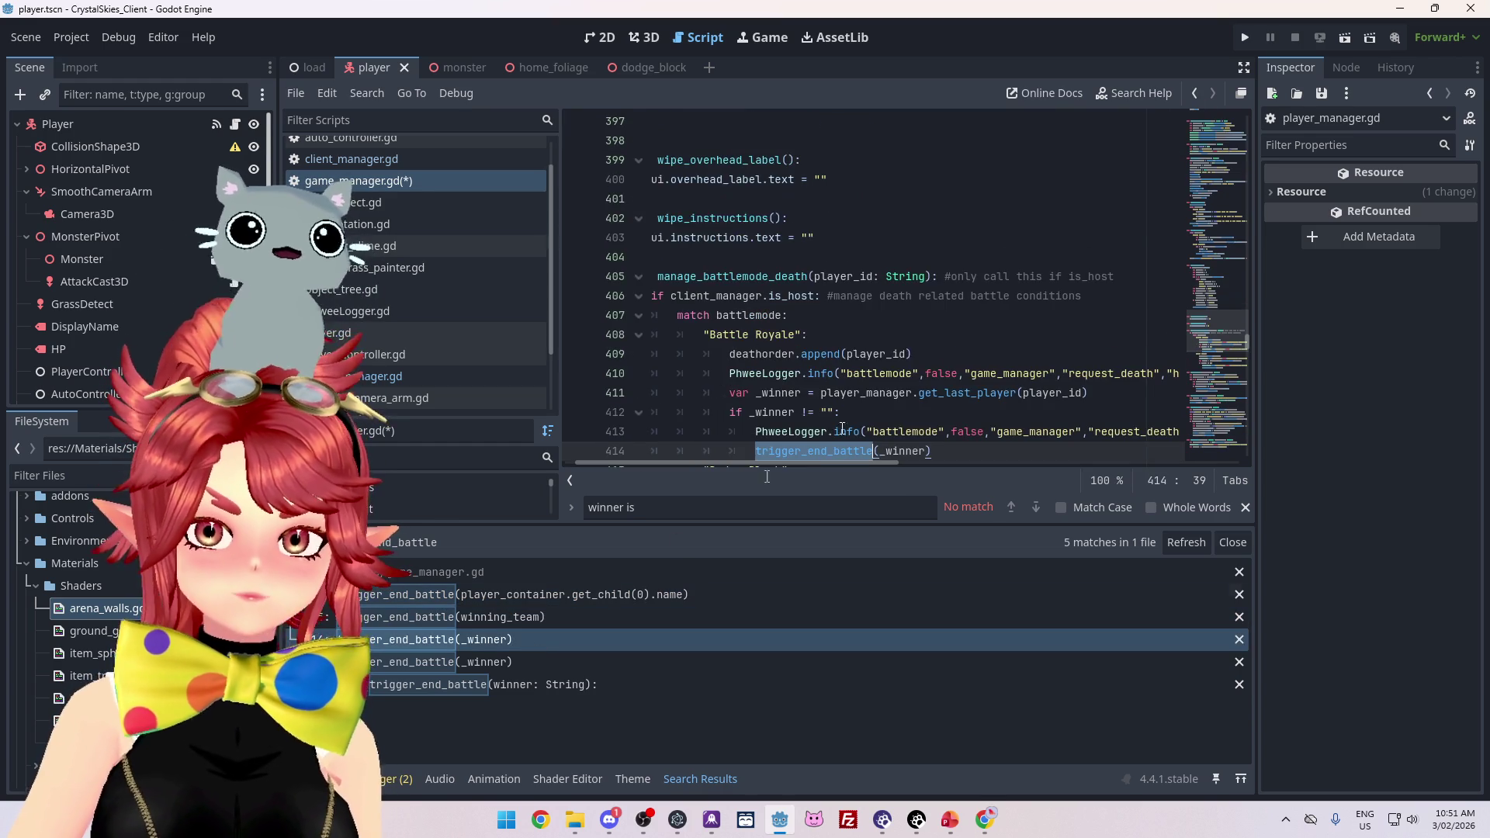
pyautogui.scroll(-3, 948, 355)
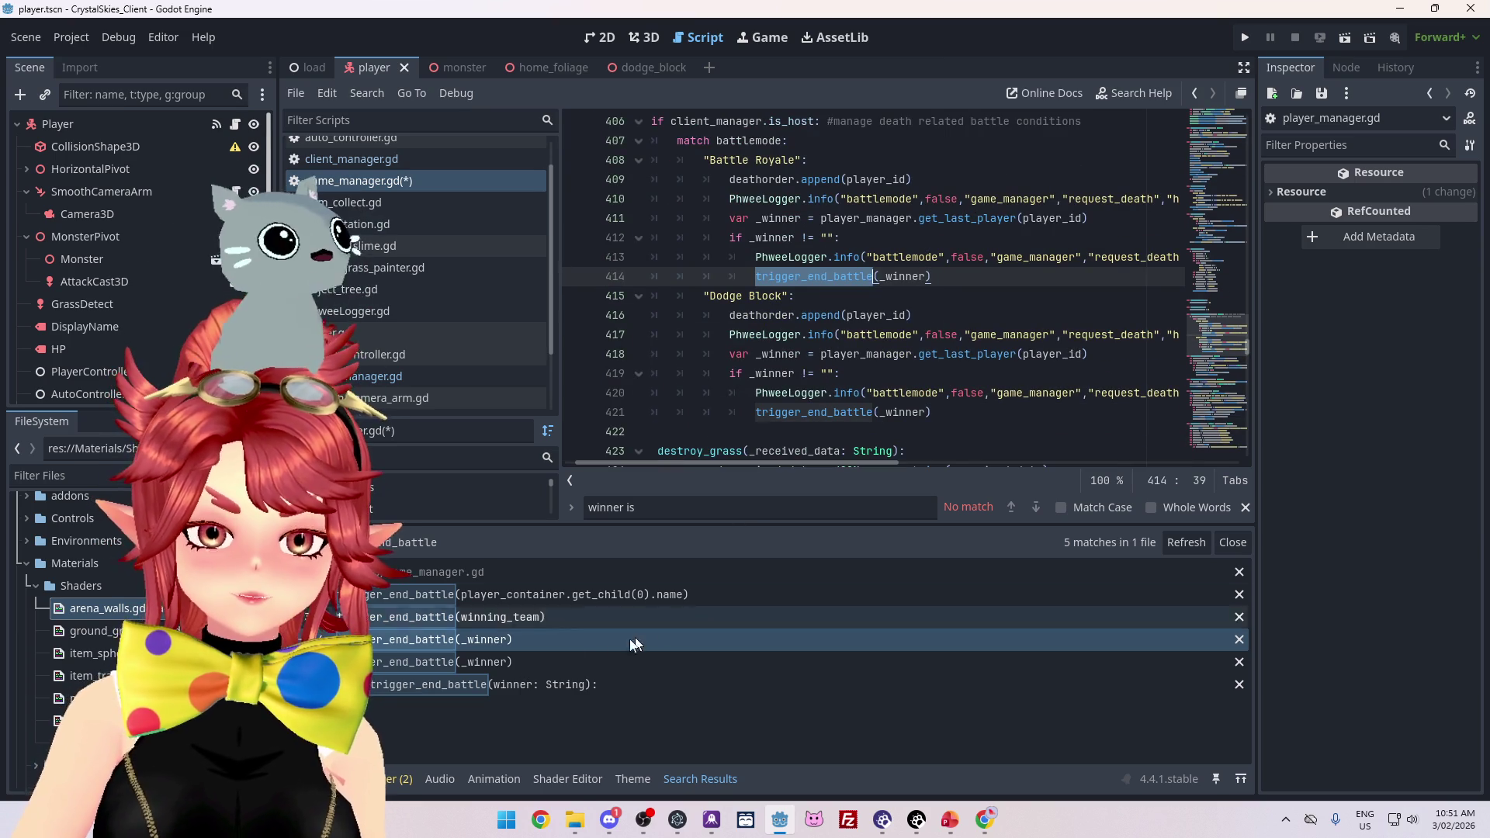
# Check the trigger_end_battle definition at line 580, save game_manager.gd and run the game
pyautogui.click(593, 684)
pyautogui.click(905, 259)
pyautogui.hotkey('ctrl', 's')
pyautogui.click(1245, 37)
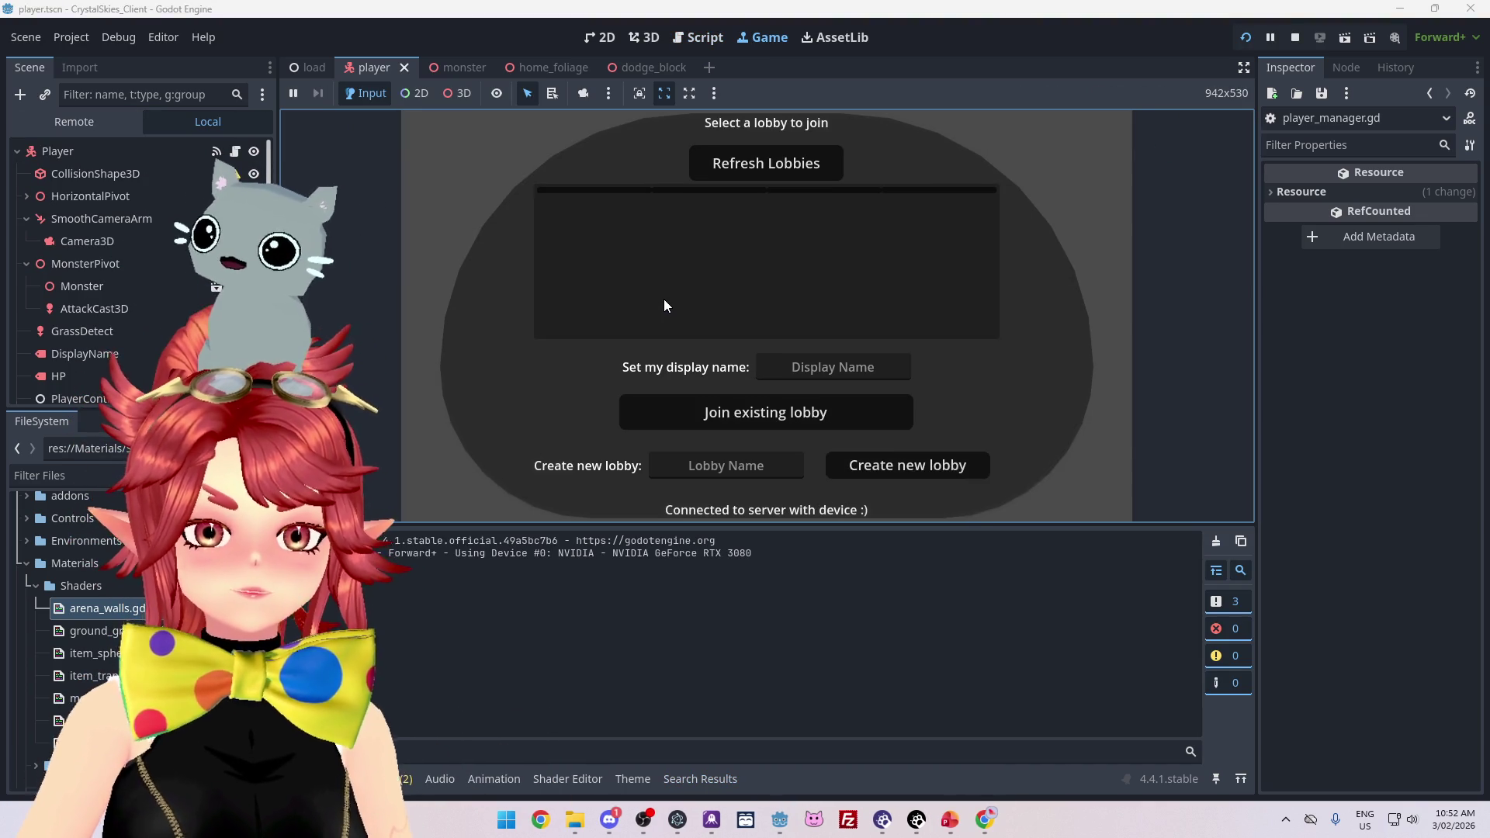
# Enter a display name and lobby 'asdd', create the lobby, start the battle, then stop the game
pyautogui.click(784, 372)
pyautogui.write('P')
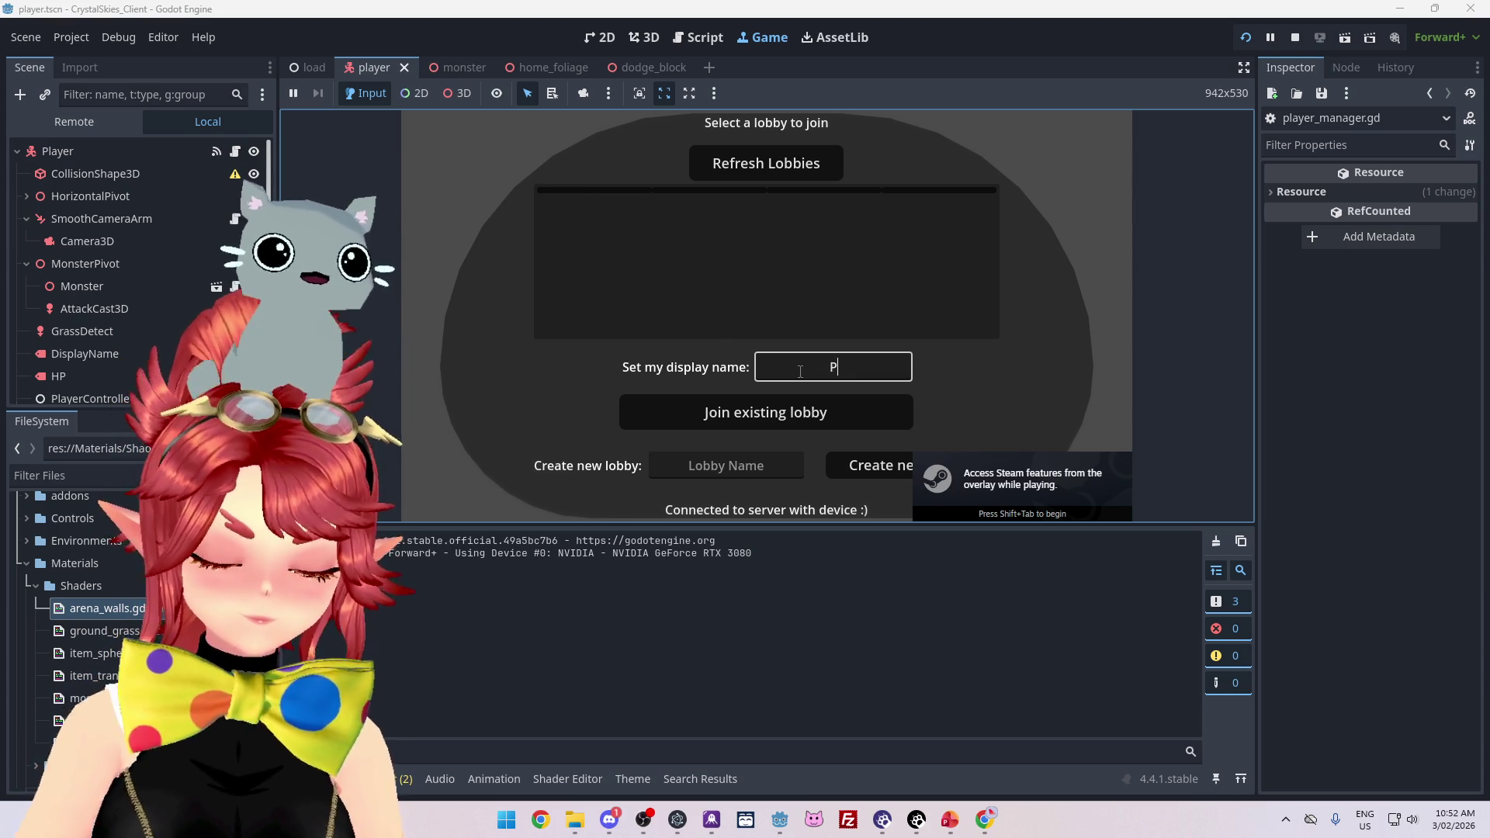
pyautogui.write('e')
pyautogui.click(726, 465)
pyautogui.write('asdd')
pyautogui.click(869, 464)
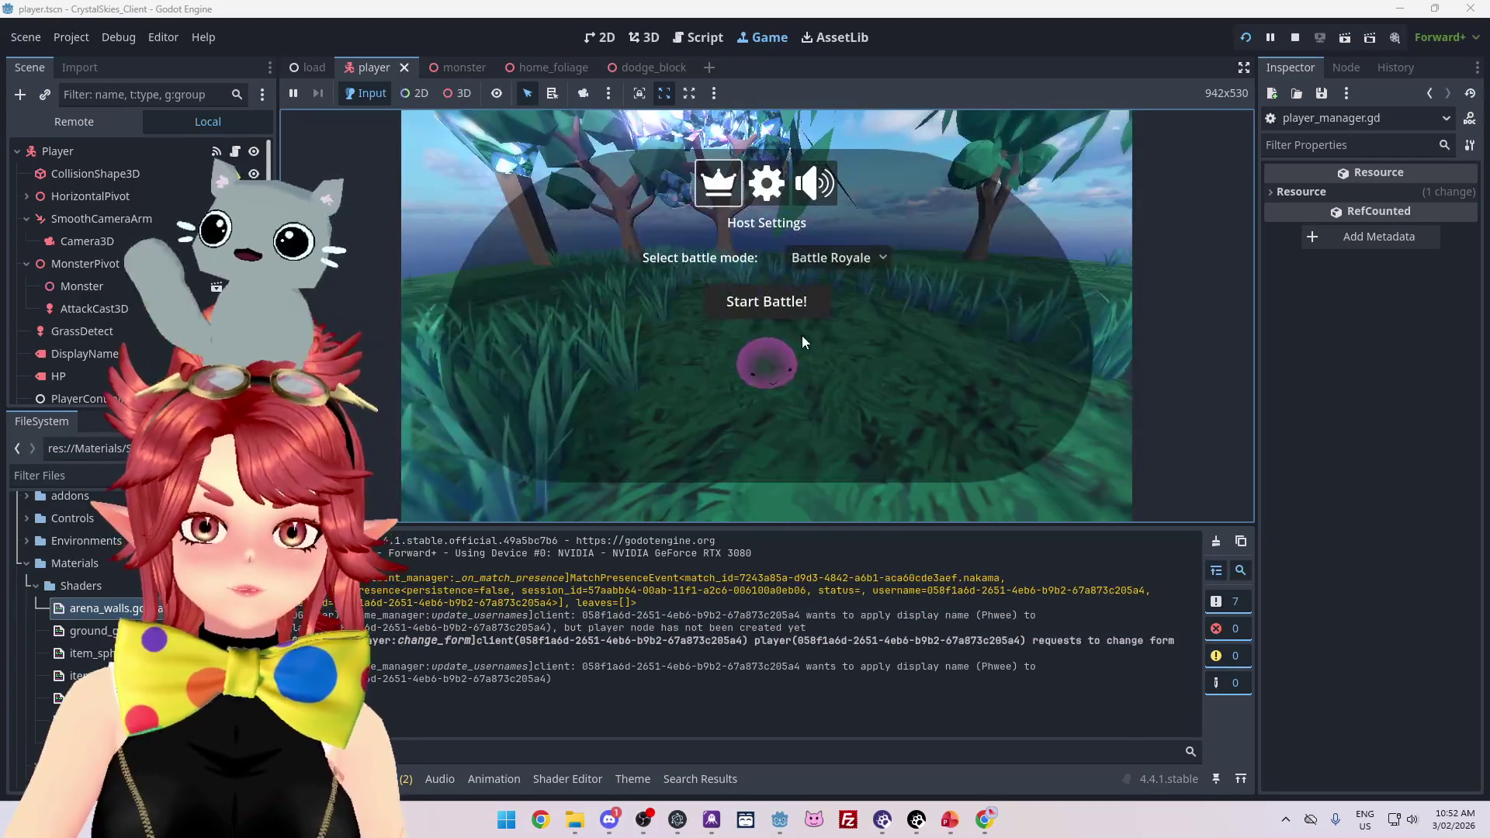
pyautogui.click(789, 304)
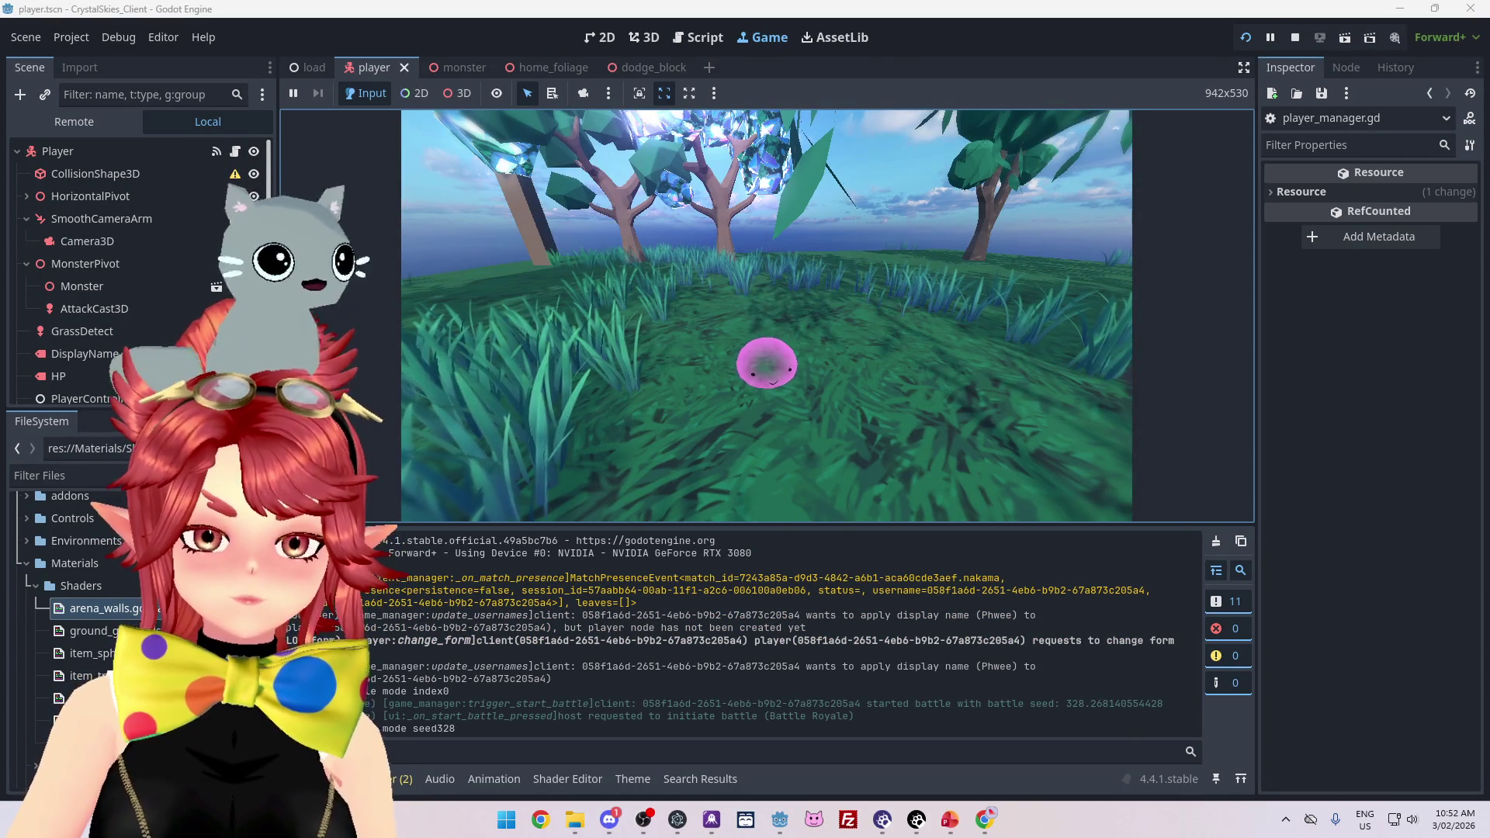
pyautogui.click(1294, 37)
pyautogui.hscroll(-2, 751, 462)
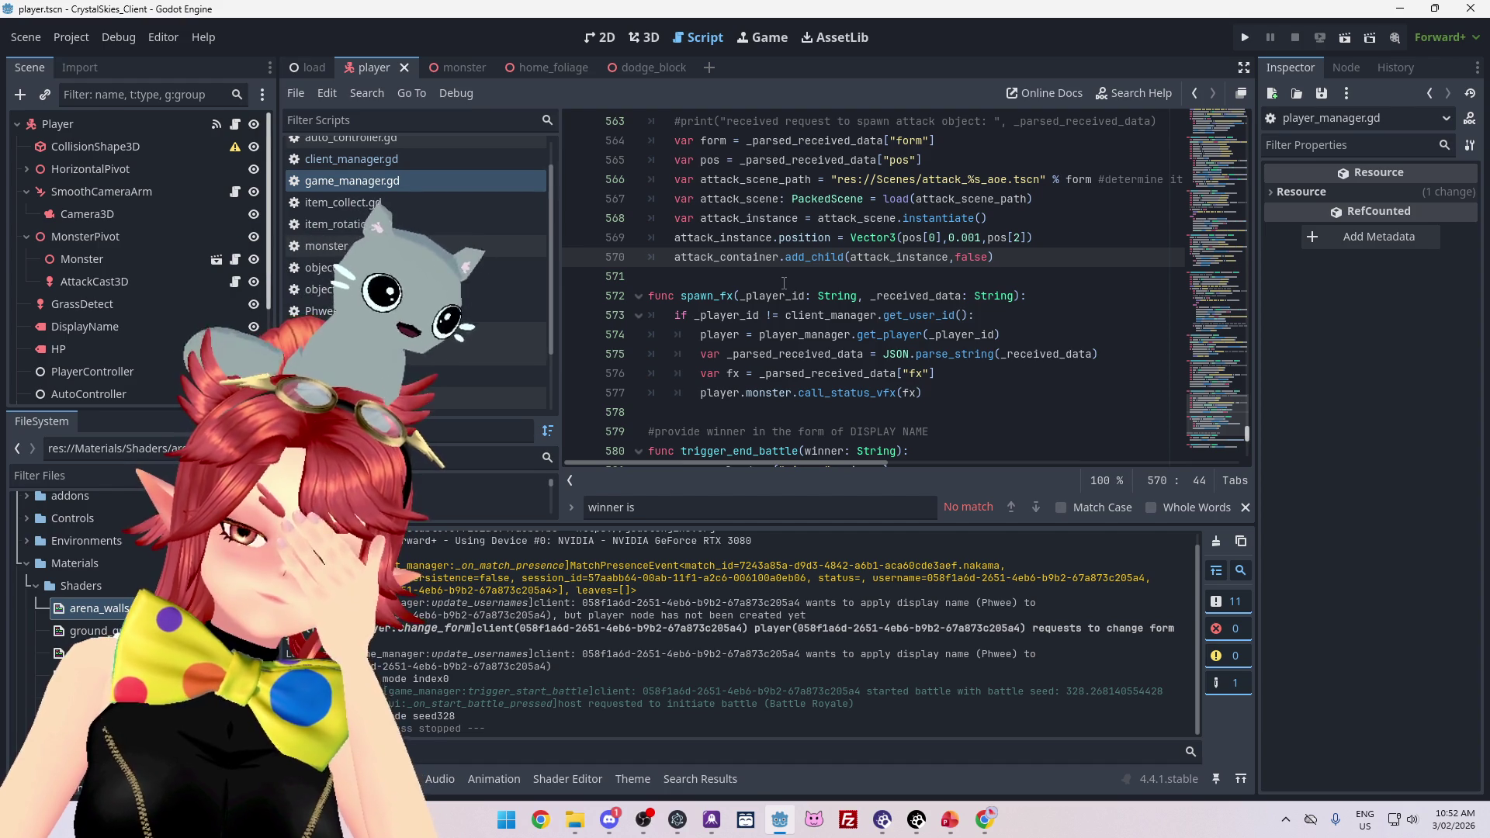
pyautogui.scroll(1, 776, 292)
pyautogui.scroll(-5, 776, 292)
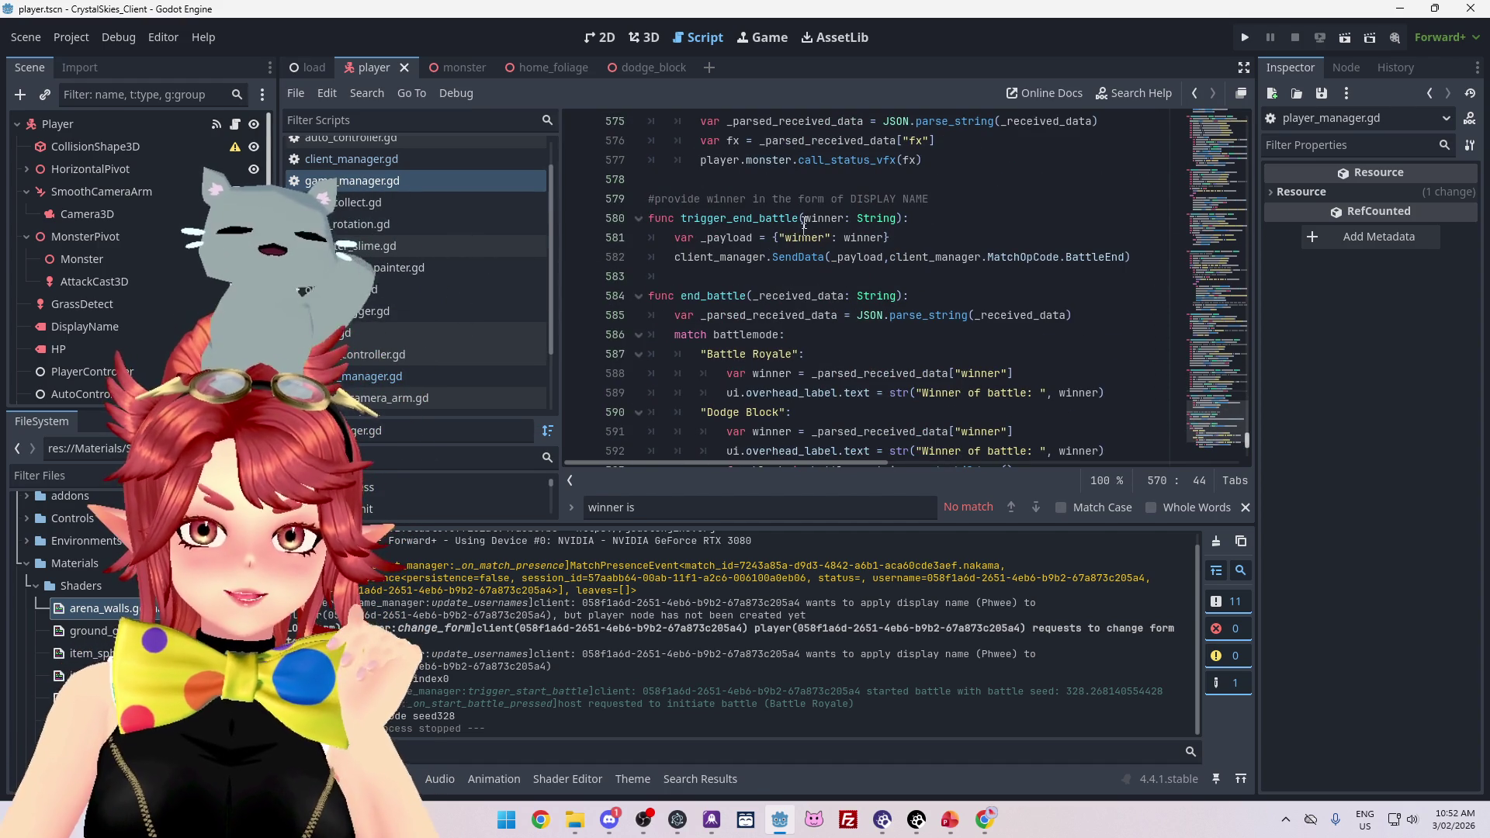
pyautogui.scroll(-2, 803, 236)
pyautogui.moveTo(778, 277); pyautogui.dragTo(752, 277)
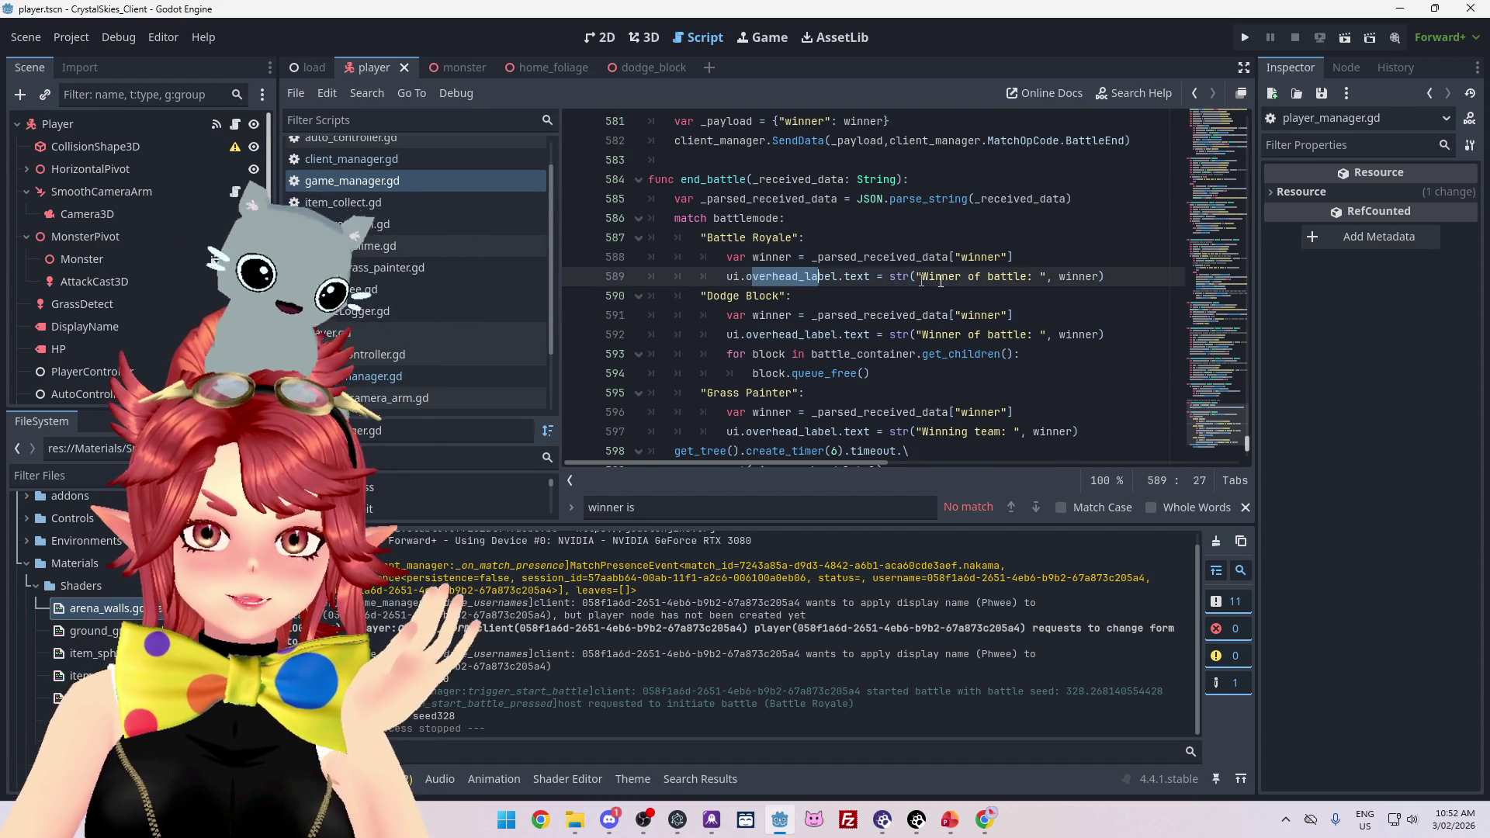
pyautogui.scroll(-1, 1105, 285)
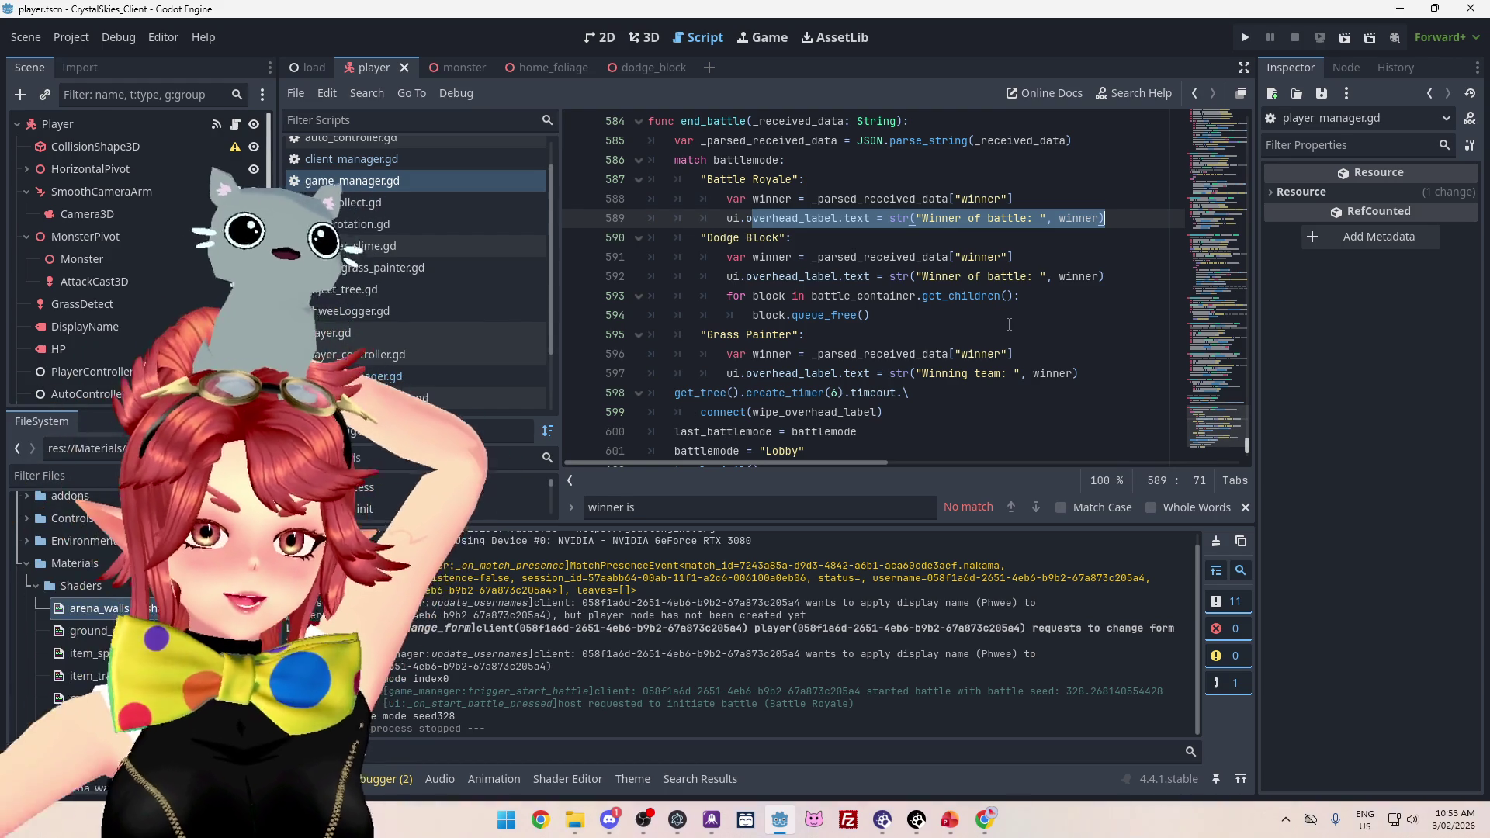
# Switch to the load scene and collapse the CanvasLayer branch in the scene tree
pyautogui.click(301, 66)
pyautogui.scroll(5, 90, 263)
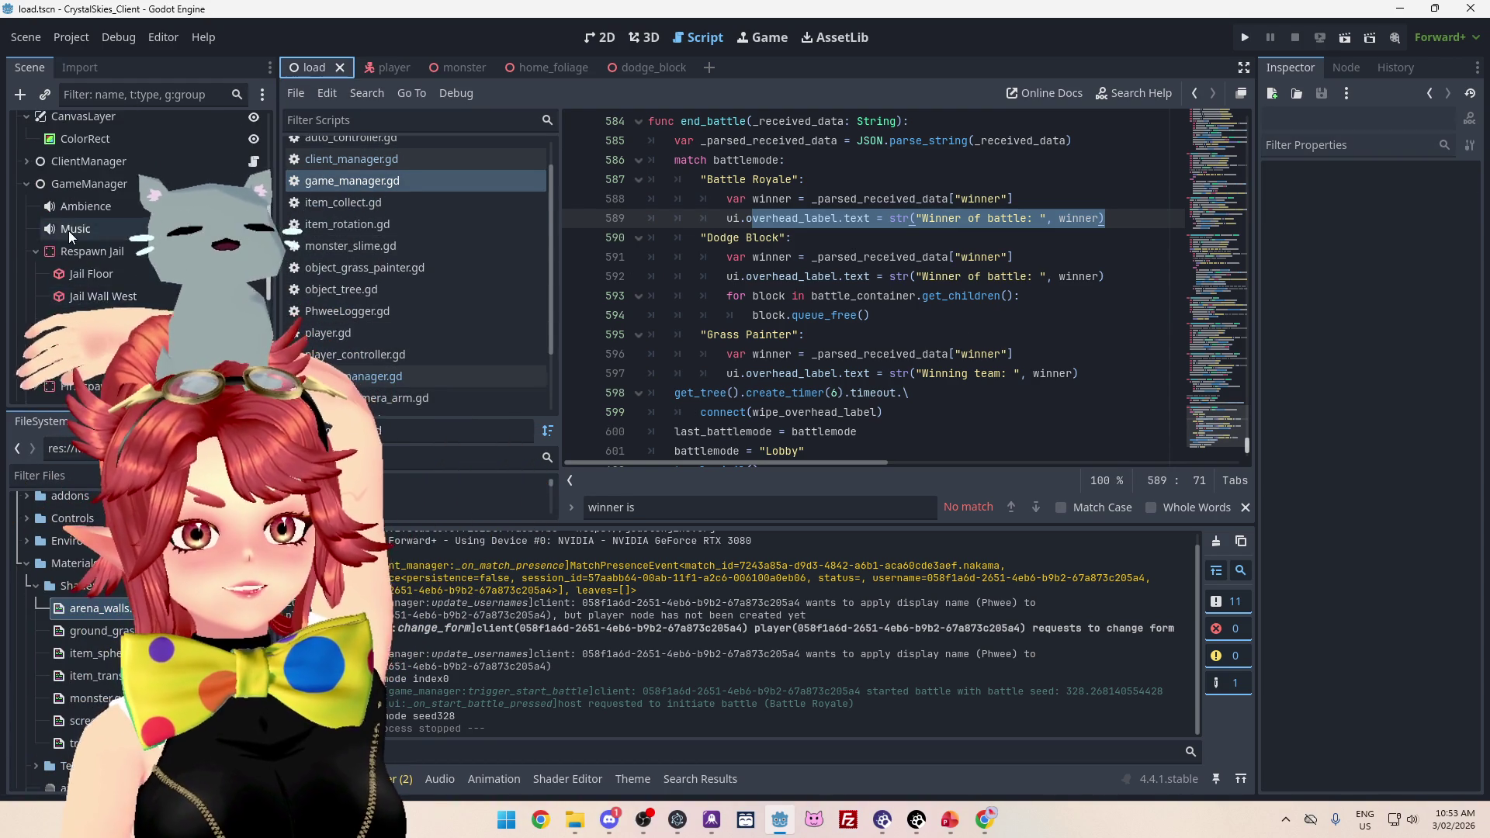
pyautogui.click(27, 297)
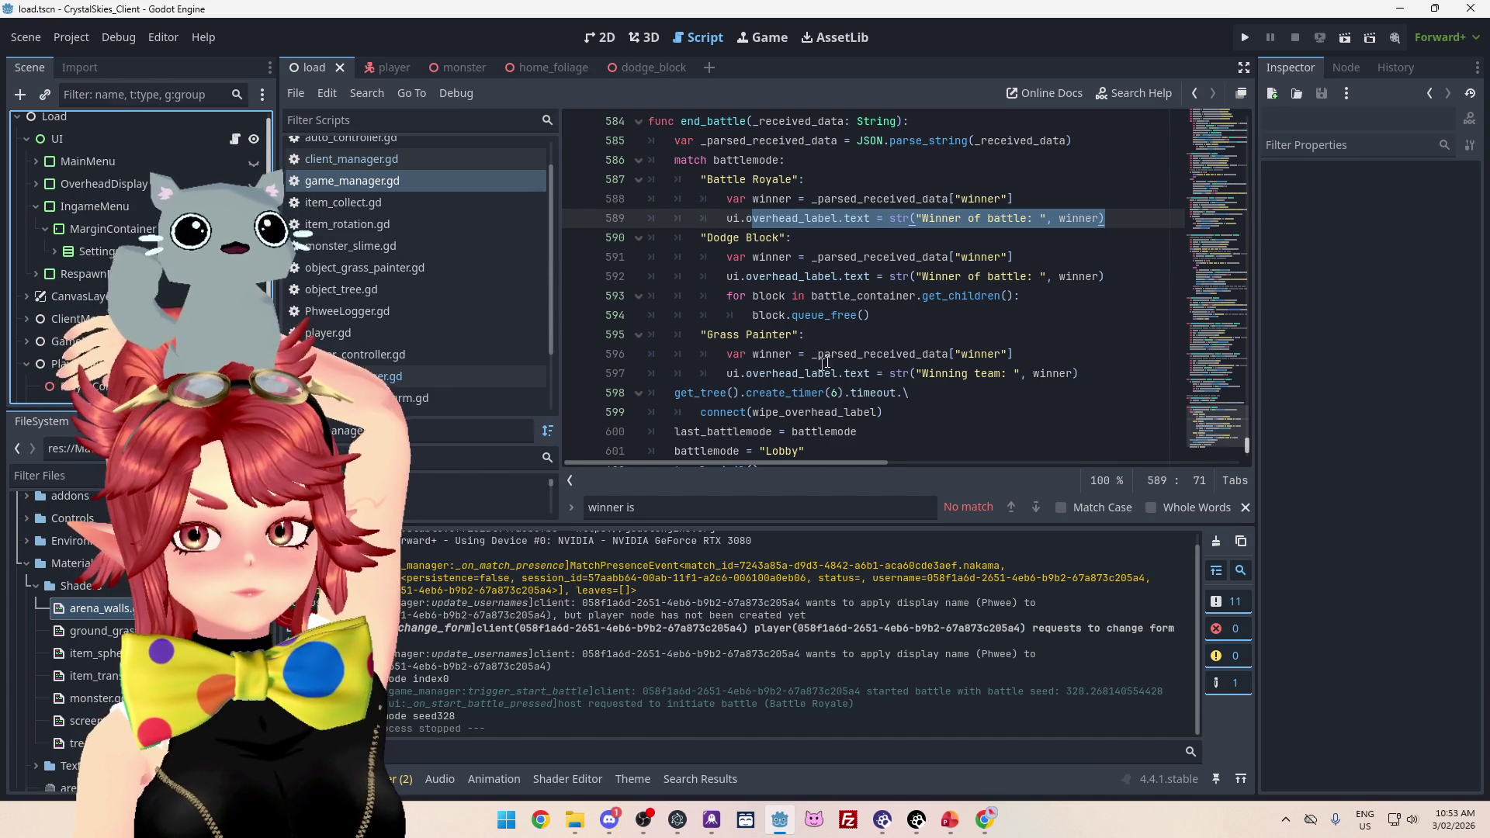
pyautogui.moveTo(1246, 446); pyautogui.dragTo(1214, 57)
pyautogui.scroll(-7, 794, 237)
pyautogui.scroll(-1, 795, 237)
pyautogui.scroll(5, 798, 252)
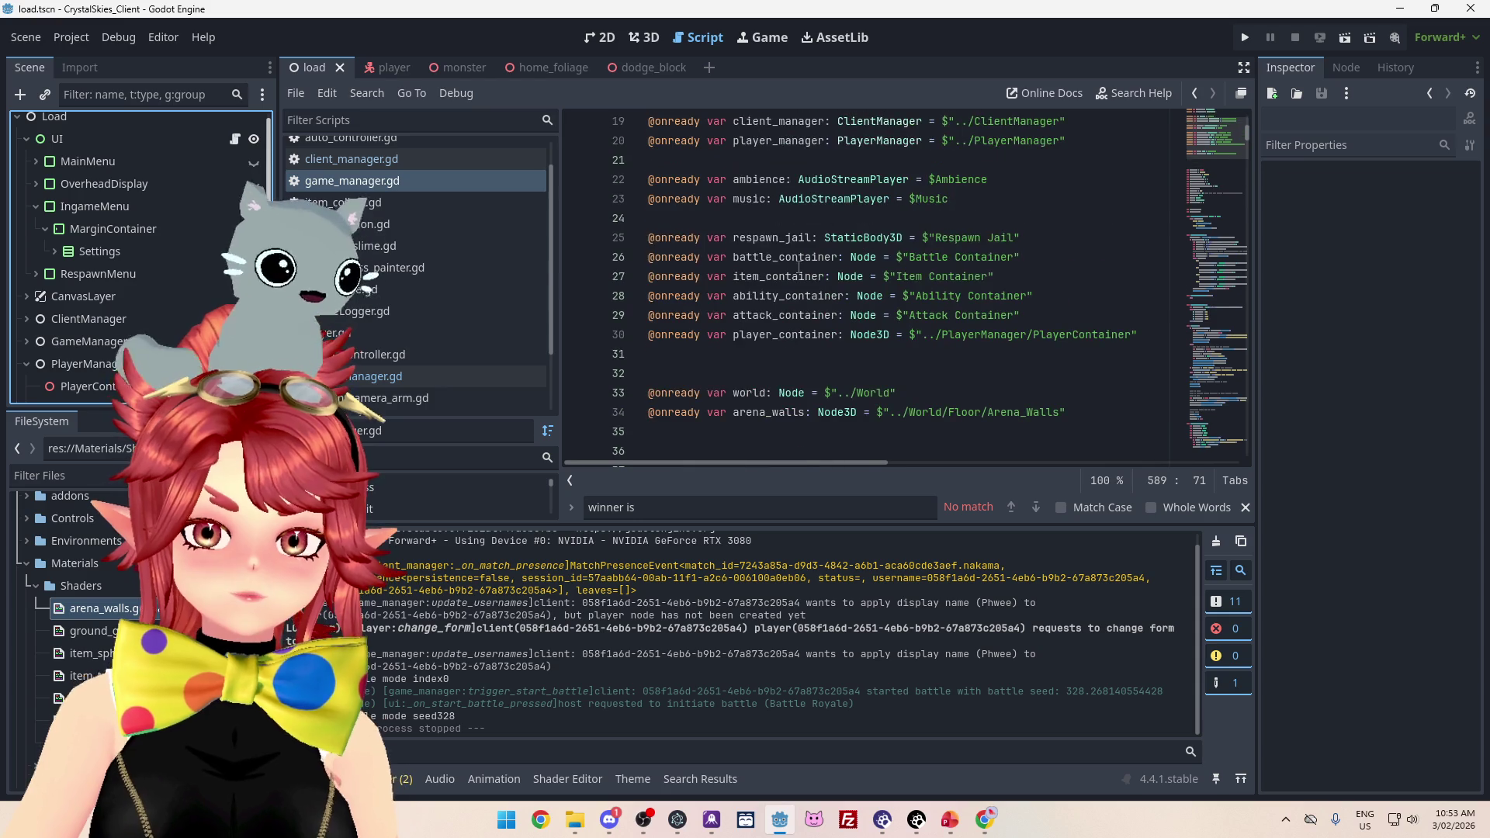
pyautogui.scroll(-3, 799, 266)
pyautogui.scroll(-2, 441, 294)
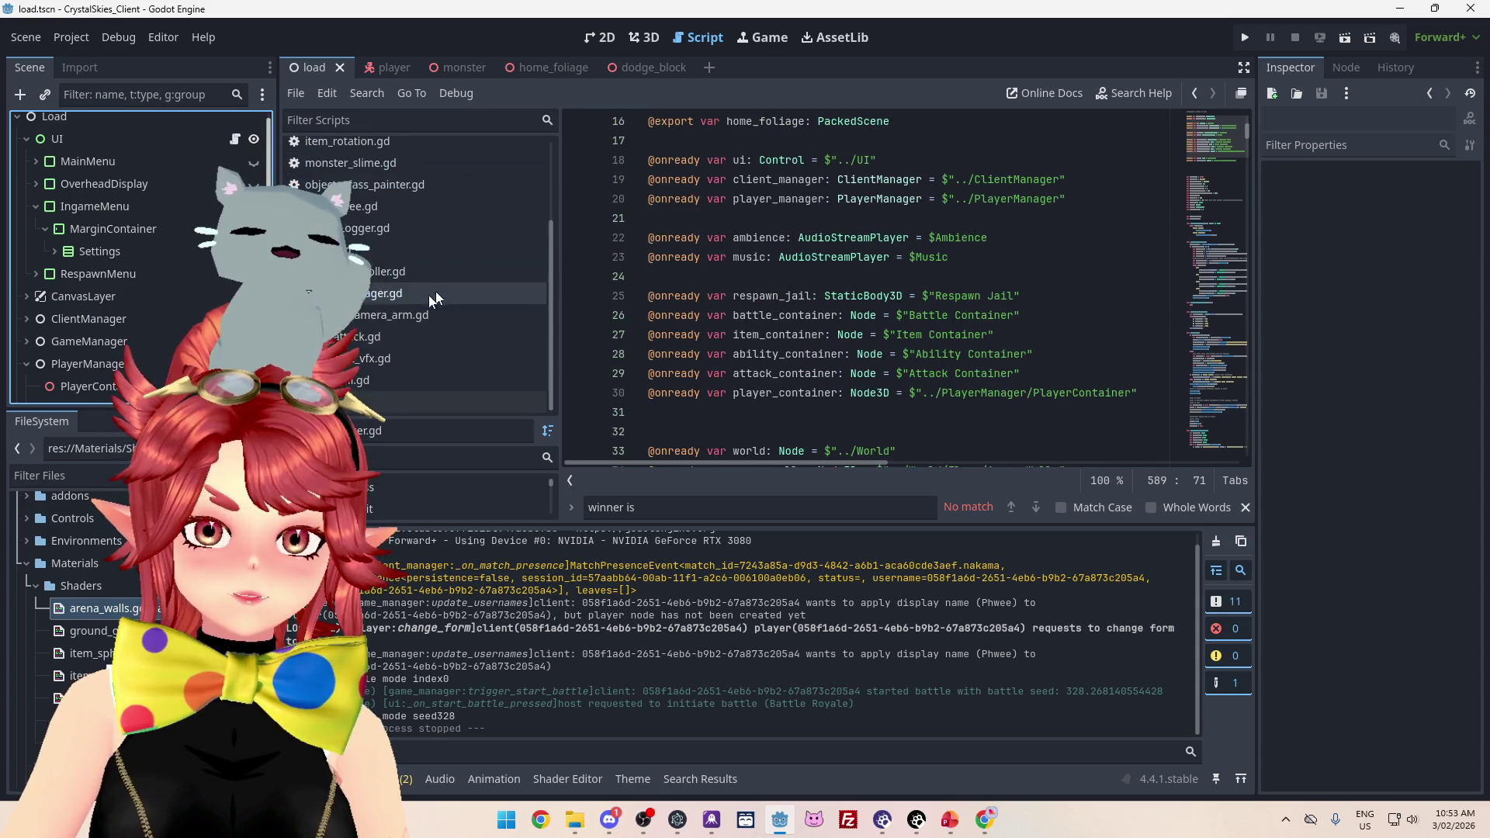
# Open ui.gd, expand OverheadDisplay and select the Overhead Label node
pyautogui.click(434, 401)
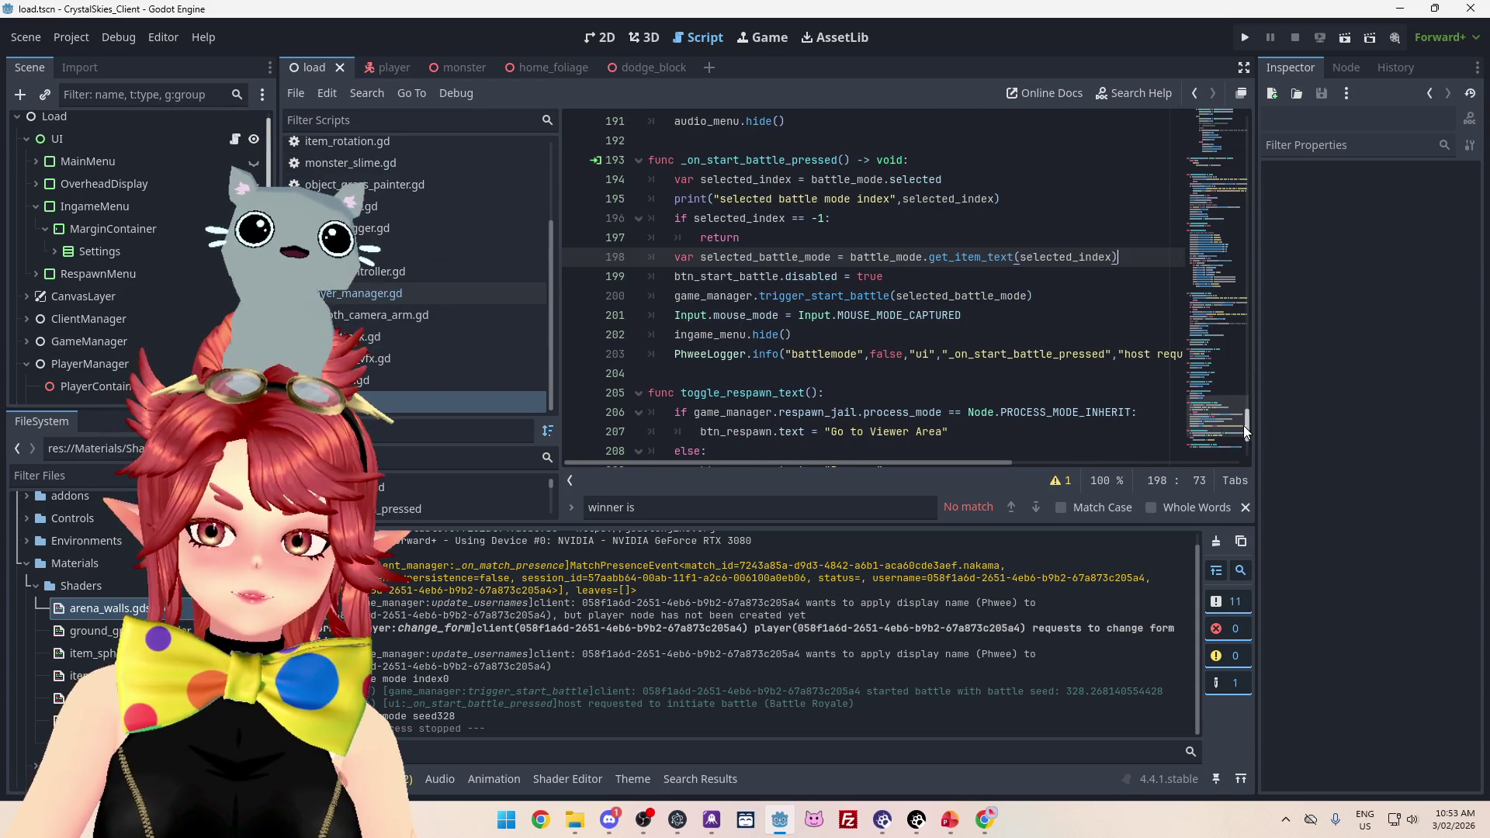
pyautogui.moveTo(1243, 425); pyautogui.dragTo(1244, 124)
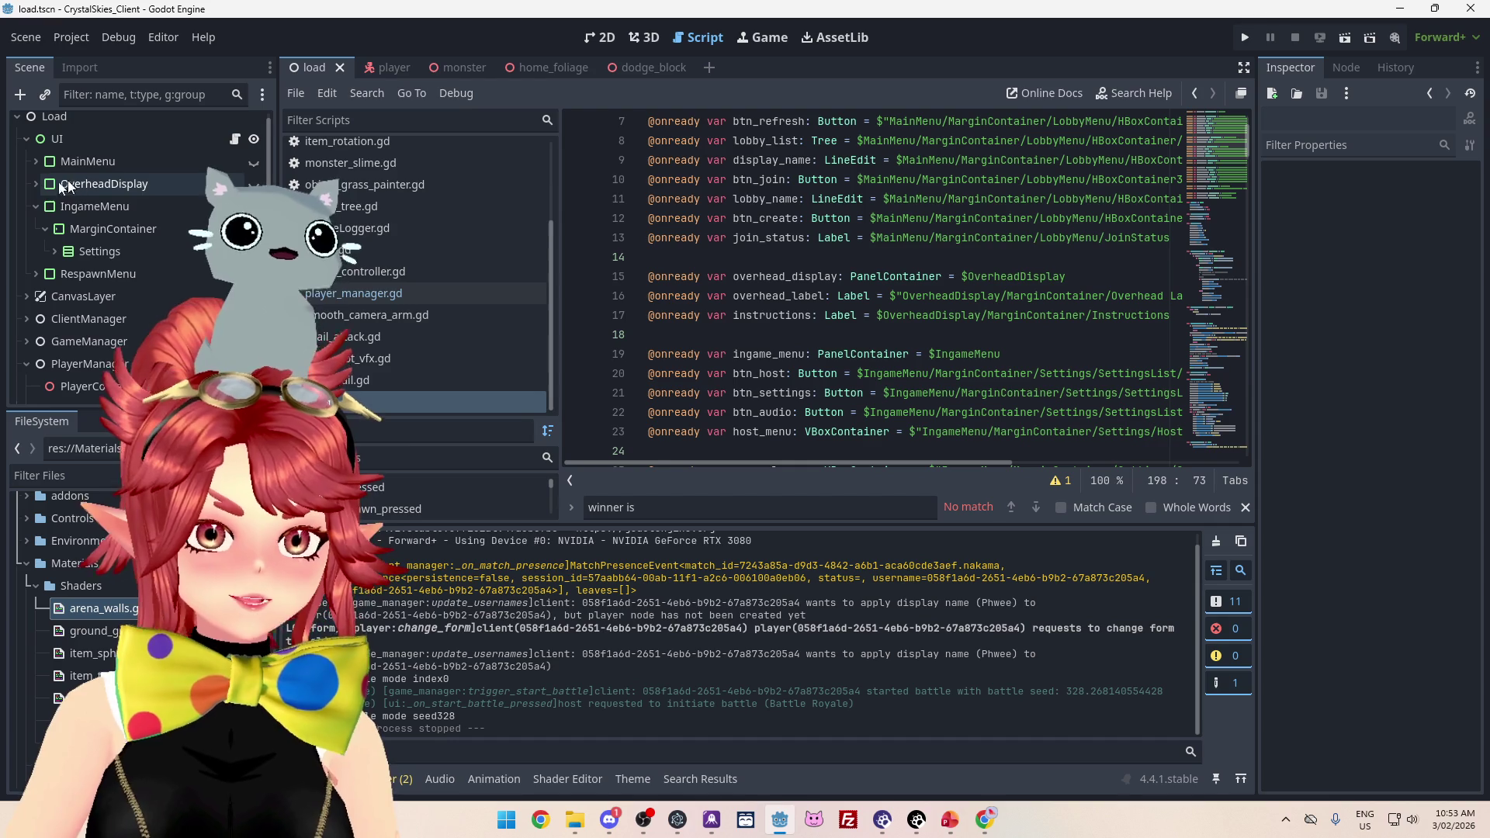
pyautogui.click(35, 183)
pyautogui.click(87, 231)
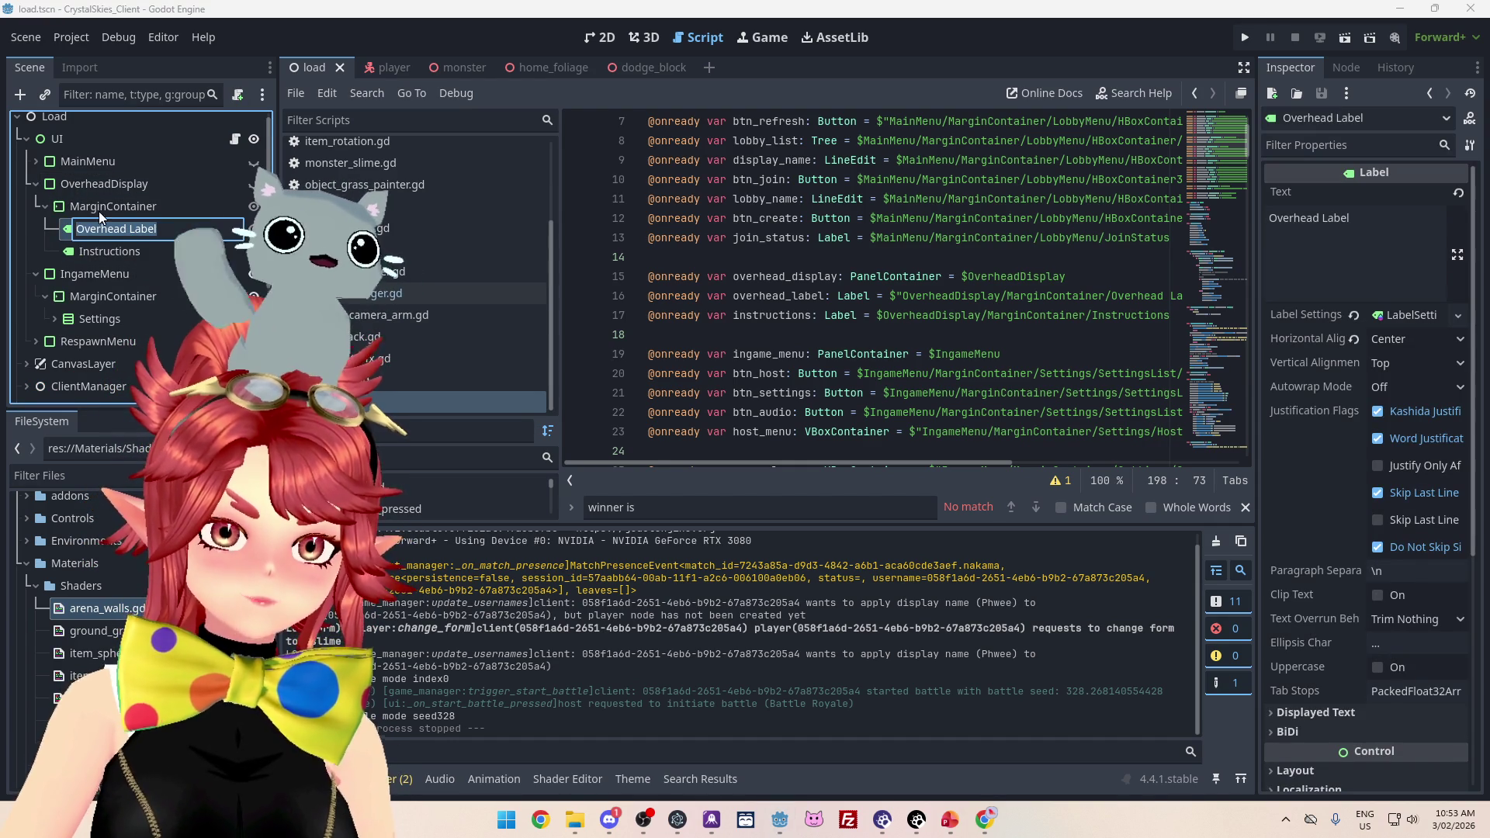
# Add a Timer child node under Overhead Label
pyautogui.rightClick(87, 228)
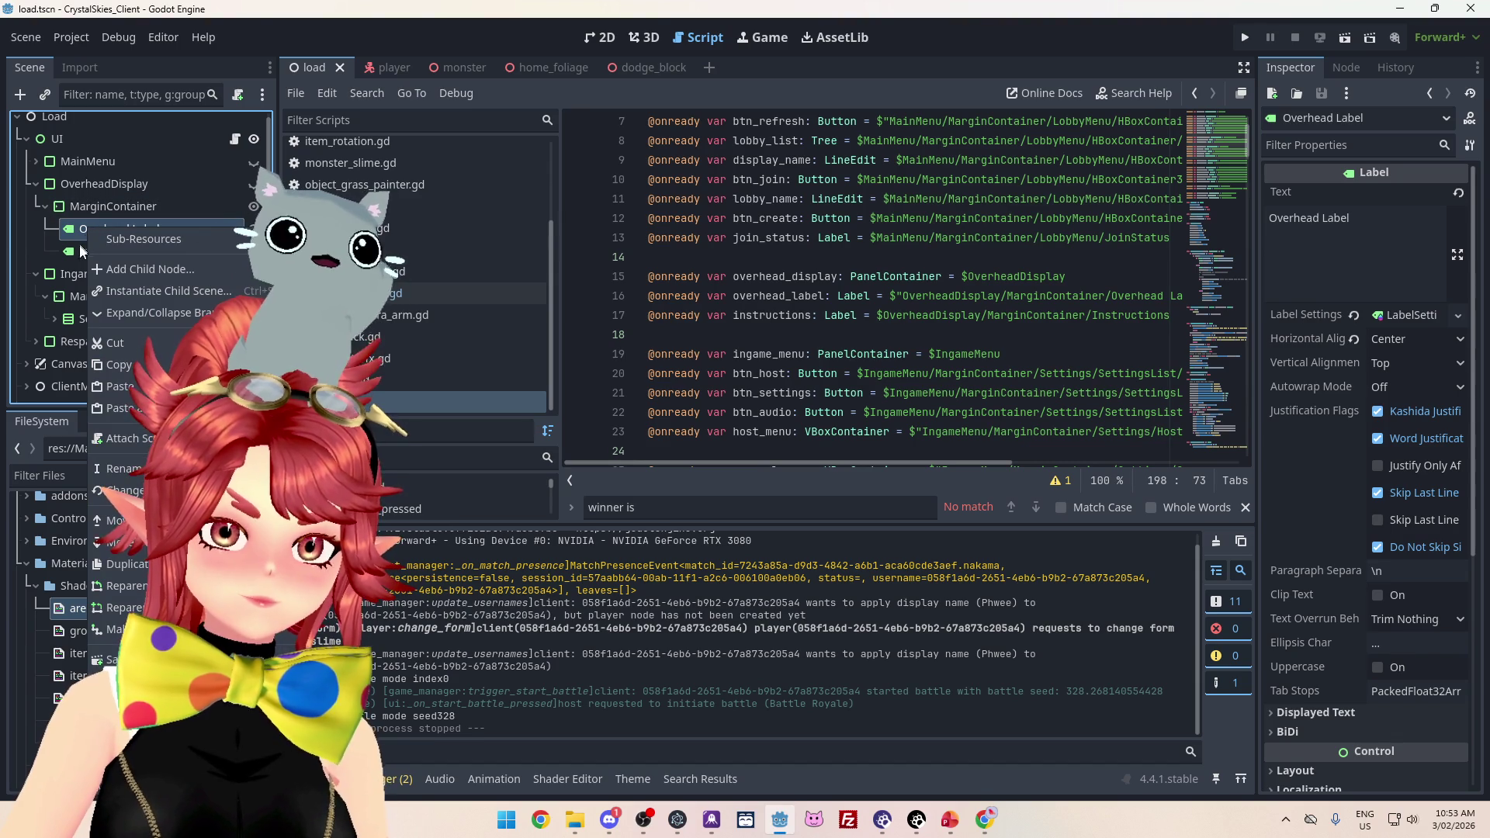
pyautogui.click(129, 273)
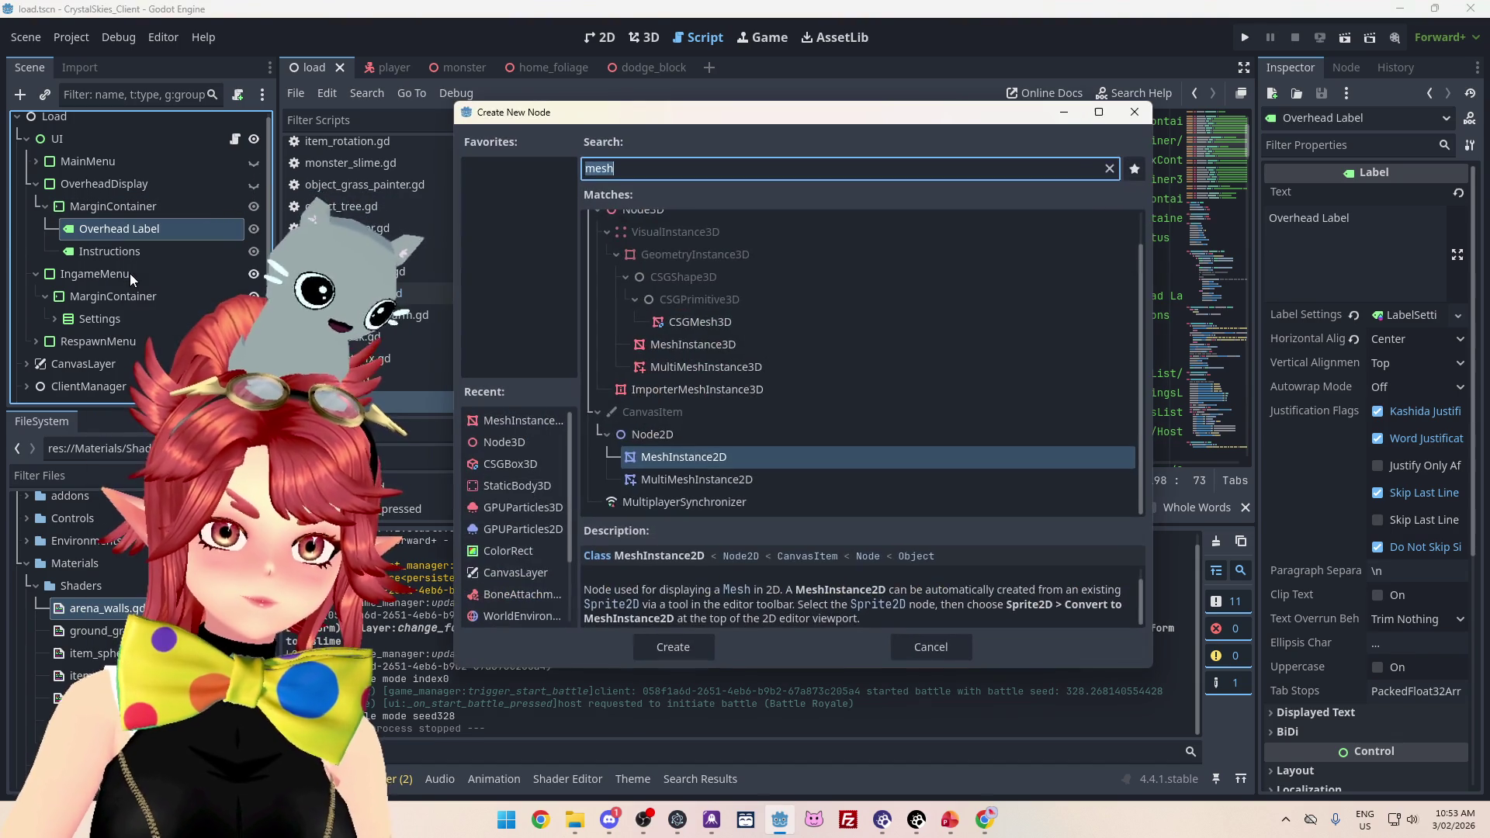
pyautogui.write('trim')
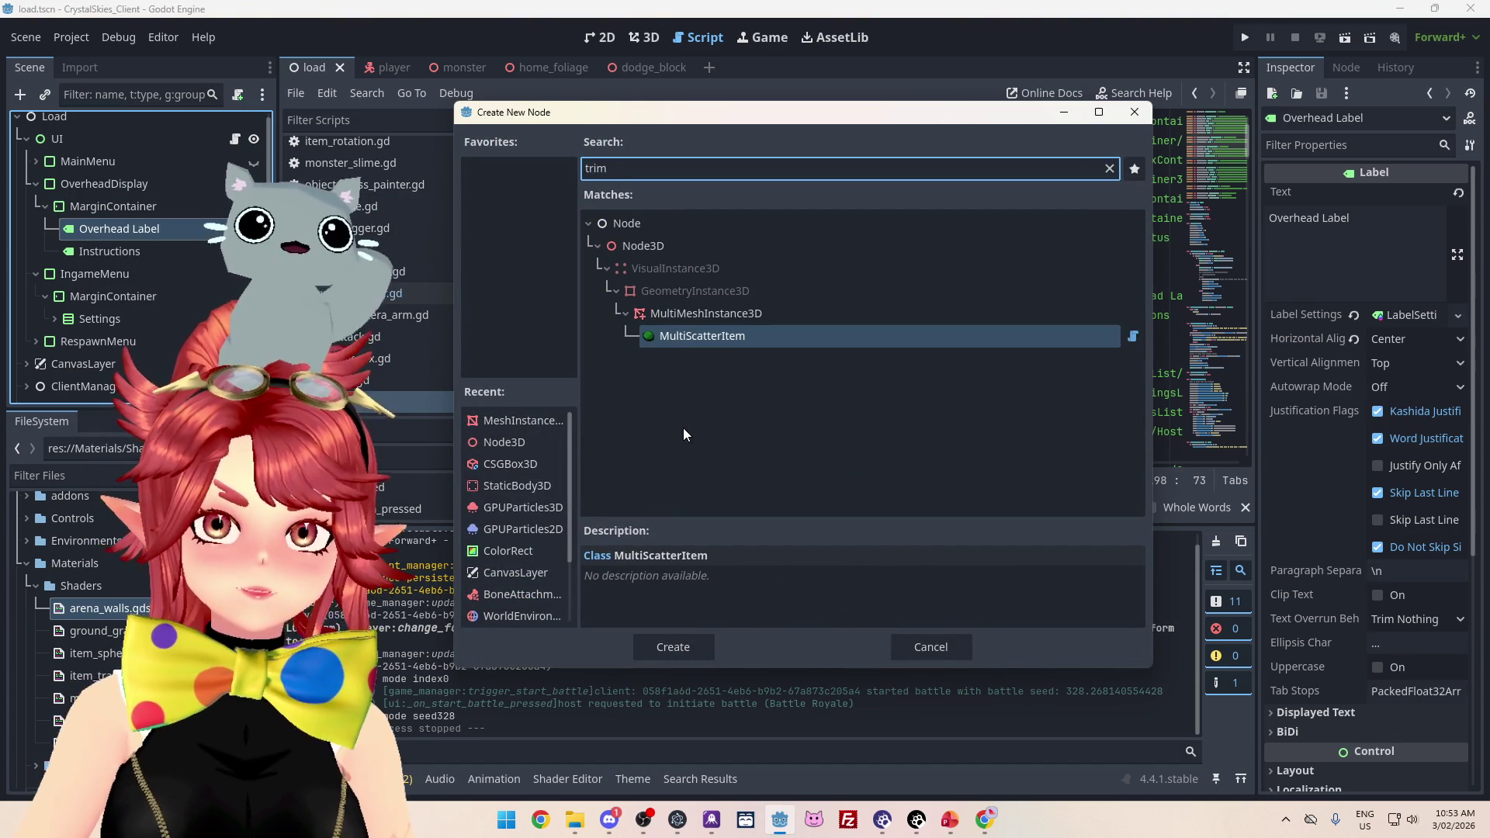
pyautogui.press('BackSpace')
pyautogui.press('BackSpace')
pyautogui.press('BackSpace')
pyautogui.write('imer')
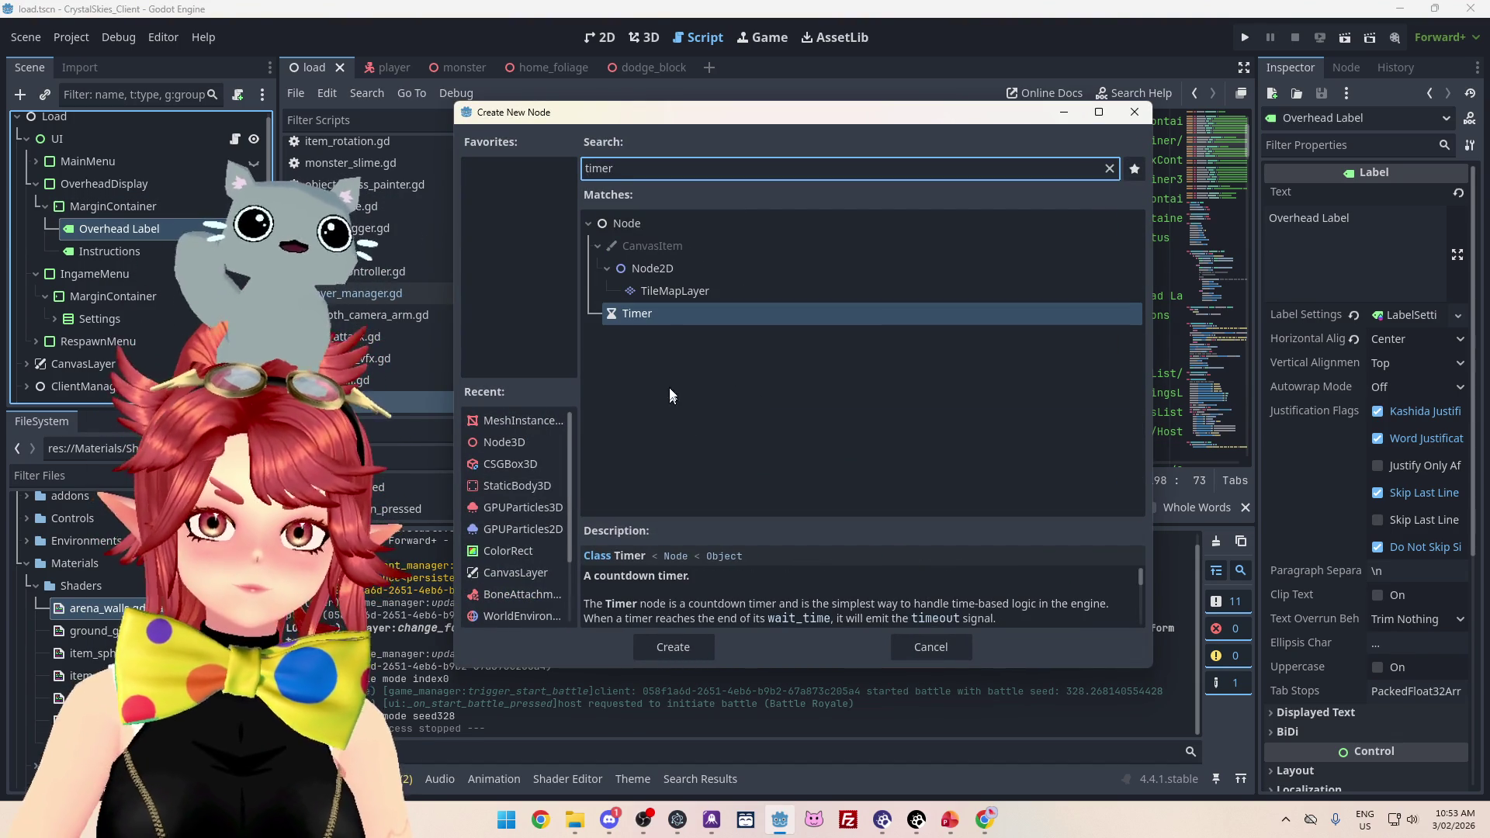
pyautogui.doubleClick(663, 319)
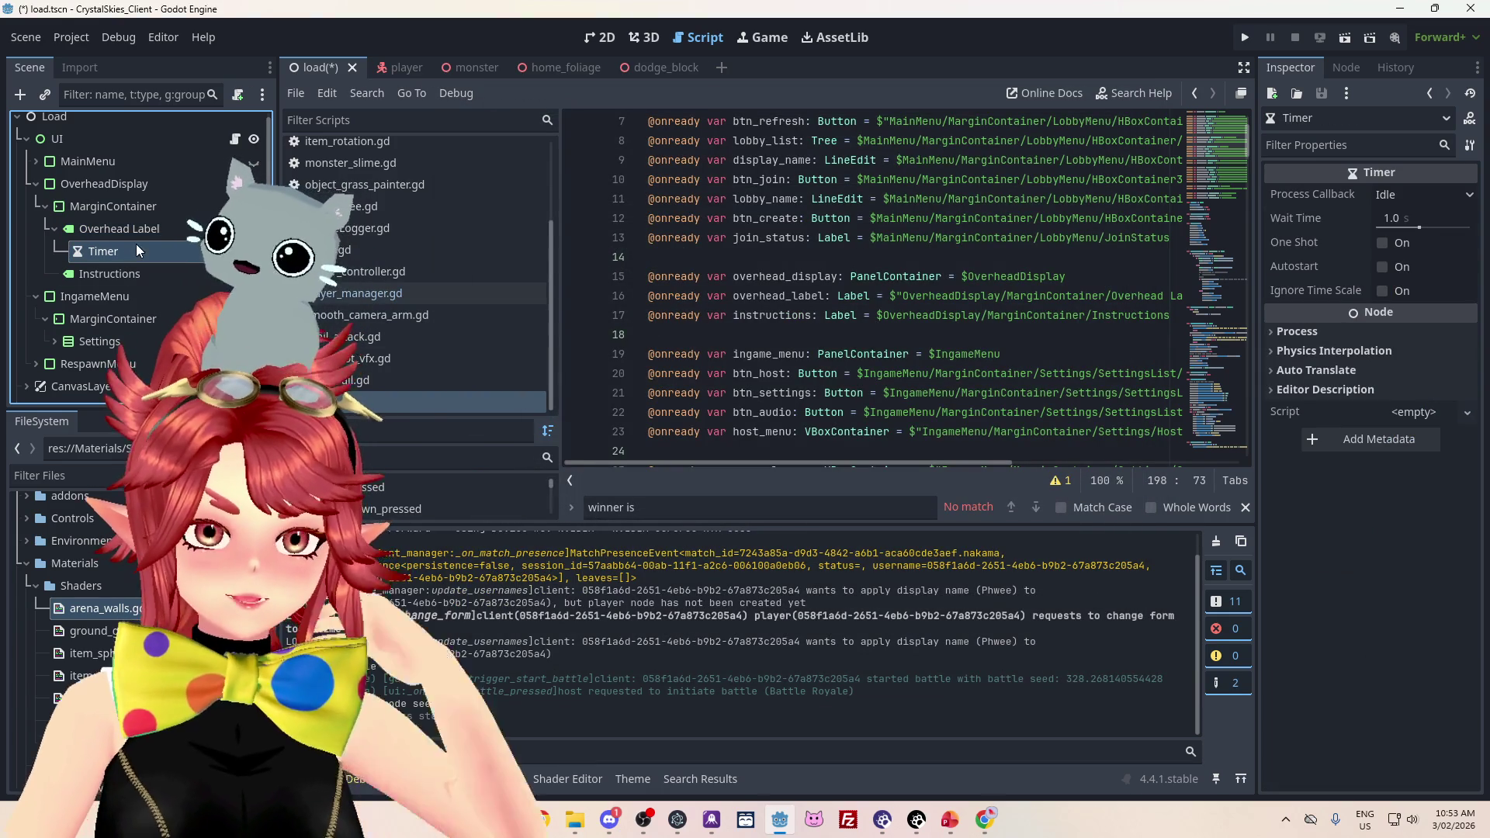
pyautogui.click(133, 230)
pyautogui.click(139, 250)
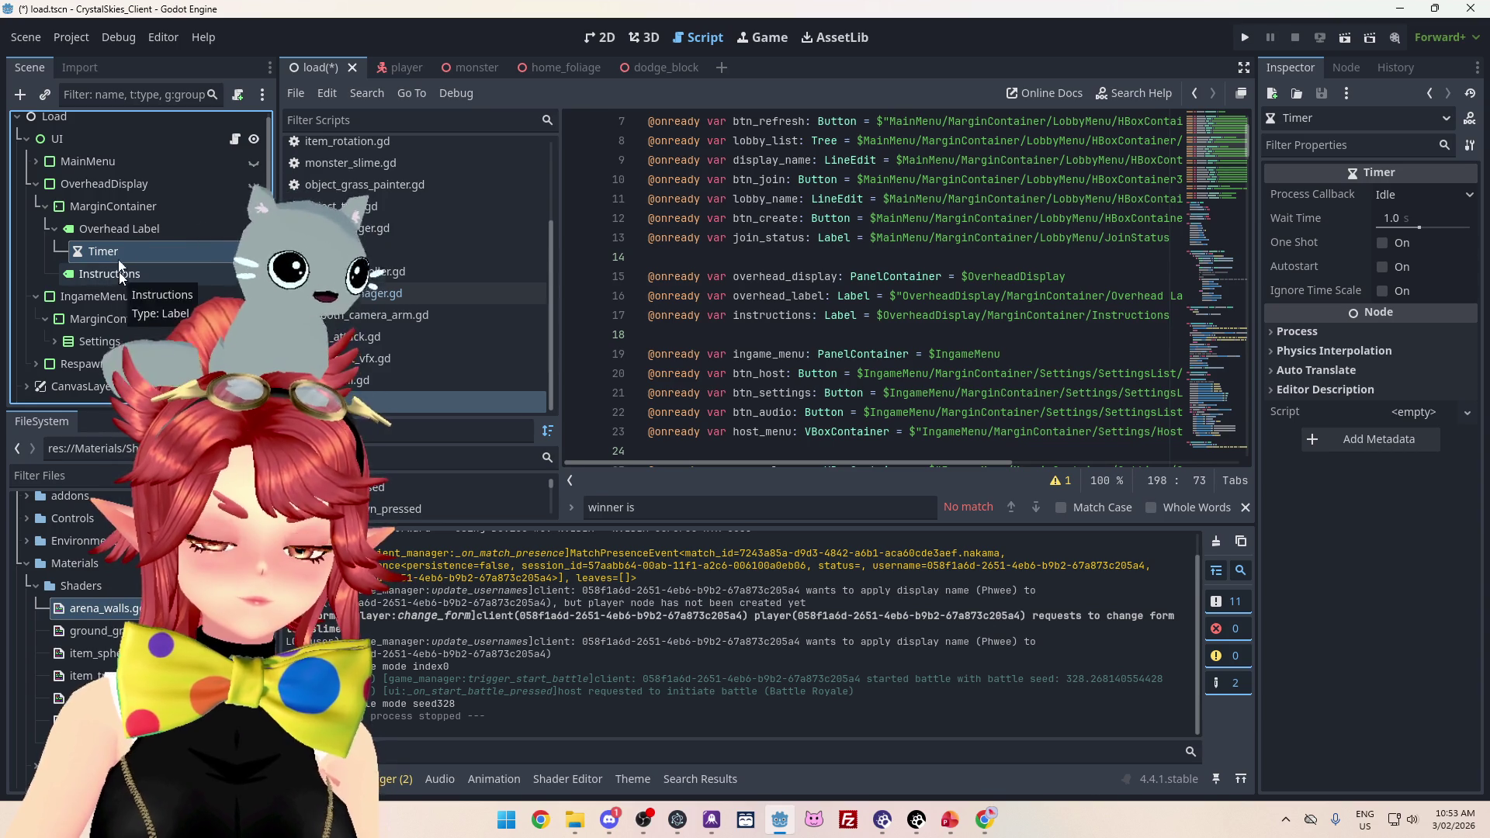
pyautogui.click(116, 222)
pyautogui.rightClick(123, 253)
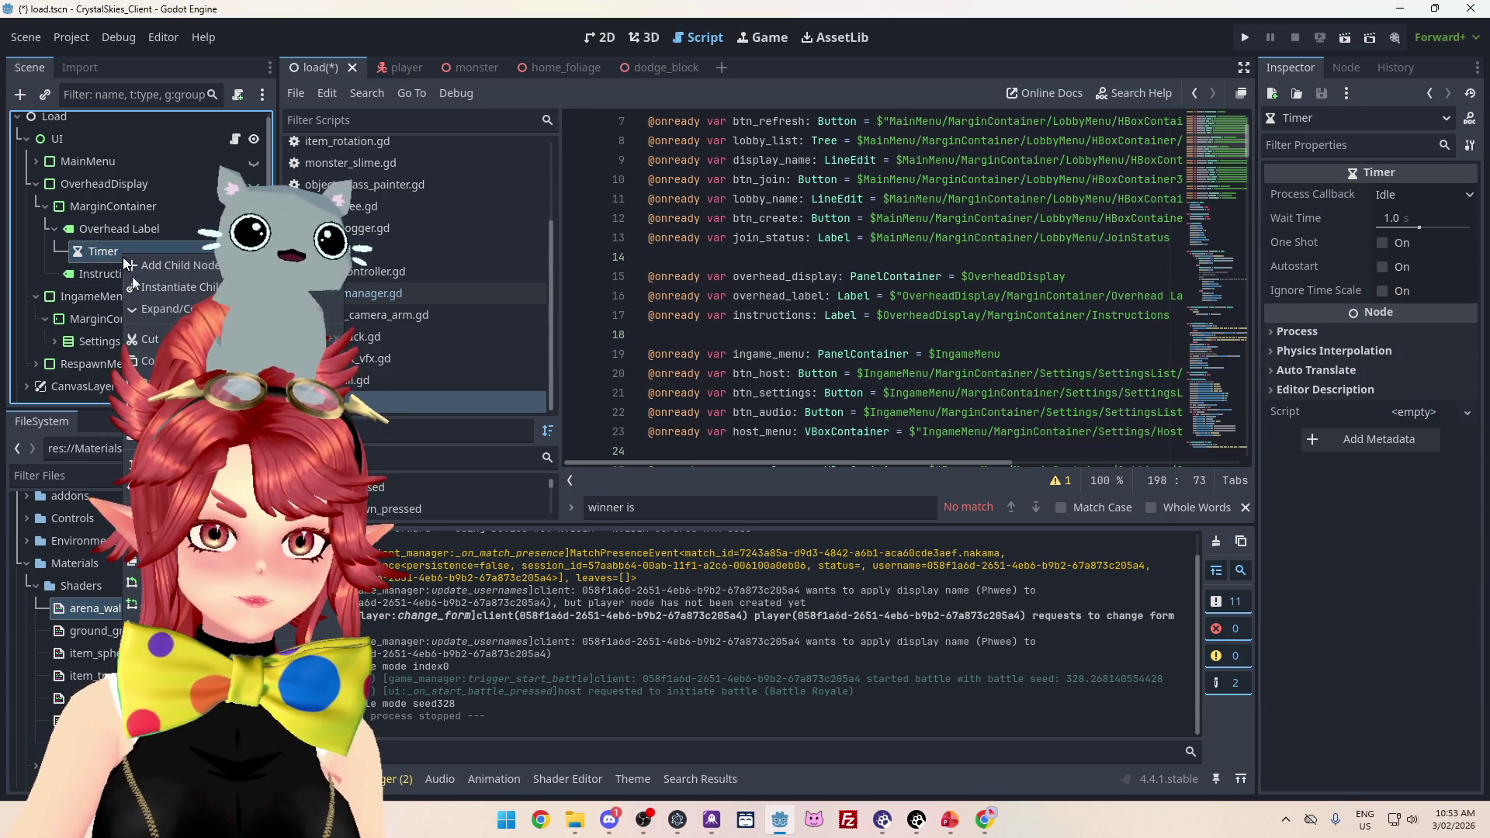
# Add a Timer child node under Instructions
pyautogui.rightClick(114, 277)
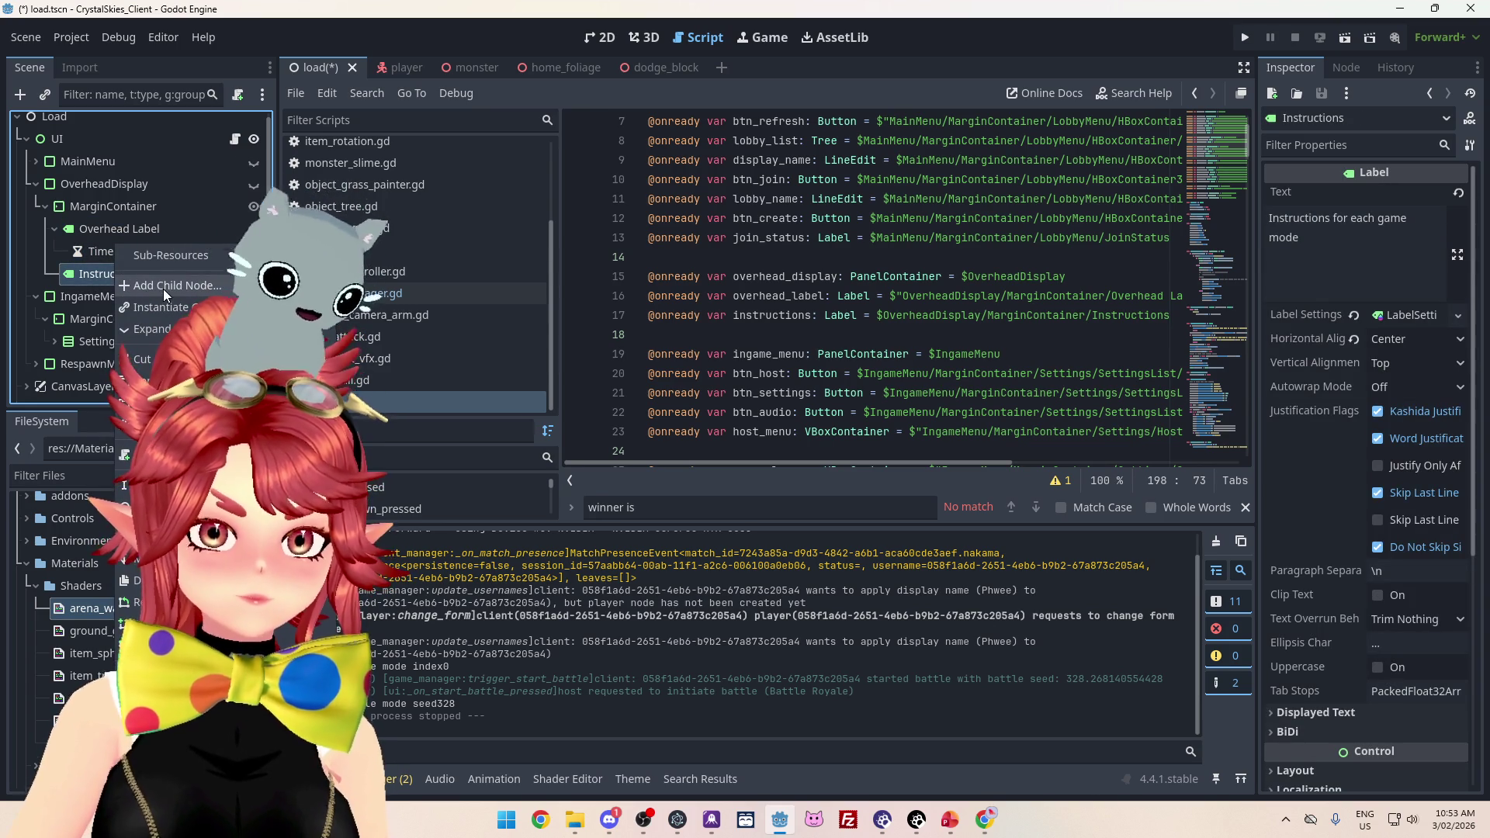
pyautogui.click(163, 286)
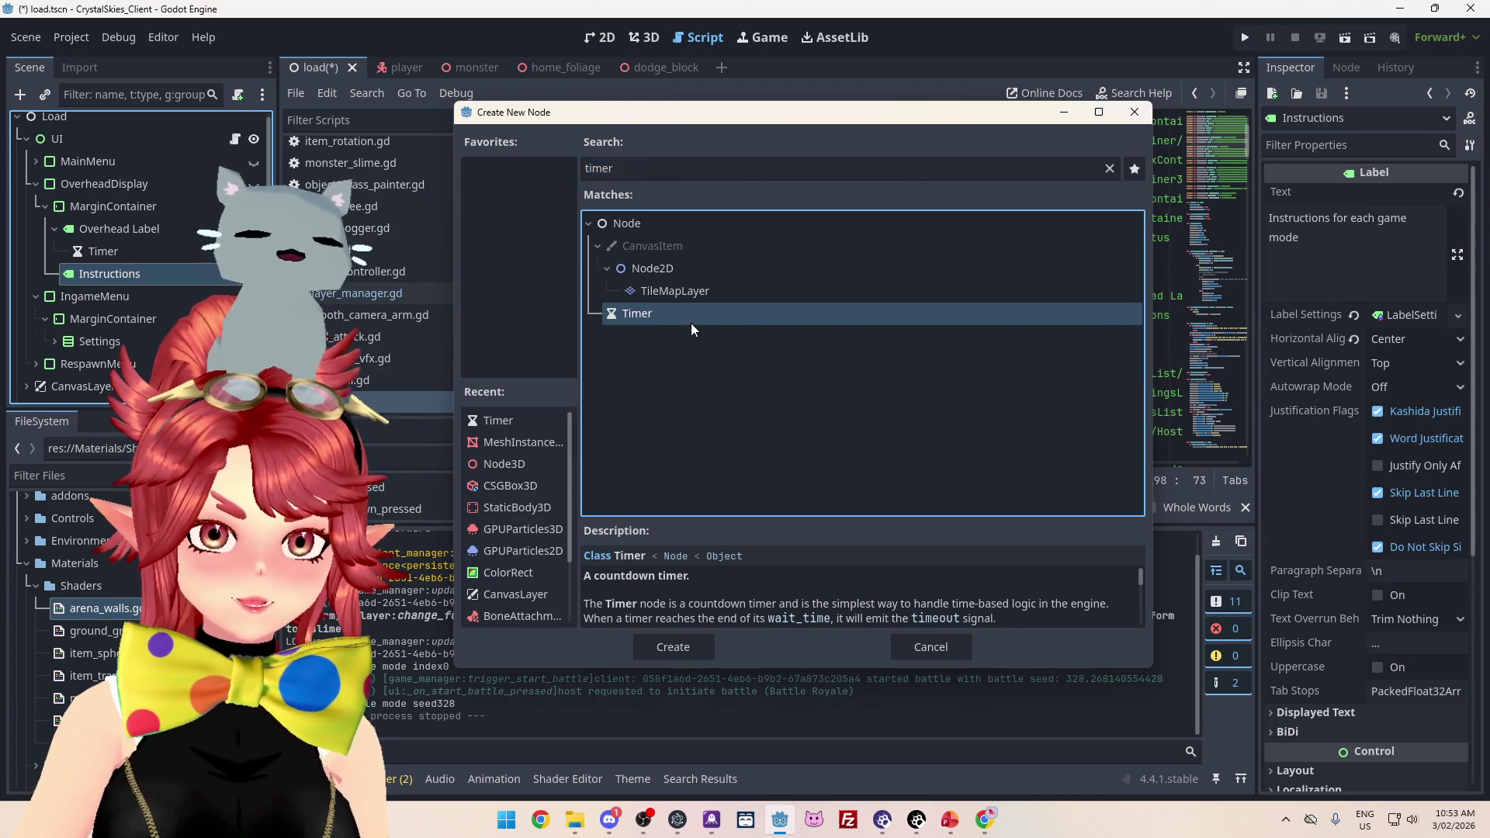
pyautogui.doubleClick(690, 322)
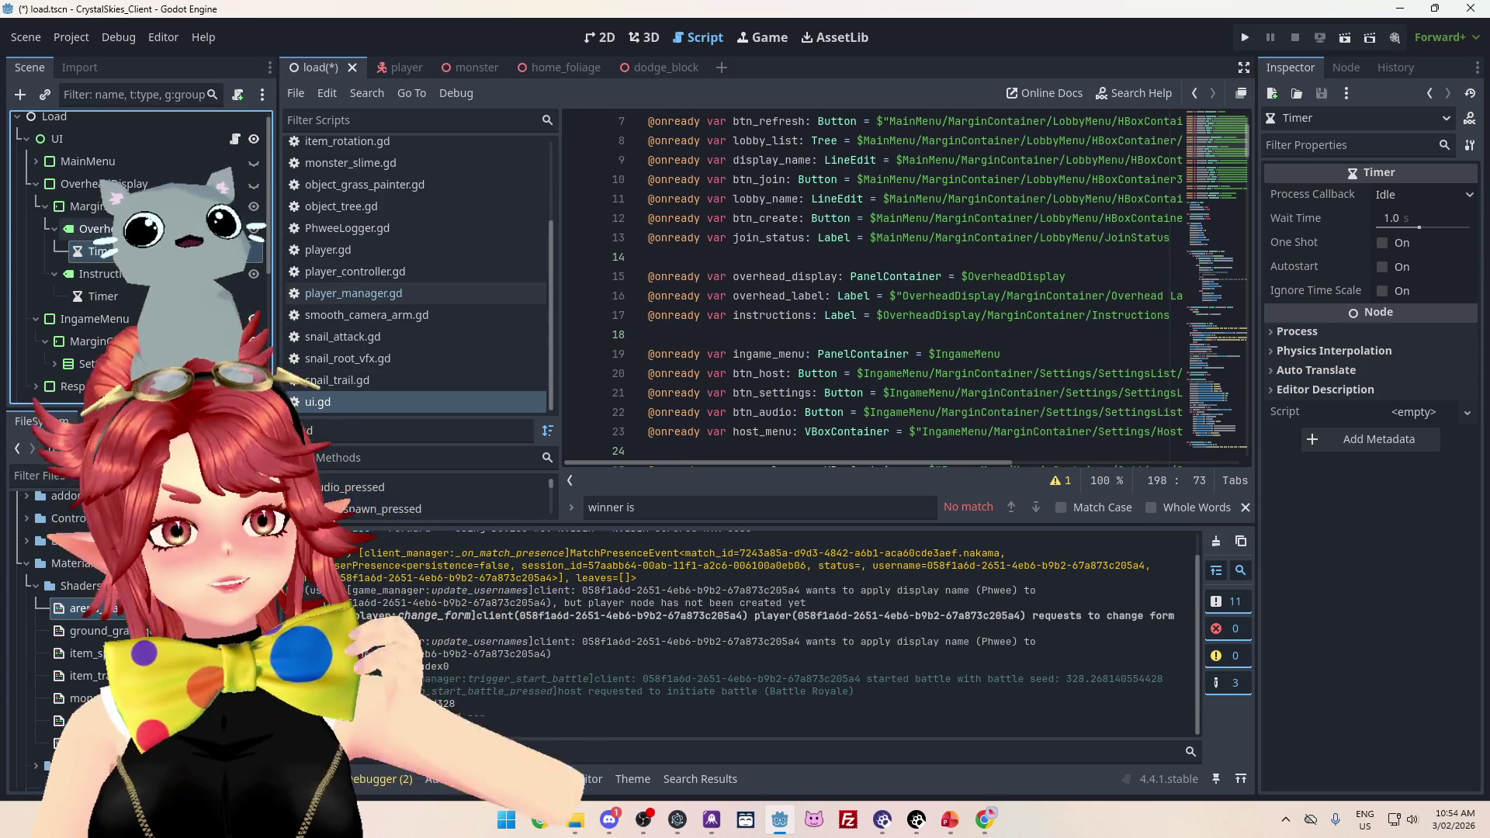
pyautogui.click(118, 228)
# Search the project for overhead_label and review its matches in ui.gd and game_manager.gd
pyautogui.click(803, 276)
pyautogui.hotkey('ctrl', 'shift', 'f')
pyautogui.write('overhead_label')
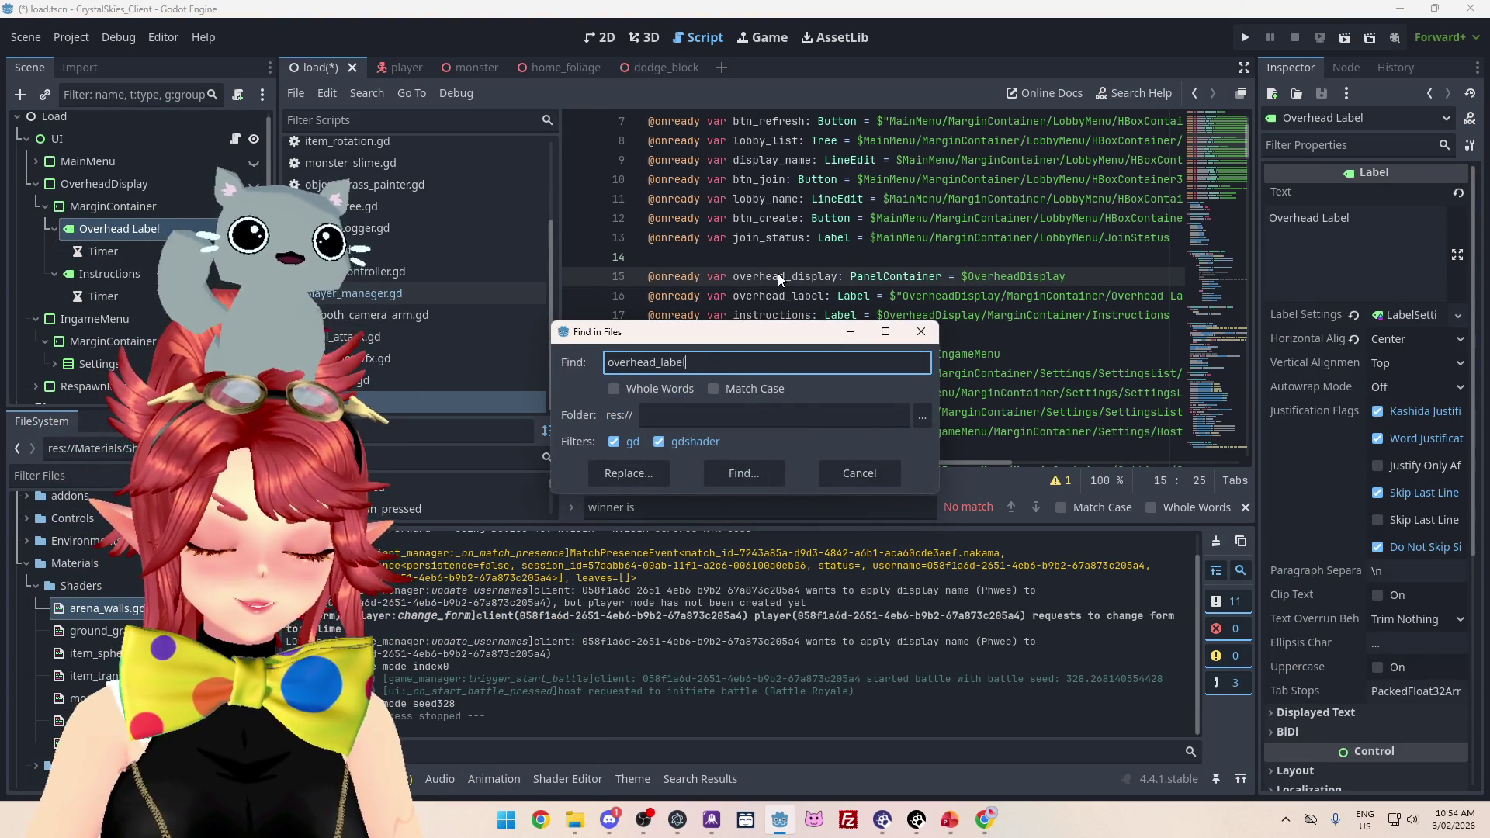
pyautogui.press('Return')
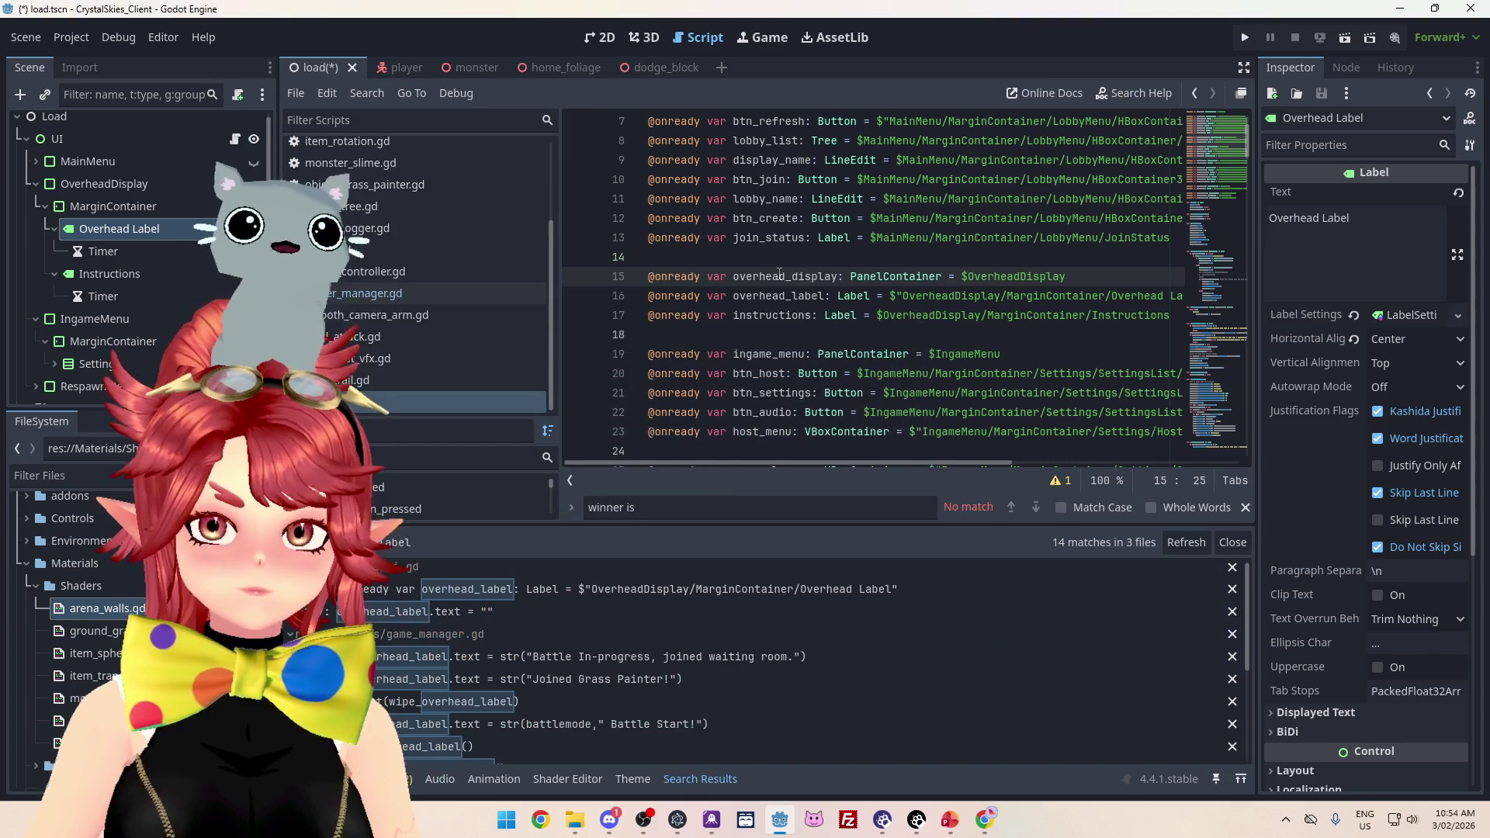
pyautogui.click(770, 589)
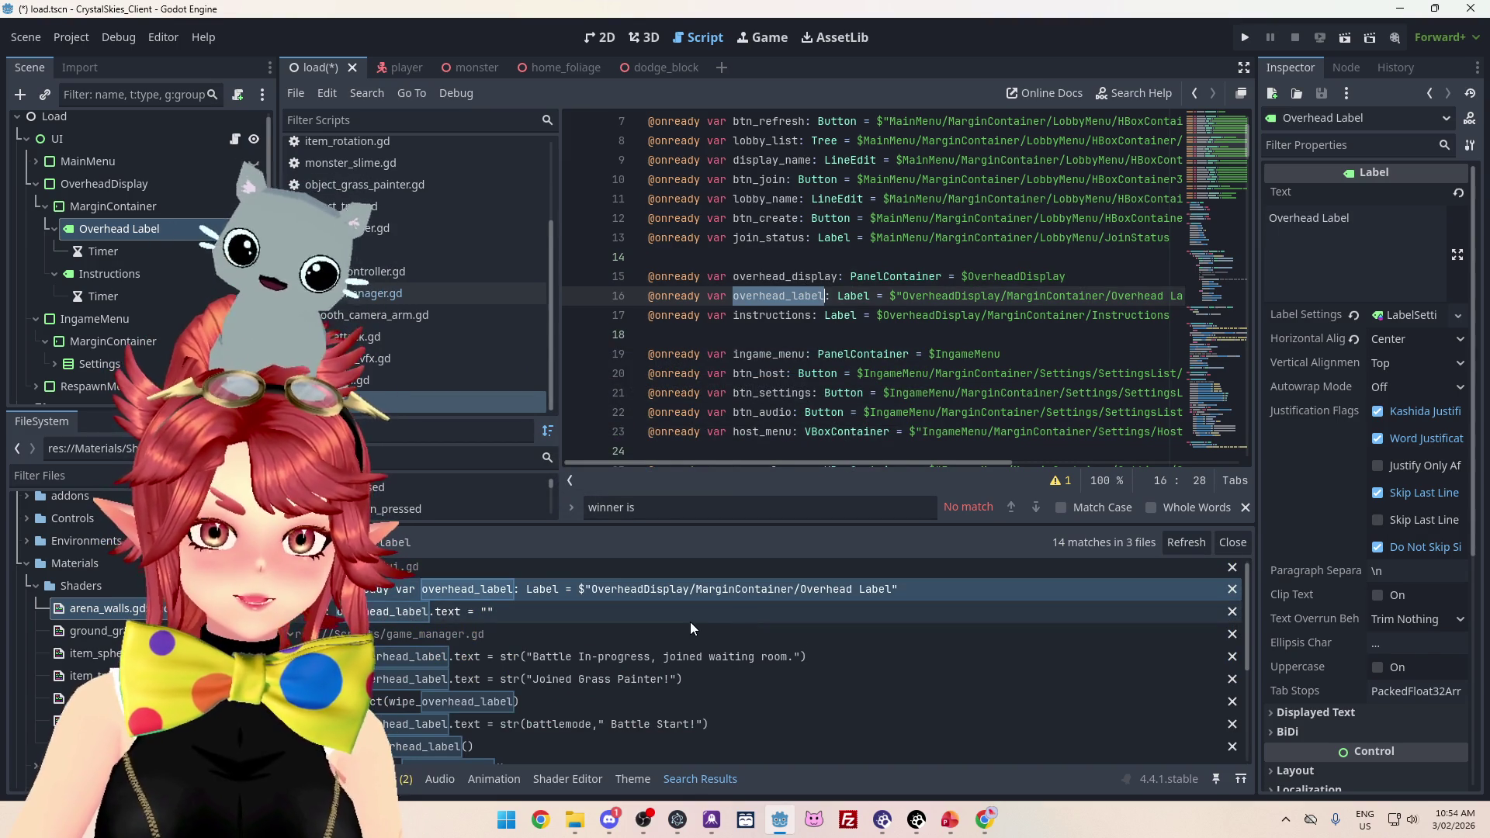
pyautogui.click(690, 619)
pyautogui.scroll(-1, 782, 368)
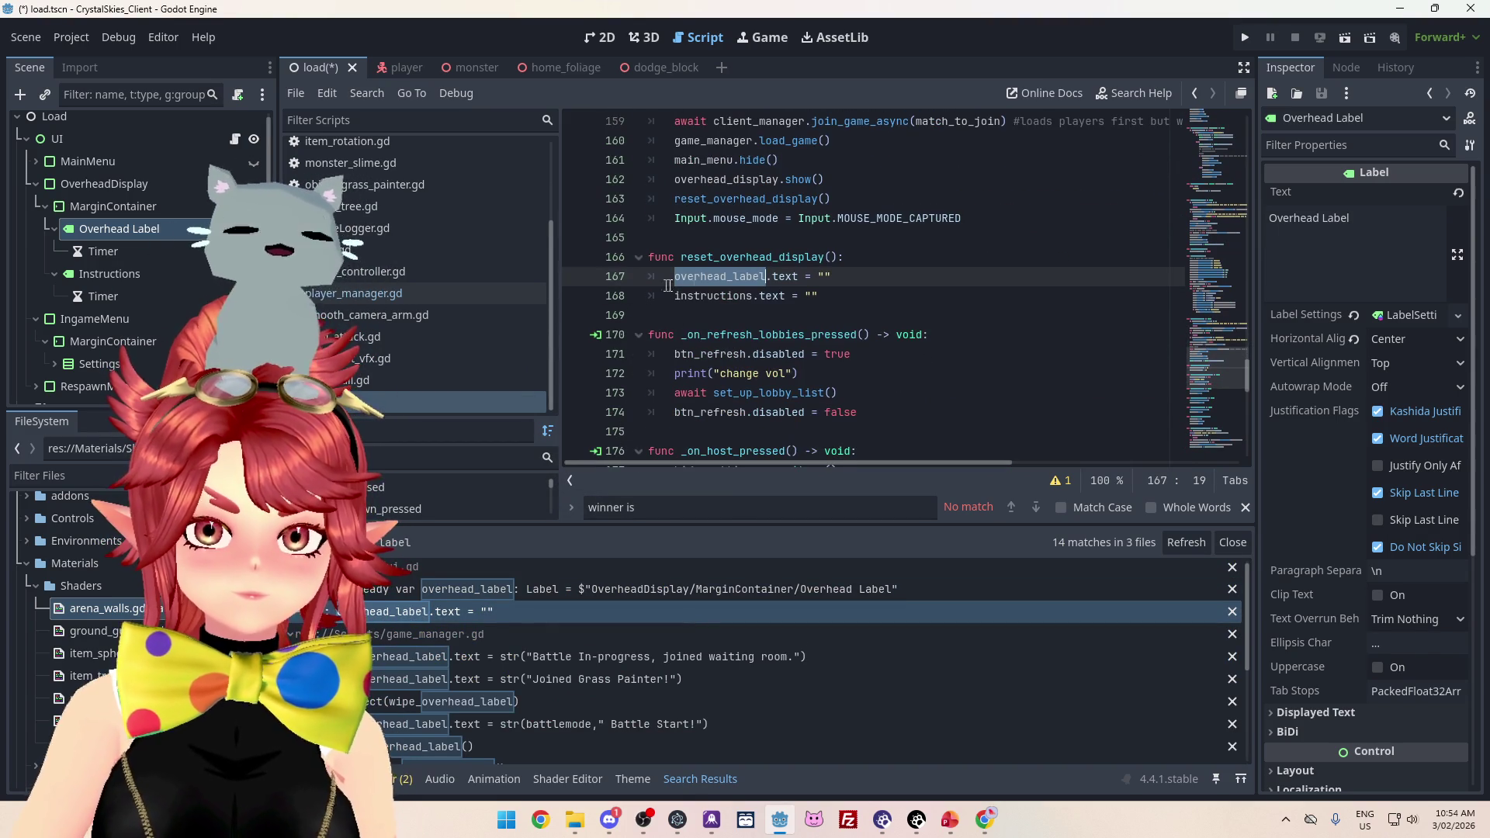
pyautogui.click(518, 658)
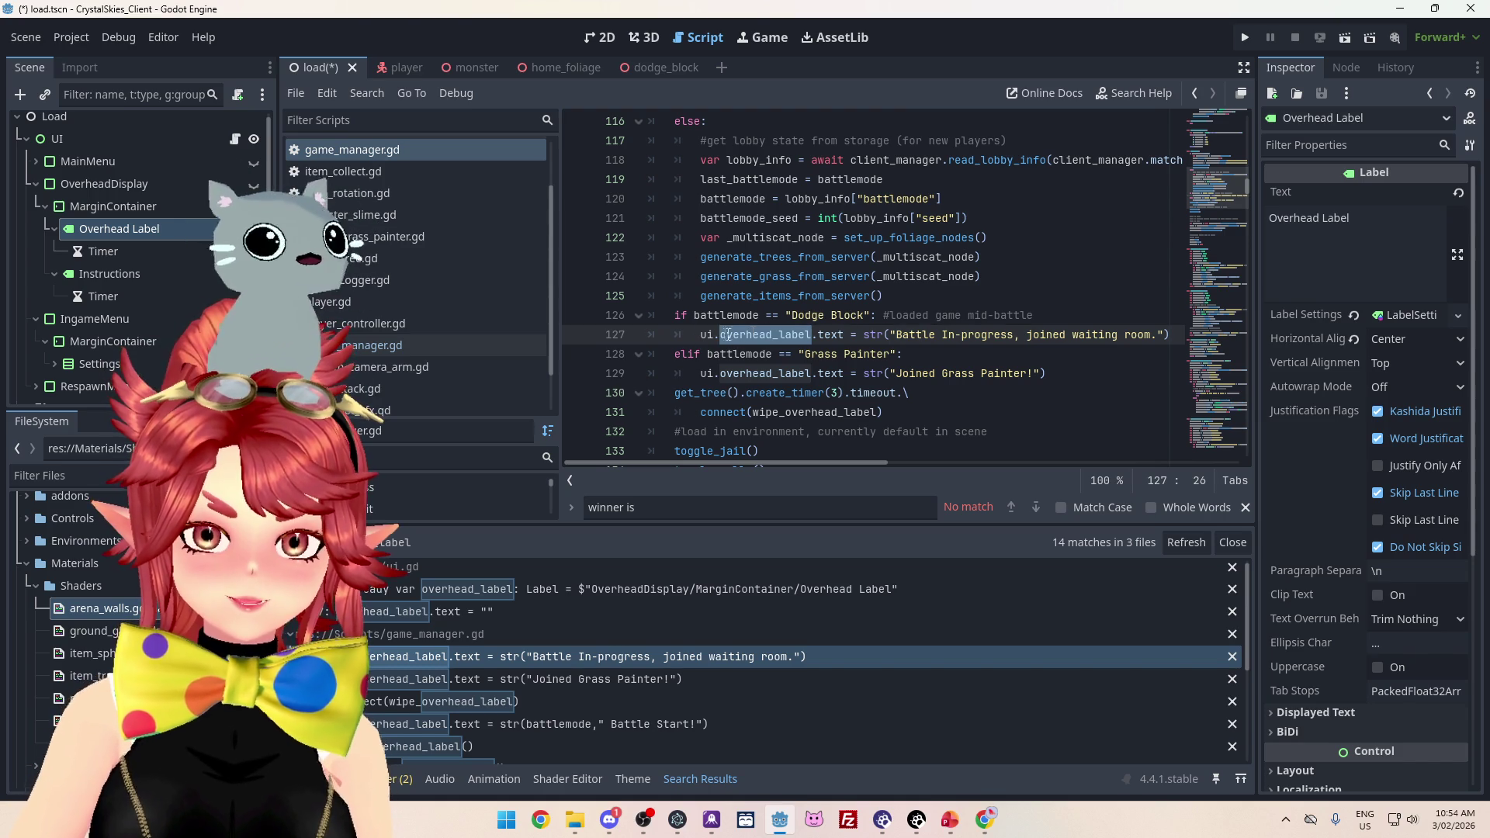
pyautogui.scroll(-1, 797, 362)
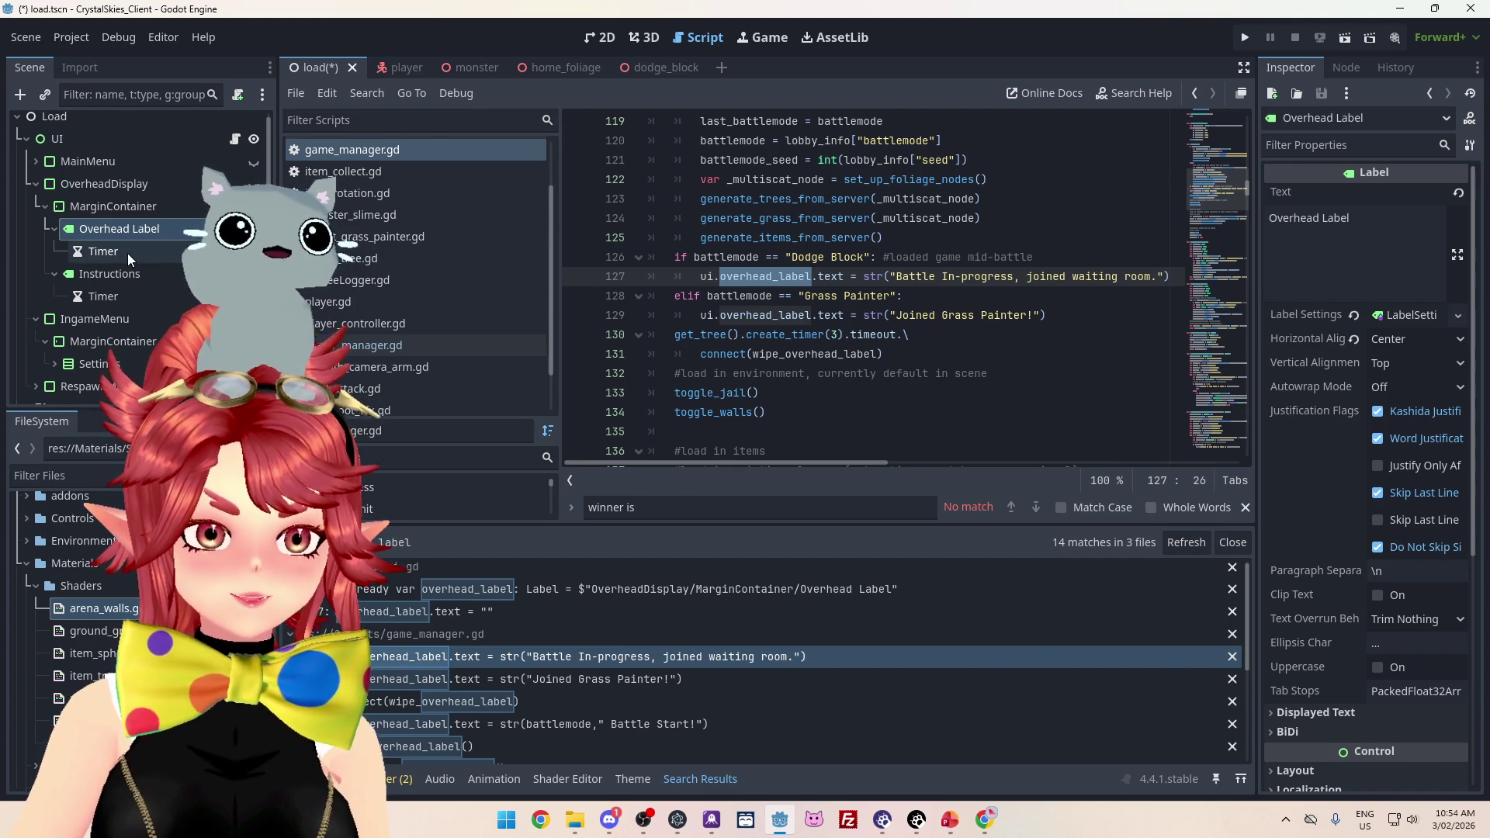
pyautogui.hotkey('ctrl', 'shift', 'f')
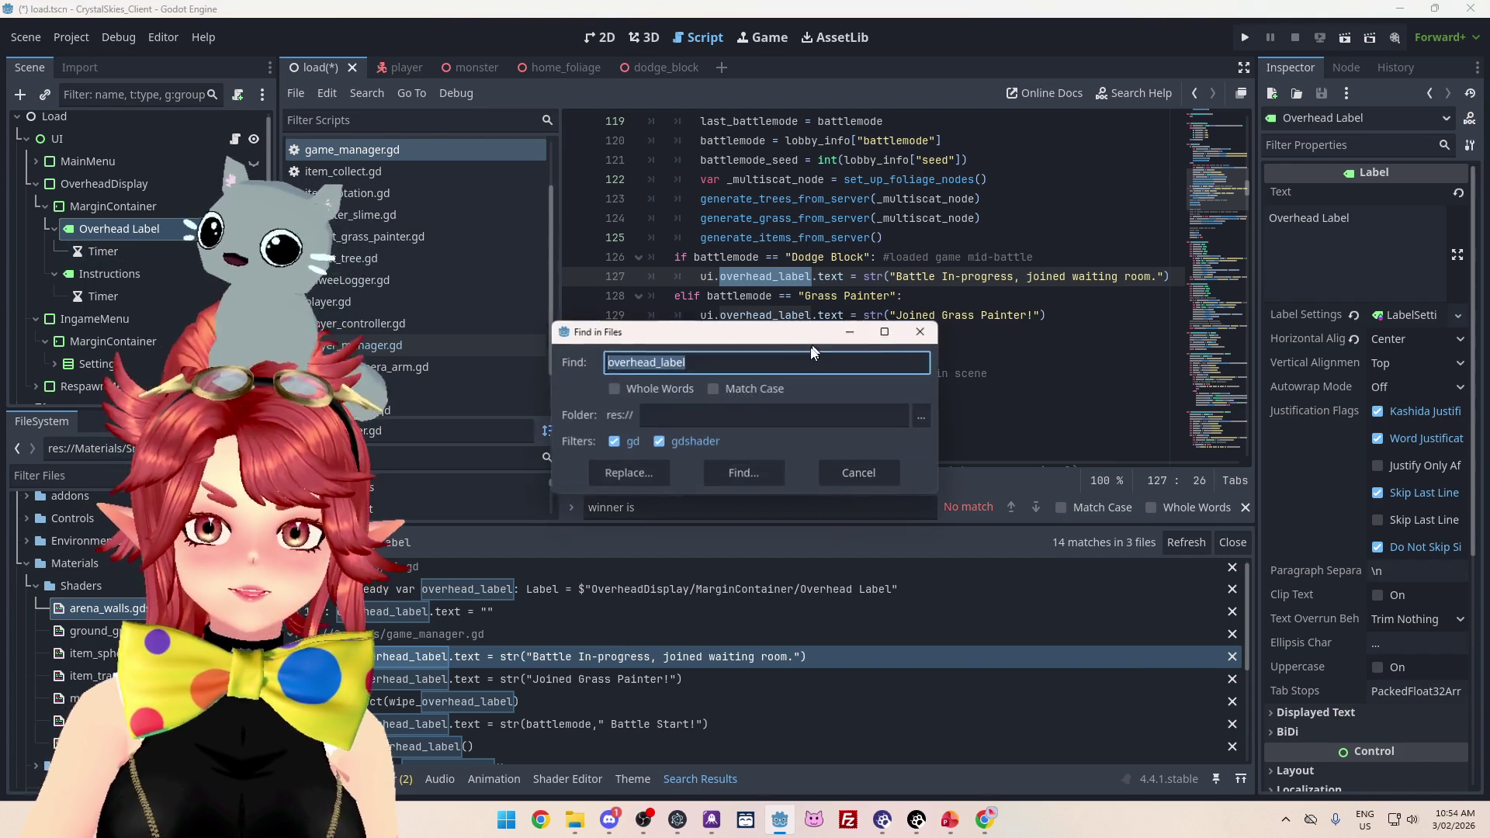
# Search the project for timer and go to the temp immunity timer code in player.gd
pyautogui.write('timer')
pyautogui.press('Return')
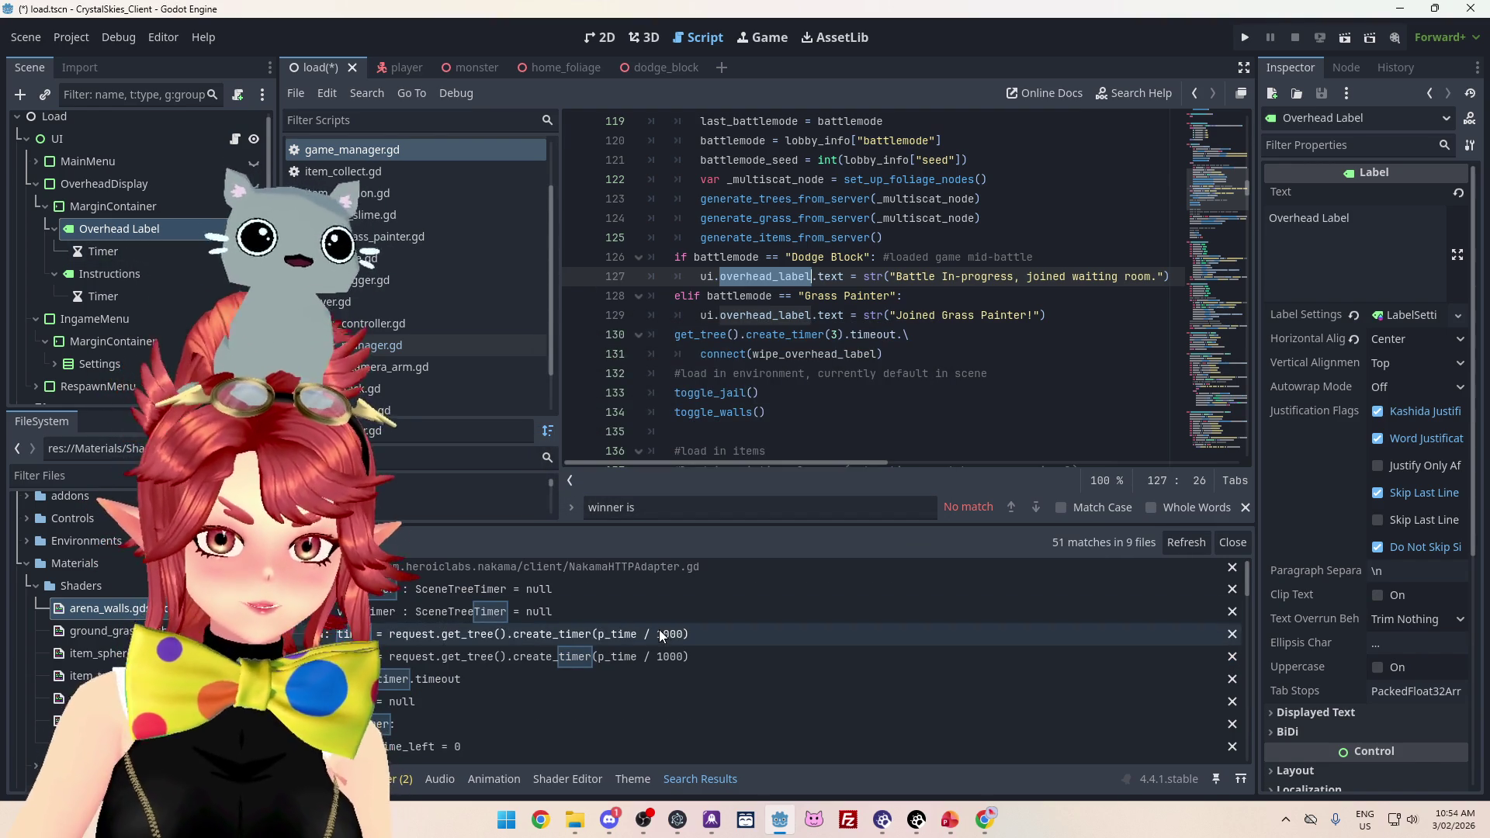
pyautogui.scroll(-4, 547, 659)
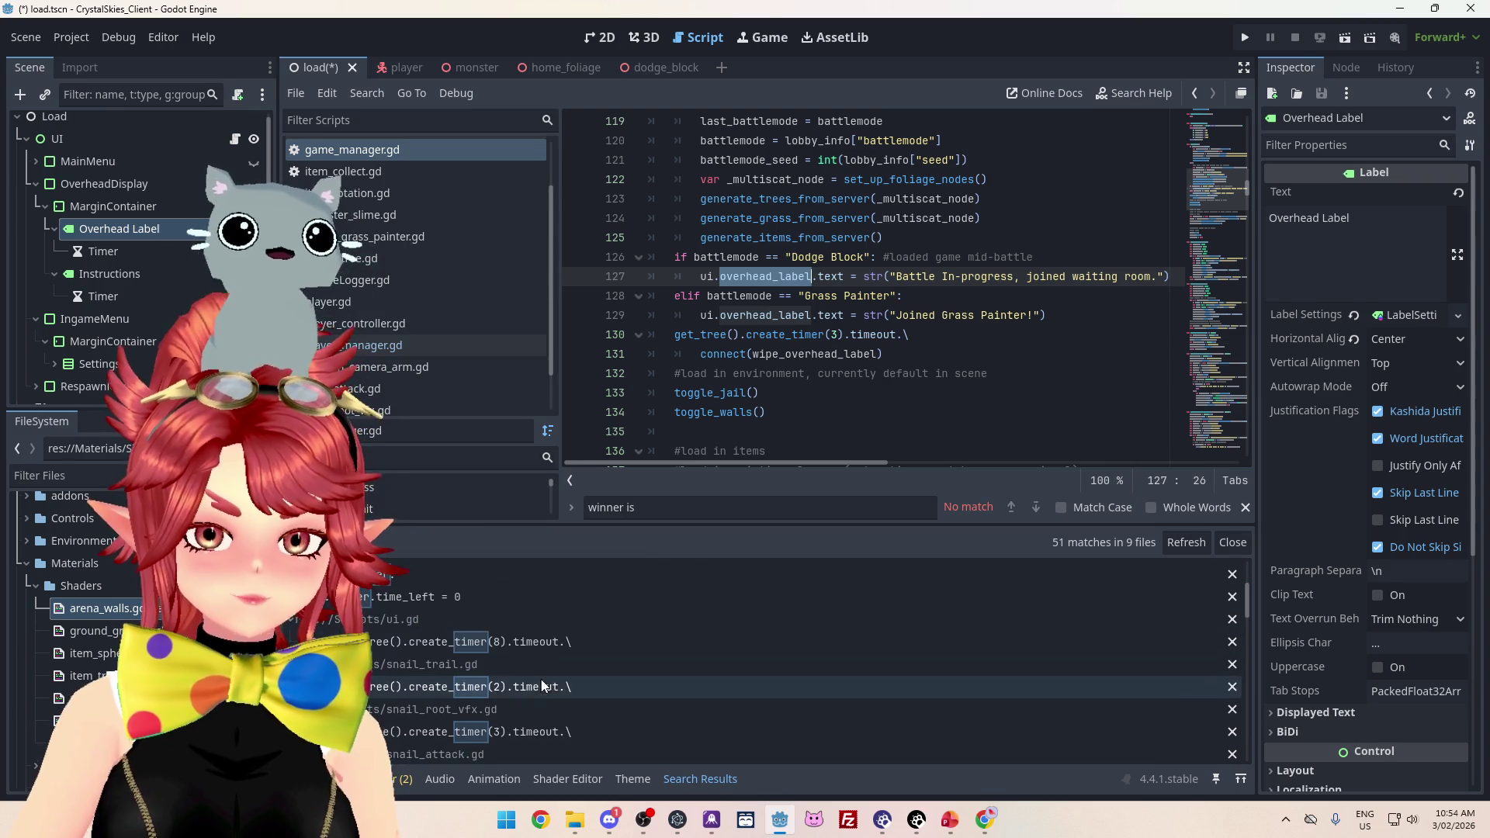
pyautogui.scroll(-5, 562, 640)
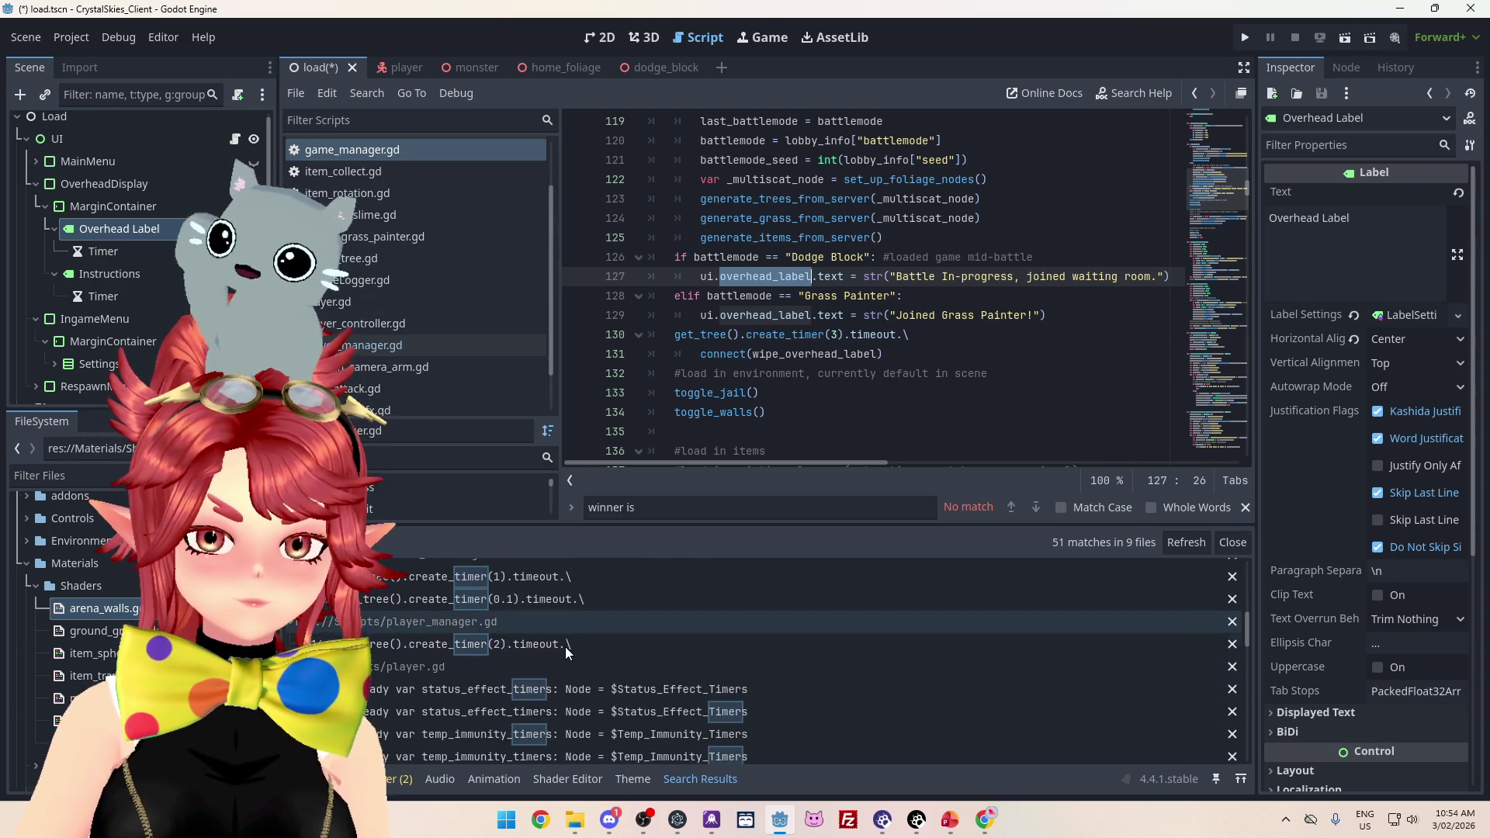
pyautogui.scroll(-6, 582, 686)
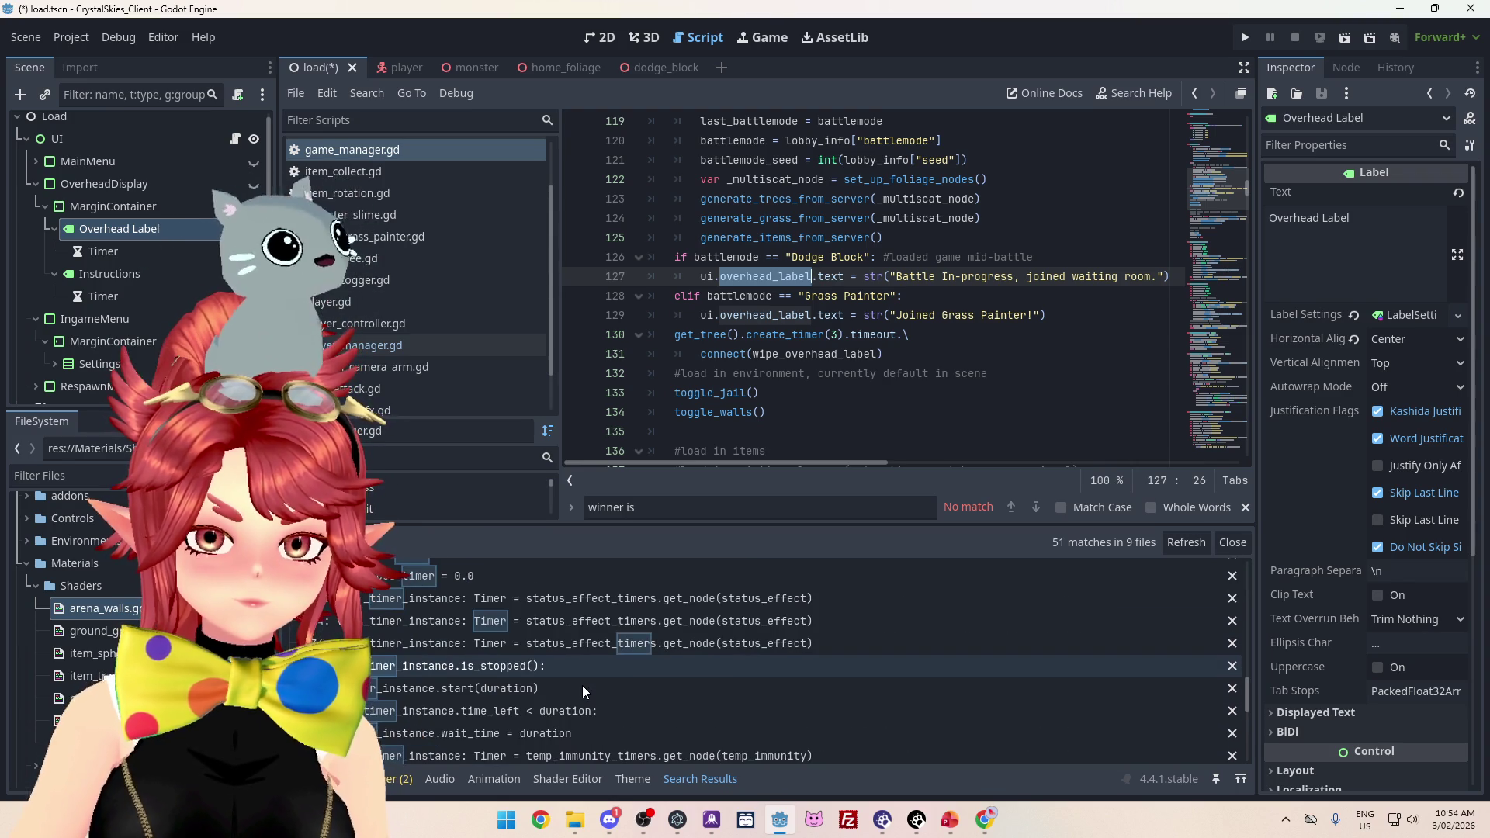
pyautogui.scroll(-4, 542, 696)
pyautogui.scroll(-6, 543, 701)
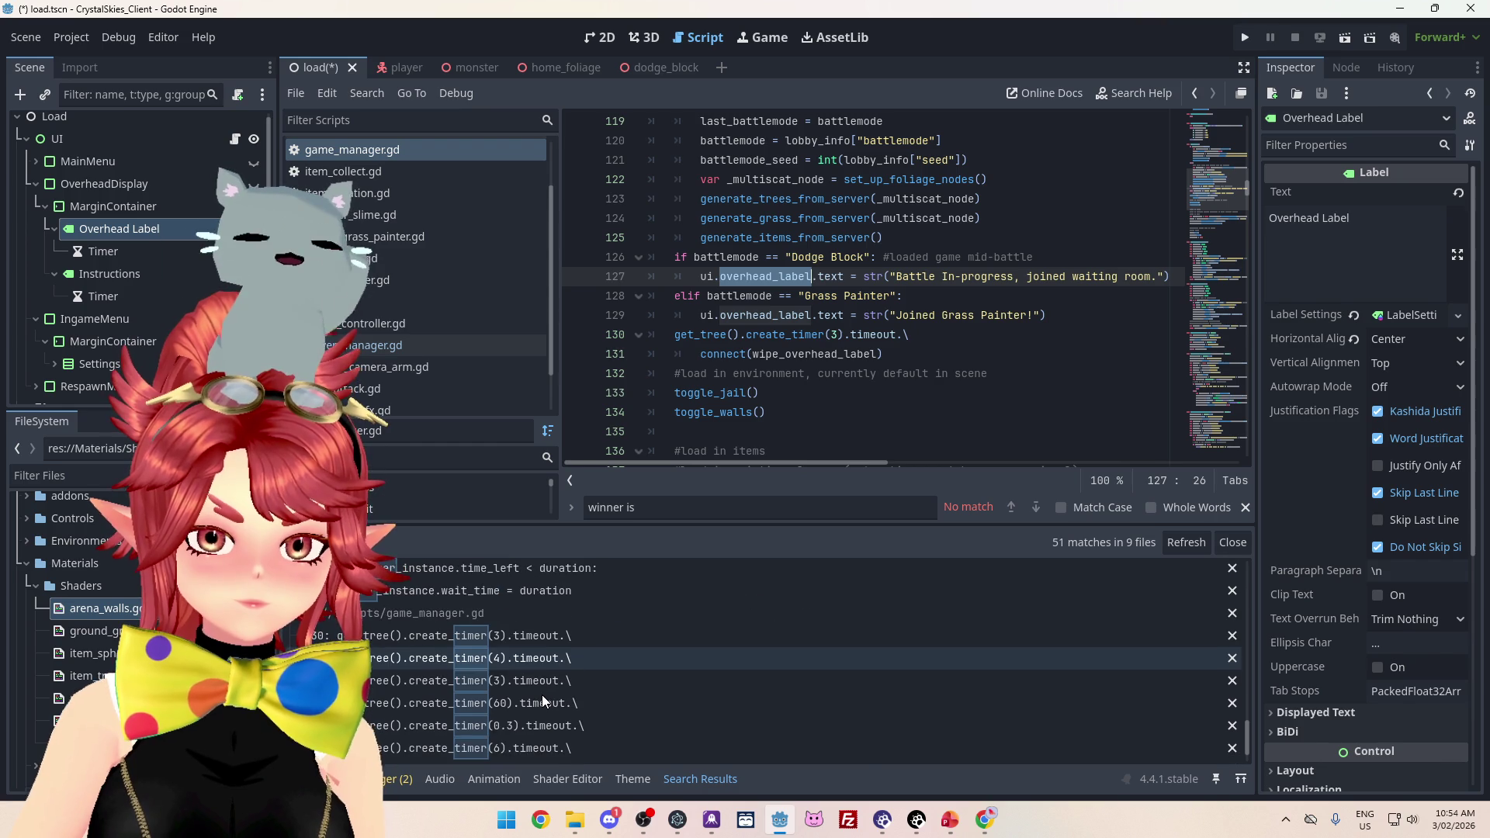
pyautogui.scroll(5, 542, 695)
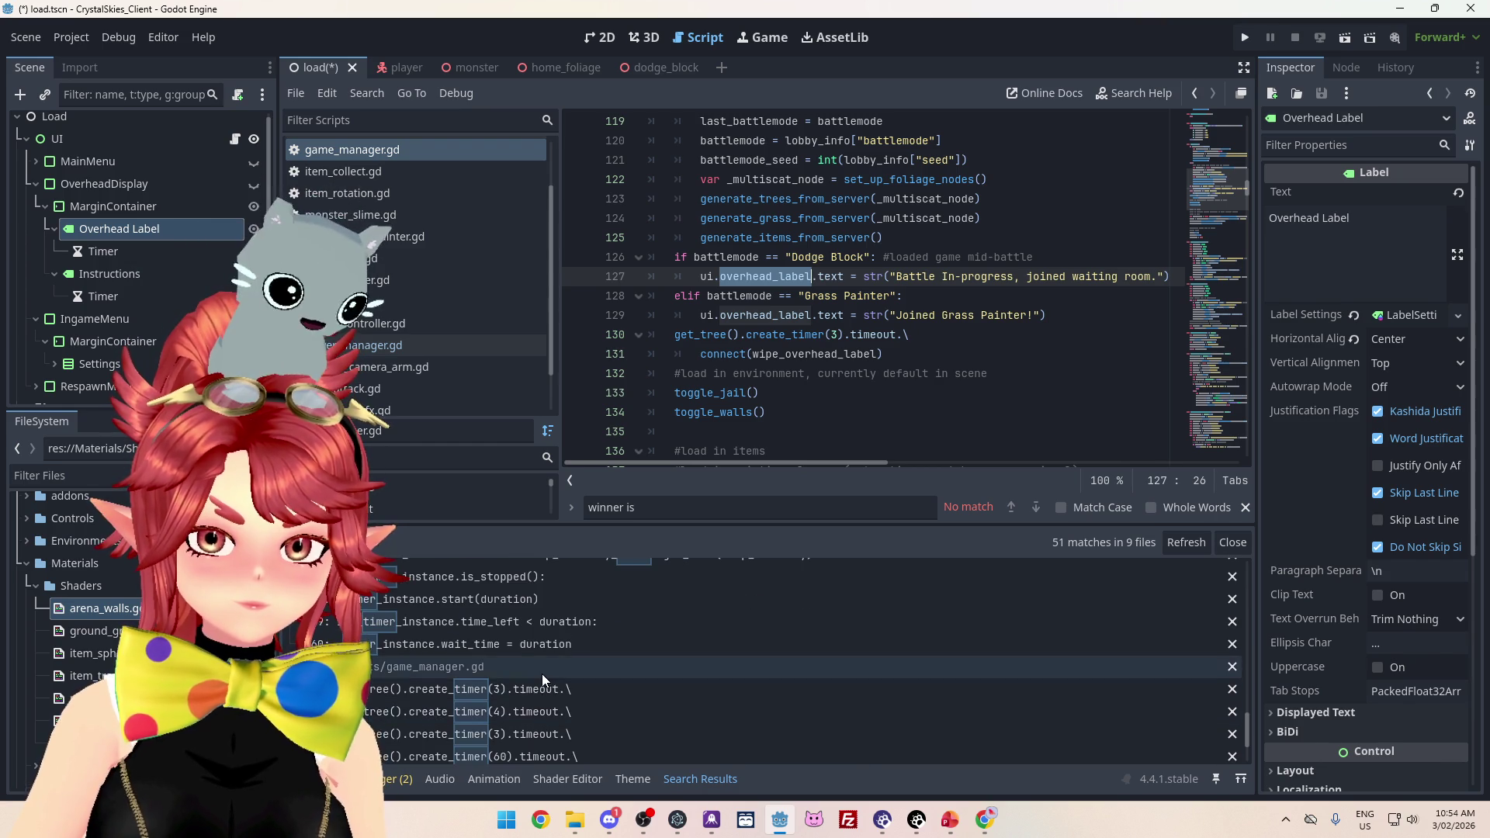
pyautogui.scroll(4, 541, 674)
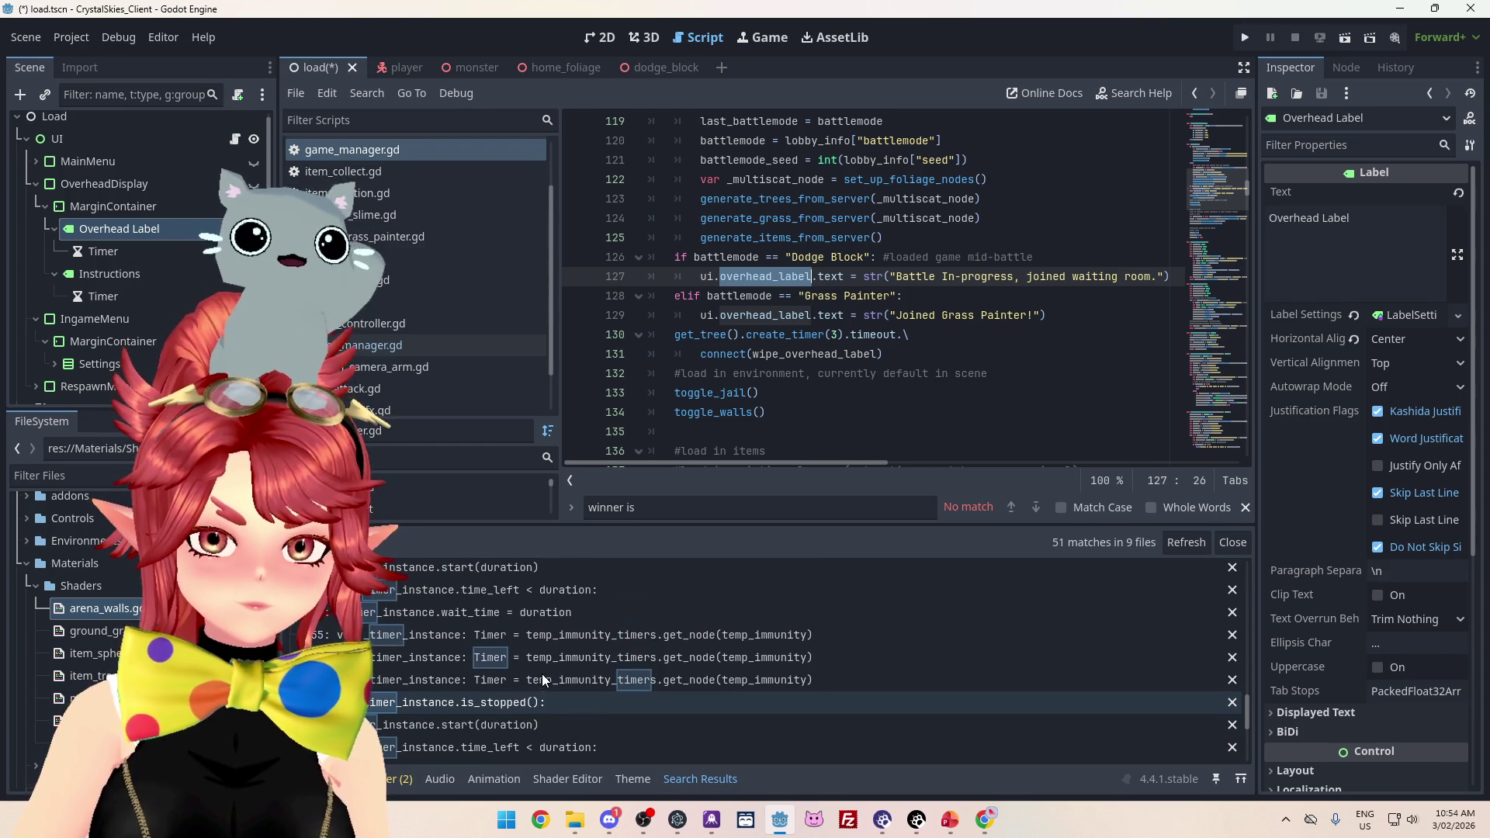
pyautogui.click(513, 638)
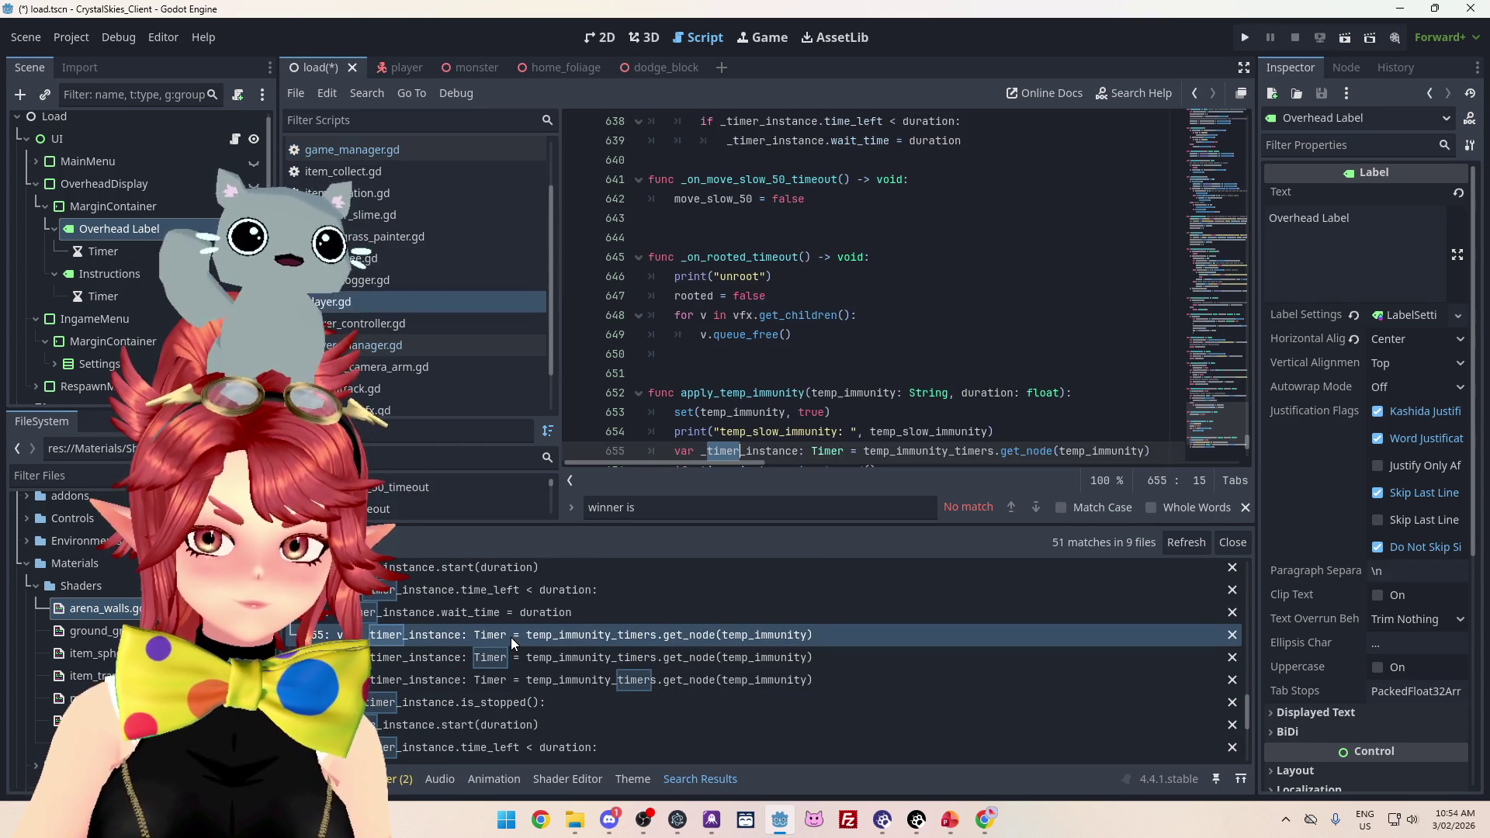
pyautogui.scroll(1, 630, 658)
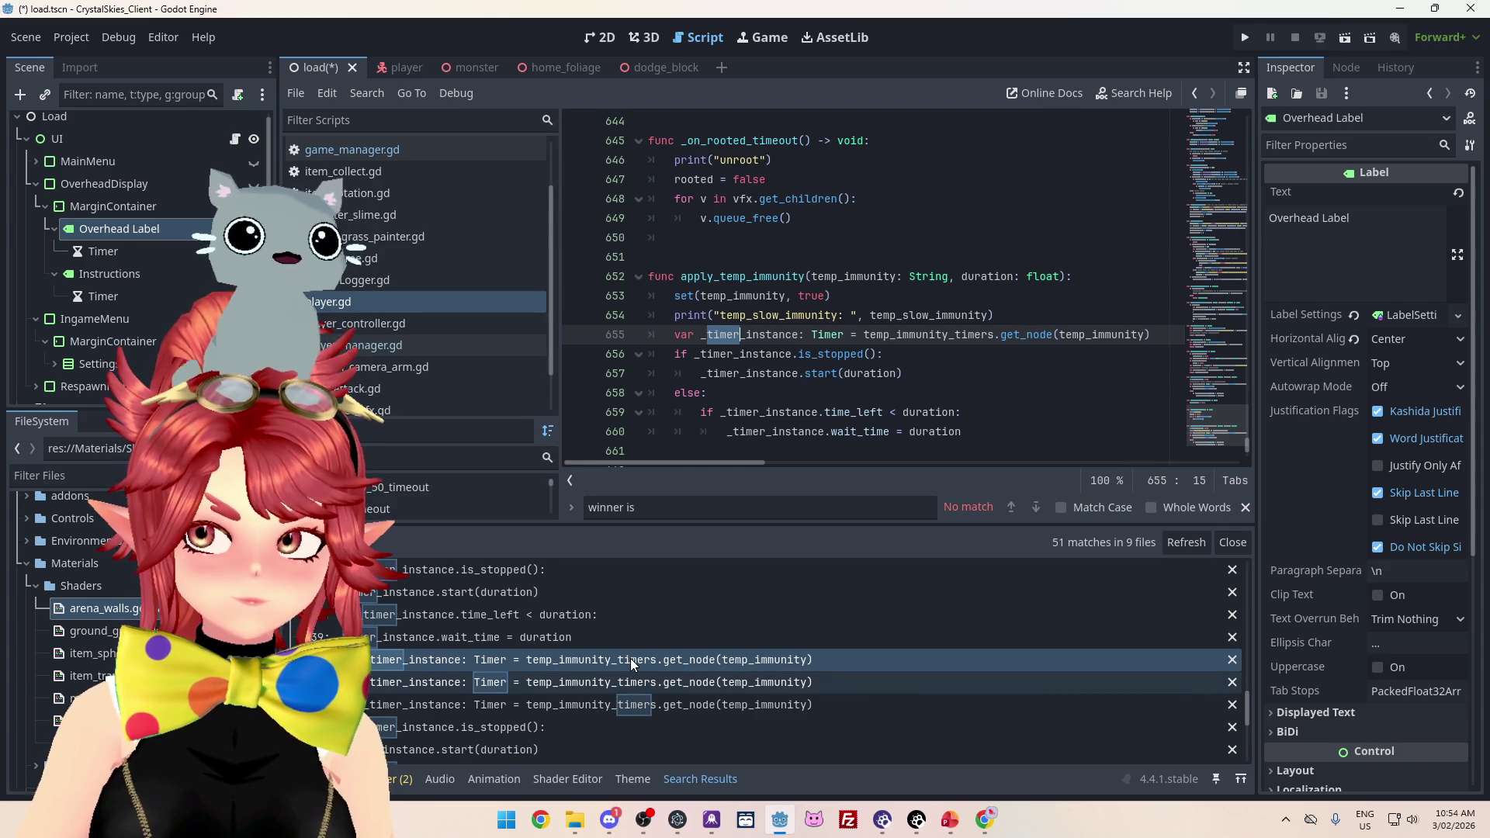
pyautogui.scroll(1, 631, 664)
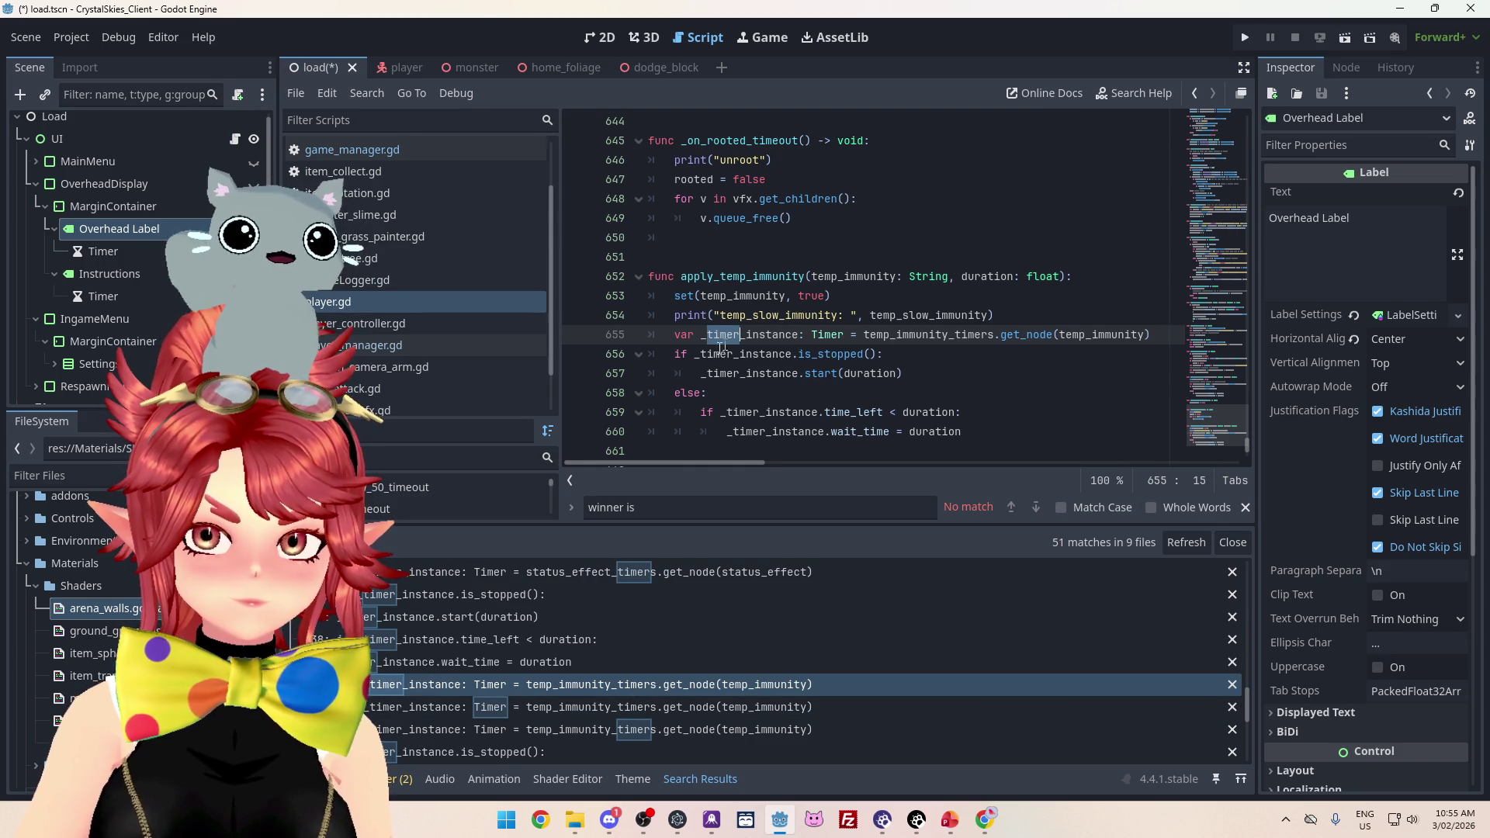
pyautogui.scroll(-1, 76, 285)
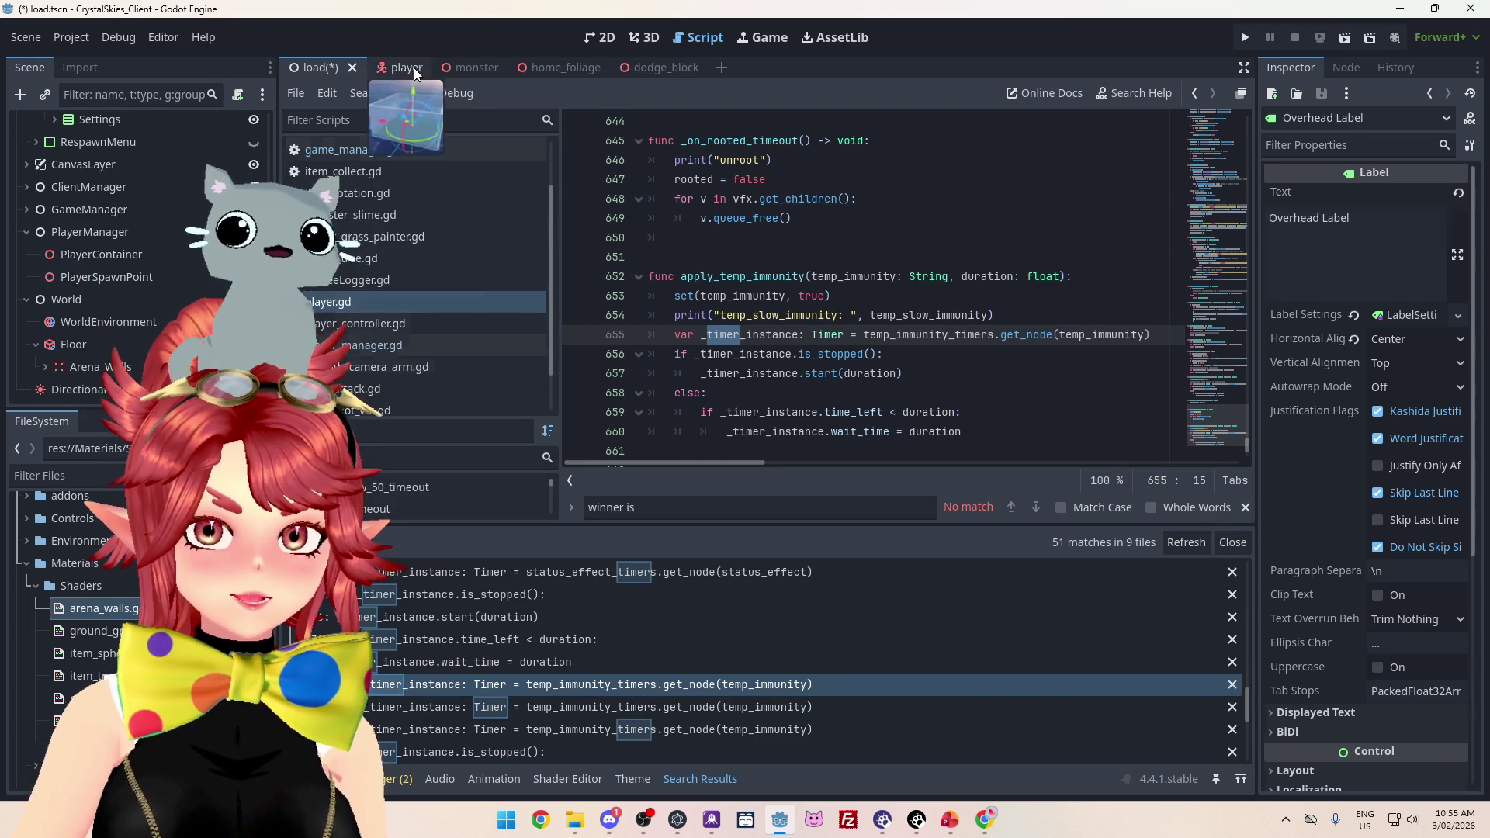
# In the player scene, select apply_temp_immunity's timer start-or-extend block for searching
pyautogui.hotkey('ctrl', 'Tab')
pyautogui.scroll(-3, 87, 290)
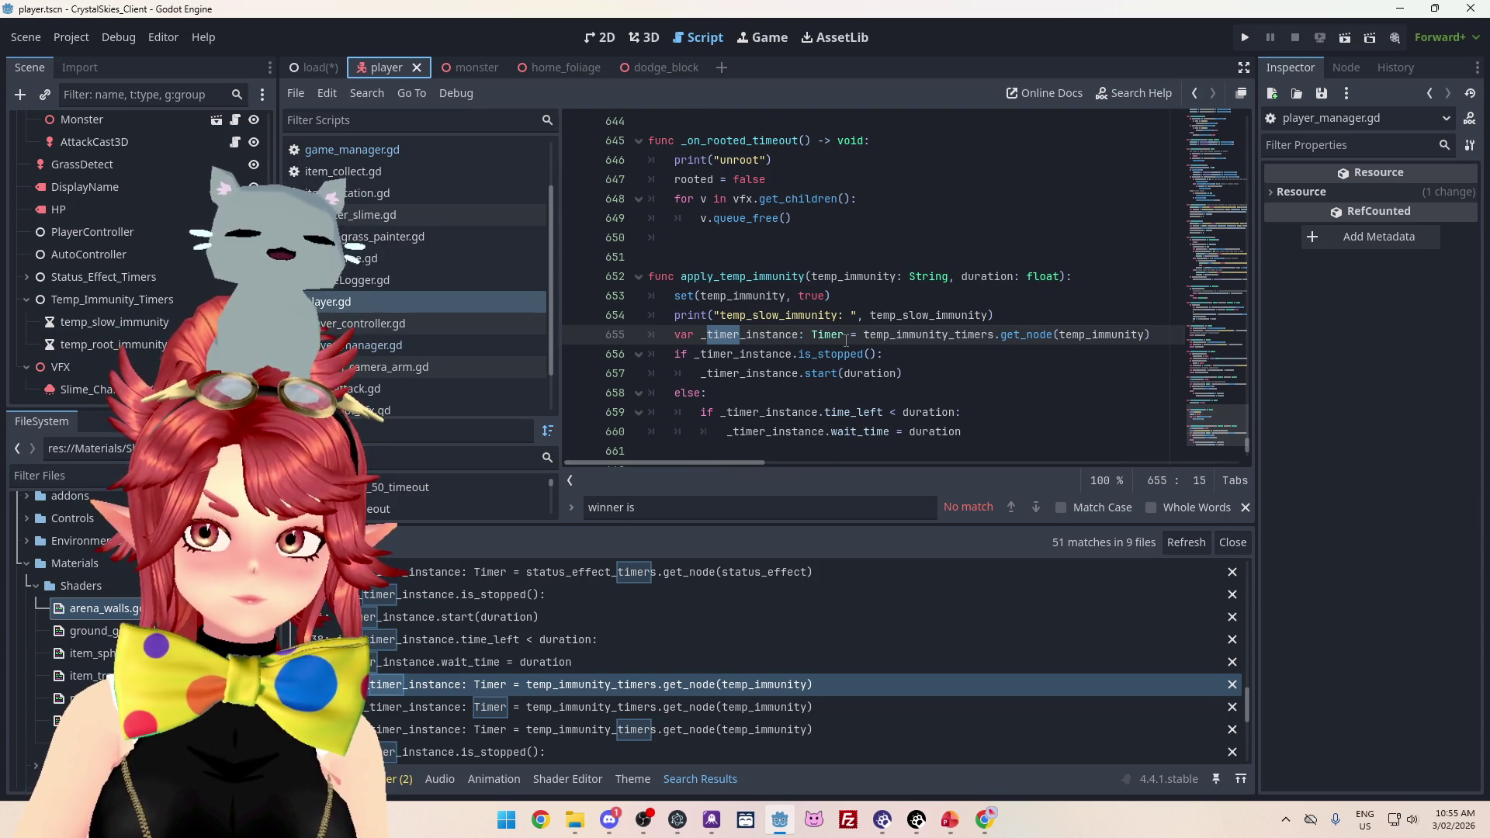
pyautogui.scroll(-1, 834, 320)
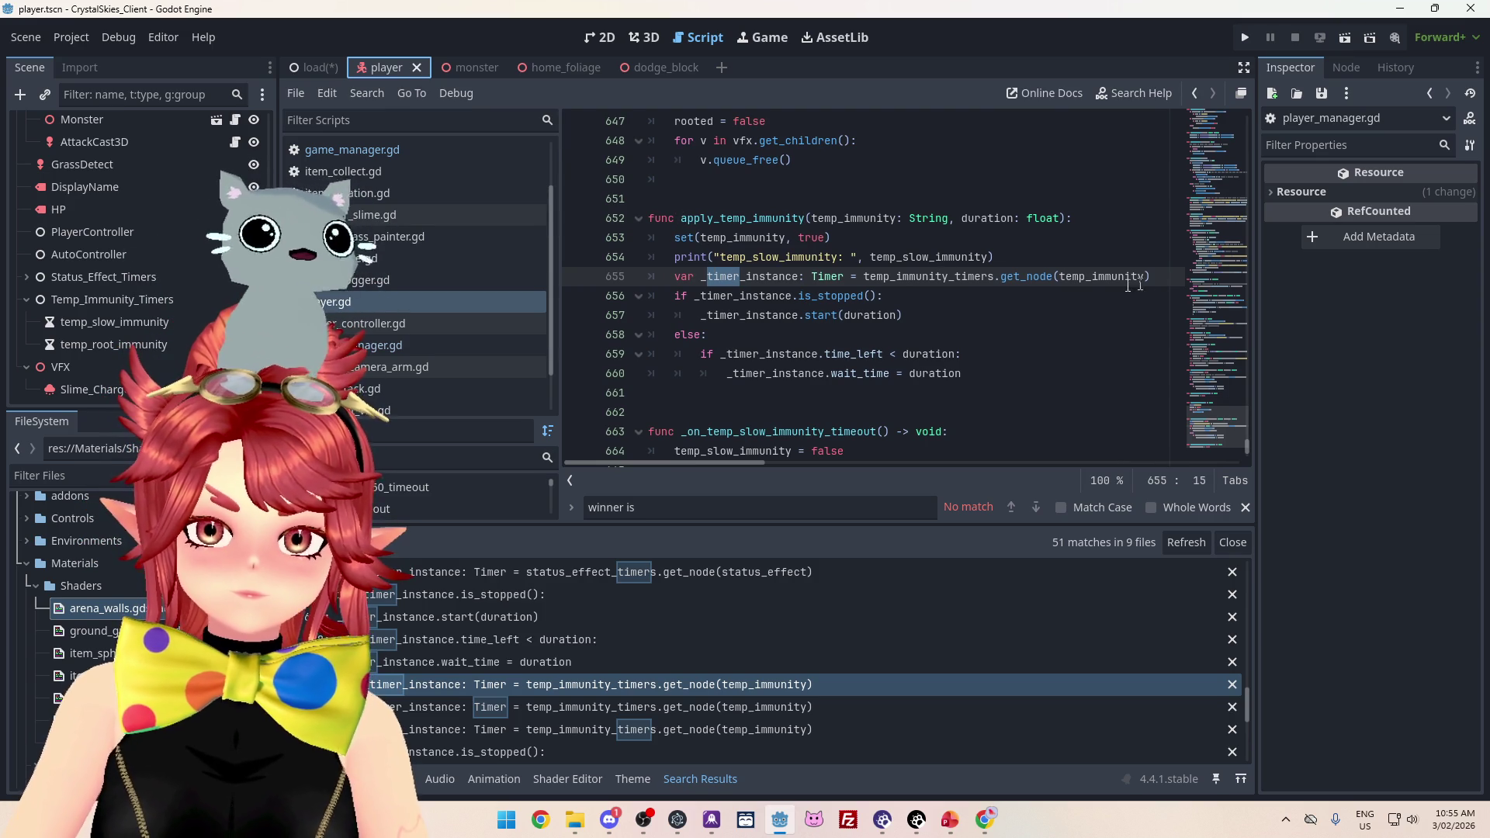
pyautogui.moveTo(902, 315); pyautogui.dragTo(711, 293)
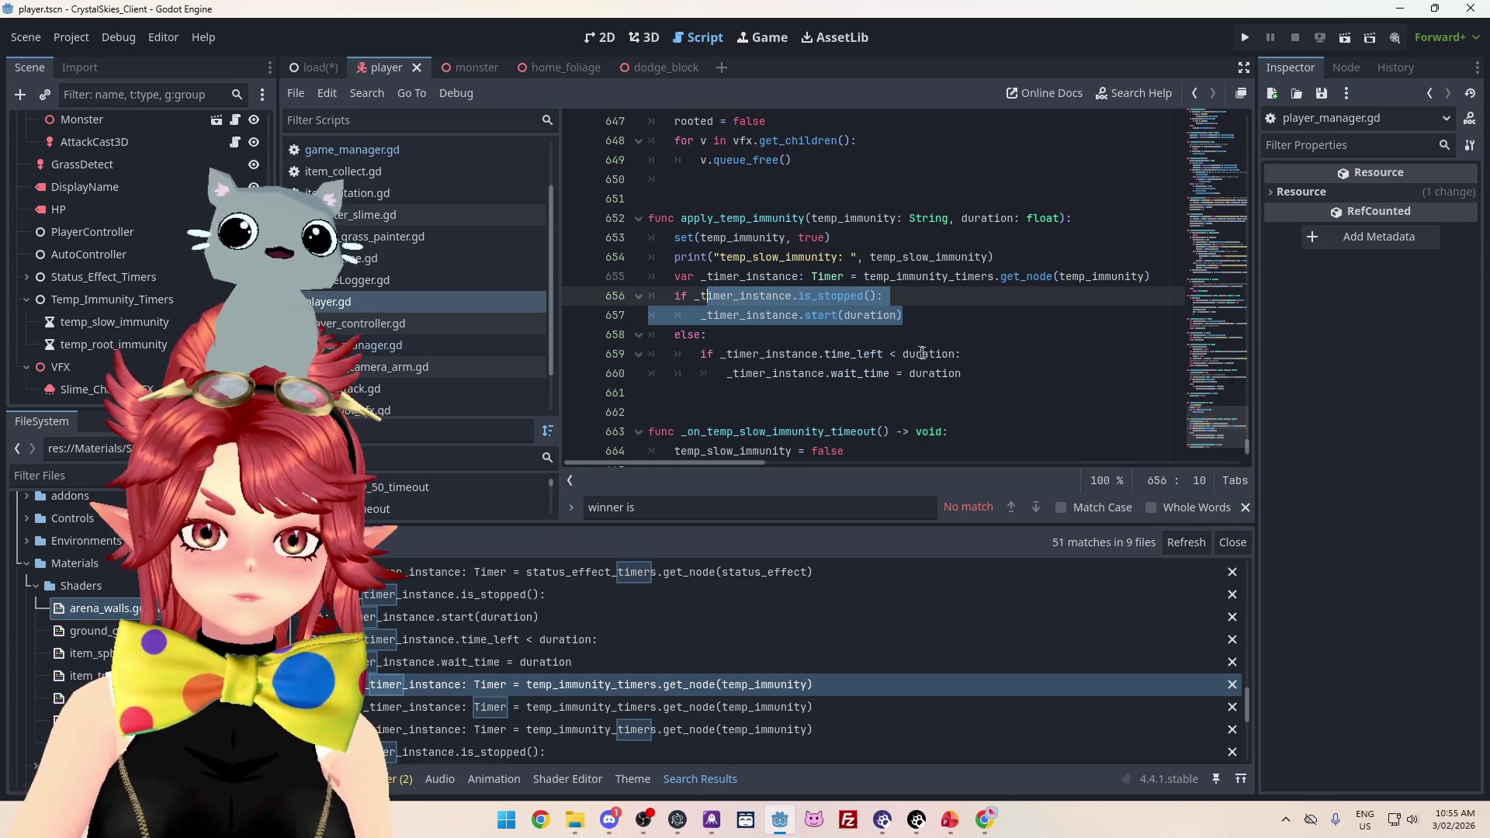
pyautogui.moveTo(1009, 376)
pyautogui.mouseDown()
pyautogui.moveTo(669, 304)
pyautogui.moveTo(629, 218)
pyautogui.mouseUp()
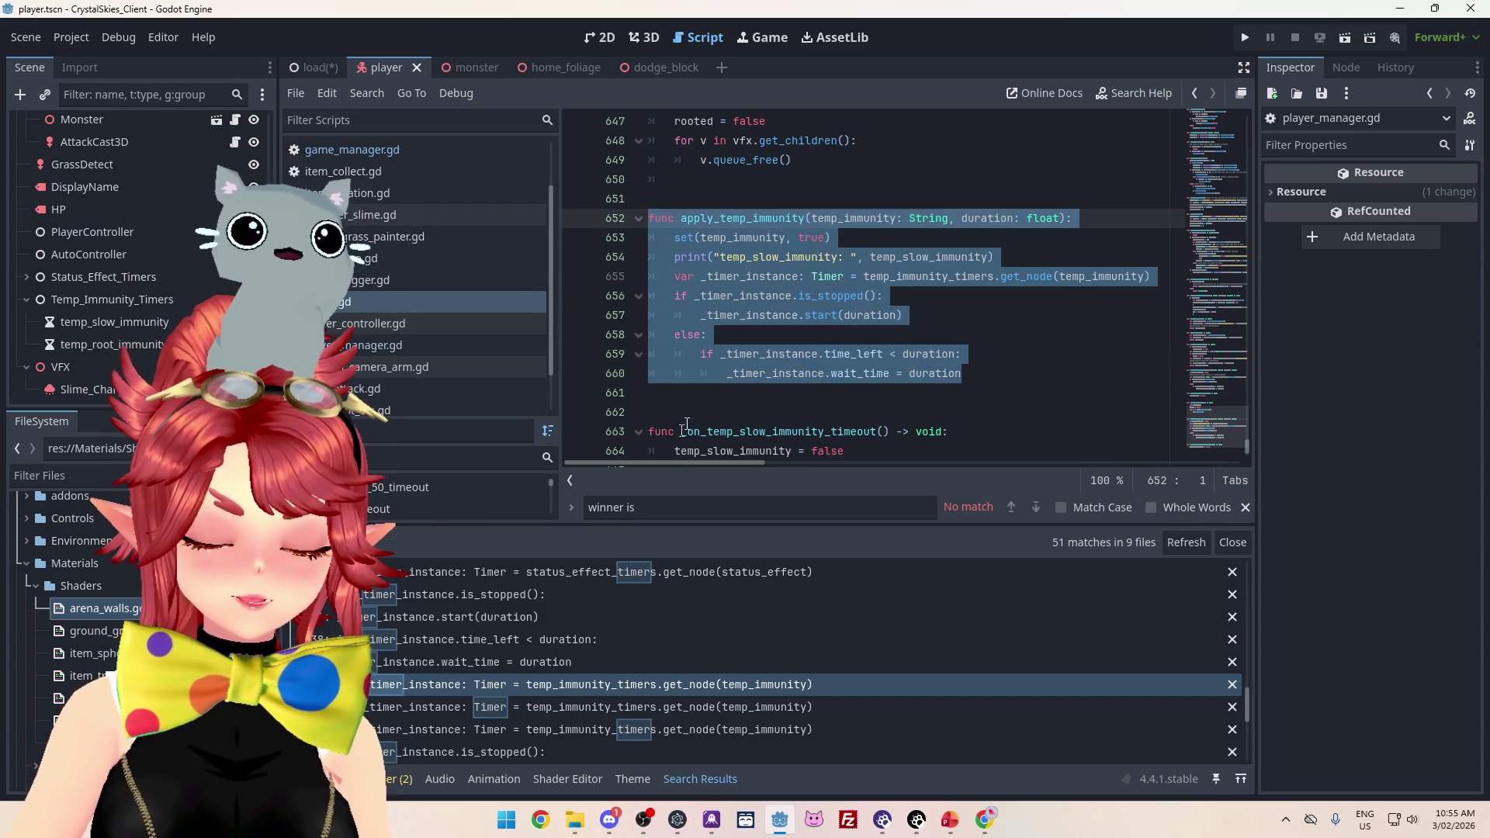
pyautogui.hotkey('ctrl', 'shift', 'f')
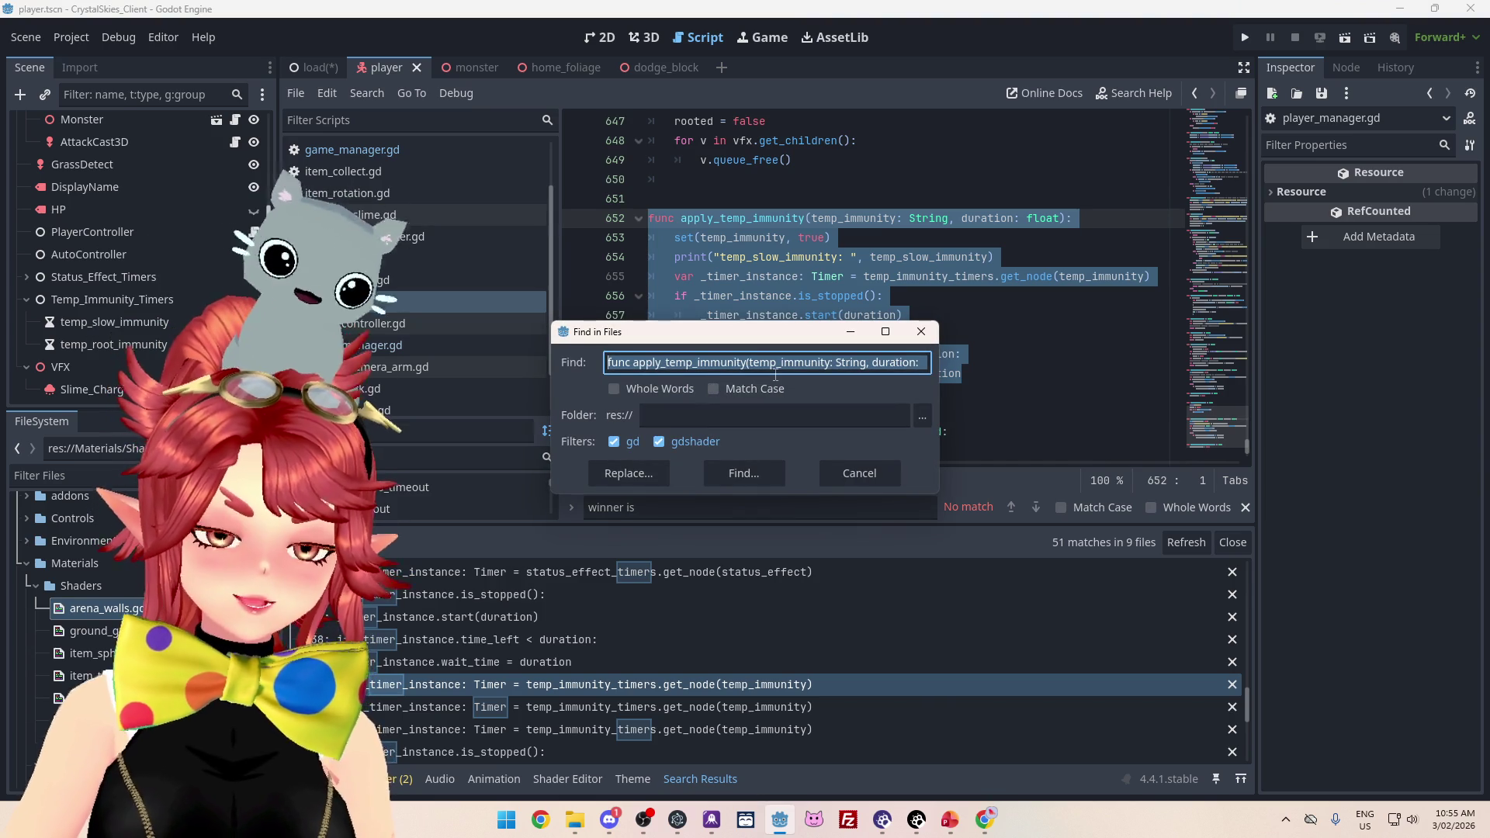
# Search for overhead_label, go to the 'Winner of battle' line, and add a blank line after 599
pyautogui.write('overhead_')
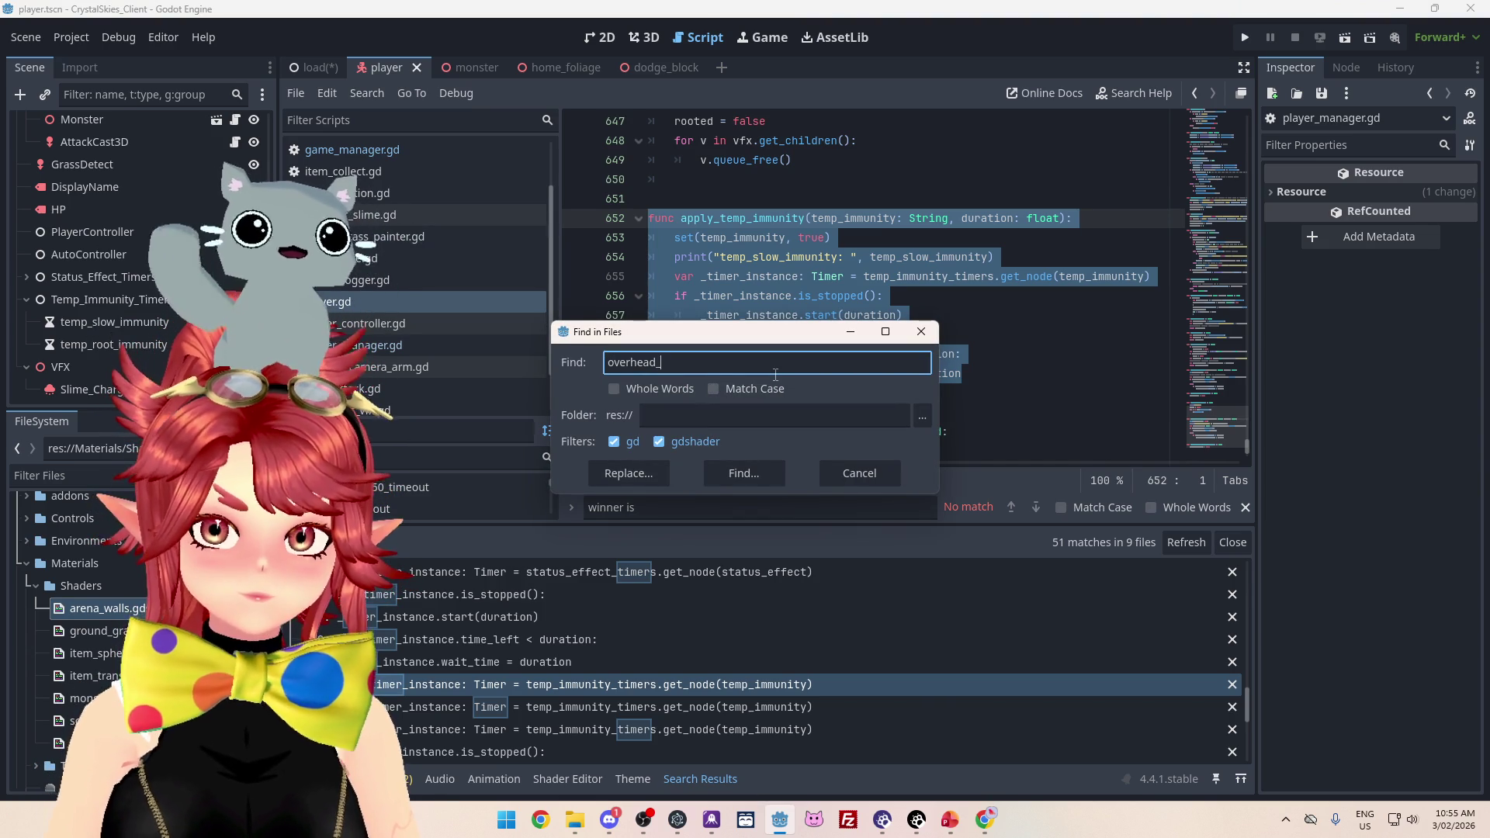
pyautogui.write('bel')
pyautogui.press('Return')
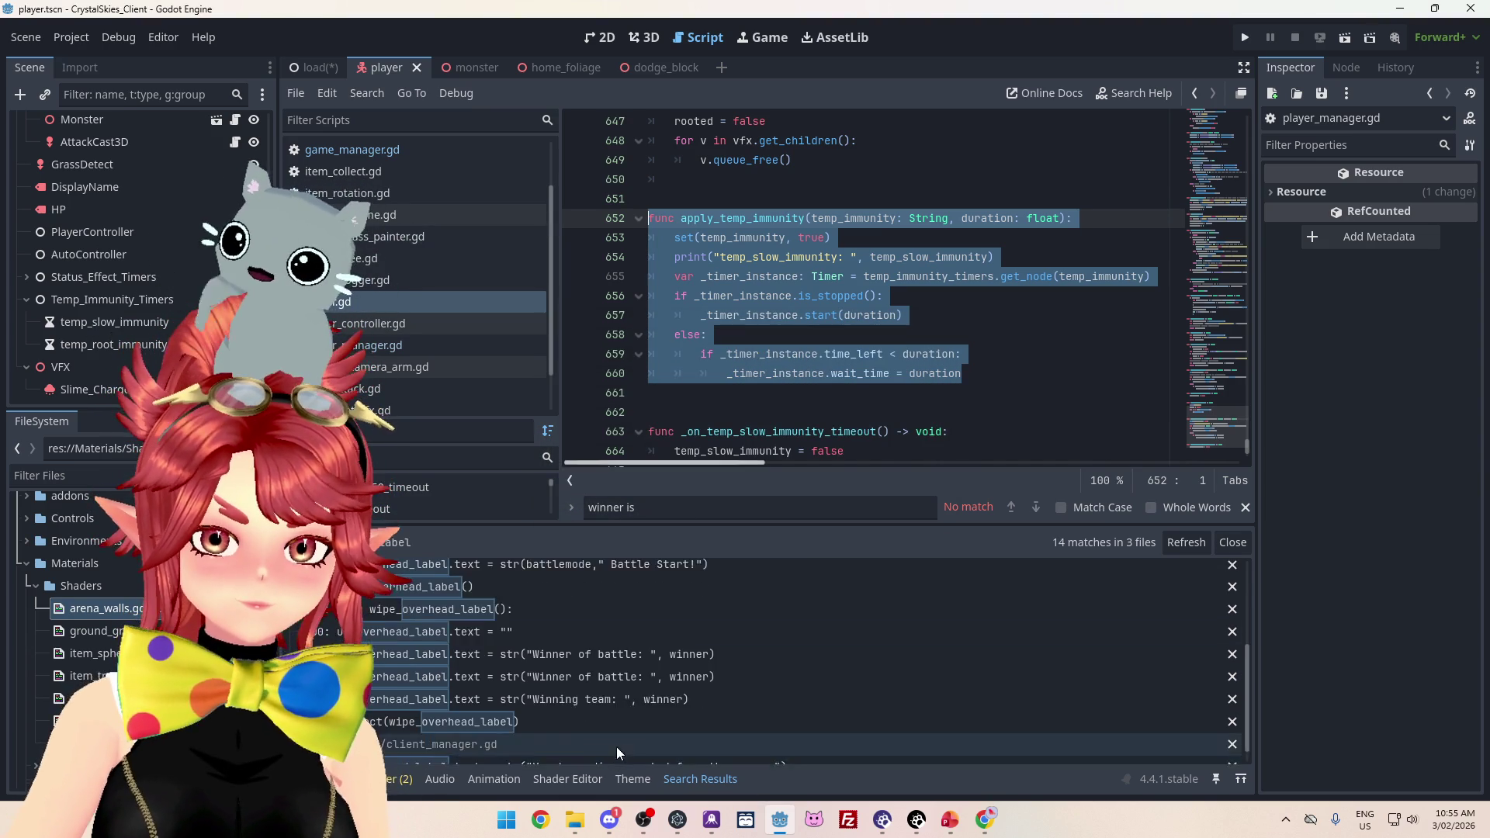
pyautogui.click(598, 640)
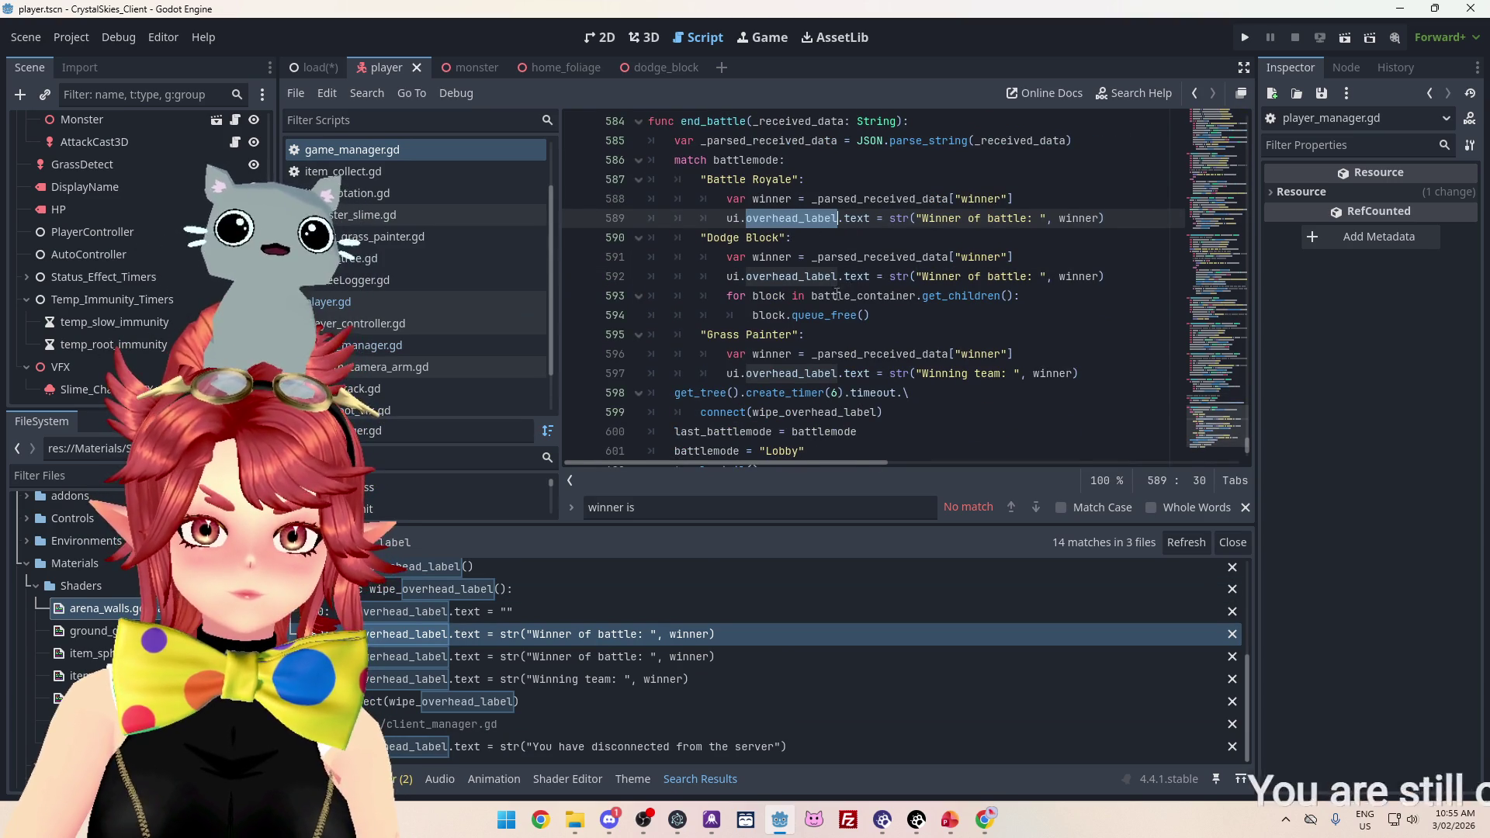
pyautogui.scroll(-1, 839, 294)
pyautogui.click(906, 353)
pyautogui.press('Return')
pyautogui.press('BackSpace')
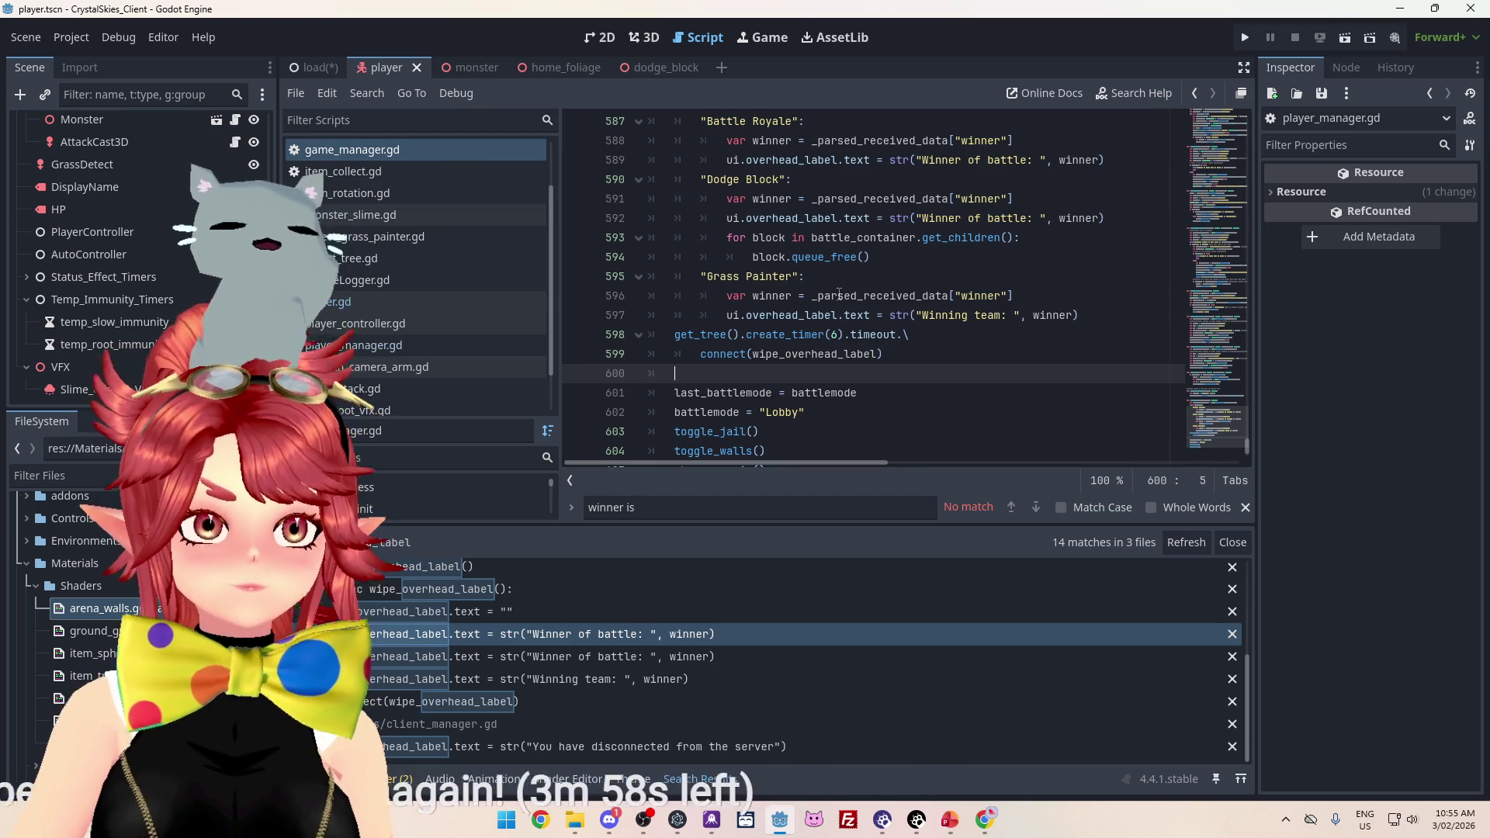
# Discard a started func line at the script's end and check reset_overhead_display in ui.gd
pyautogui.scroll(-2, 815, 326)
pyautogui.click(759, 439)
pyautogui.press('Return')
pyautogui.write('func')
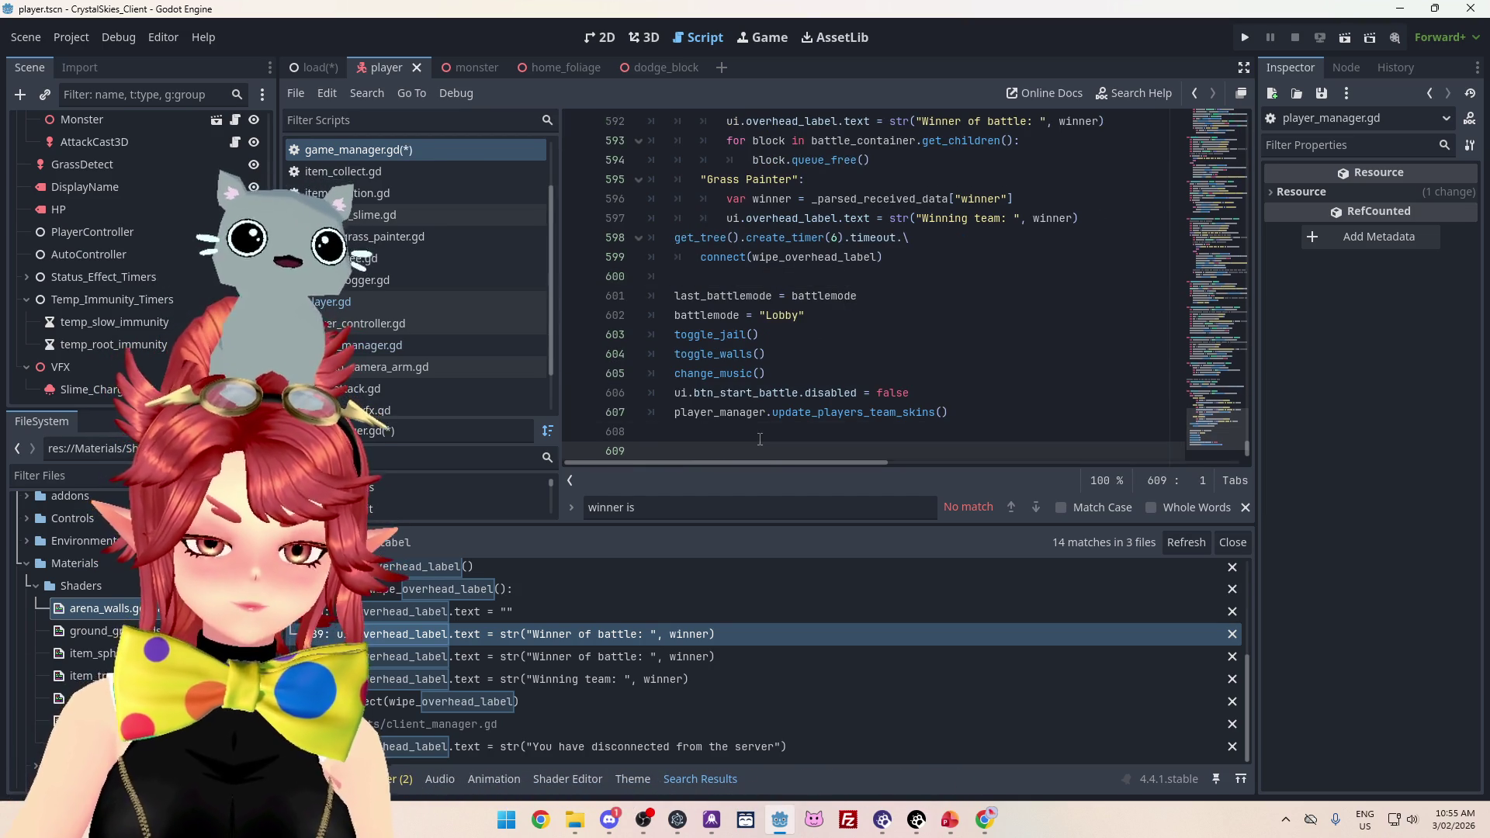
pyautogui.press('BackSpace')
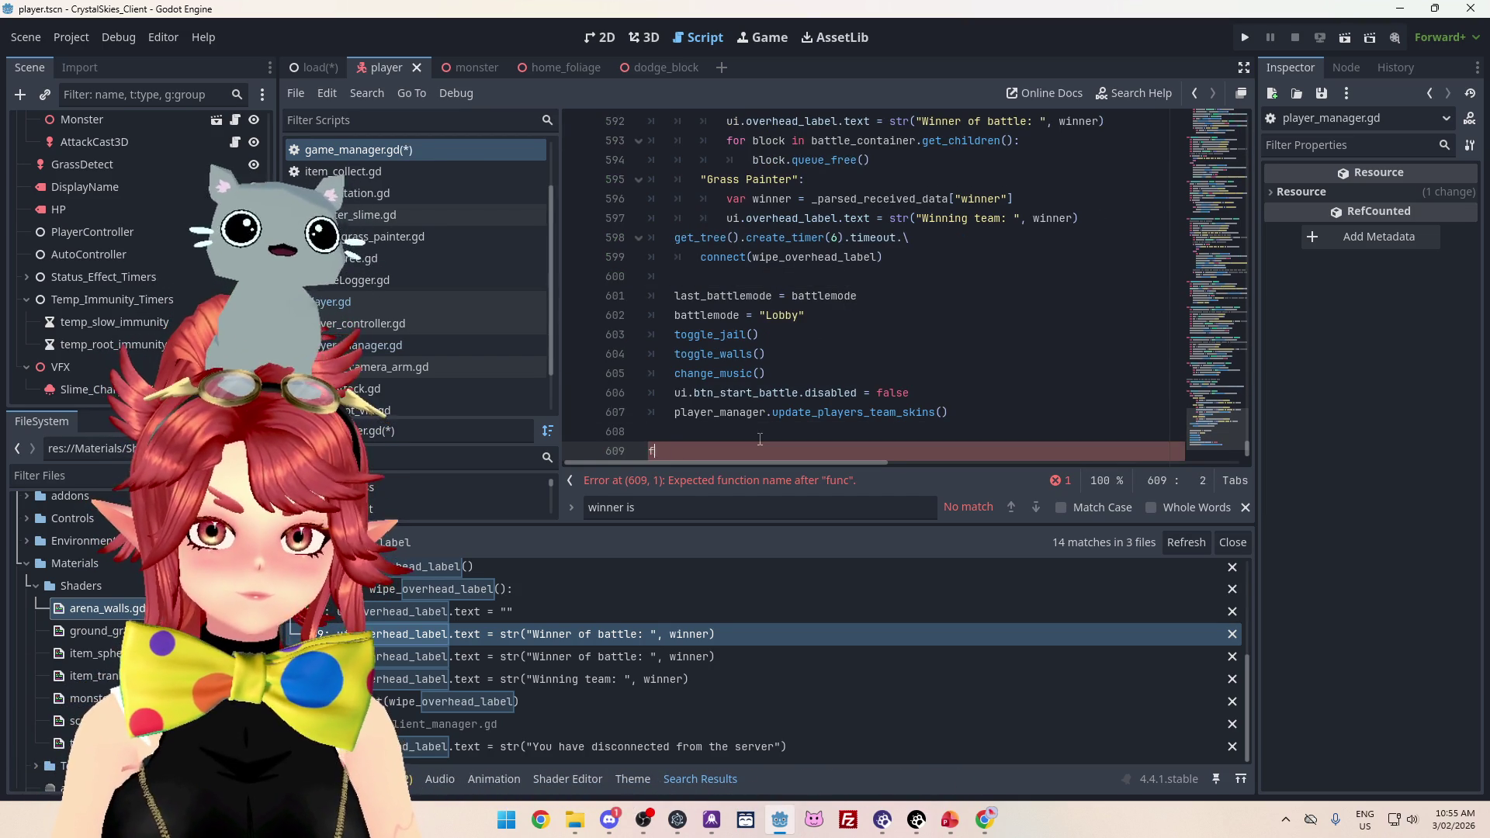
pyautogui.press('BackSpace')
pyautogui.press('BackSpace')
pyautogui.press('BackSpace')
pyautogui.scroll(-2, 390, 323)
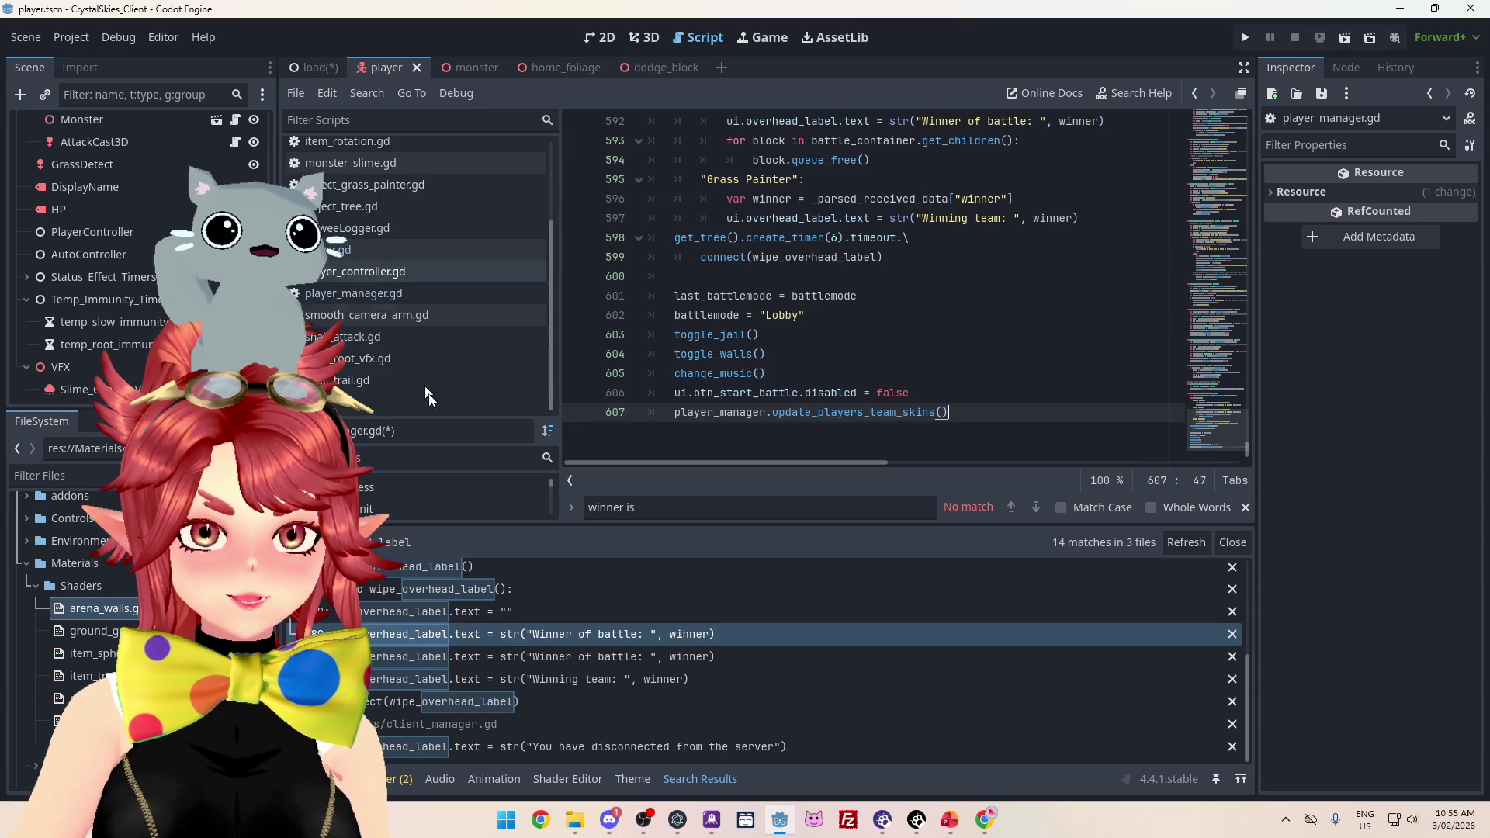
pyautogui.click(405, 402)
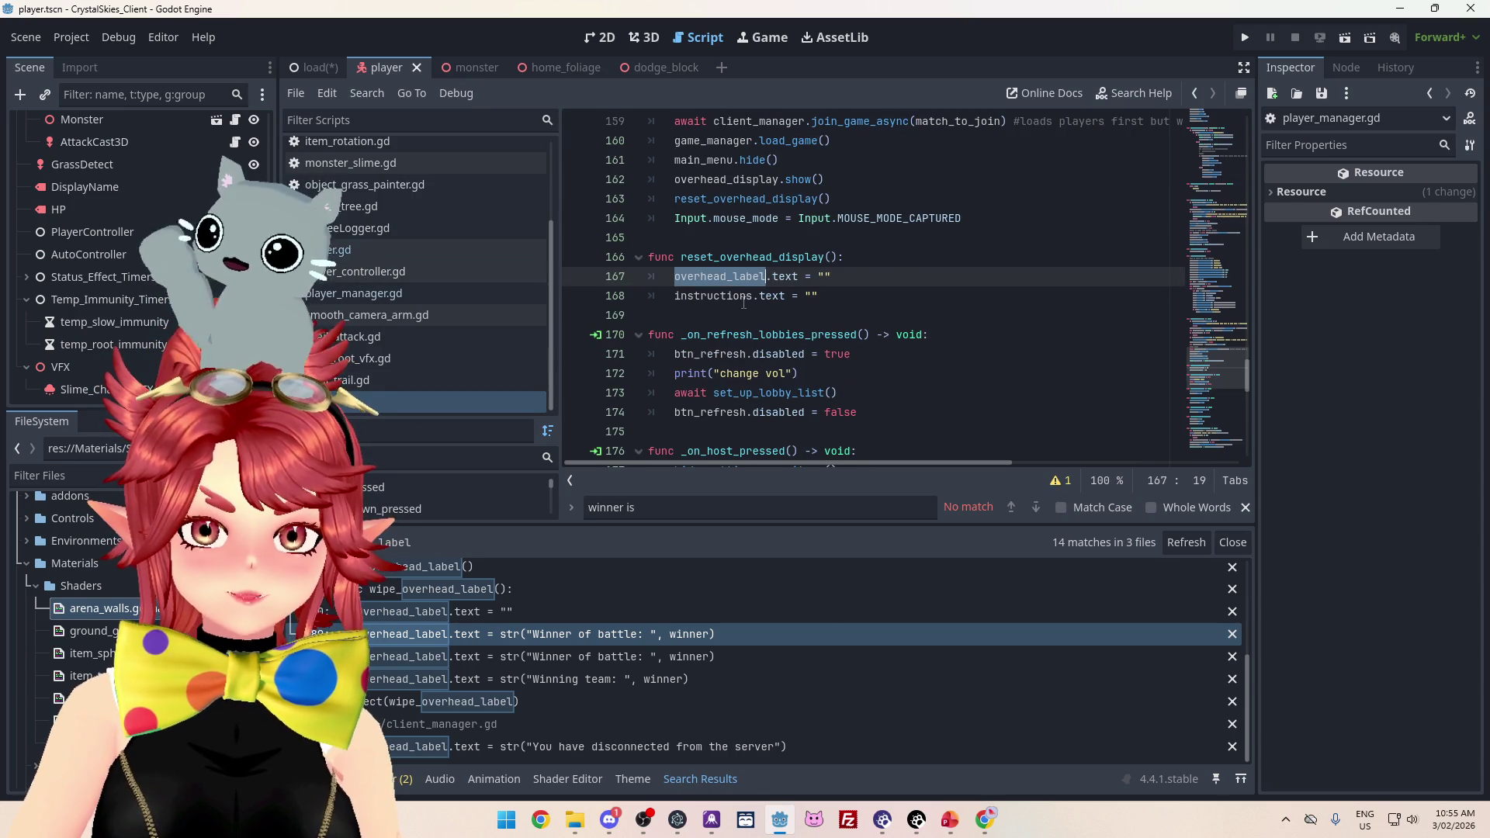
pyautogui.scroll(2, 714, 243)
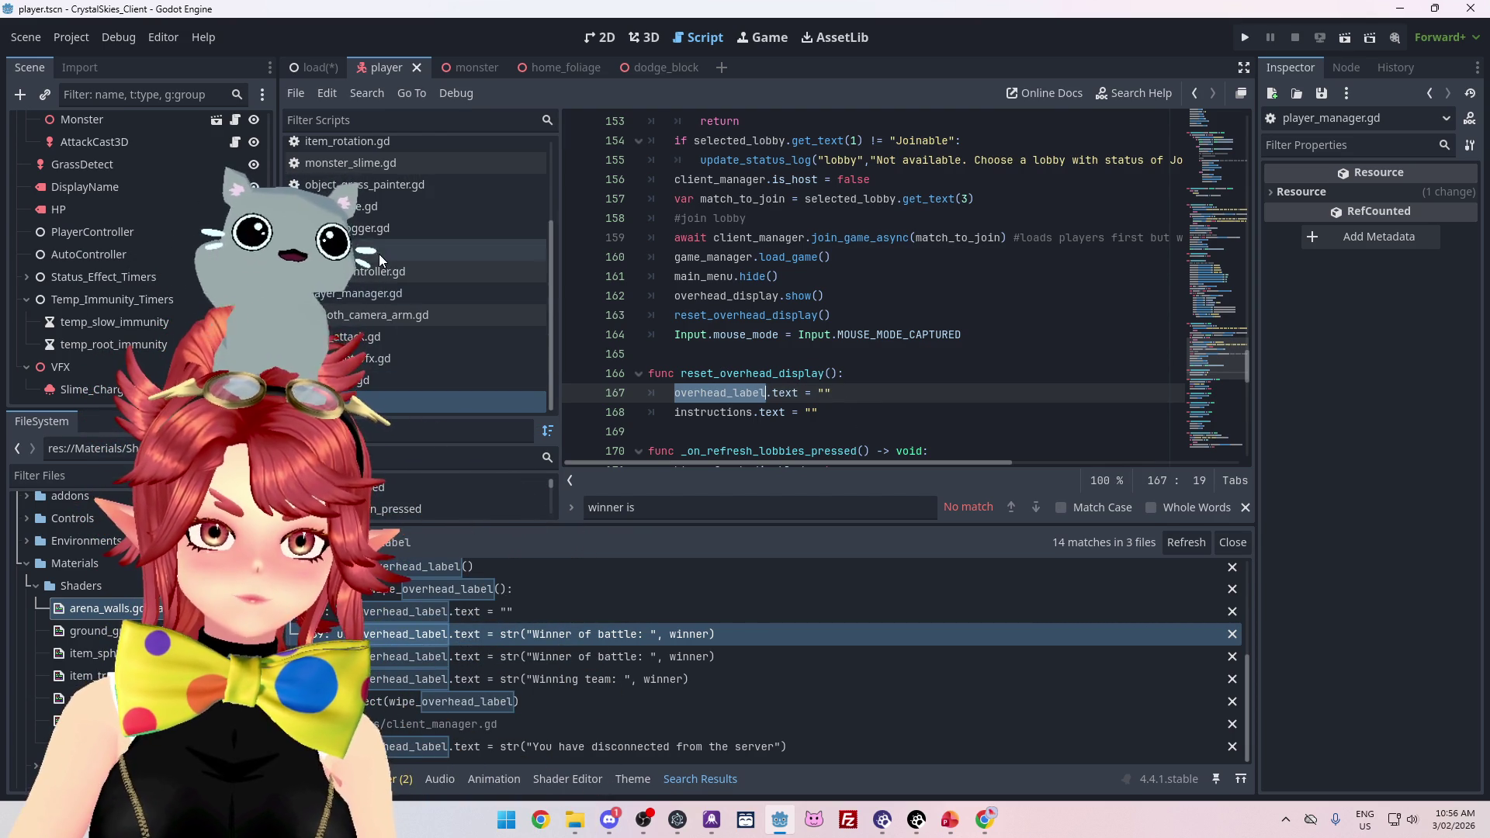
pyautogui.scroll(3, 357, 283)
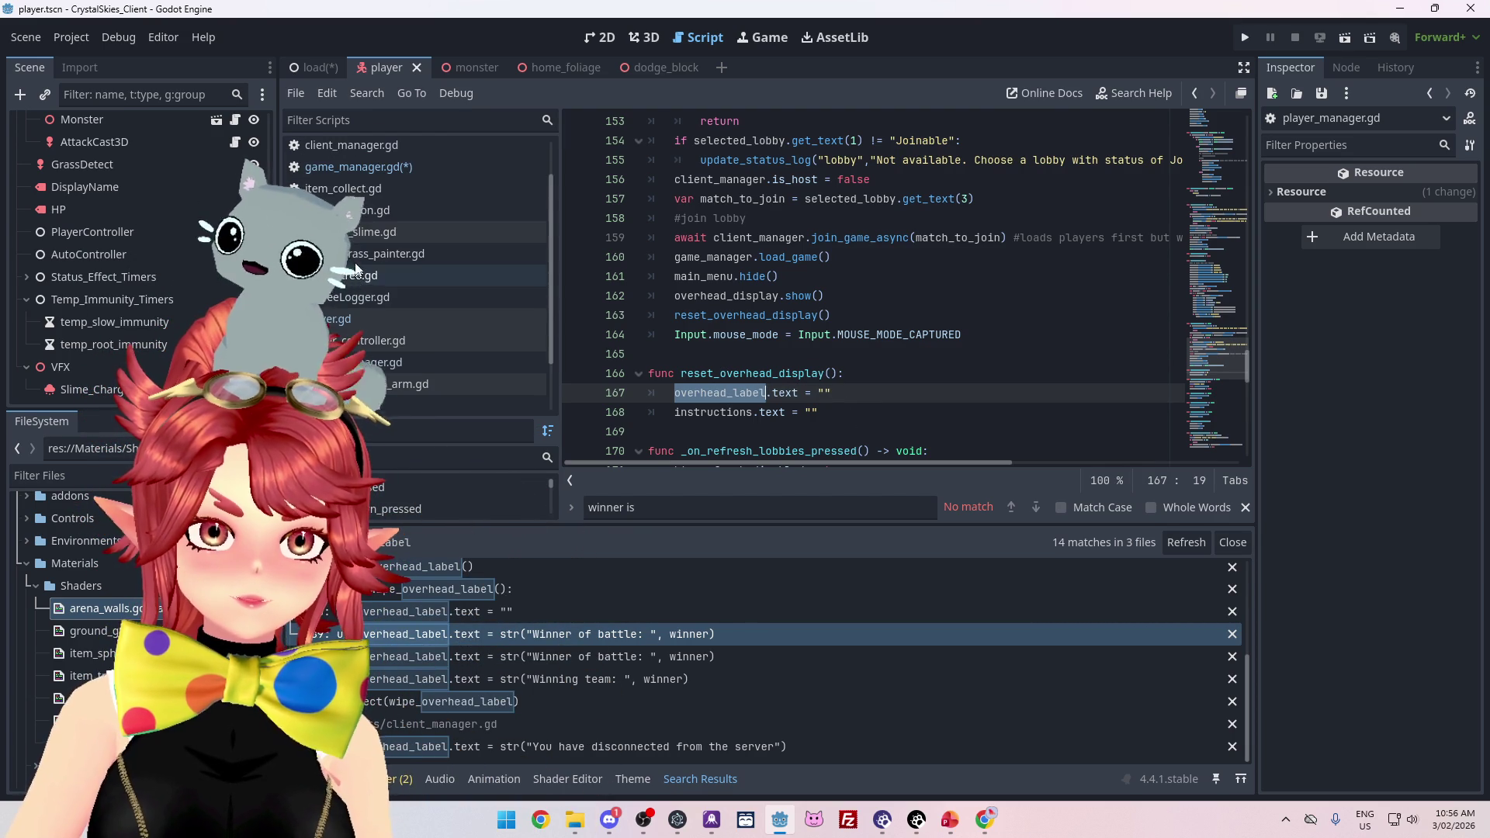
pyautogui.click(349, 167)
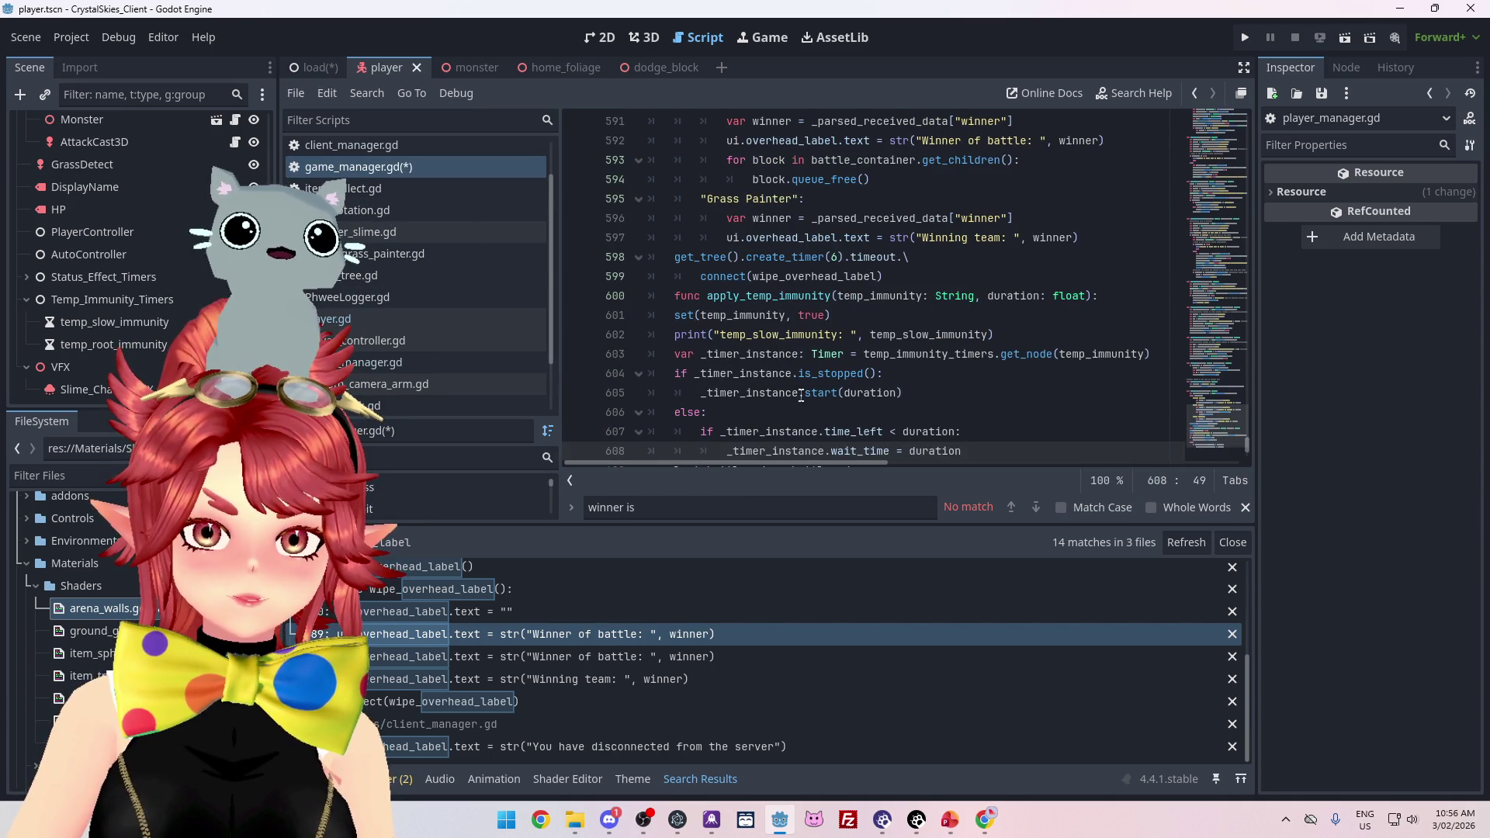
# Undo the earlier paste and paste the apply_temp_immunity function into new lines below line 607
pyautogui.scroll(-3, 801, 396)
pyautogui.hotkey('ctrl', 'z')
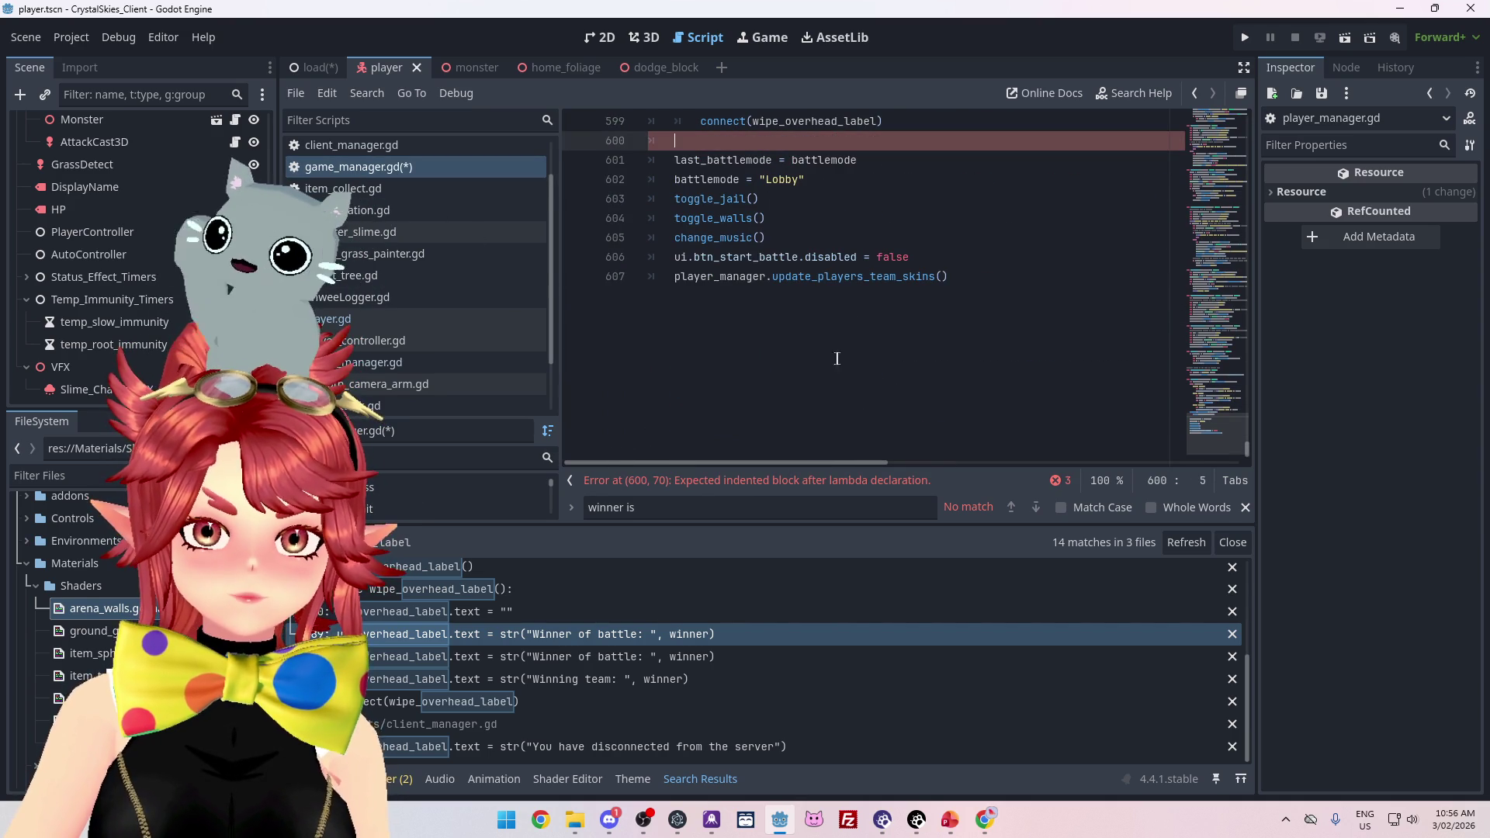
pyautogui.scroll(4, 721, 361)
pyautogui.scroll(-1, 683, 420)
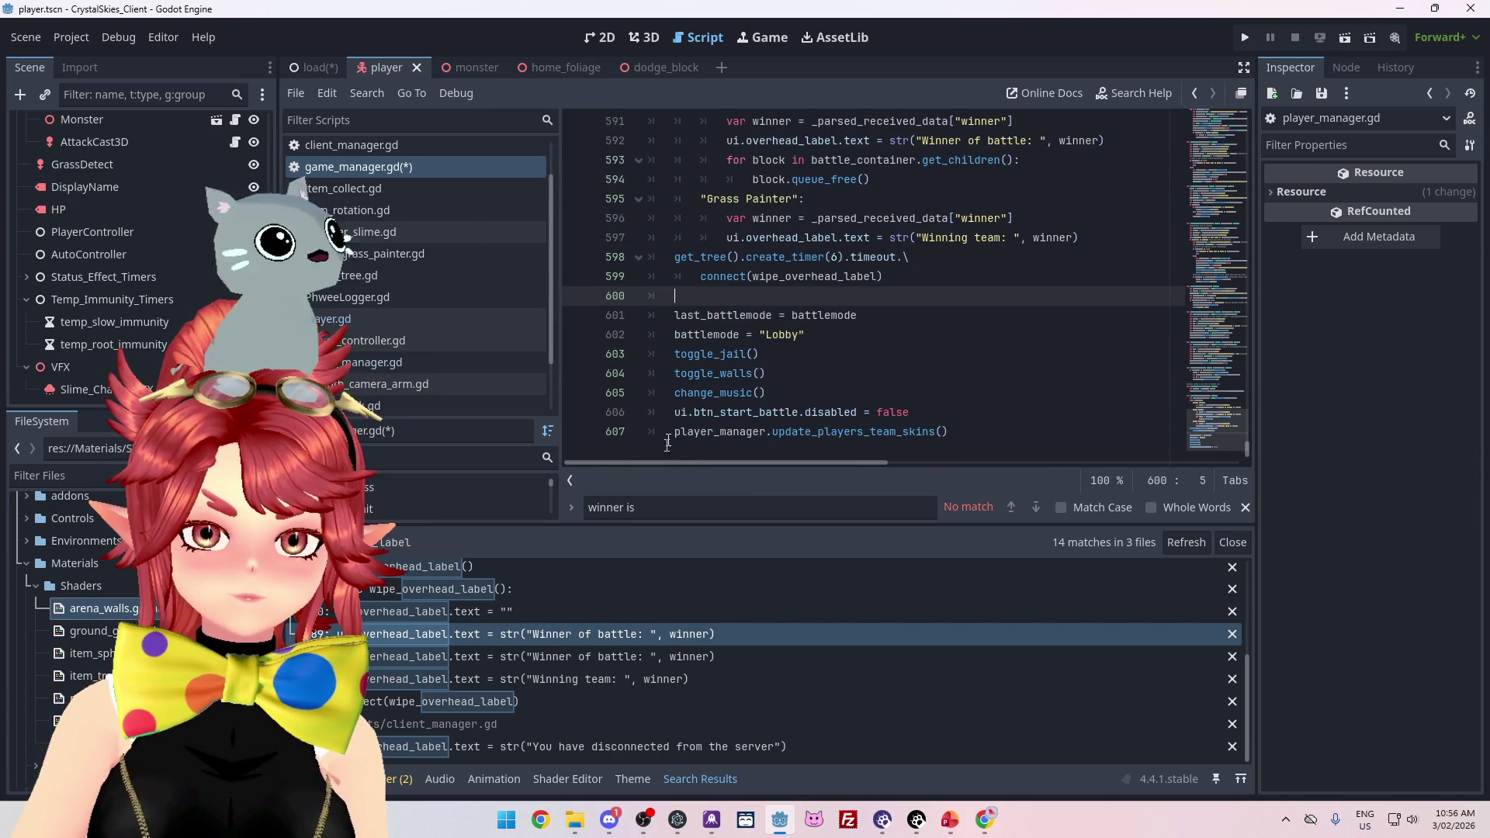
pyautogui.click(684, 451)
pyautogui.press('Return')
pyautogui.press('Return')
pyautogui.write('func wipe_display_in_time():')
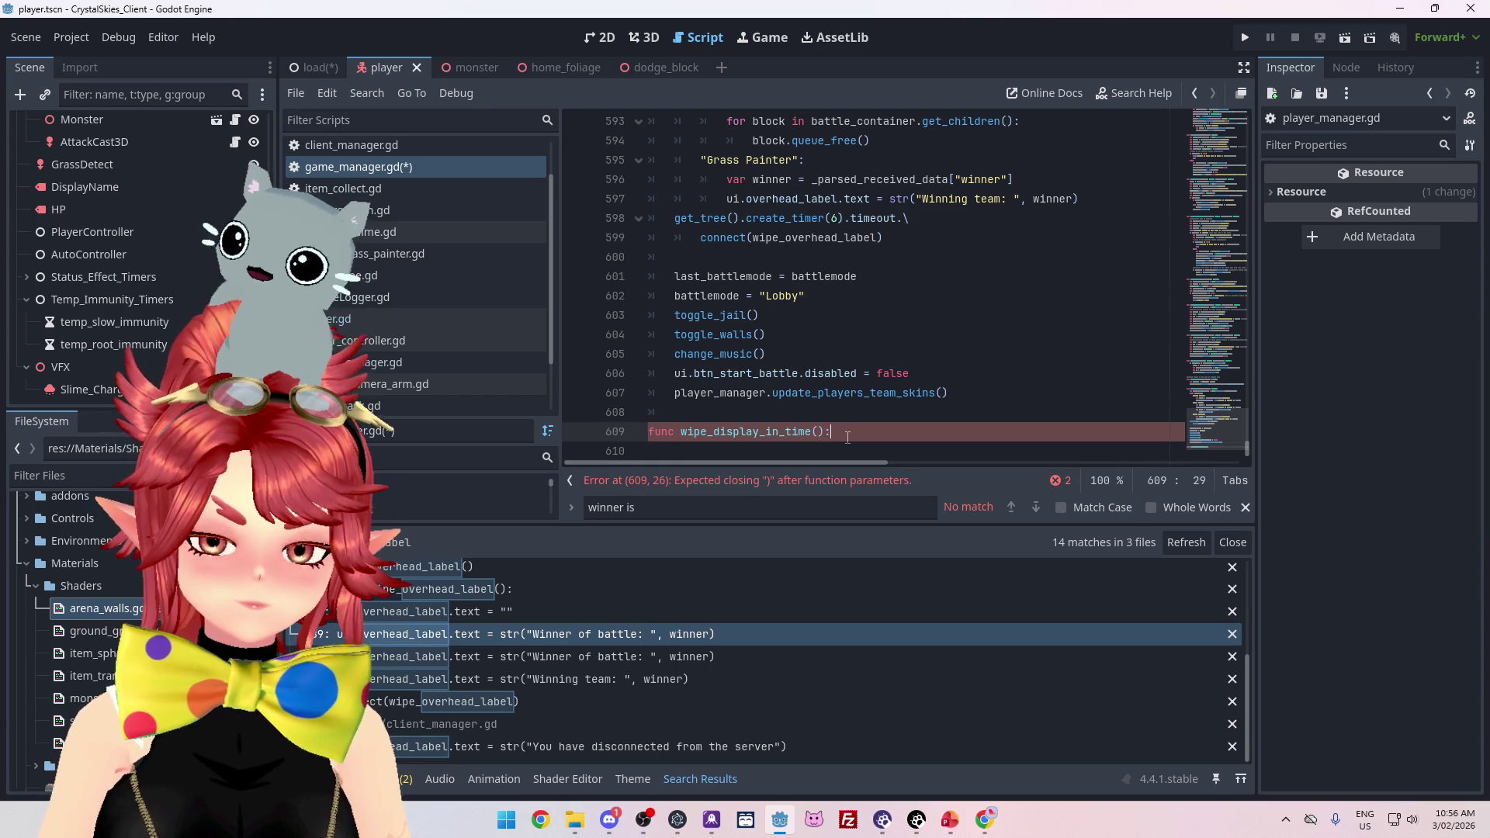
pyautogui.press('Return')
pyautogui.write('func apply_temp_immunity(temp_immunity: String, duration: float): \tset(temp_immunity, true) \tprint("temp_slow_immunity: ", temp_slow_immunity) \tvar _timer_instance: Timer = temp_immunity_timers.get_node(temp_immunity) \tif _timer_instance.is_stopped(): \t\t_timer_instance.start(duration) \telse: \t\tif _timer_instance.time_left < duration: \t\t\t_timer_instance.wait_time = duration')
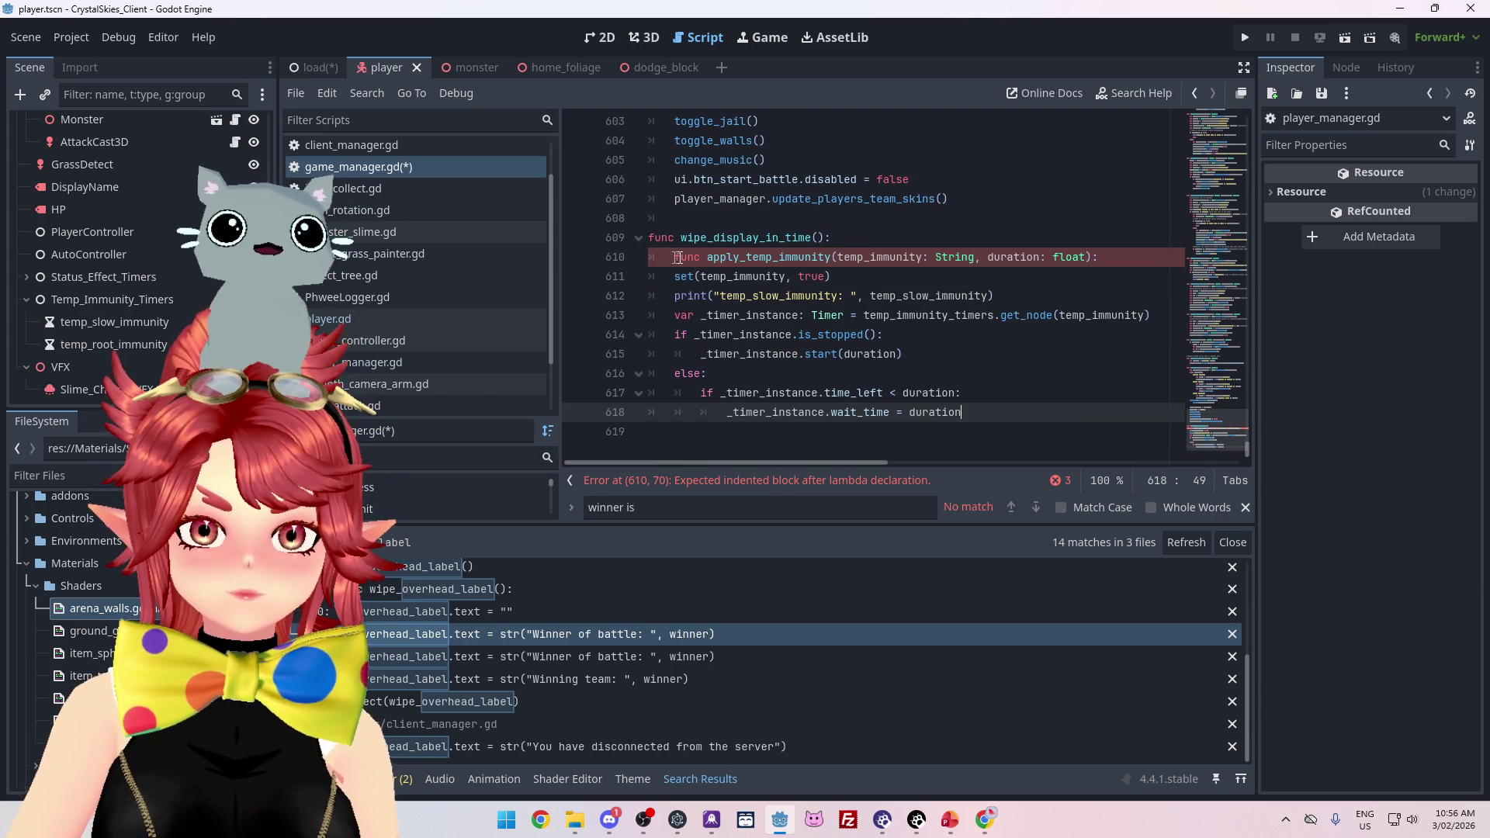
# Make the header wipe_overhead_display(duration: float) and delete the old apply_temp_immunity header
pyautogui.click(989, 258)
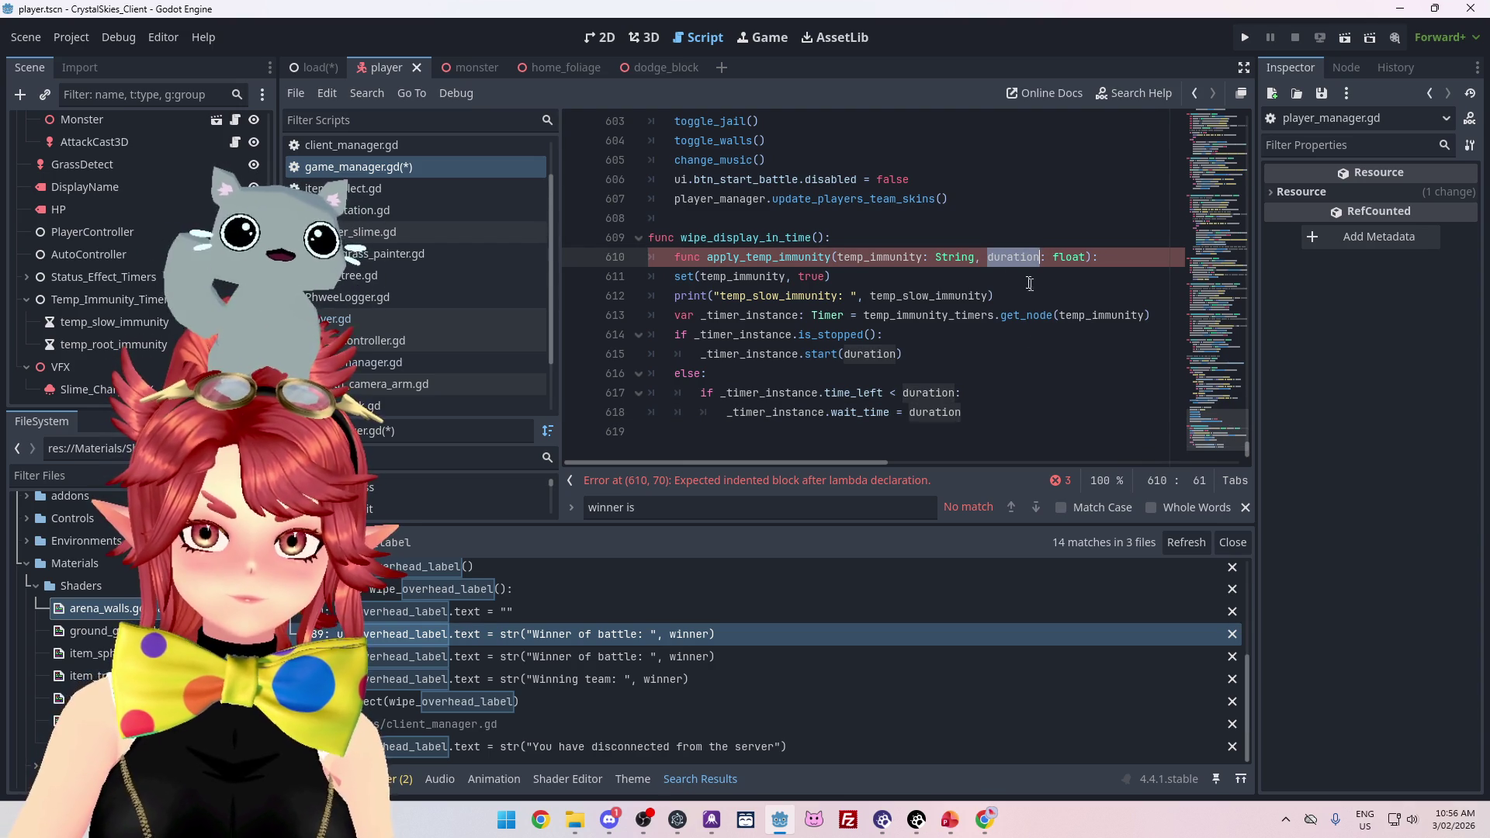
pyautogui.click(821, 238)
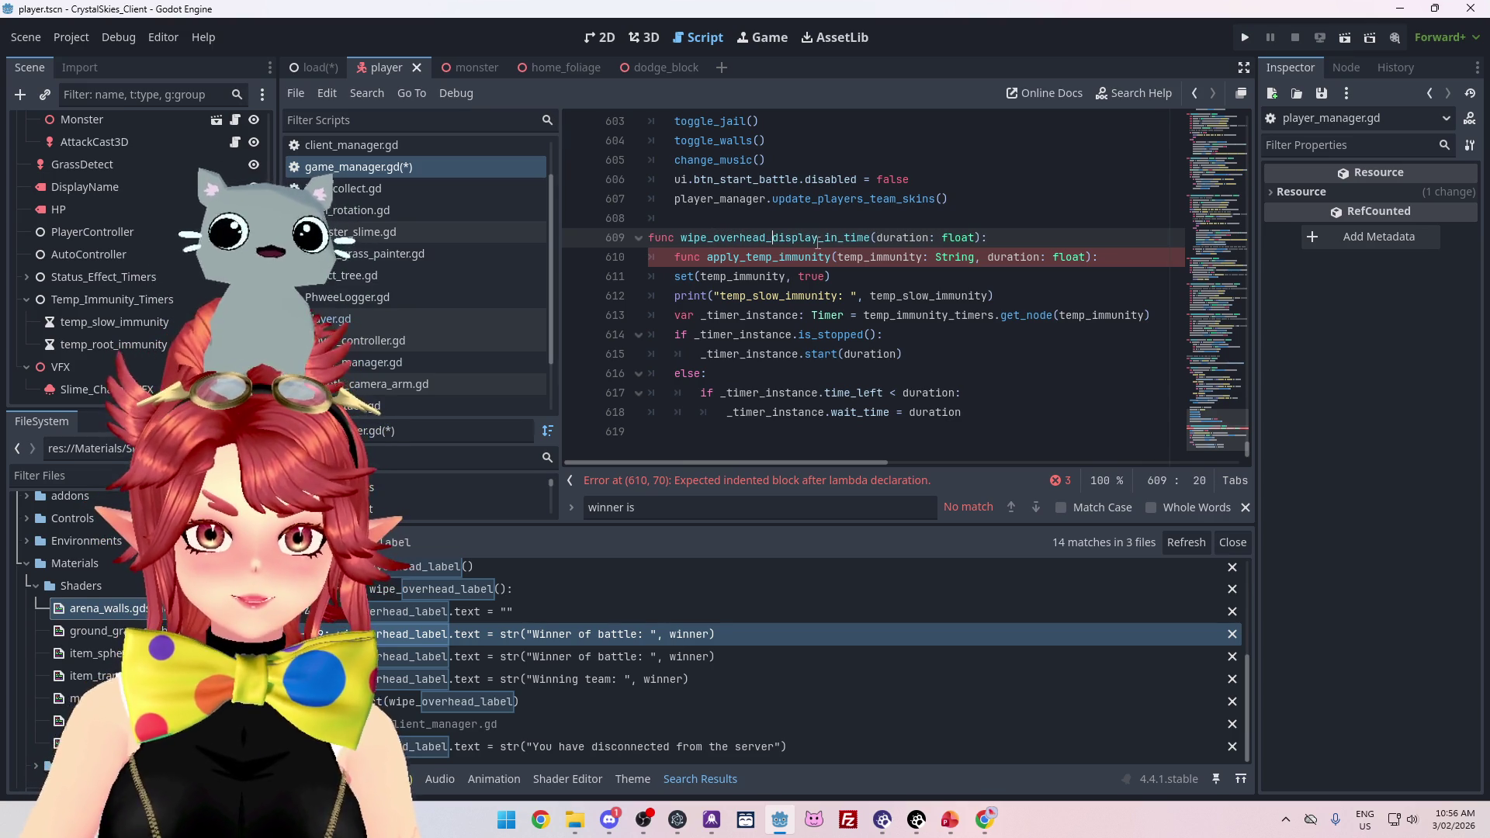
pyautogui.click(904, 334)
pyautogui.click(1102, 256)
pyautogui.moveTo(1099, 257); pyautogui.dragTo(745, 266)
pyautogui.press('BackSpace')
pyautogui.press('BackSpace')
pyautogui.press('BackSpace')
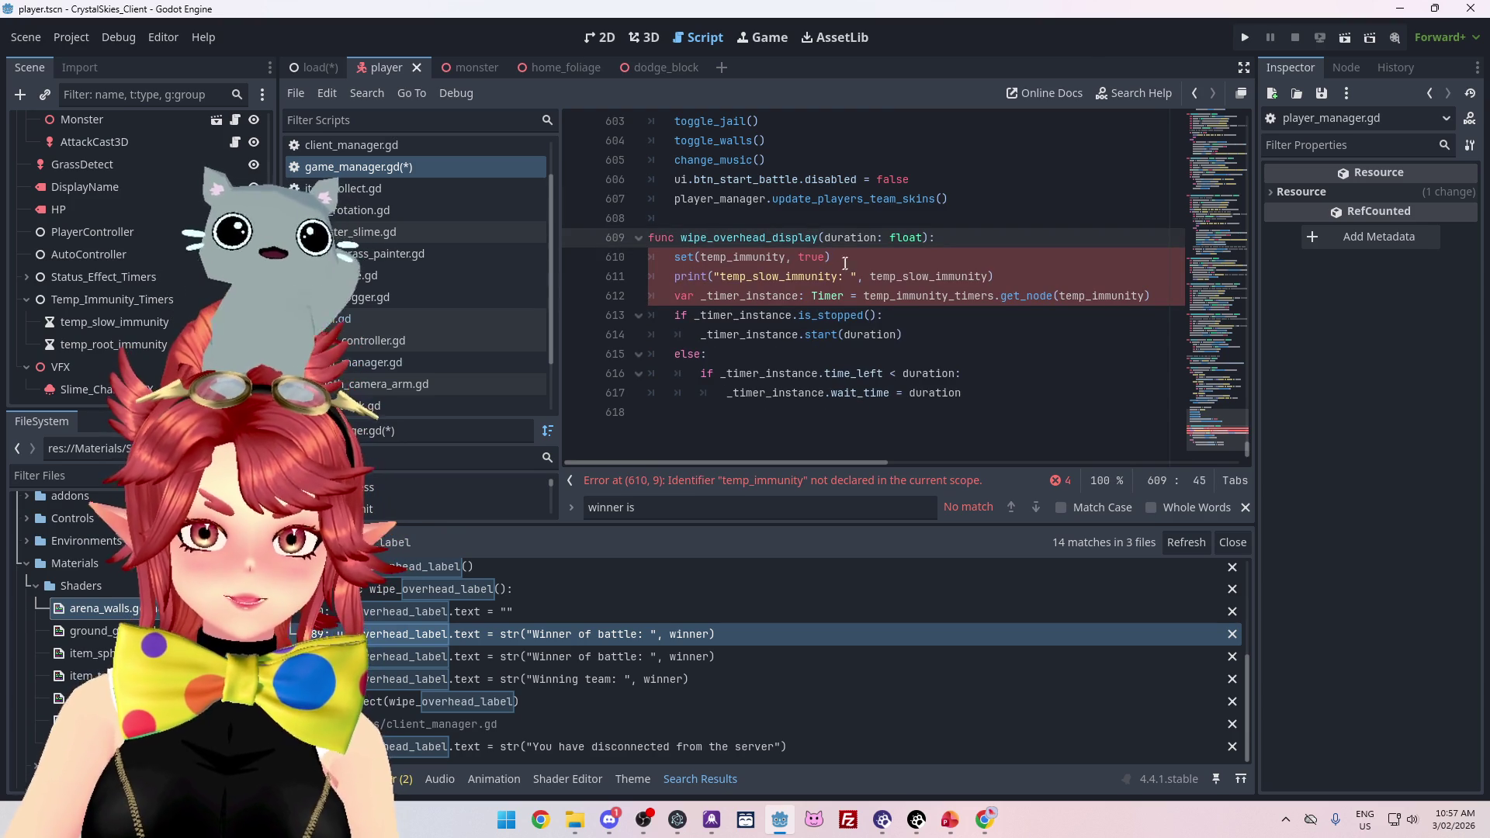
# Delete the leftover set(temp_immunity, true) line and print statement
pyautogui.moveTo(848, 260); pyautogui.dragTo(635, 261)
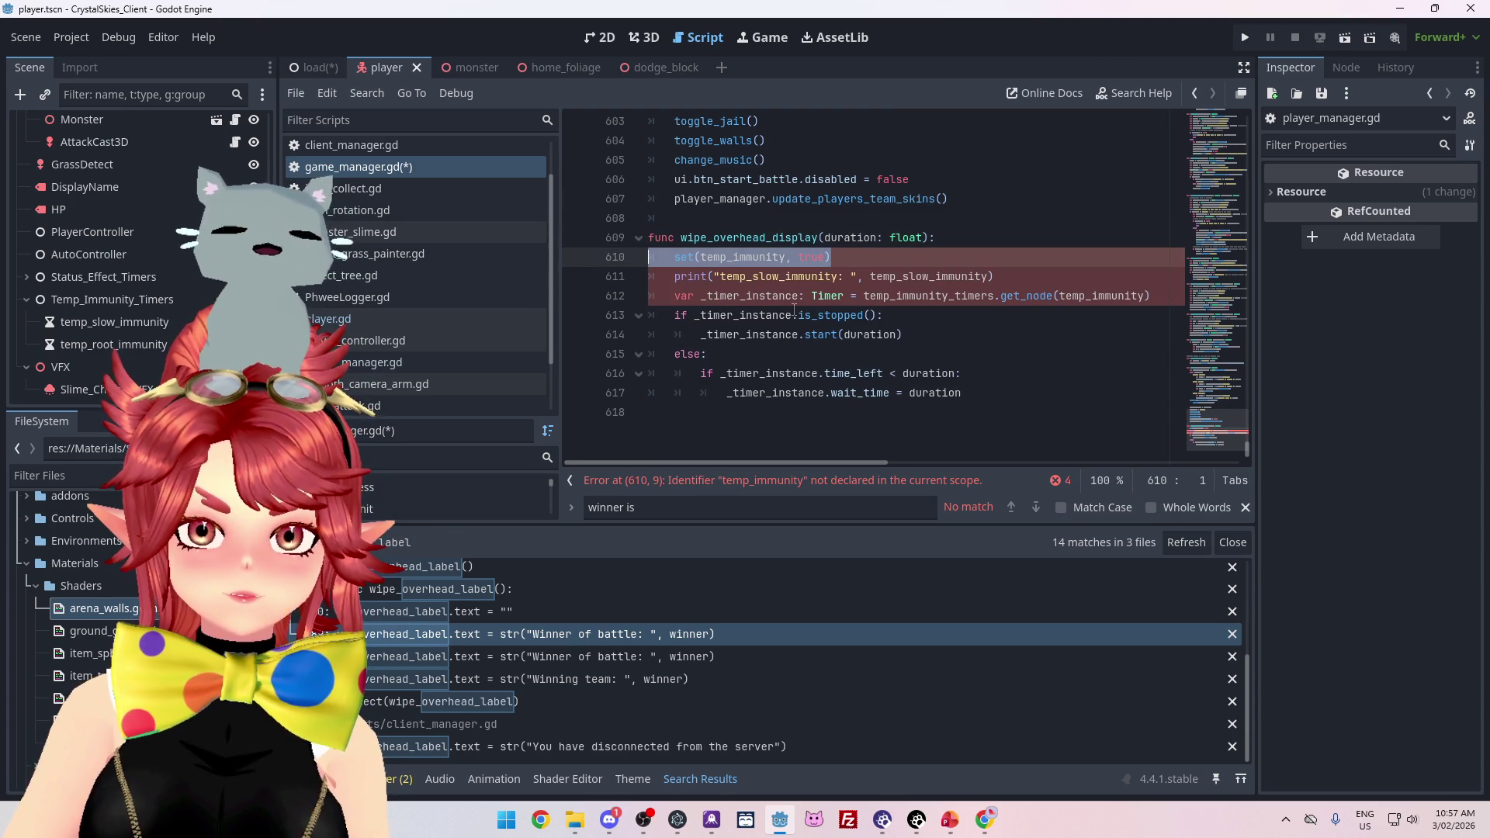
pyautogui.press('BackSpace')
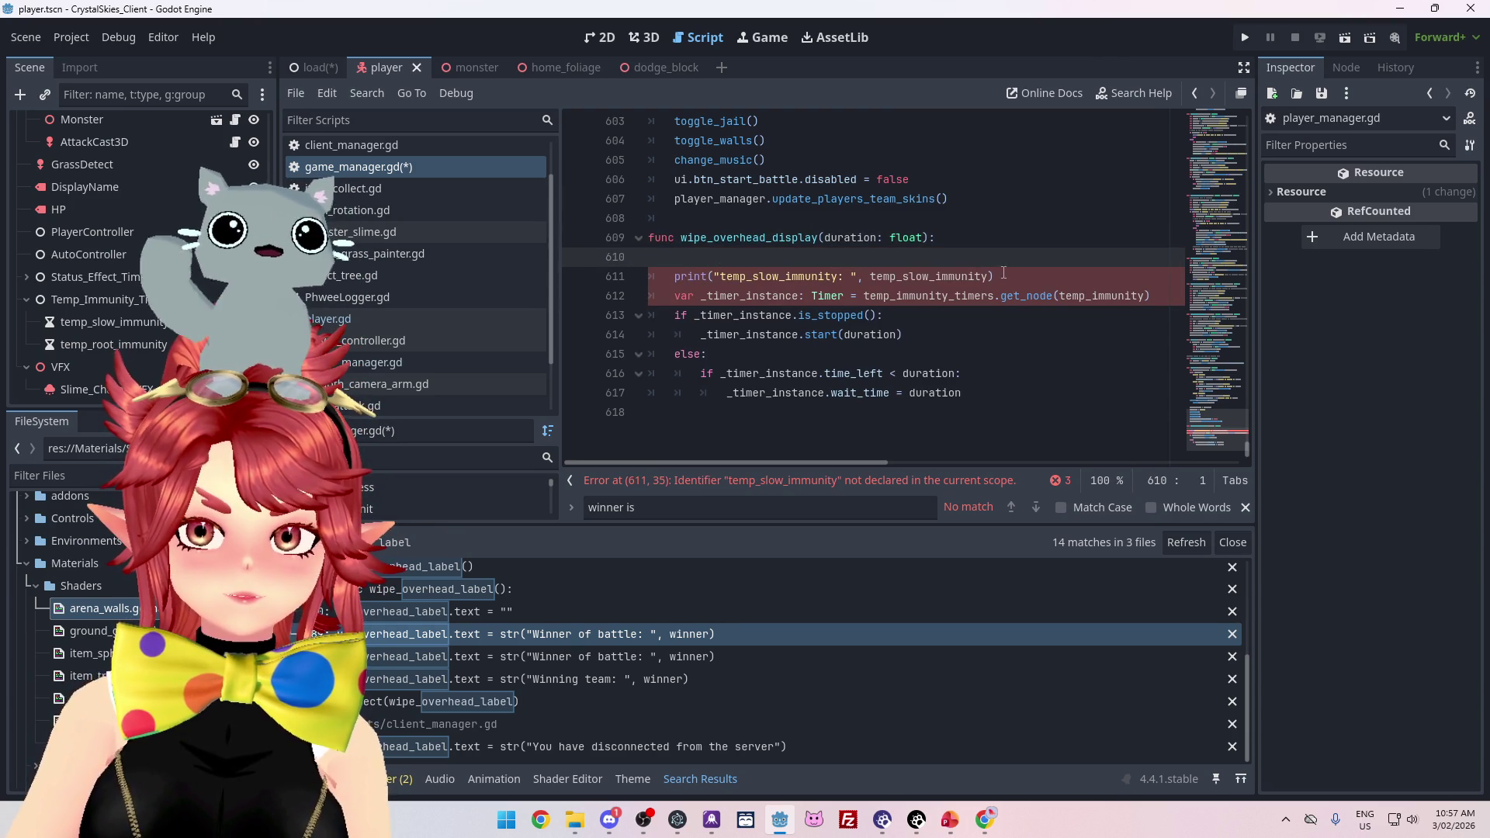
pyautogui.moveTo(994, 276); pyautogui.dragTo(620, 264)
pyautogui.press('BackSpace')
pyautogui.press('BackSpace')
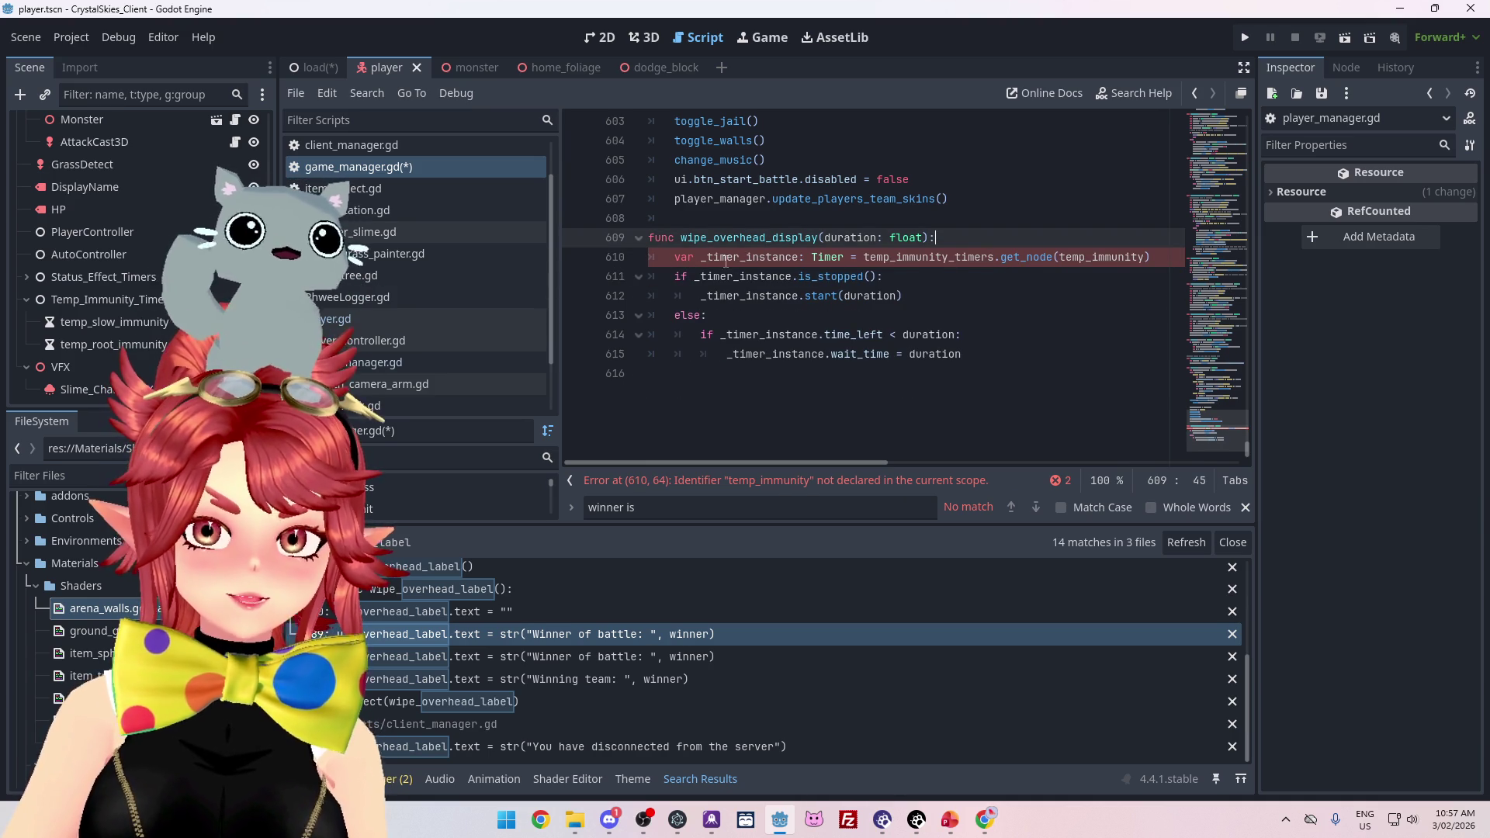
# Switch back to the load scene
pyautogui.click(309, 69)
pyautogui.scroll(5, 86, 363)
pyautogui.moveTo(1247, 449)
pyautogui.mouseDown()
pyautogui.moveTo(1220, 101)
pyautogui.moveTo(1215, 149)
pyautogui.moveTo(1209, 137)
pyautogui.mouseUp()
pyautogui.scroll(-2, 394, 310)
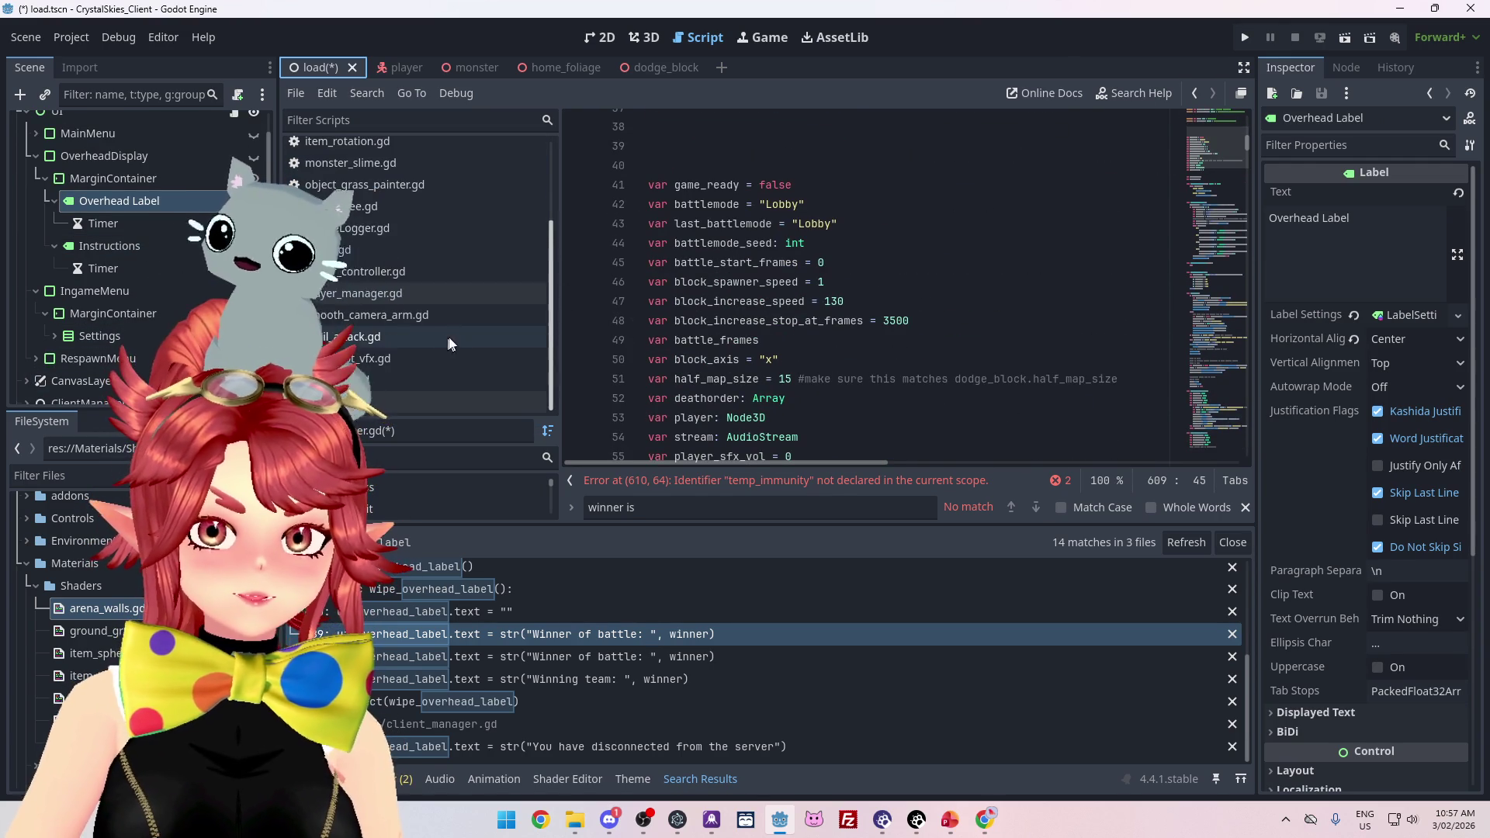
# In the UI script, add a reference to the Overhead Label's Timer above the instructions declaration
pyautogui.click(393, 406)
pyautogui.moveTo(1248, 365); pyautogui.dragTo(1226, 142)
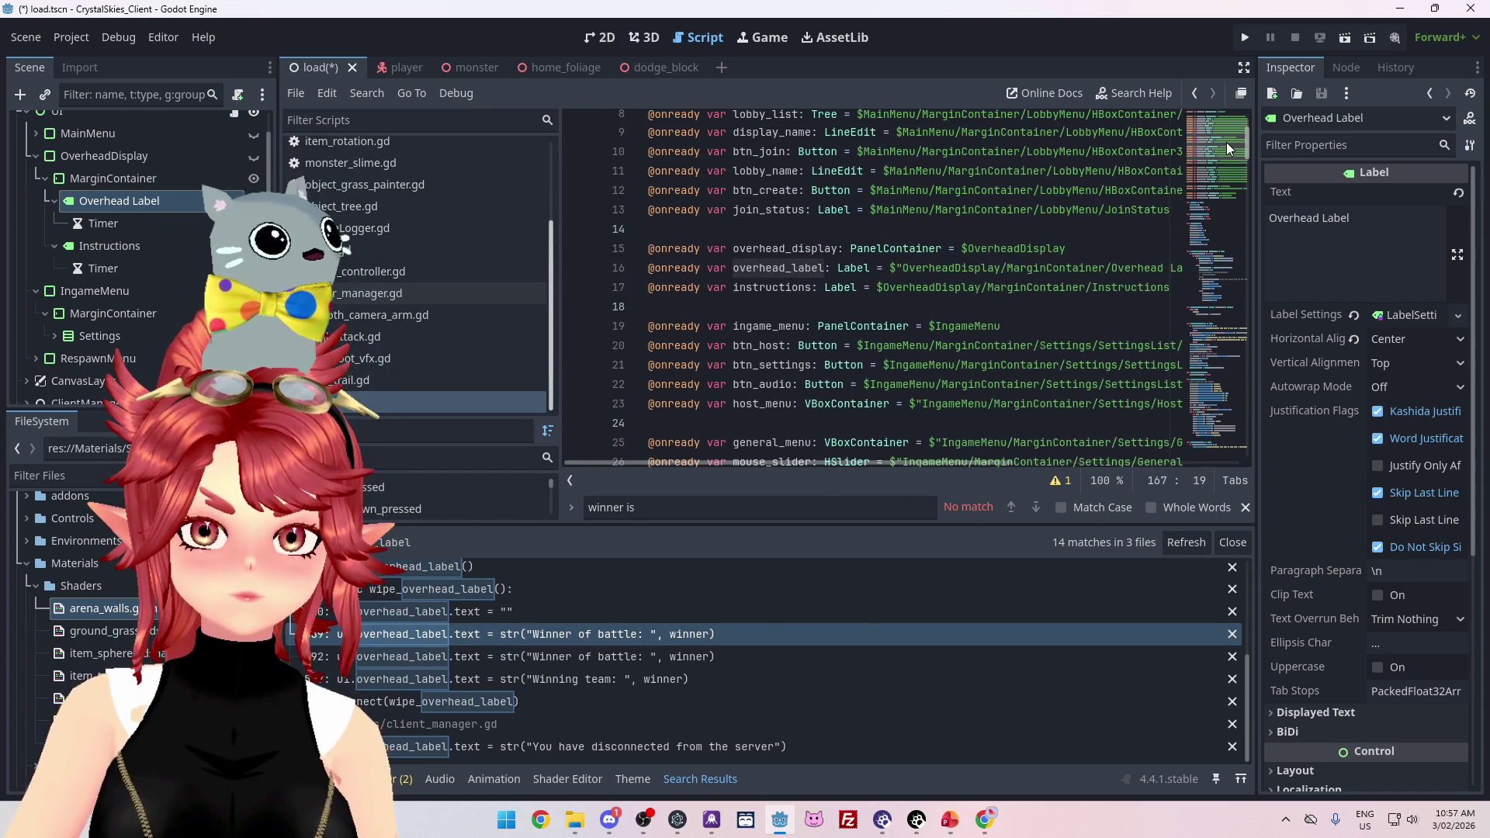
pyautogui.click(650, 292)
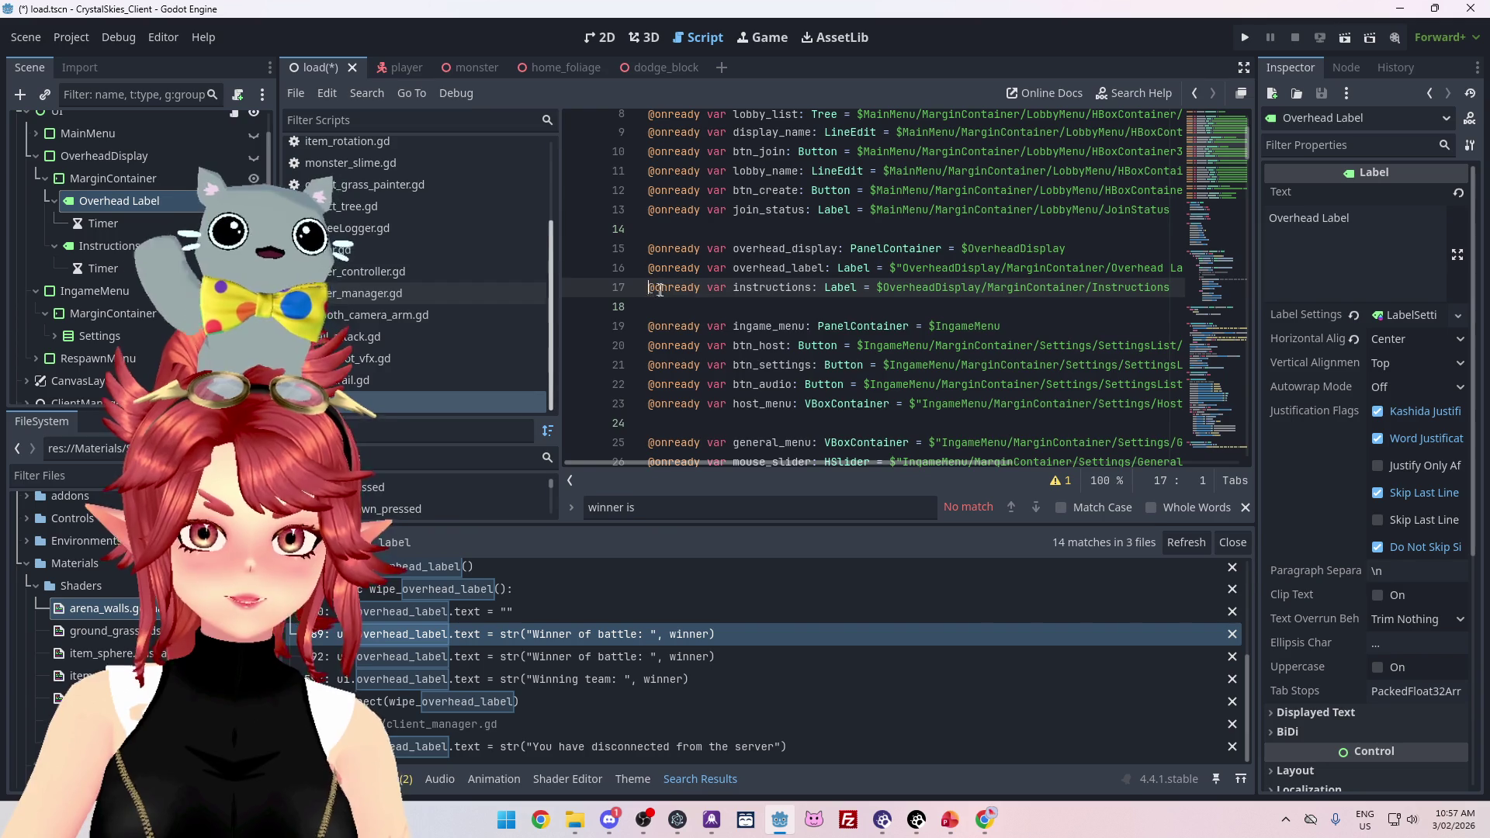
pyautogui.press('Return')
pyautogui.press('Up')
pyautogui.moveTo(103, 224)
pyautogui.mouseDown()
pyautogui.moveTo(682, 305)
pyautogui.moveTo(726, 295)
pyautogui.mouseUp()
pyautogui.press('BackSpace')
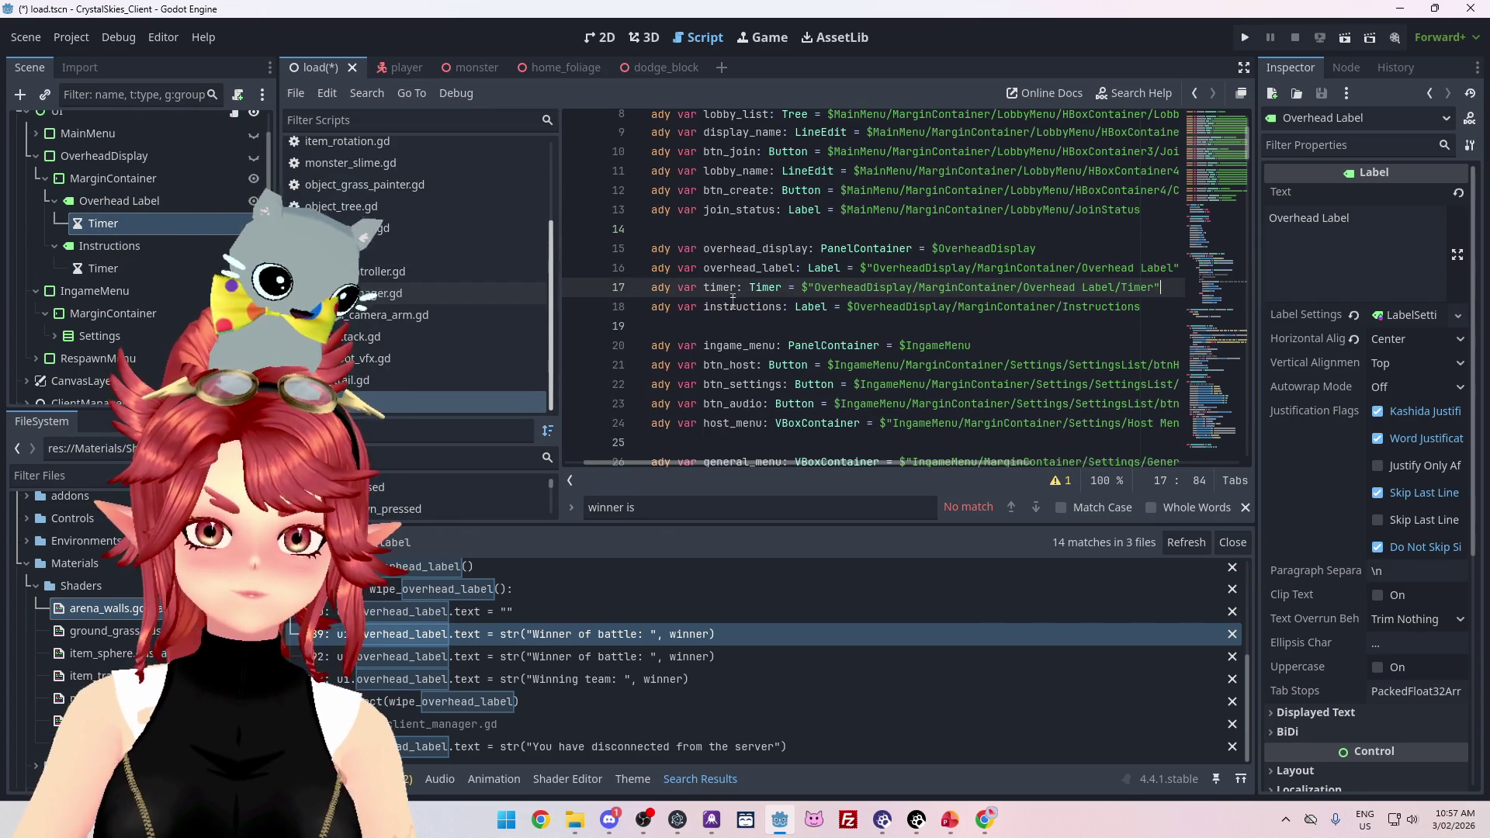
# Name it overhead_label_timer and add an instructions_timer reference to the Instructions' Timer
pyautogui.doubleClick(737, 268)
pyautogui.hotkey('ctrl', 'c')
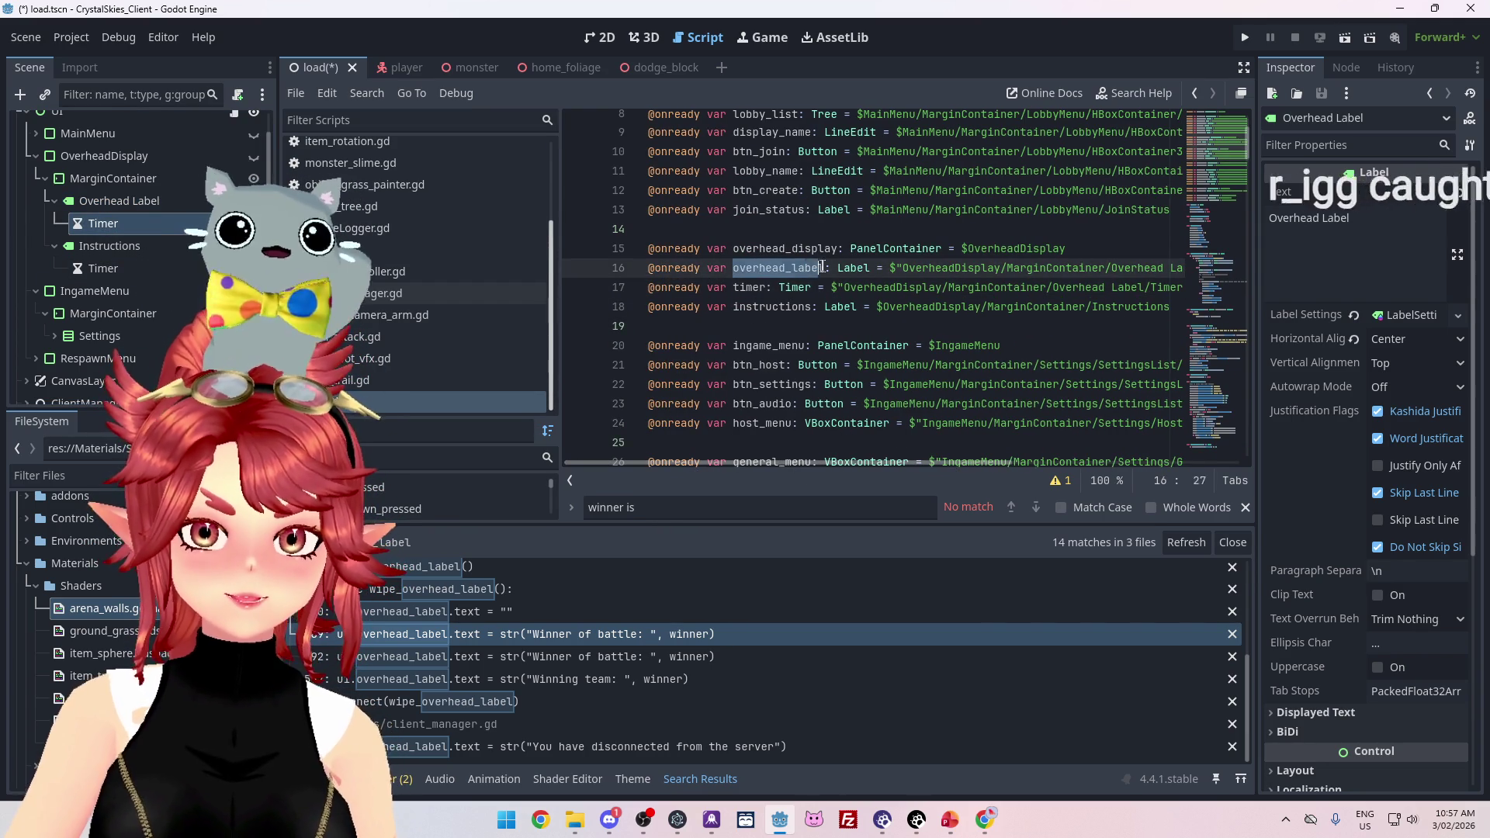
pyautogui.click(733, 288)
pyautogui.hotkey('ctrl', 'v')
pyautogui.write('_')
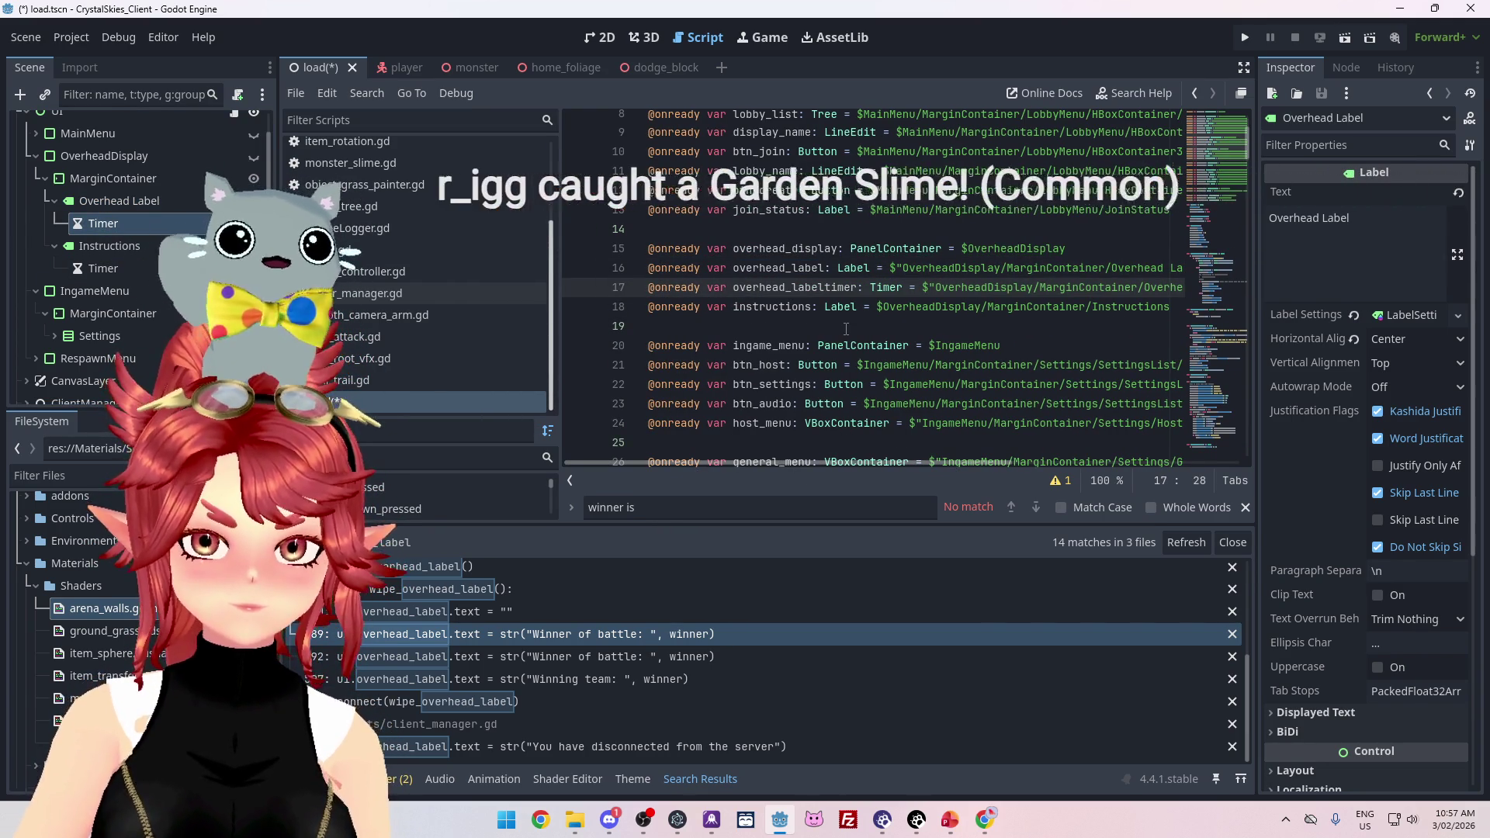
pyautogui.moveTo(83, 268)
pyautogui.mouseDown()
pyautogui.moveTo(728, 347)
pyautogui.moveTo(729, 326)
pyautogui.mouseUp()
pyautogui.click(733, 326)
pyautogui.write('instructions_timer: Timer = $OverheadDisplay/MarginContainer/Instruct')
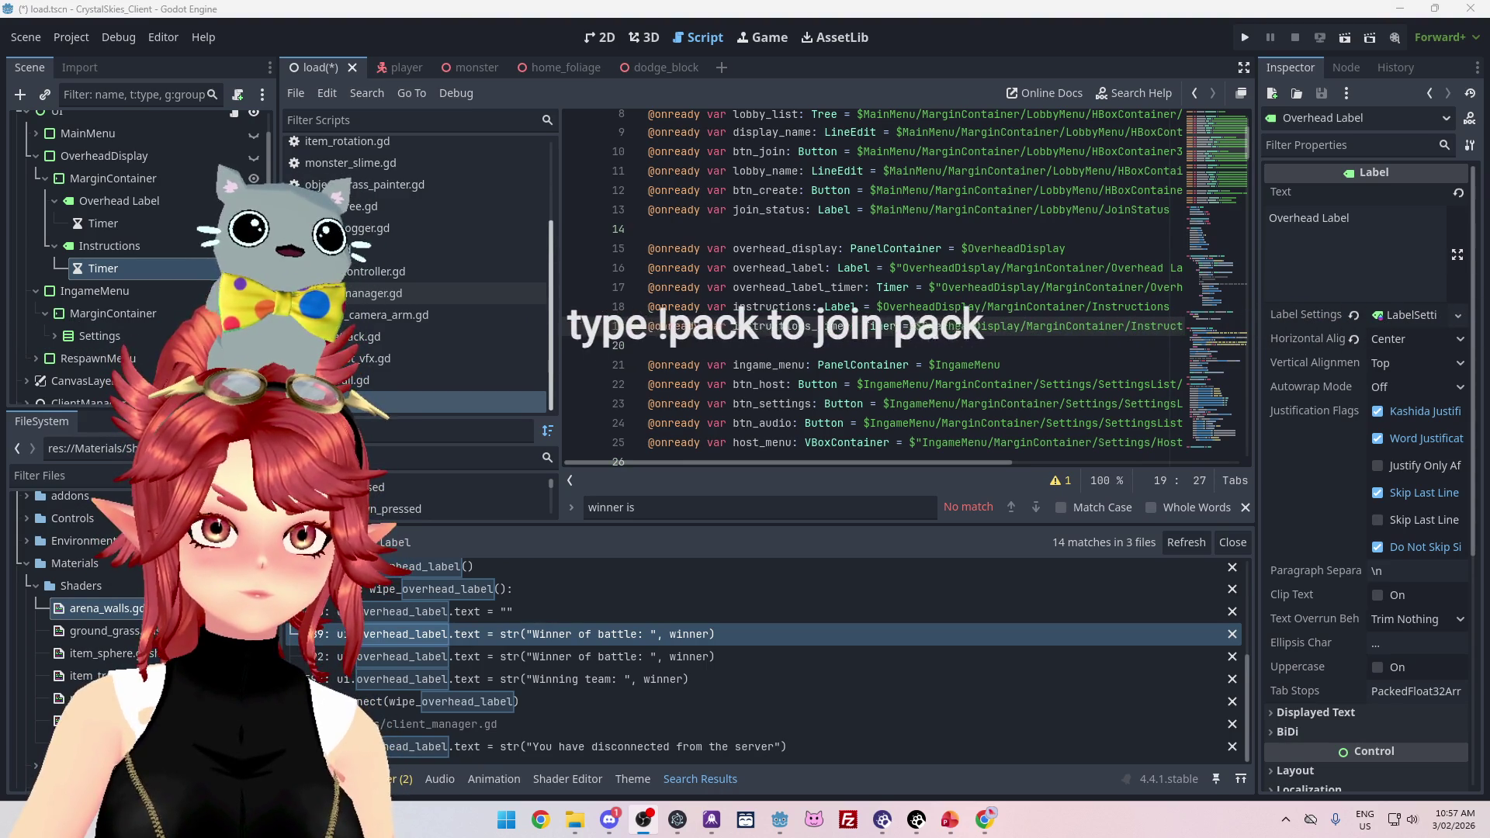
# Save the load scene and start typing ui.overhead_label_timer in wipe_overhead_display
pyautogui.click(844, 268)
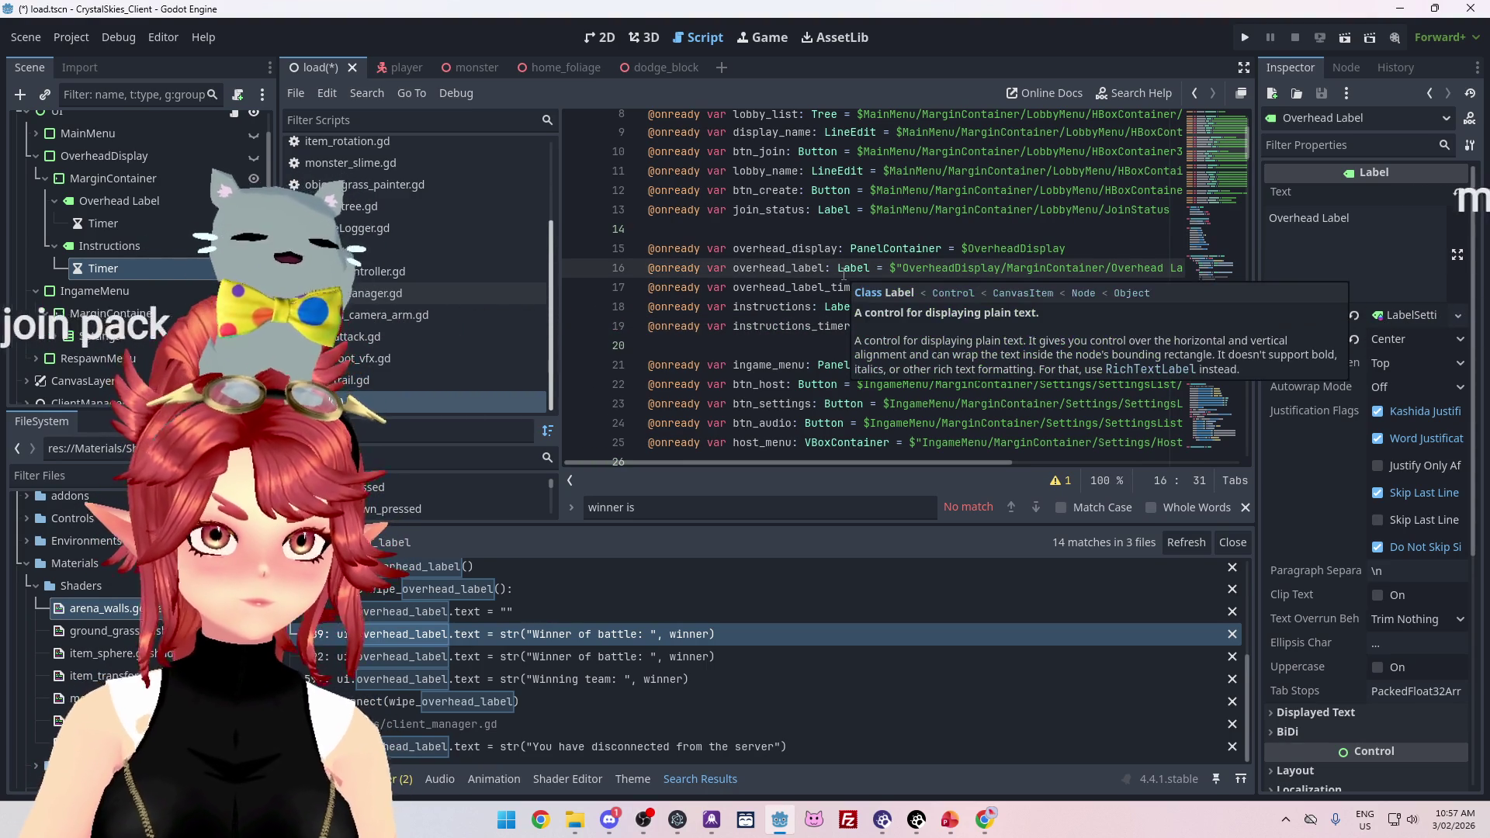
pyautogui.click(868, 227)
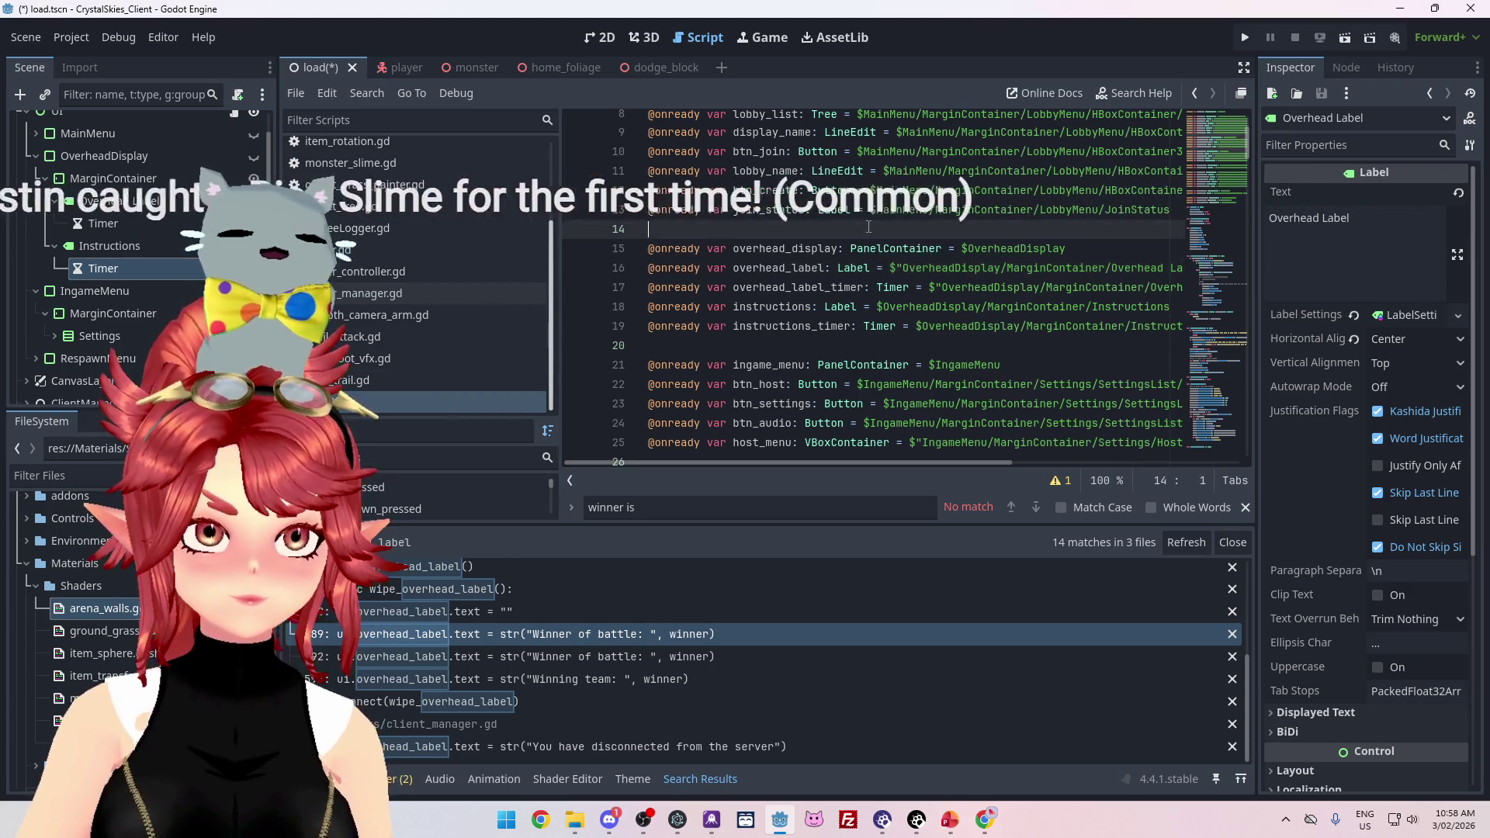
pyautogui.hotkey('ctrl', 's')
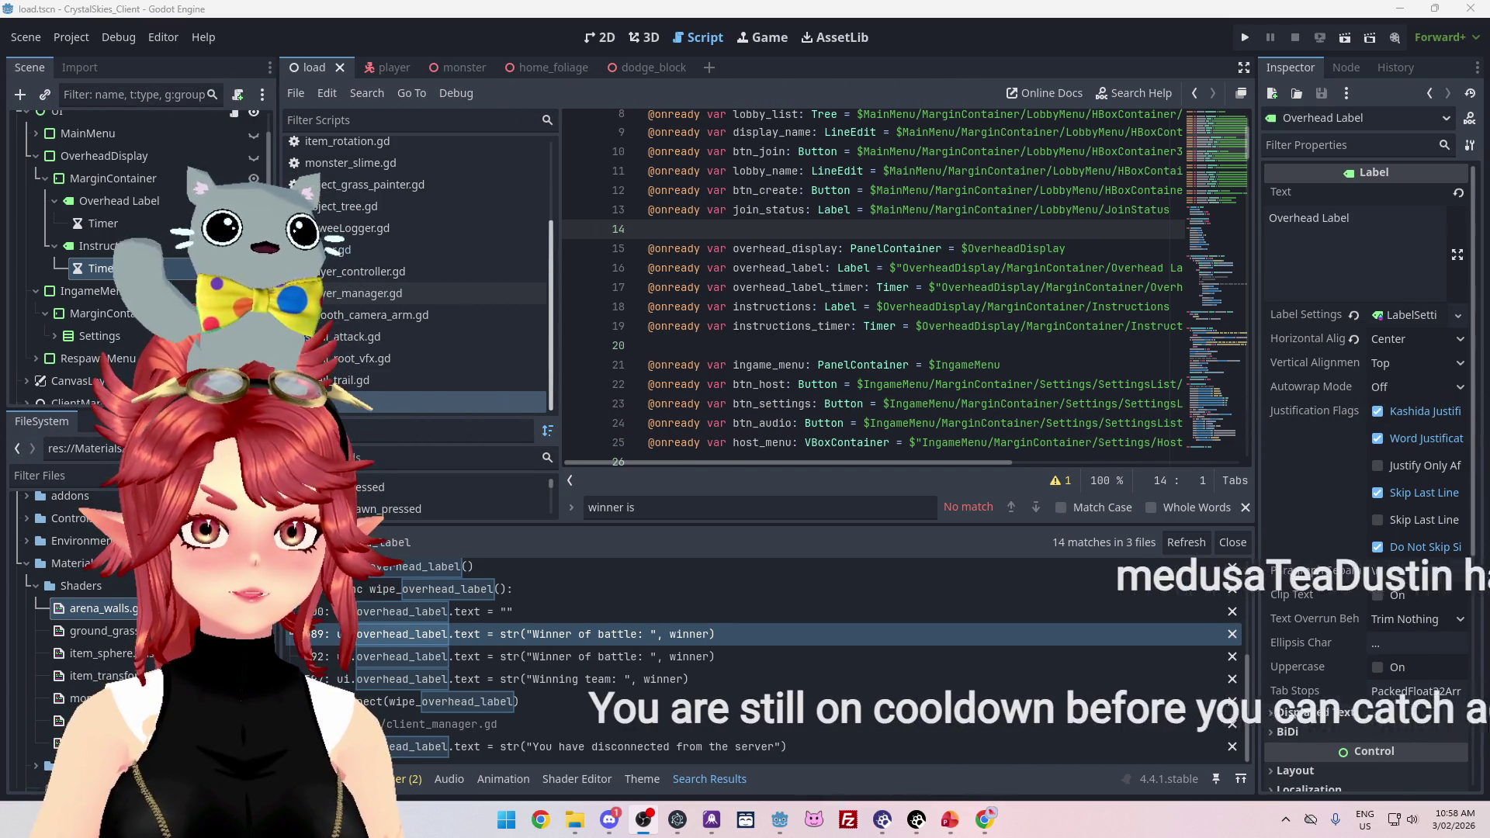
pyautogui.hotkey('alt', 'Left')
pyautogui.write('over')
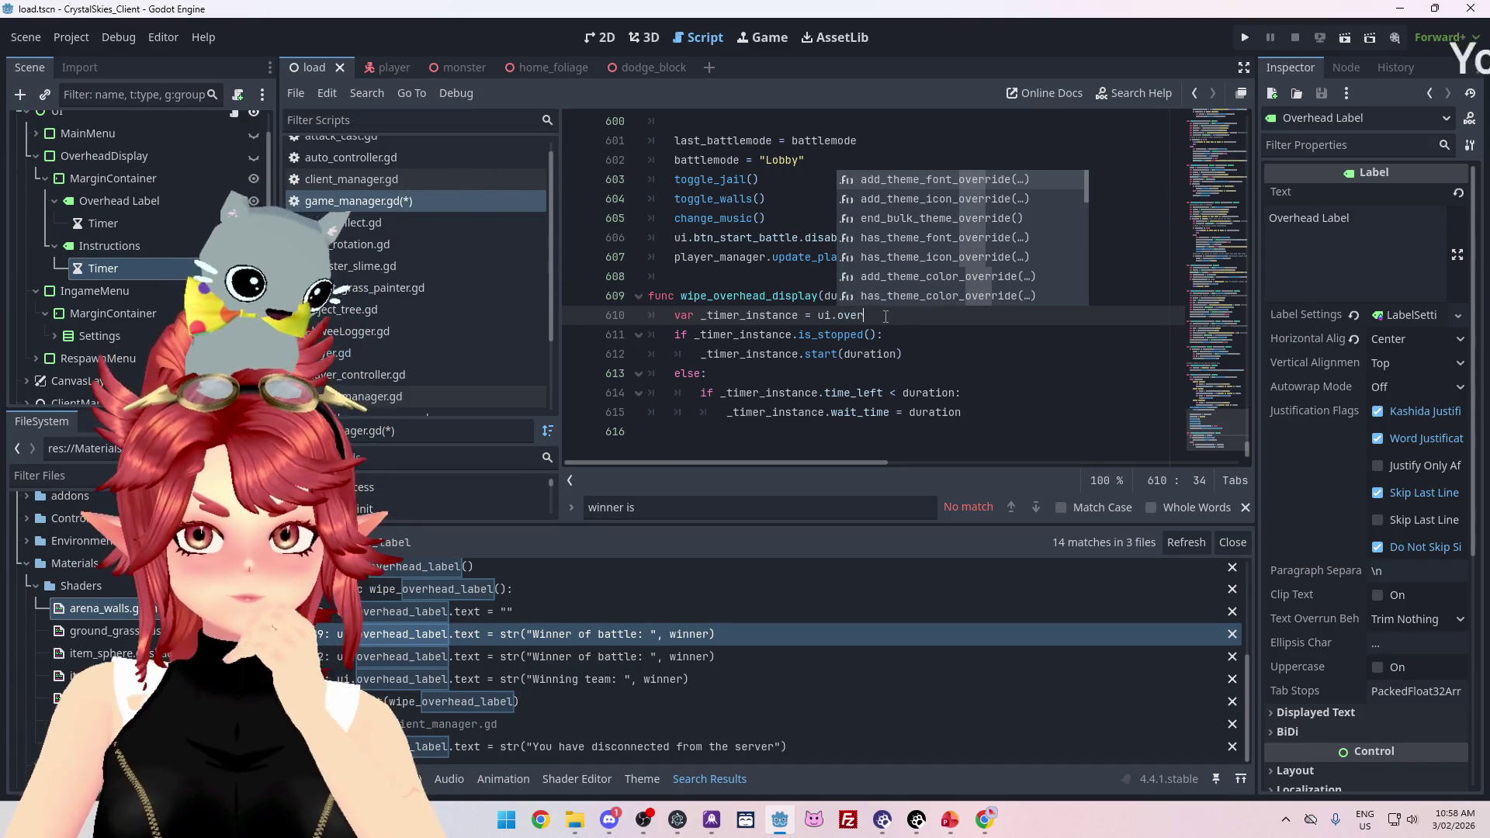
pyautogui.write('head')
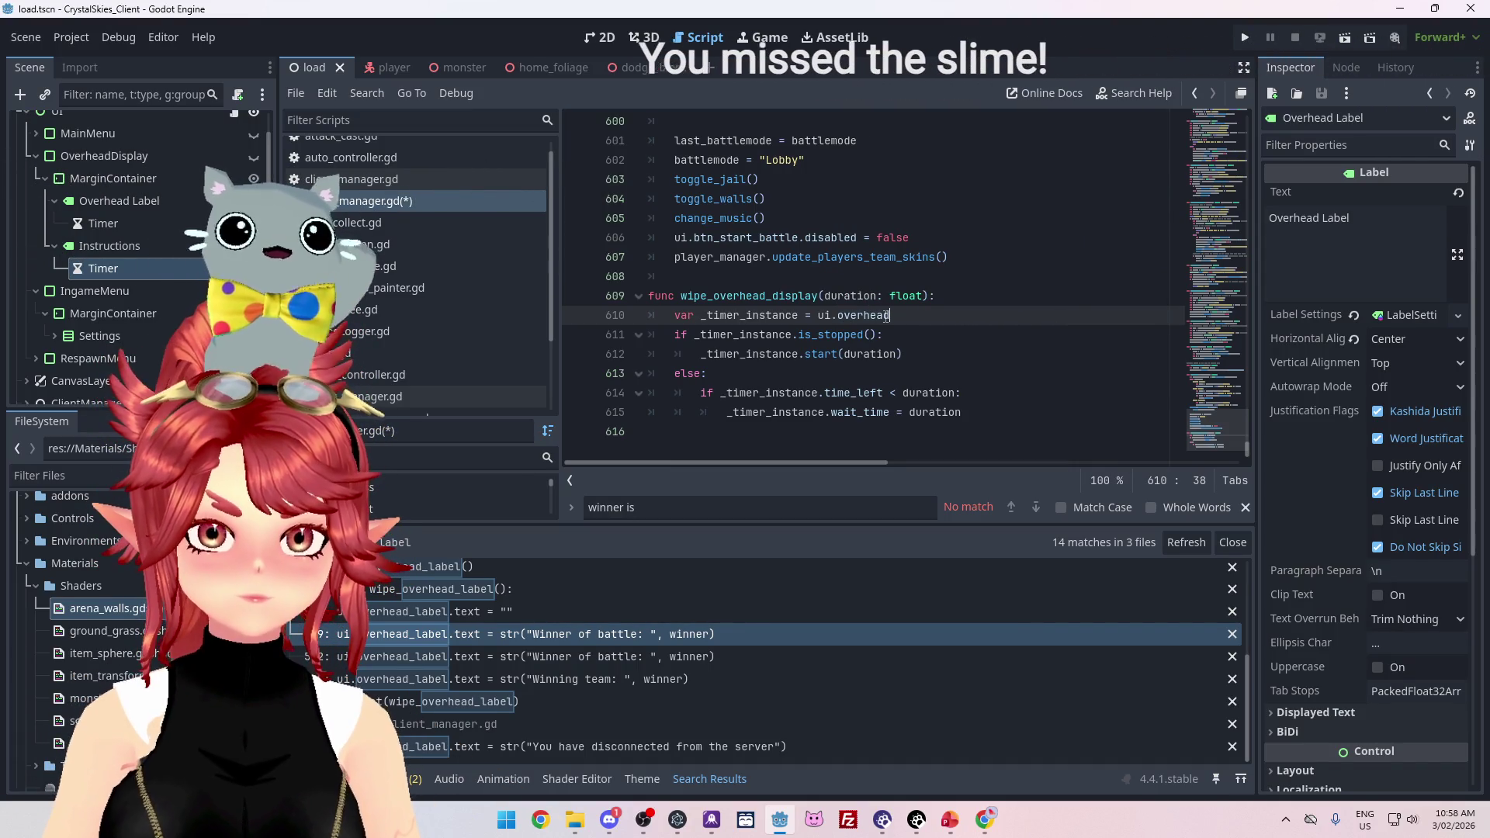
pyautogui.write('_label_timer')
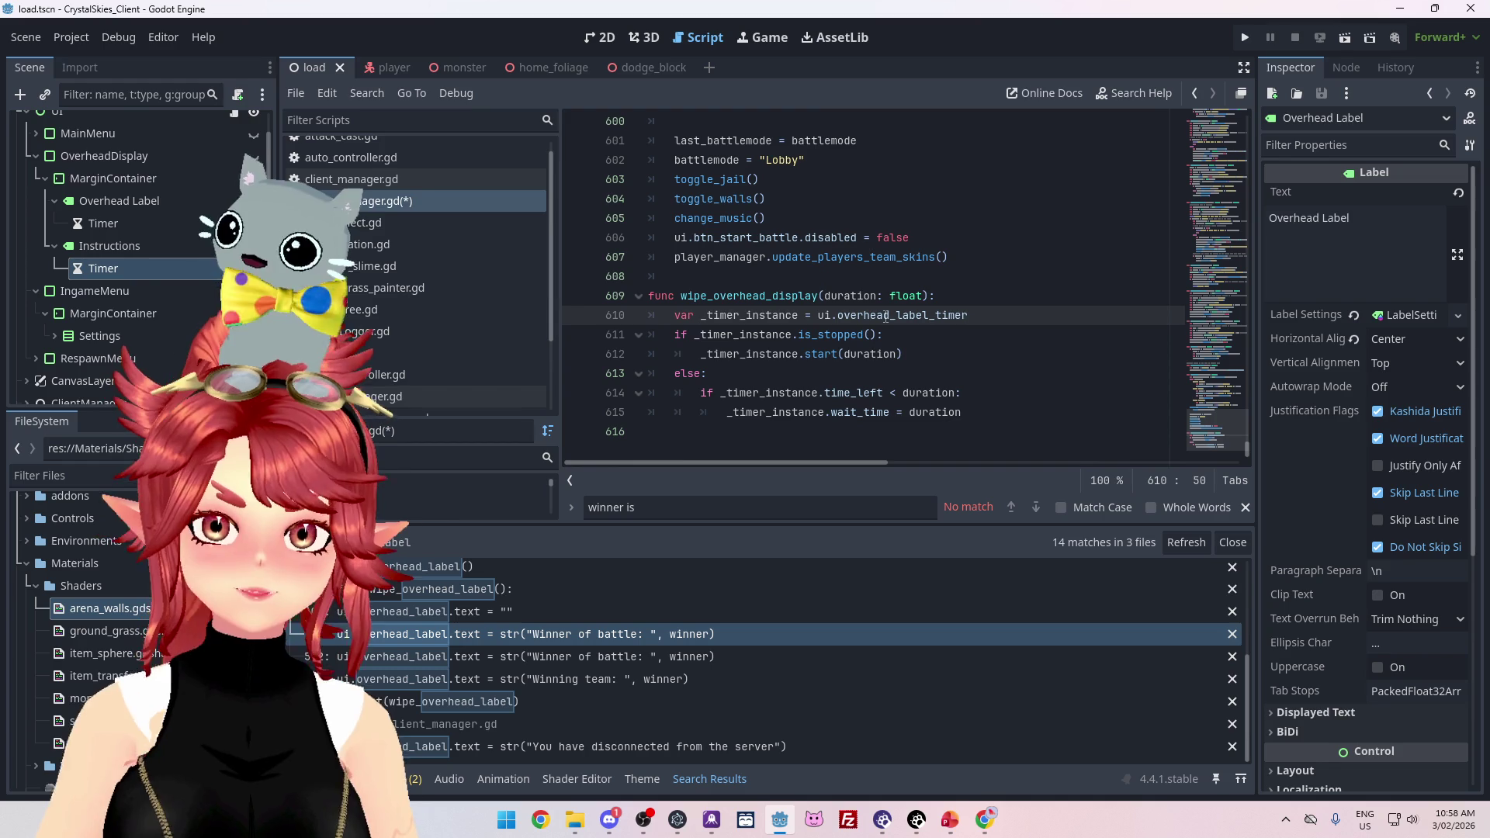
# Assign _timer_instance = ui.overhead_label_timer and remove the time_left check so wait_time always equals duration
pyautogui.click(932, 346)
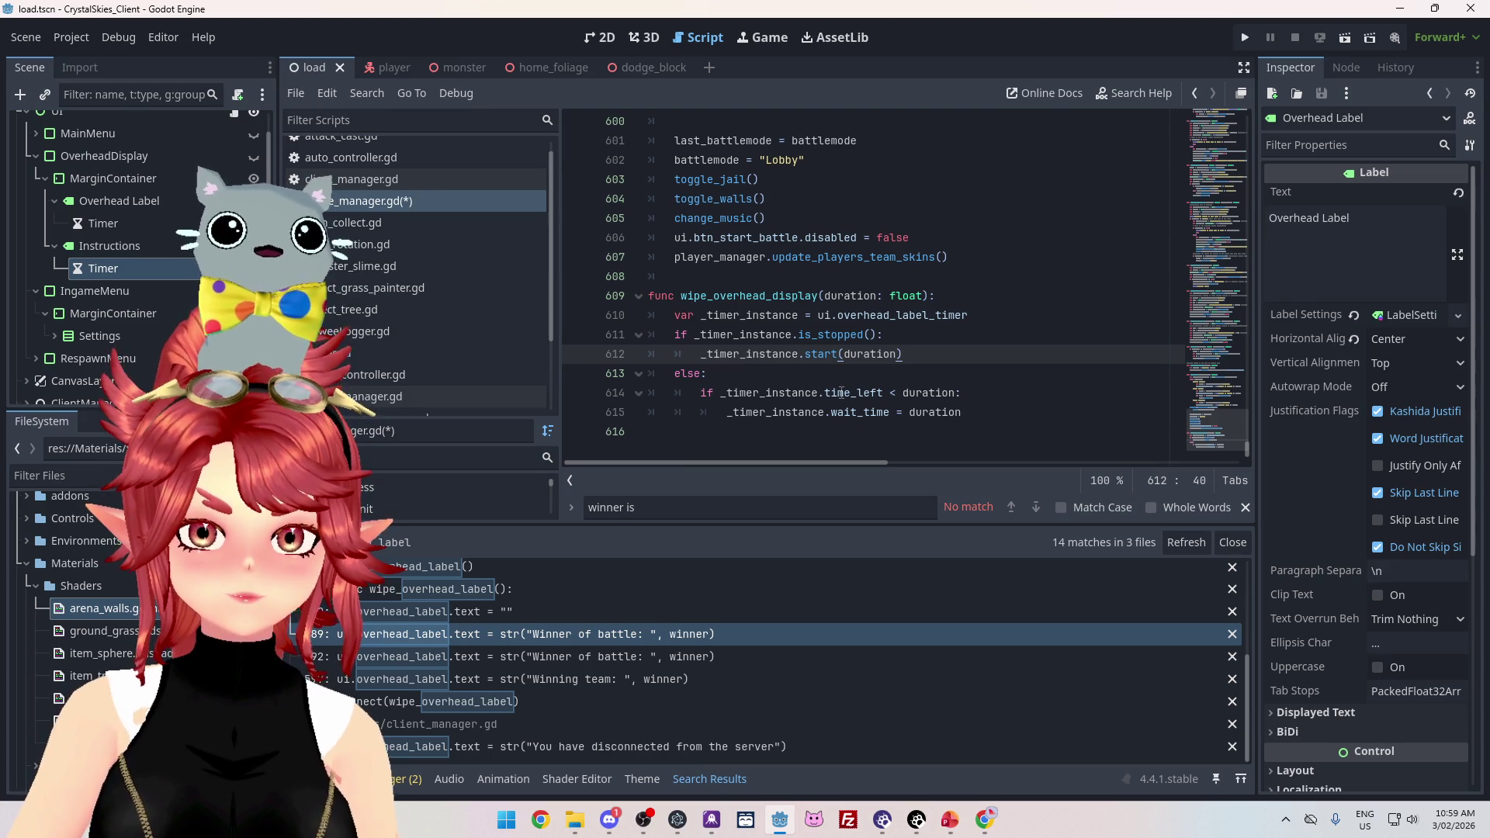
pyautogui.moveTo(908, 386)
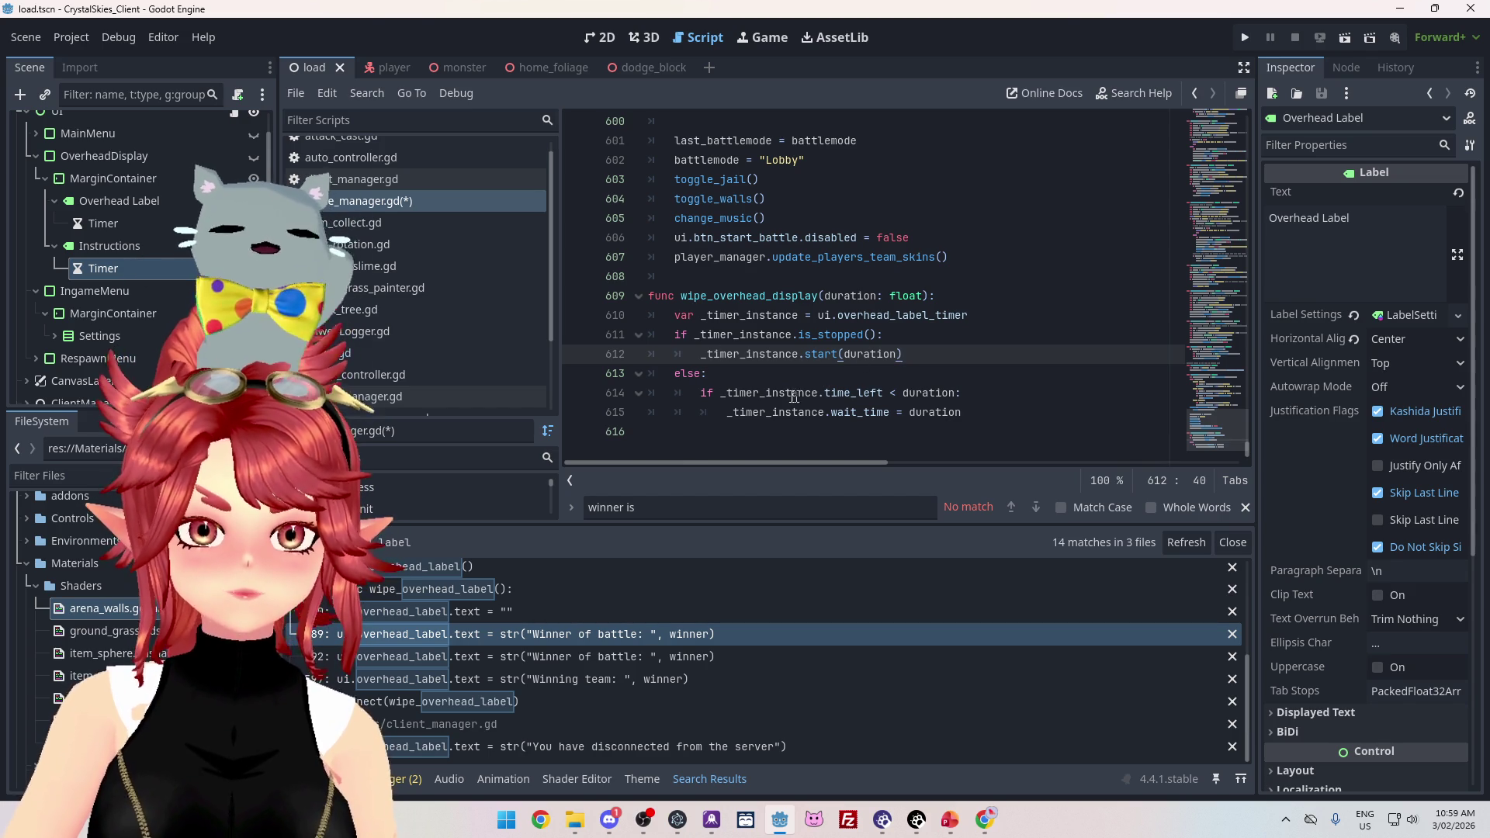
pyautogui.moveTo(962, 391); pyautogui.dragTo(639, 392)
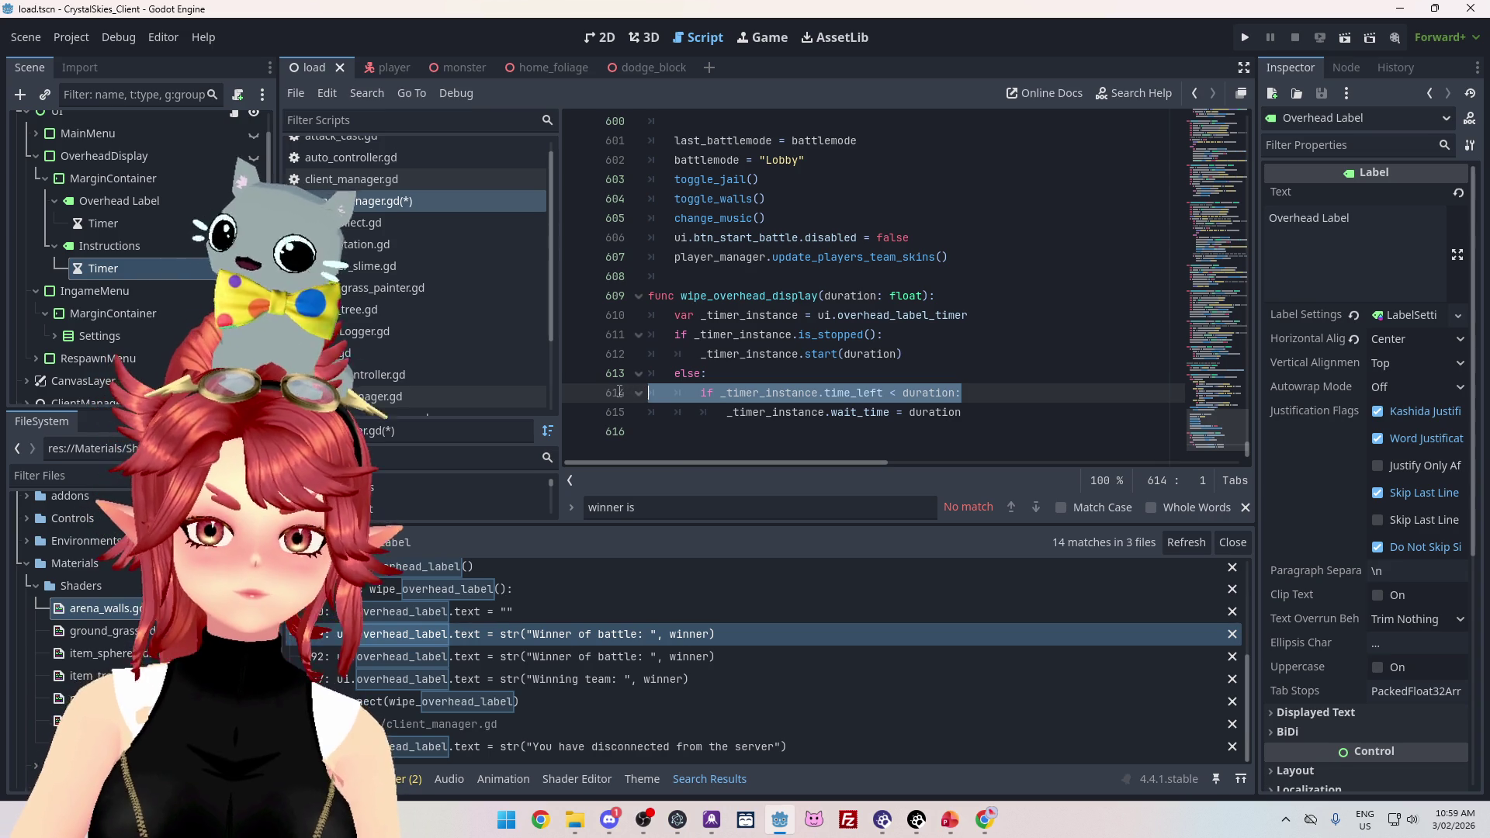
pyautogui.press('BackSpace')
pyautogui.click(723, 392)
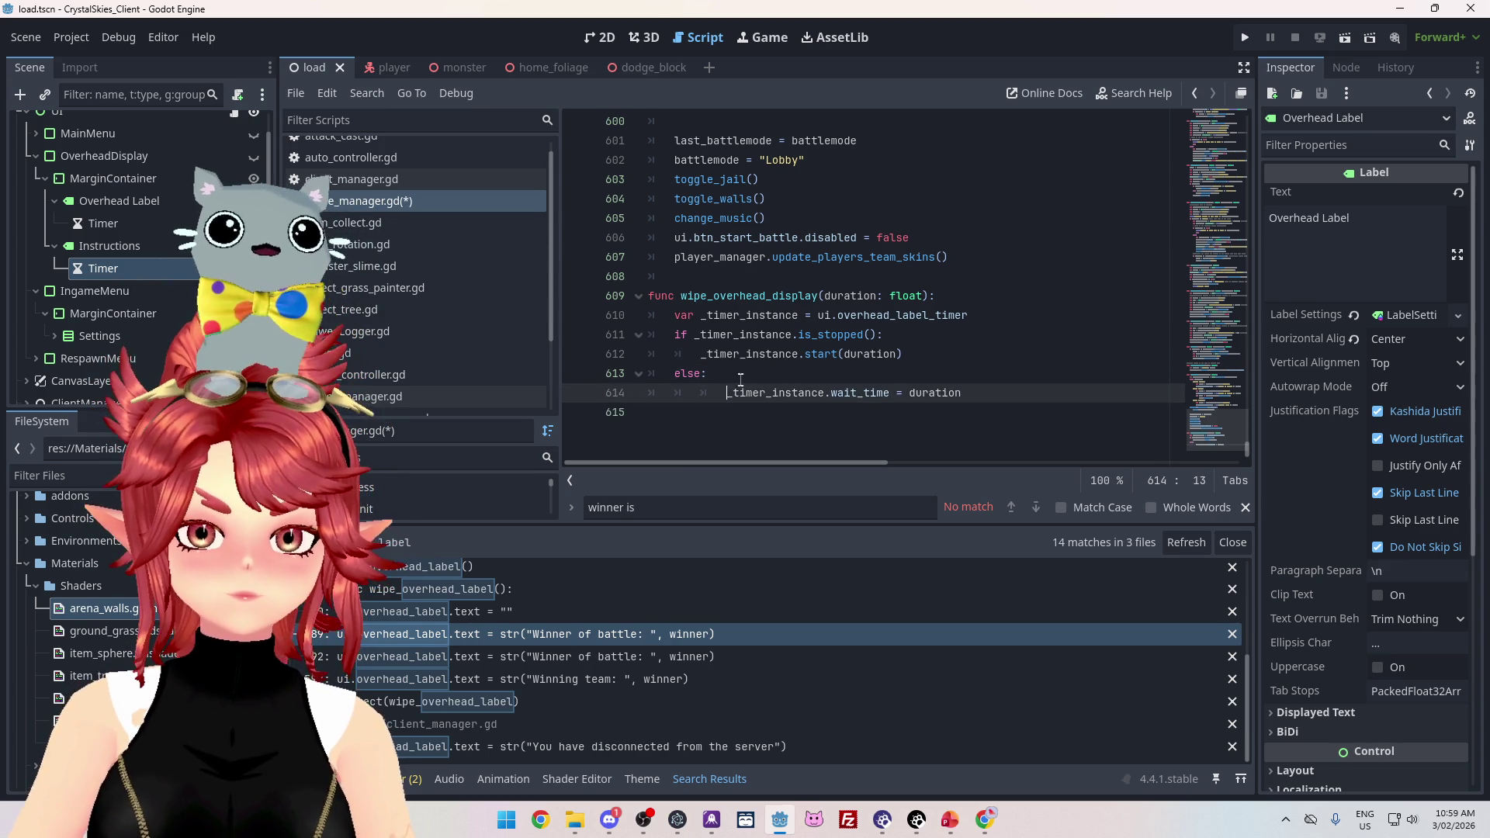
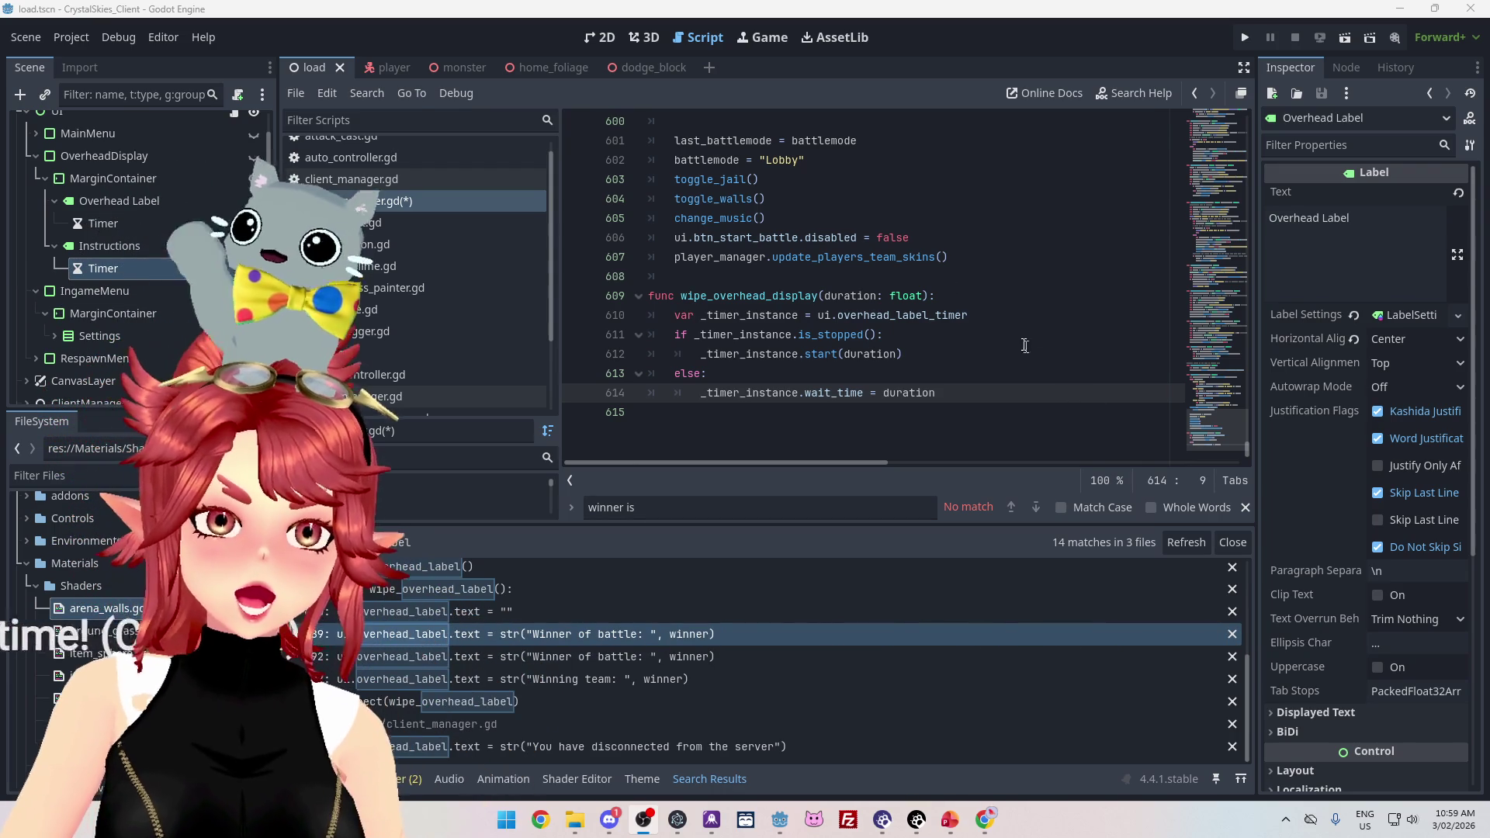
# Check wipe_overhead_display's timer start and else branch, then save game_manager.gd
pyautogui.click(972, 368)
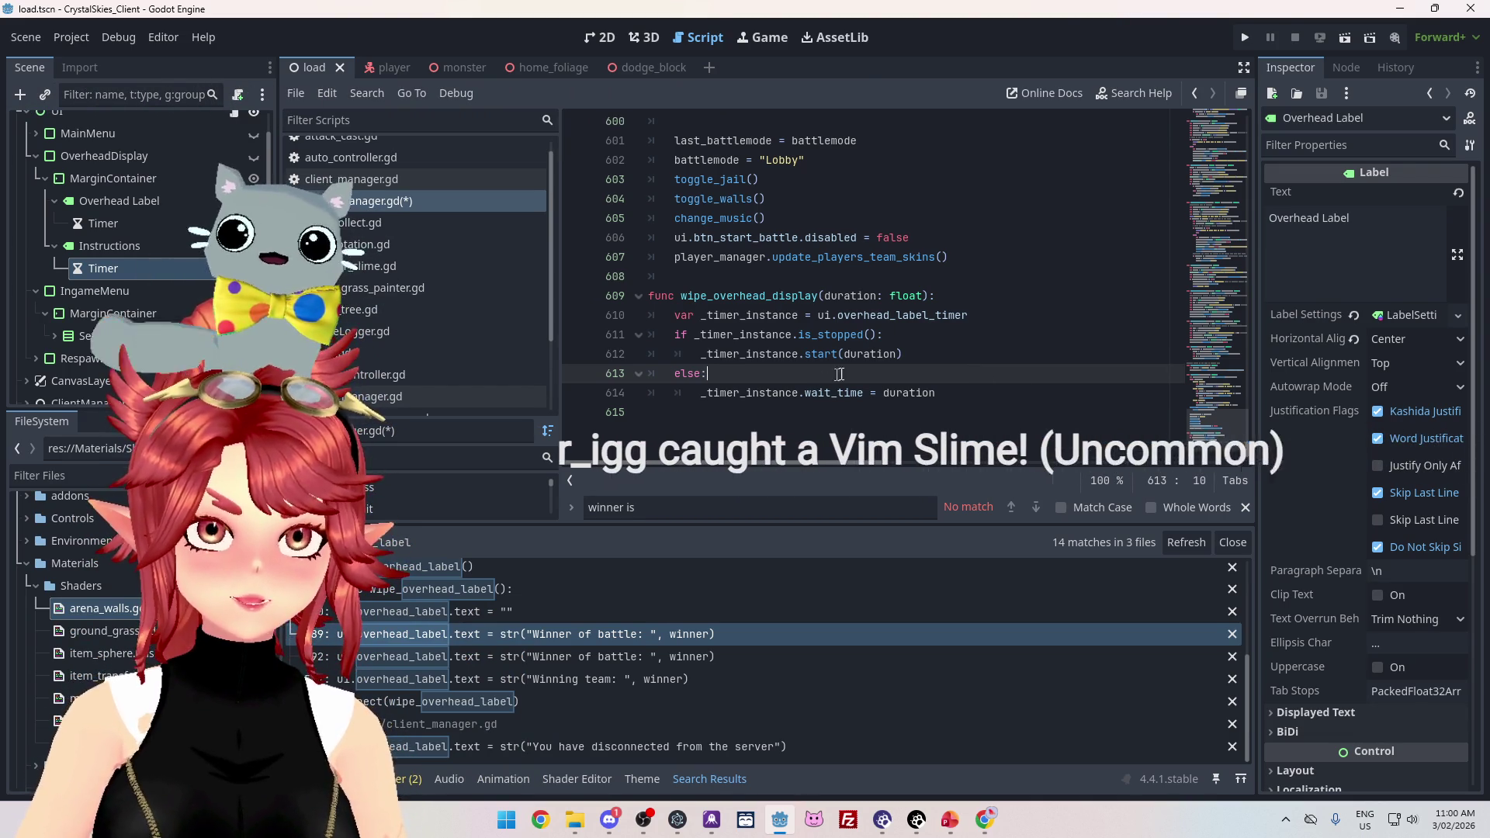
pyautogui.click(927, 353)
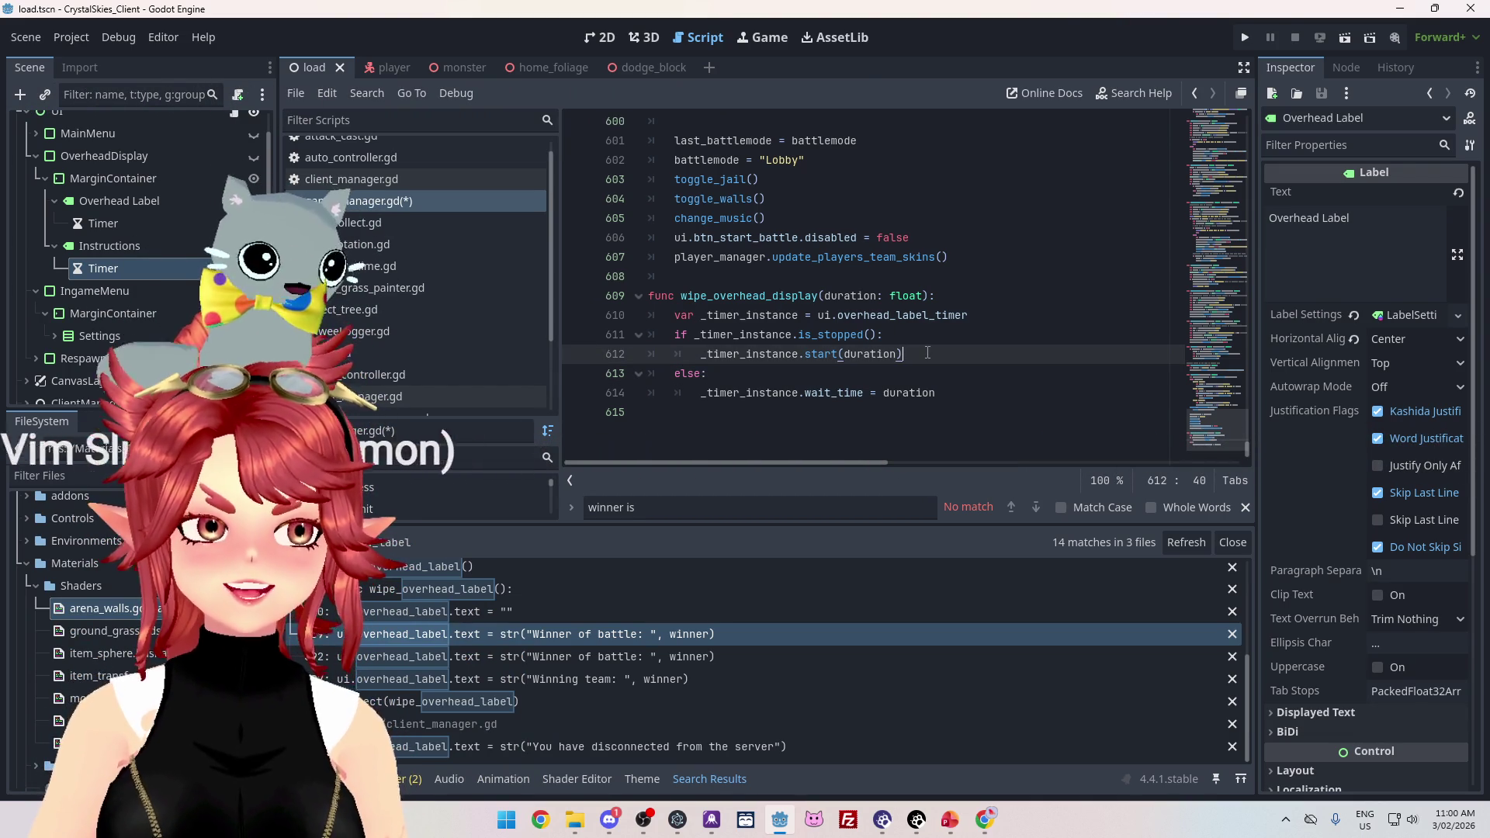
pyautogui.hotkey('ctrl', 's')
# Re-check the wait_time and else lines, then select part of the wipe_overhead_display name
pyautogui.click(979, 398)
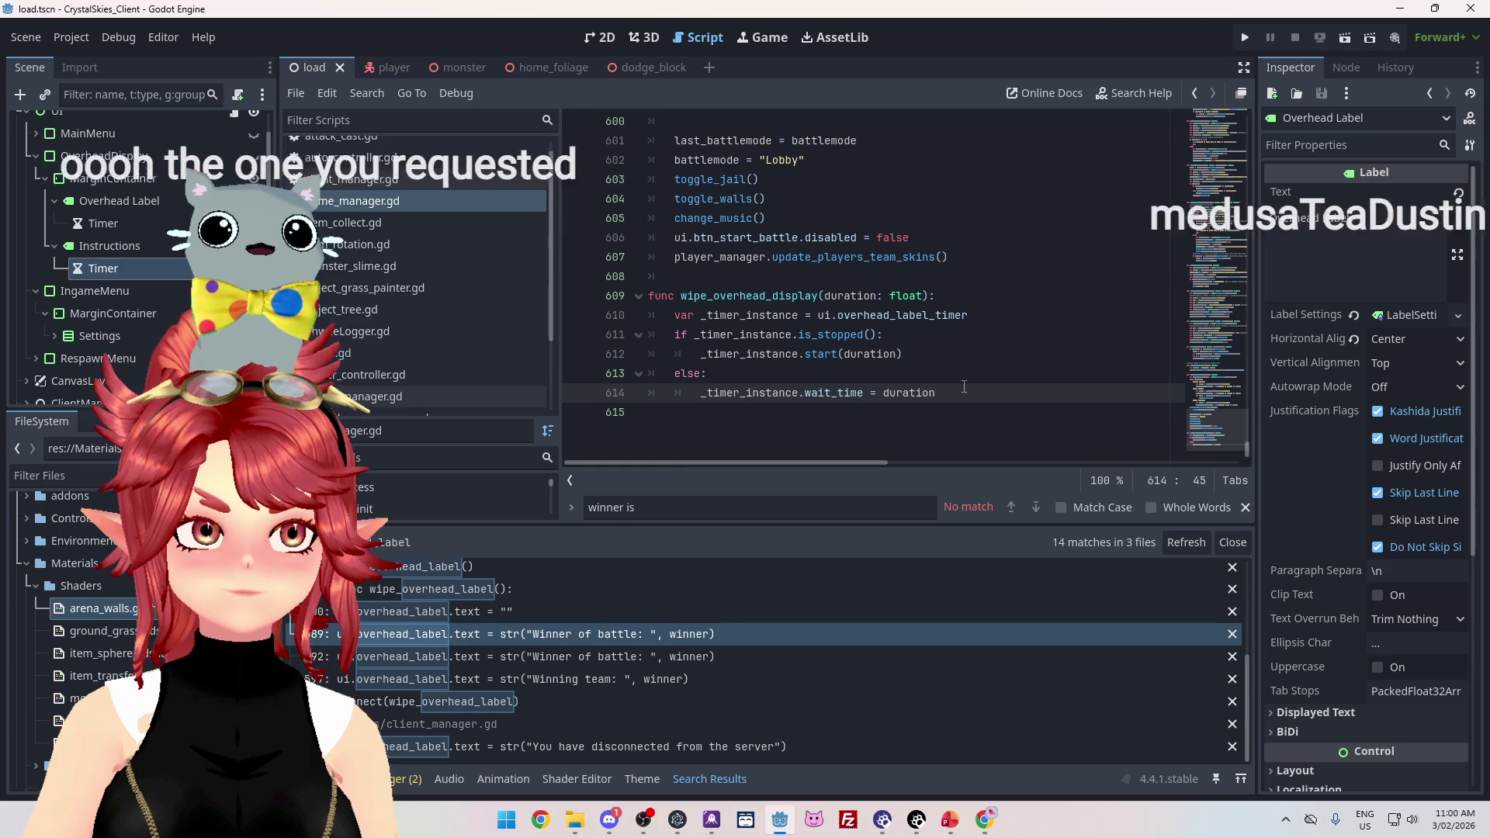
pyautogui.click(949, 378)
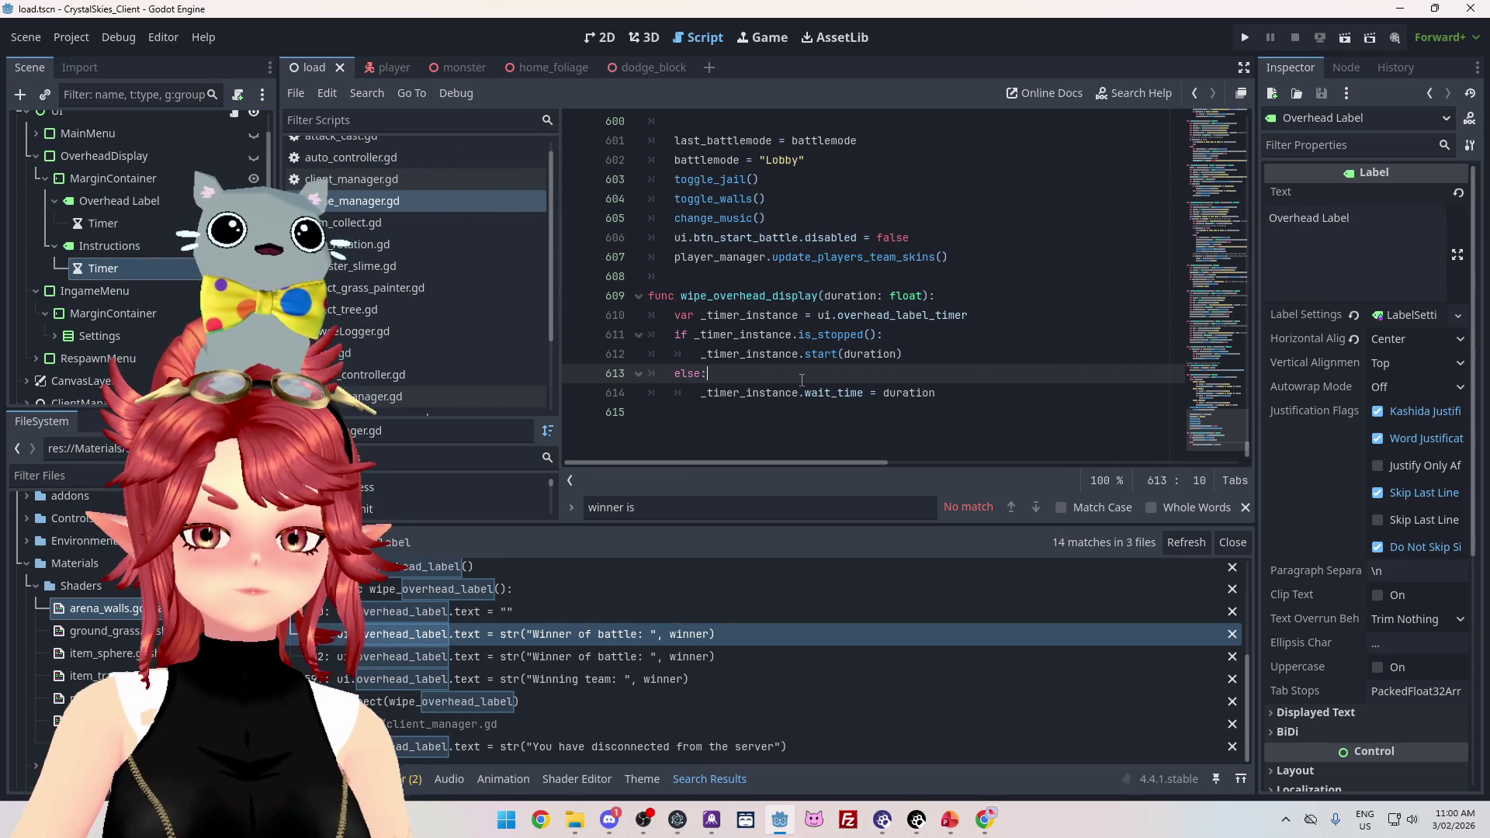
pyautogui.scroll(3, 807, 333)
pyautogui.scroll(-2, 801, 314)
pyautogui.moveTo(683, 379); pyautogui.dragTo(791, 375)
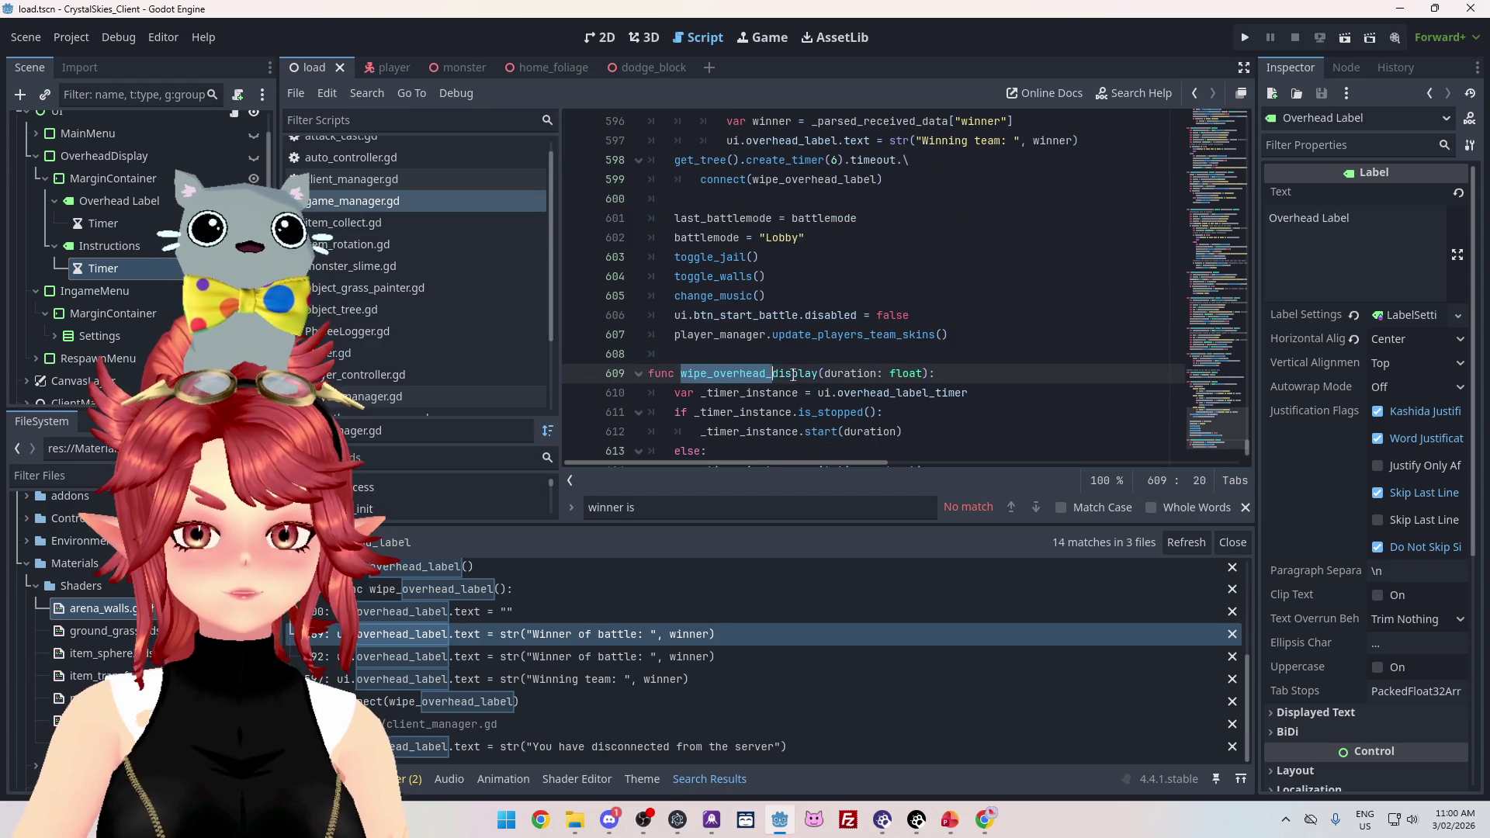
# Add wipe_overhead_display(6) on the blank line after the wipe_overhead_label timer connection
pyautogui.scroll(2, 820, 373)
pyautogui.click(755, 316)
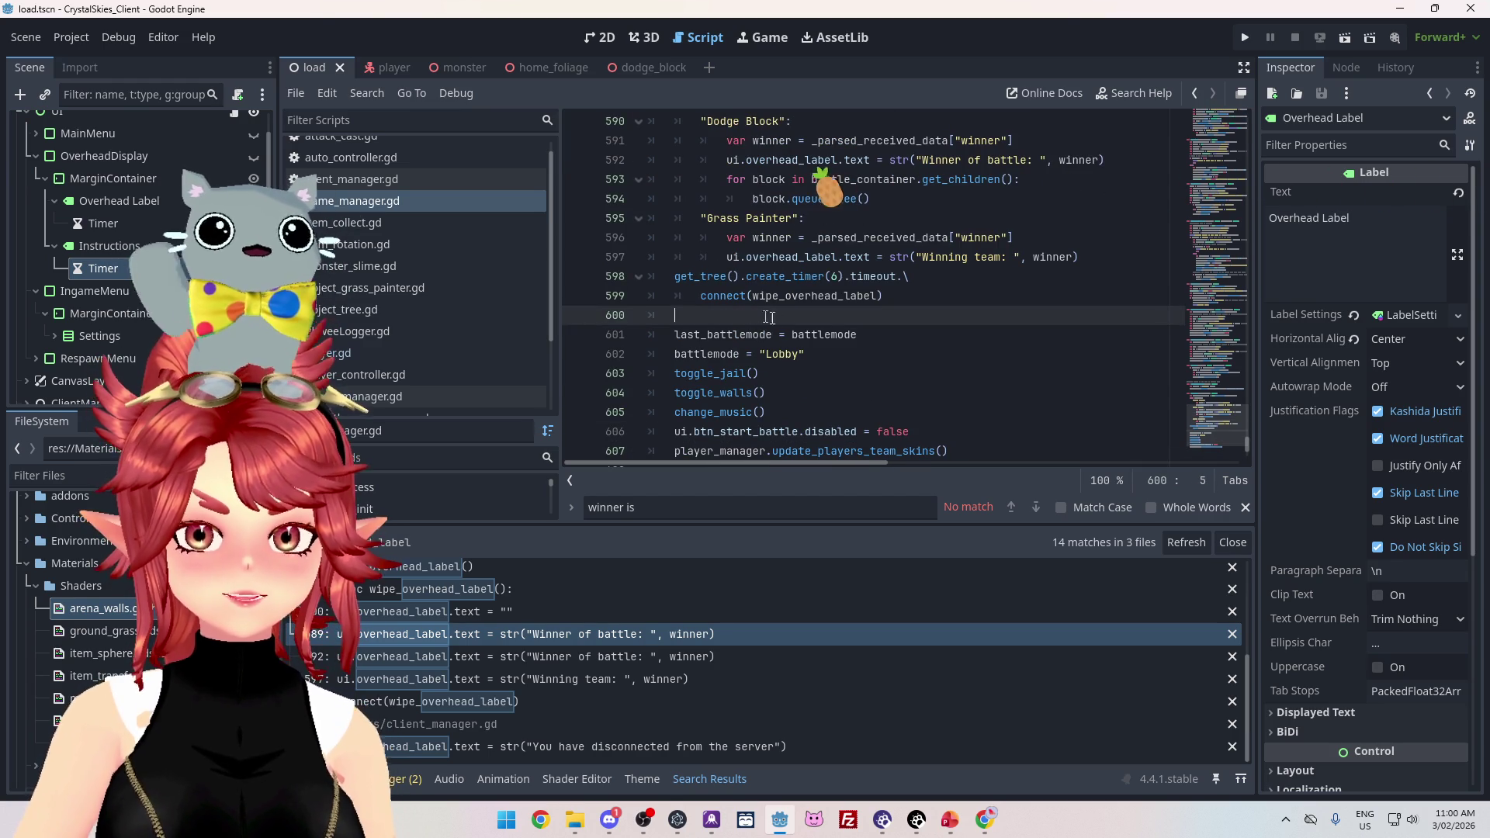
pyautogui.scroll(-2, 920, 352)
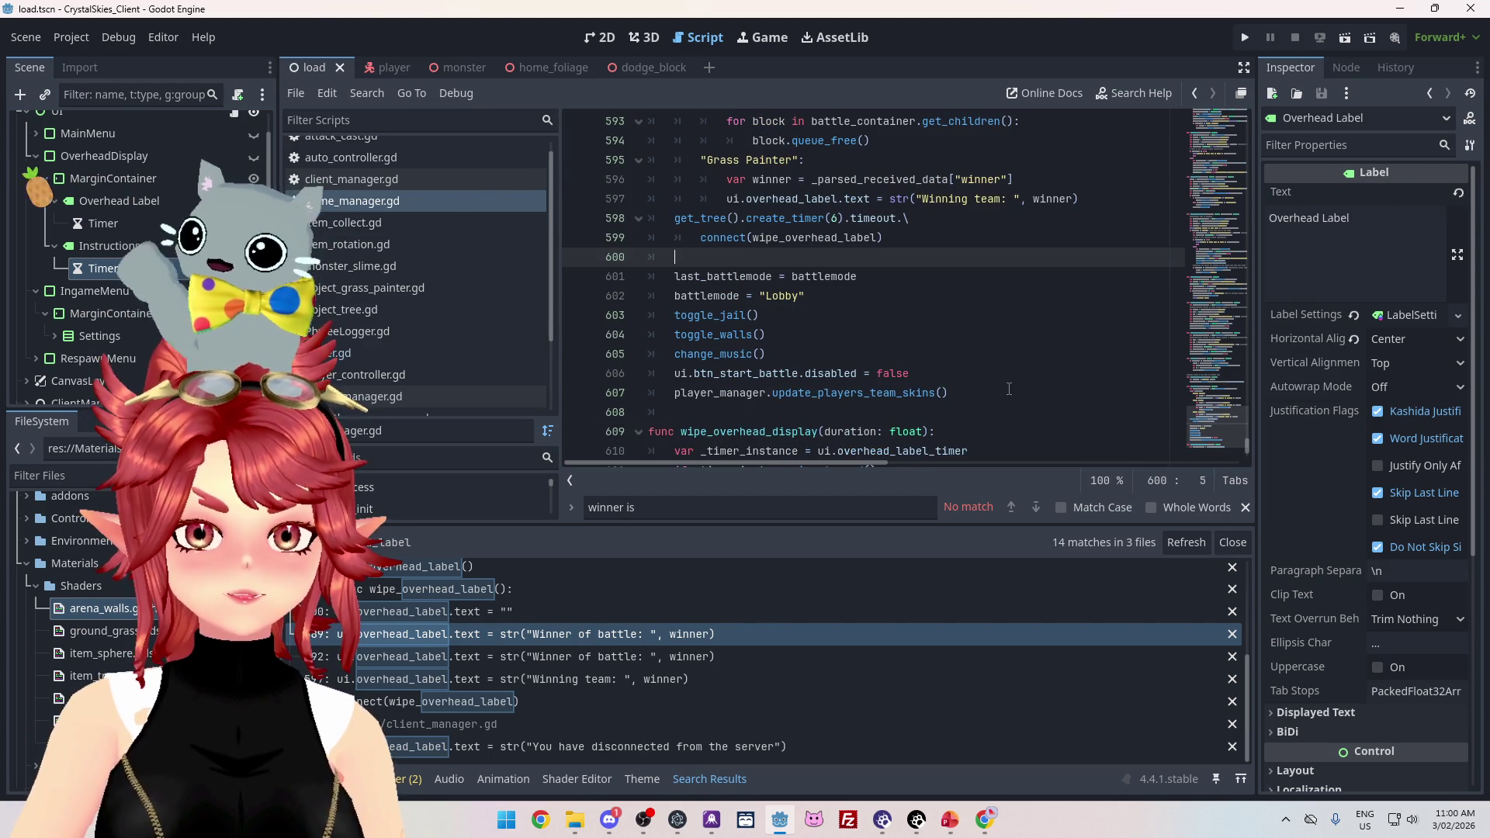
pyautogui.scroll(-1, 889, 321)
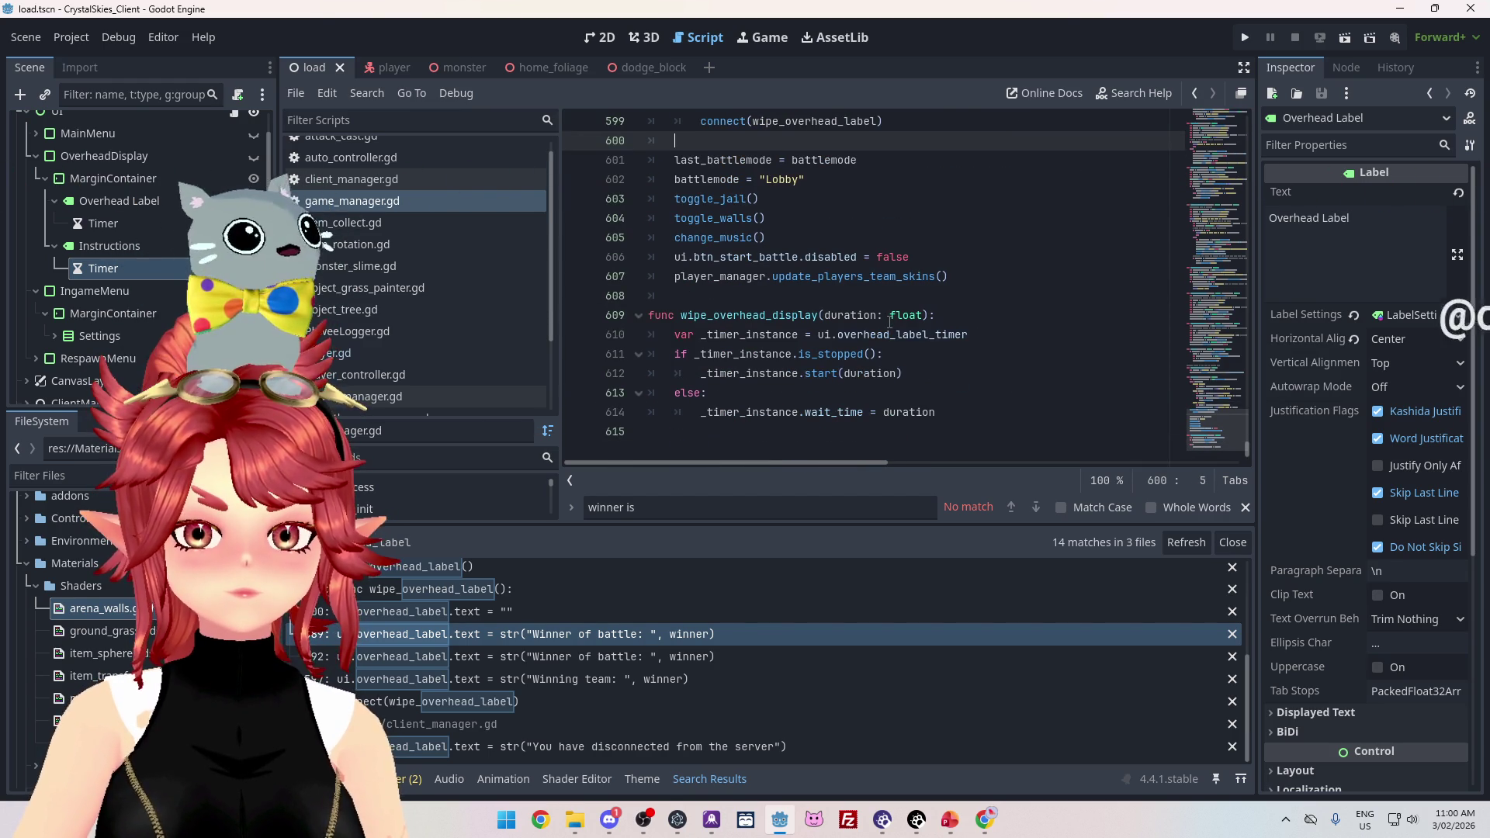
pyautogui.write('wipe_overhead_display')
pyautogui.scroll(3, 890, 322)
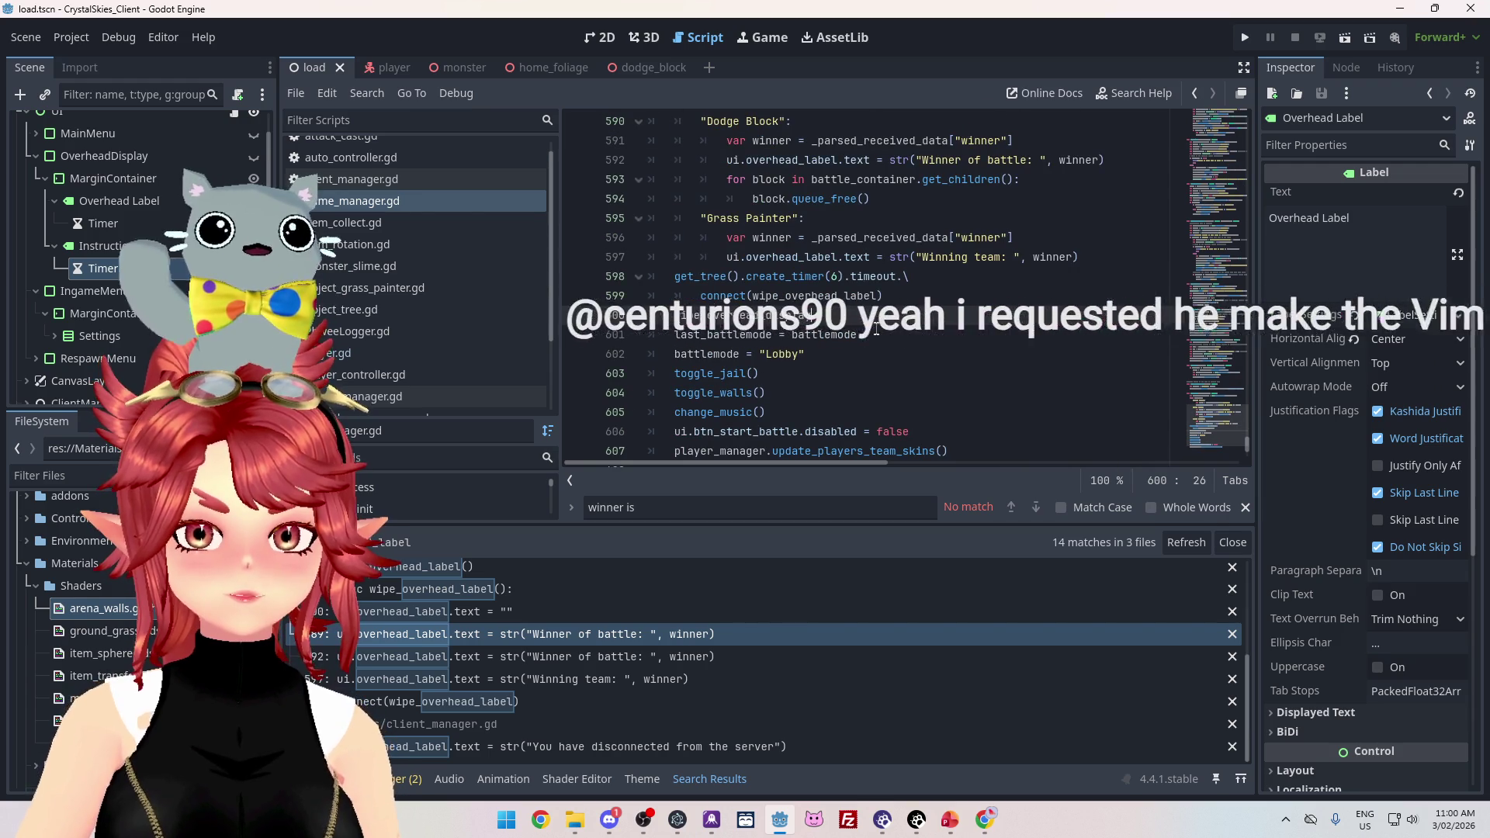
pyautogui.write('(')
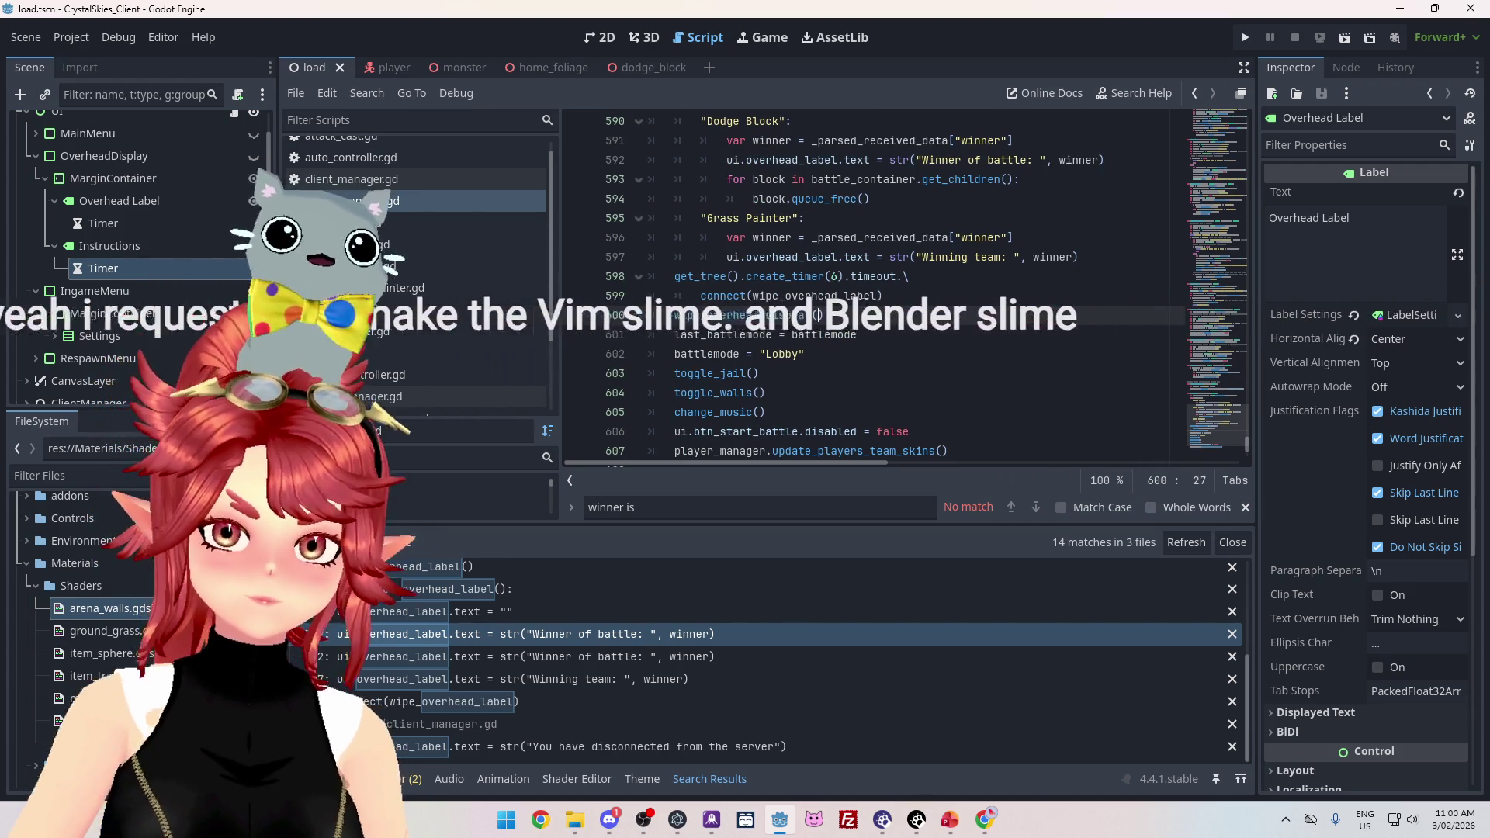
pyautogui.write('6')
pyautogui.scroll(-1, 752, 237)
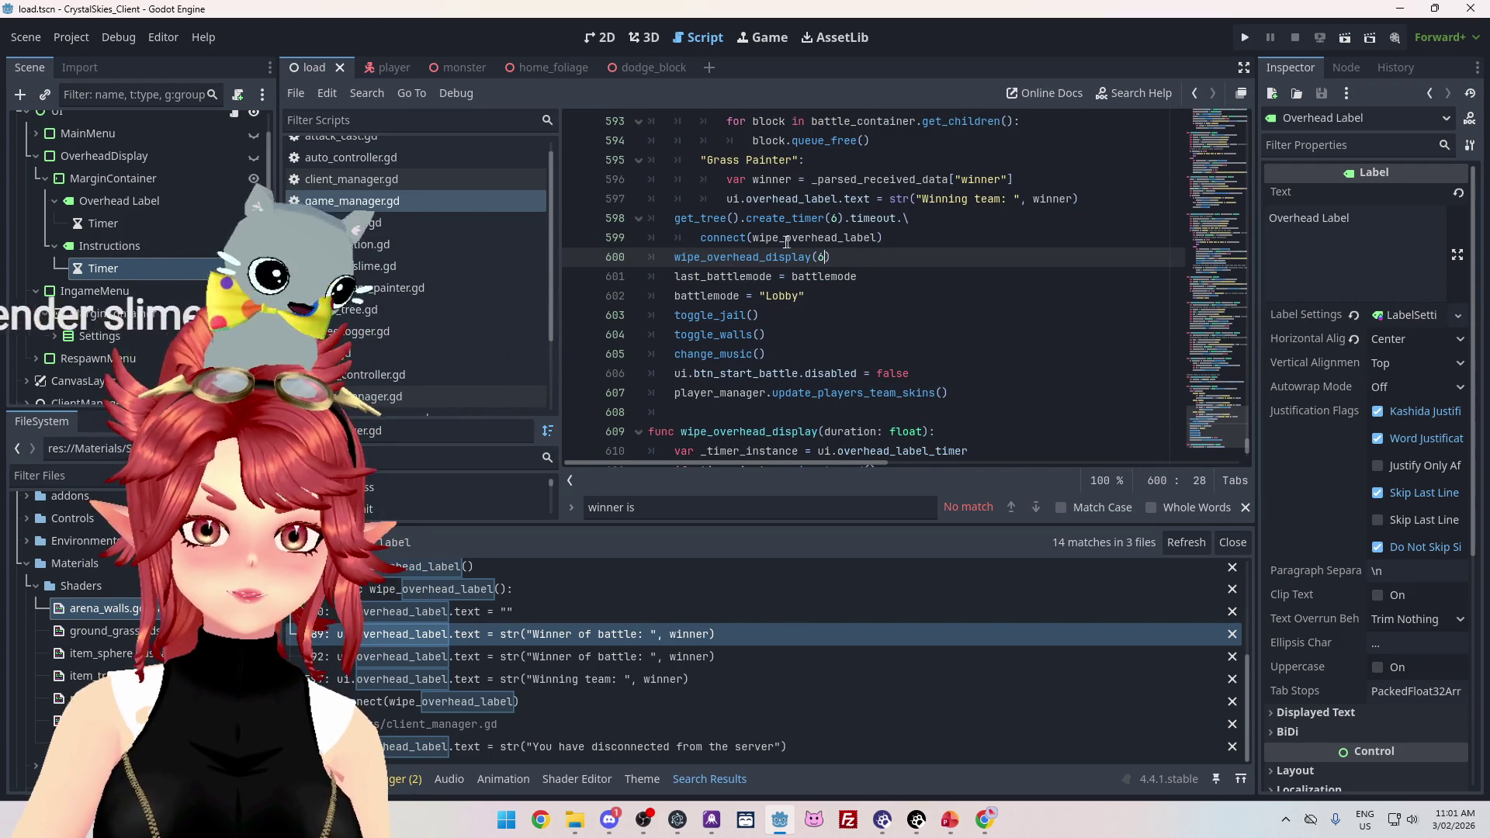
pyautogui.click(752, 238)
pyautogui.scroll(-2, 803, 284)
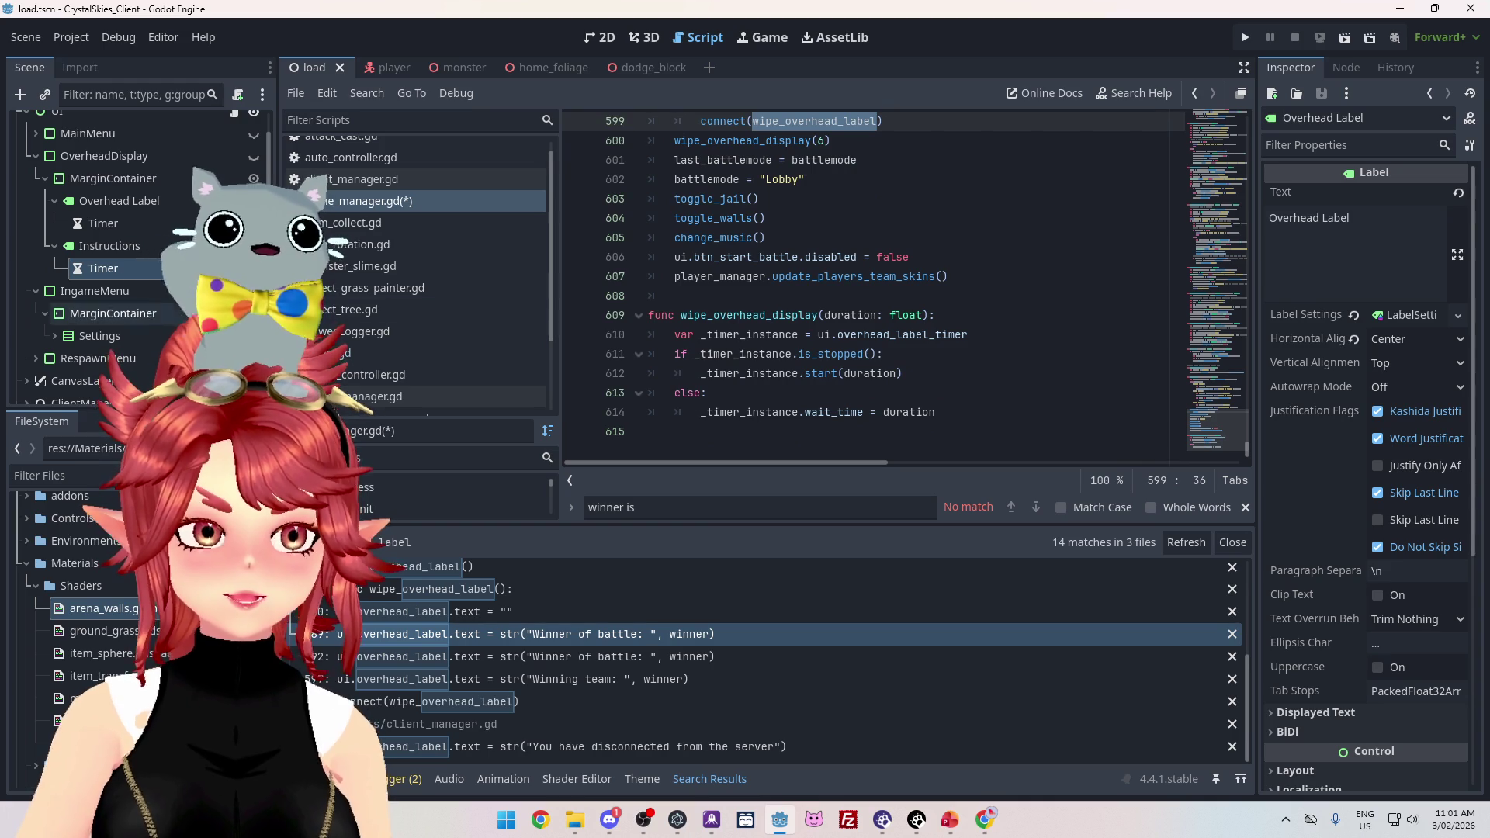
# Connect the Overhead Label Timer's timeout signal to a new _on_overhead_label_timer_timeout method
pyautogui.click(128, 225)
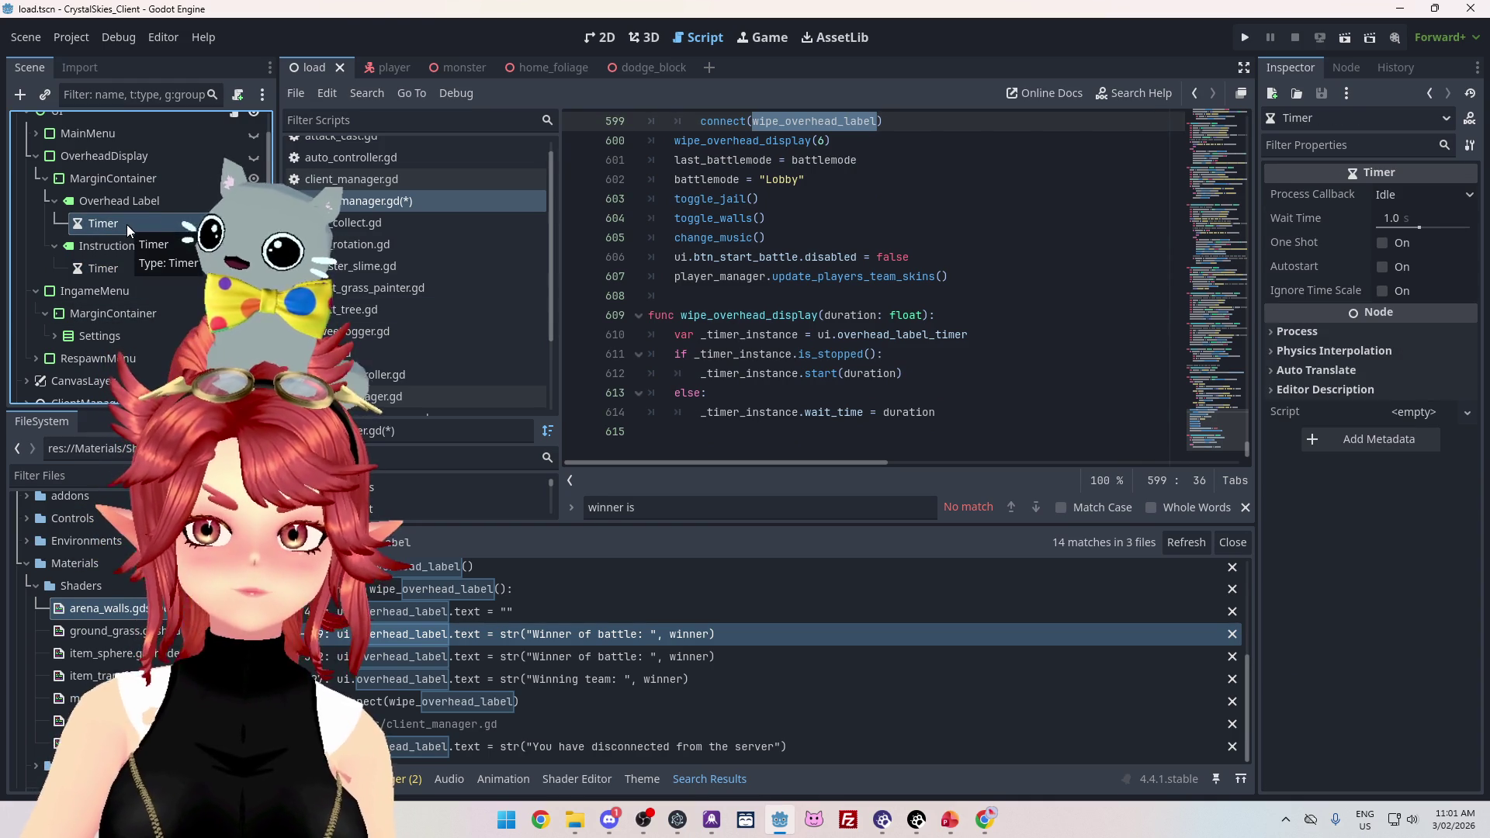
pyautogui.click(1343, 69)
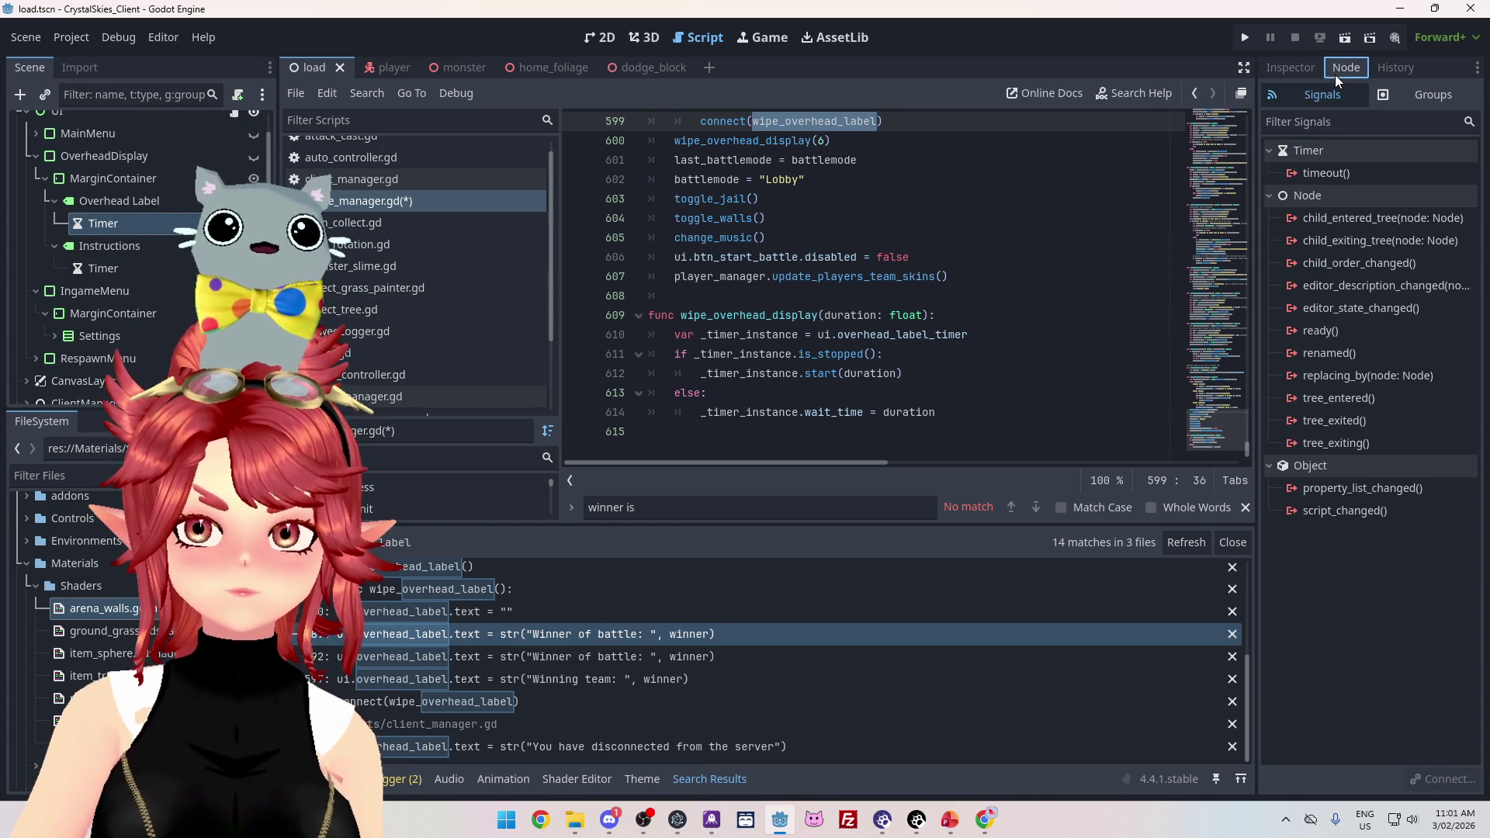
pyautogui.click(1329, 174)
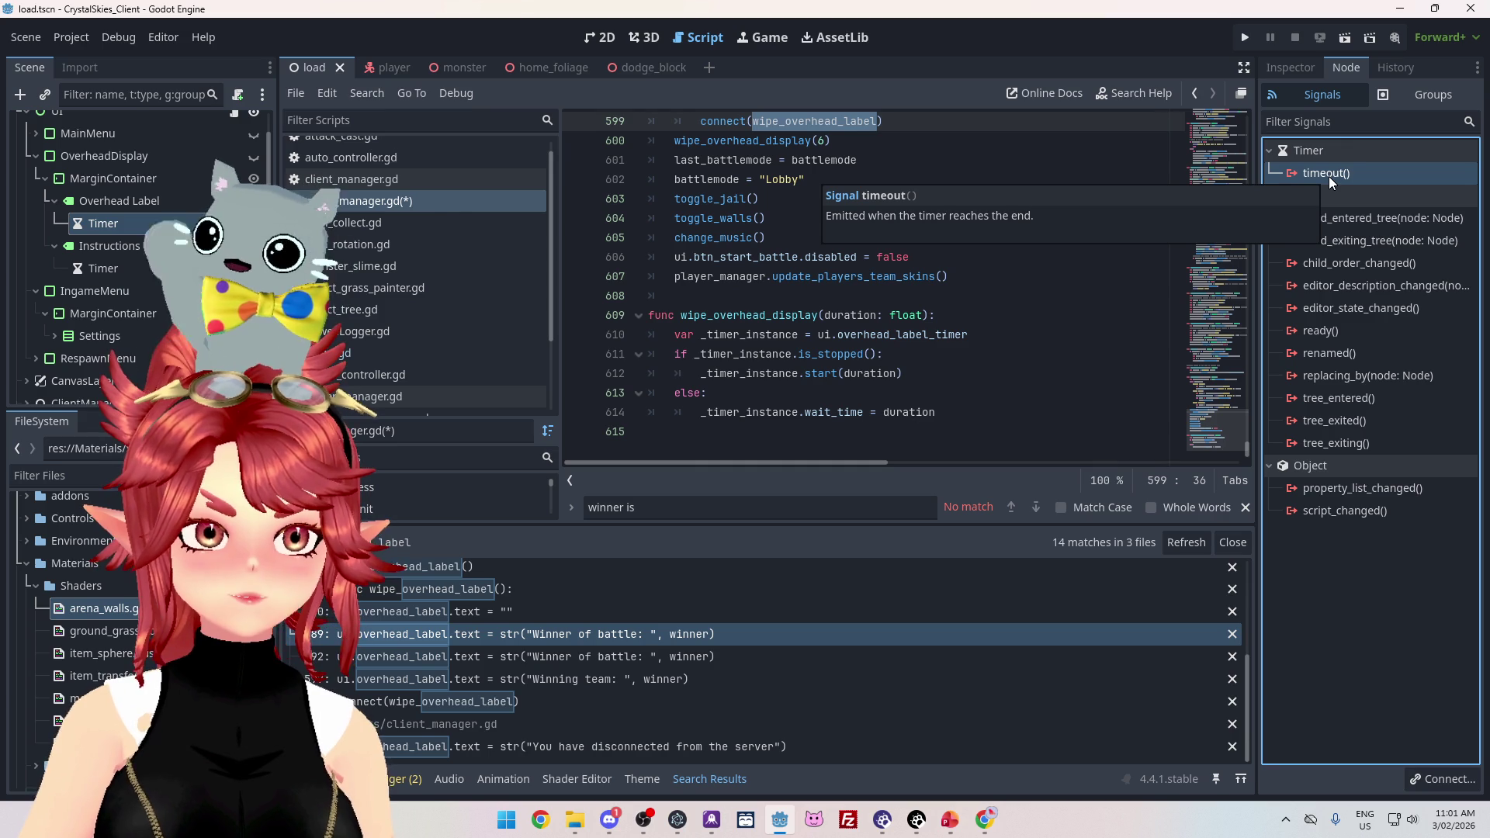
pyautogui.doubleClick(1329, 174)
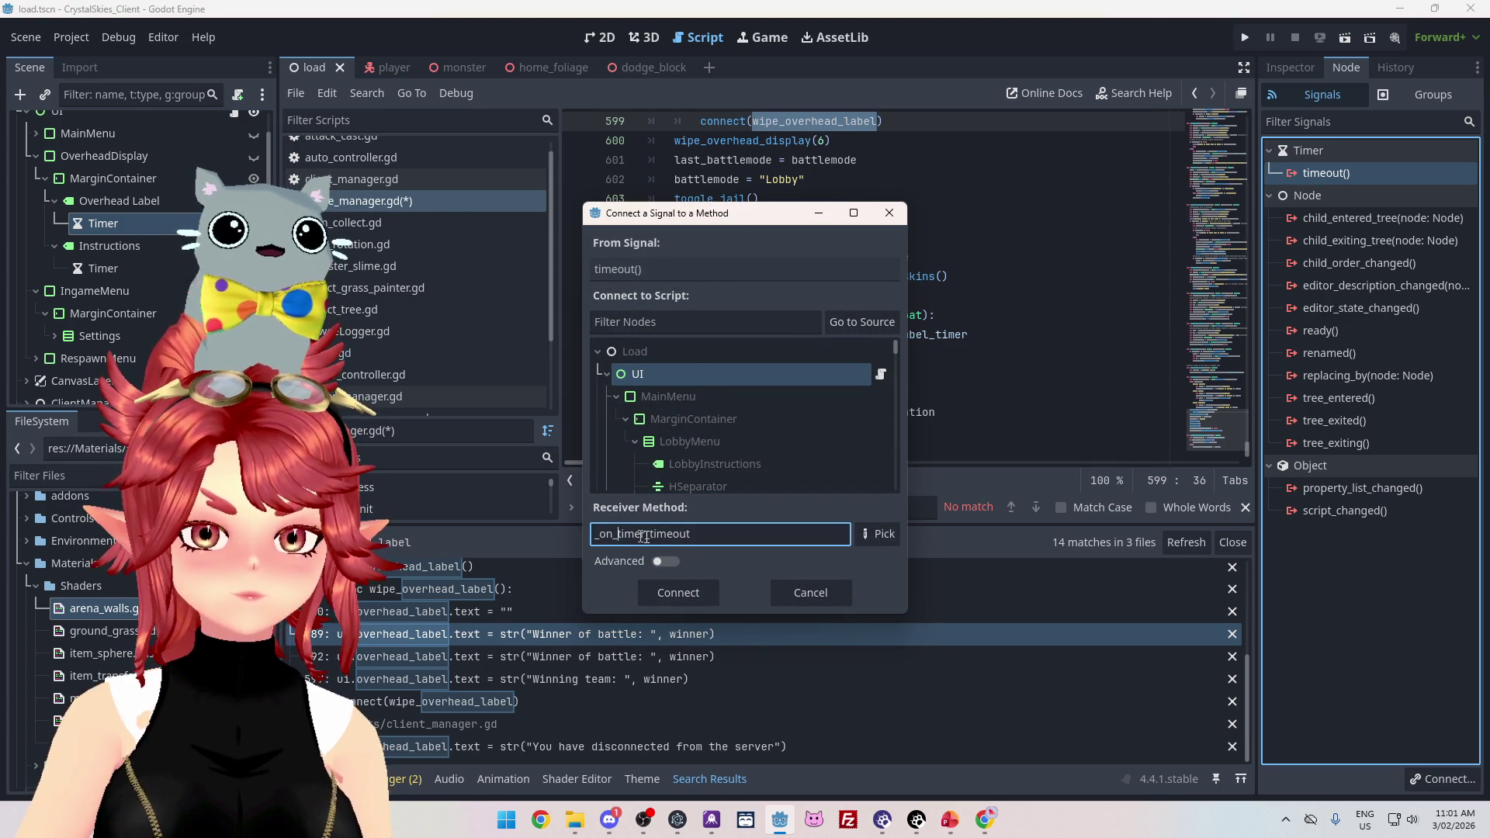
pyautogui.write('overhea')
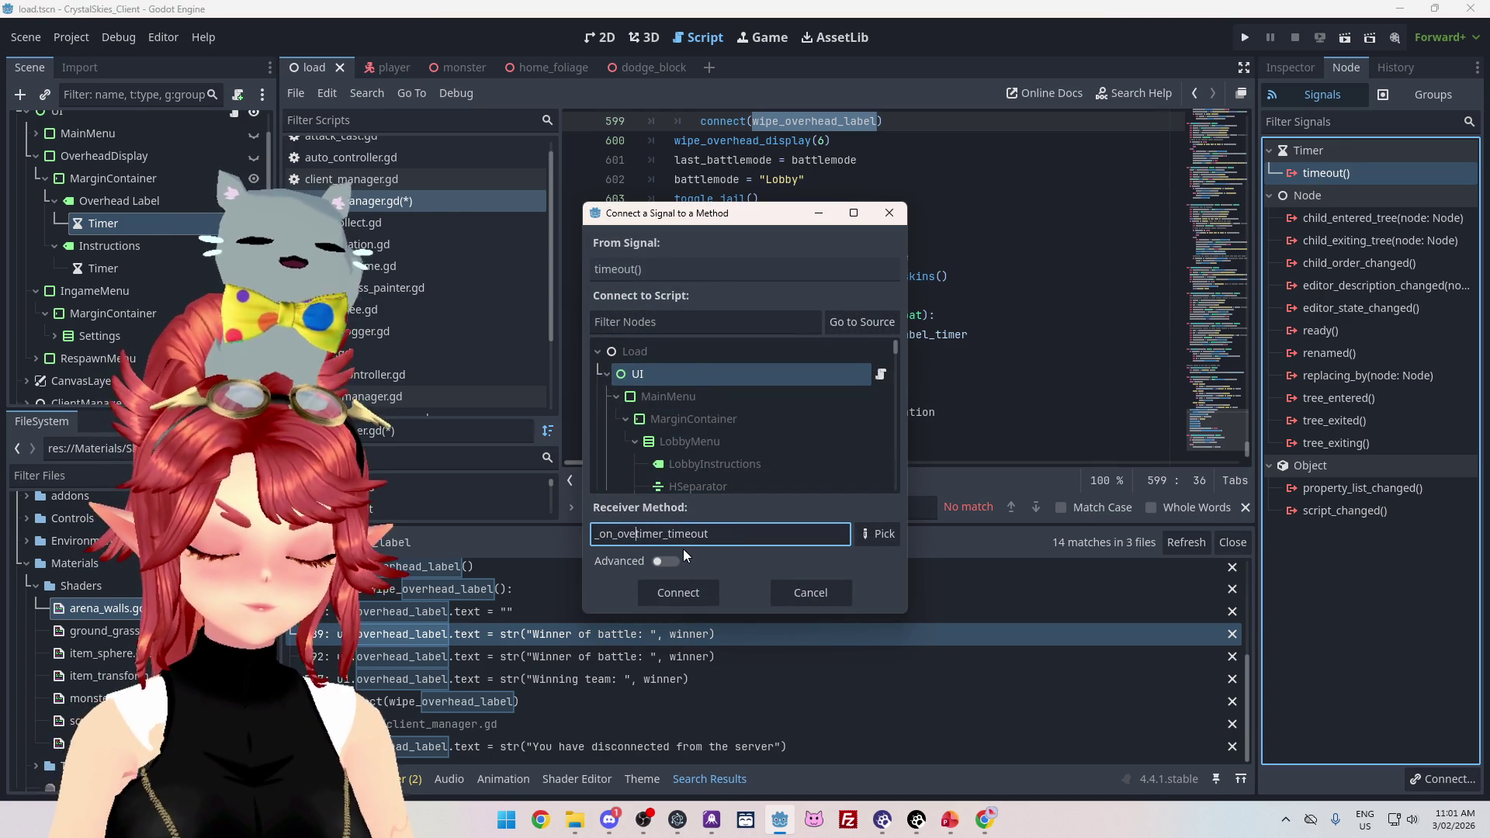
pyautogui.write('d_')
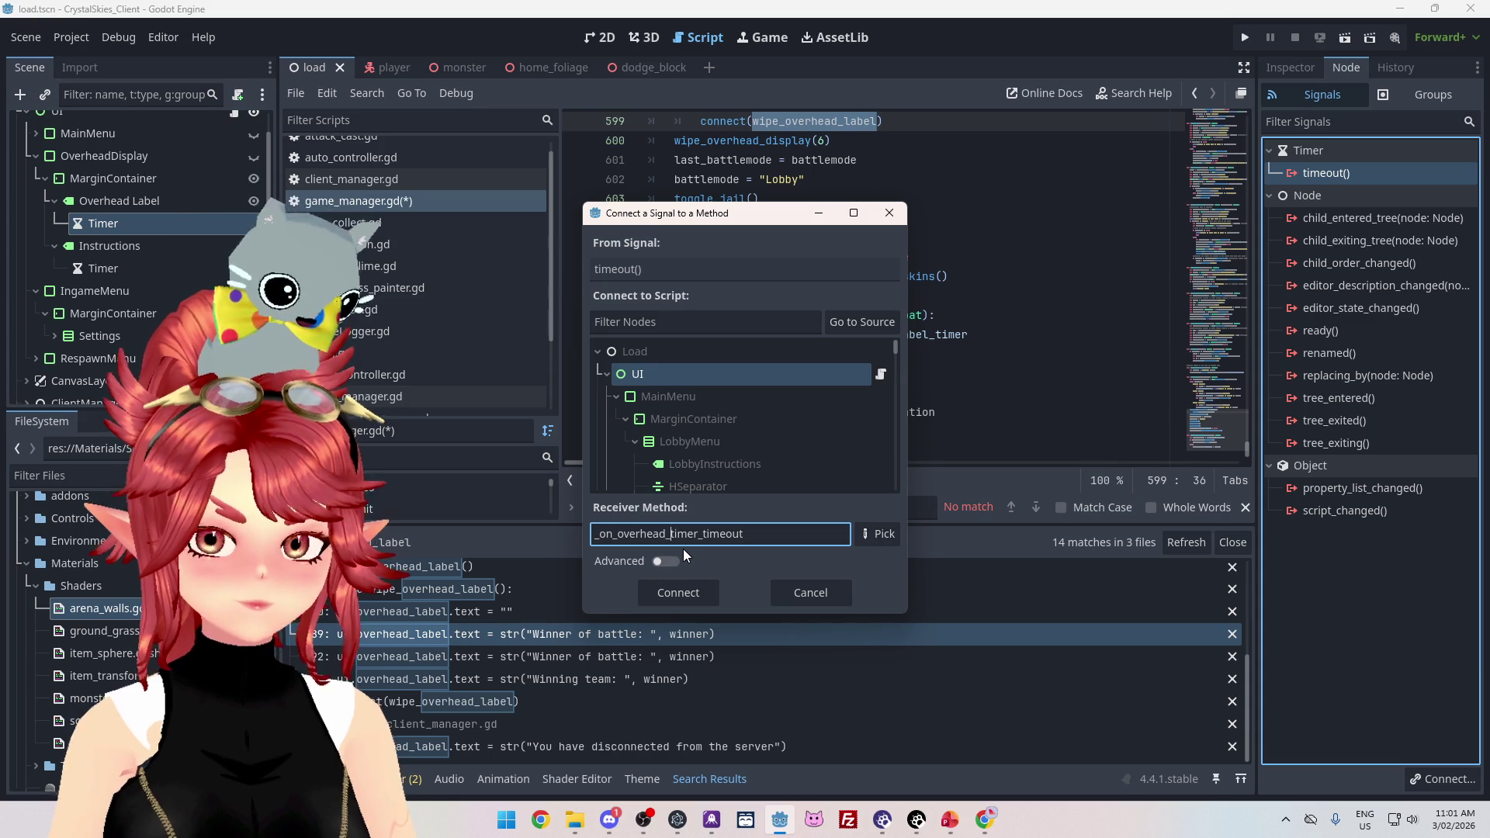
pyautogui.write('label_')
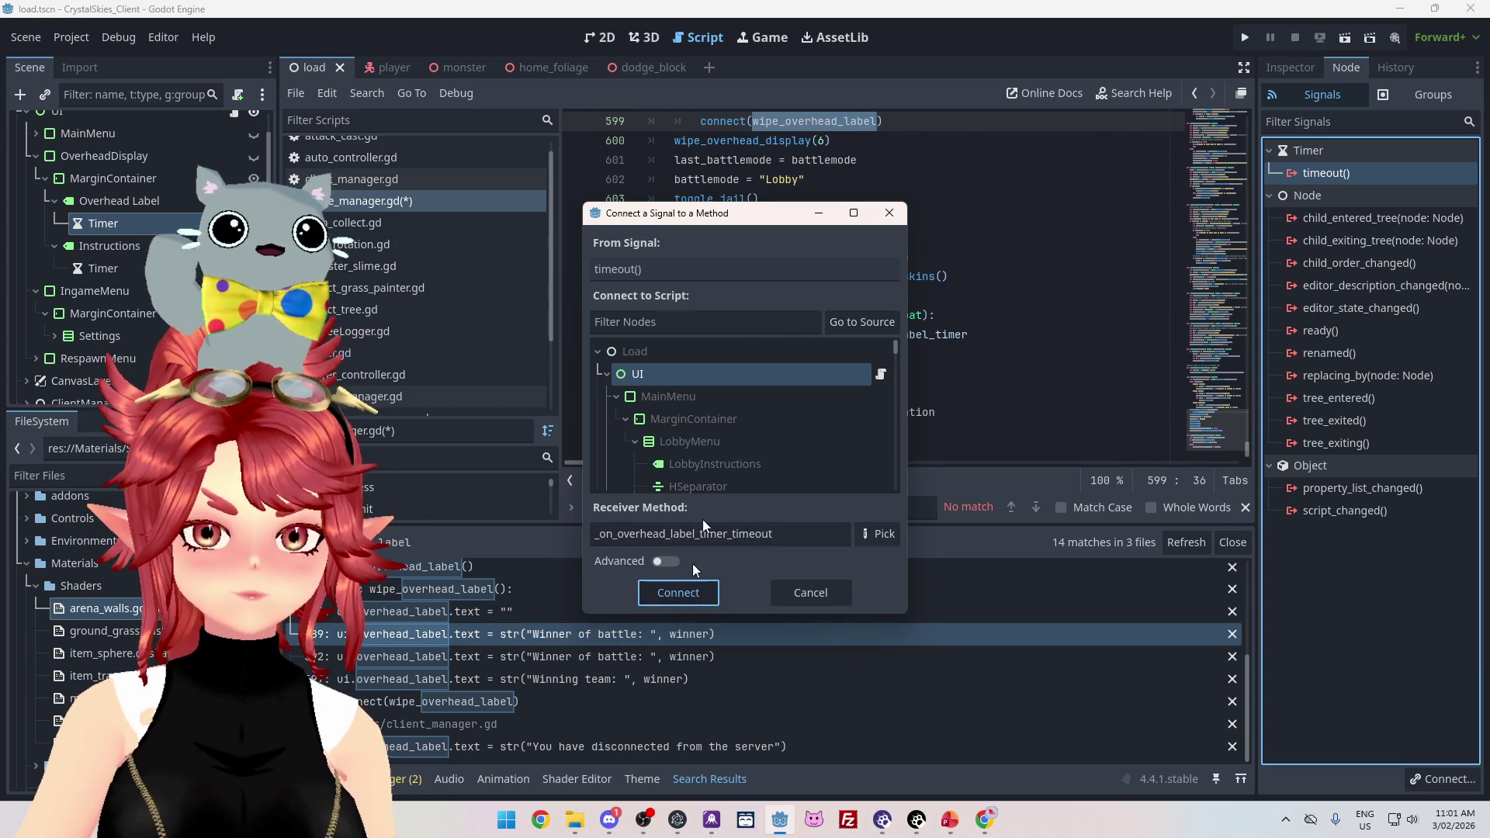
pyautogui.click(685, 588)
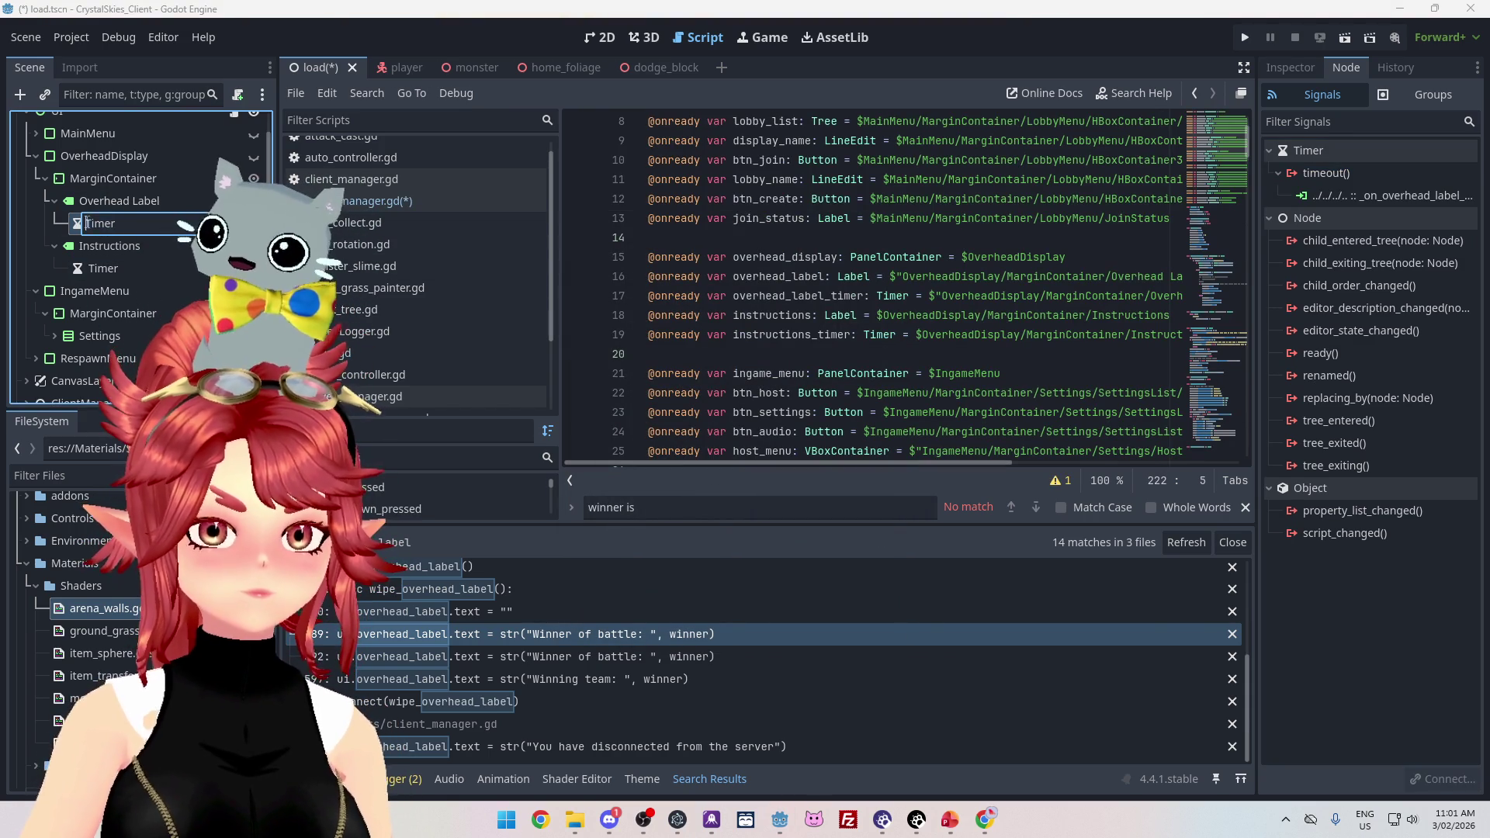
# Rename the two Timer nodes to Overhead Label Timer and Instructions Timer
pyautogui.click(155, 203)
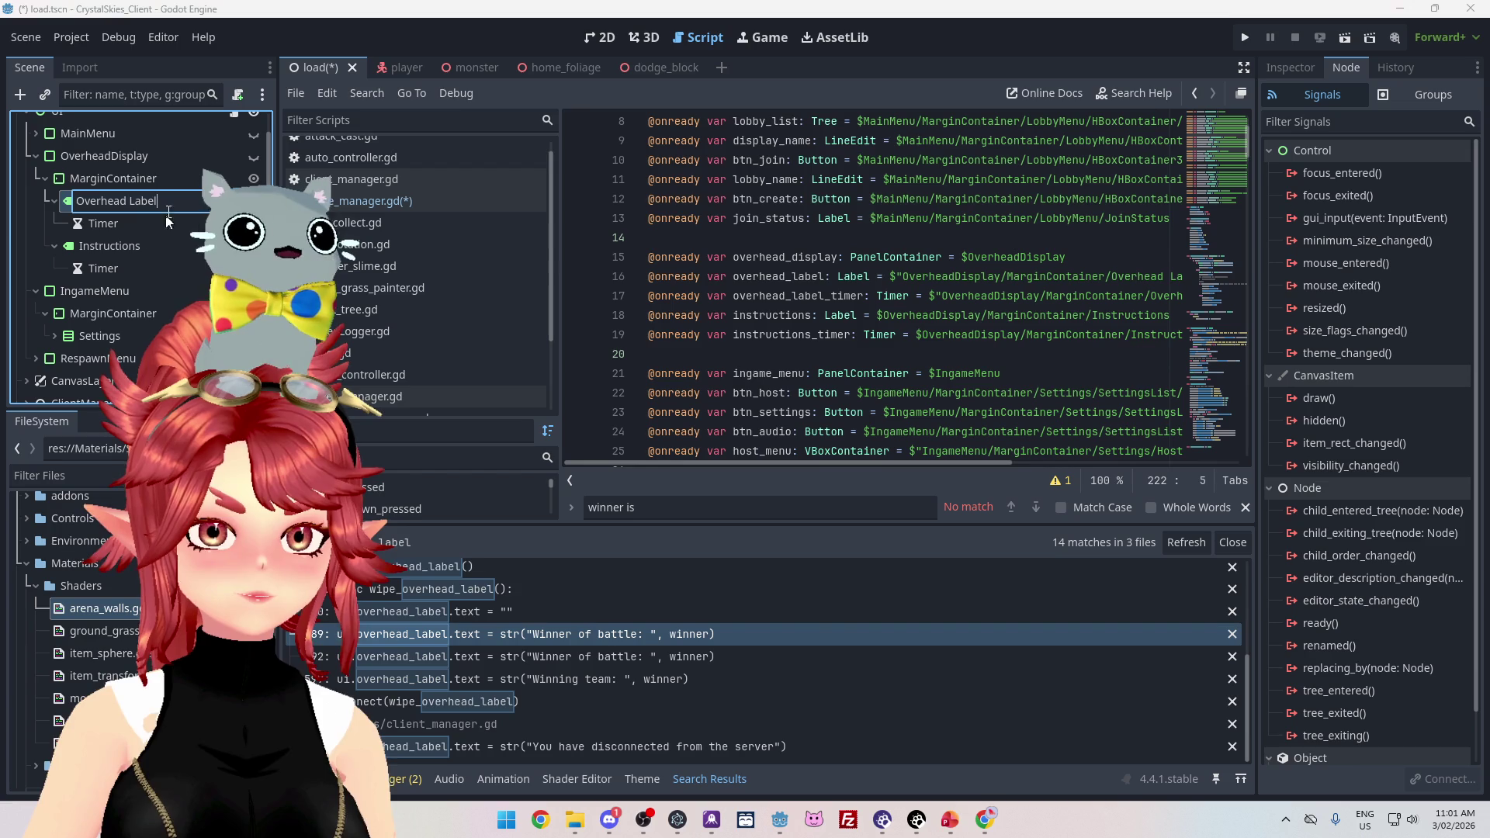
pyautogui.doubleClick(96, 224)
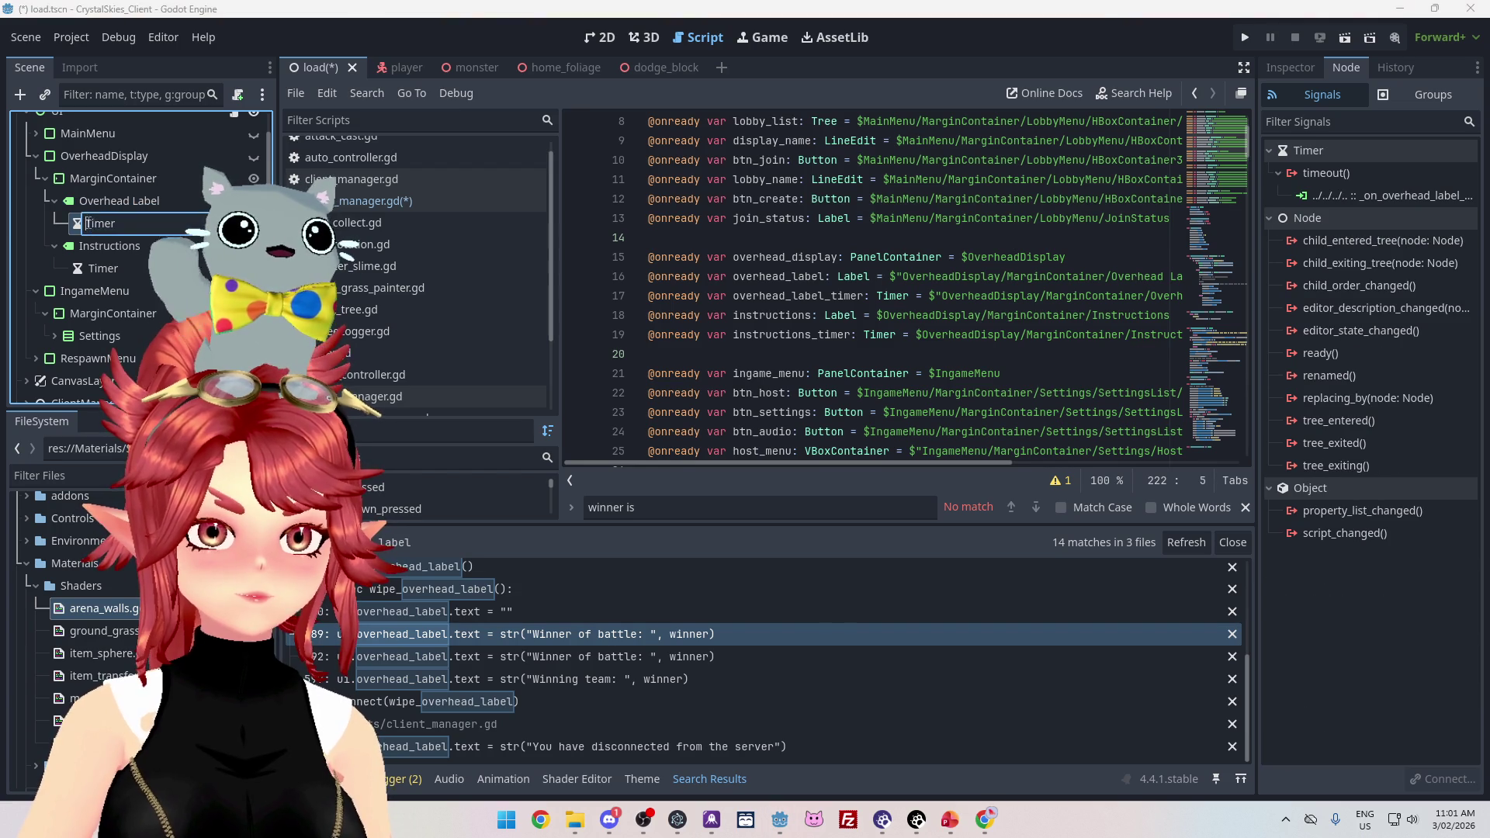
pyautogui.write('Overhead Label')
pyautogui.click(107, 250)
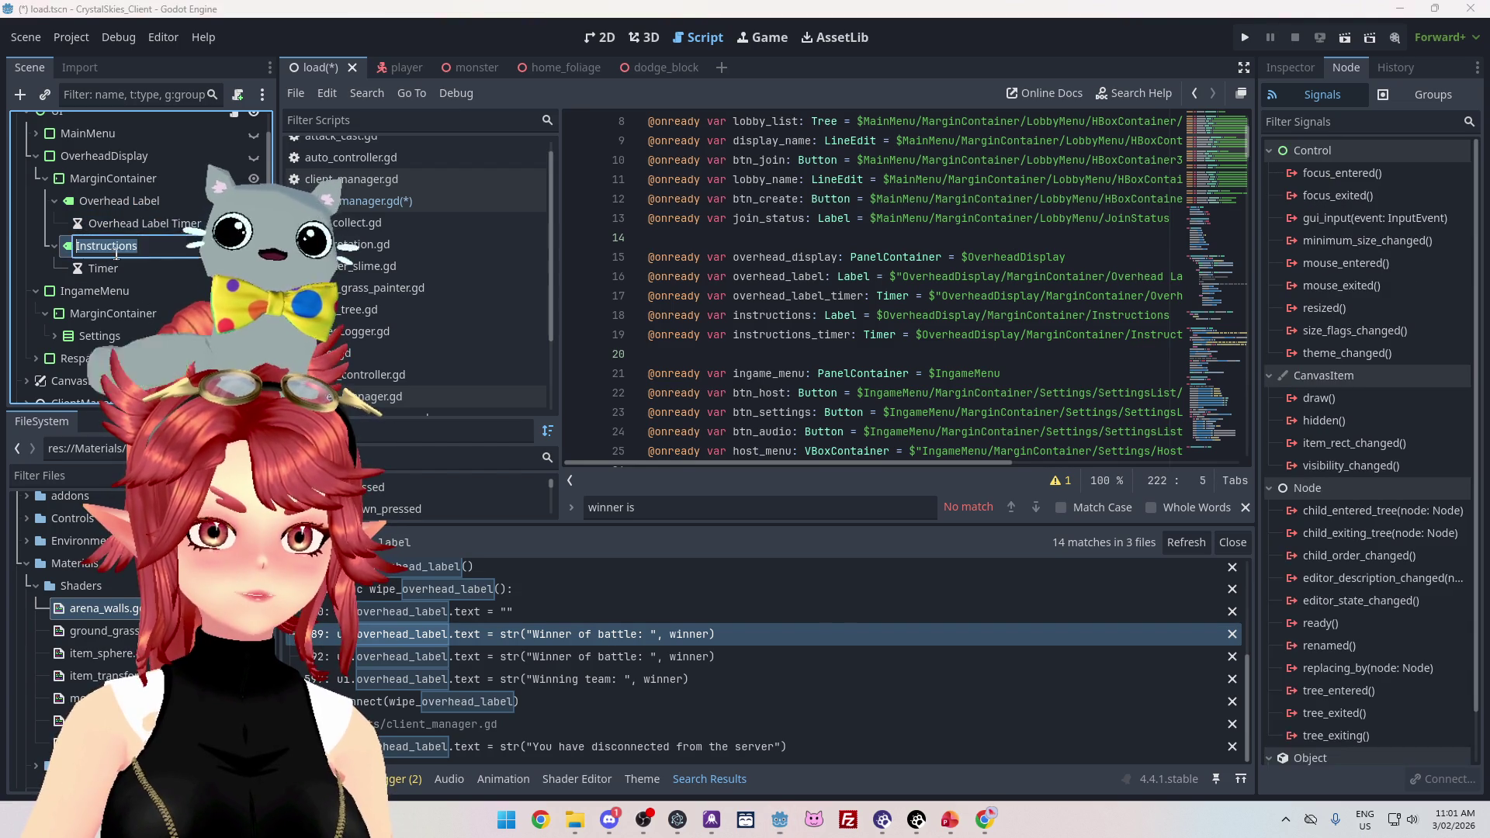
pyautogui.doubleClick(118, 268)
pyautogui.press('Home')
pyautogui.write('Instructions')
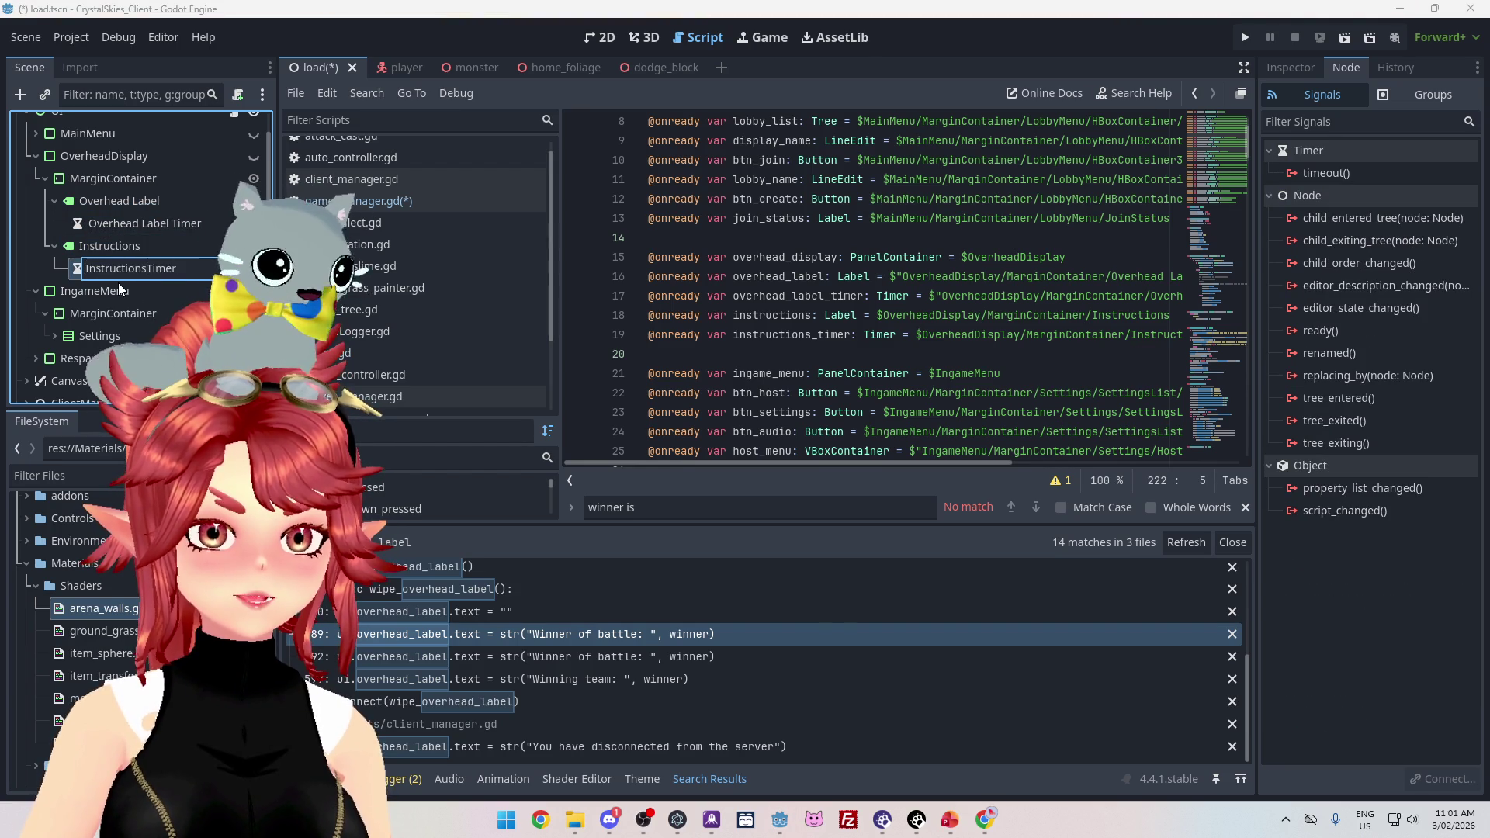
pyautogui.press('Return')
pyautogui.scroll(-1, 890, 315)
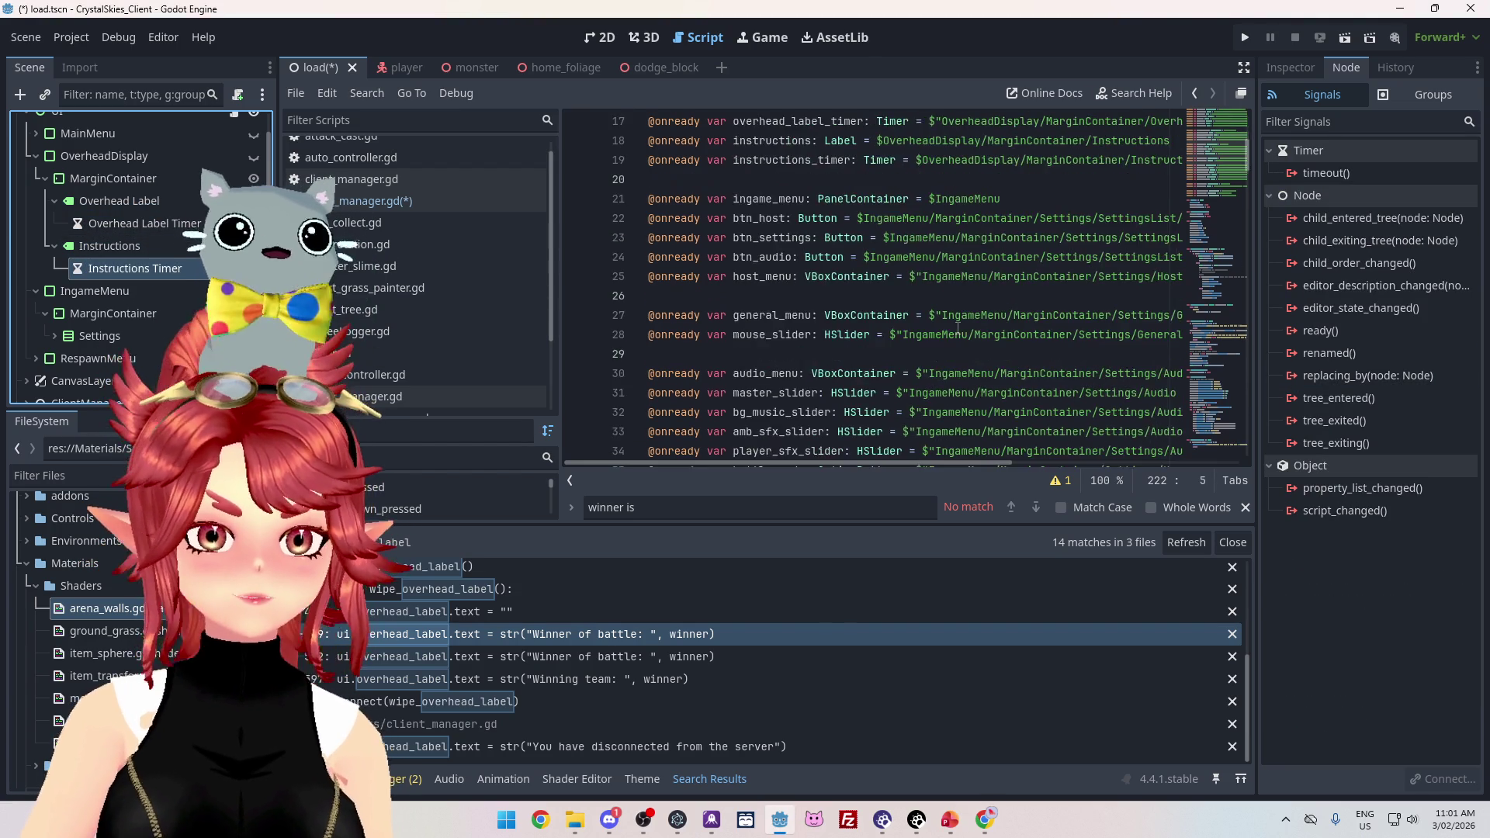
pyautogui.hscroll(1, 863, 466)
pyautogui.hscroll(2, 866, 465)
pyautogui.hscroll(-3, 831, 444)
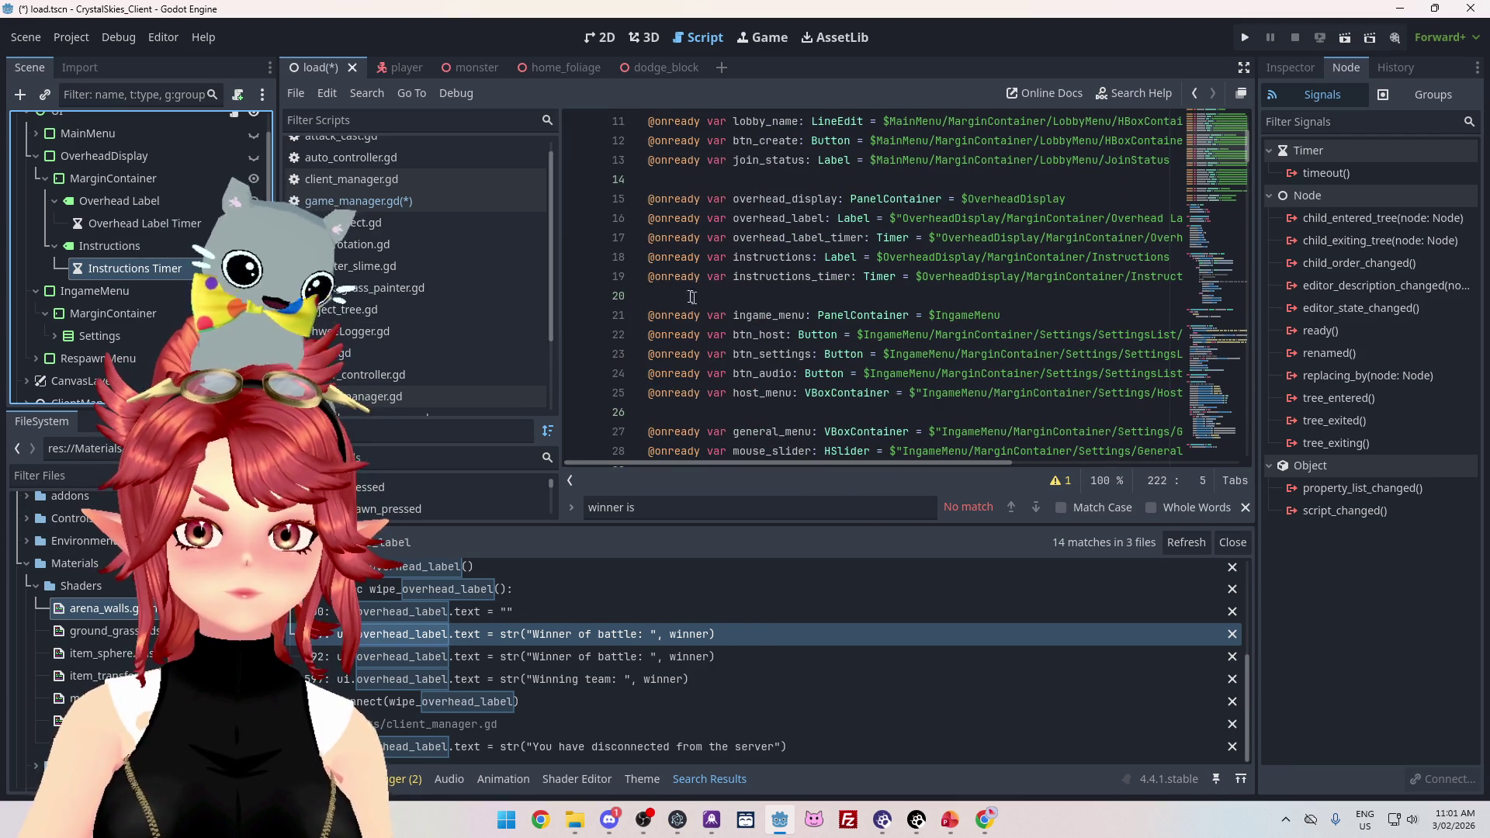
pyautogui.click(647, 256)
pyautogui.press('Return')
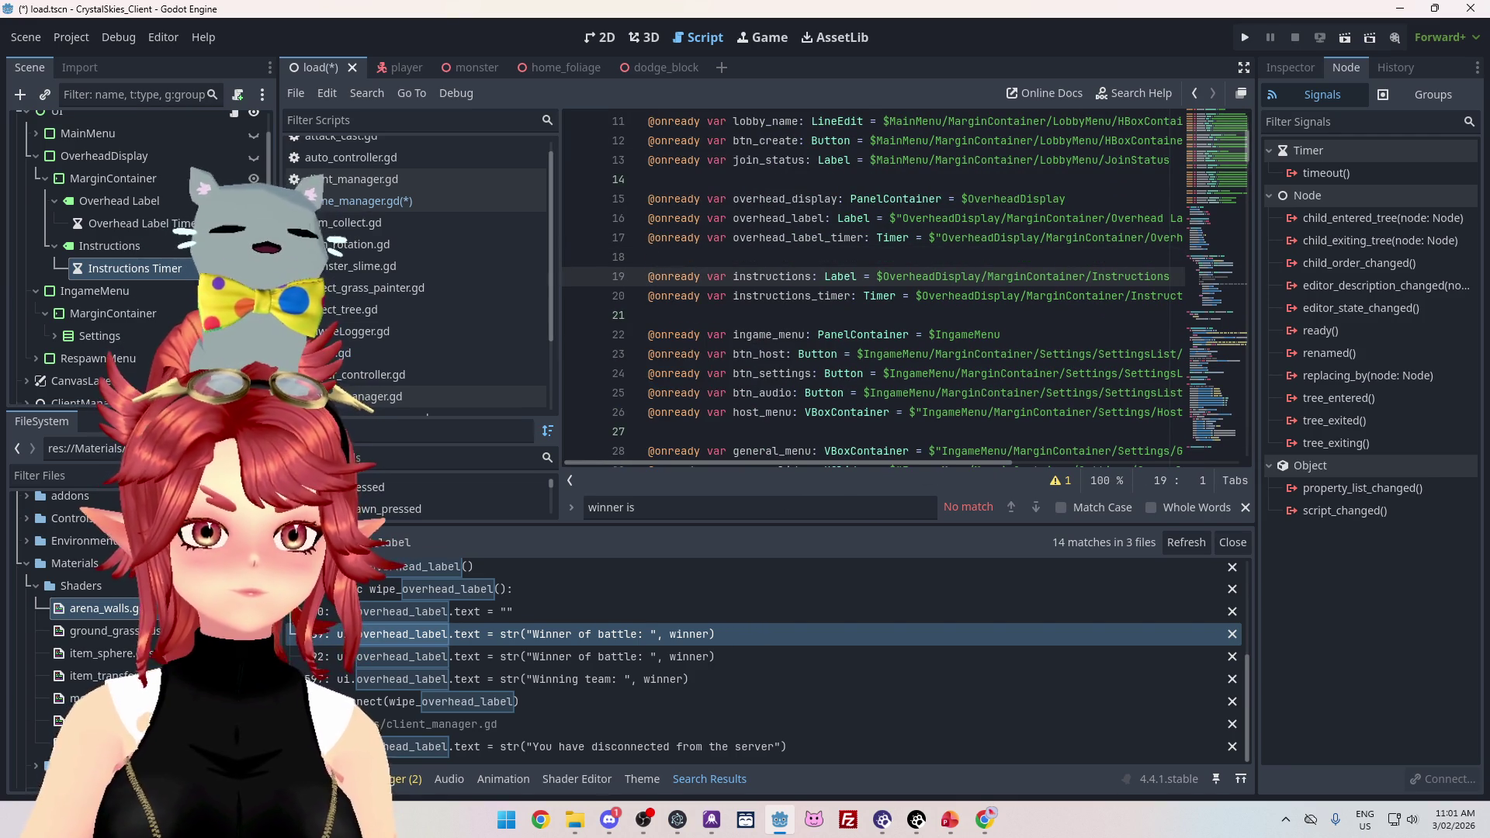
pyautogui.click(155, 224)
pyautogui.moveTo(155, 223); pyautogui.dragTo(669, 258)
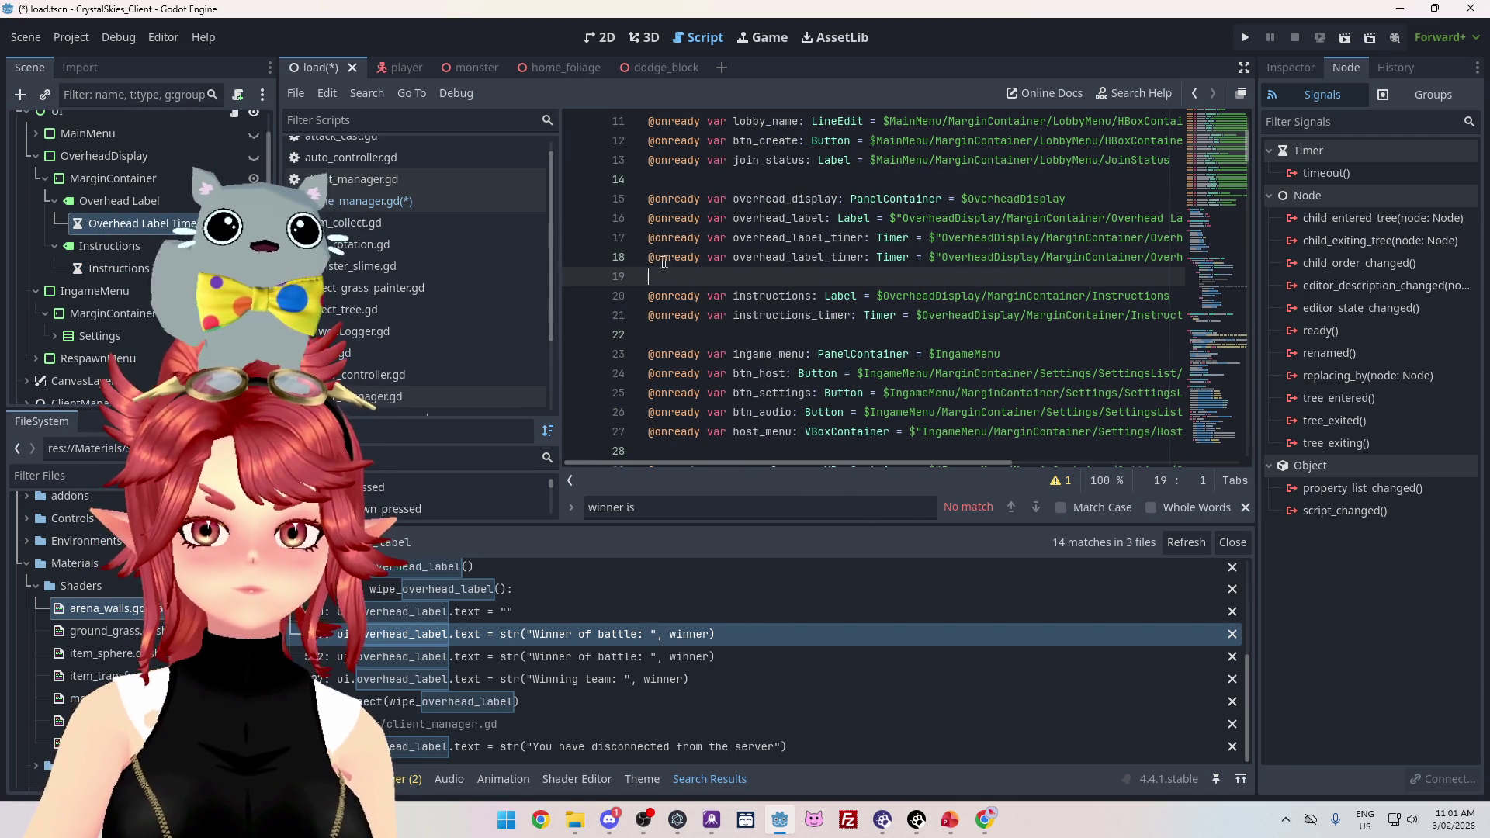
pyautogui.click(649, 237)
pyautogui.hotkey('shift', 'End')
pyautogui.press('Delete')
pyautogui.press('Delete')
pyautogui.click(679, 257)
pyautogui.press('BackSpace')
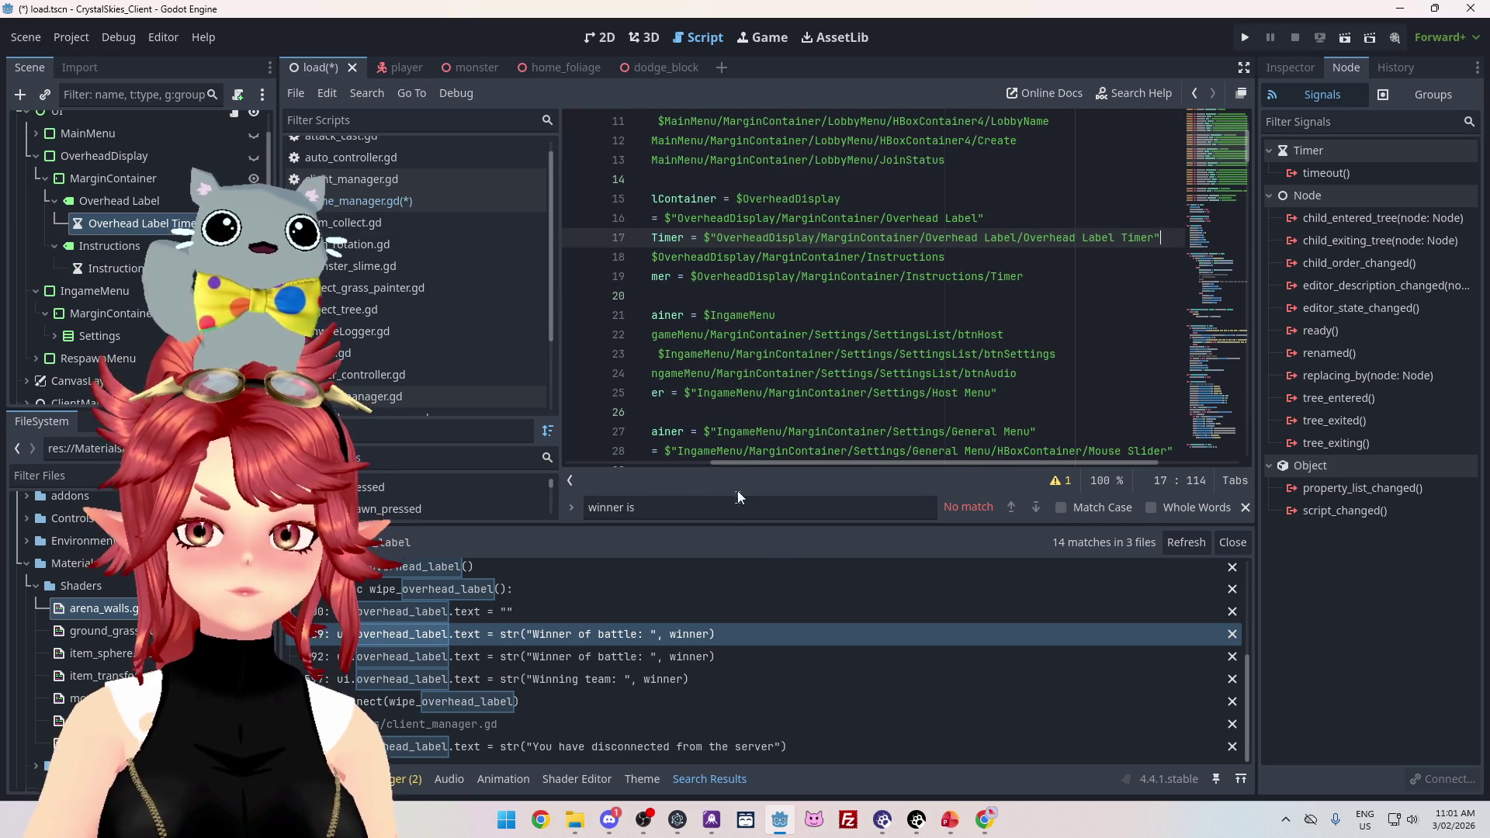
# Drag the Instructions Timer node into the script and undo the duplicate instructions_timer line
pyautogui.moveTo(732, 464); pyautogui.dragTo(504, 436)
pyautogui.moveTo(83, 270)
pyautogui.mouseDown()
pyautogui.moveTo(578, 299)
pyautogui.moveTo(1032, 296)
pyautogui.mouseUp()
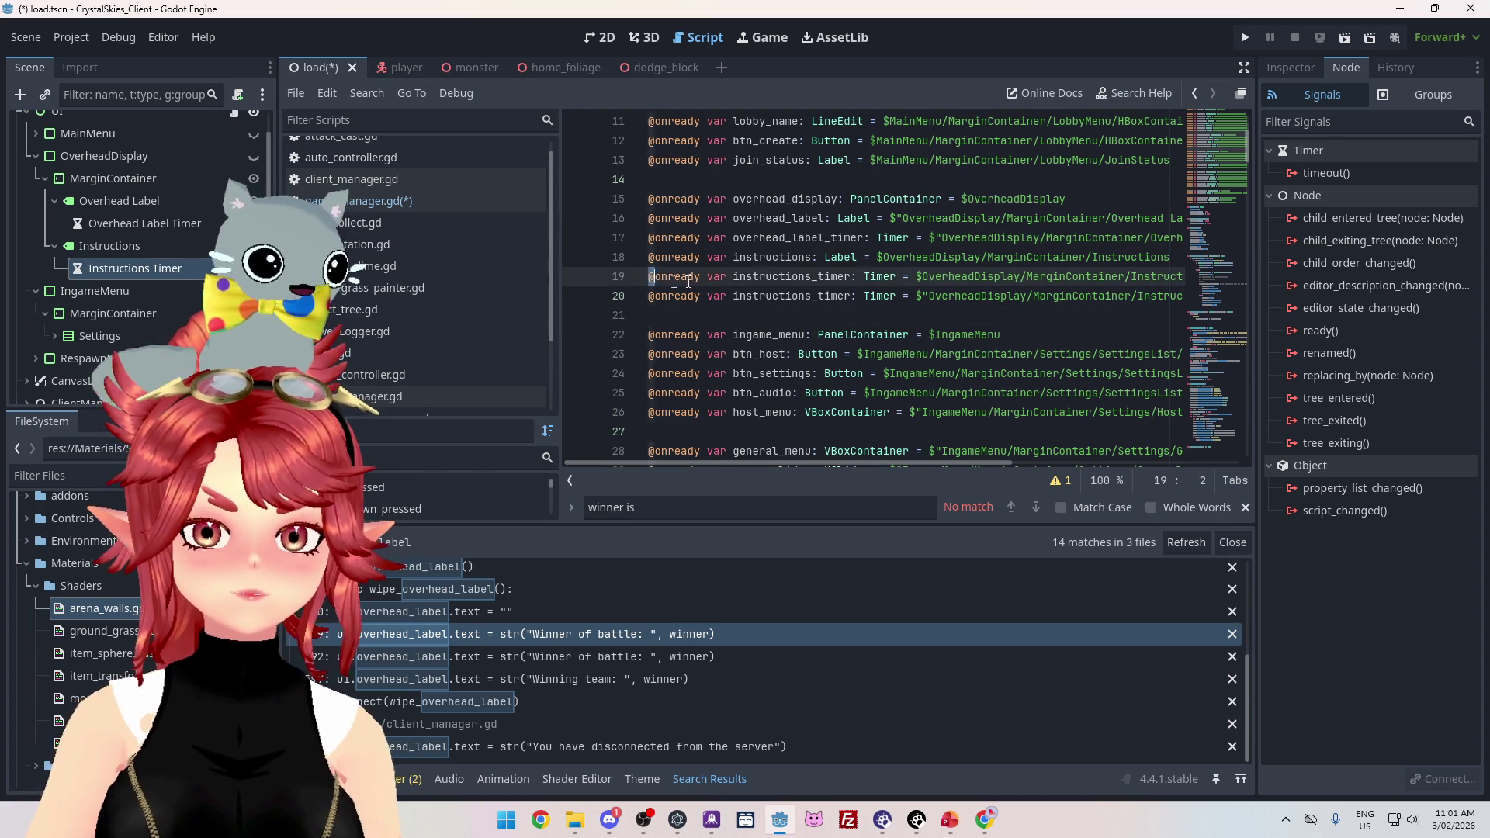
pyautogui.hotkey('ctrl', 'z')
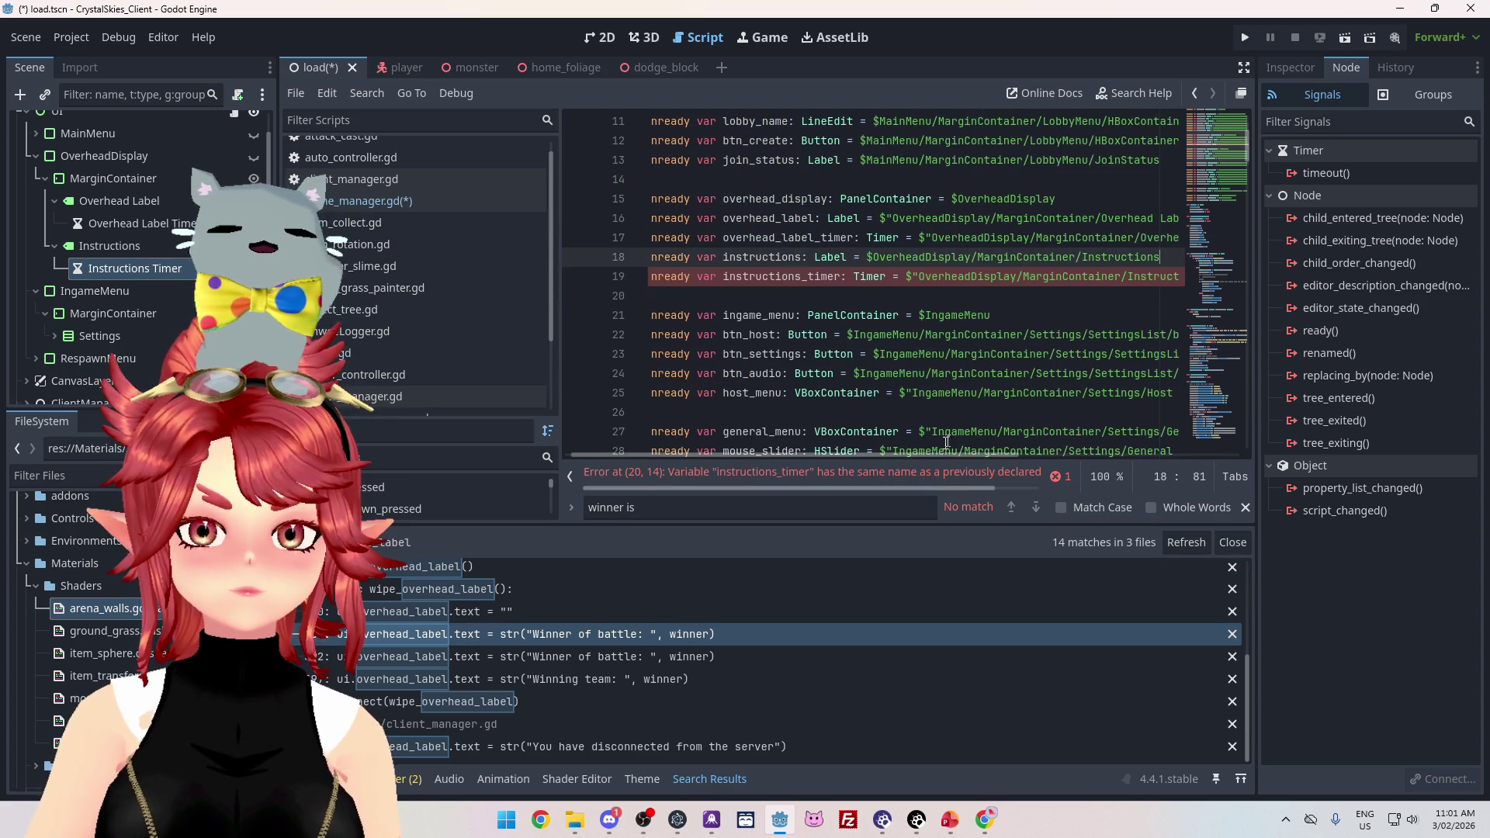
pyautogui.moveTo(1247, 159); pyautogui.dragTo(1246, 509)
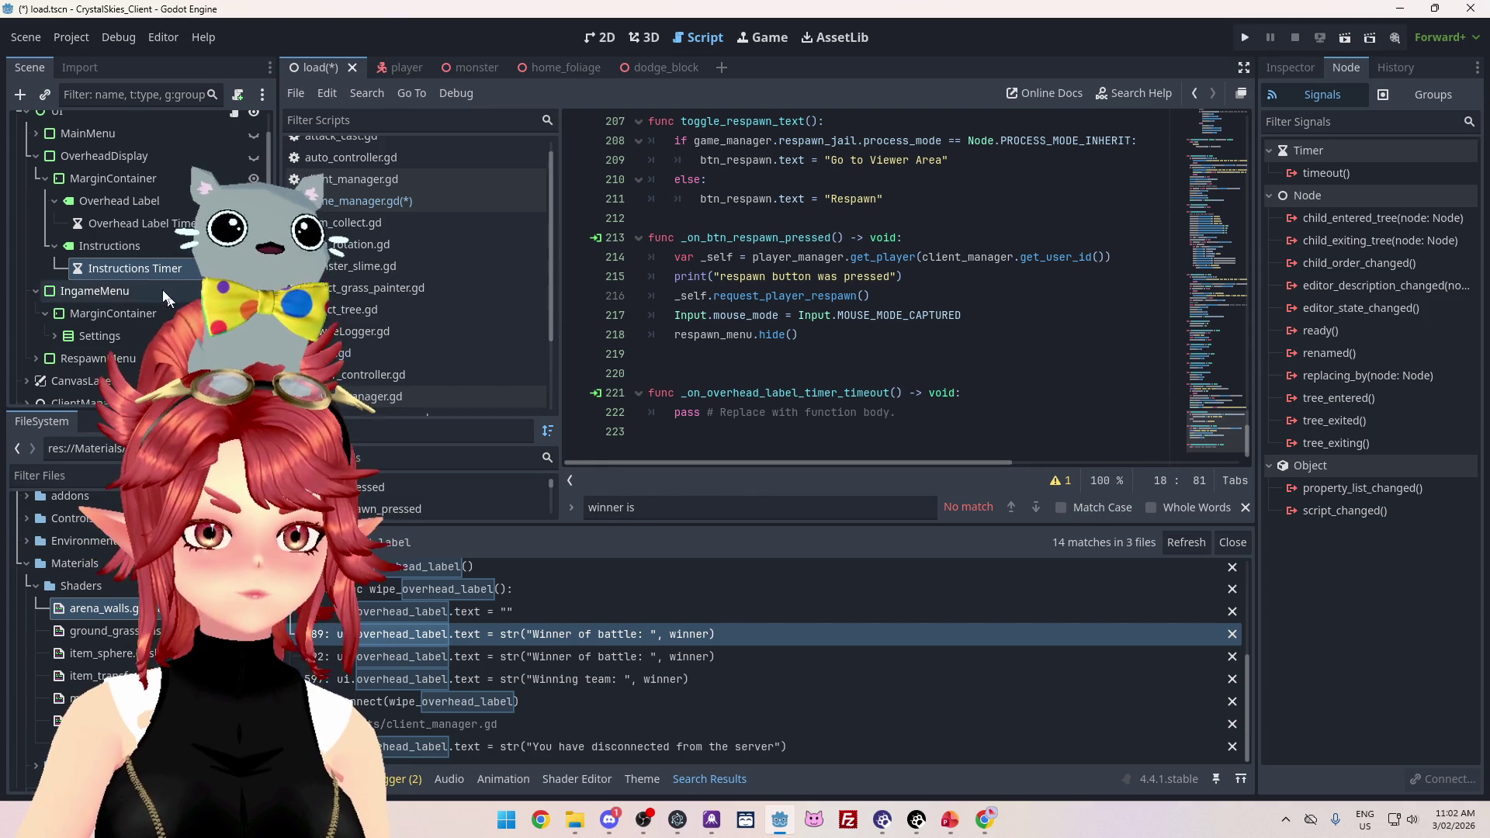
# Search all scripts for wipe_overhead_label and jump to its function definition
pyautogui.click(357, 206)
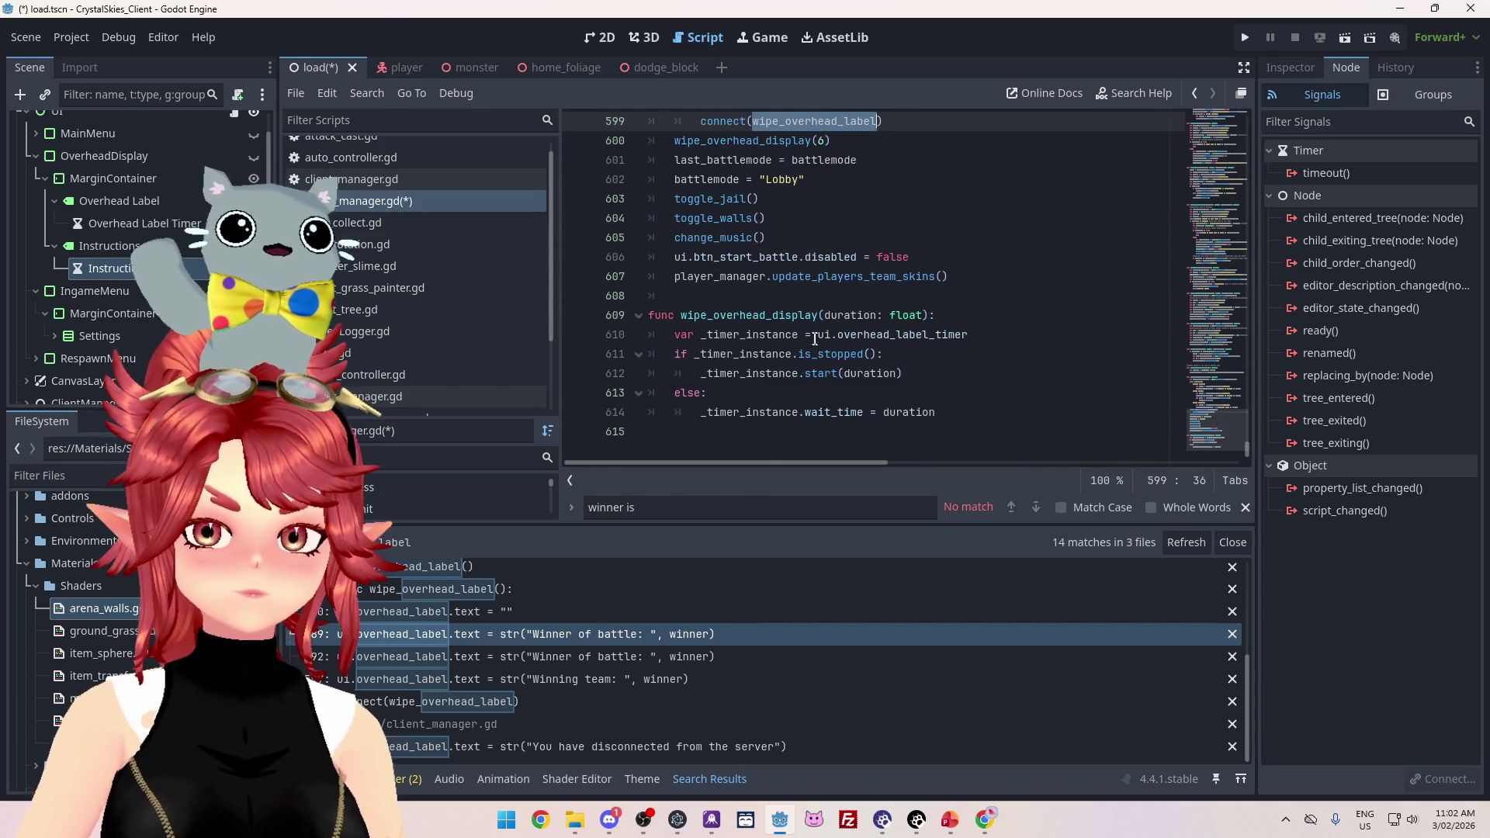
pyautogui.scroll(1, 806, 330)
pyautogui.click(752, 179)
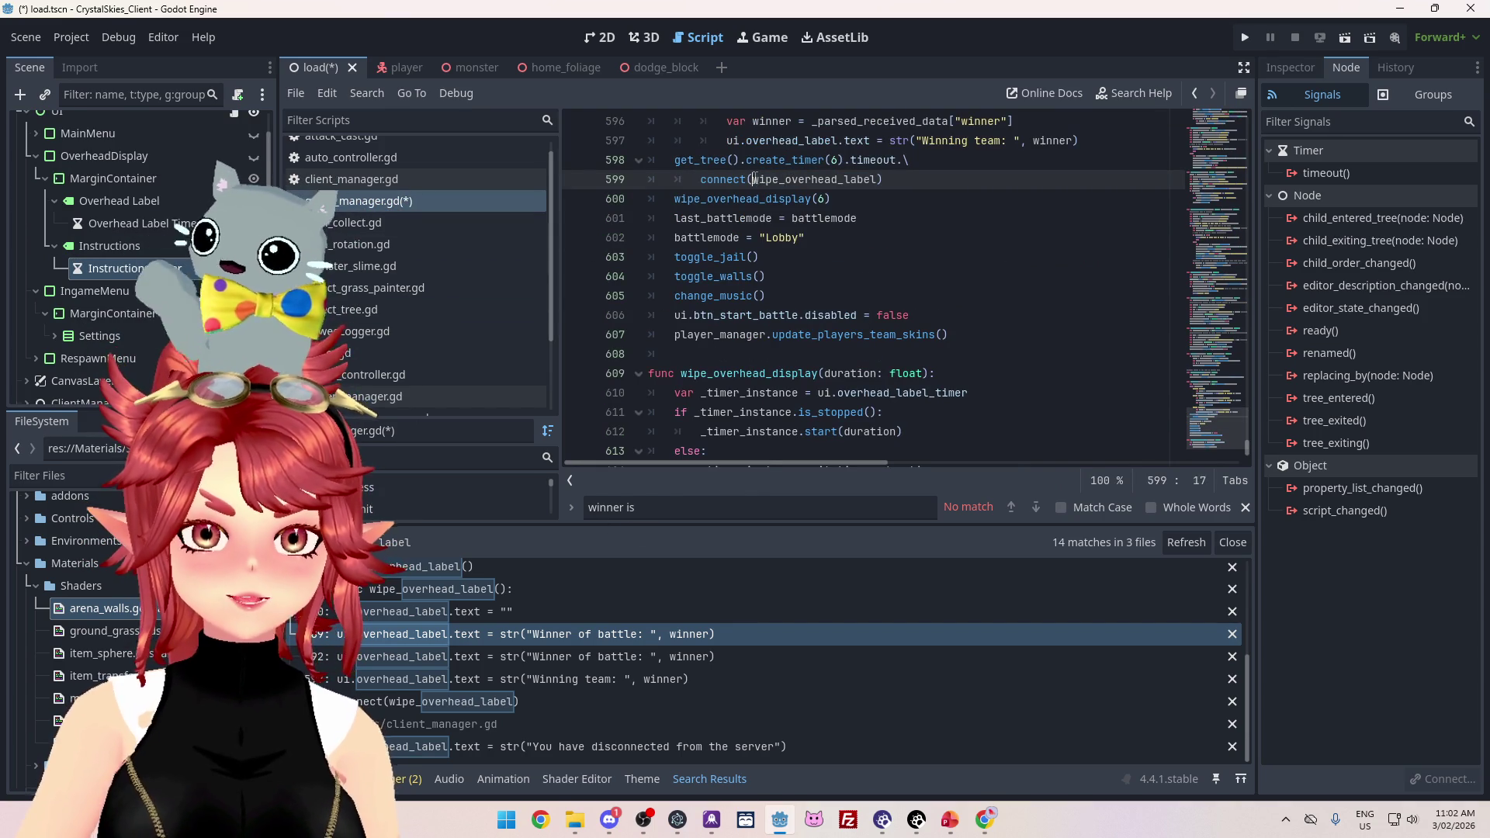
pyautogui.moveTo(877, 174); pyautogui.dragTo(880, 177)
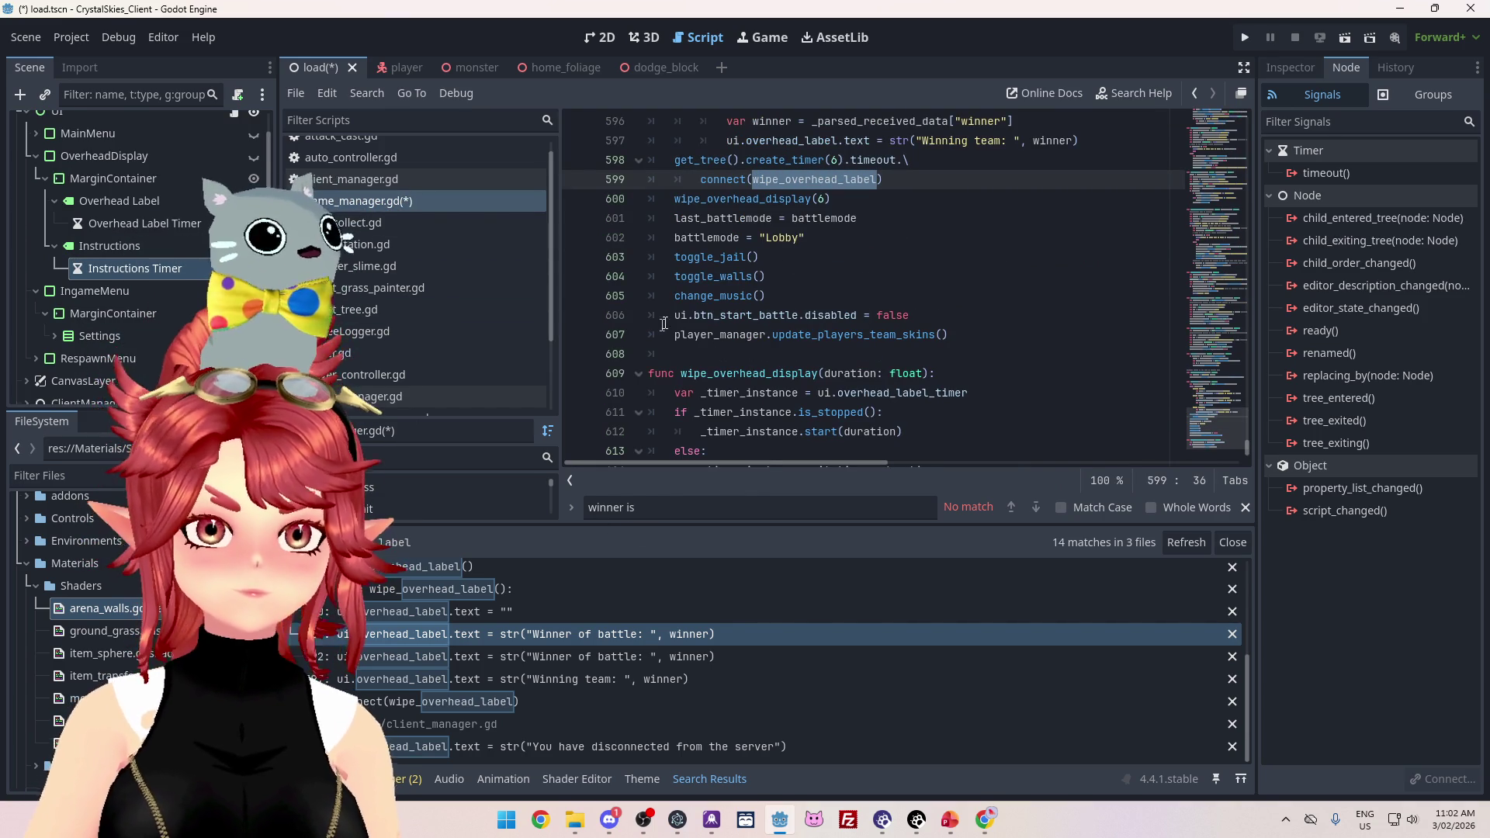
pyautogui.hotkey('ctrl', 'shift', 'f')
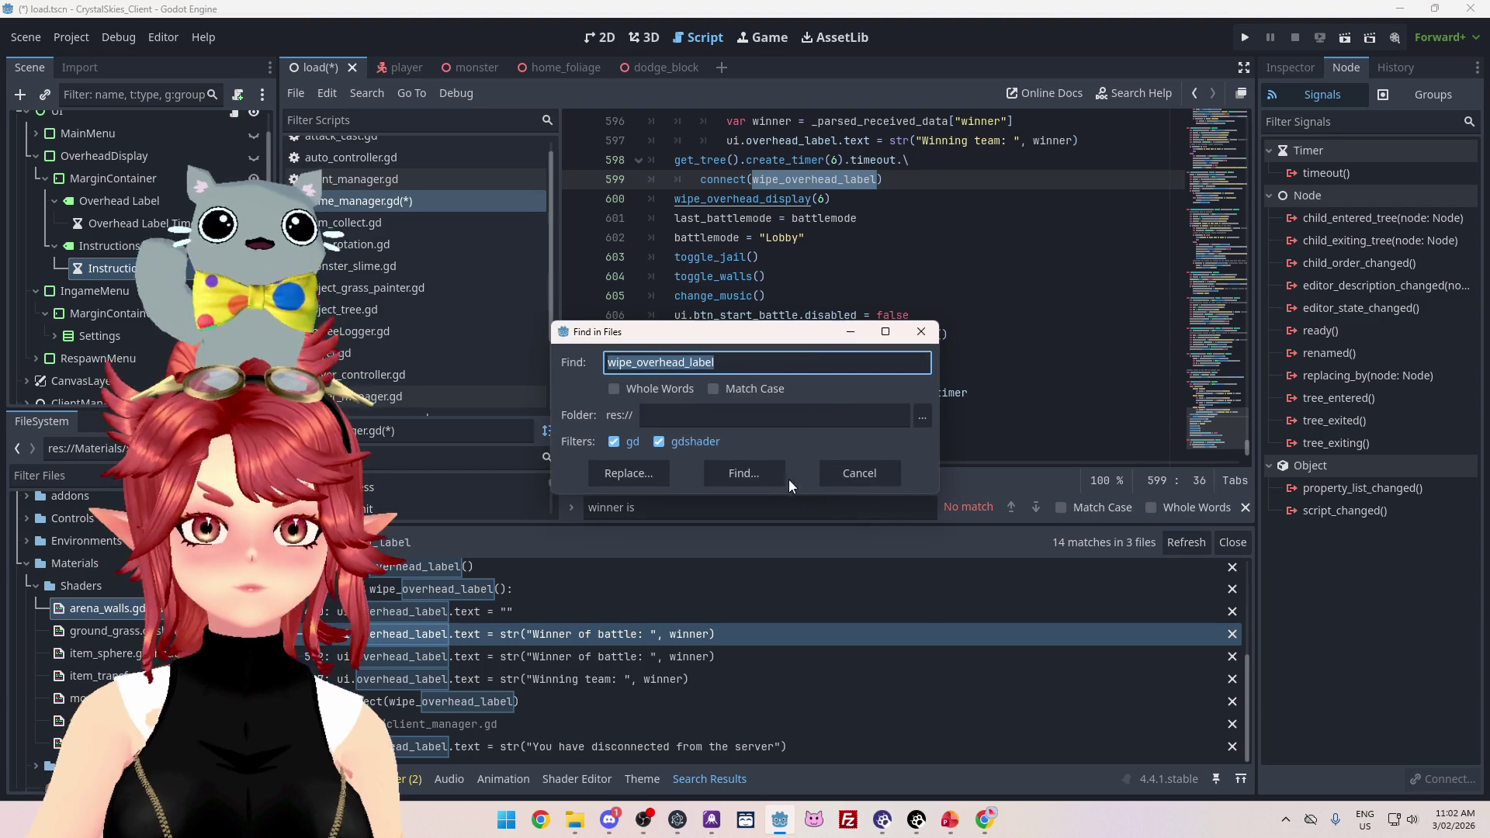
pyautogui.click(757, 469)
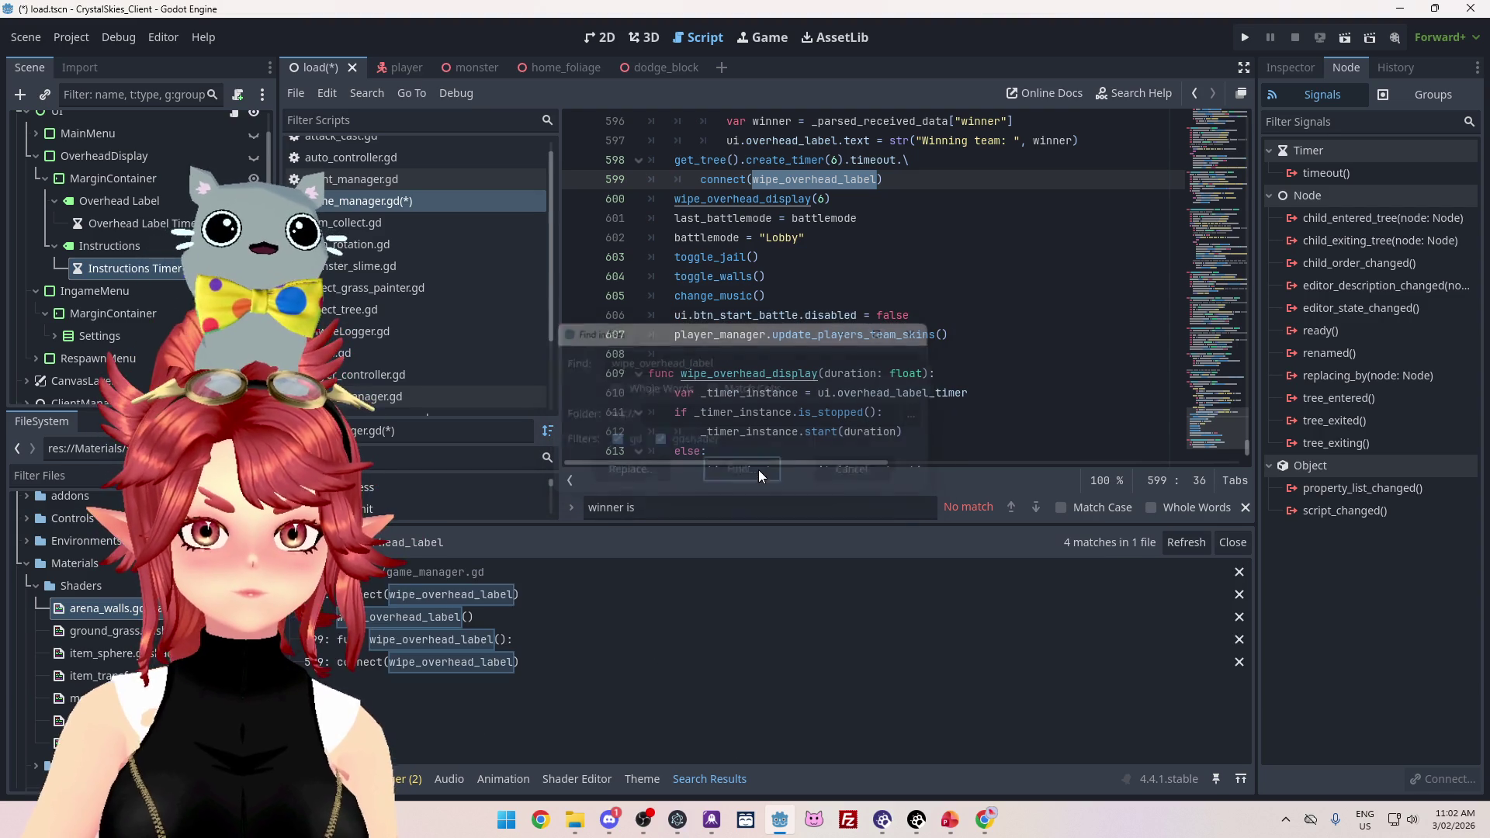
pyautogui.click(543, 602)
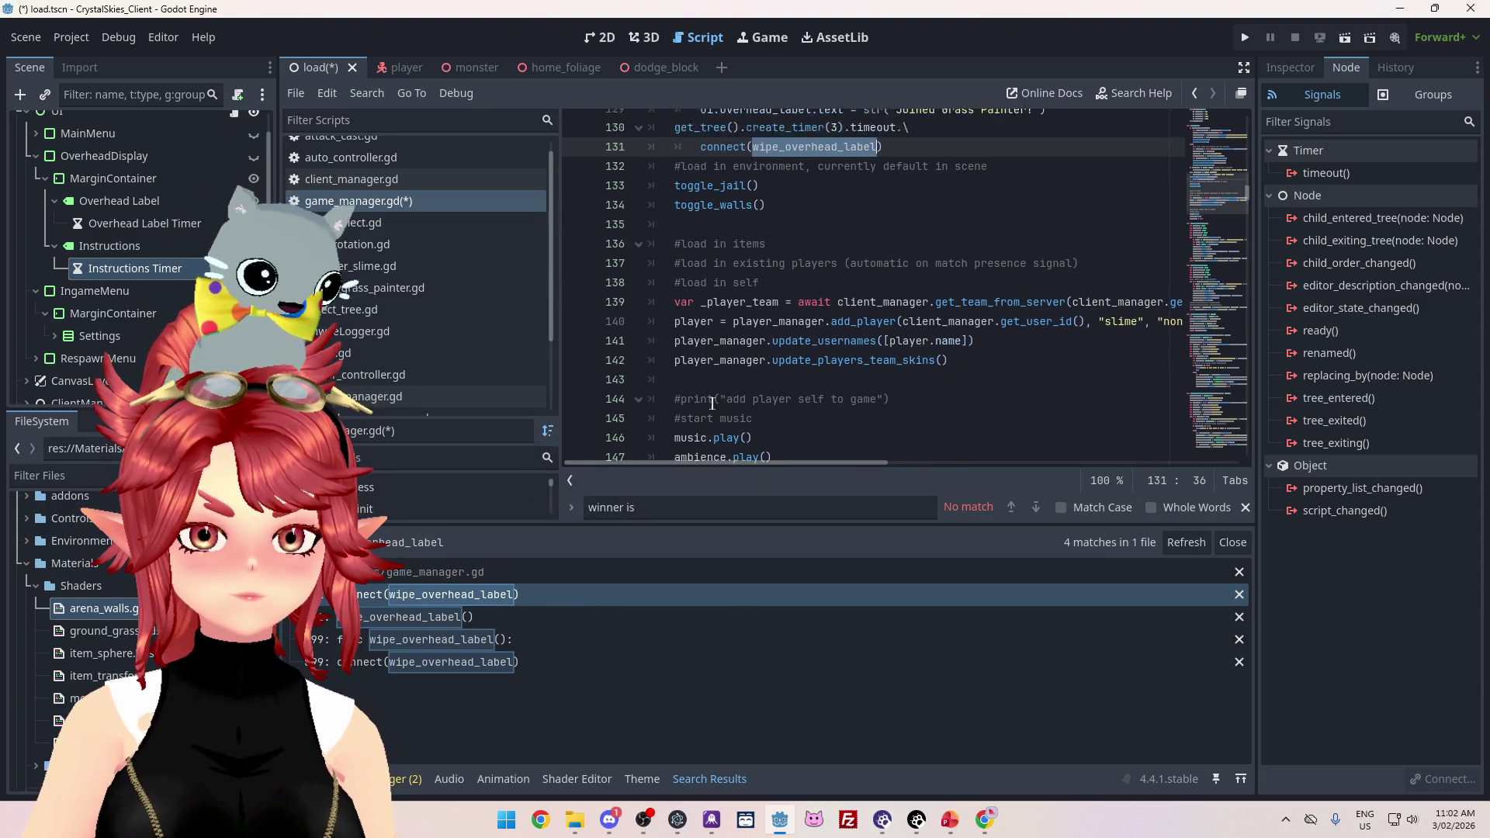
pyautogui.click(527, 637)
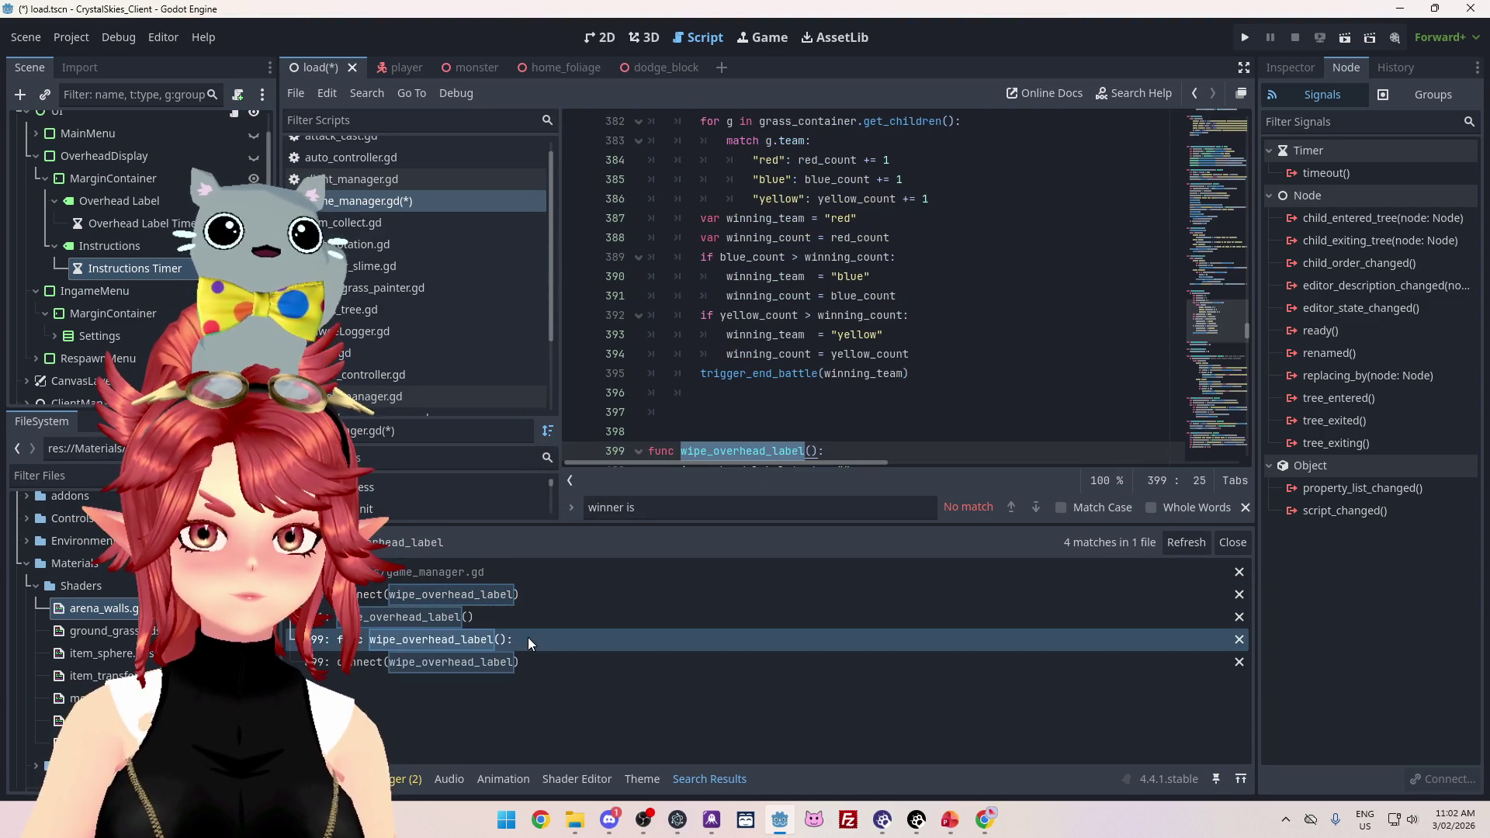
# Put overhead_label.text = "" into _on_overhead_label_timer_timeout in load.gd, replacing pass
pyautogui.scroll(-2, 812, 369)
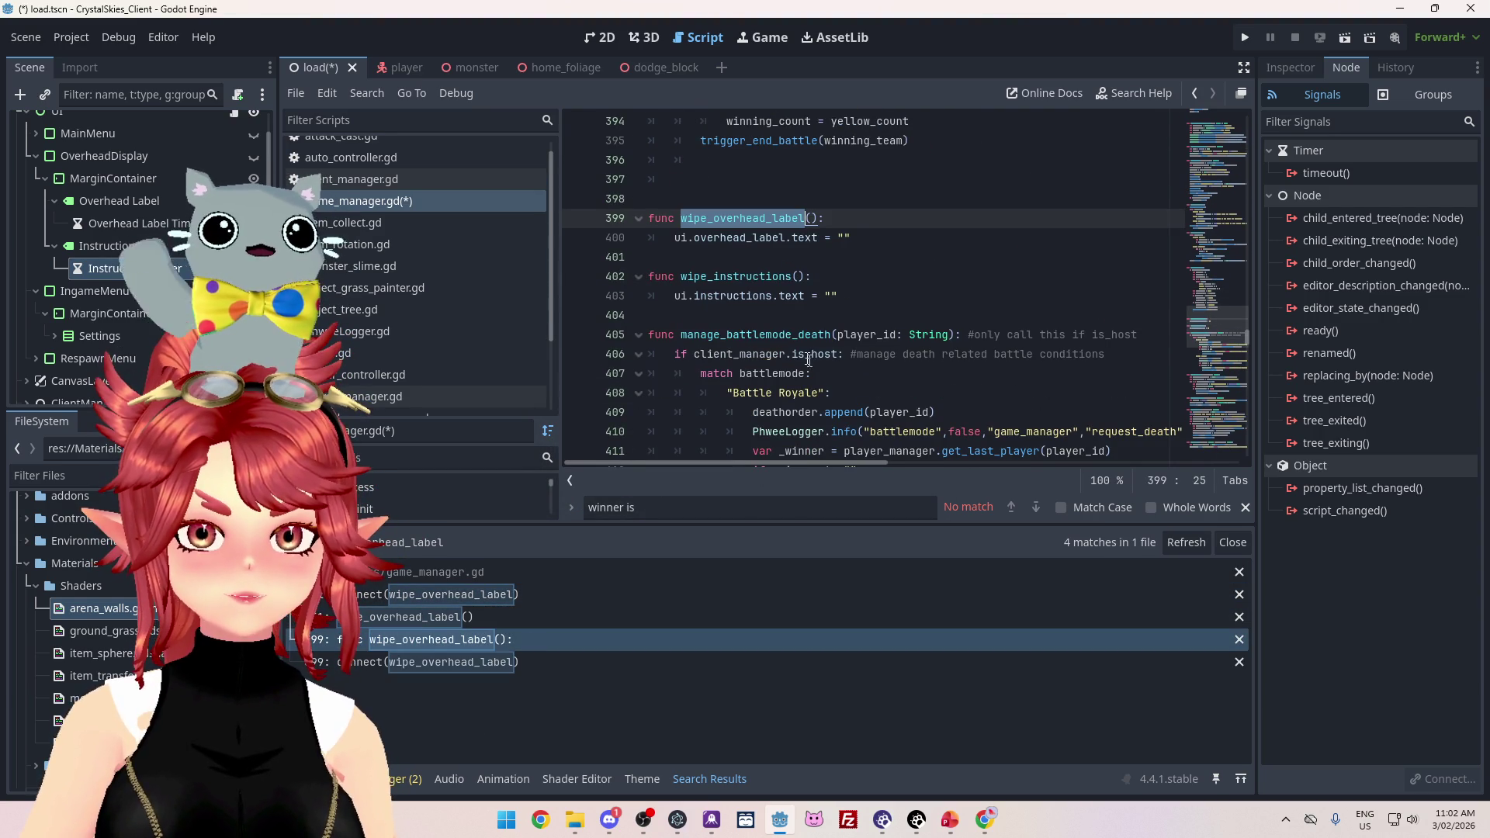
pyautogui.click(673, 239)
pyautogui.moveTo(876, 239); pyautogui.dragTo(694, 239)
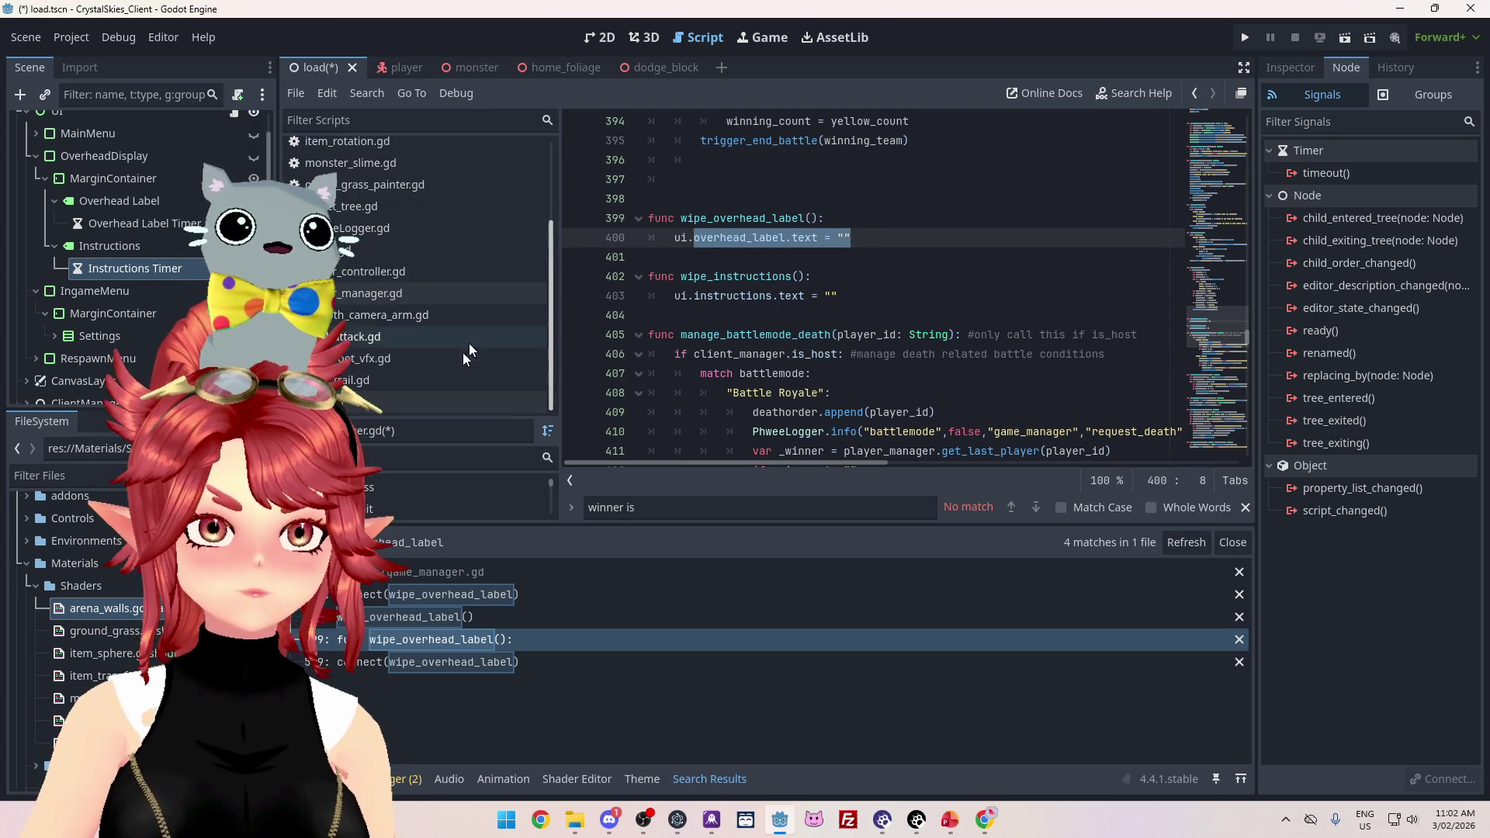
pyautogui.click(413, 403)
pyautogui.click(891, 412)
pyautogui.hotkey('shift', 'Home')
pyautogui.write('overhead_label.text = ""')
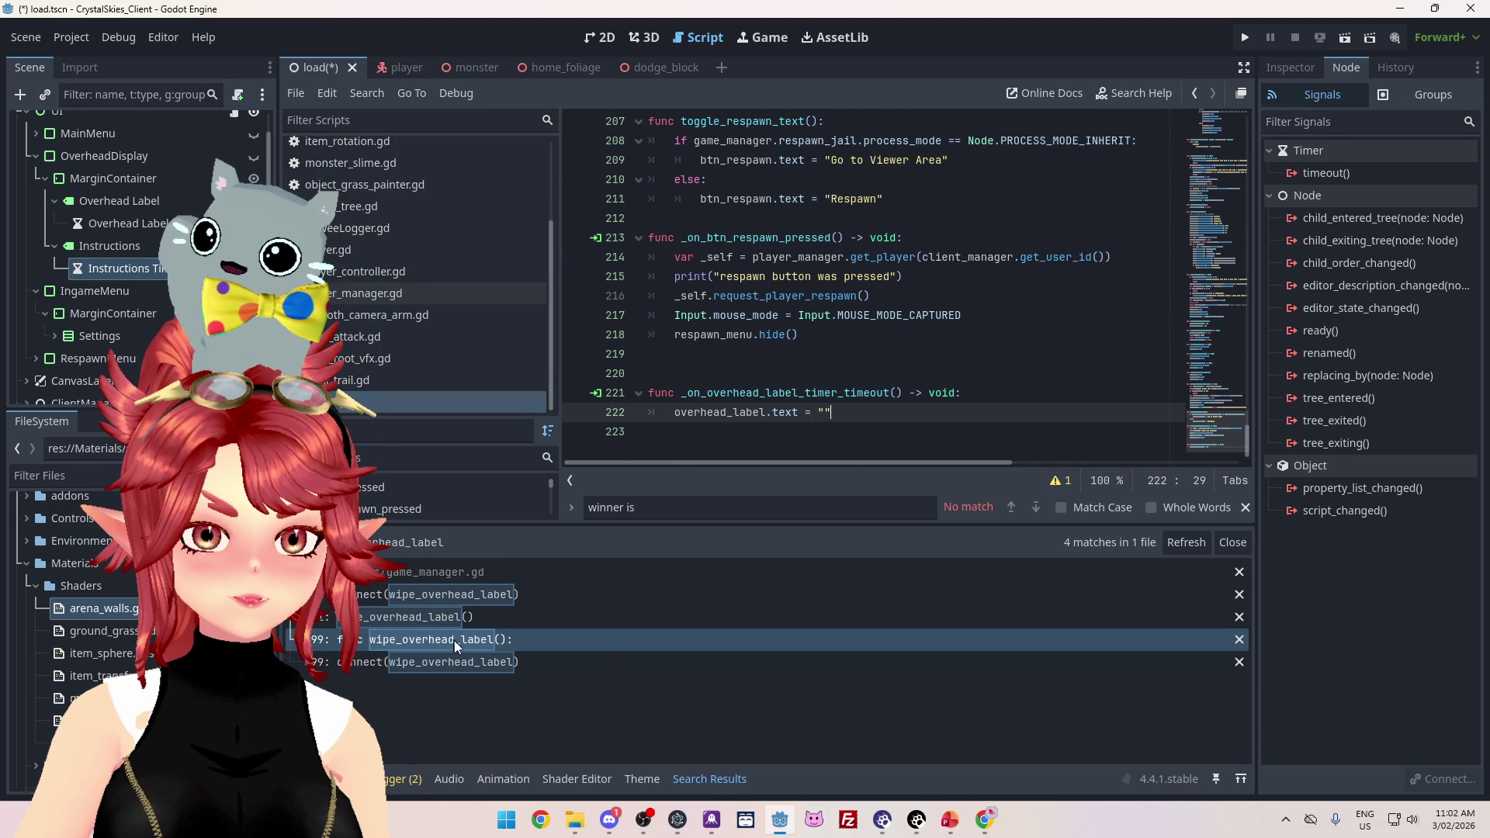
# Select the ui.instructions.text clearing line in wipe_overhead_label, then the Instructions Timer node
pyautogui.click(454, 640)
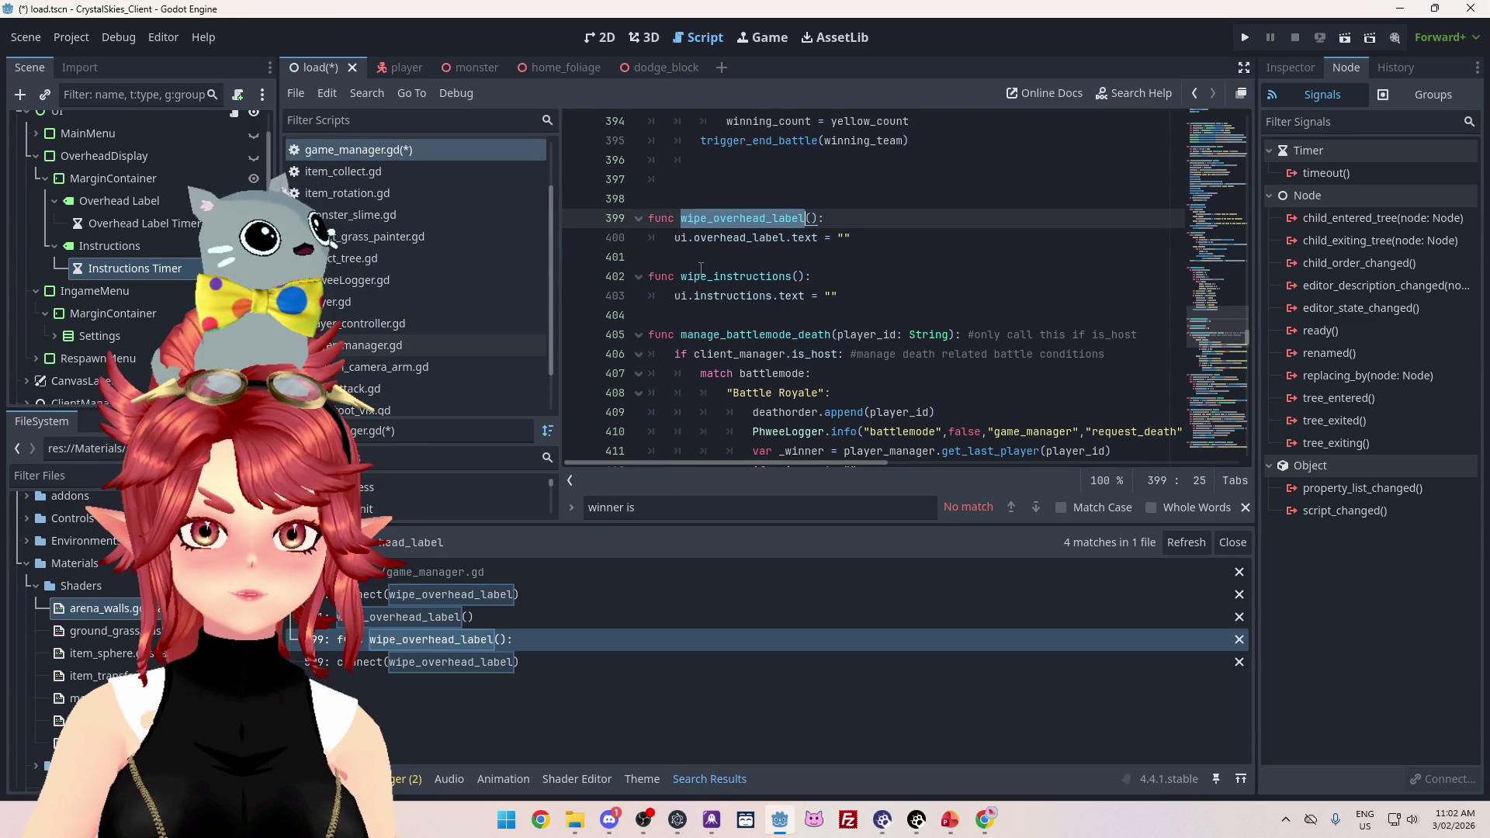
pyautogui.click(855, 293)
pyautogui.moveTo(675, 295); pyautogui.dragTo(673, 296)
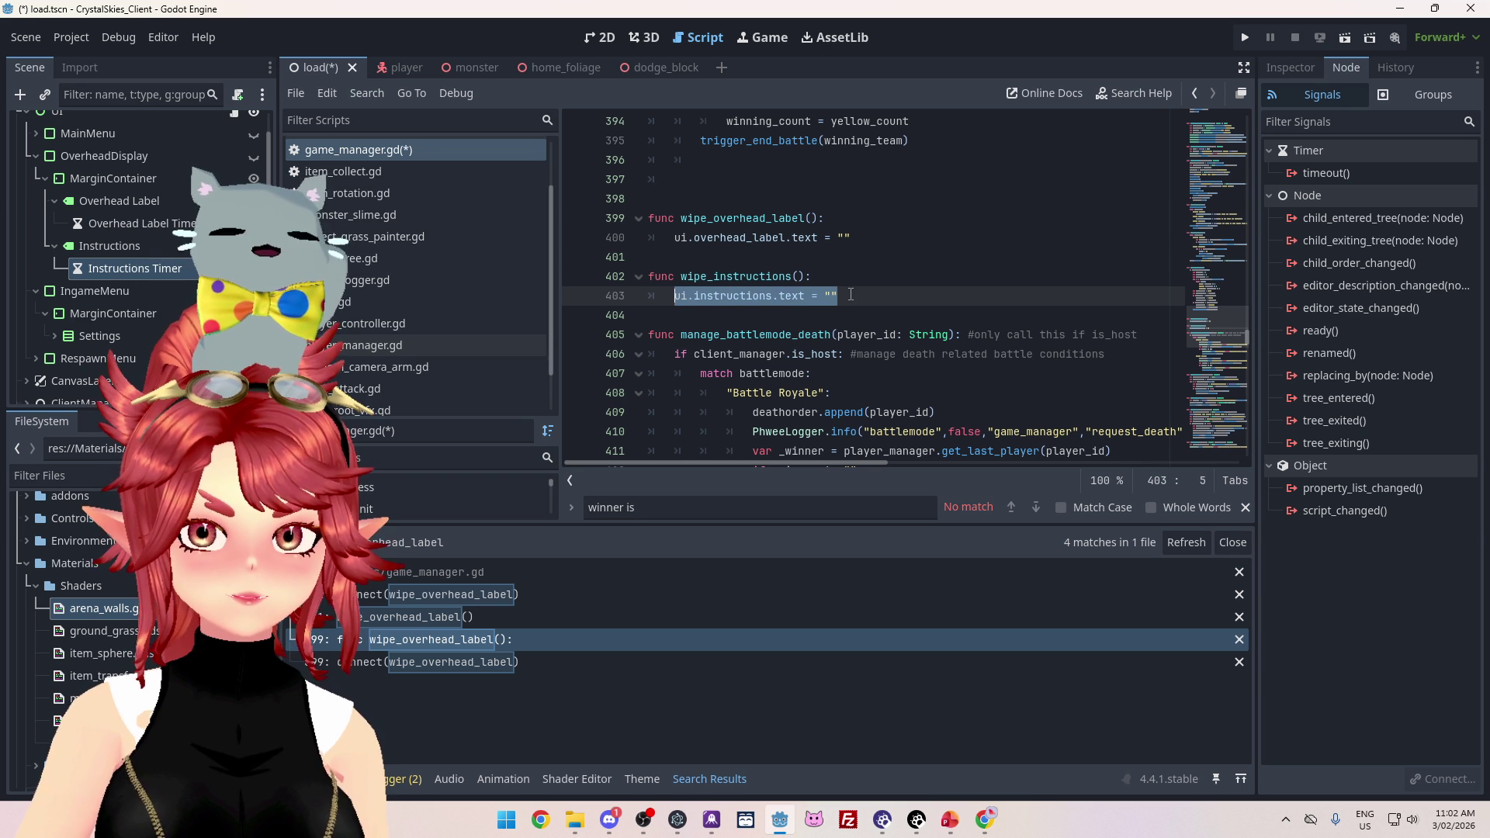
pyautogui.scroll(-2, 384, 366)
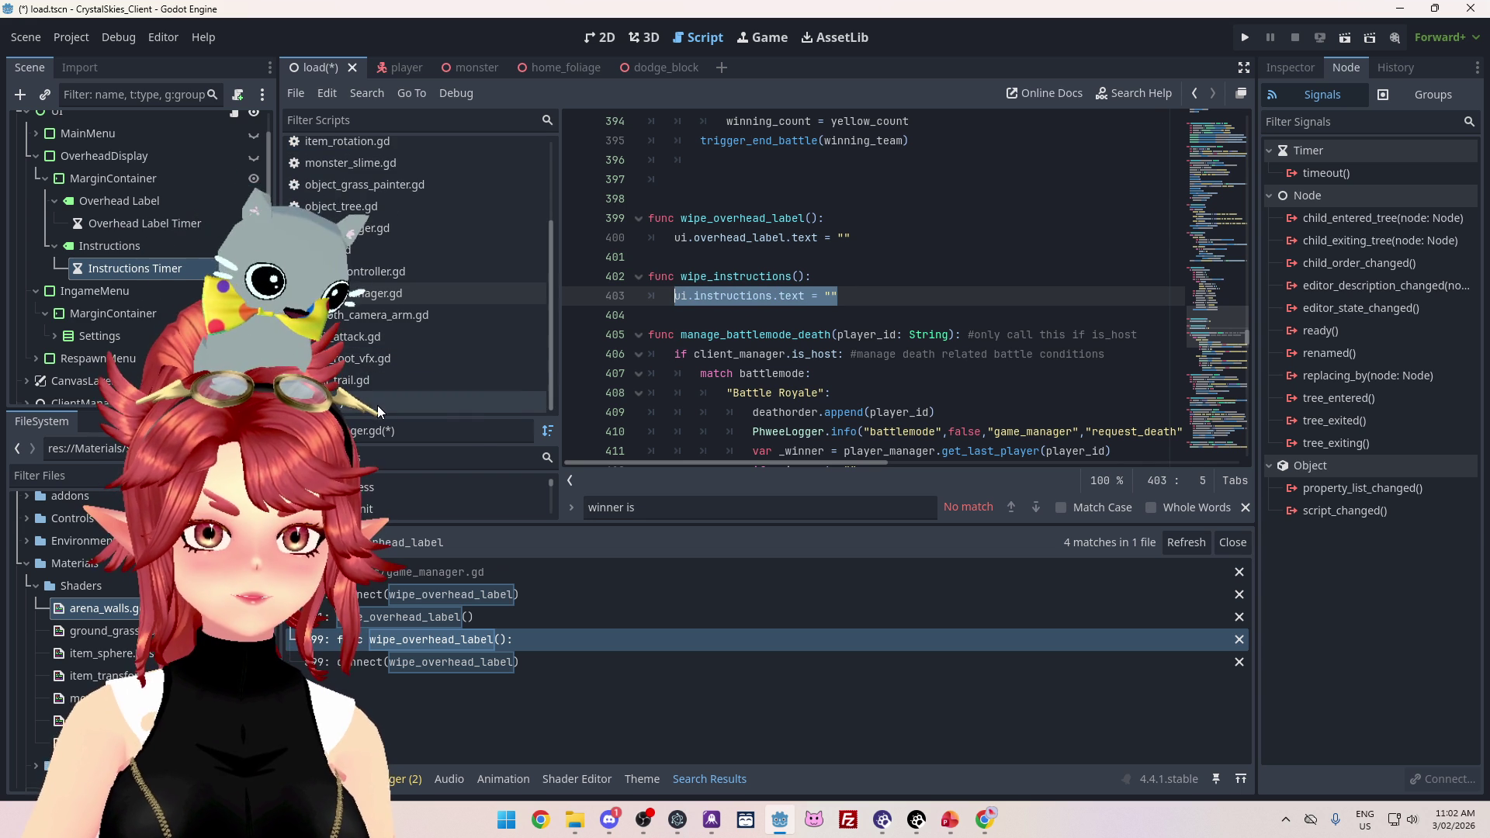
pyautogui.click(161, 272)
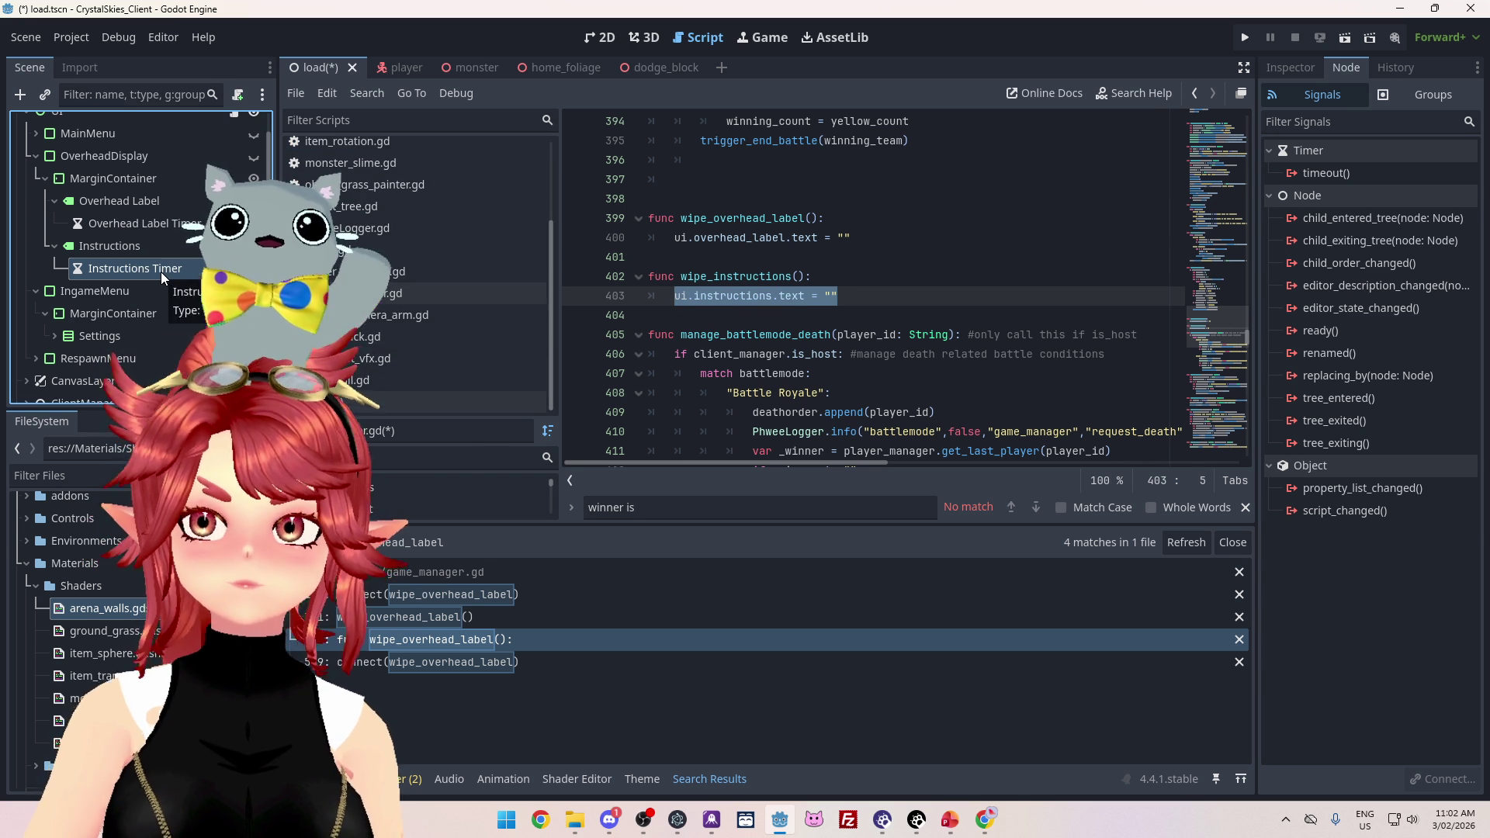
# Connect Instructions Timer's timeout to new _on_instructions_timer_timeout with body instructions.text = ""
pyautogui.doubleClick(1333, 175)
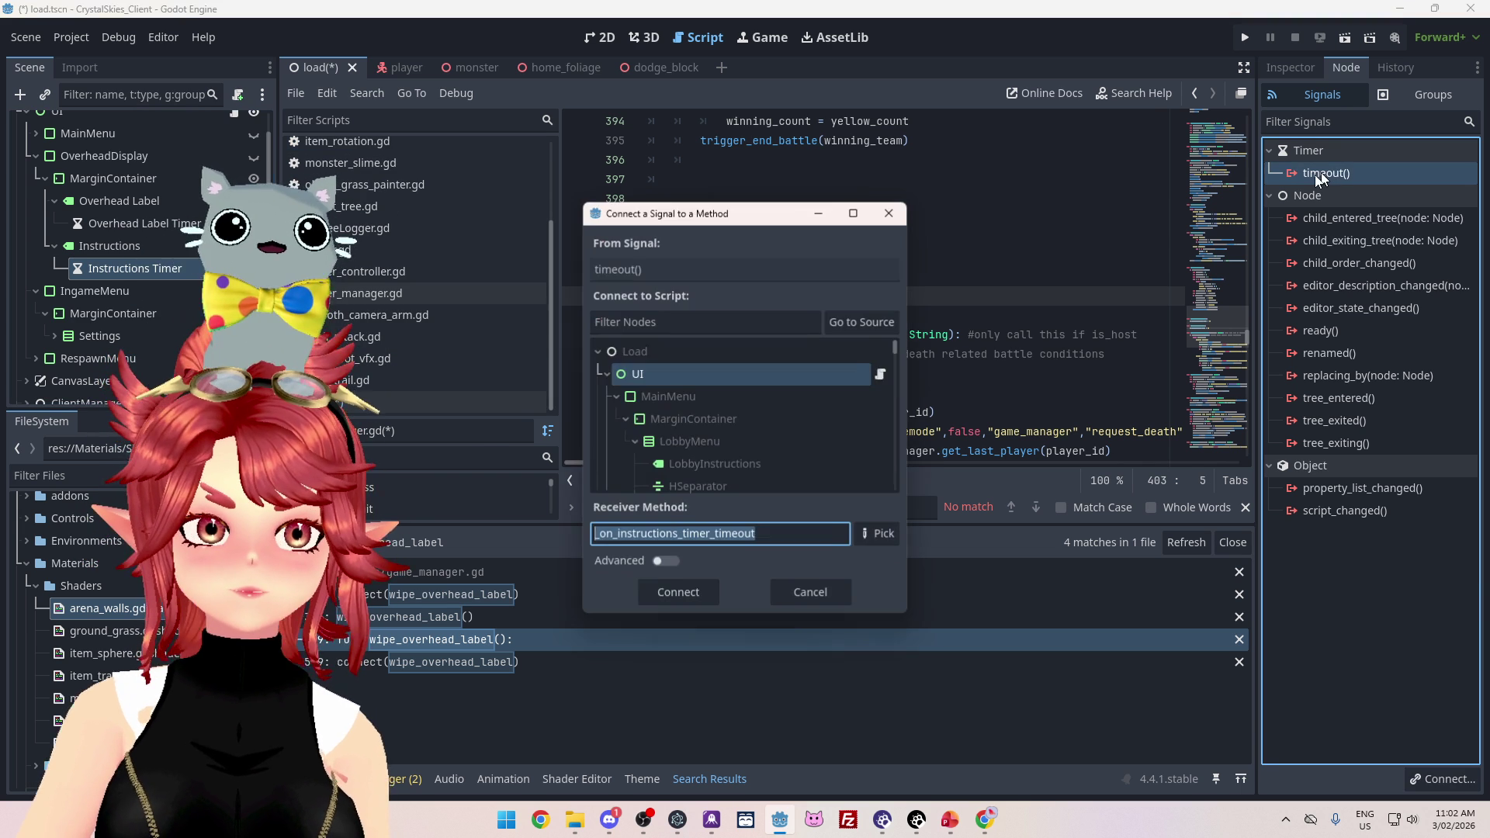
pyautogui.click(701, 592)
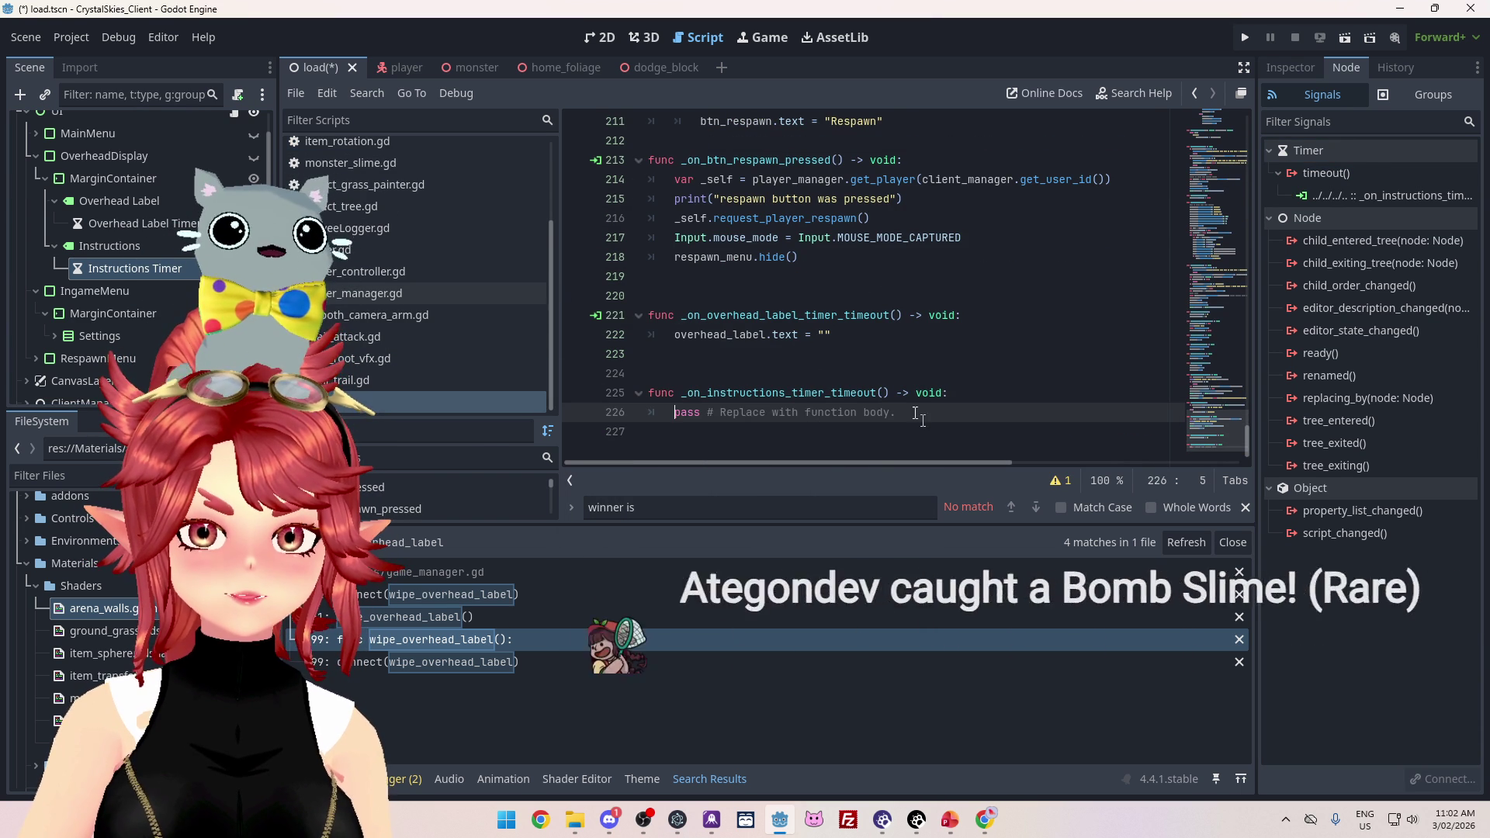
pyautogui.press('Up')
pyautogui.press('Up')
pyautogui.press('Up')
pyautogui.hotkey('shift', 'End')
pyautogui.hotkey('ctrl', 'c')
pyautogui.moveTo(922, 414)
pyautogui.mouseDown()
pyautogui.moveTo(676, 414)
pyautogui.moveTo(744, 419)
pyautogui.mouseUp()
pyautogui.hotkey('ctrl', 'v')
pyautogui.write('instruc')
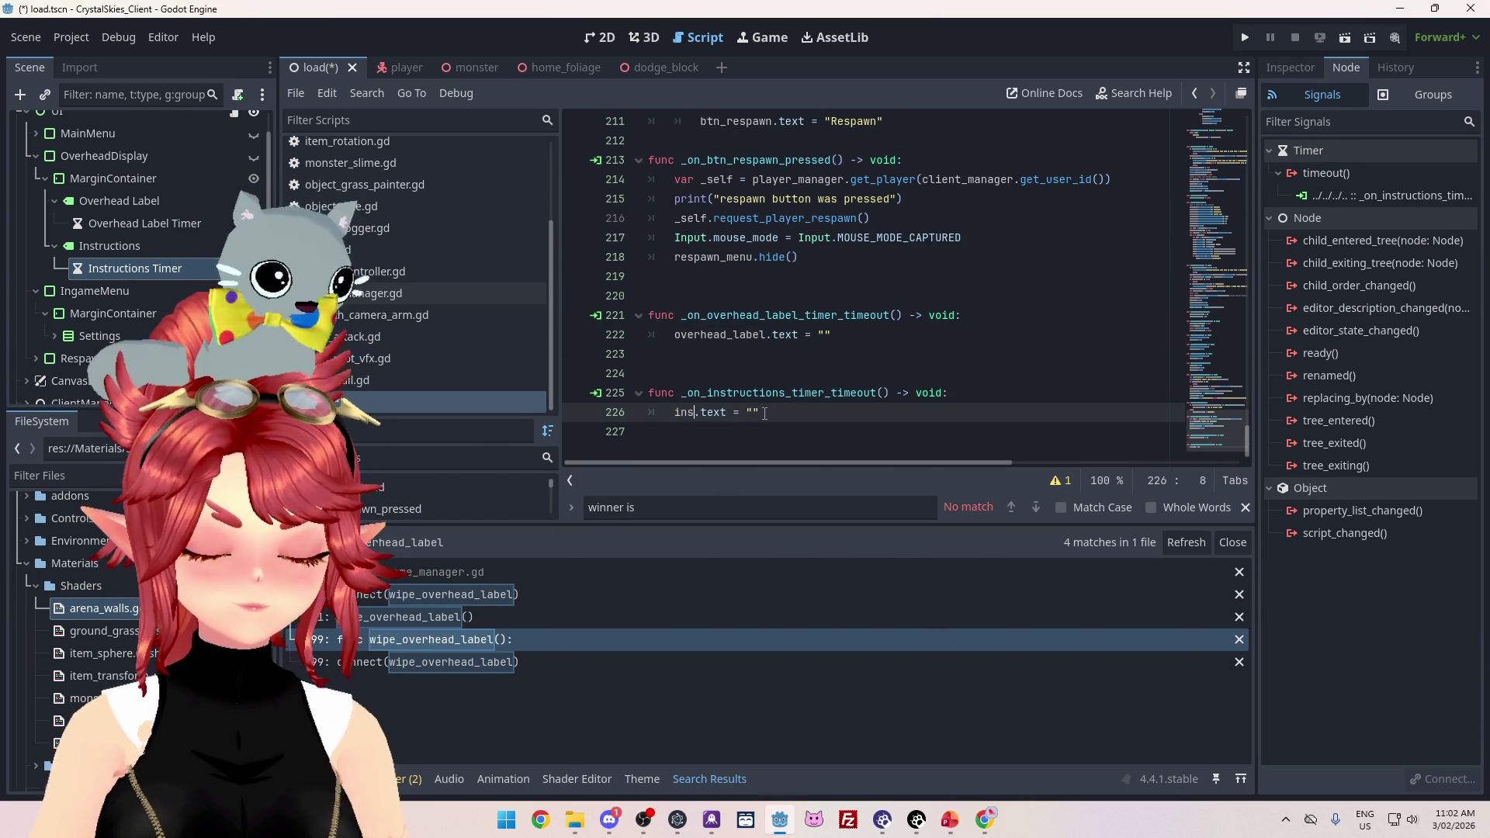
pyautogui.click(532, 641)
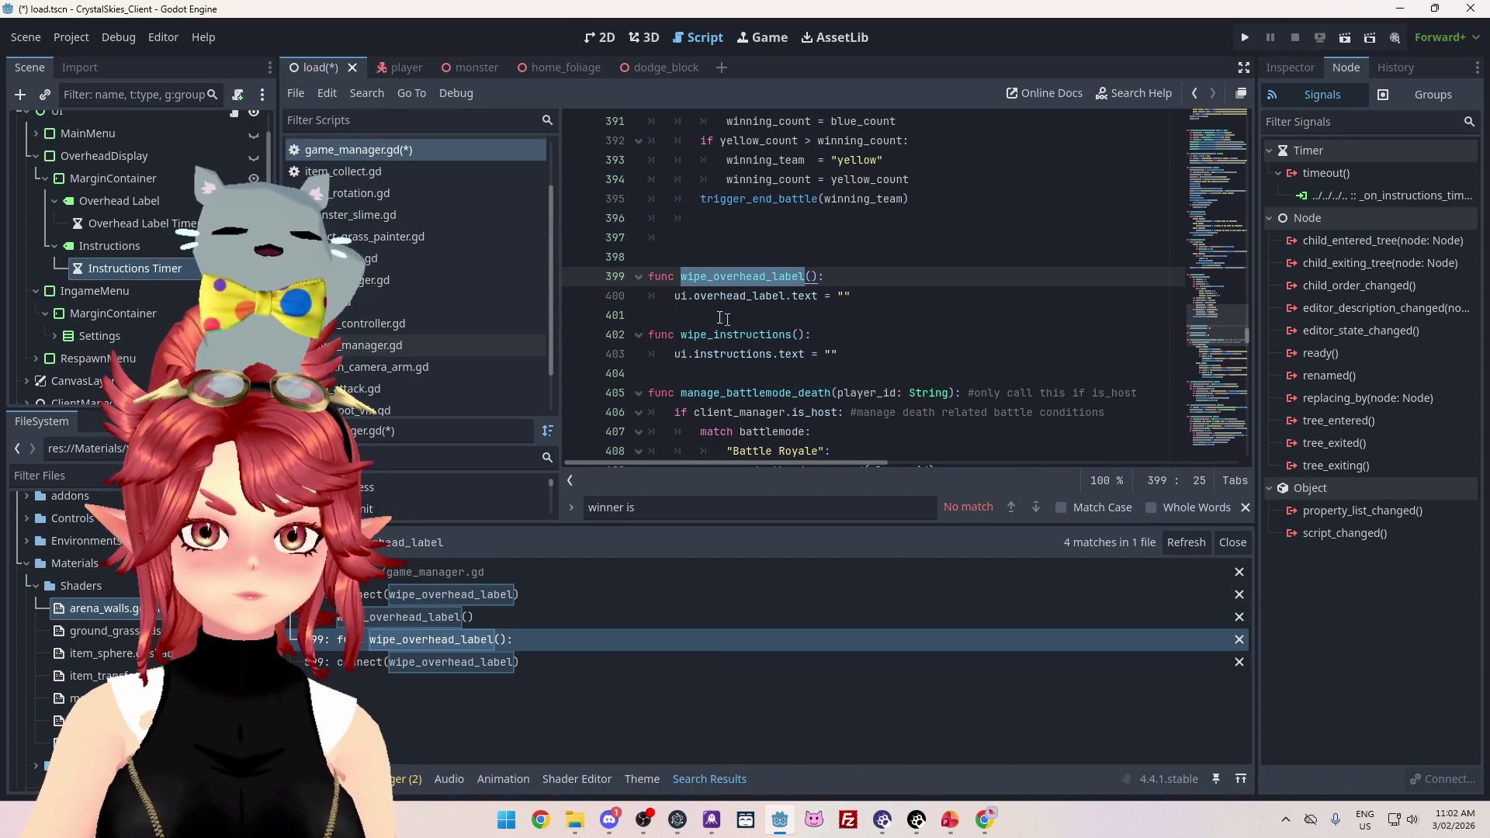
# Delete the two old wipe functions and the obsolete create_timer/connect lines
pyautogui.moveTo(675, 372); pyautogui.dragTo(648, 276)
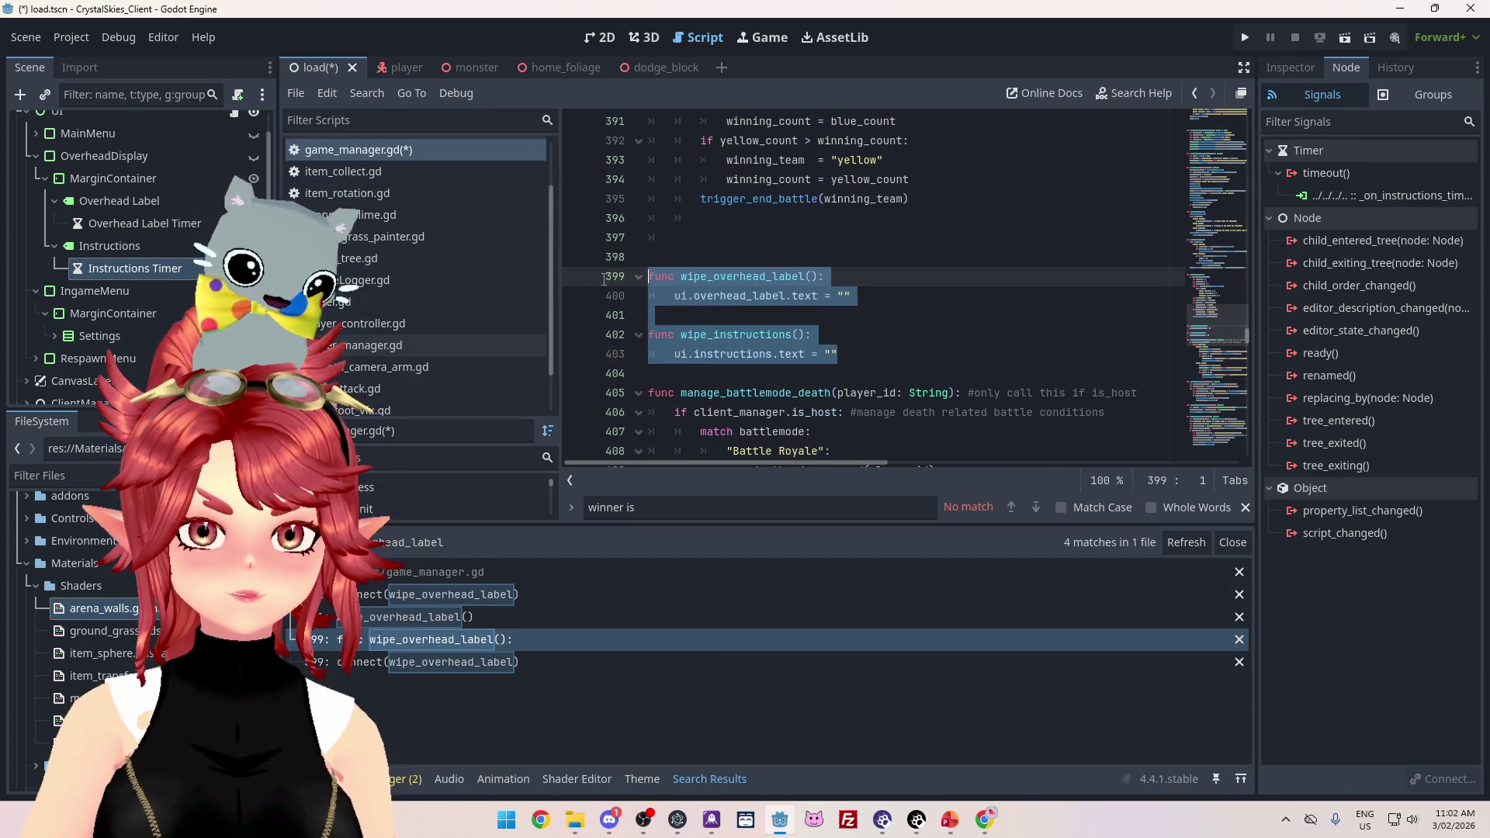
pyautogui.press('BackSpace')
pyautogui.press('Up')
pyautogui.press('Up')
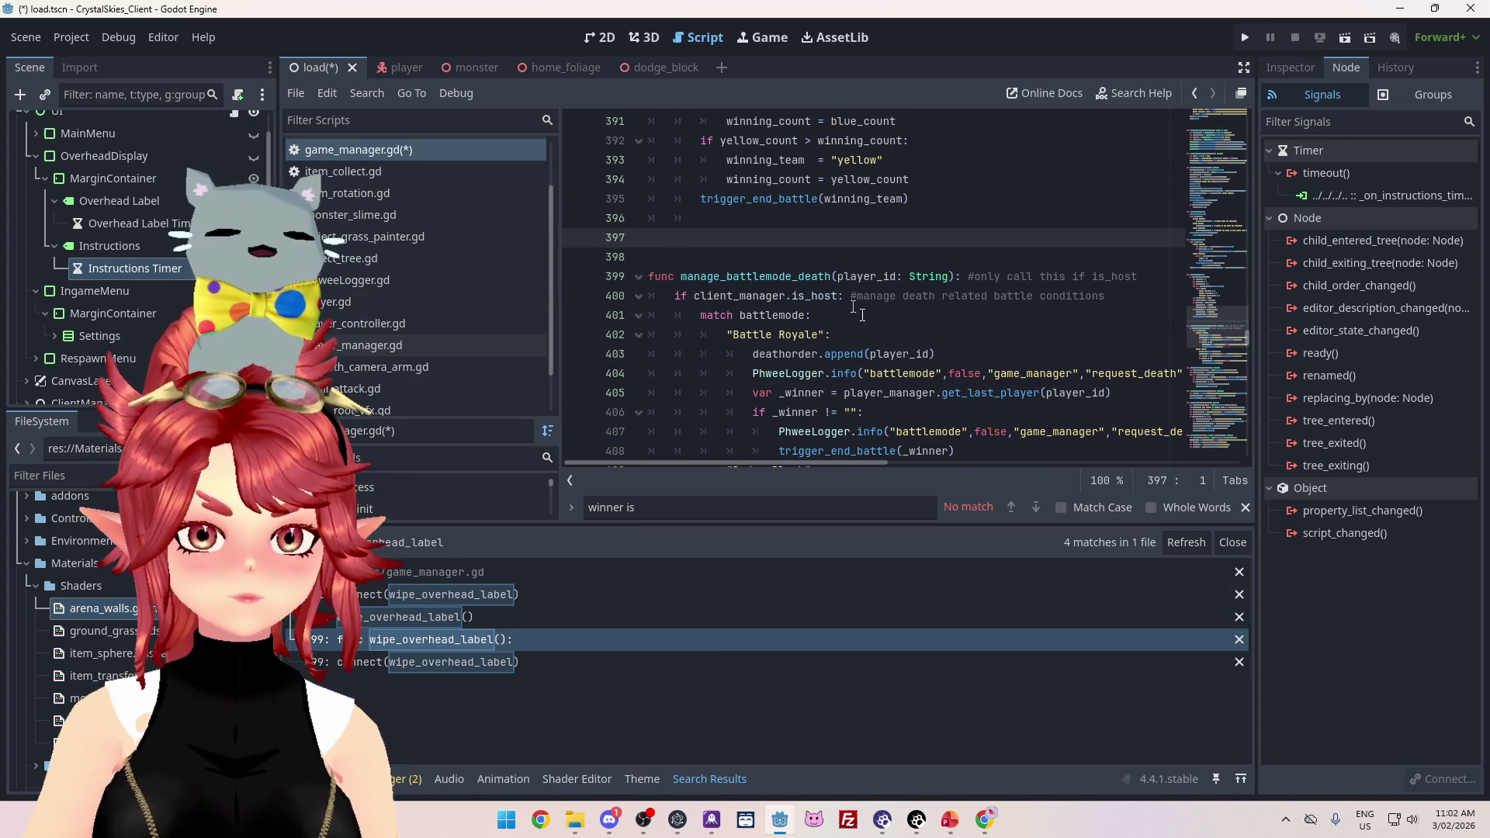
pyautogui.click(552, 593)
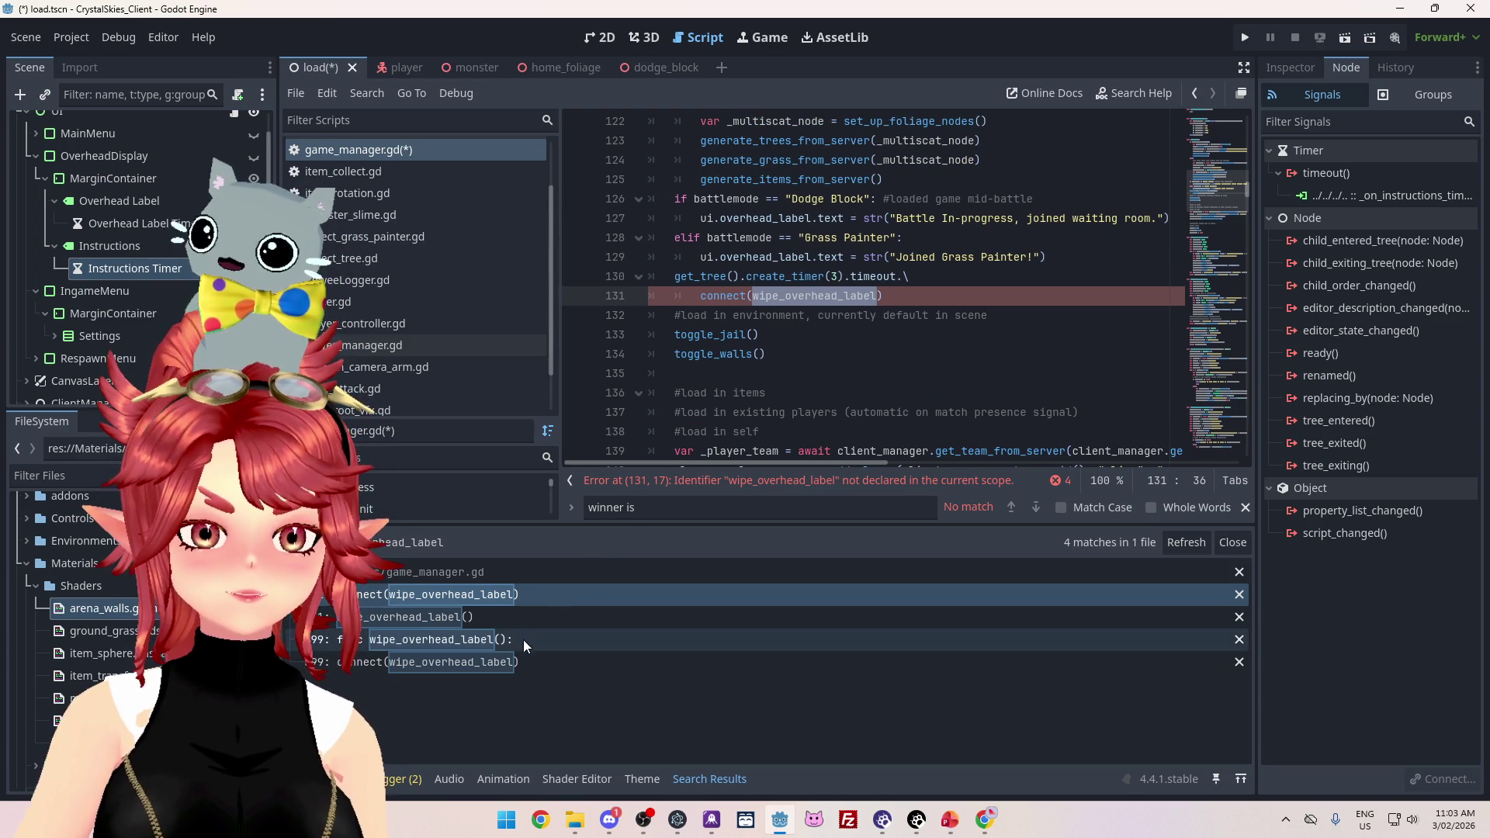
pyautogui.click(530, 665)
pyautogui.click(898, 277)
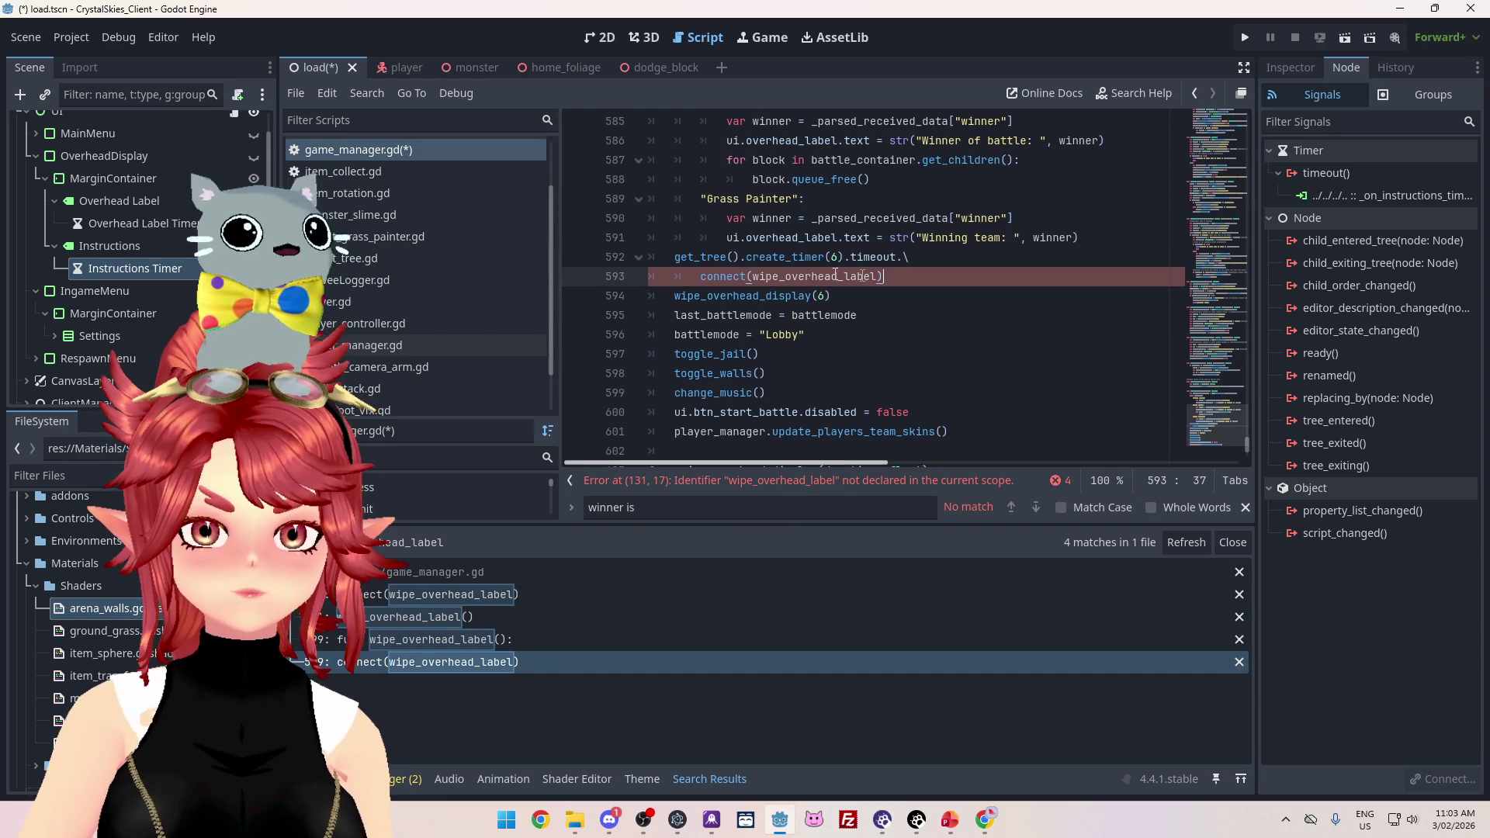
pyautogui.scroll(-3, 803, 299)
pyautogui.scroll(2, 776, 235)
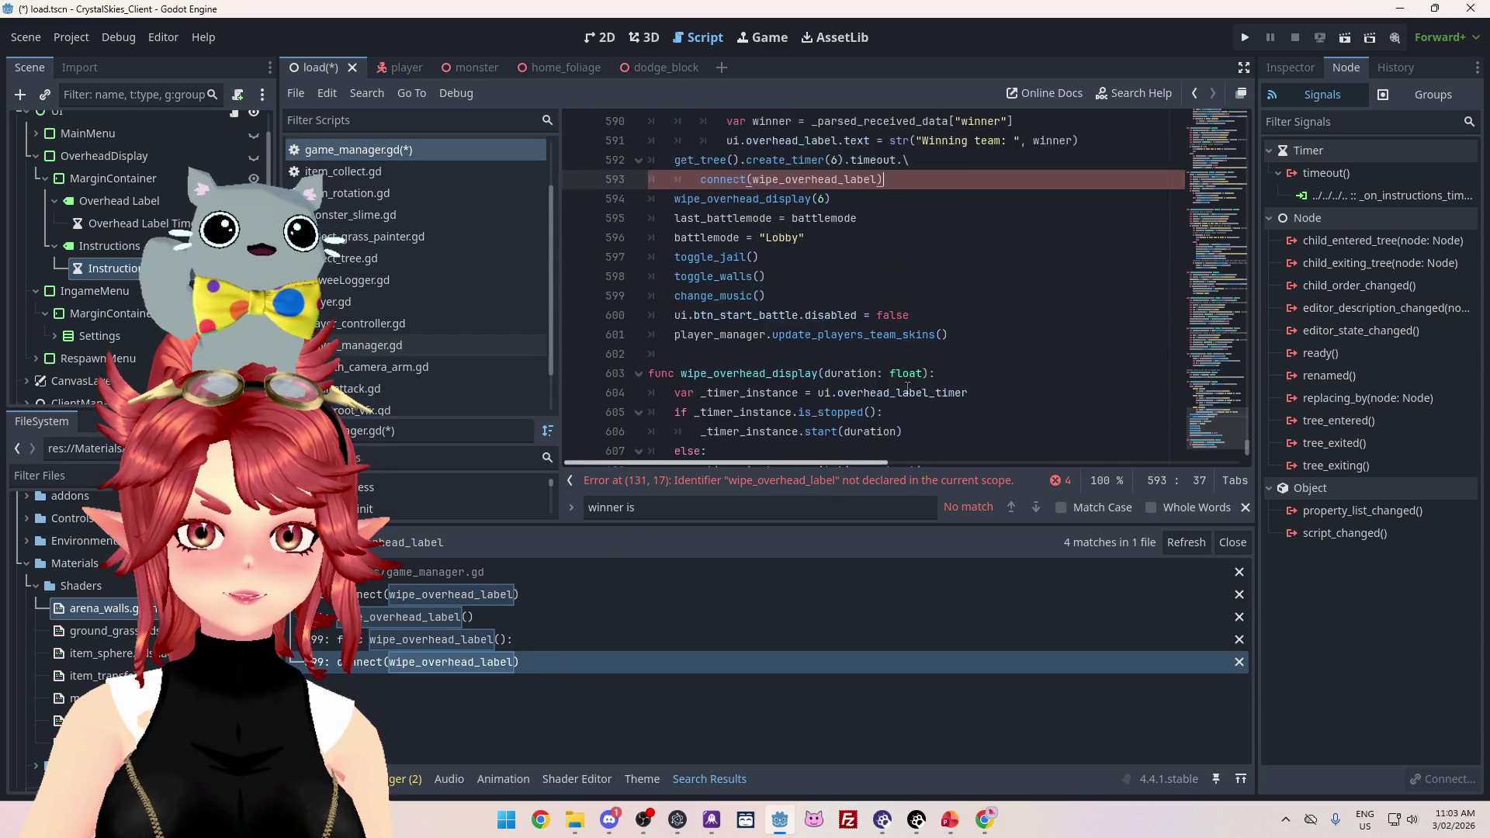
pyautogui.scroll(-2, 777, 235)
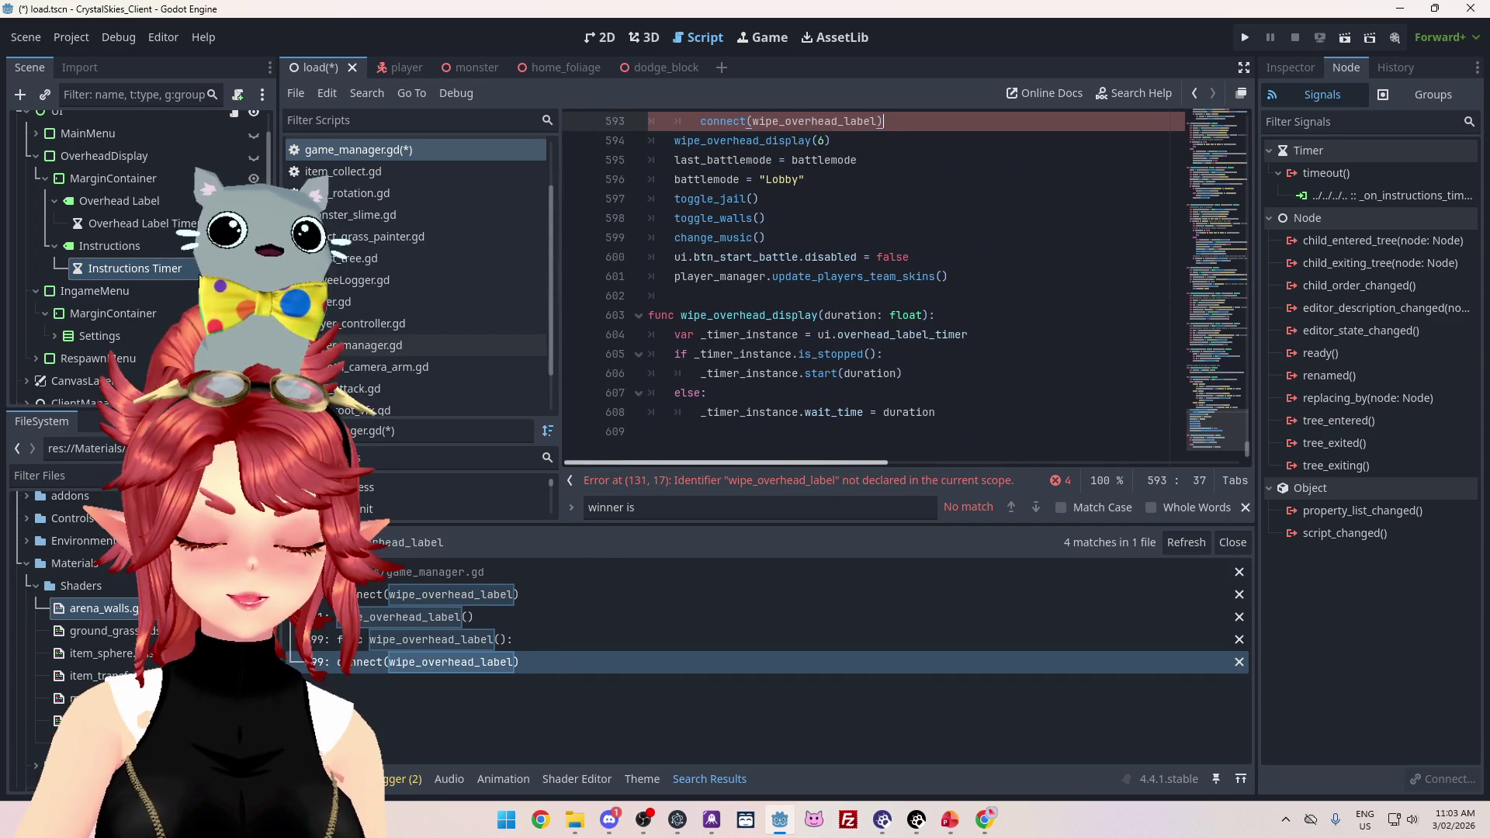
pyautogui.scroll(2, 881, 378)
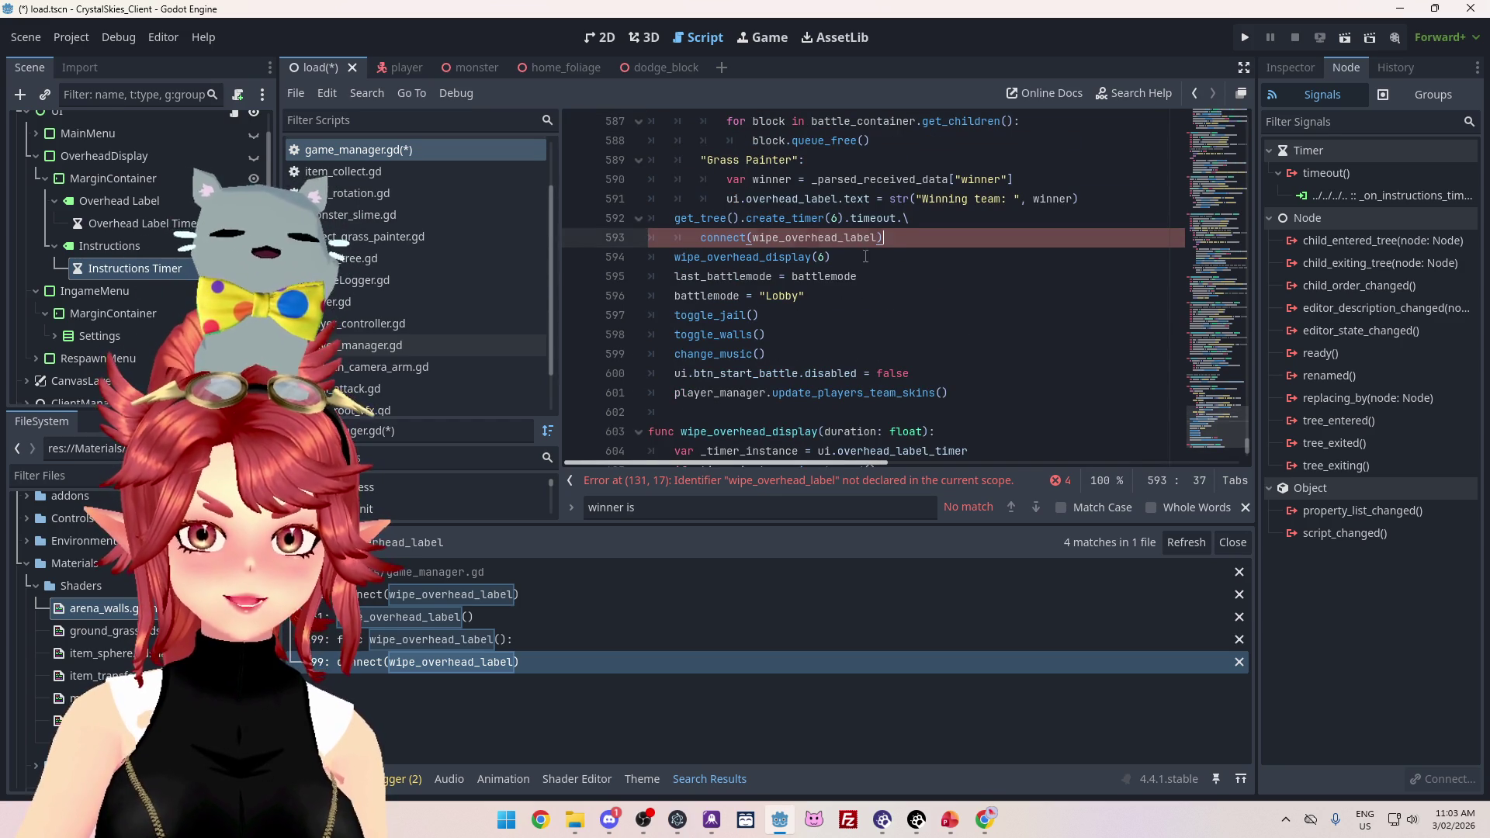
pyautogui.moveTo(866, 256); pyautogui.dragTo(649, 237)
pyautogui.moveTo(904, 244); pyautogui.dragTo(649, 218)
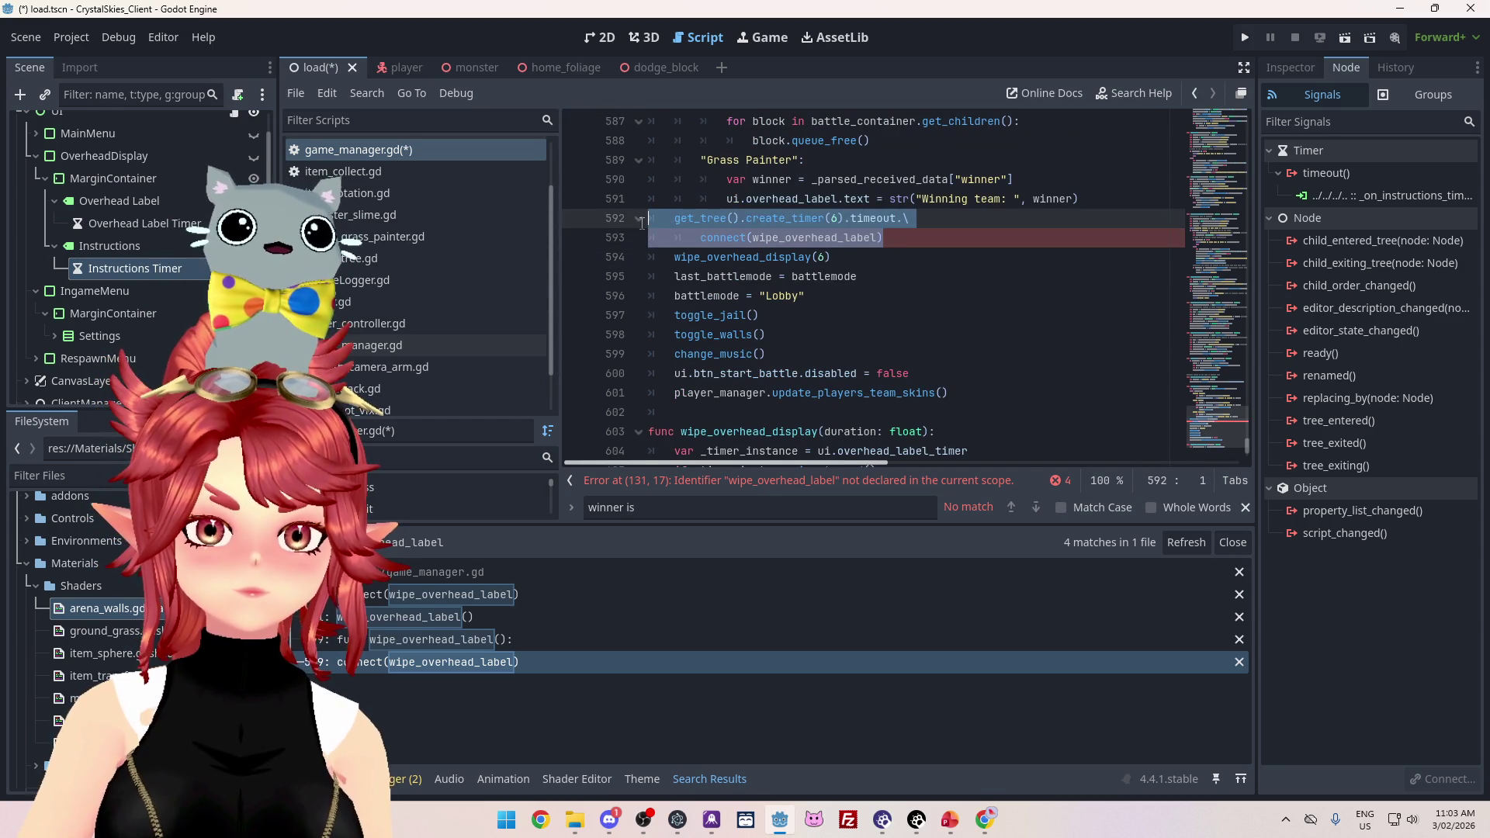
pyautogui.press('BackSpace')
pyautogui.press('BackSpace')
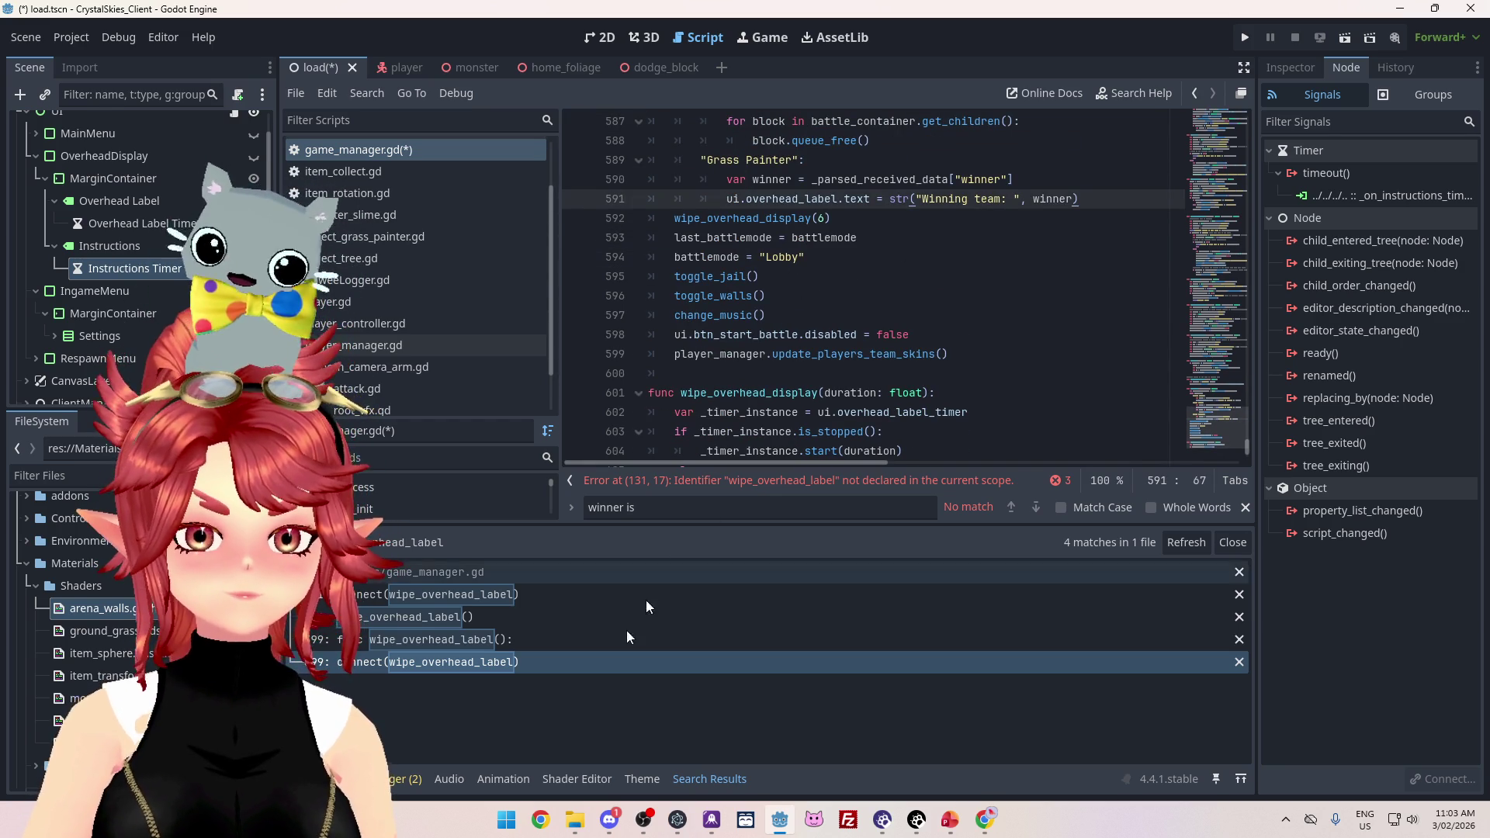
# Replace the timer connect at line 130 with wipe_overhead_display(3) and save game_manager.gd
pyautogui.click(531, 596)
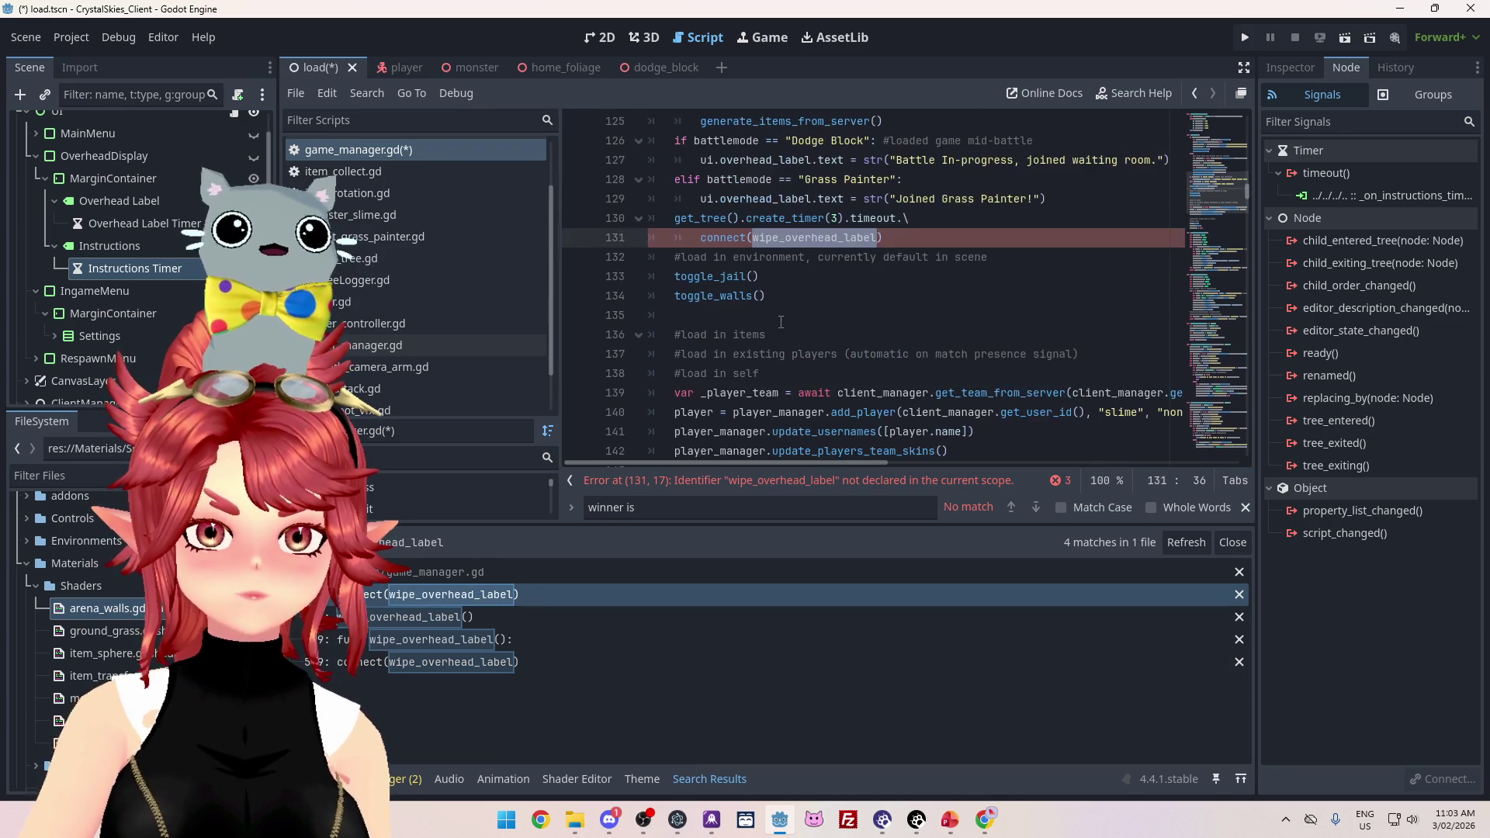
pyautogui.scroll(1, 781, 322)
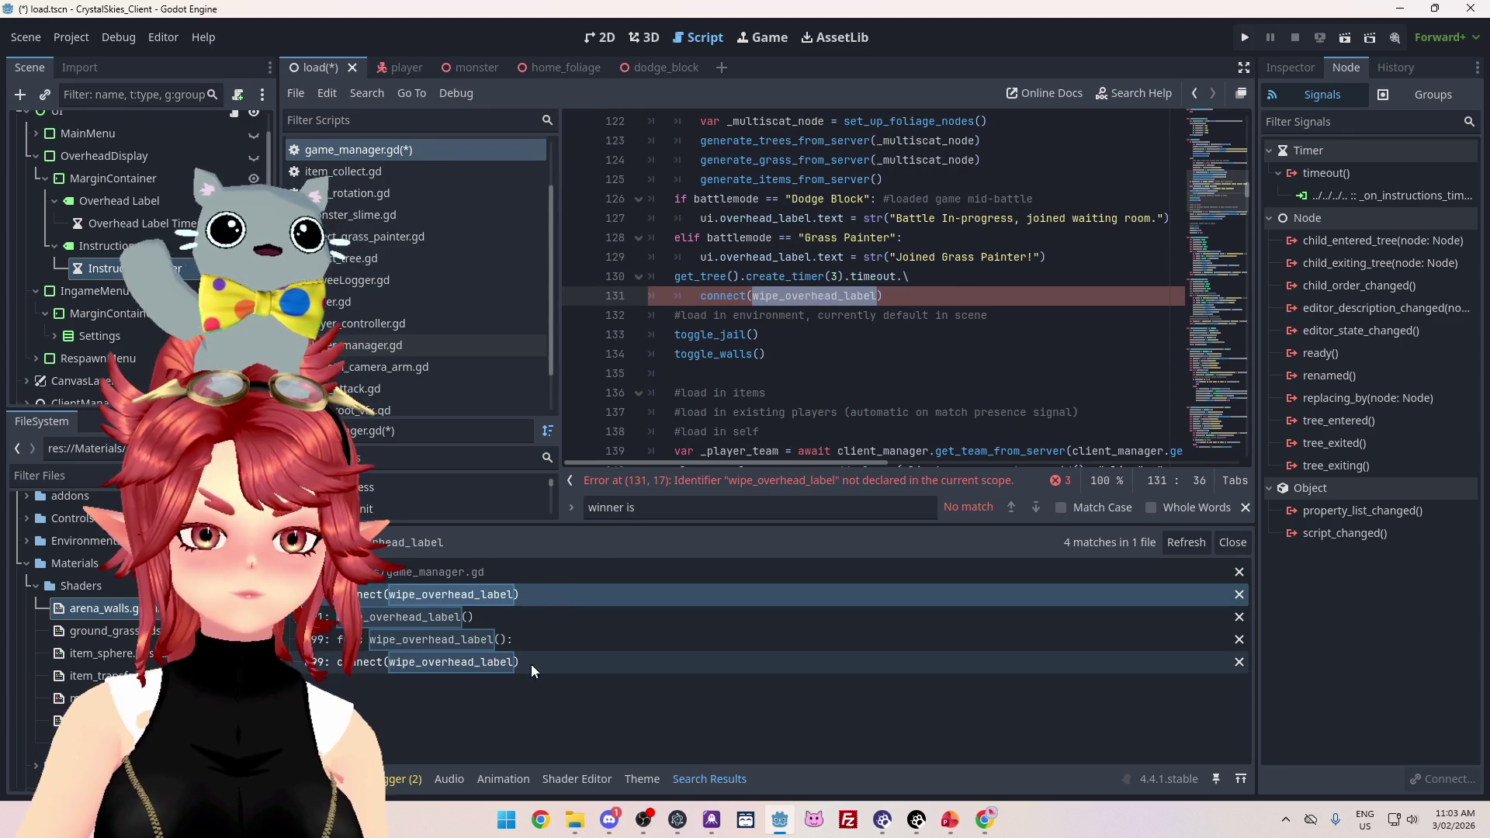
pyautogui.click(531, 663)
pyautogui.scroll(1, 883, 352)
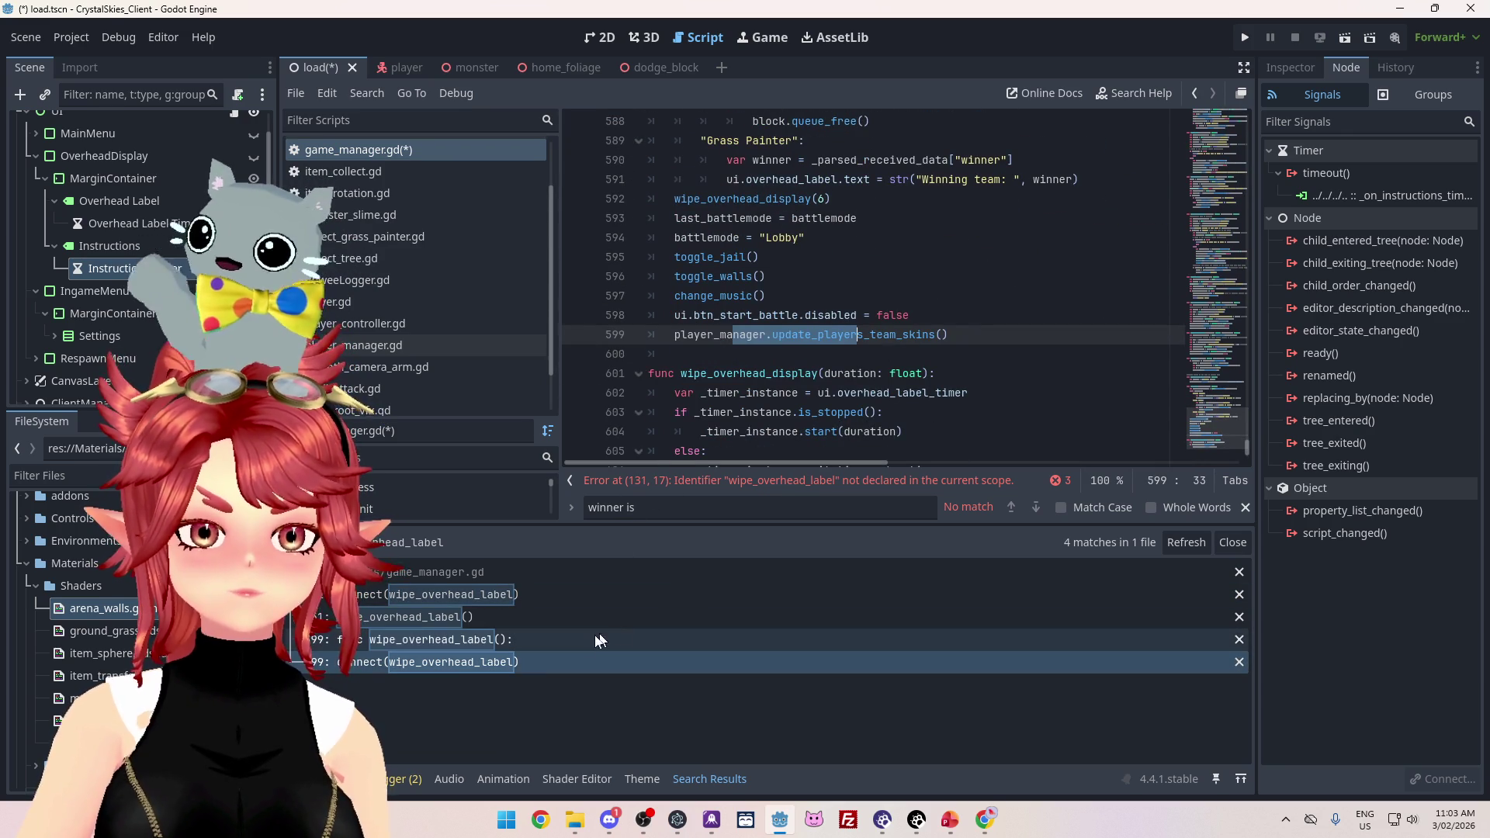
pyautogui.scroll(-1, 914, 298)
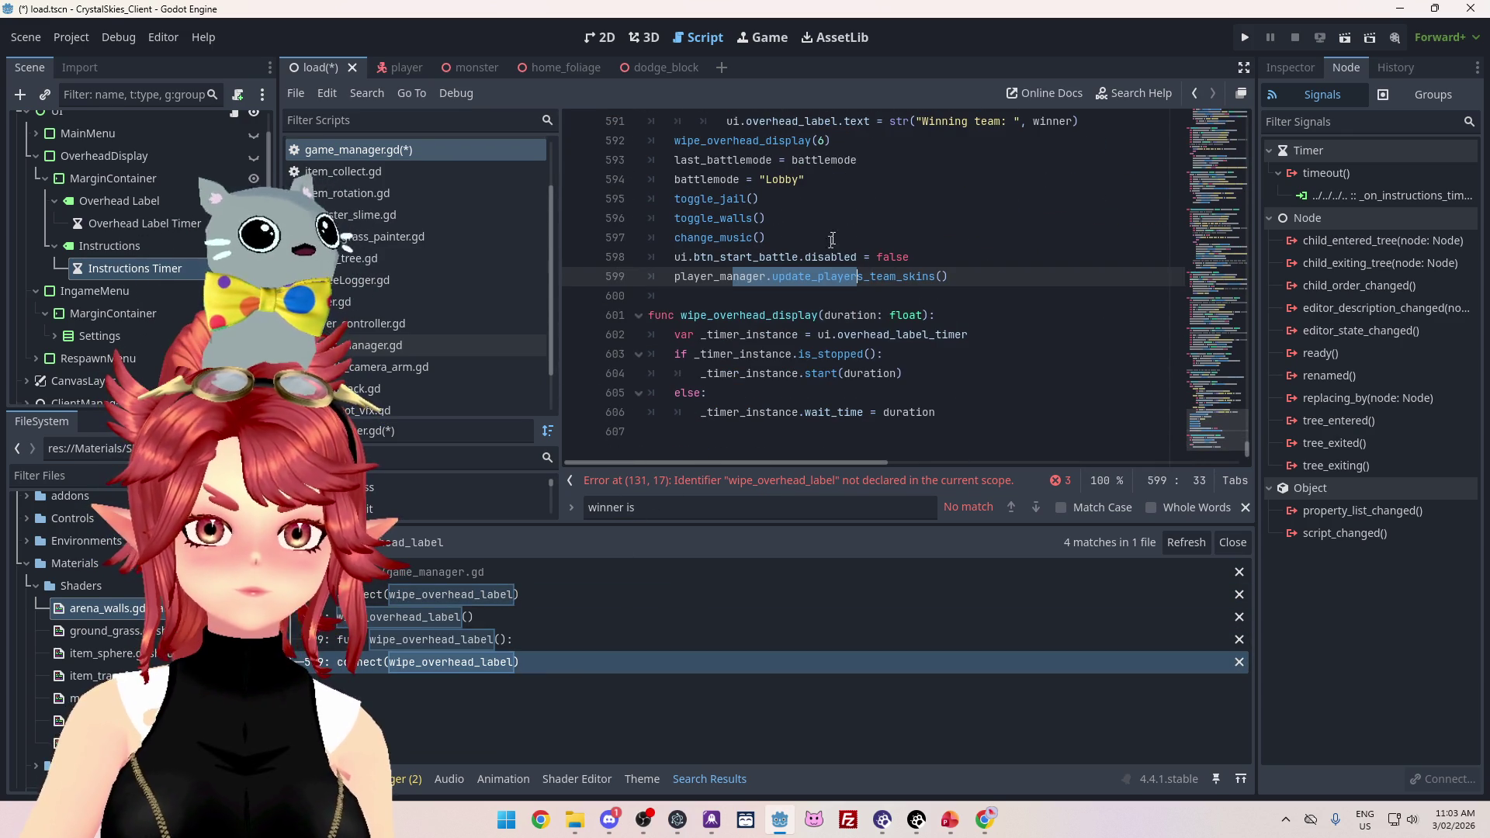
pyautogui.click(834, 140)
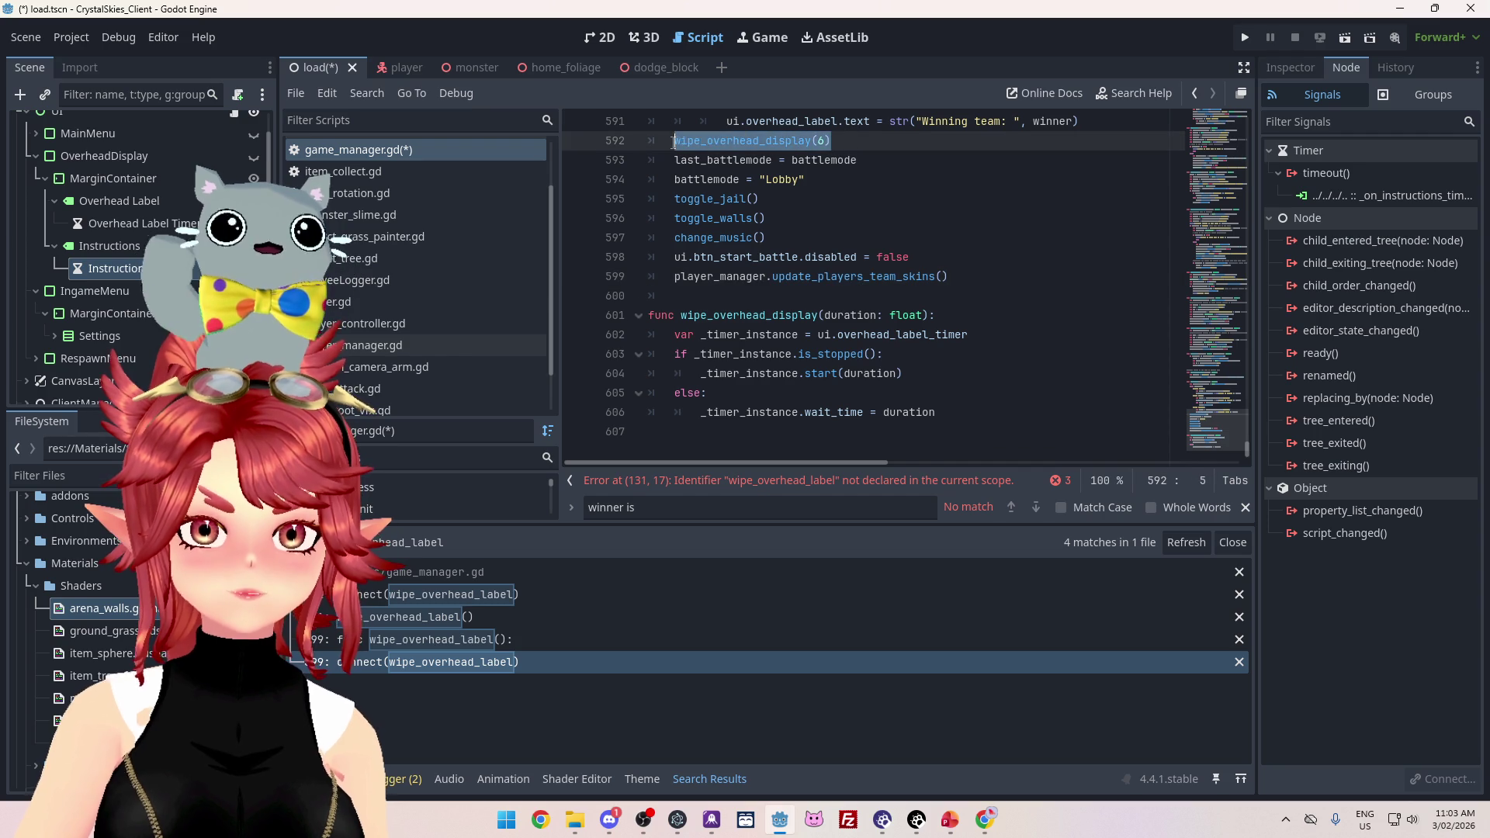
pyautogui.click(776, 594)
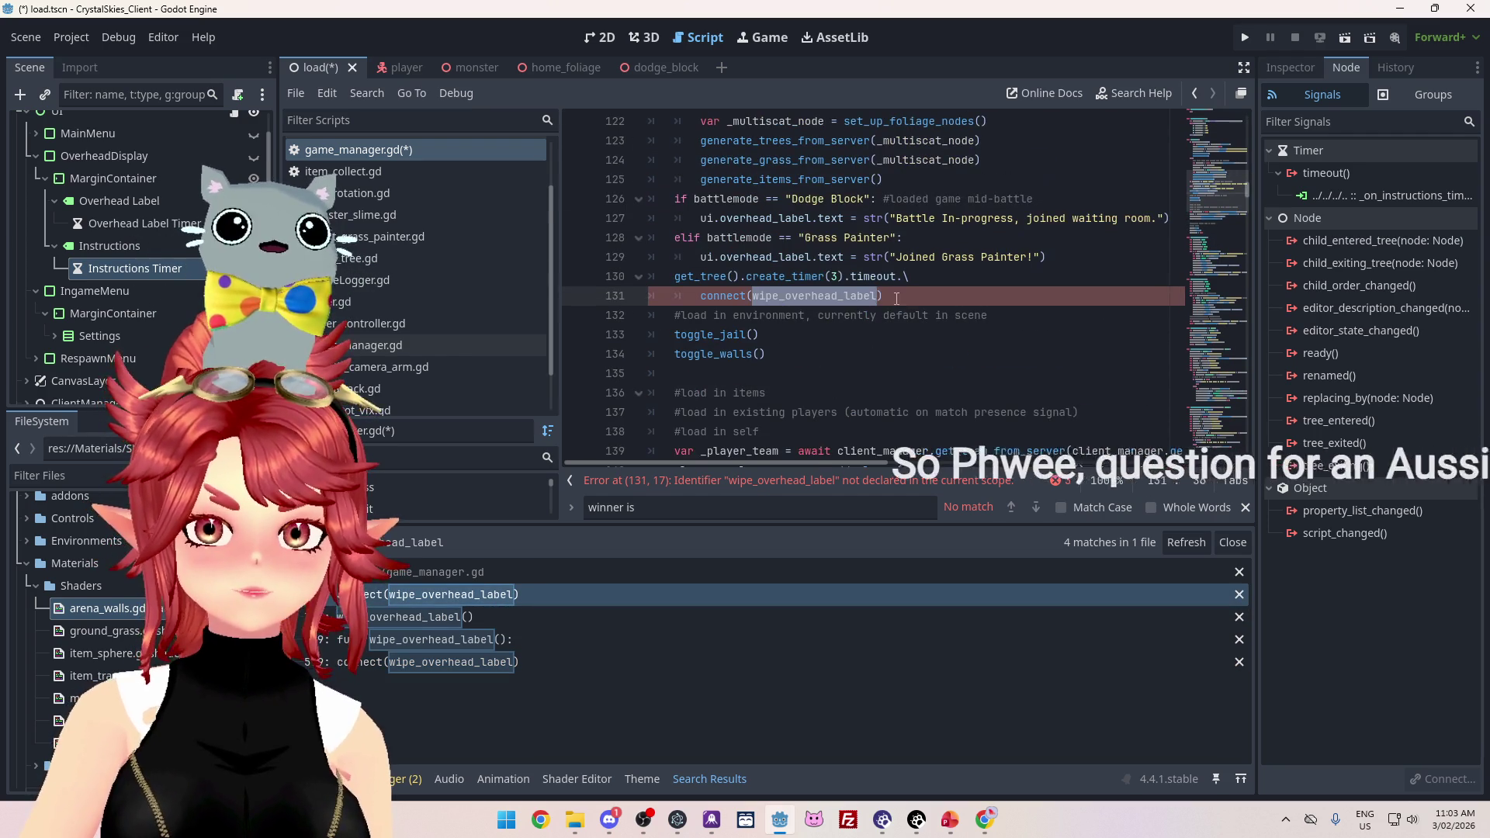
pyautogui.moveTo(897, 298); pyautogui.dragTo(674, 277)
pyautogui.write('wipe_overhead_display(6)')
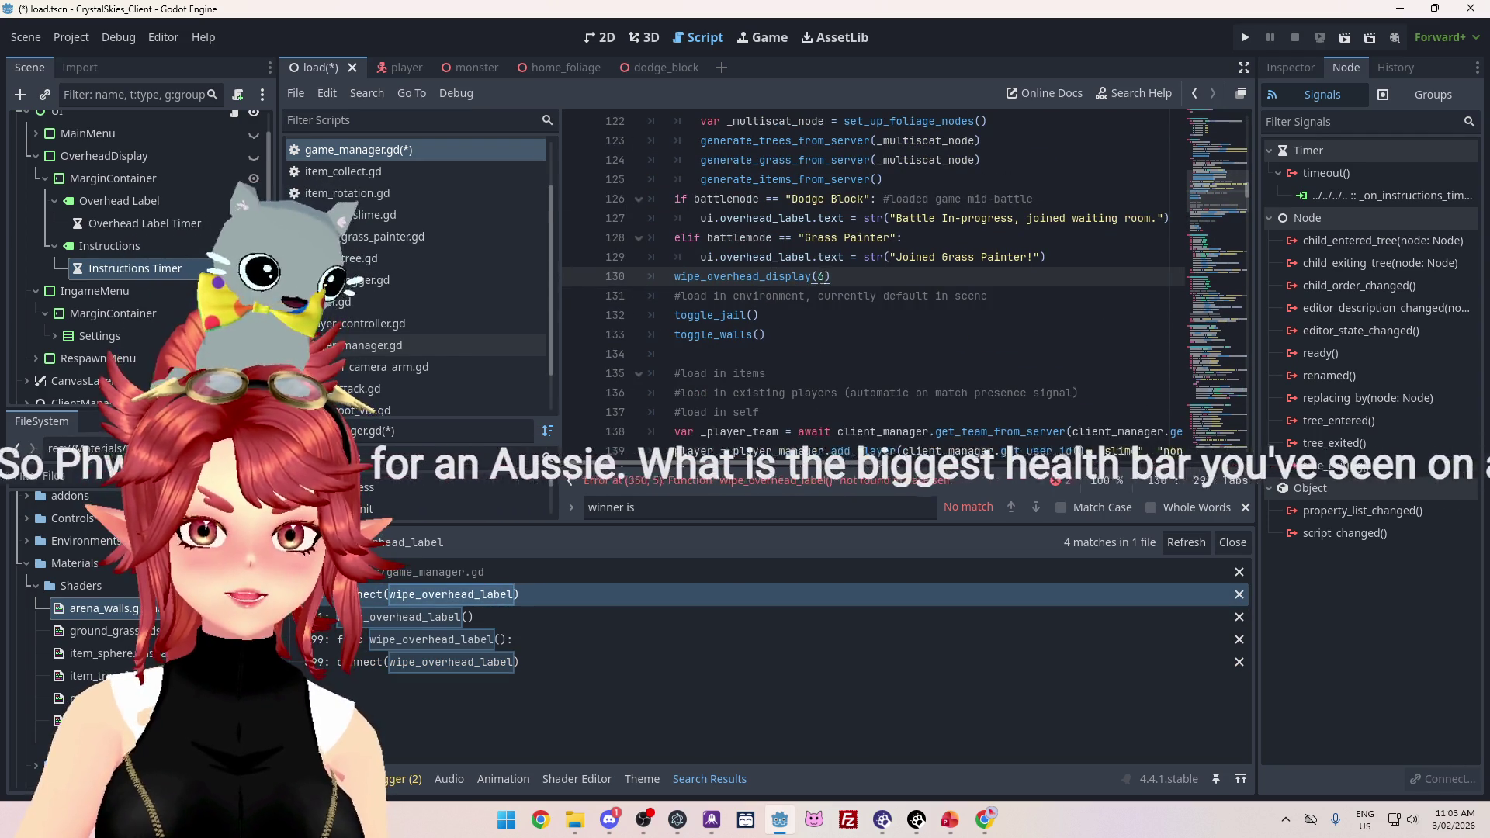
pyautogui.doubleClick(821, 276)
pyautogui.write('3')
pyautogui.press('Down')
pyautogui.press('Down')
pyautogui.click(893, 276)
pyautogui.hotkey('ctrl', 's')
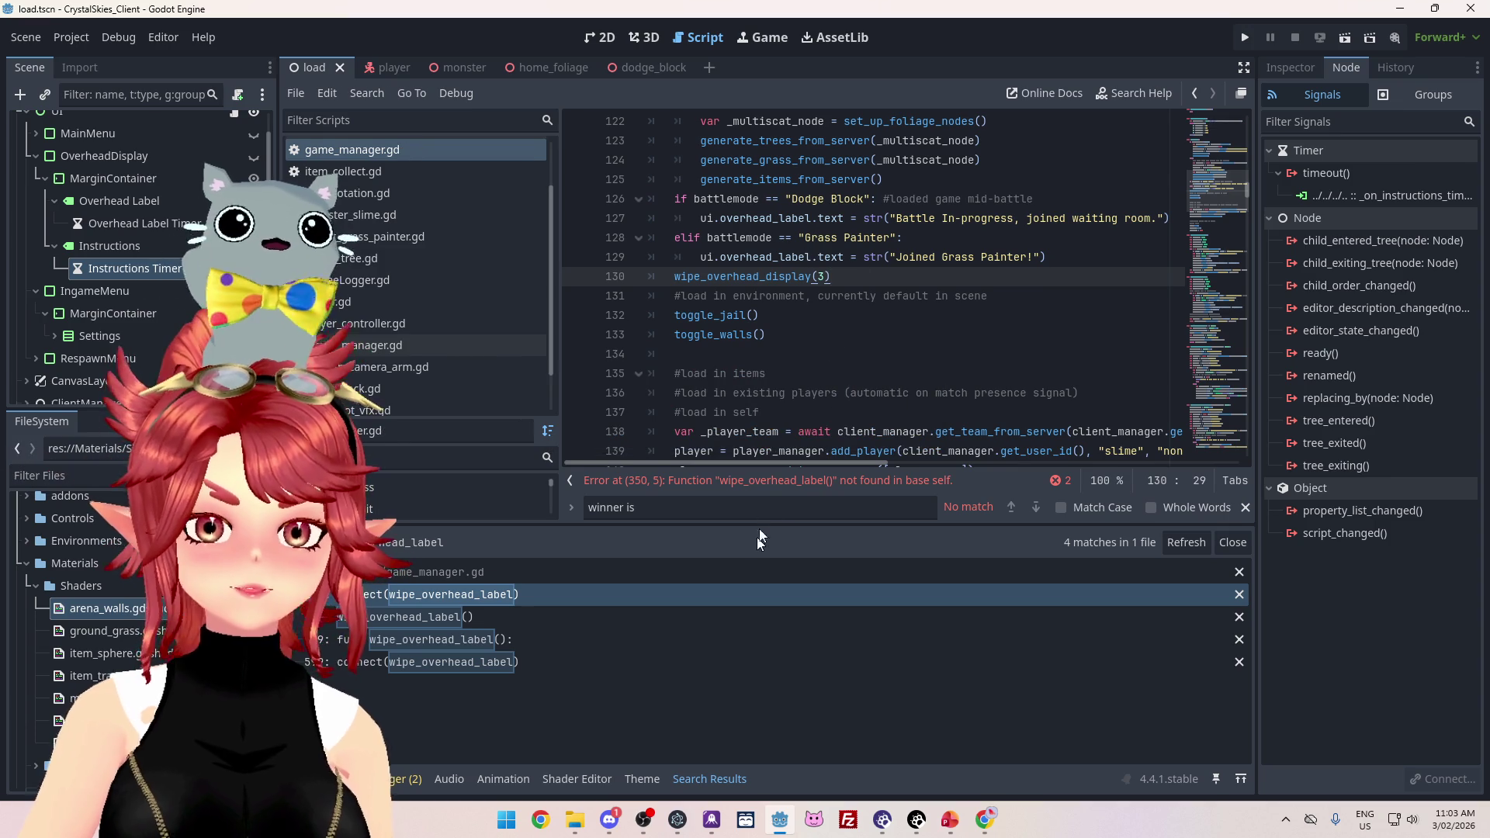
pyautogui.click(791, 486)
# Select the wipe_overhead_label() call on line 350 and the UI script's _on_overhead_label_timer_timeout name
pyautogui.scroll(-1, 857, 302)
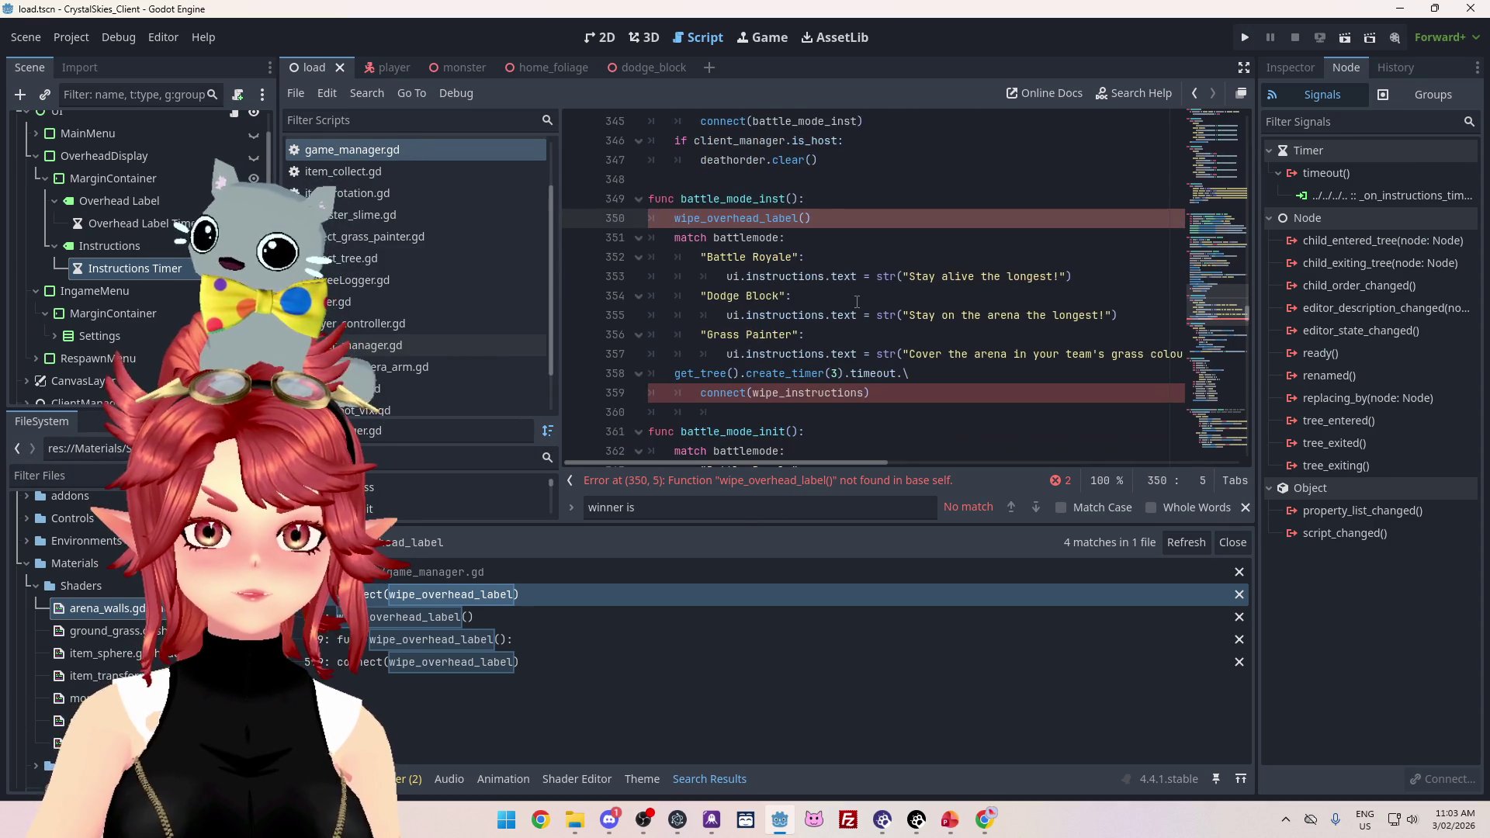
pyautogui.scroll(-2, 856, 302)
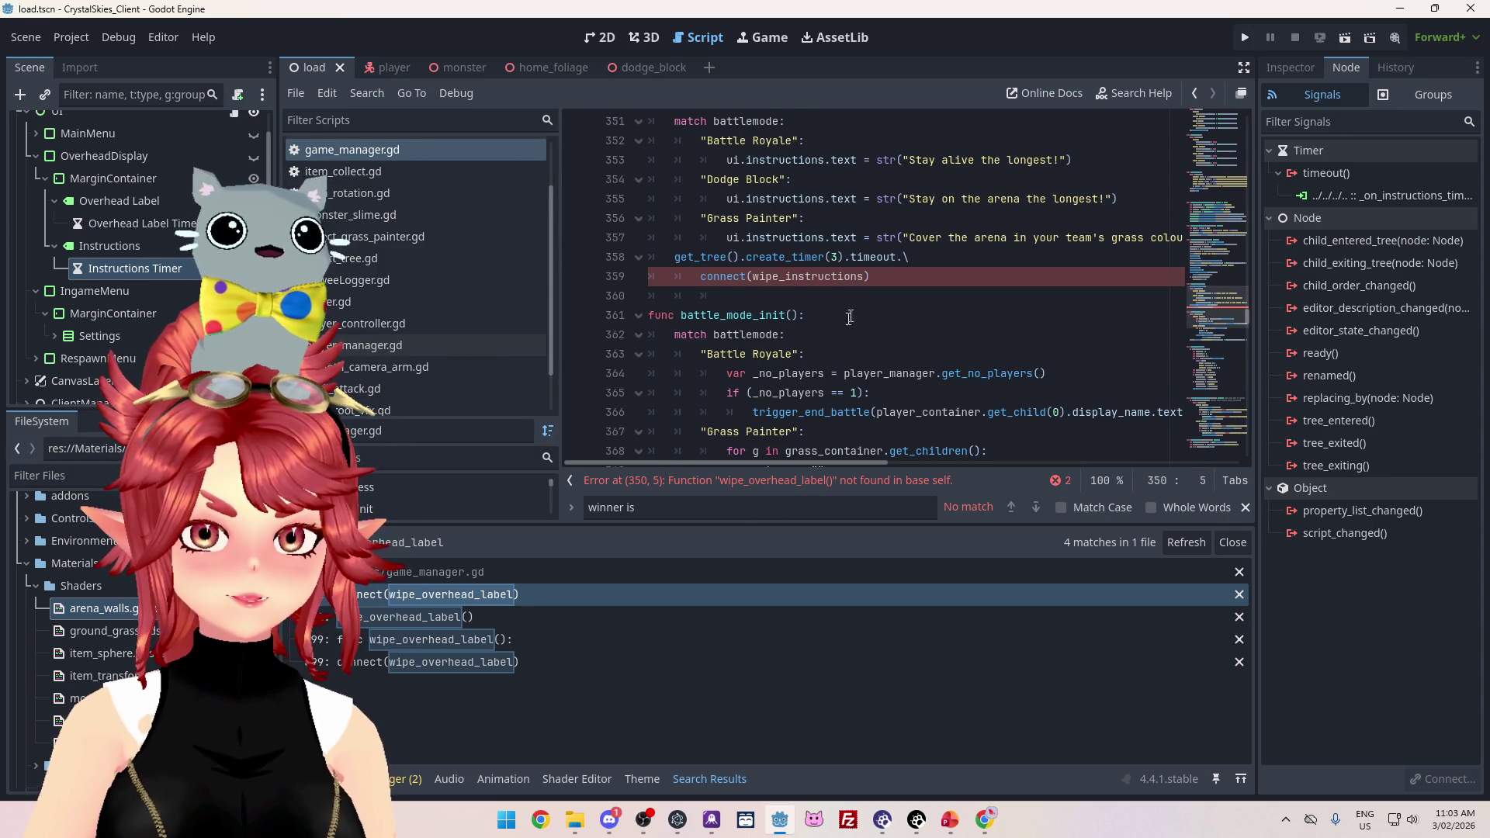
pyautogui.scroll(1, 799, 295)
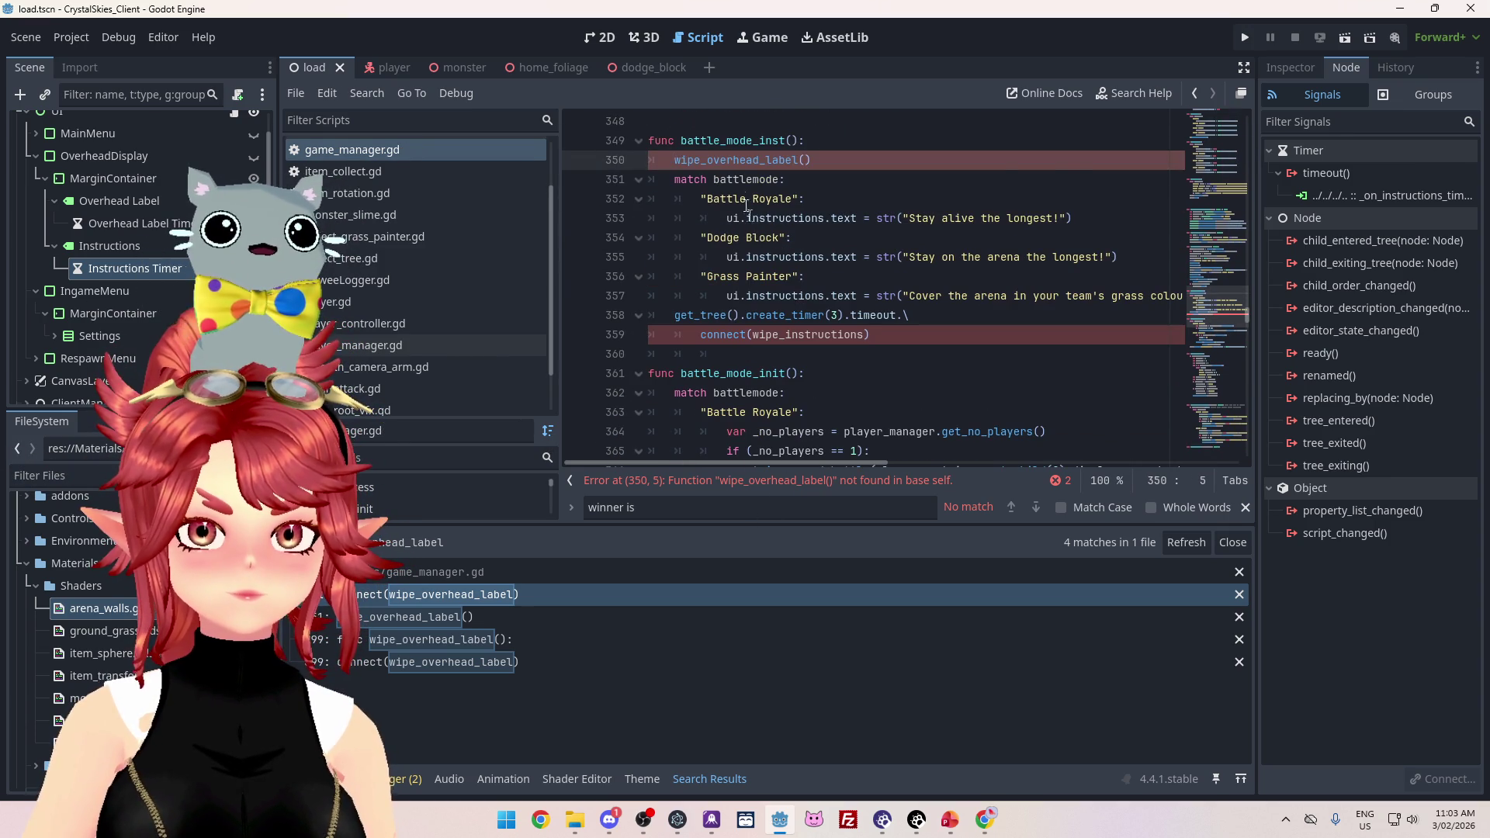
pyautogui.scroll(-2, 752, 225)
pyautogui.scroll(3, 807, 274)
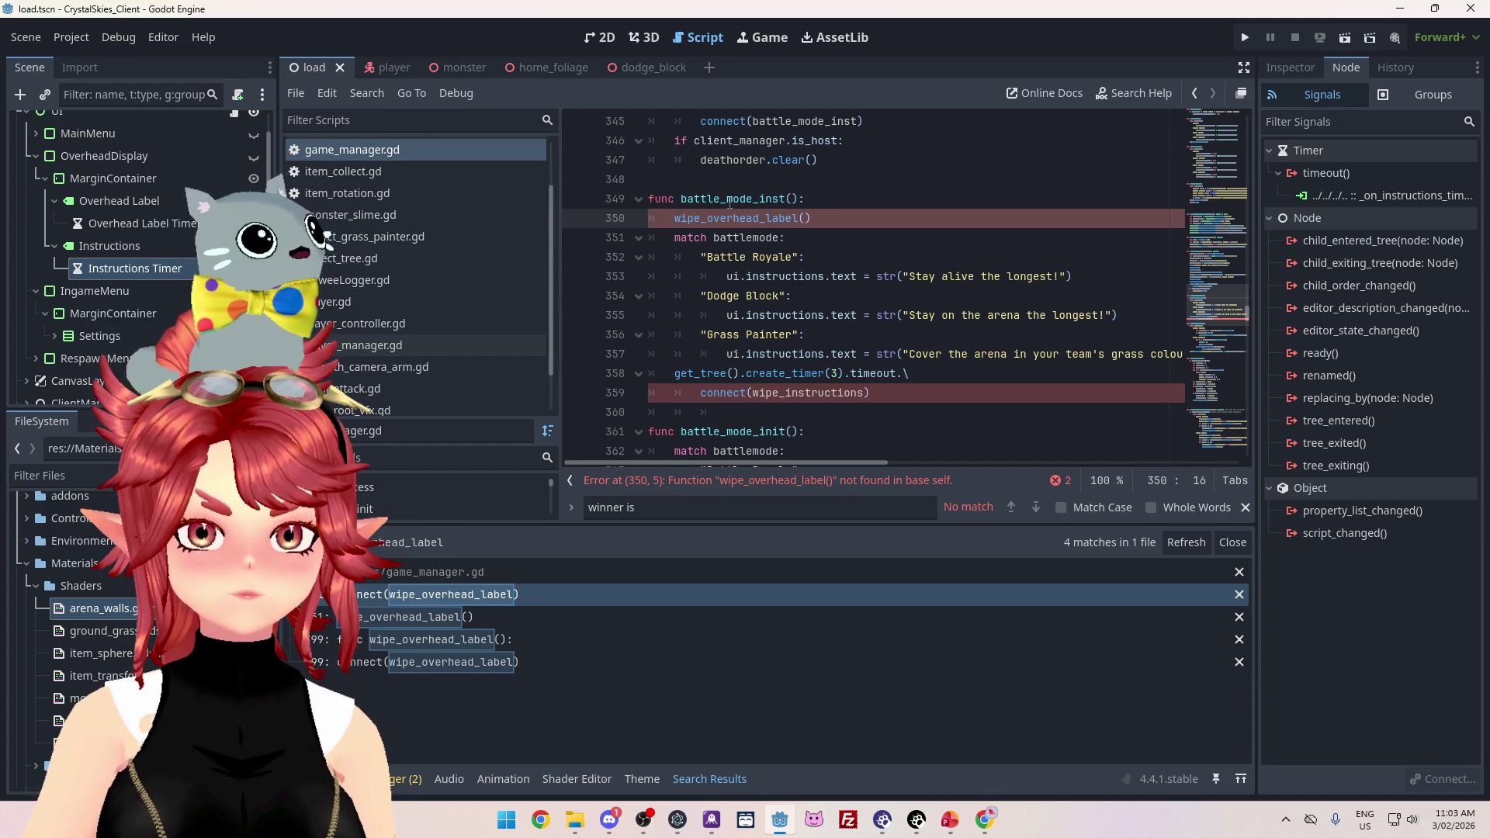
pyautogui.scroll(4, 739, 231)
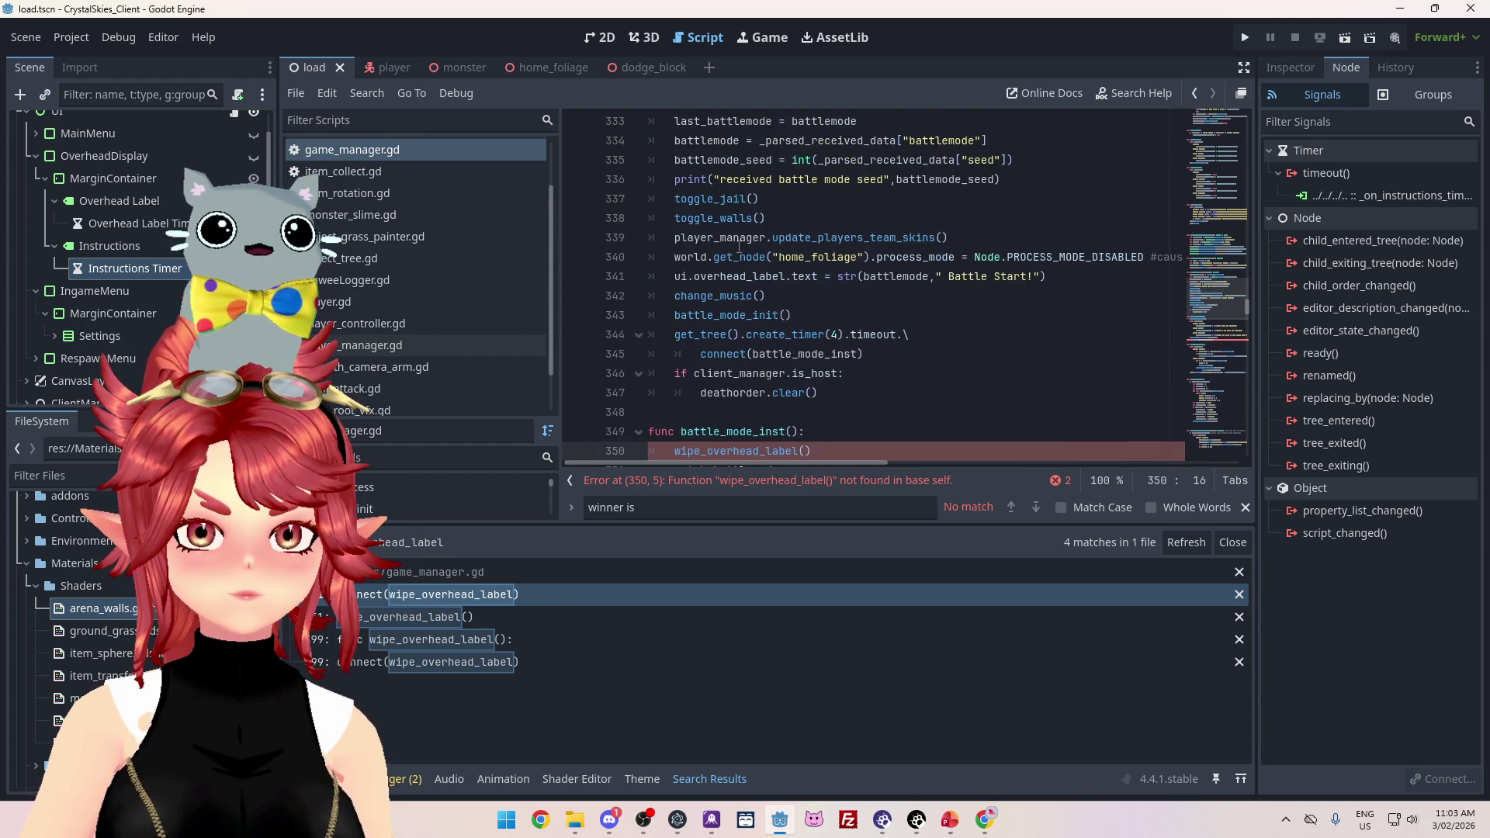
pyautogui.scroll(-5, 722, 280)
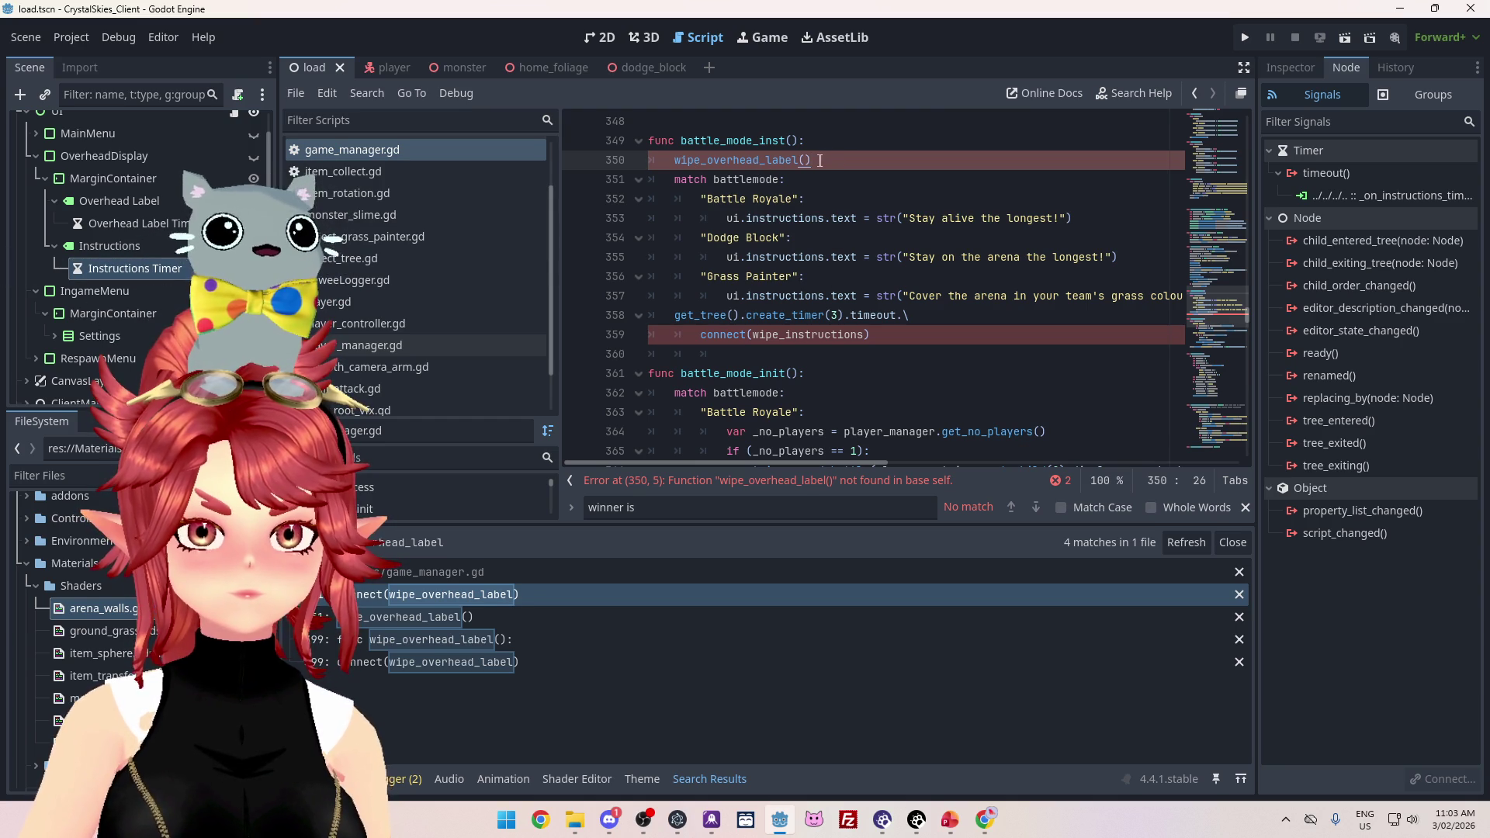
pyautogui.moveTo(820, 159); pyautogui.dragTo(676, 158)
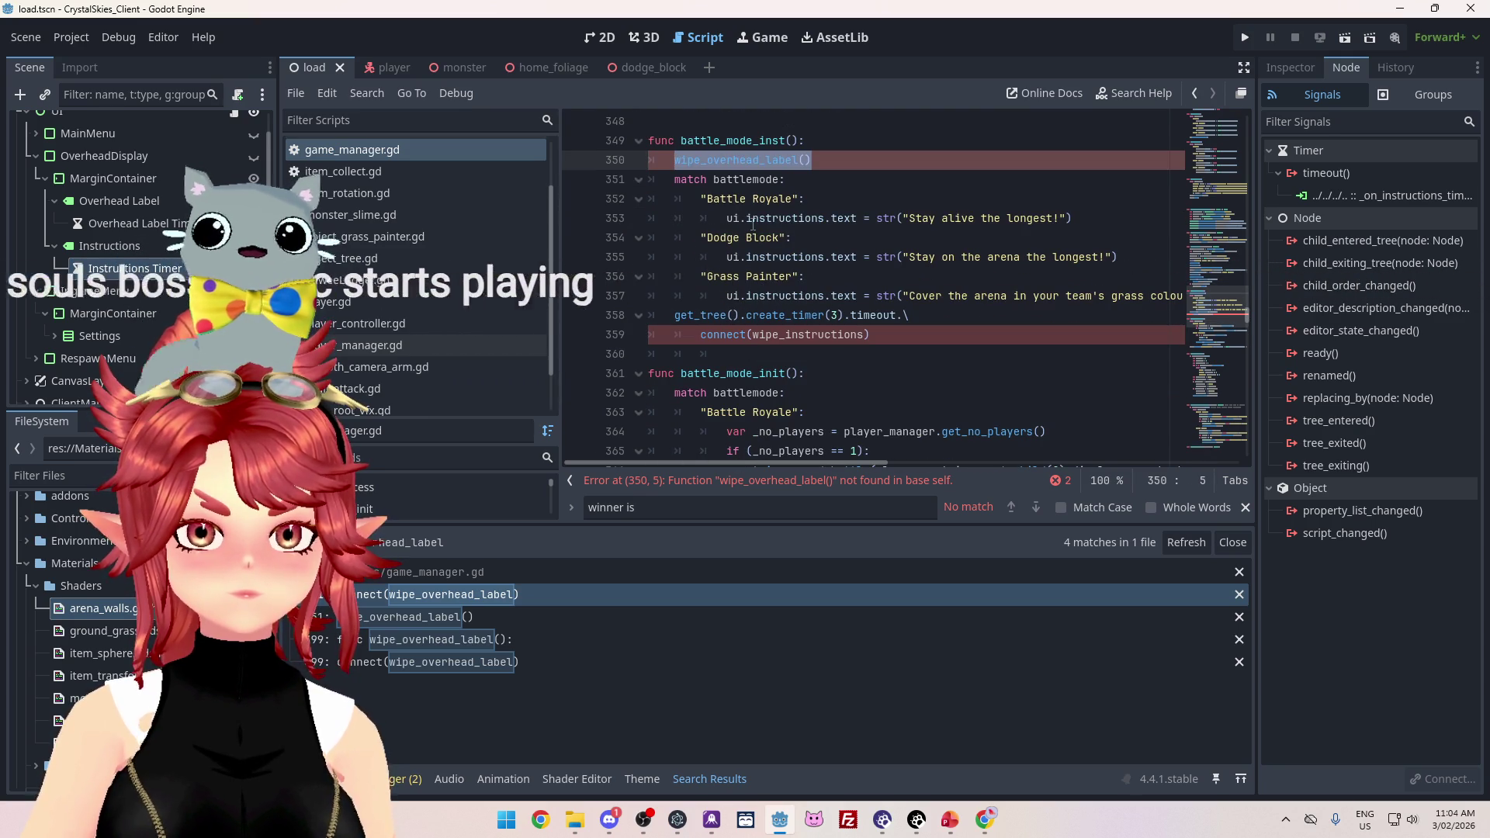
pyautogui.scroll(-2, 393, 372)
pyautogui.click(394, 408)
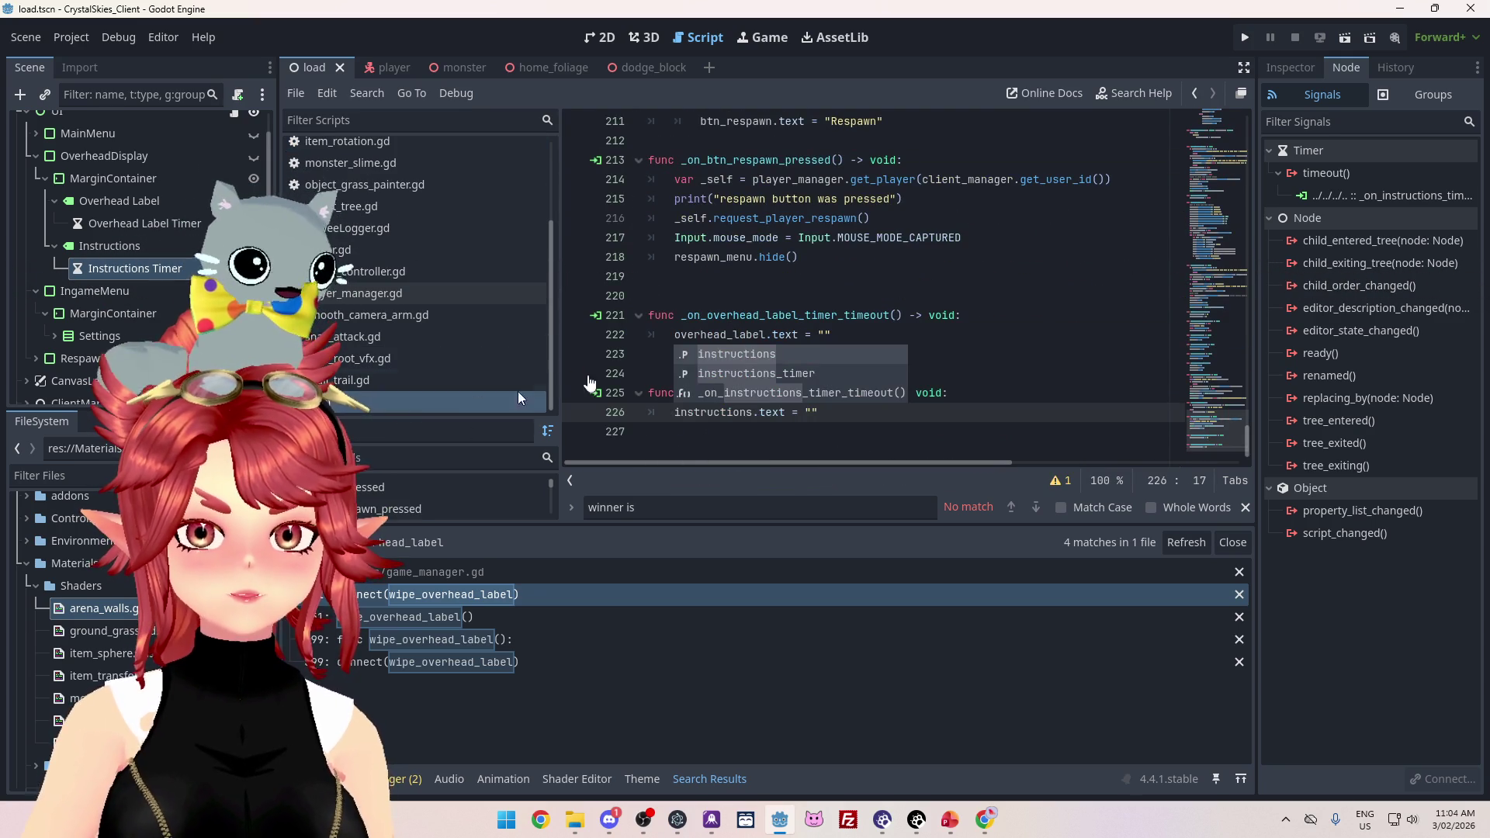
pyautogui.click(961, 419)
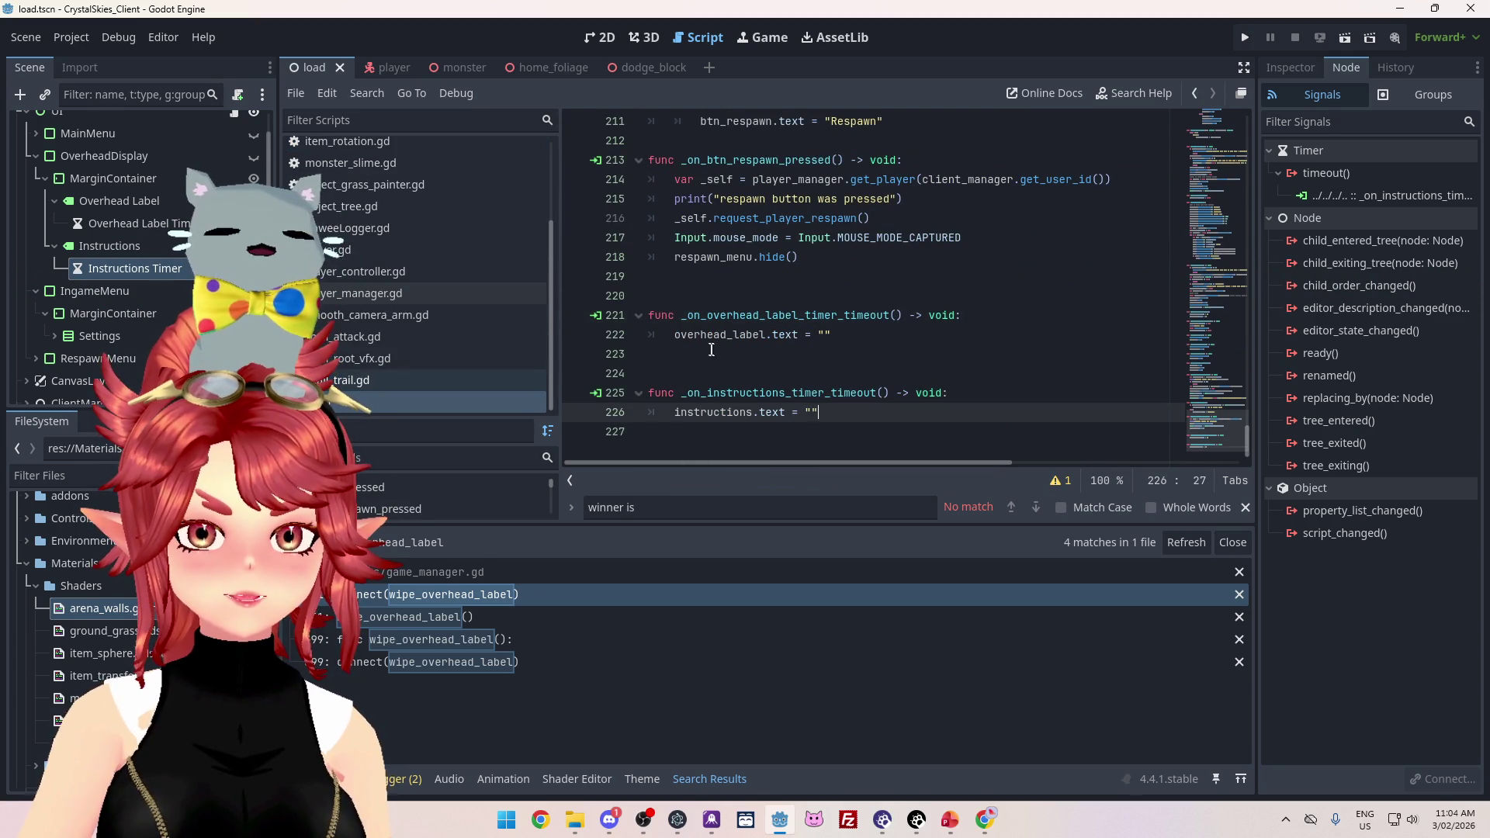
pyautogui.moveTo(683, 315); pyautogui.dragTo(892, 313)
pyautogui.hotkey('ctrl', 'c')
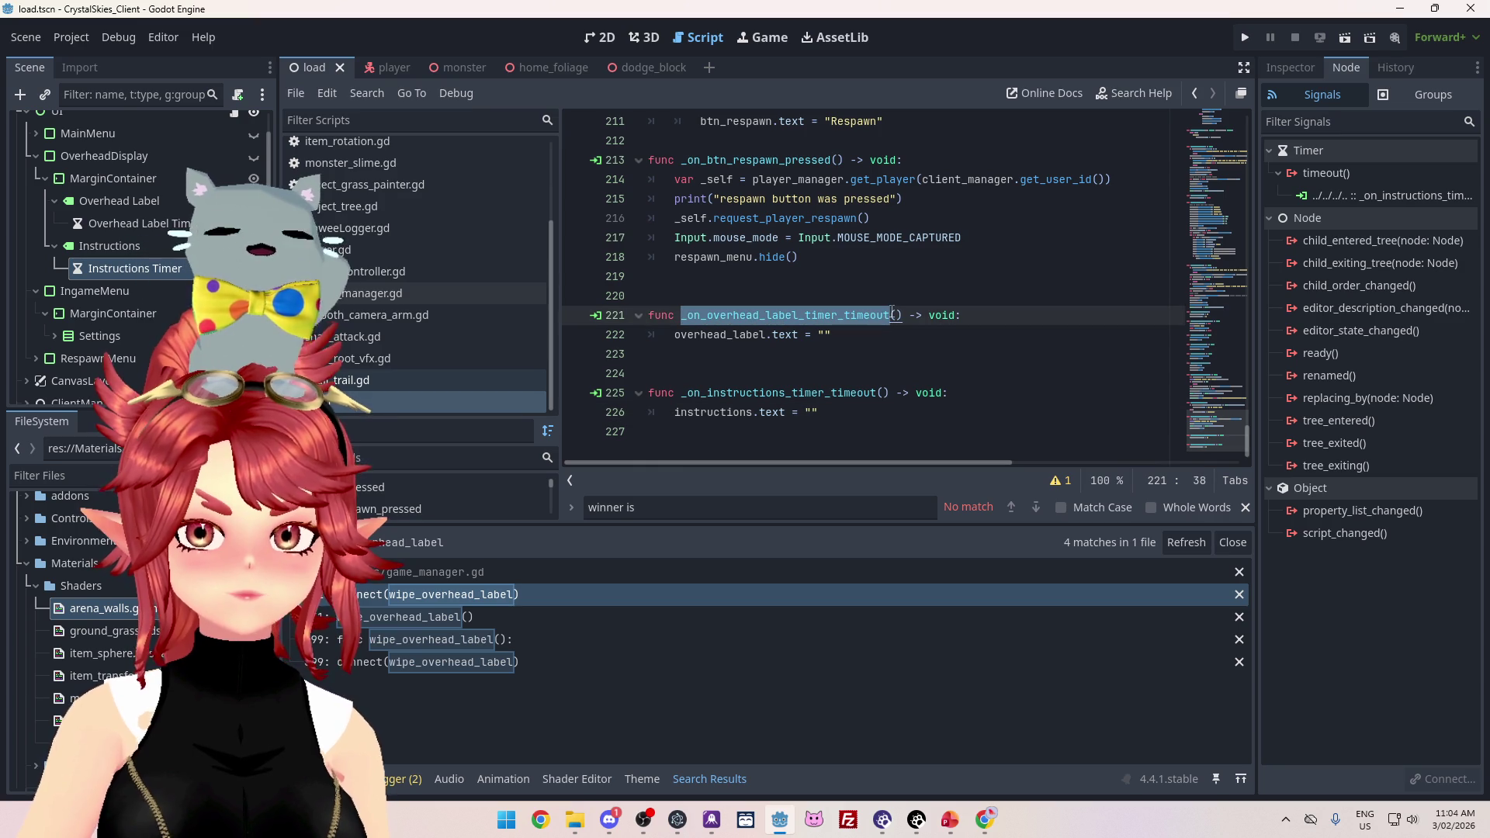
pyautogui.scroll(2, 392, 233)
pyautogui.click(388, 167)
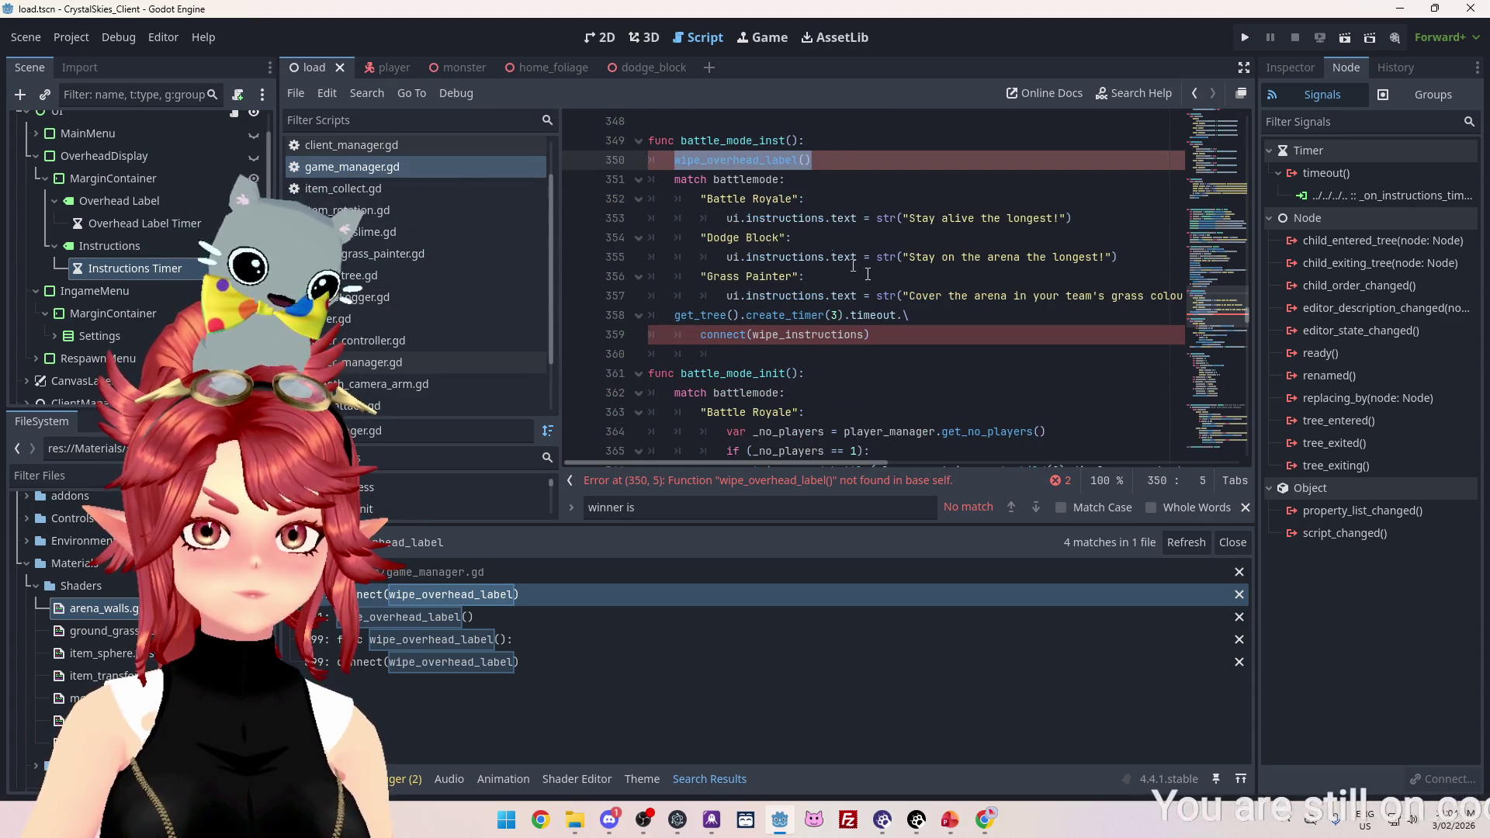
# Change line 350 to ui._on_overhead_label_timer_timeout() with a #calls comment
pyautogui.write('ui.')
pyautogui.hotkey('ctrl', 'v')
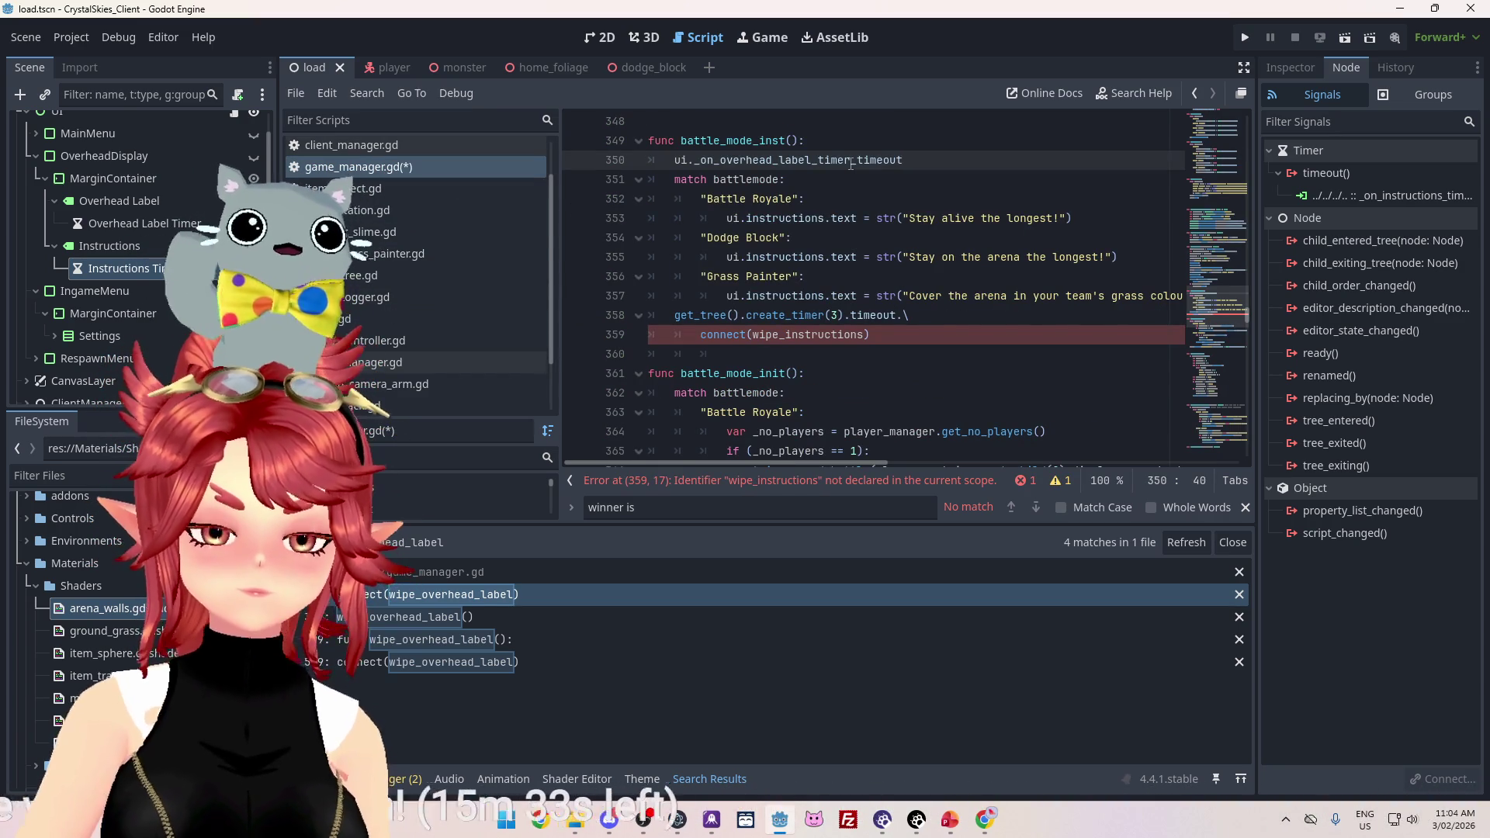
pyautogui.write('()')
pyautogui.press('Down')
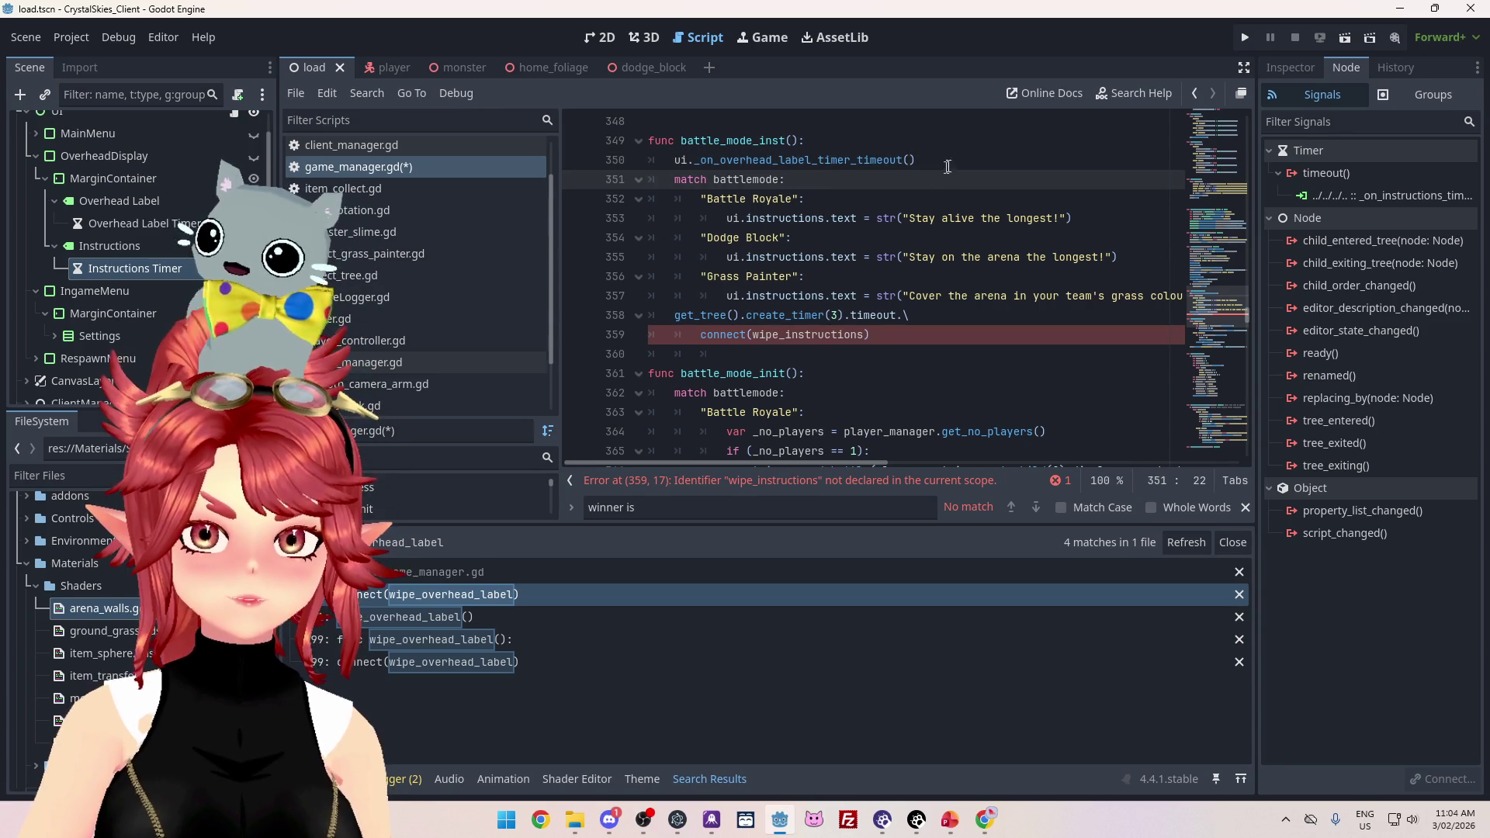
pyautogui.click(945, 164)
pyautogui.write('#calls')
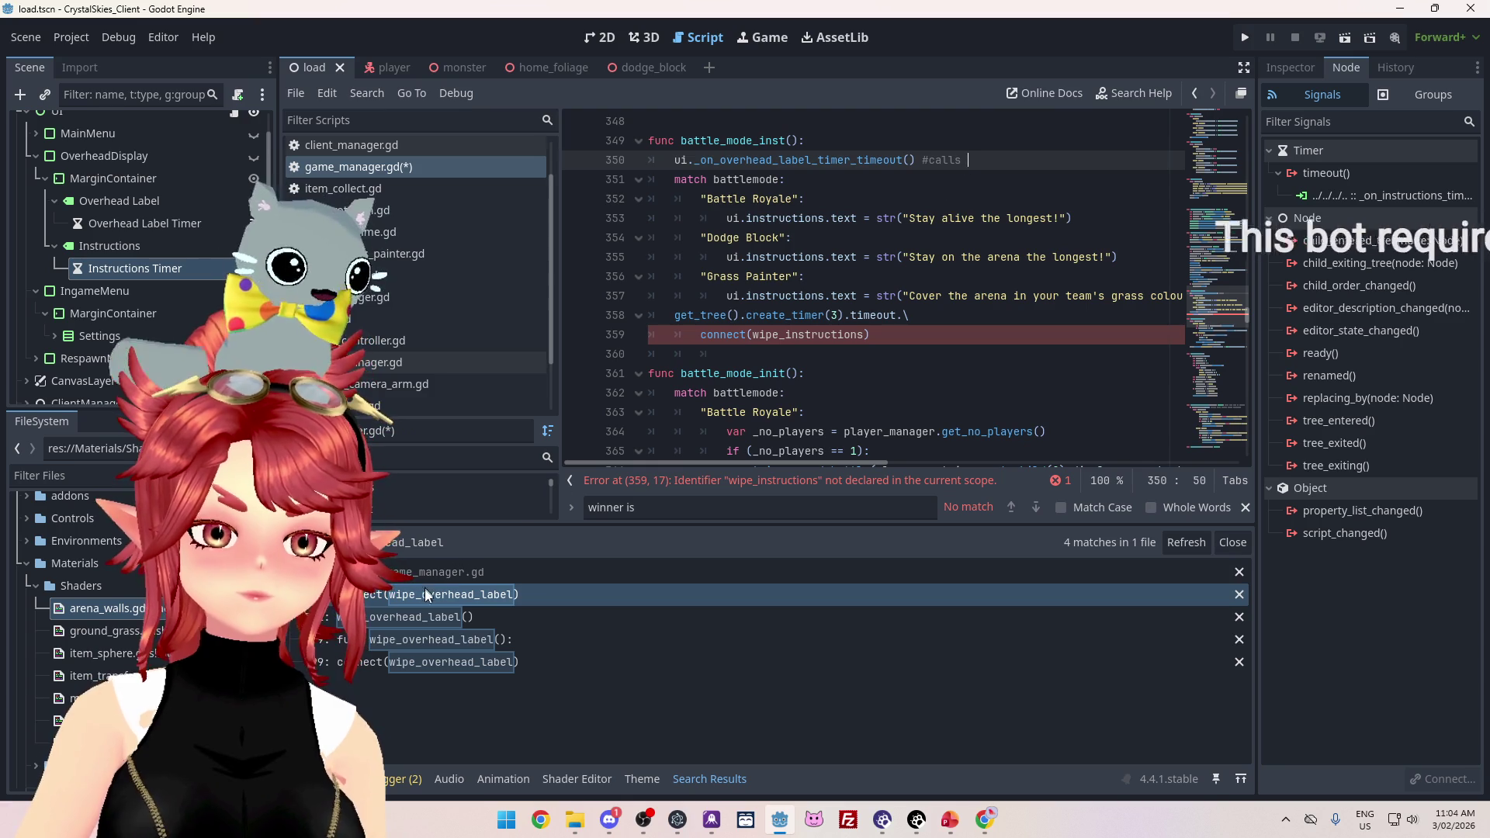
# Select the wipe_overhead_display(3) call on line 130, then the timeout call on line 350
pyautogui.click(463, 599)
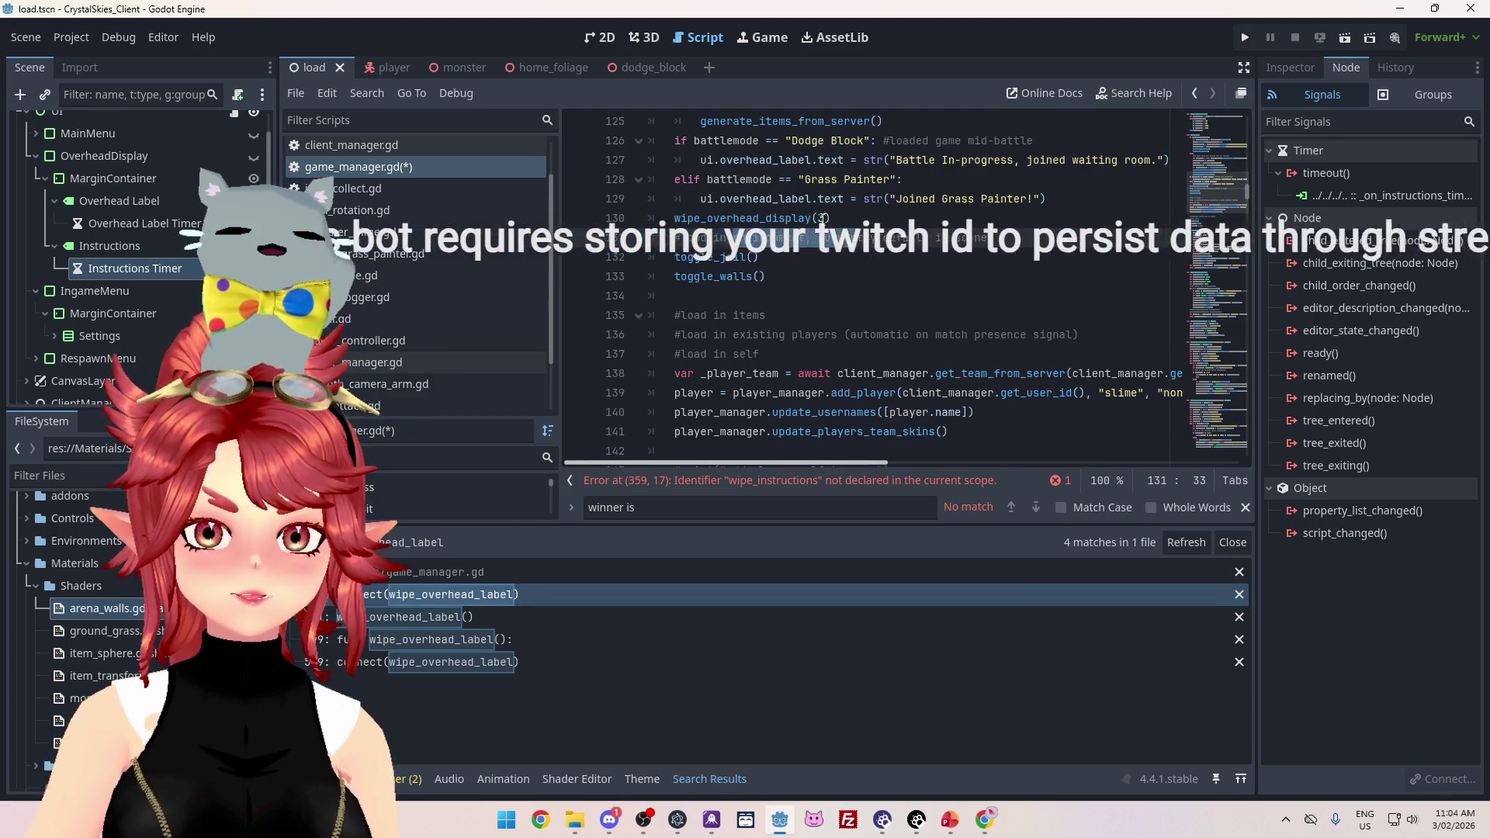
pyautogui.moveTo(831, 218); pyautogui.dragTo(675, 218)
pyautogui.hotkey('ctrl', 'c')
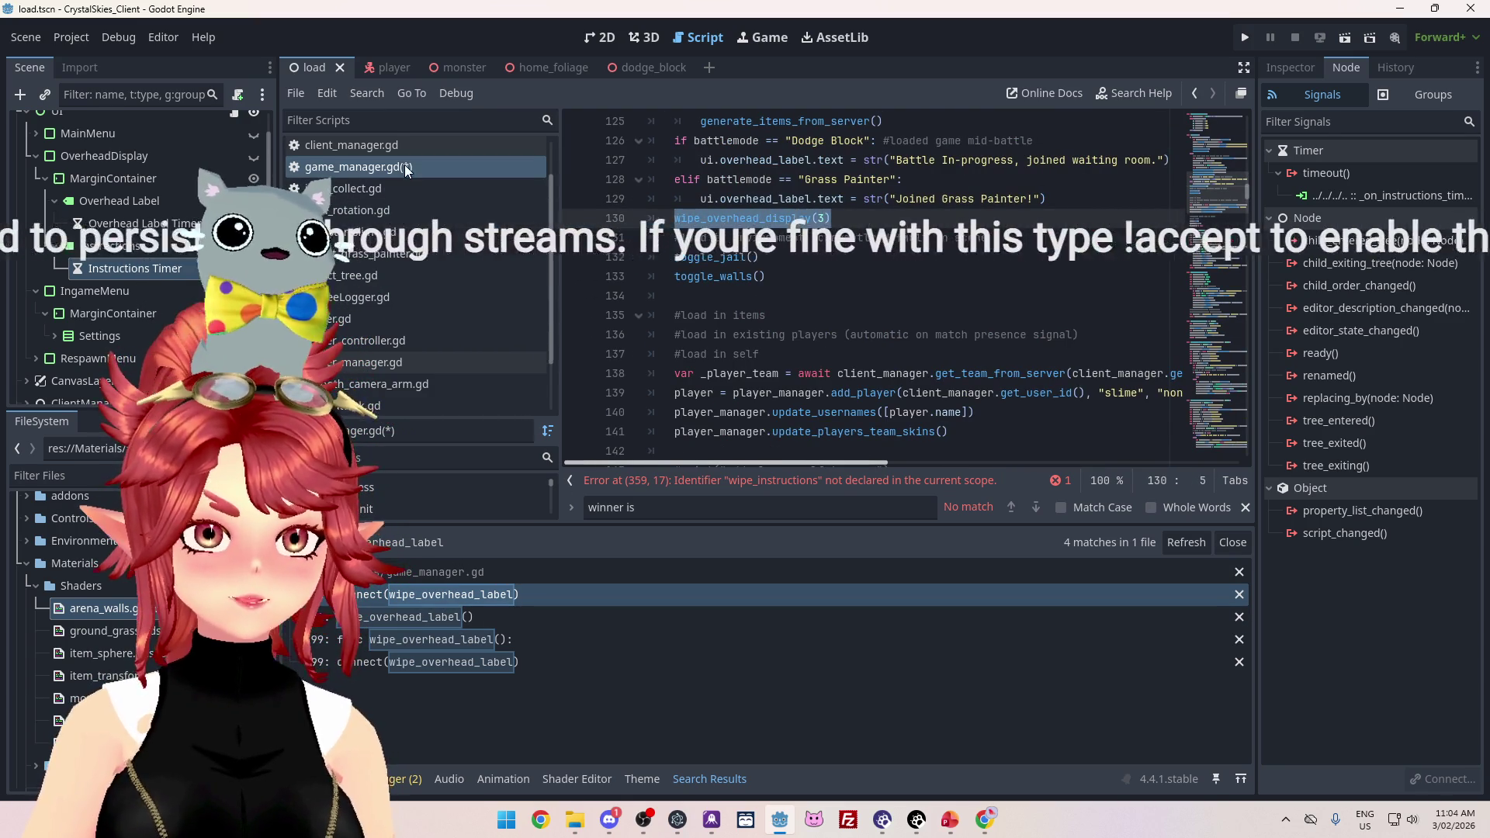
pyautogui.click(458, 163)
pyautogui.click(523, 619)
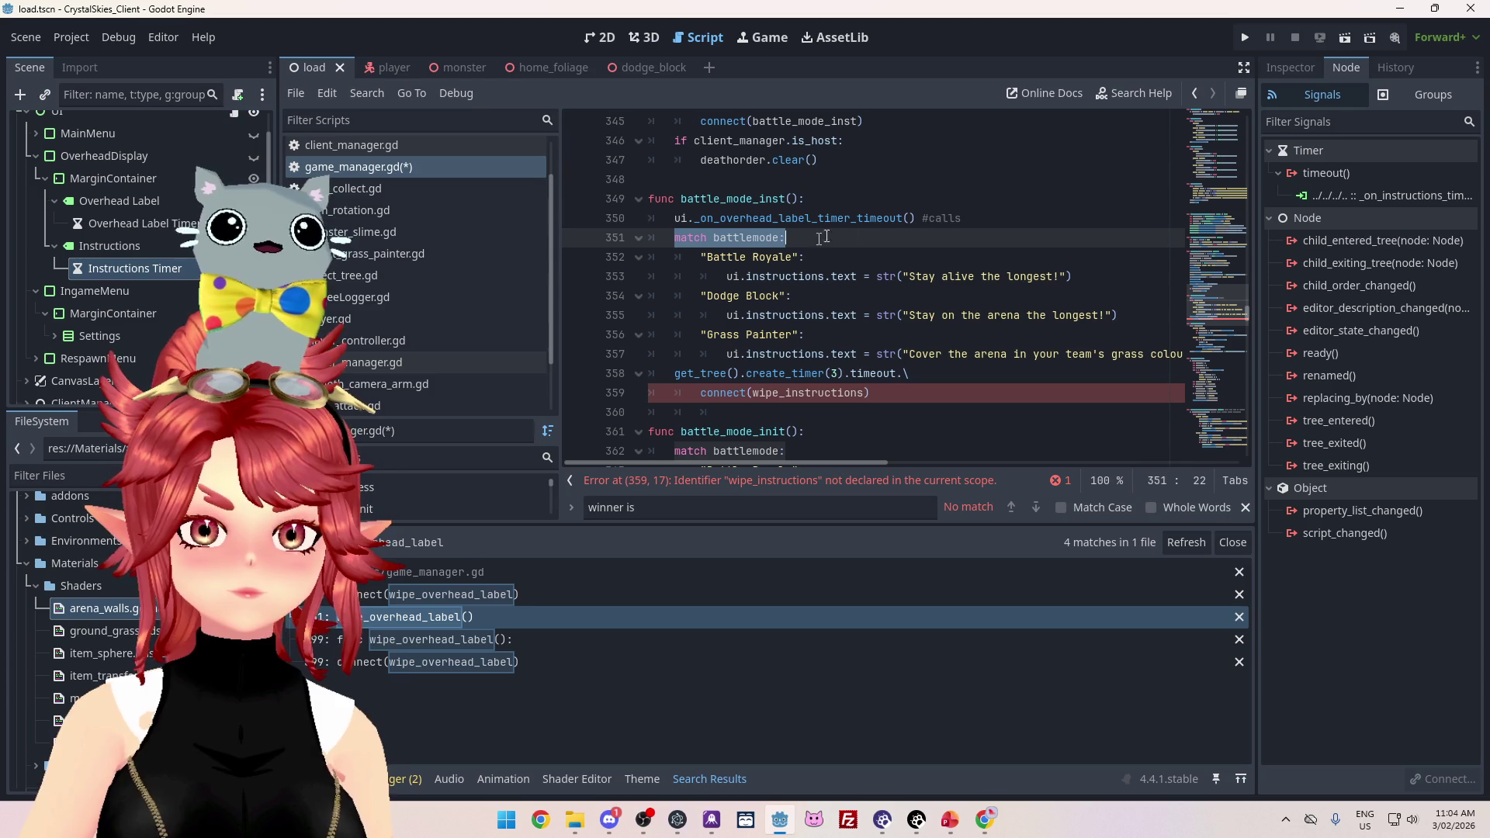
pyautogui.moveTo(983, 218); pyautogui.dragTo(674, 218)
# Replace line 350 with a wipe_overhead_display(0) call
pyautogui.hotkey('ctrl', 'v')
pyautogui.click(822, 221)
pyautogui.press('BackSpace')
pyautogui.write('0')
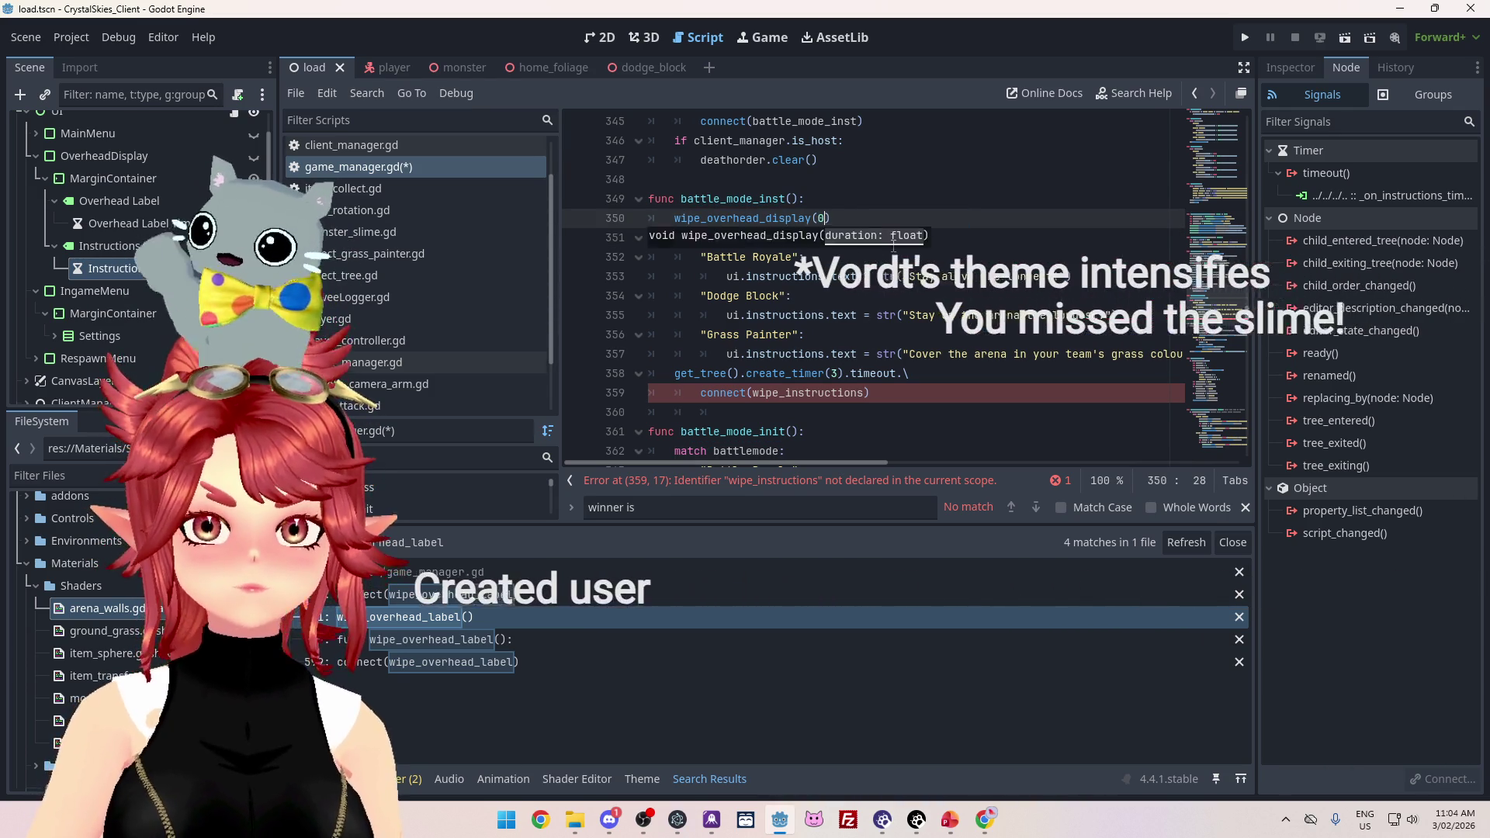
pyautogui.click(848, 246)
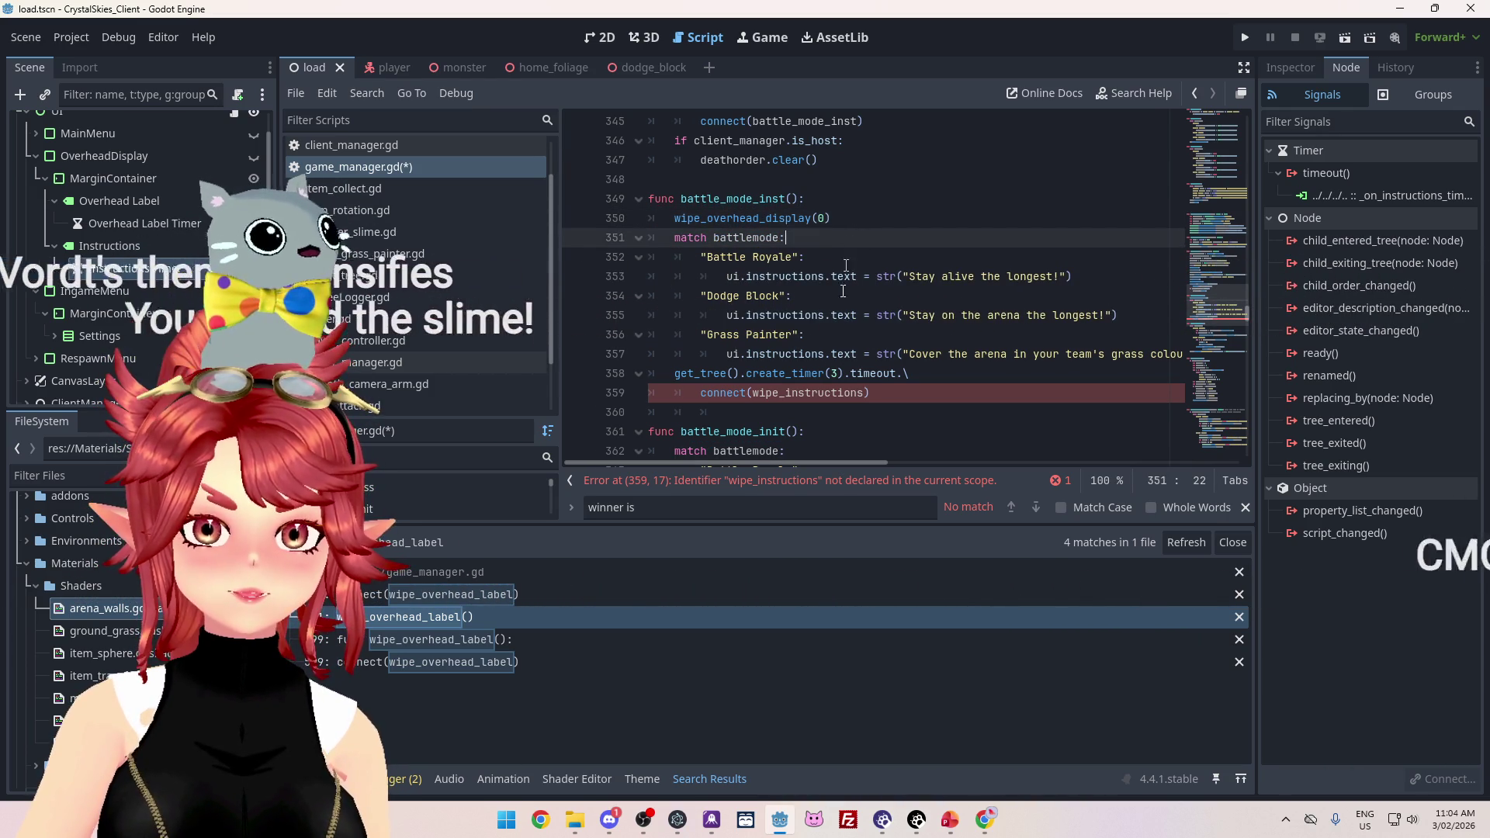
# Duplicate the wipe_overhead_display function (lines 600–605) directly below itself
pyautogui.click(475, 661)
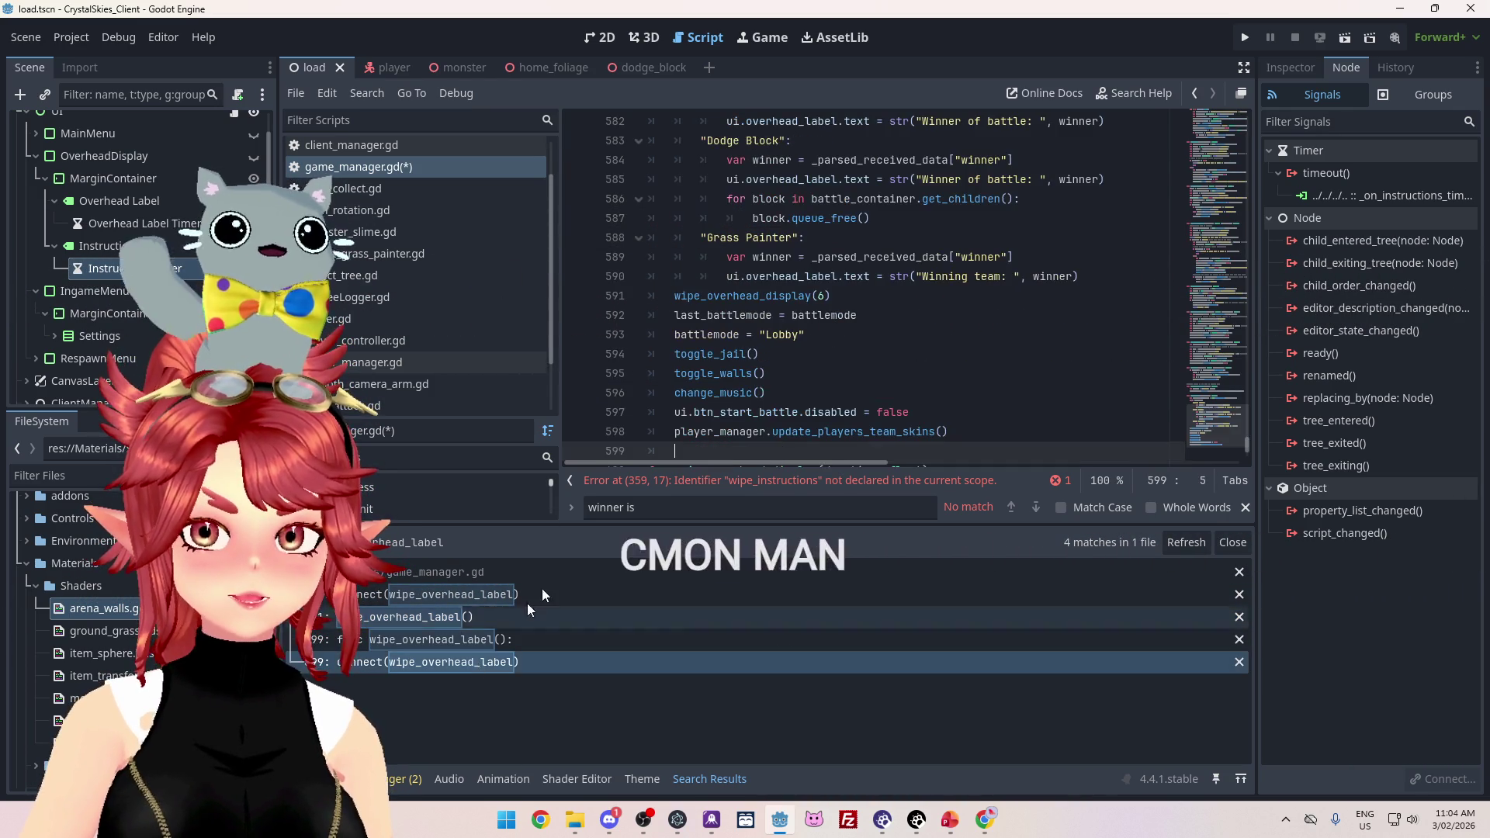
pyautogui.scroll(-1, 778, 385)
pyautogui.scroll(-1, 893, 366)
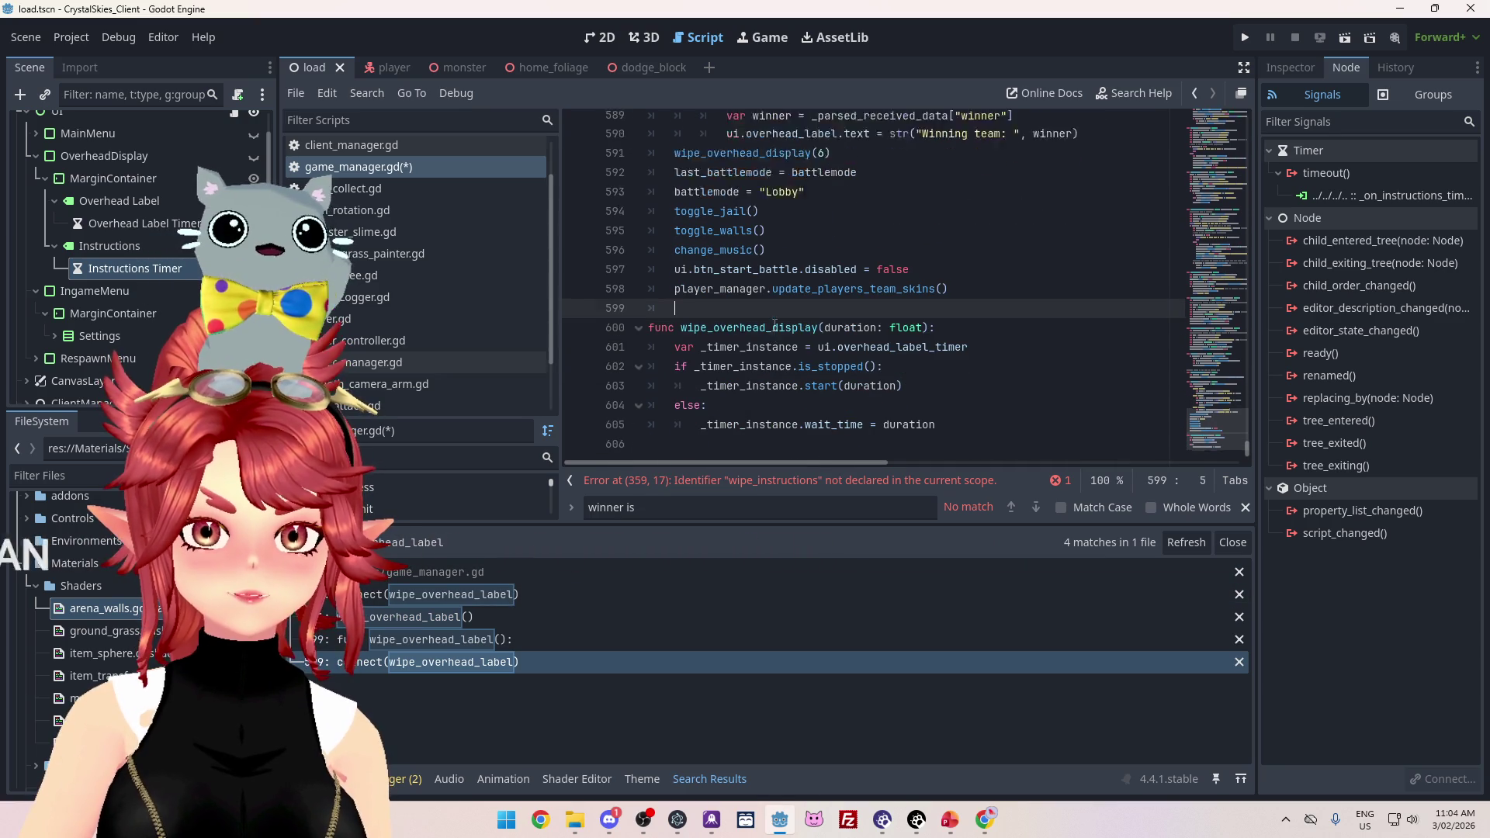
pyautogui.scroll(1, 761, 263)
pyautogui.moveTo(812, 199); pyautogui.dragTo(830, 199)
pyautogui.hotkey('shift', 'Home')
pyautogui.scroll(-1, 946, 437)
pyautogui.moveTo(946, 437)
pyautogui.mouseDown()
pyautogui.moveTo(815, 437)
pyautogui.moveTo(652, 315)
pyautogui.moveTo(691, 437)
pyautogui.mouseUp()
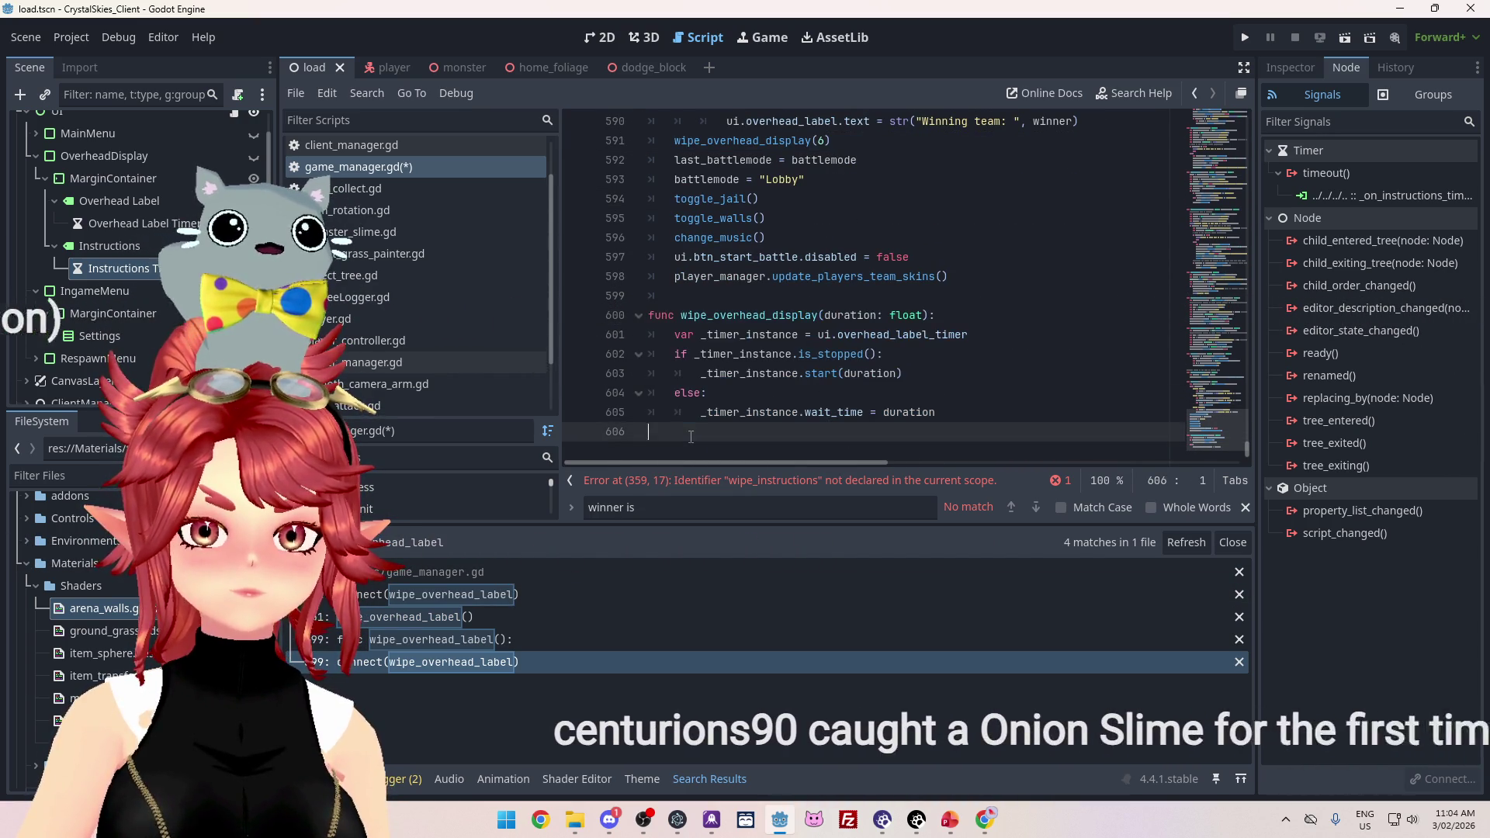
pyautogui.press('Return')
pyautogui.write('func wipe_overhead_display(duration: float): \tvar _timer_instance = ui.overhead_label_timer \tif _timer_instance.is_stopped(): \t\t_timer_instance.start(duration) \telse: \t\t_timer_instance.wait_time = duration')
# Rename the copy to wipe_instructions and point its timer at ui.instructions_timer
pyautogui.moveTo(713, 337); pyautogui.dragTo(821, 339)
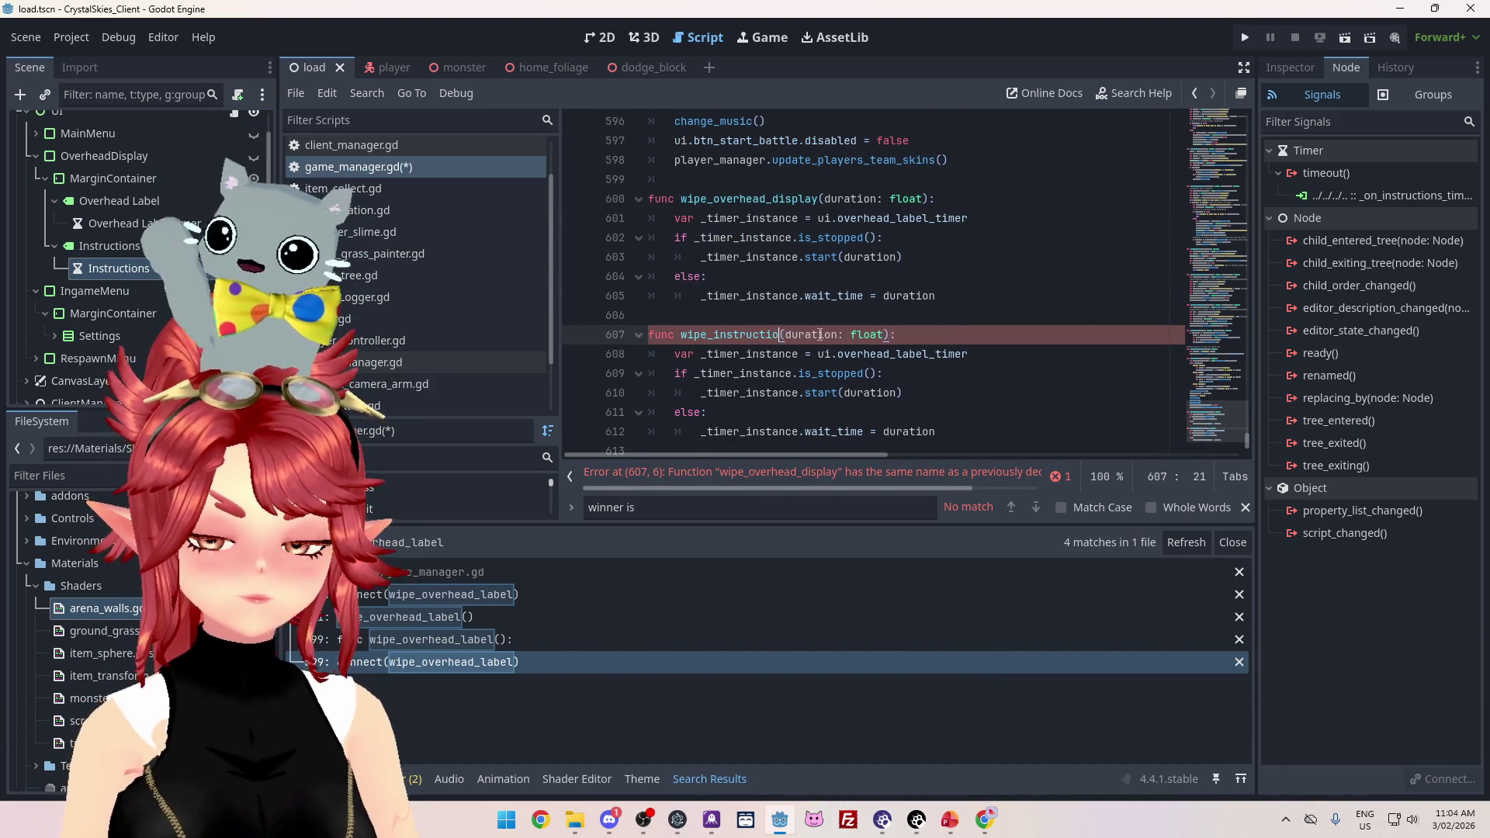
pyautogui.press('Up')
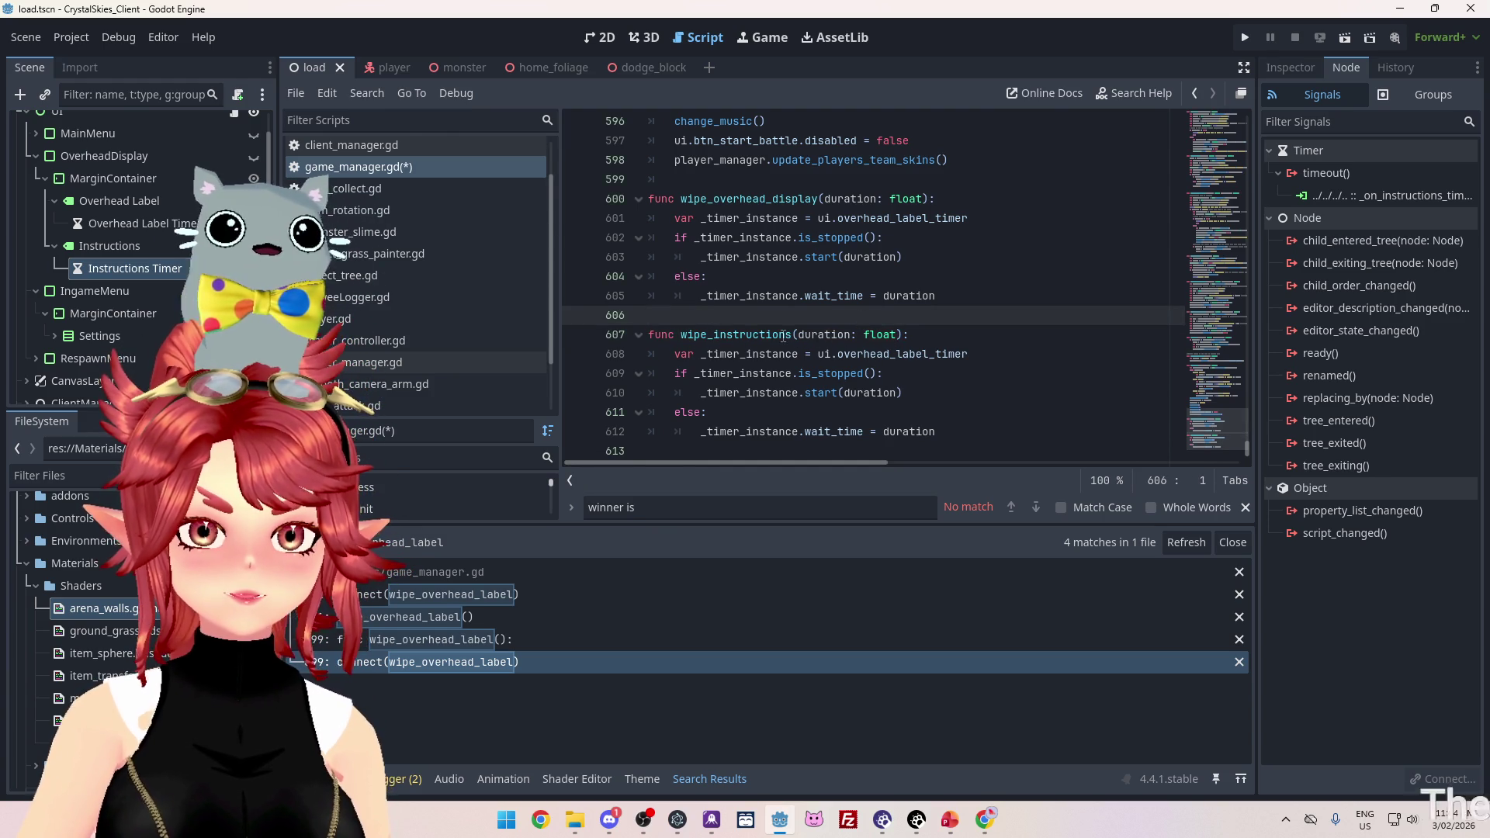
pyautogui.click(838, 355)
pyautogui.moveTo(838, 355); pyautogui.dragTo(929, 354)
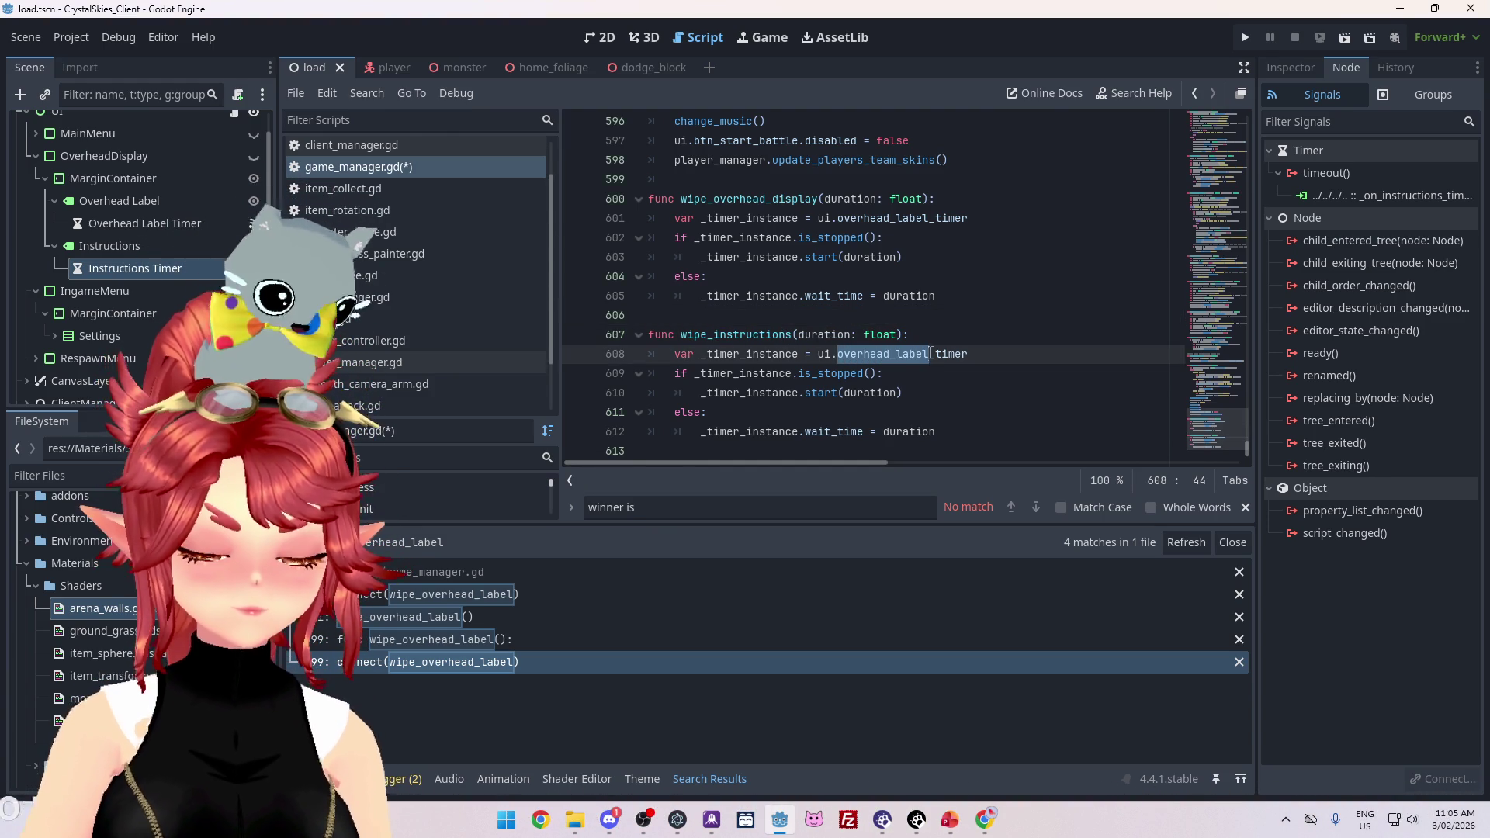
pyautogui.write('instructions')
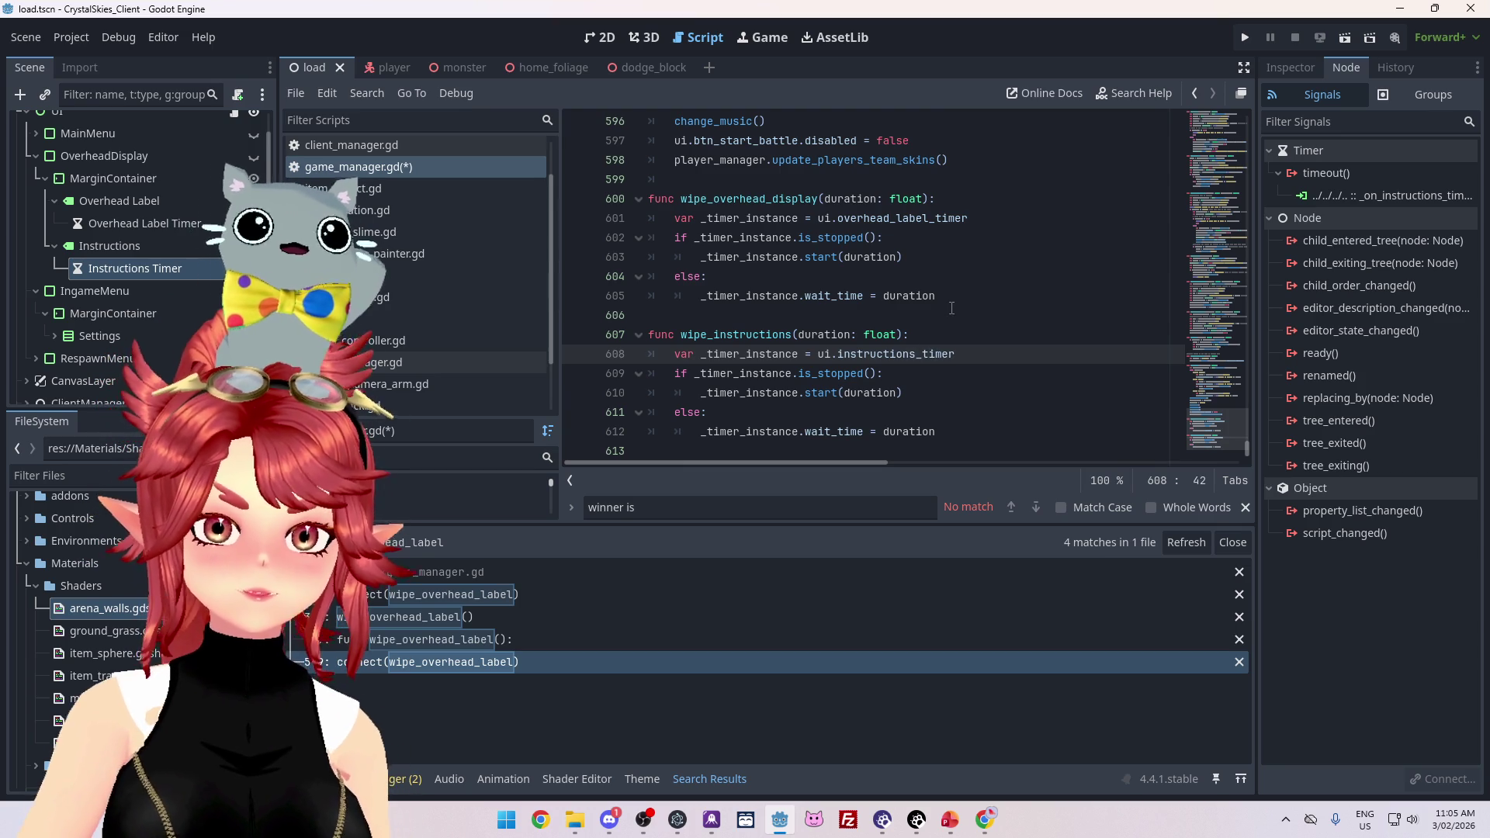
pyautogui.click(951, 308)
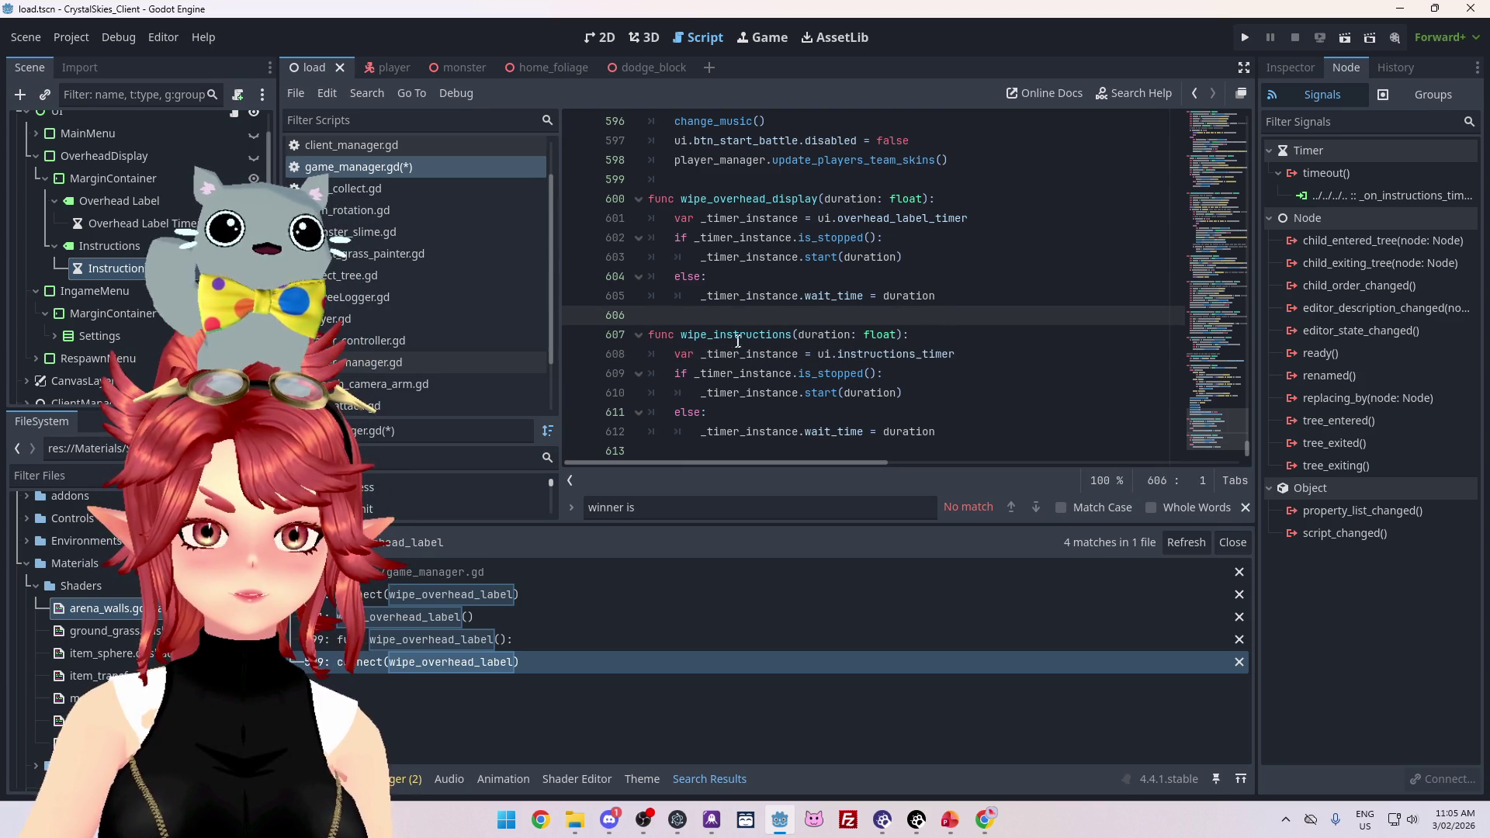
# Review the wipe_overhead_label search matches and save game_manager.gd
pyautogui.click(537, 643)
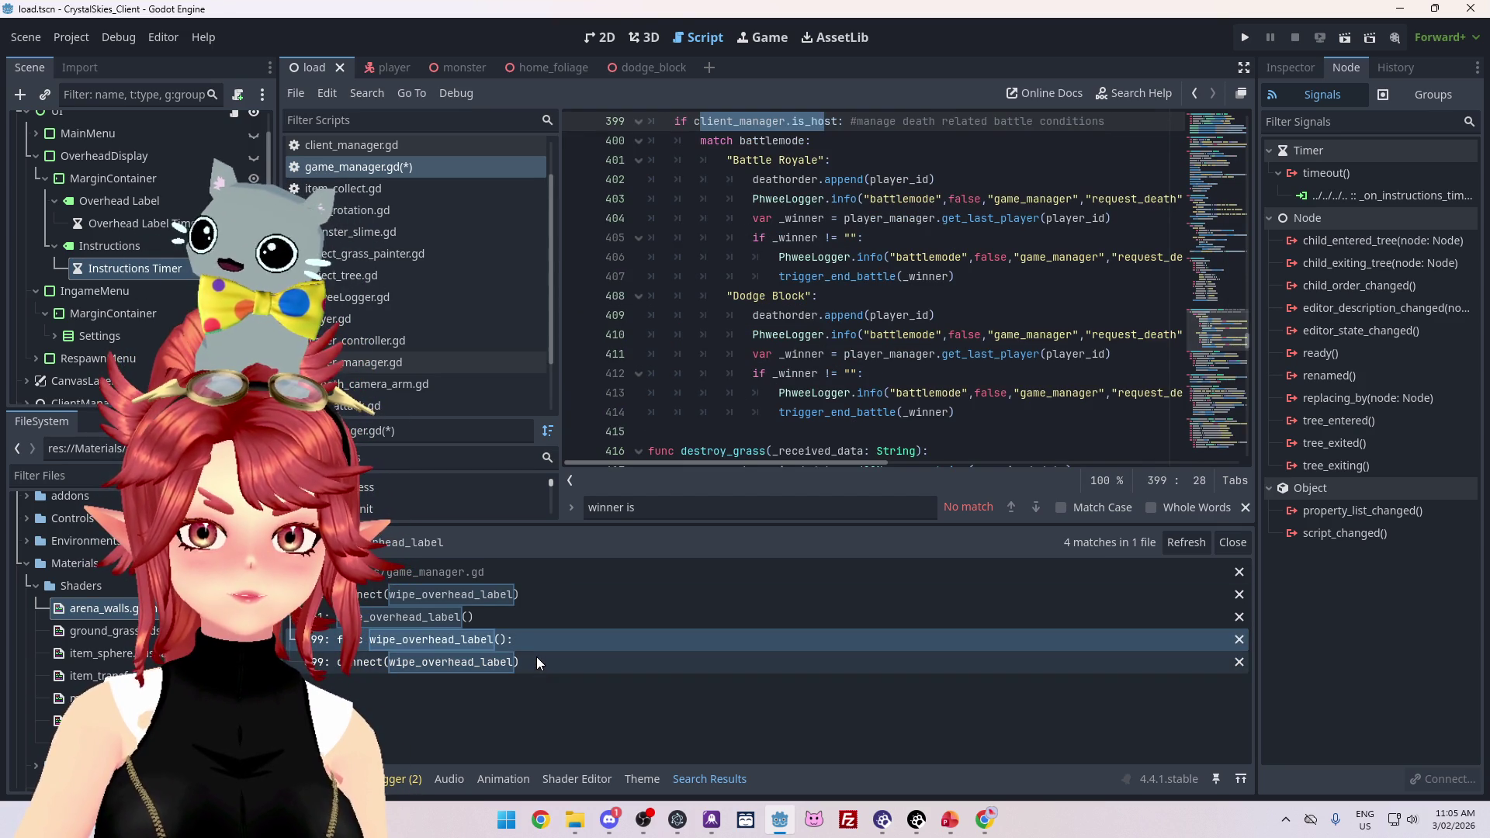
pyautogui.click(513, 617)
pyautogui.click(510, 594)
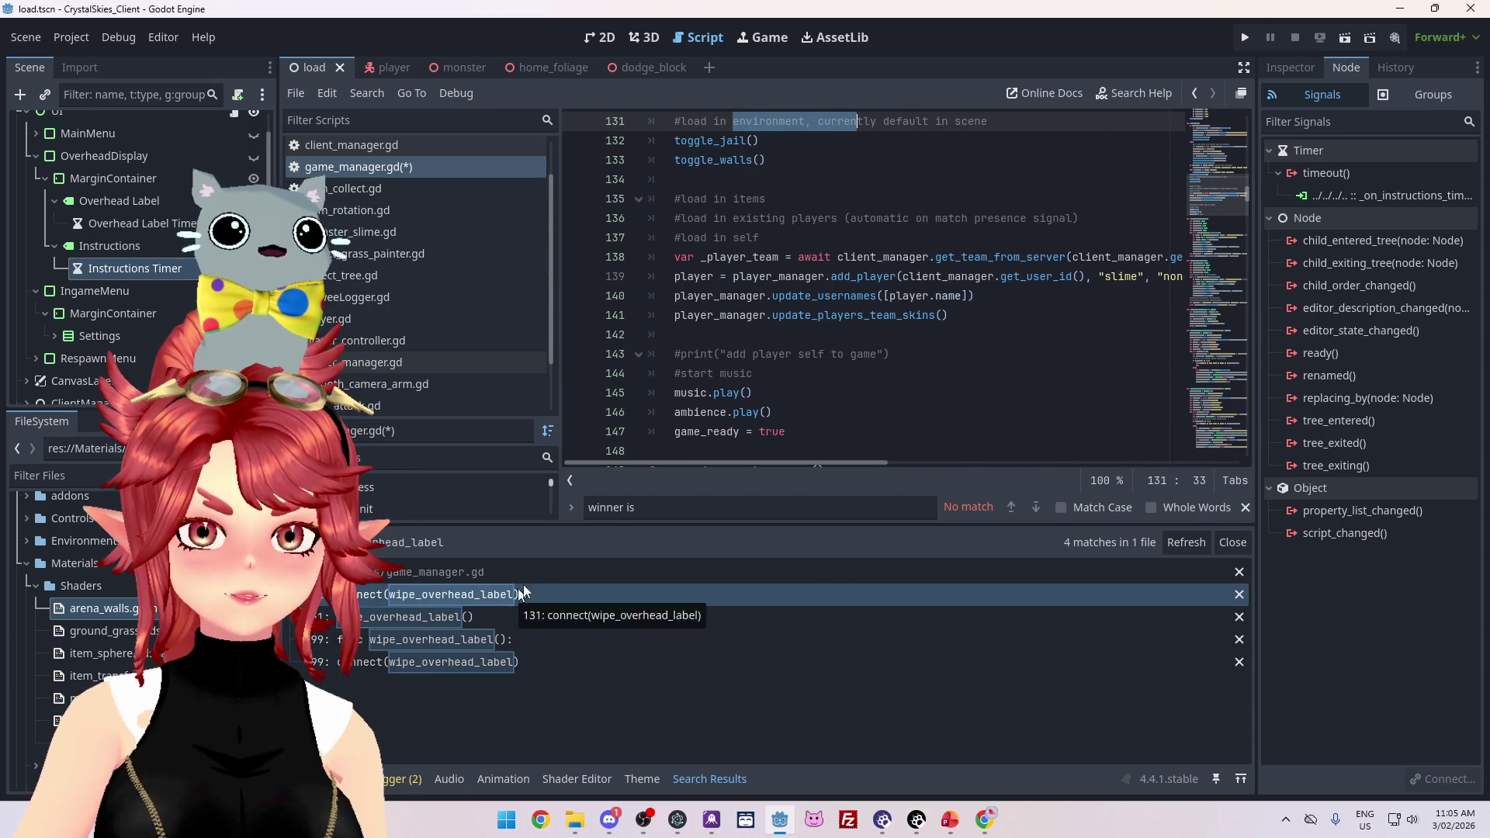
pyautogui.scroll(2, 828, 256)
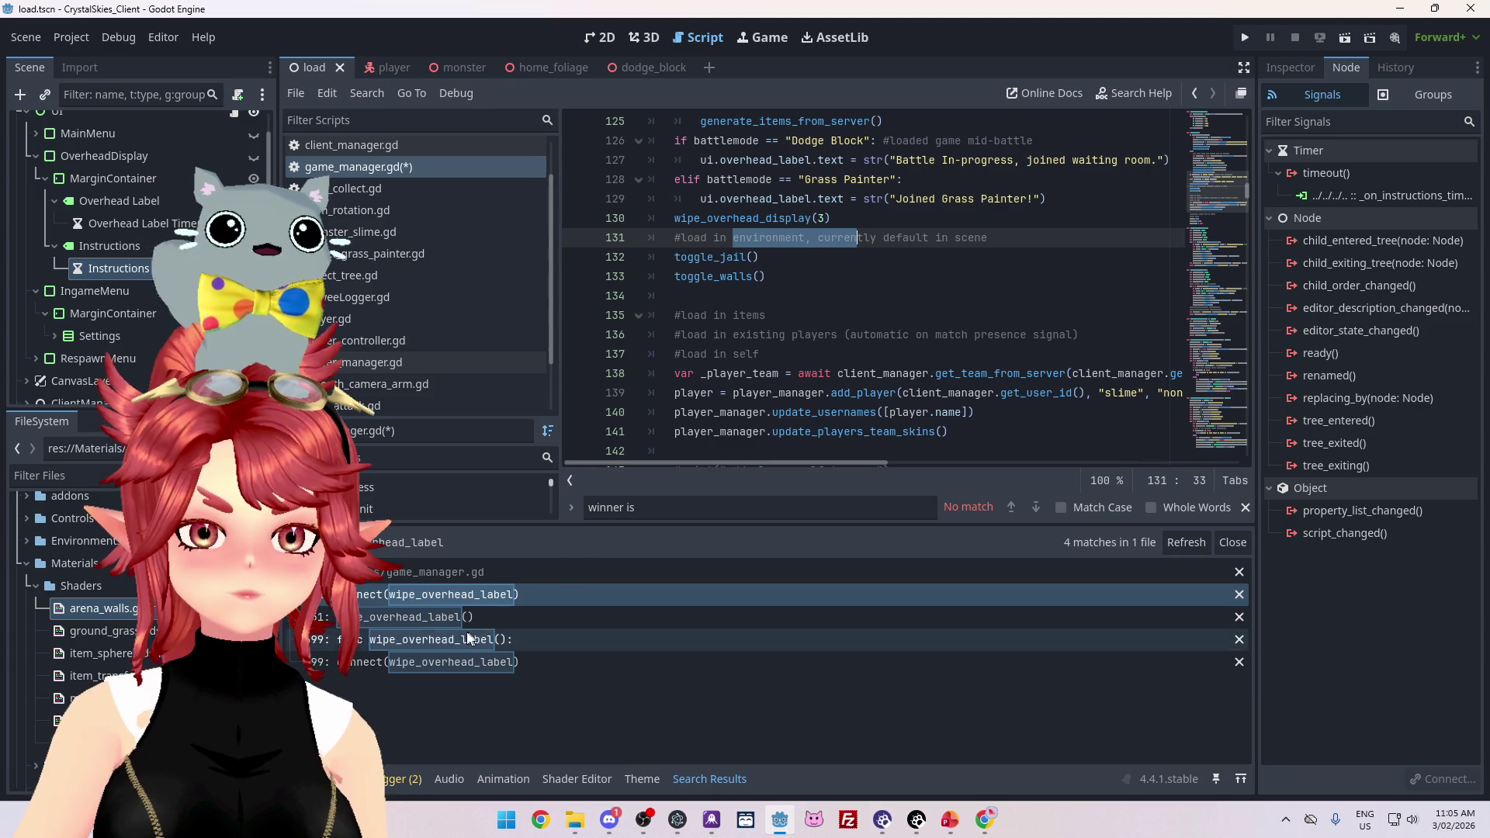
pyautogui.click(334, 779)
pyautogui.click(404, 779)
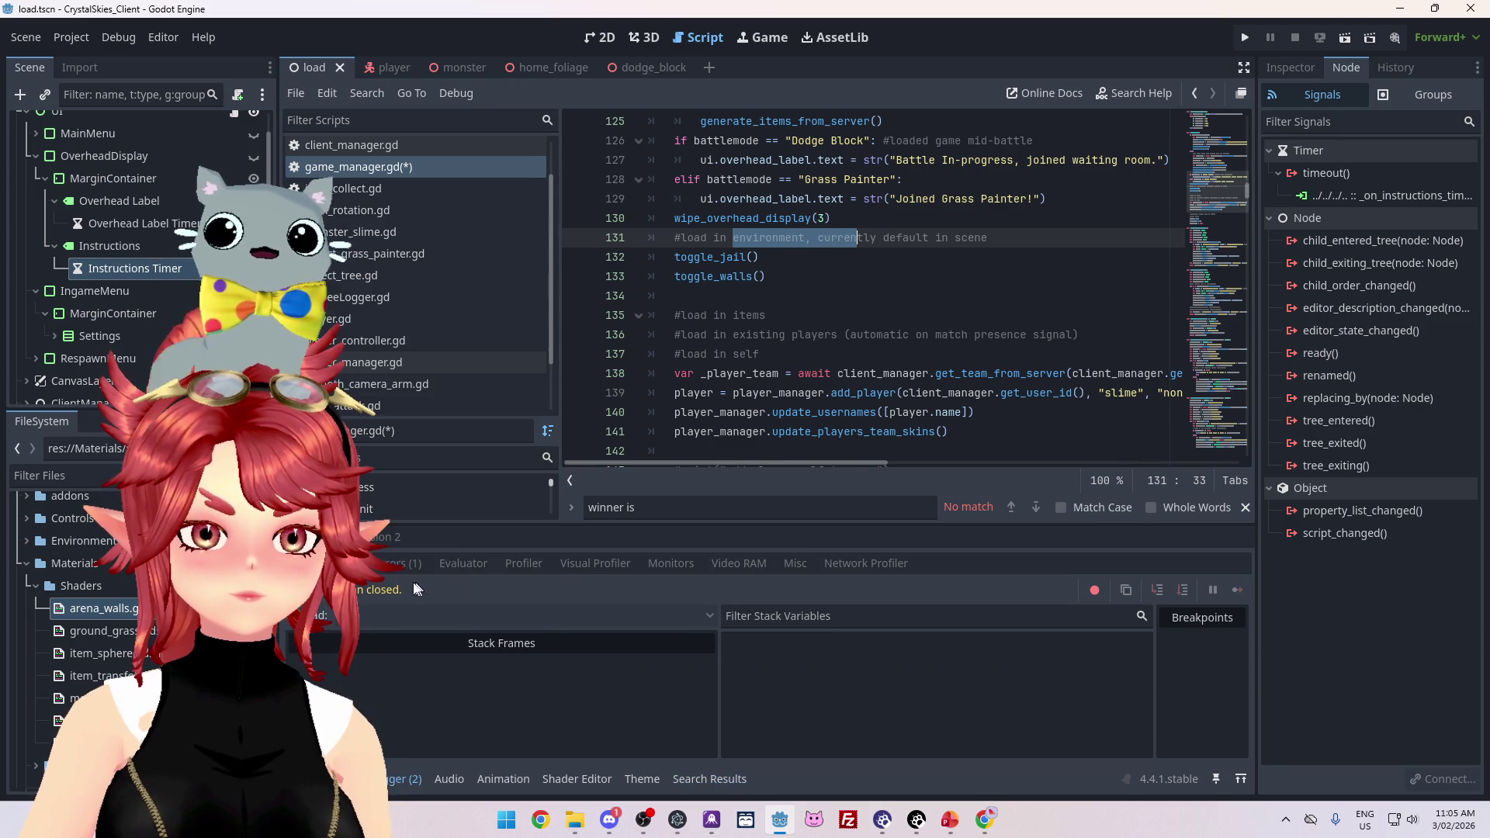
pyautogui.click(827, 335)
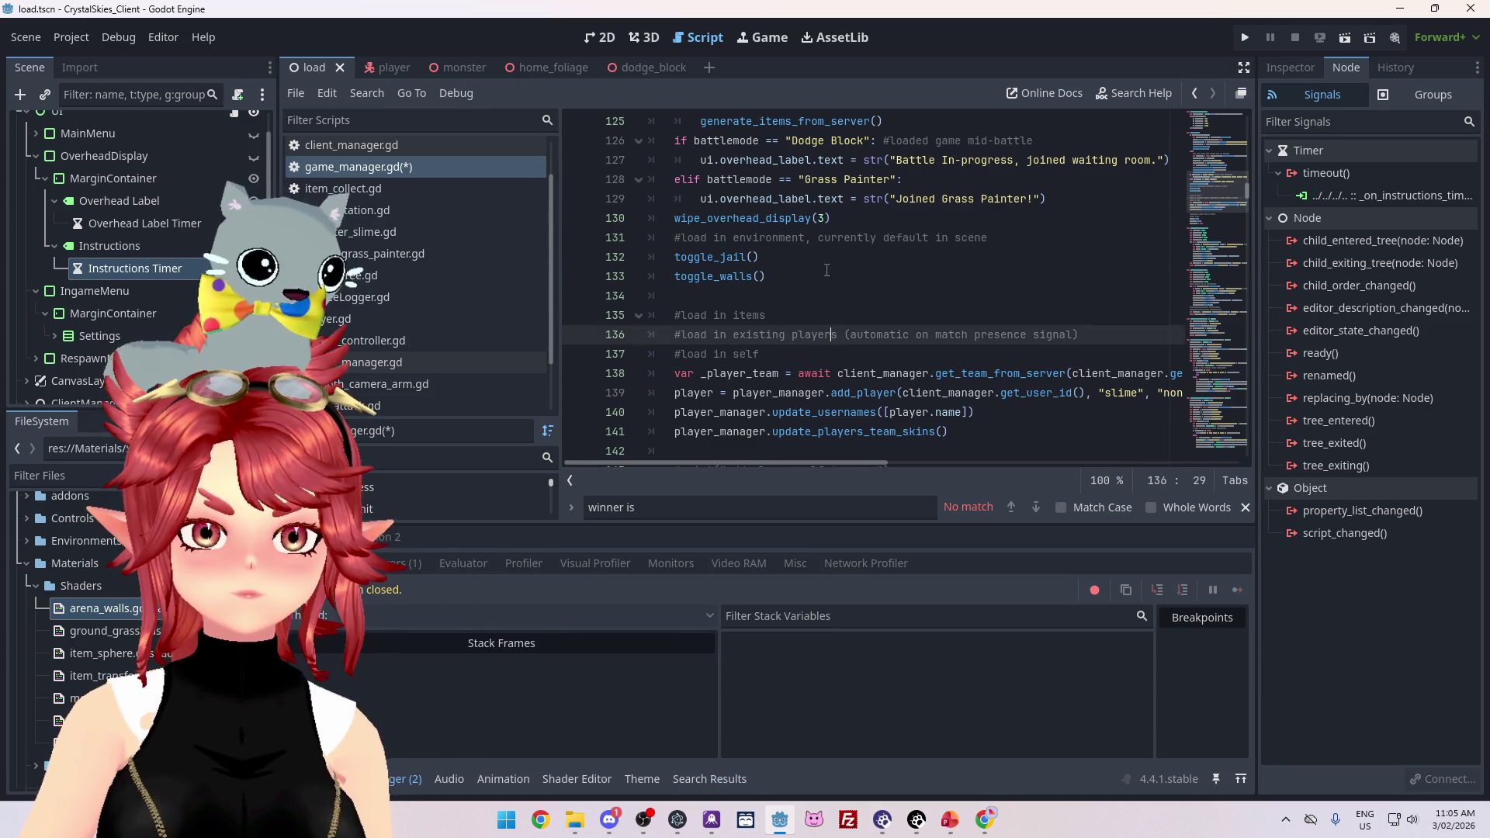
pyautogui.click(869, 276)
pyautogui.hotkey('ctrl', 's')
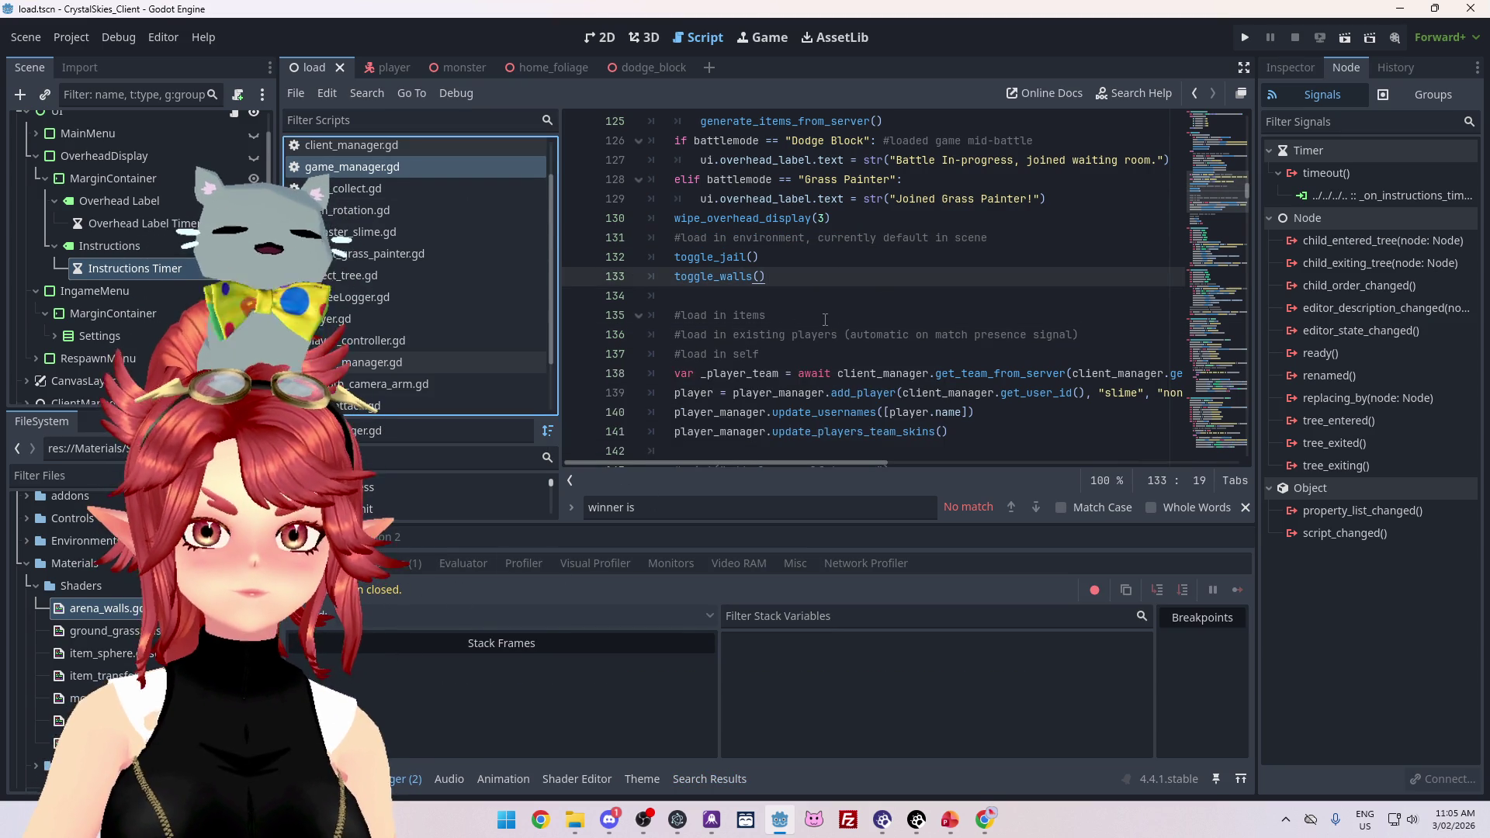
# Reopen the bottom panel and bring back the wipe_overhead_label search results
pyautogui.scroll(-3, 827, 372)
pyautogui.scroll(-20, 827, 373)
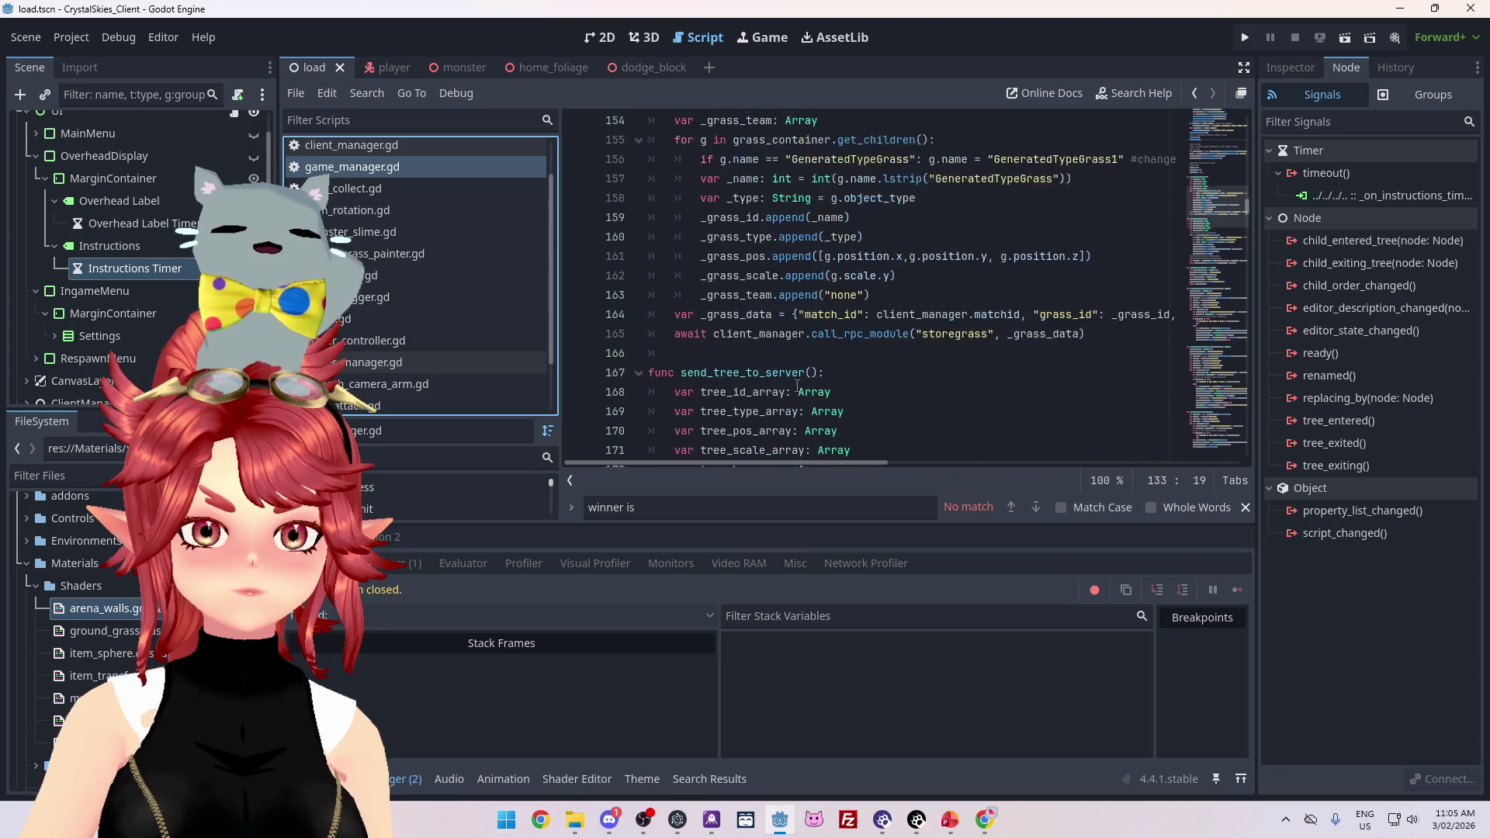
pyautogui.scroll(-15, 803, 393)
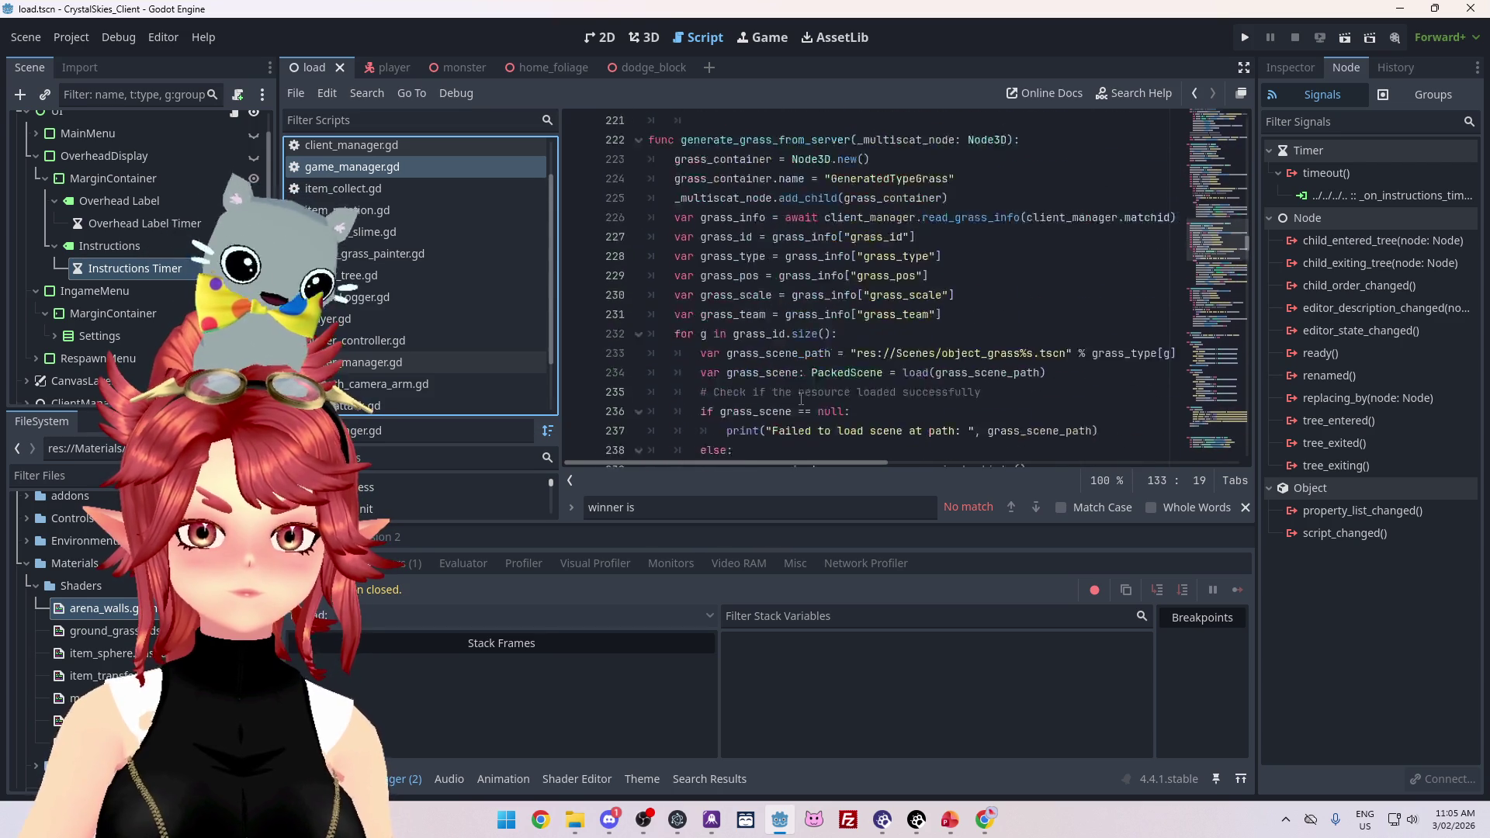
pyautogui.scroll(-3, 801, 398)
pyautogui.scroll(13, 802, 398)
pyautogui.click(405, 777)
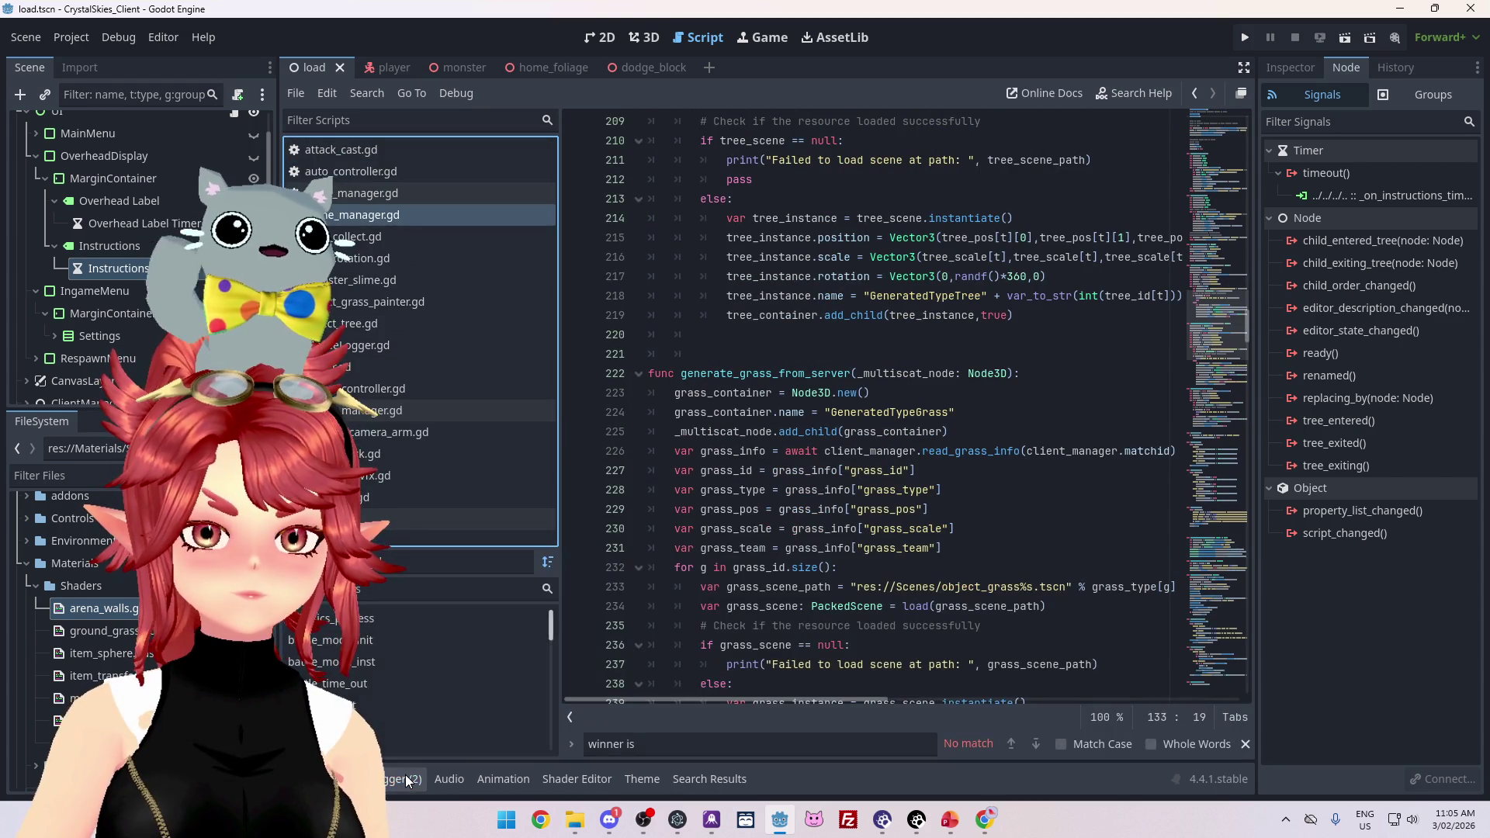
pyautogui.click(404, 778)
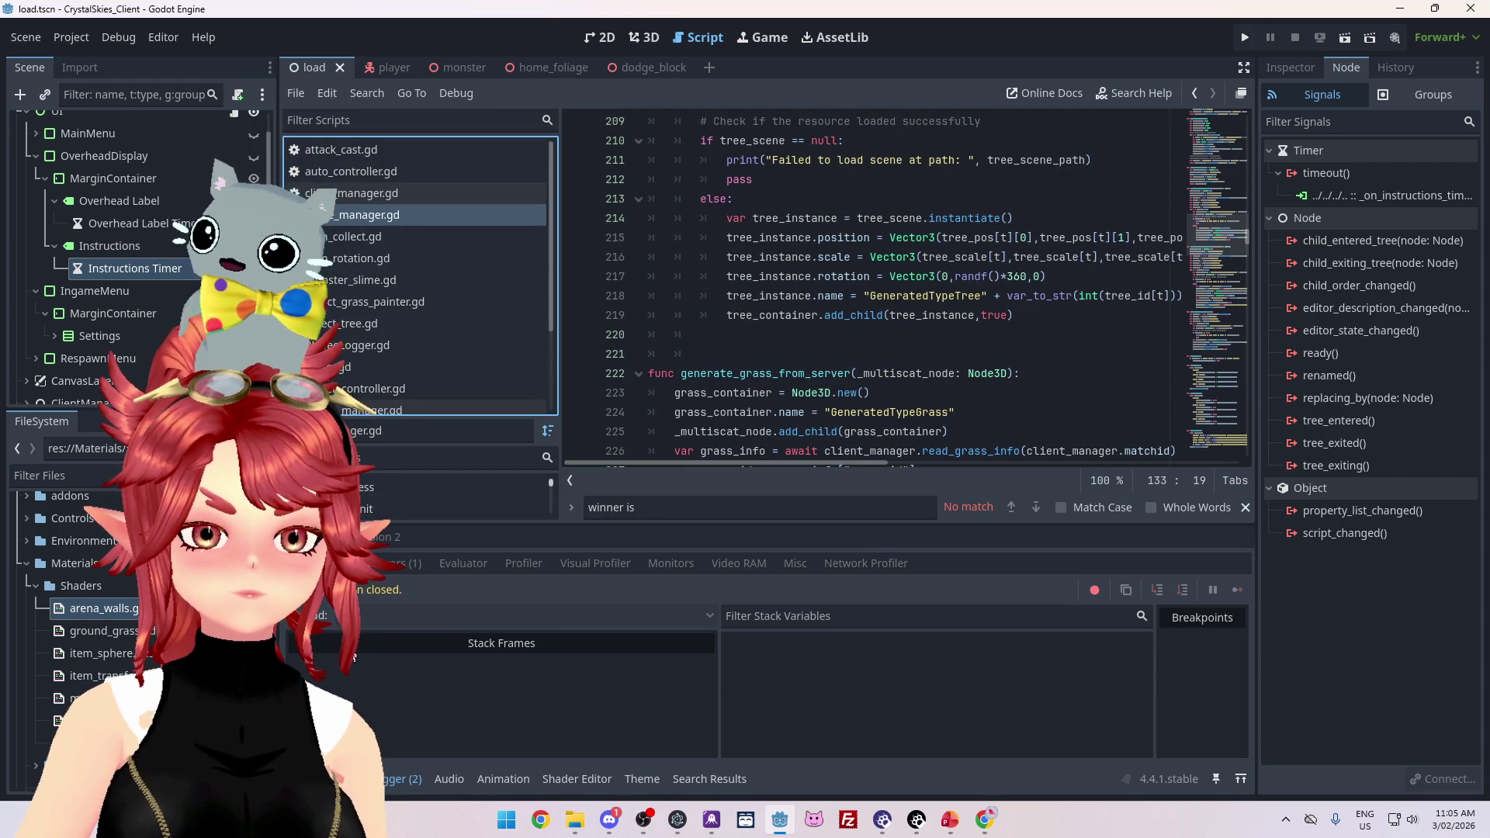
pyautogui.click(719, 778)
# Inspect battle_mode_inst's 3-second timer connect, then start a project-wide search for wipe_instructions
pyautogui.click(458, 616)
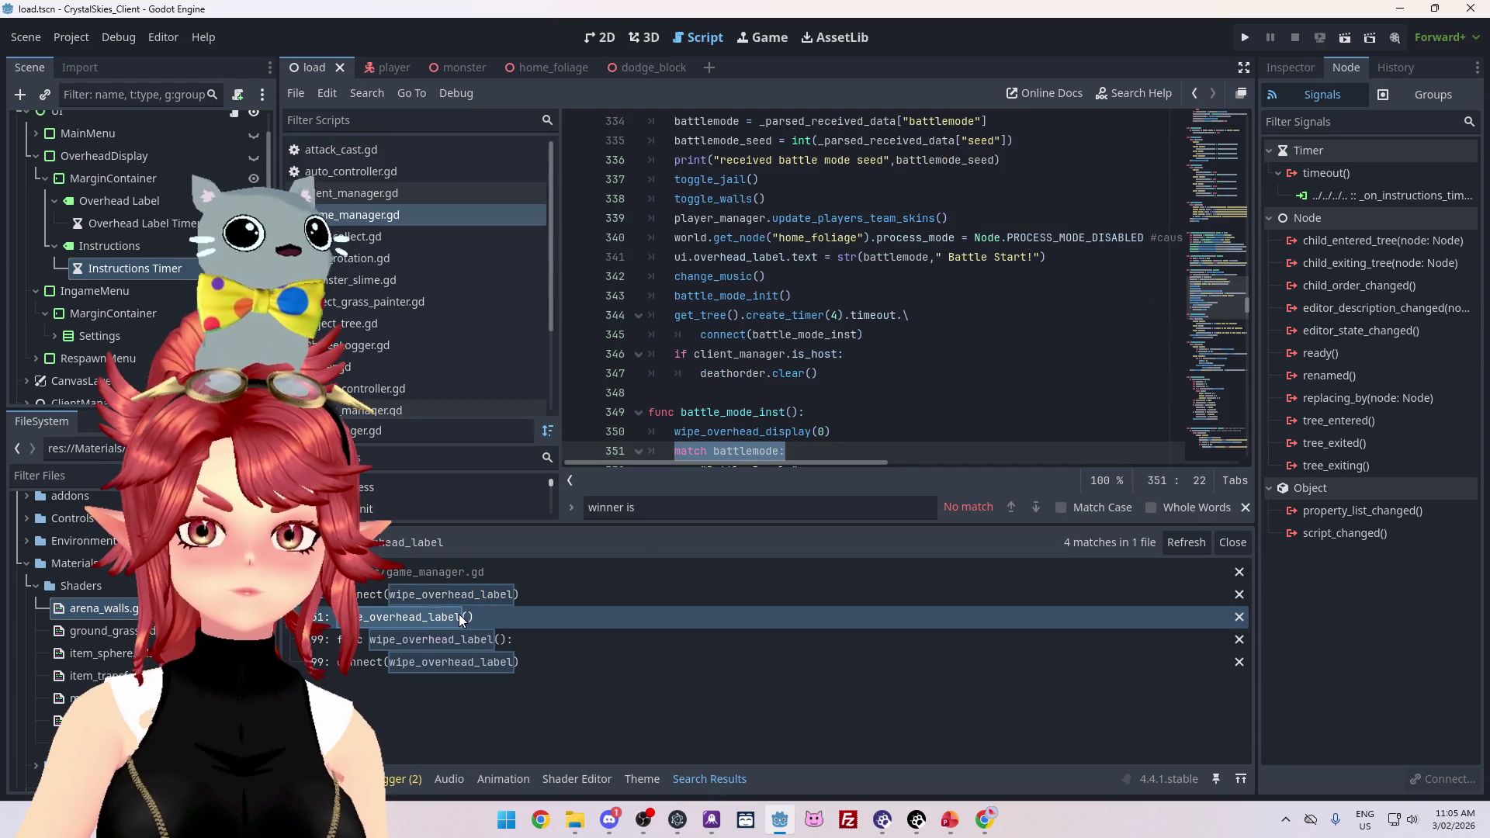
pyautogui.scroll(-1, 815, 358)
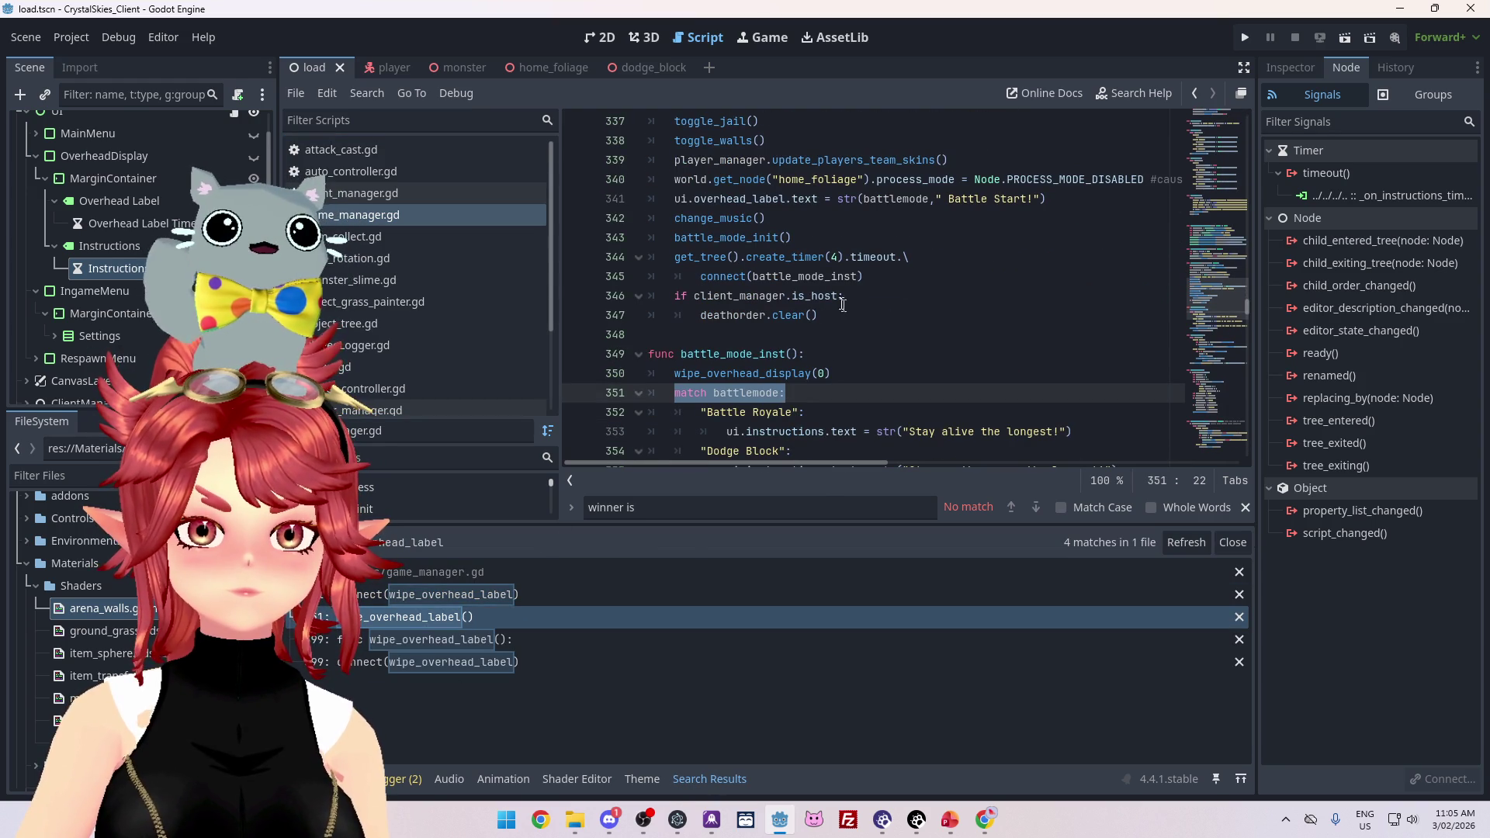
pyautogui.click(863, 276)
pyautogui.moveTo(677, 259); pyautogui.dragTo(870, 274)
pyautogui.click(754, 278)
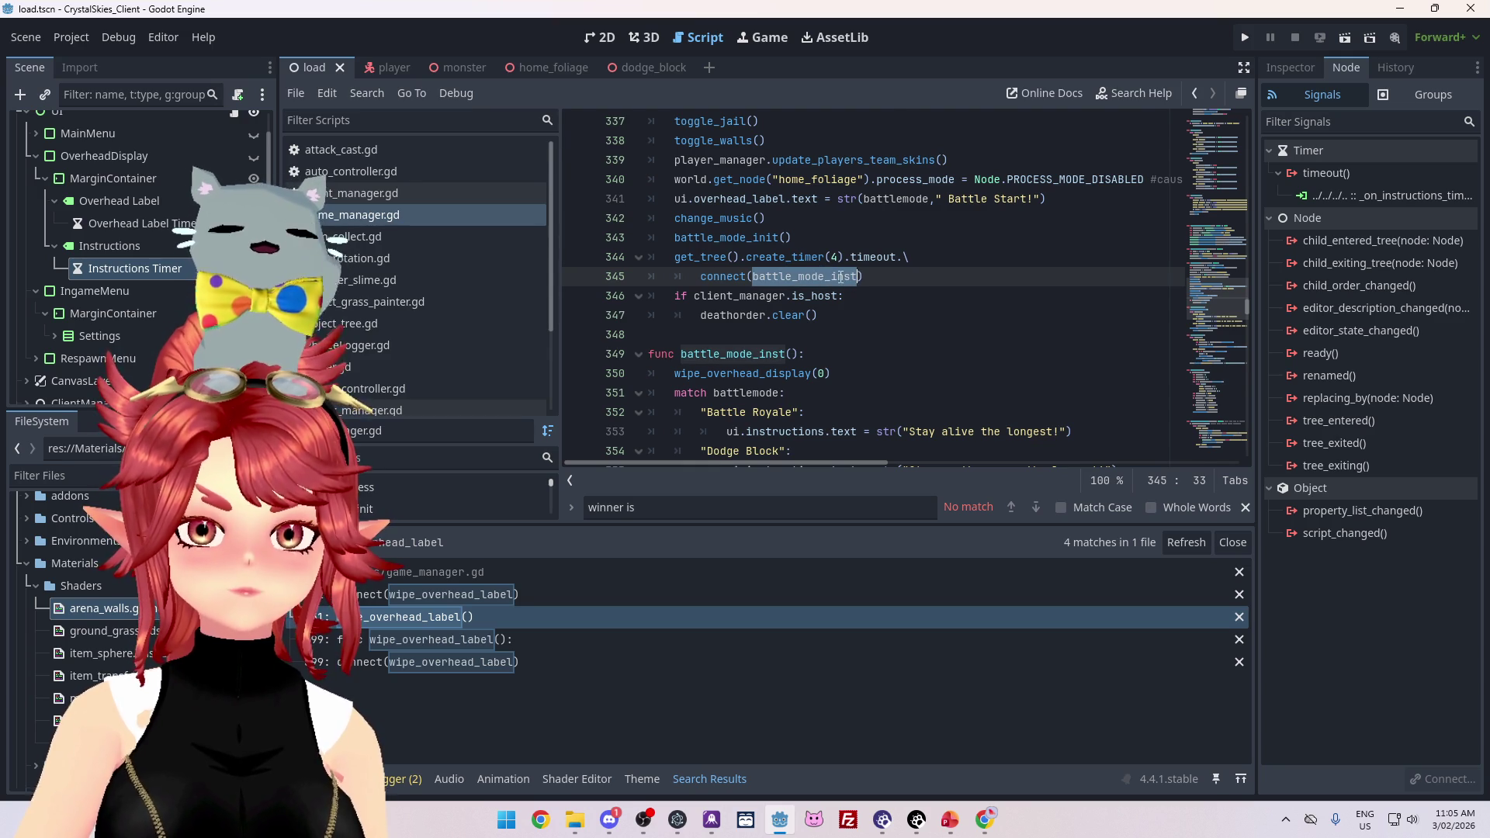
pyautogui.scroll(-1, 841, 277)
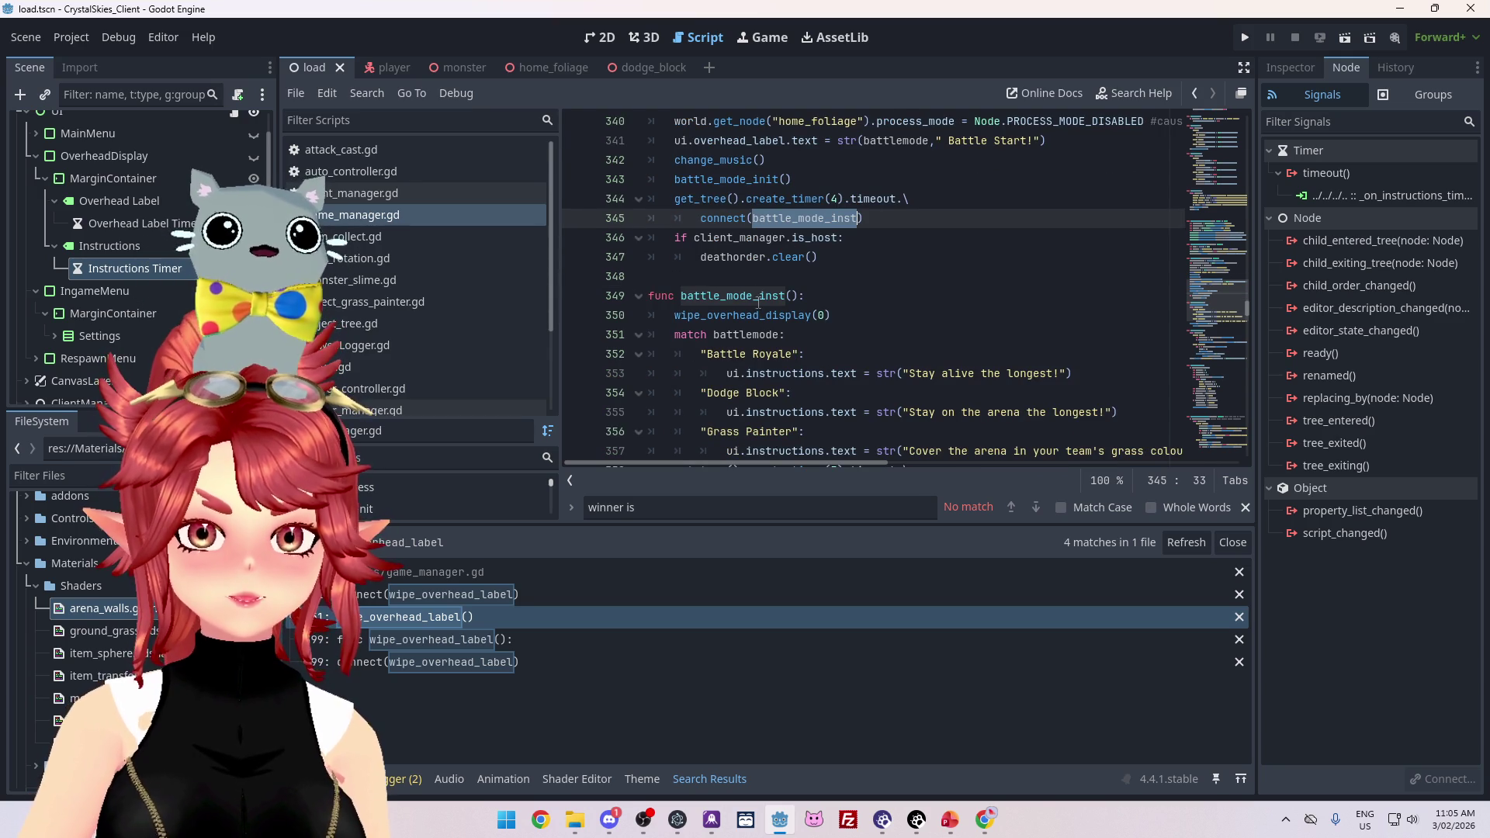
pyautogui.scroll(-2, 854, 342)
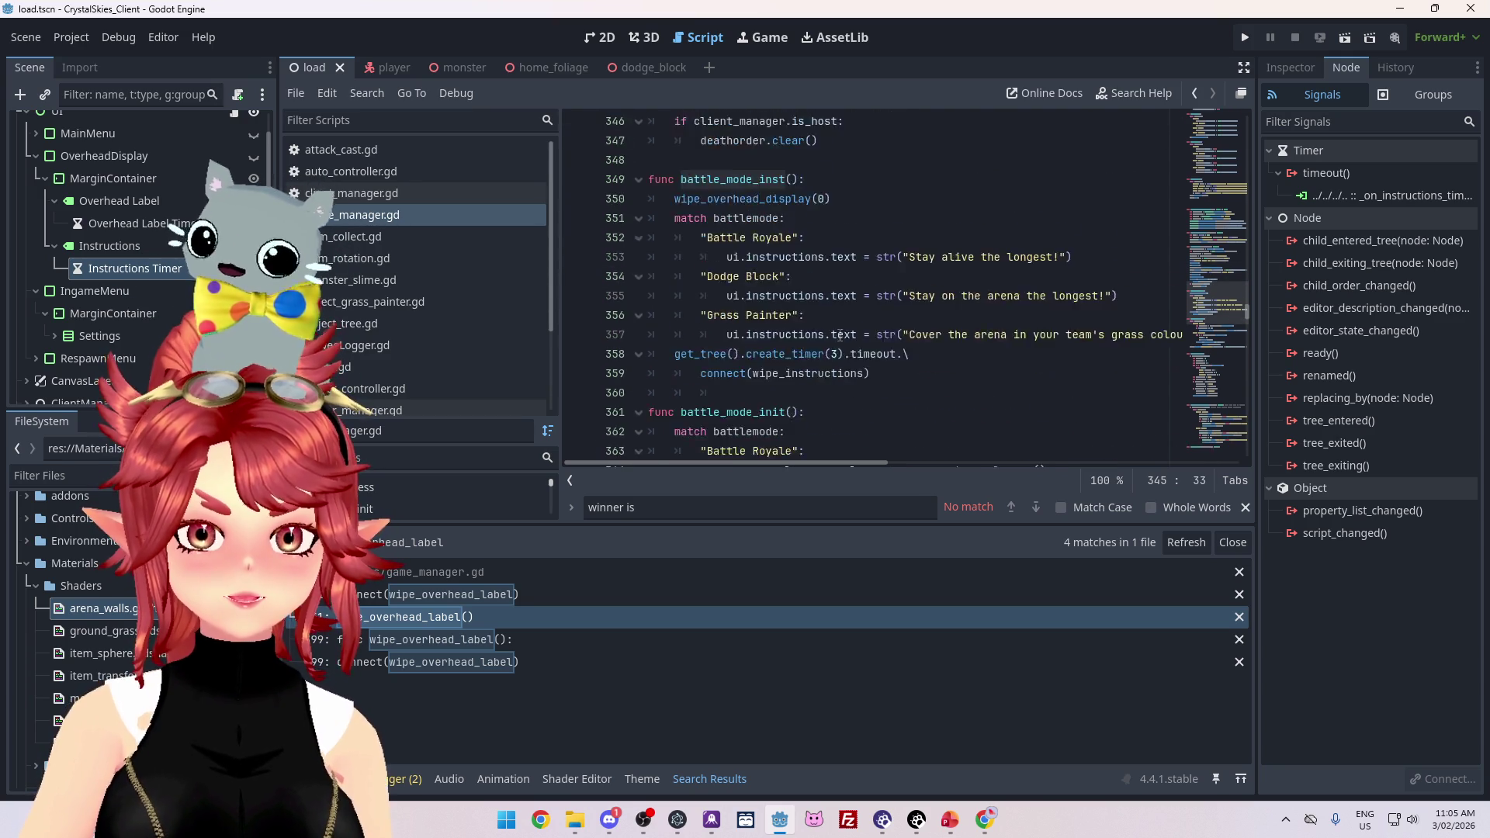
pyautogui.click(754, 374)
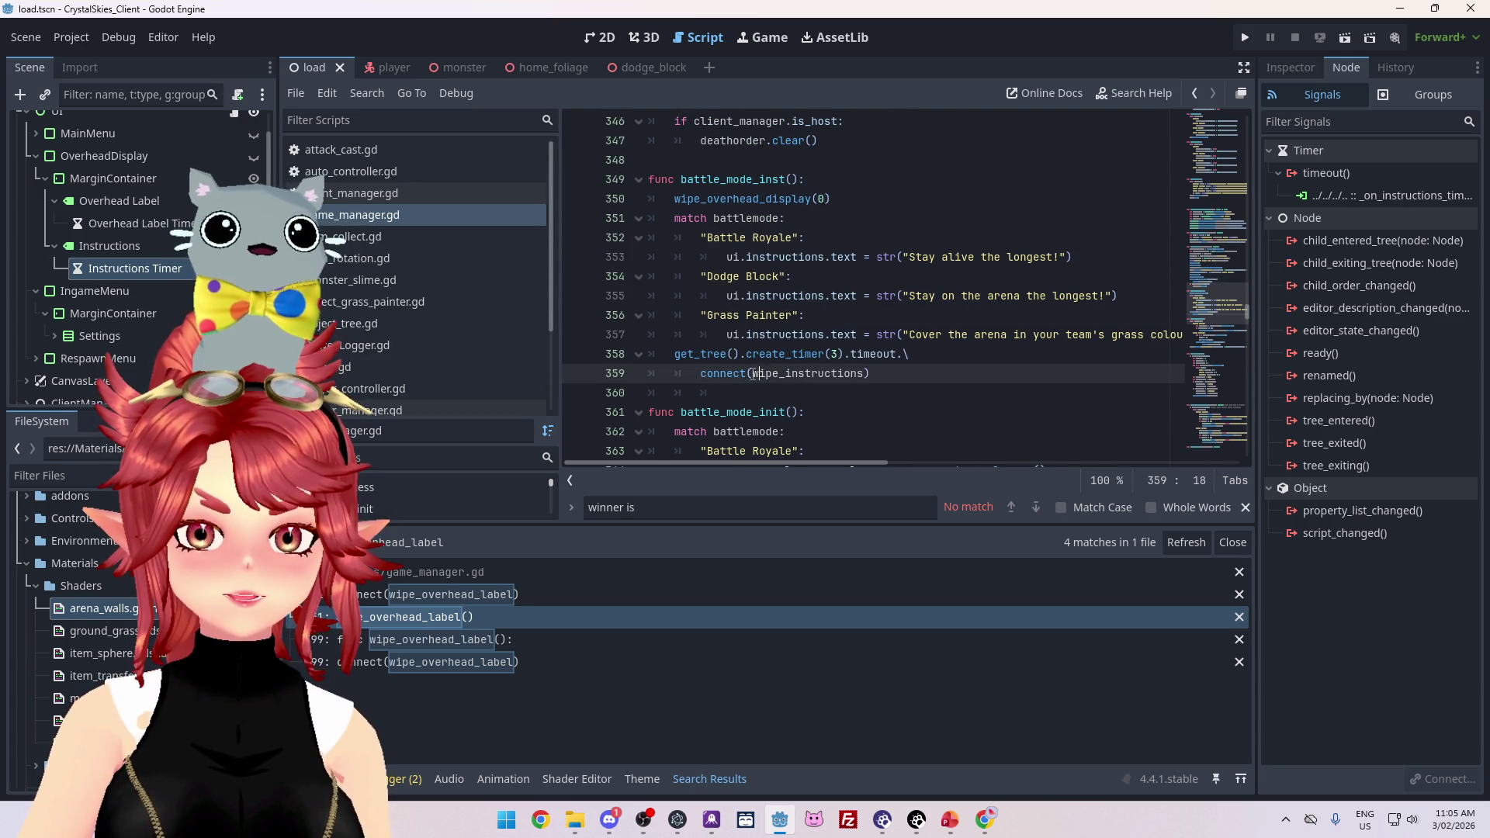
pyautogui.hotkey('ctrl', 'shift', 'f')
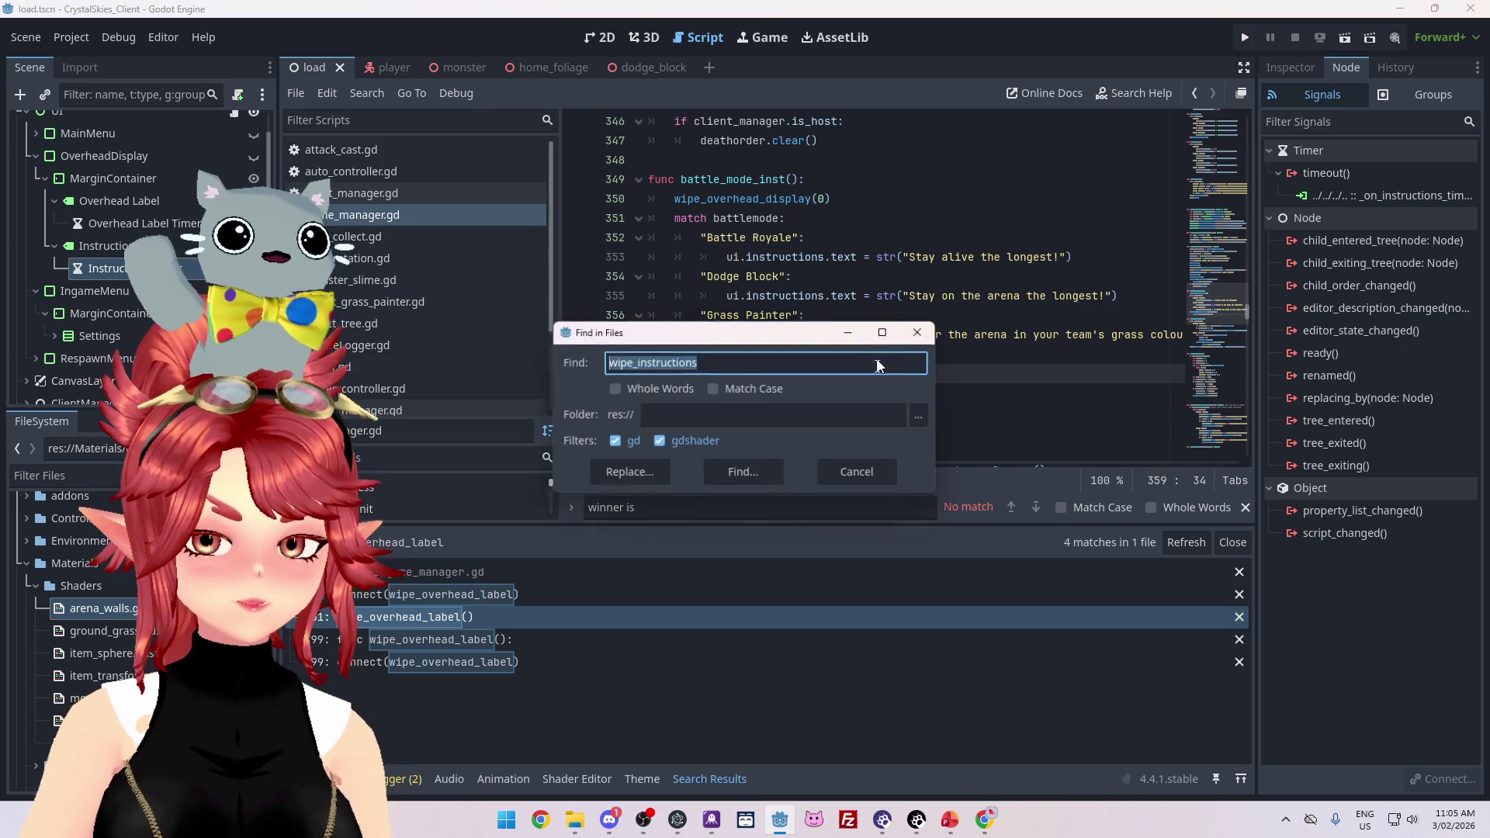
# Run the wipe_instructions search and compare the line 359 connect call with the line 607 definition
pyautogui.click(752, 469)
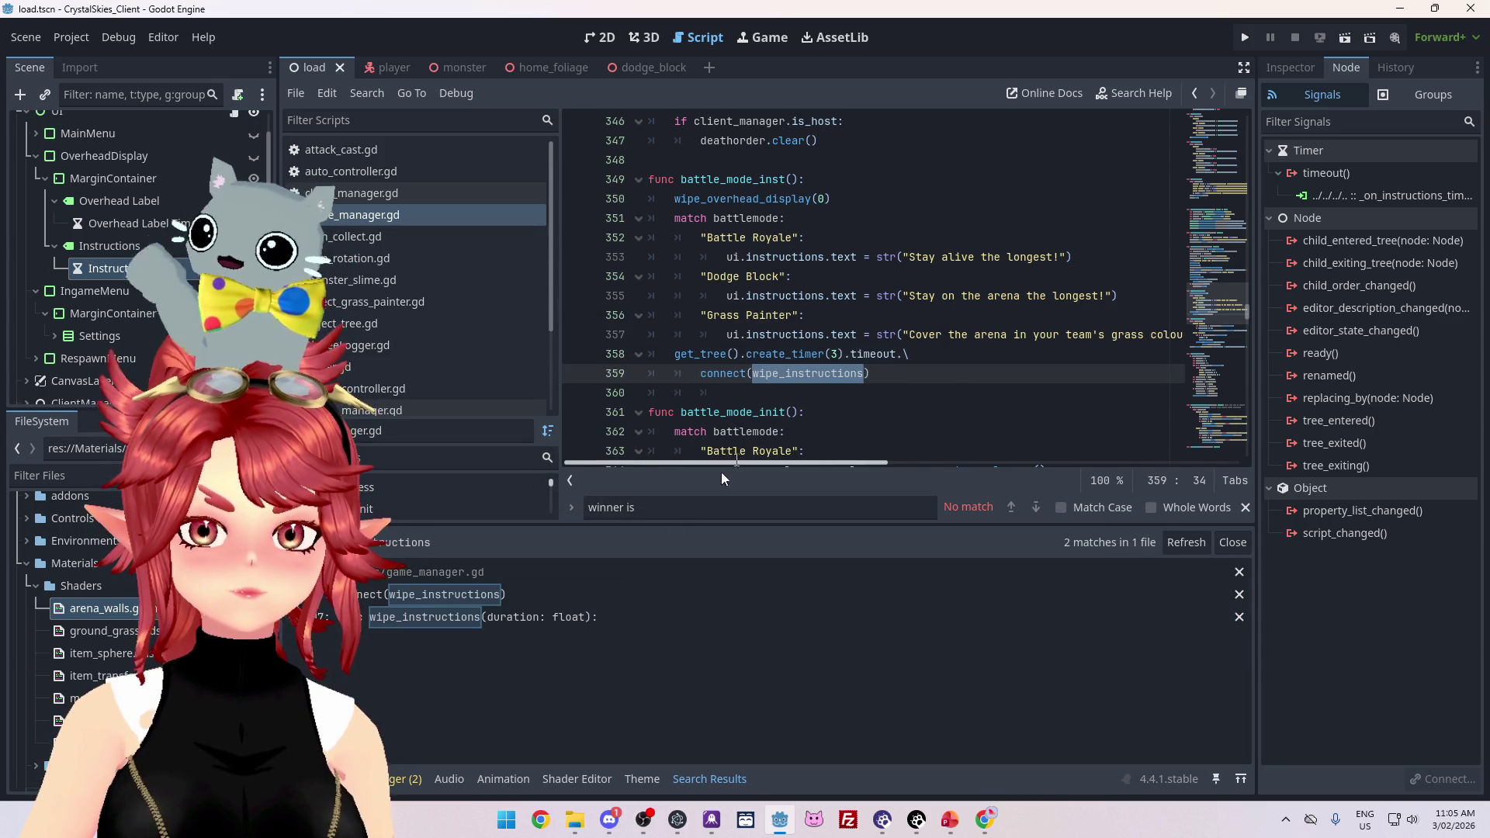
pyautogui.click(592, 623)
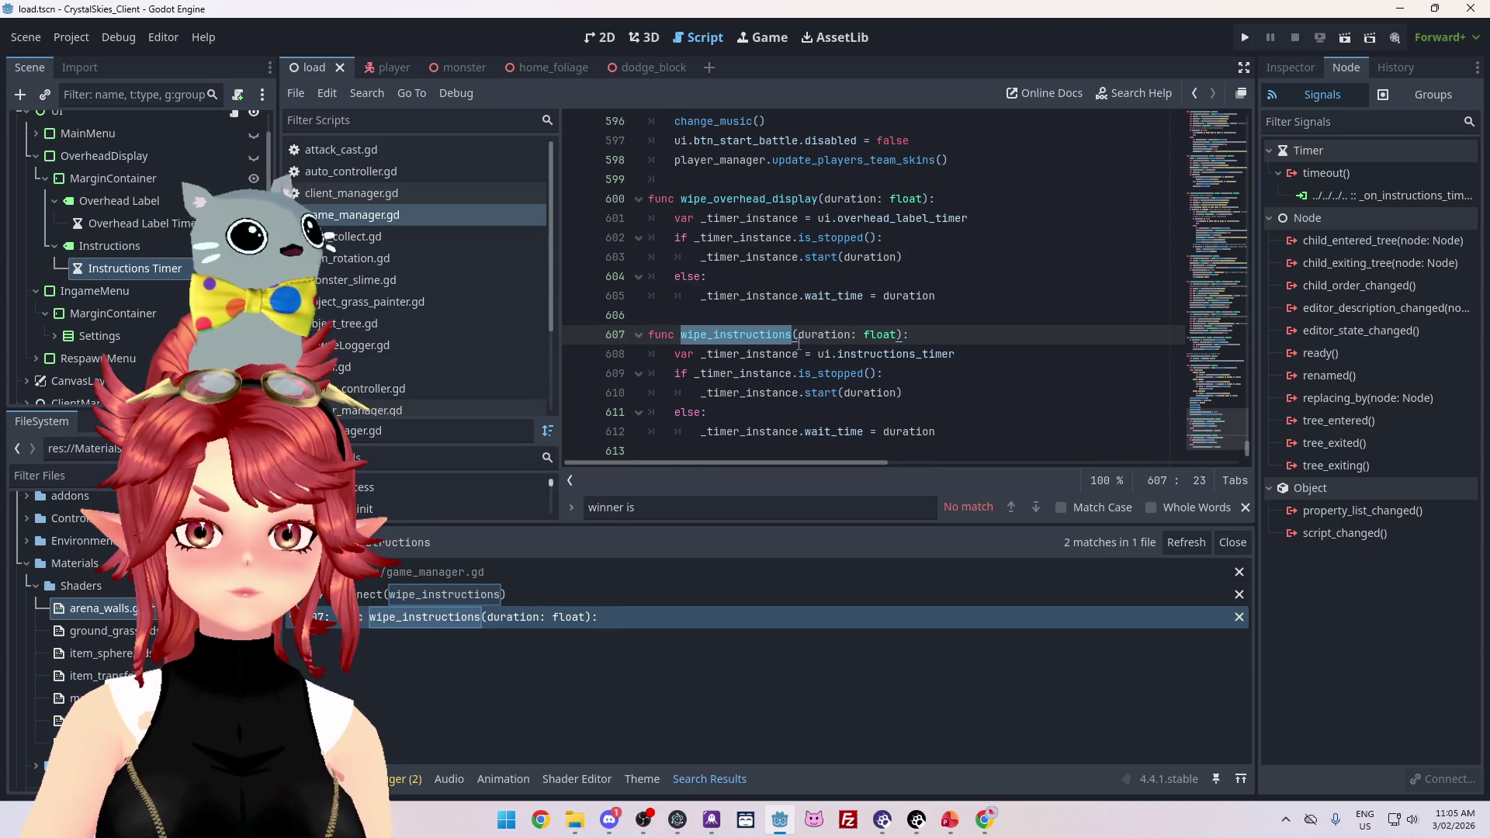
pyautogui.click(622, 598)
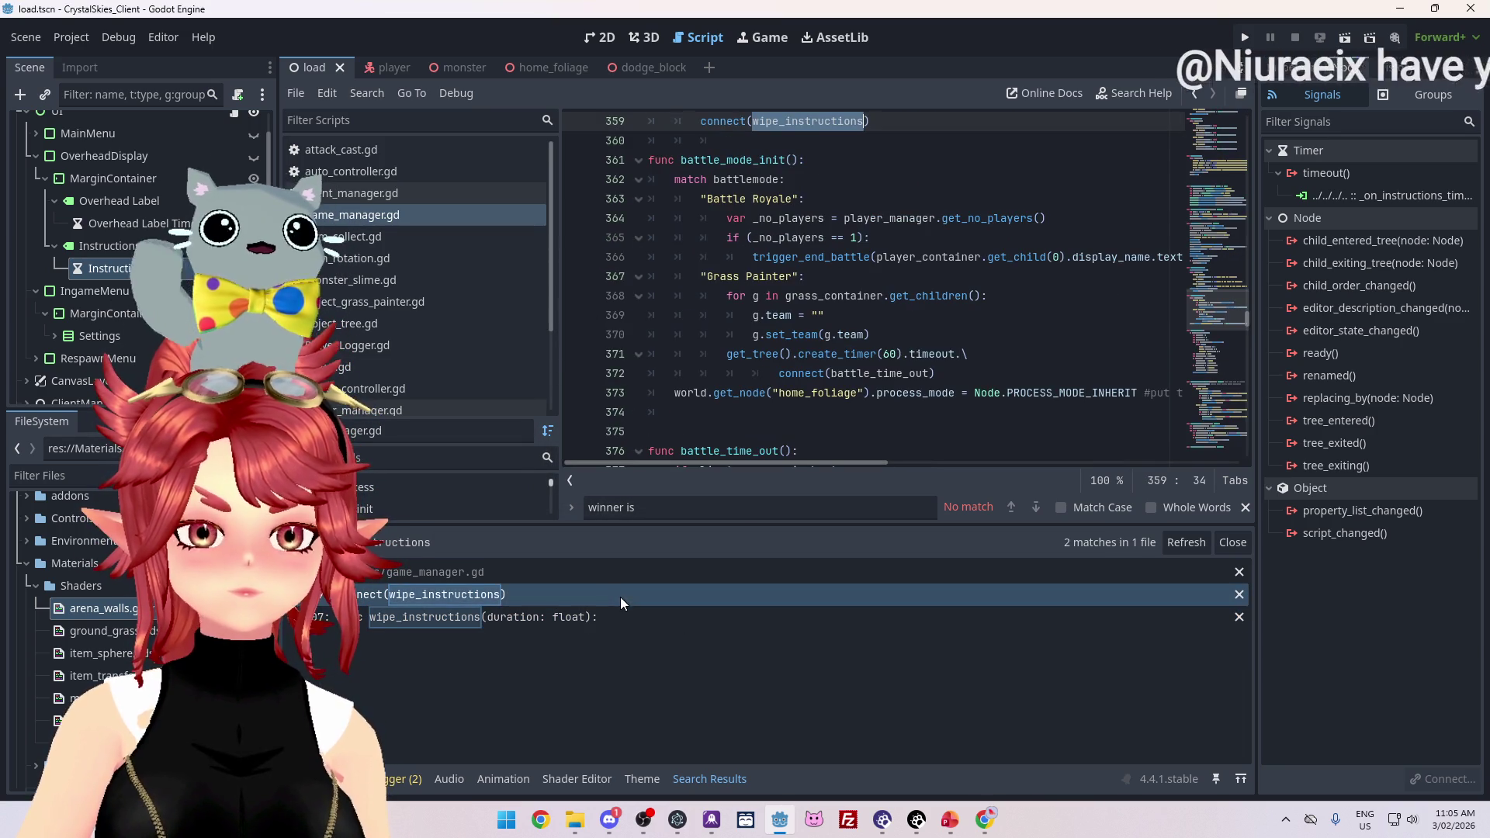
pyautogui.scroll(3, 857, 349)
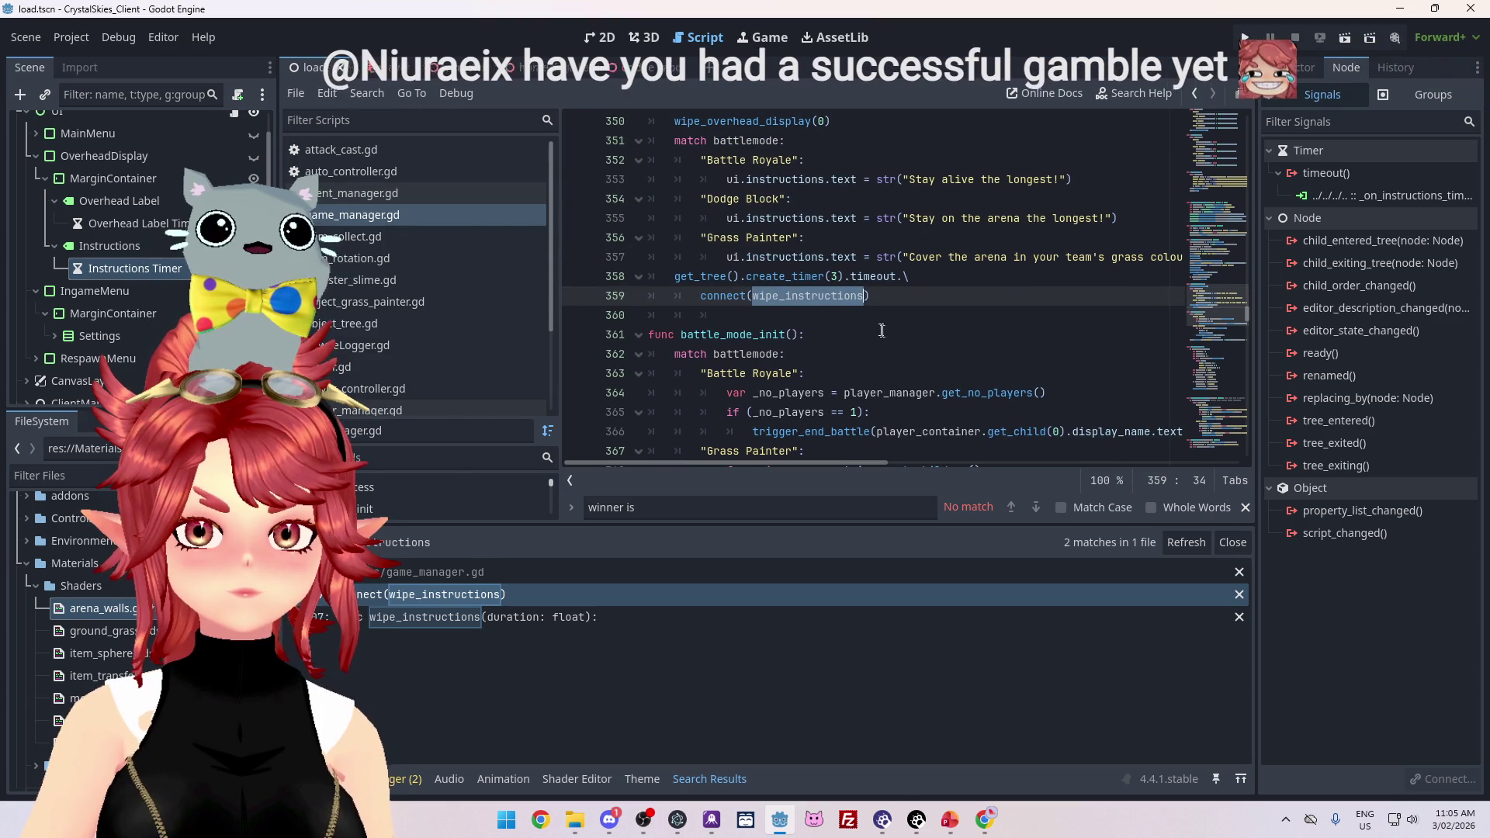
pyautogui.click(595, 619)
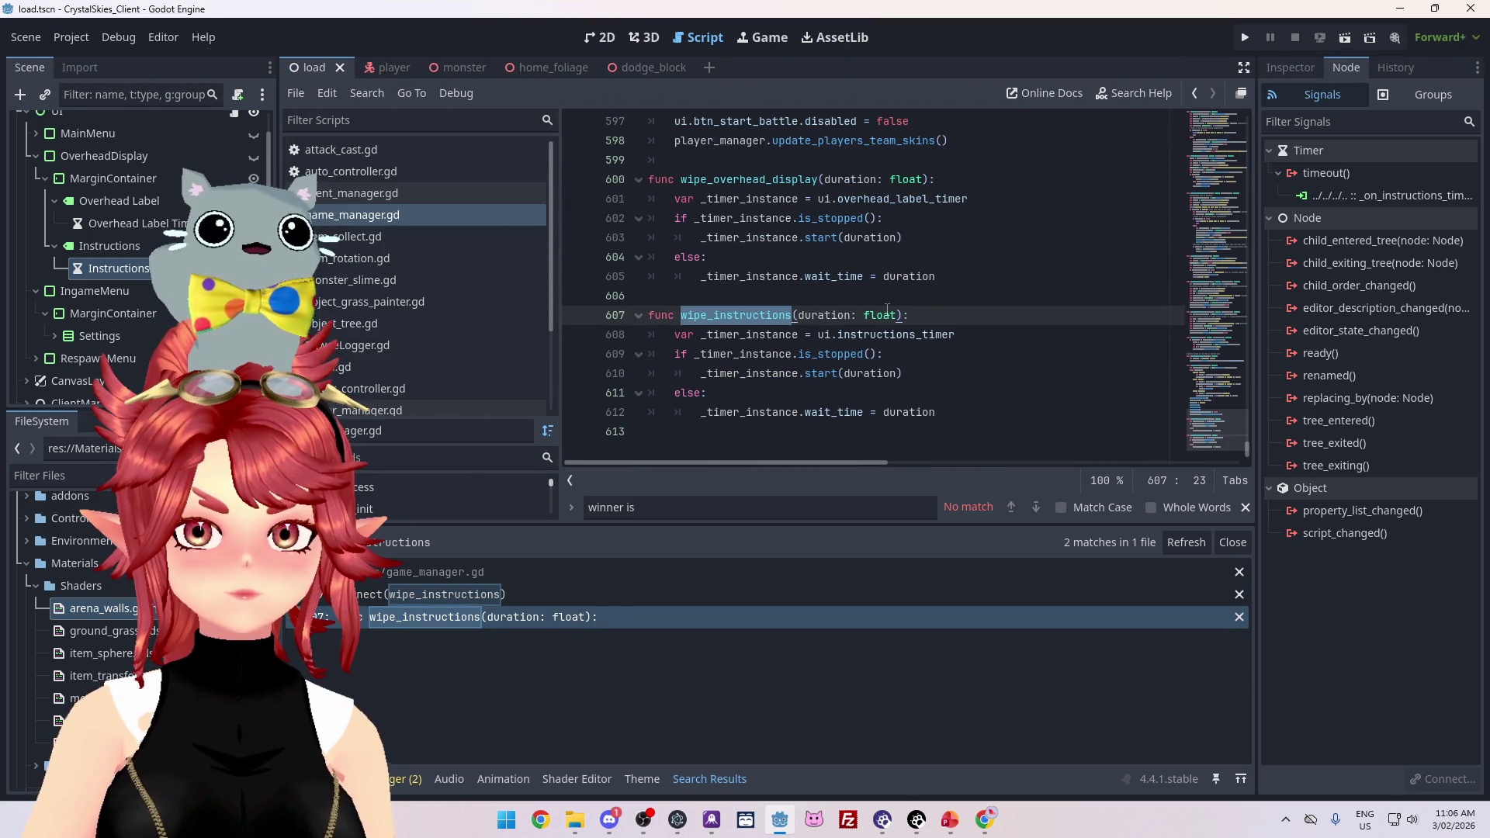
pyautogui.click(586, 596)
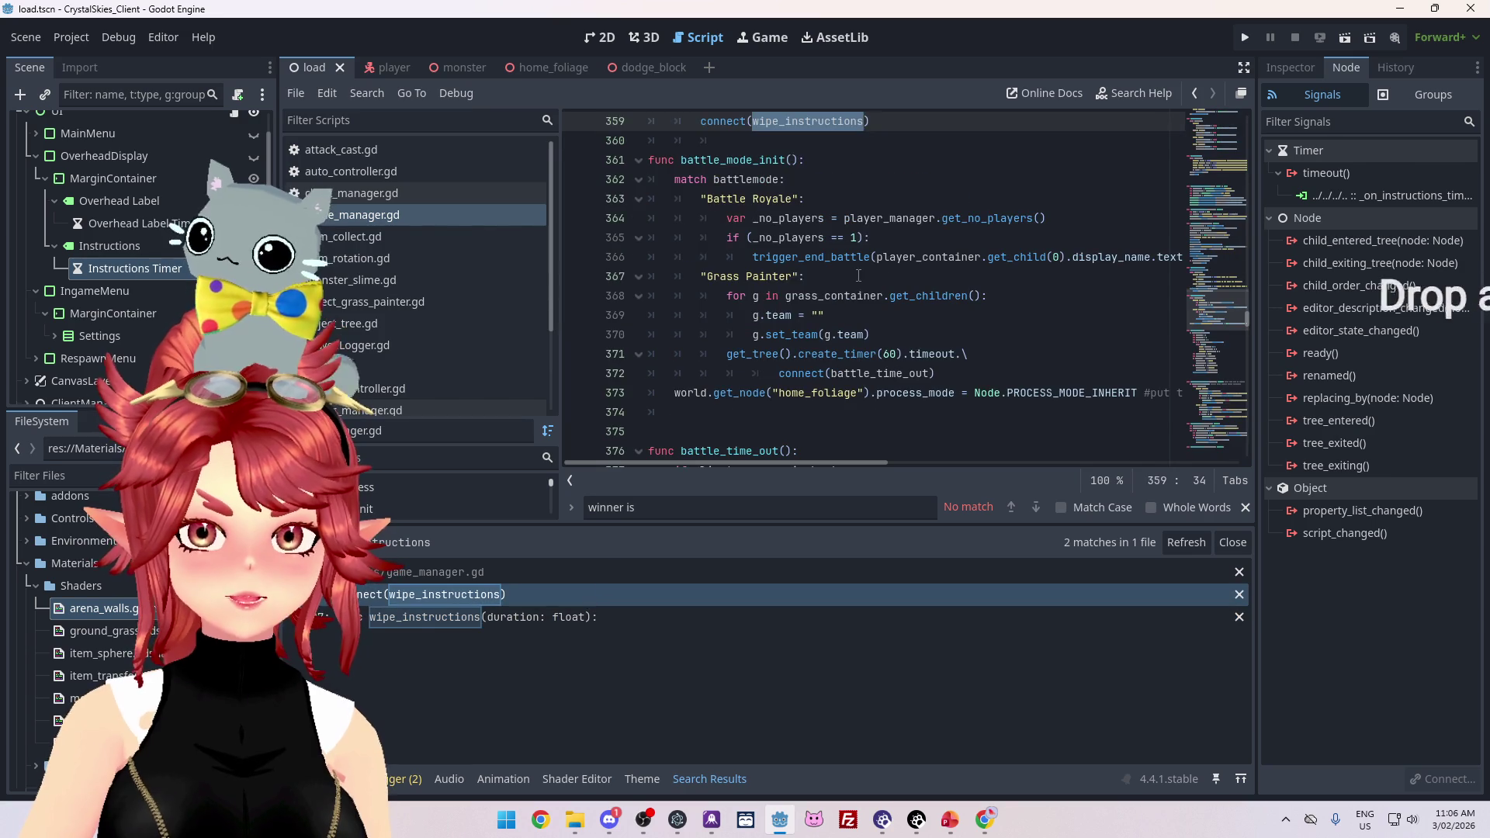
pyautogui.scroll(2, 858, 275)
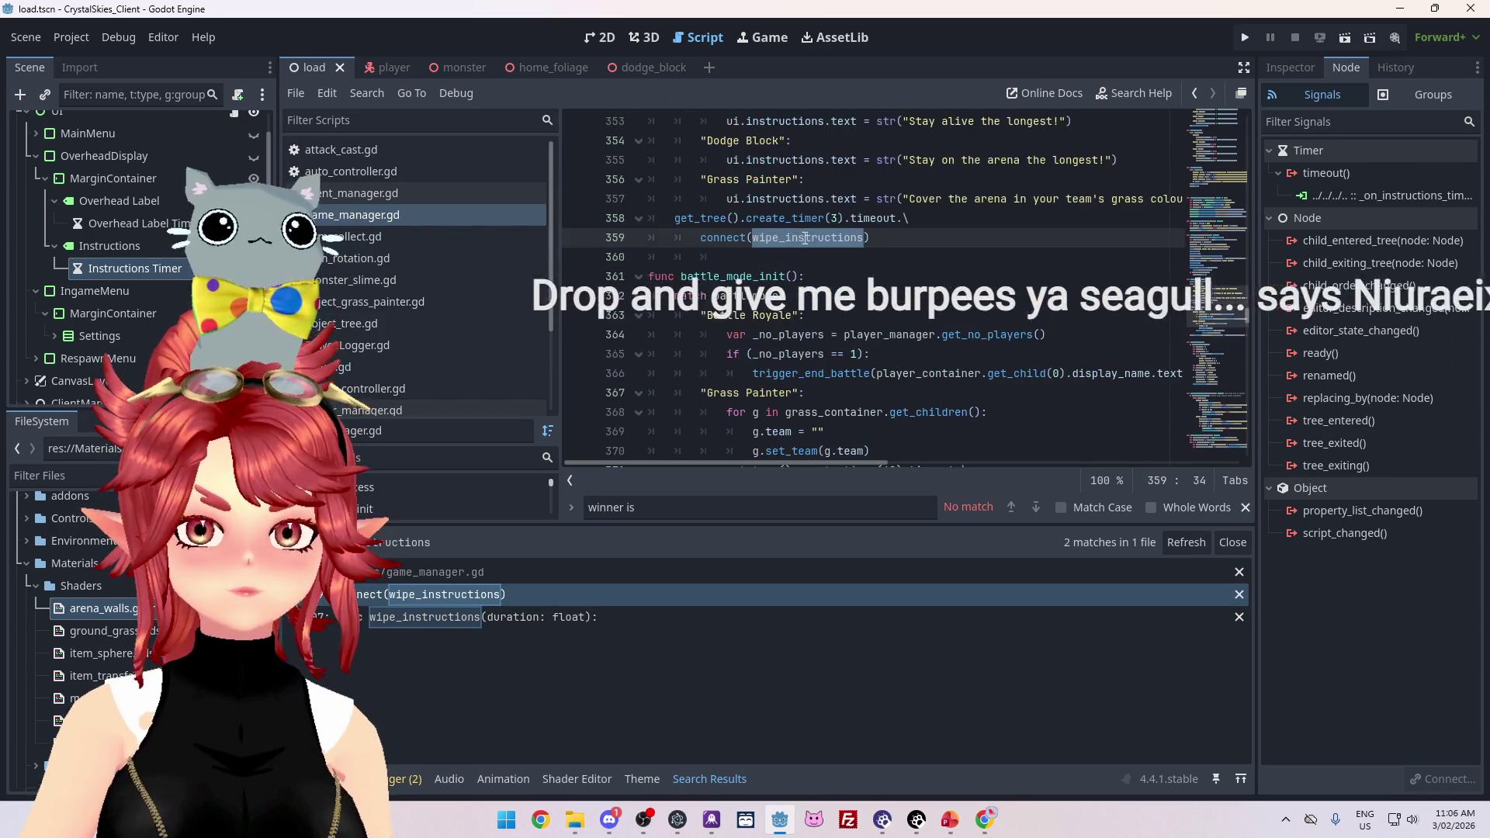
pyautogui.click(551, 623)
pyautogui.click(543, 593)
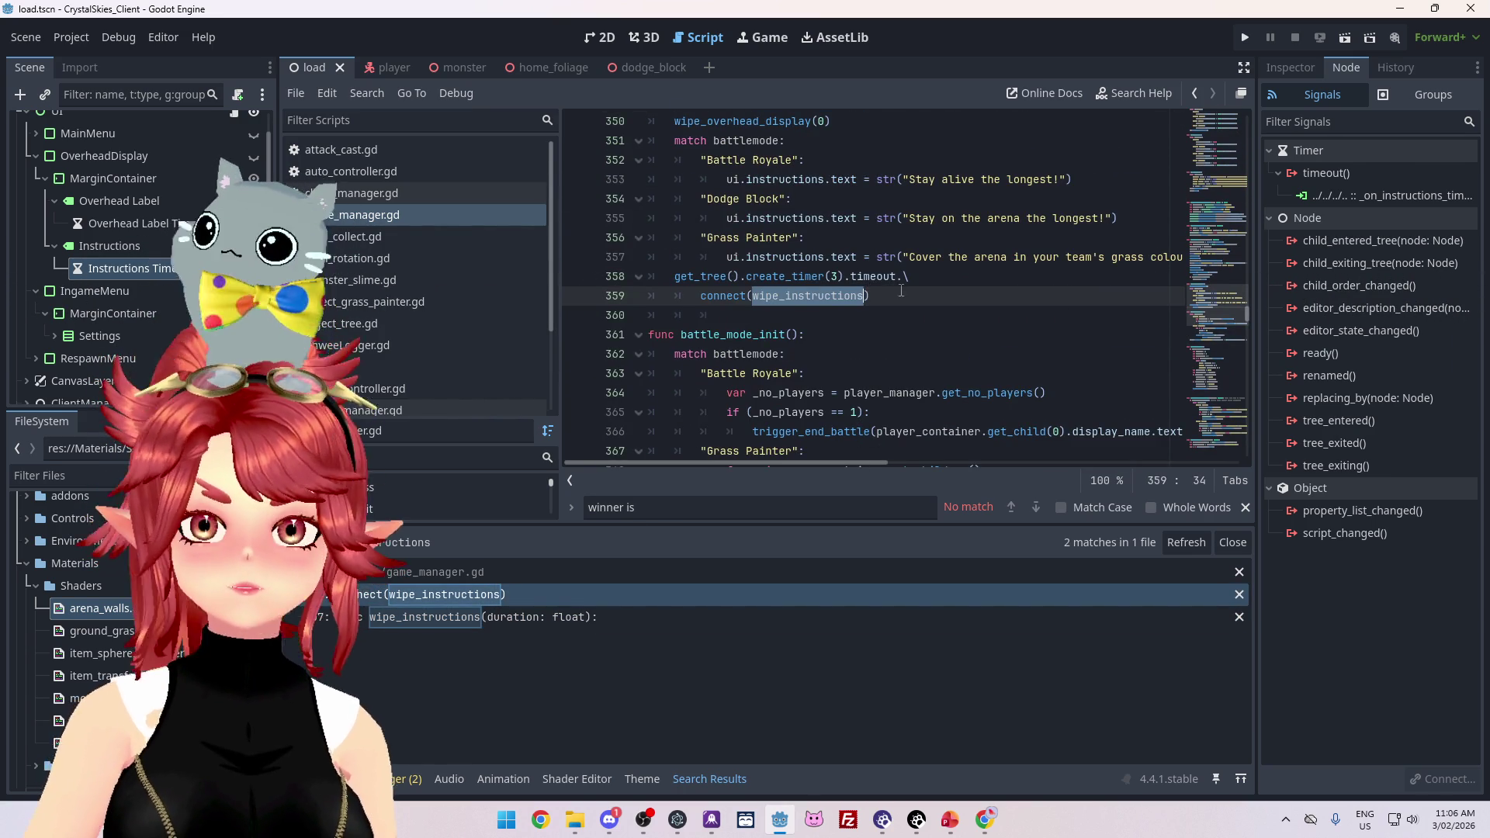
pyautogui.press('Return')
pyautogui.write('wipe_instructions(')
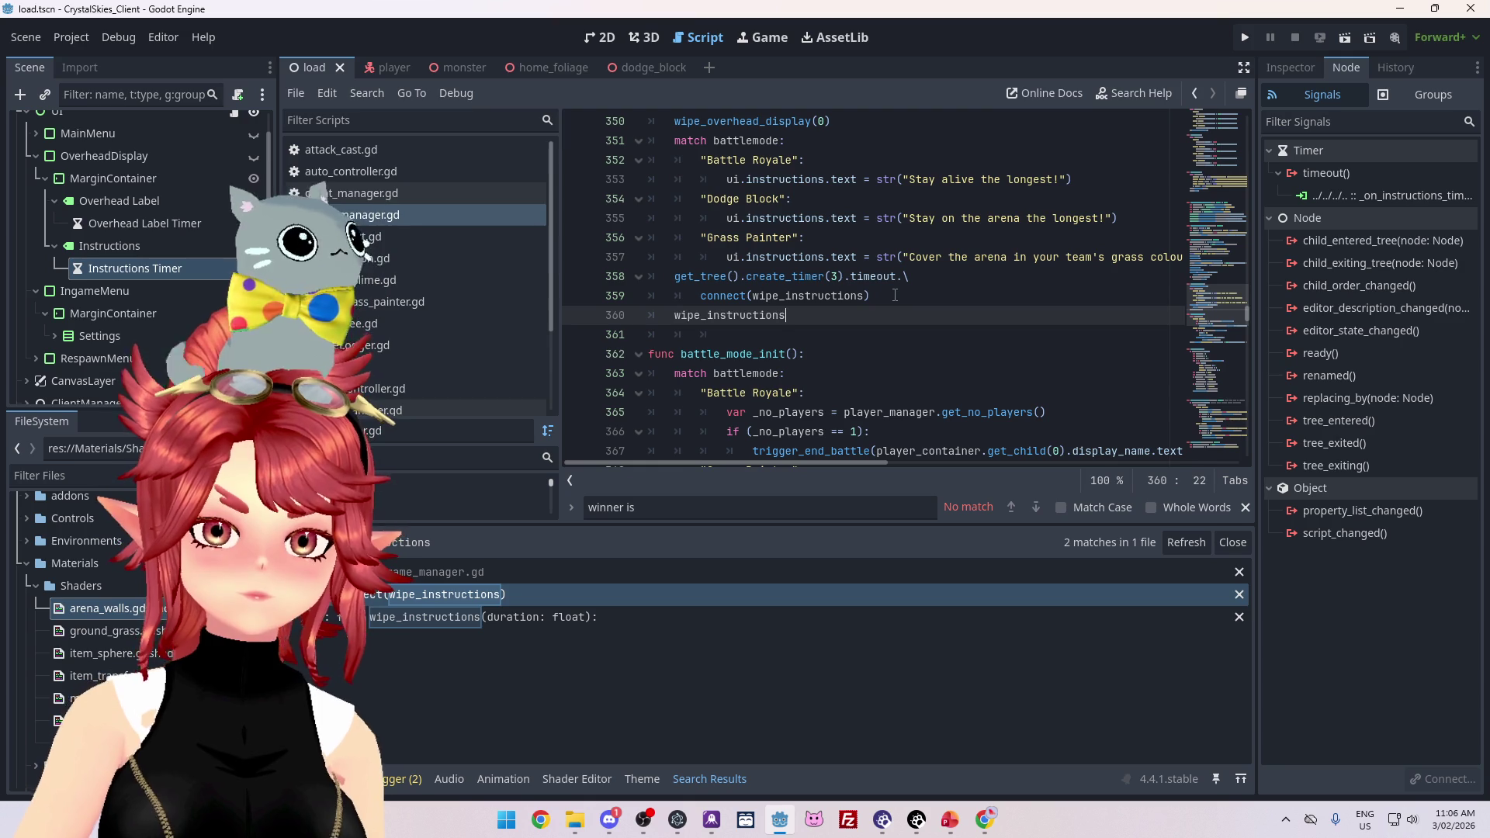
# Call wipe_instructions(3) directly, deleting the old create_timer(3) connect lines and leftover blank line
pyautogui.write('3')
pyautogui.press('Up')
pyautogui.hotkey('shift', 'Up')
pyautogui.hotkey('shift', 'Home')
pyautogui.hotkey('shift', 'Home')
pyautogui.press('BackSpace')
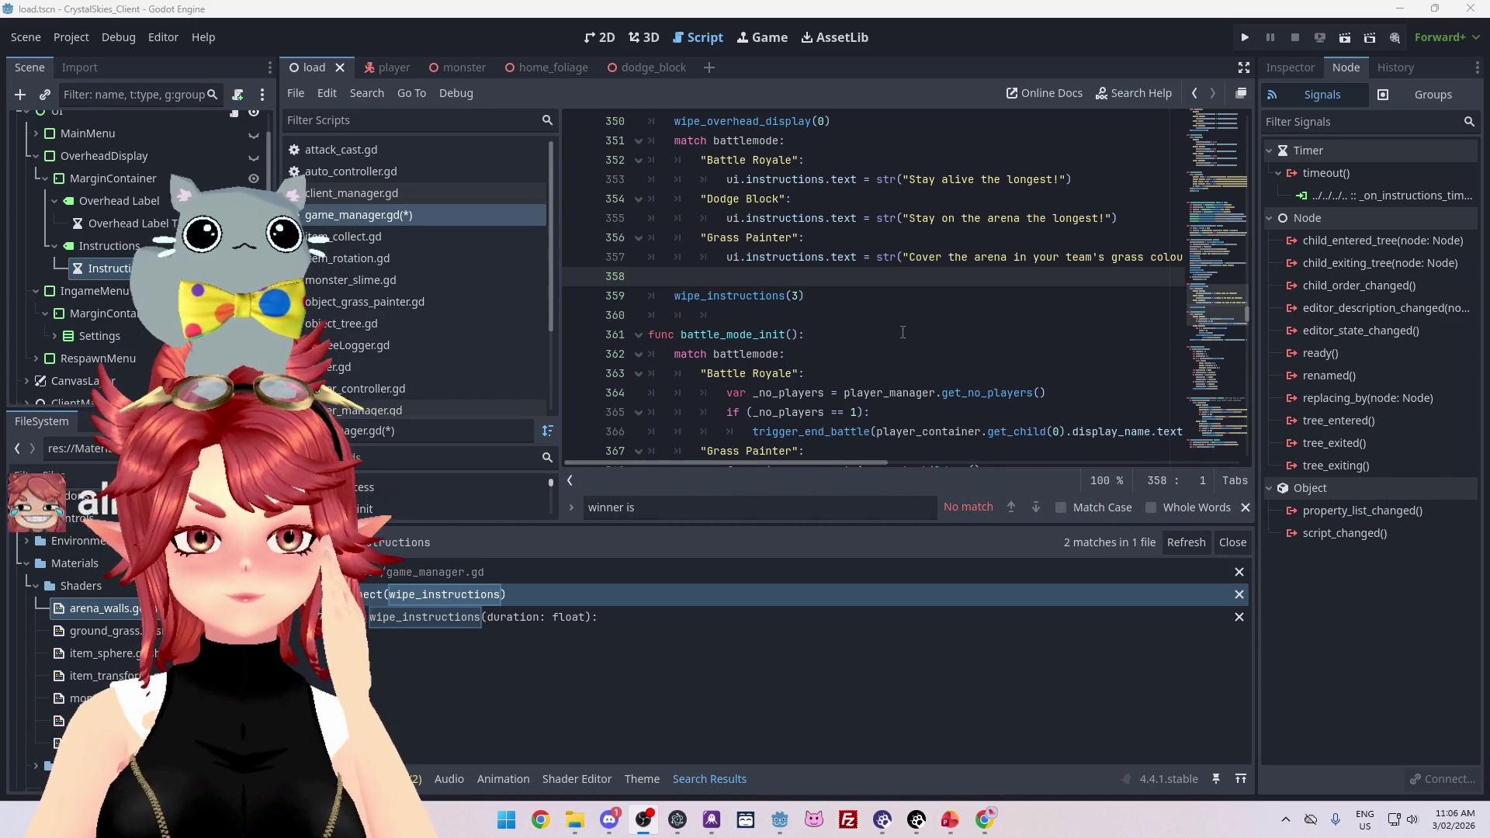
pyautogui.click(836, 334)
pyautogui.click(835, 276)
pyautogui.press('BackSpace')
# Save game_manager.gd and launch the game
pyautogui.click(882, 218)
pyautogui.hotkey('ctrl', 's')
pyautogui.click(1246, 38)
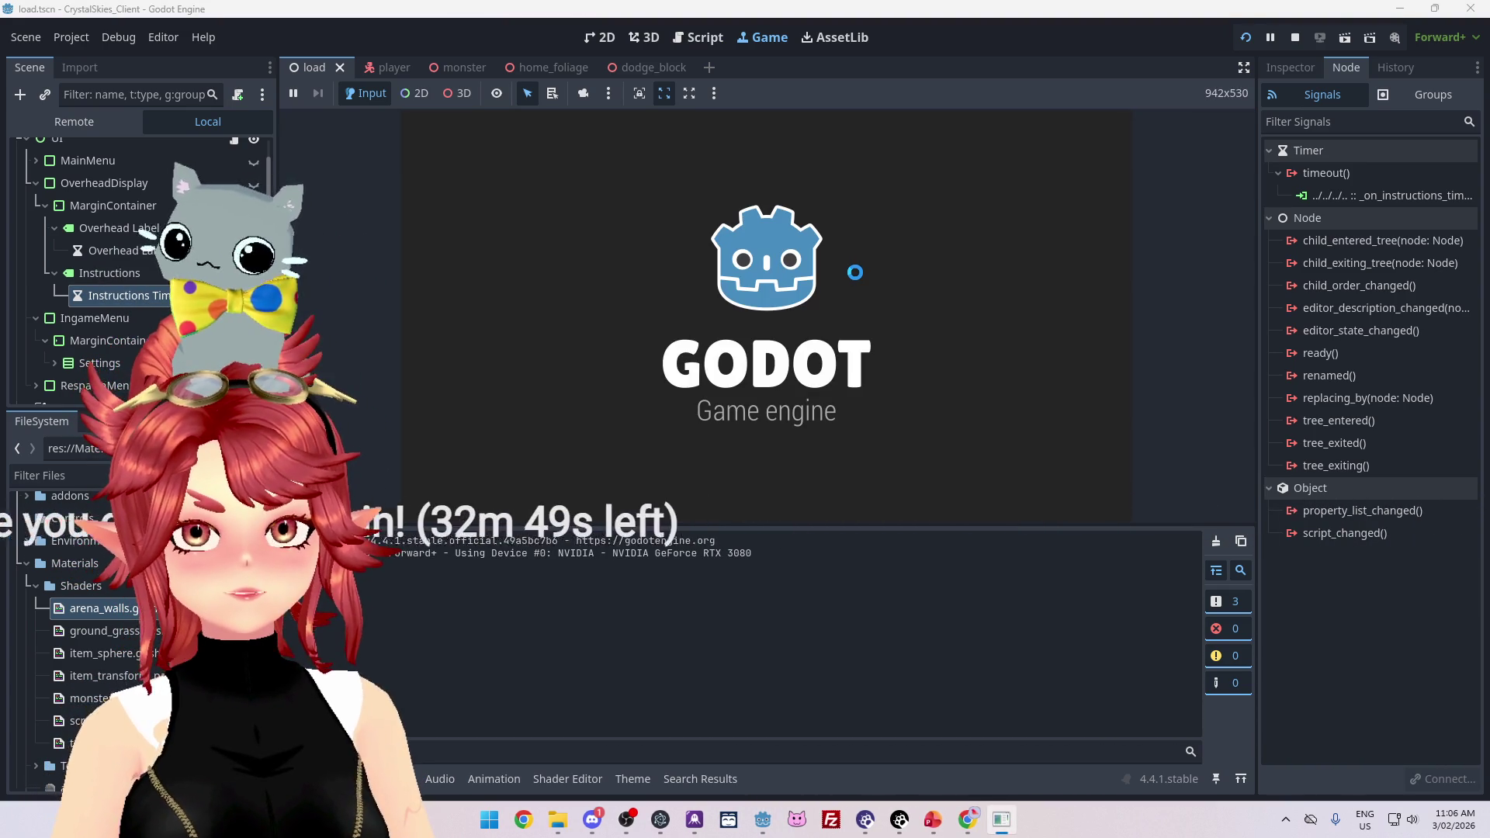
# Enter a display name and lobby name 'asd', then create the lobby
pyautogui.click(861, 366)
pyautogui.write('Phwee')
pyautogui.press('Tab')
pyautogui.press('Tab')
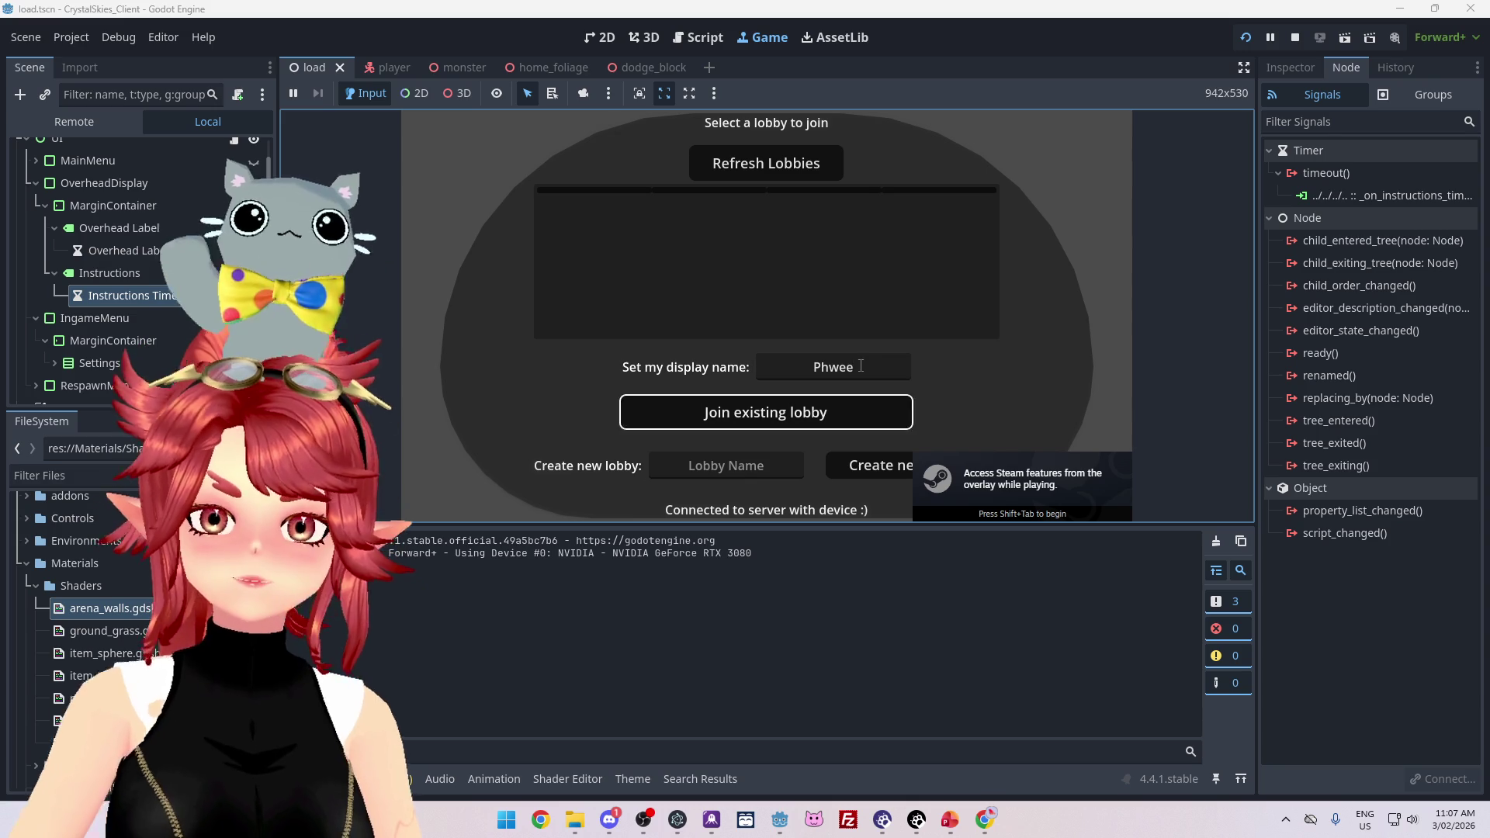
pyautogui.write('asd')
pyautogui.click(865, 469)
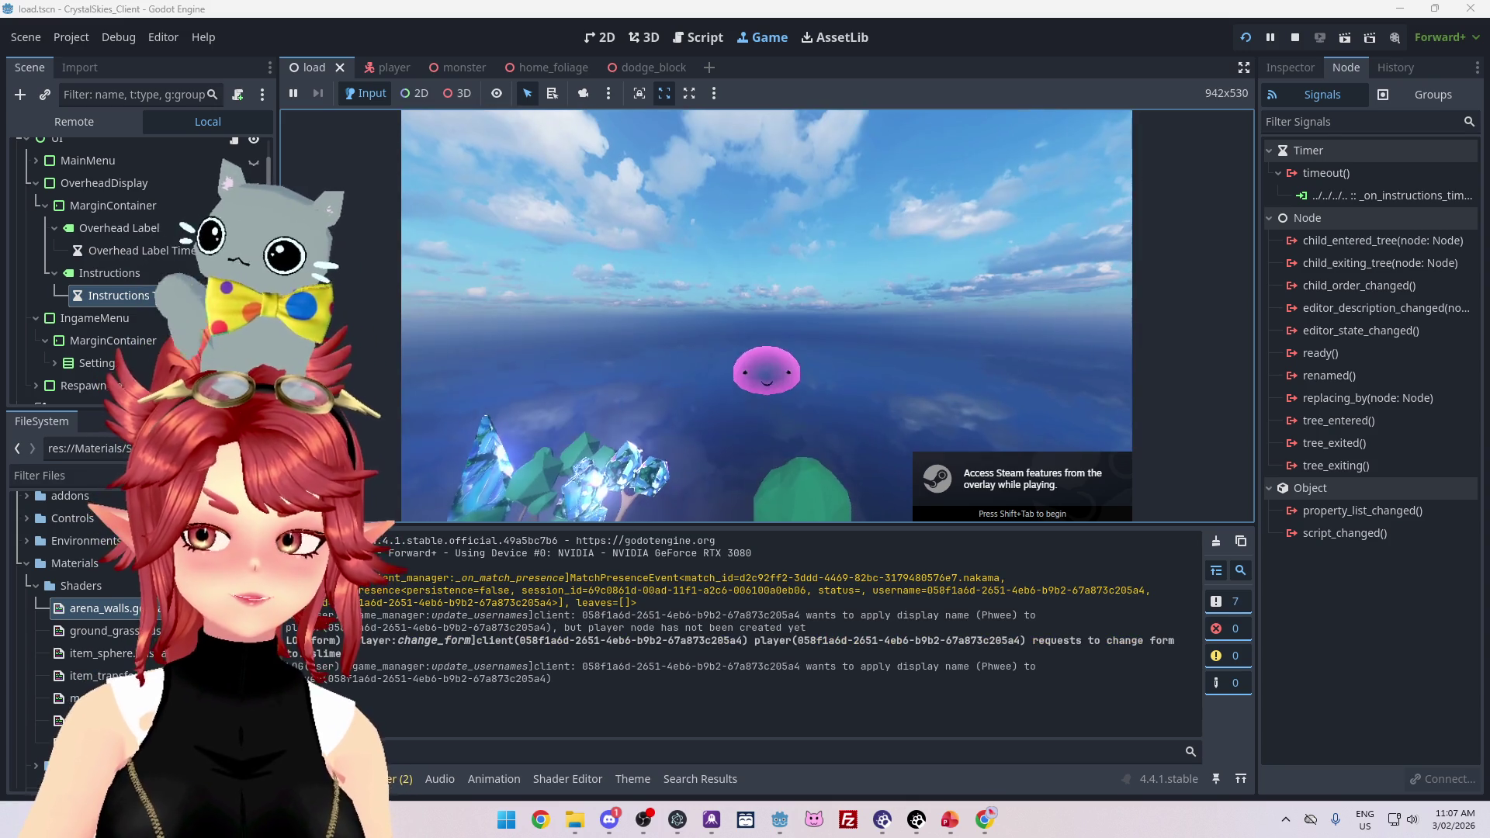
# Start several Battle Royale battles from the host settings menu
pyautogui.press('Escape')
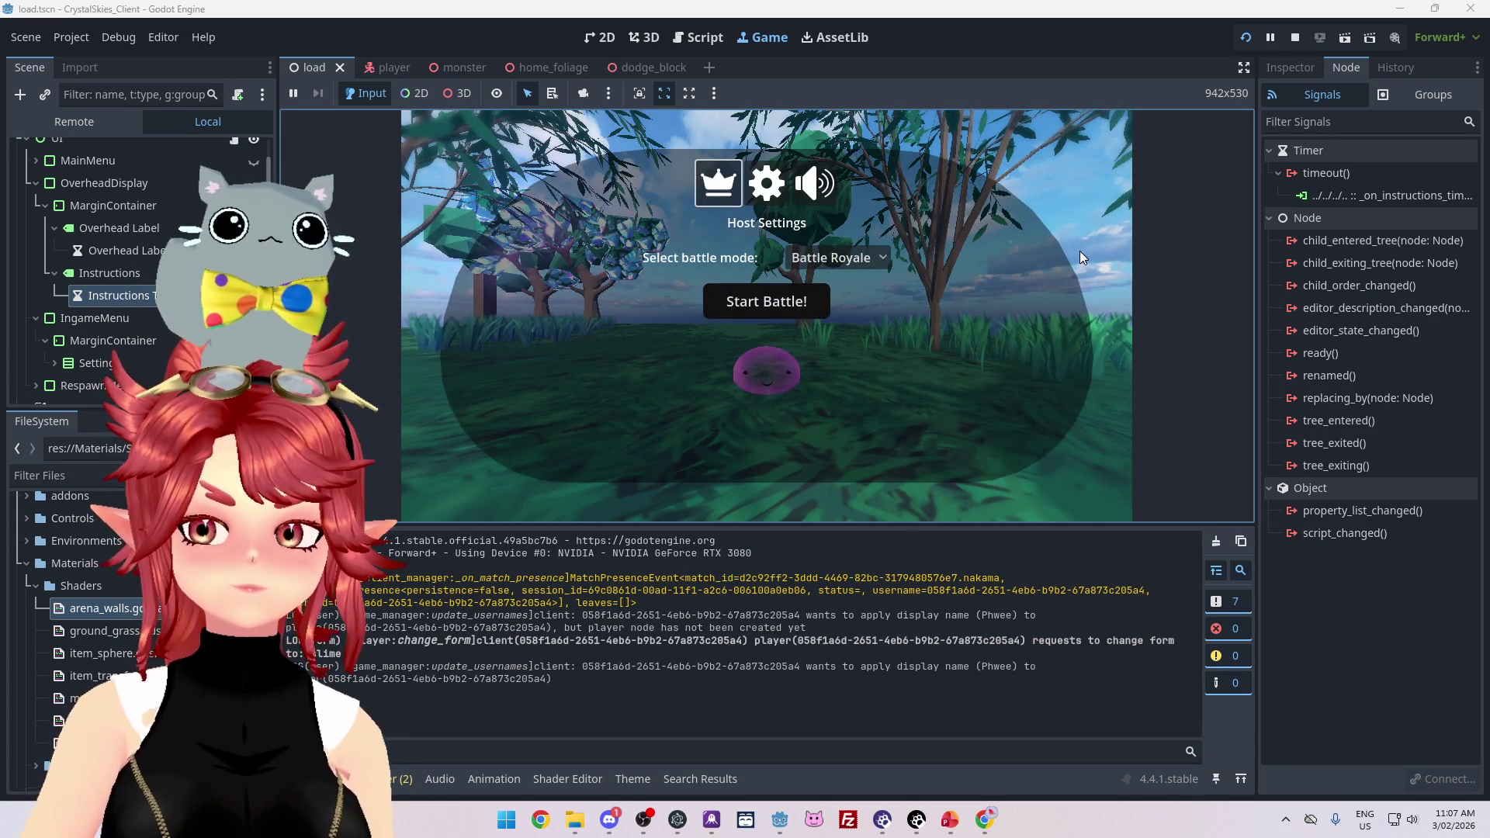
pyautogui.press('Escape')
pyautogui.press('Escape')
pyautogui.click(821, 310)
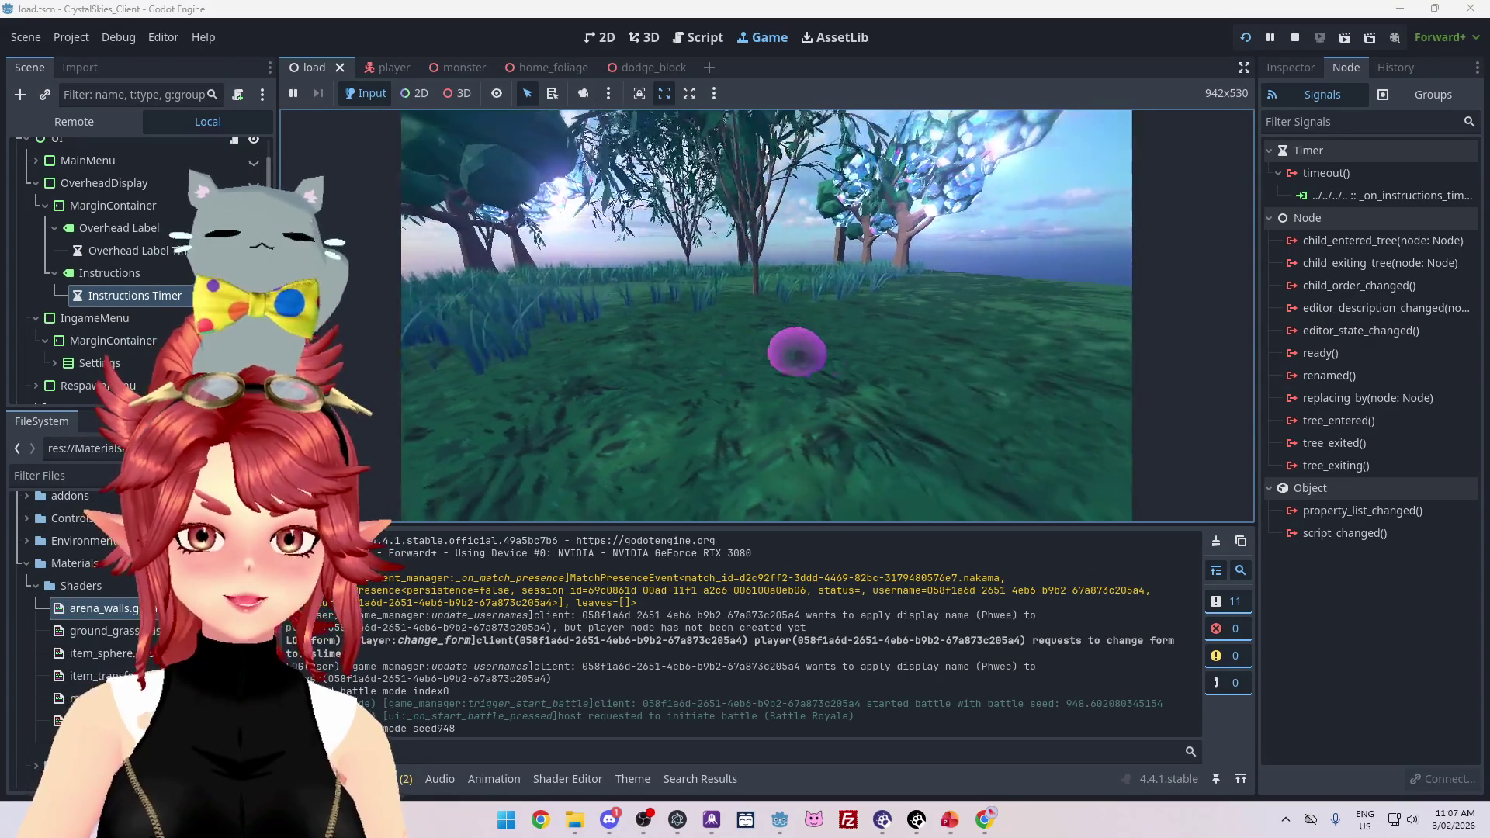
pyautogui.press('Escape')
pyautogui.click(767, 312)
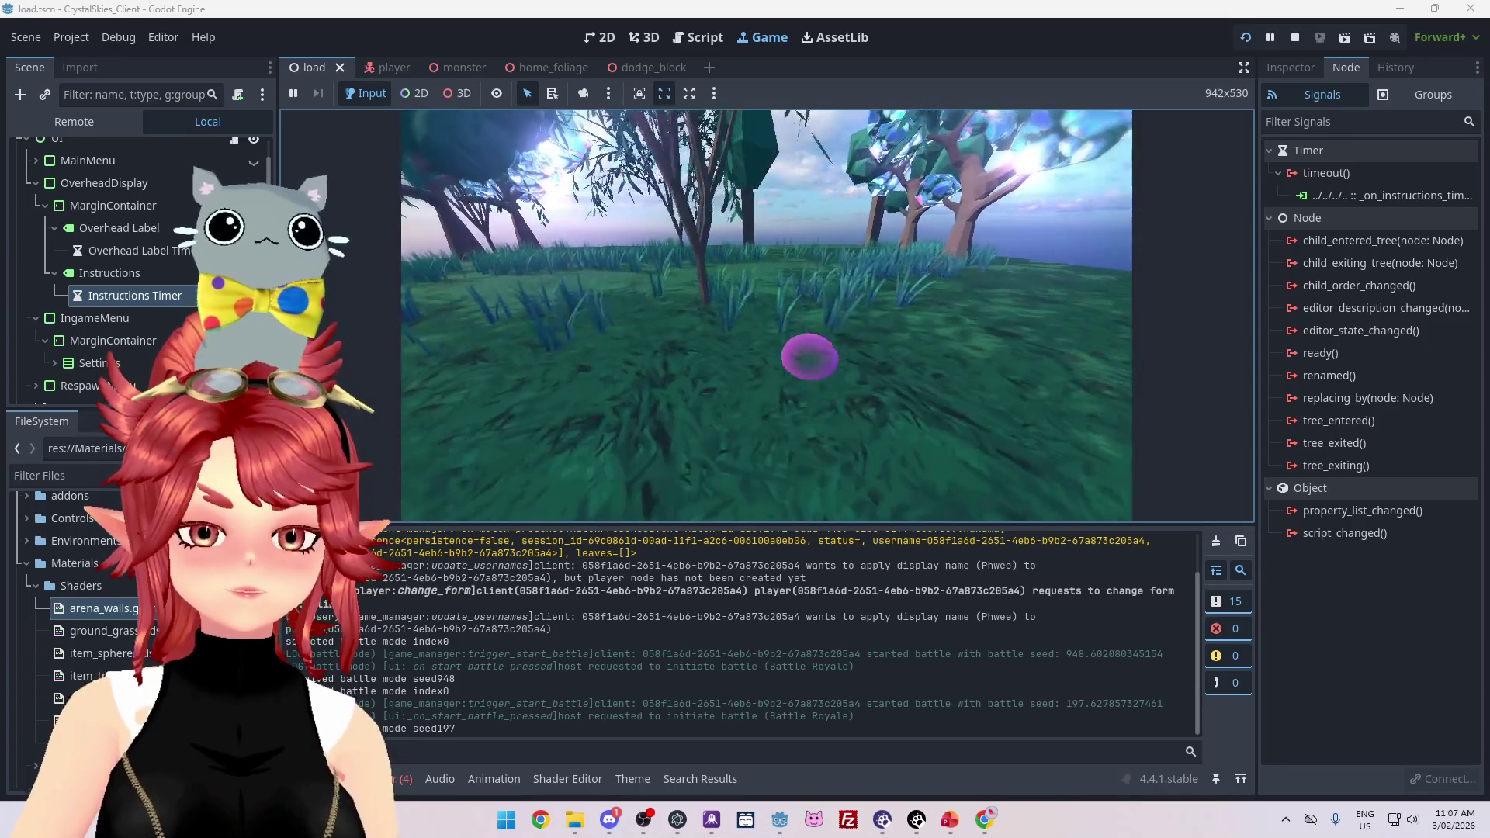
pyautogui.press('Escape')
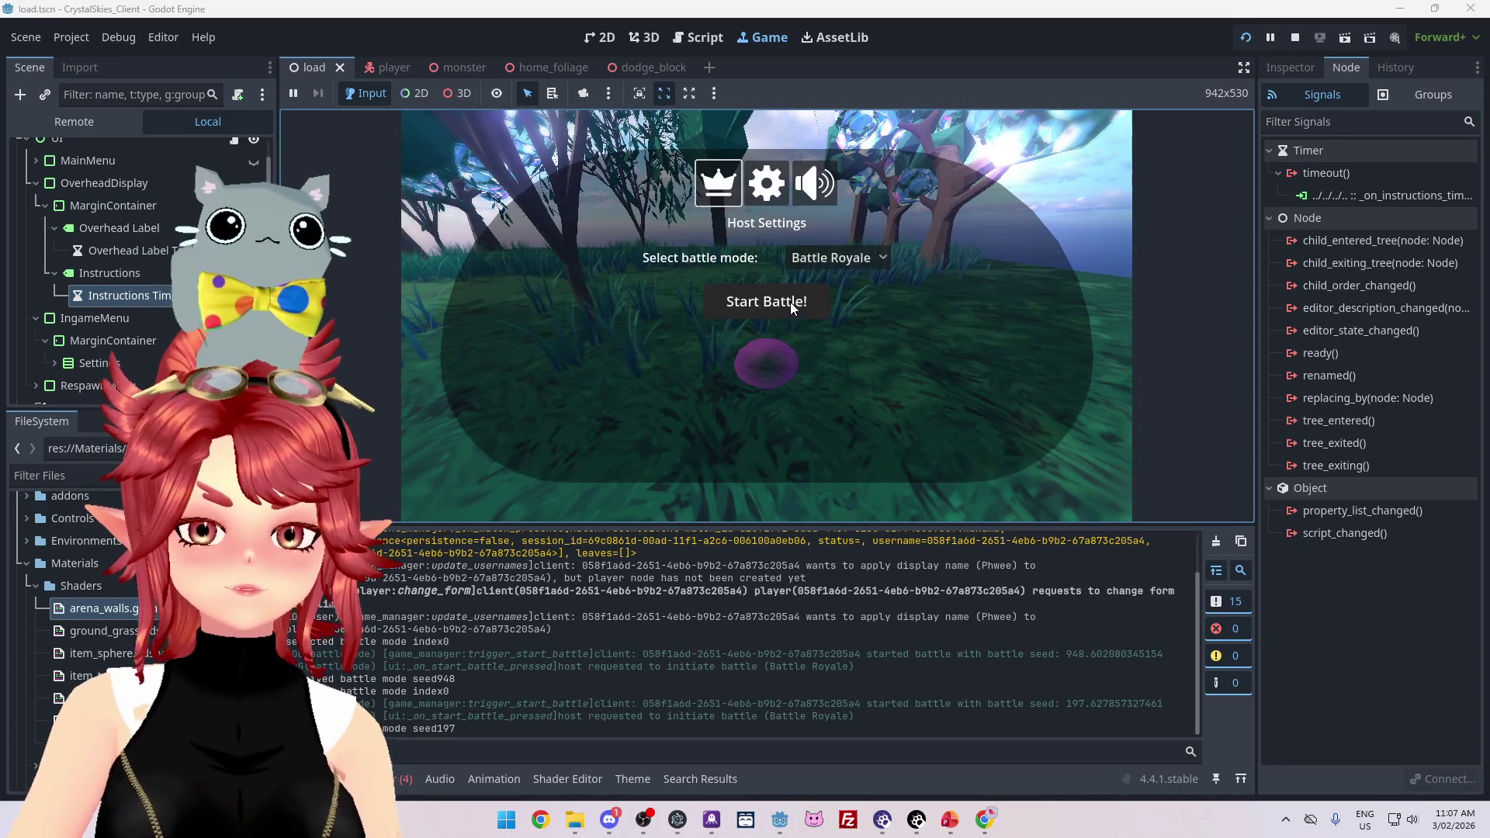
pyautogui.click(790, 305)
# Switch the battle mode to Dodge Block, start that battle, then stop the game
pyautogui.press('Escape')
pyautogui.click(830, 258)
pyautogui.click(821, 304)
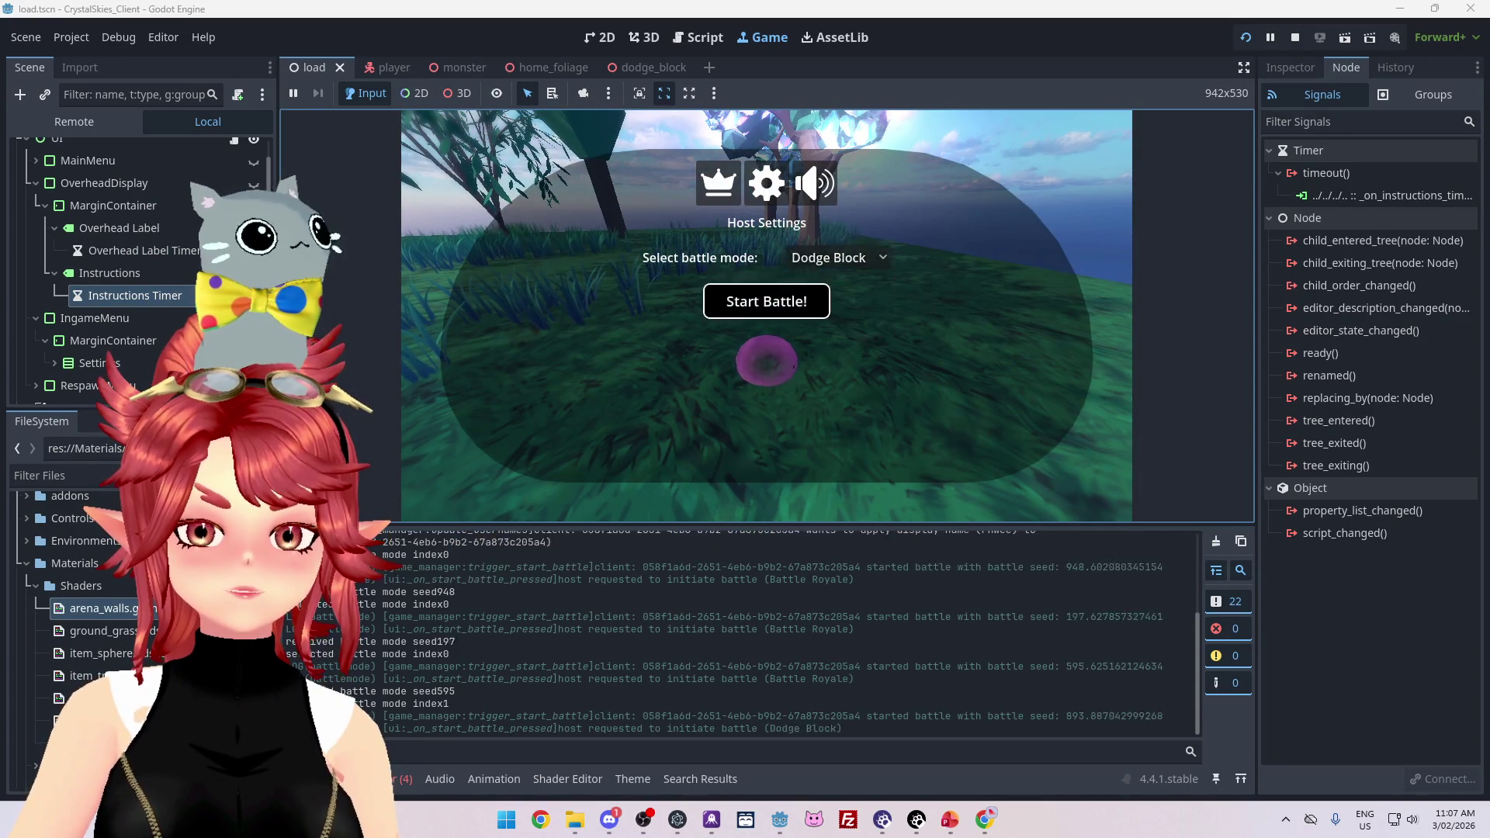
pyautogui.click(757, 302)
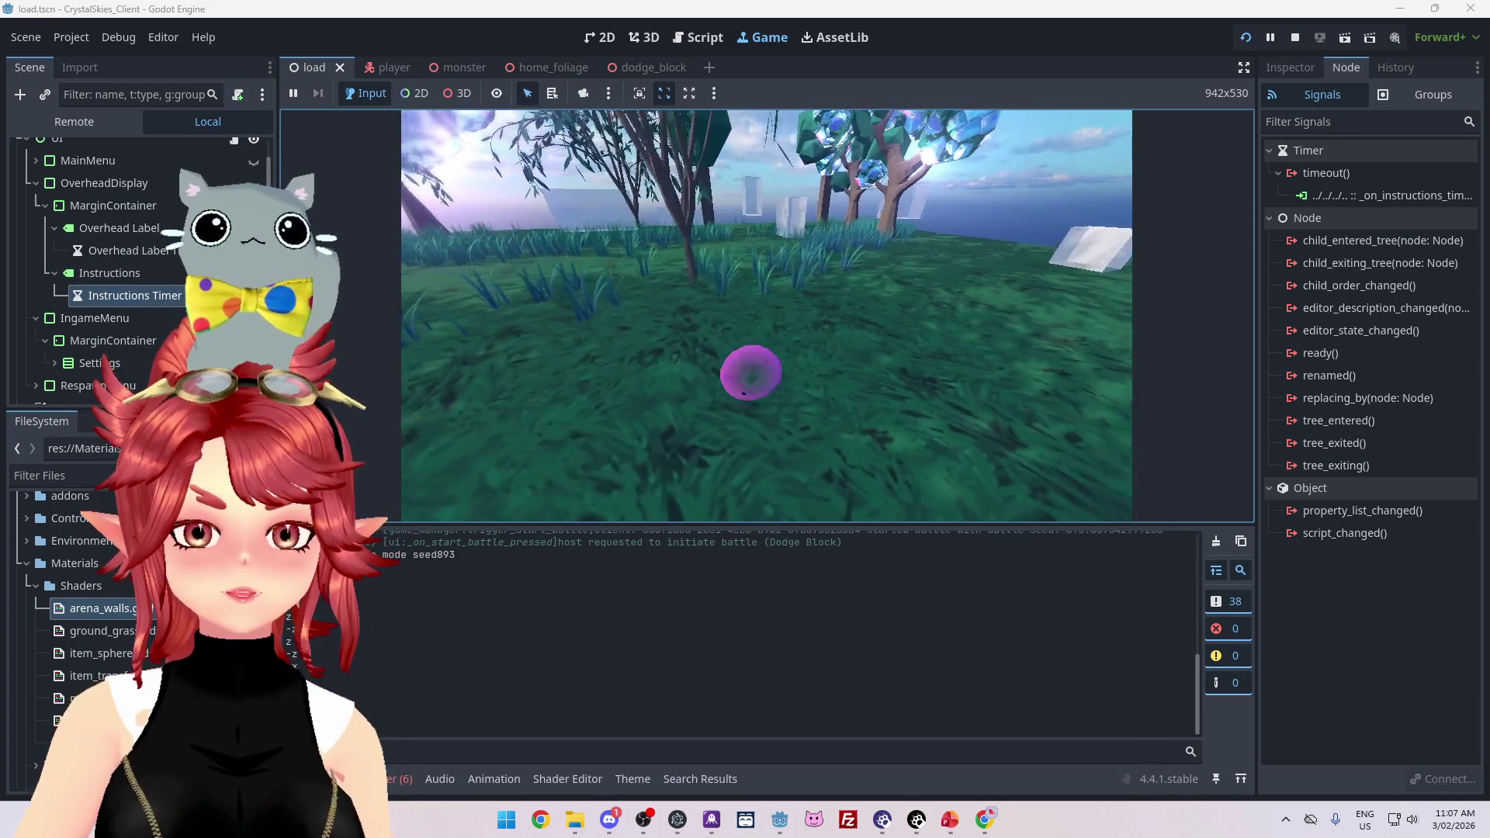
pyautogui.click(1294, 37)
pyautogui.click(777, 221)
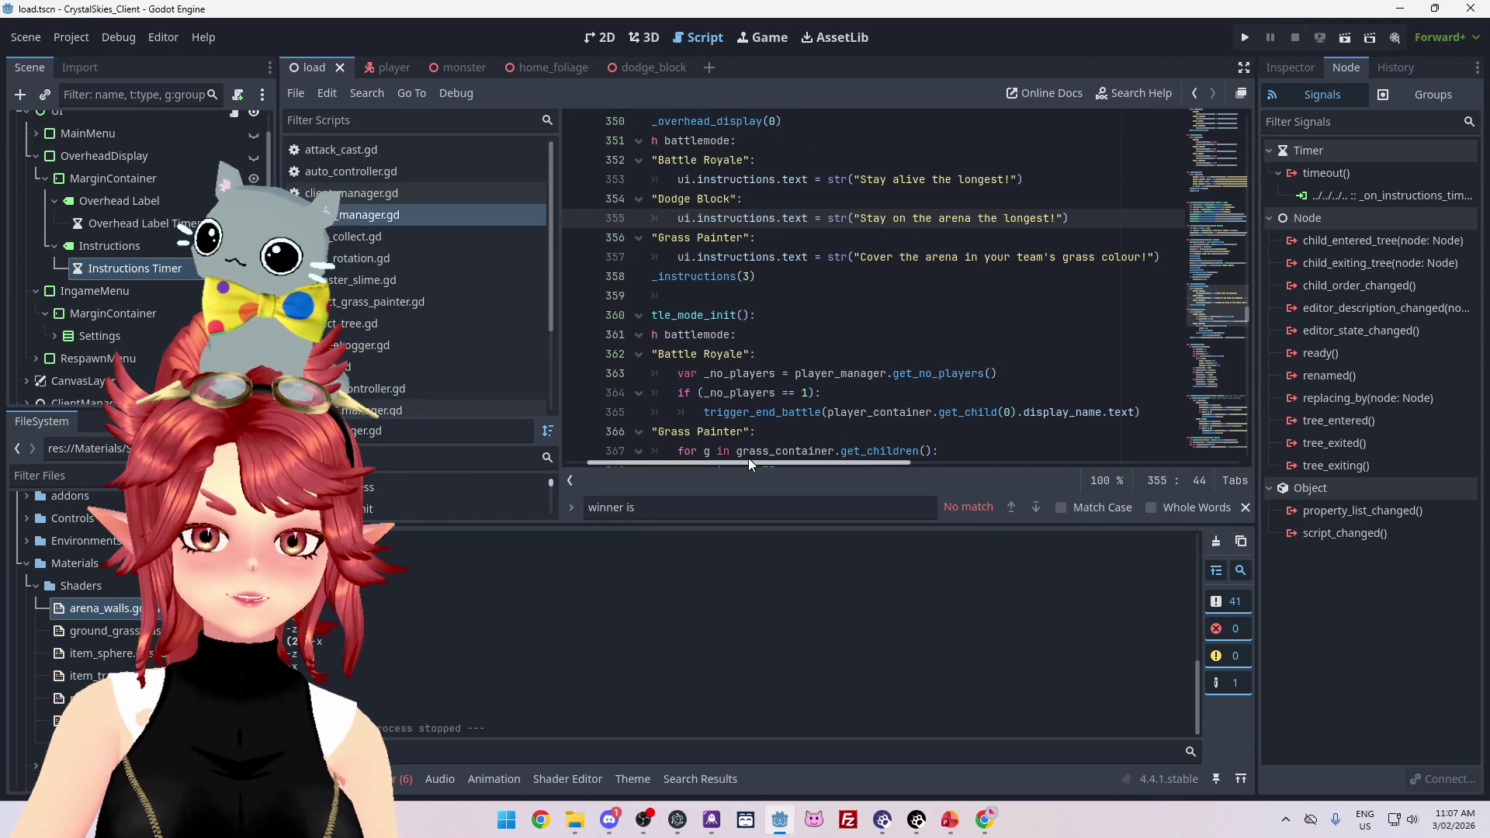
# Locate the Battle Start! overhead label line and the battle_mode_inst function
pyautogui.hscroll(-1, 750, 455)
pyautogui.scroll(2, 730, 335)
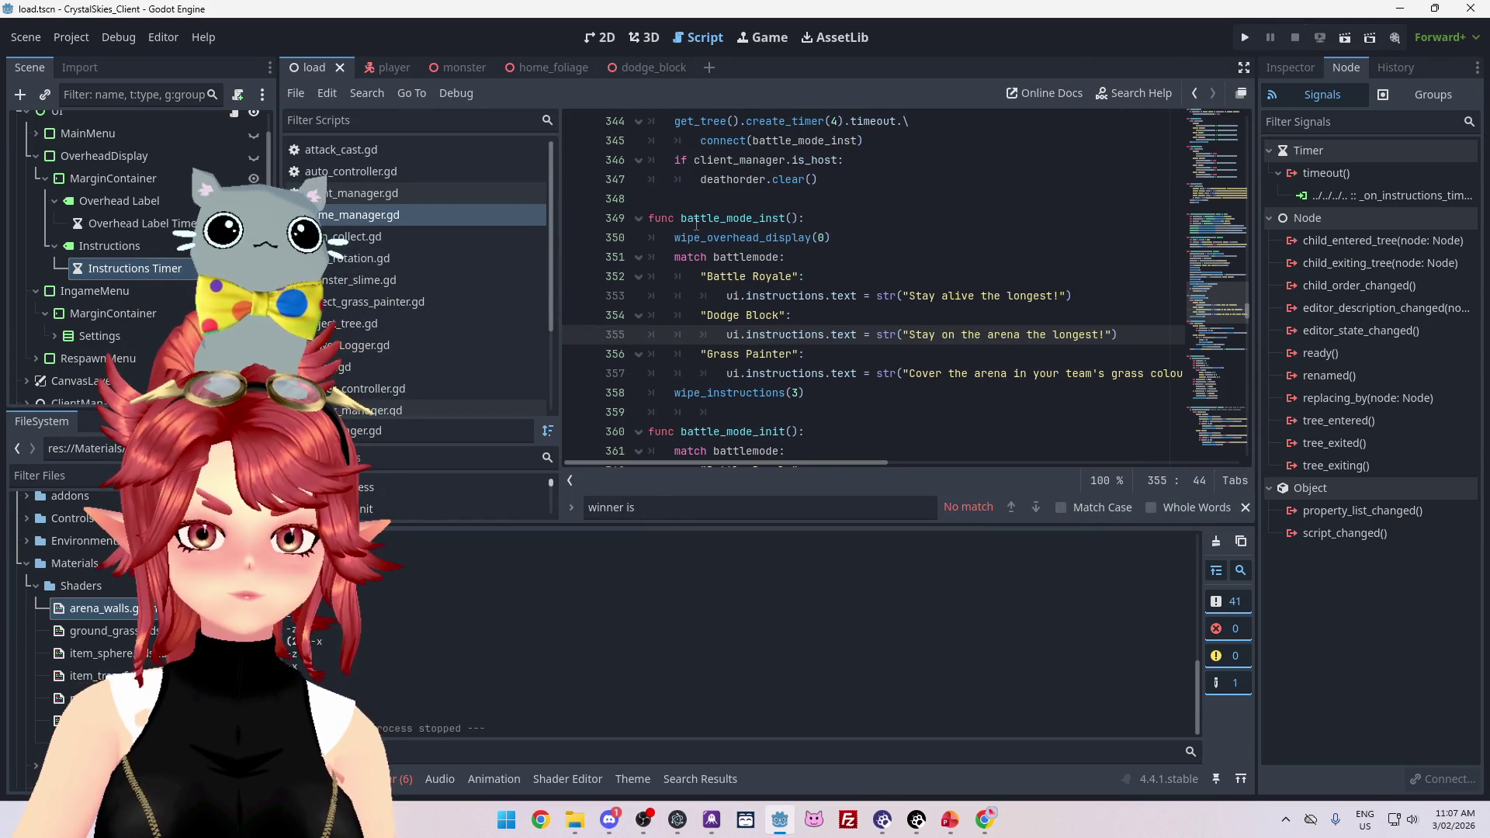
pyautogui.scroll(6, 696, 225)
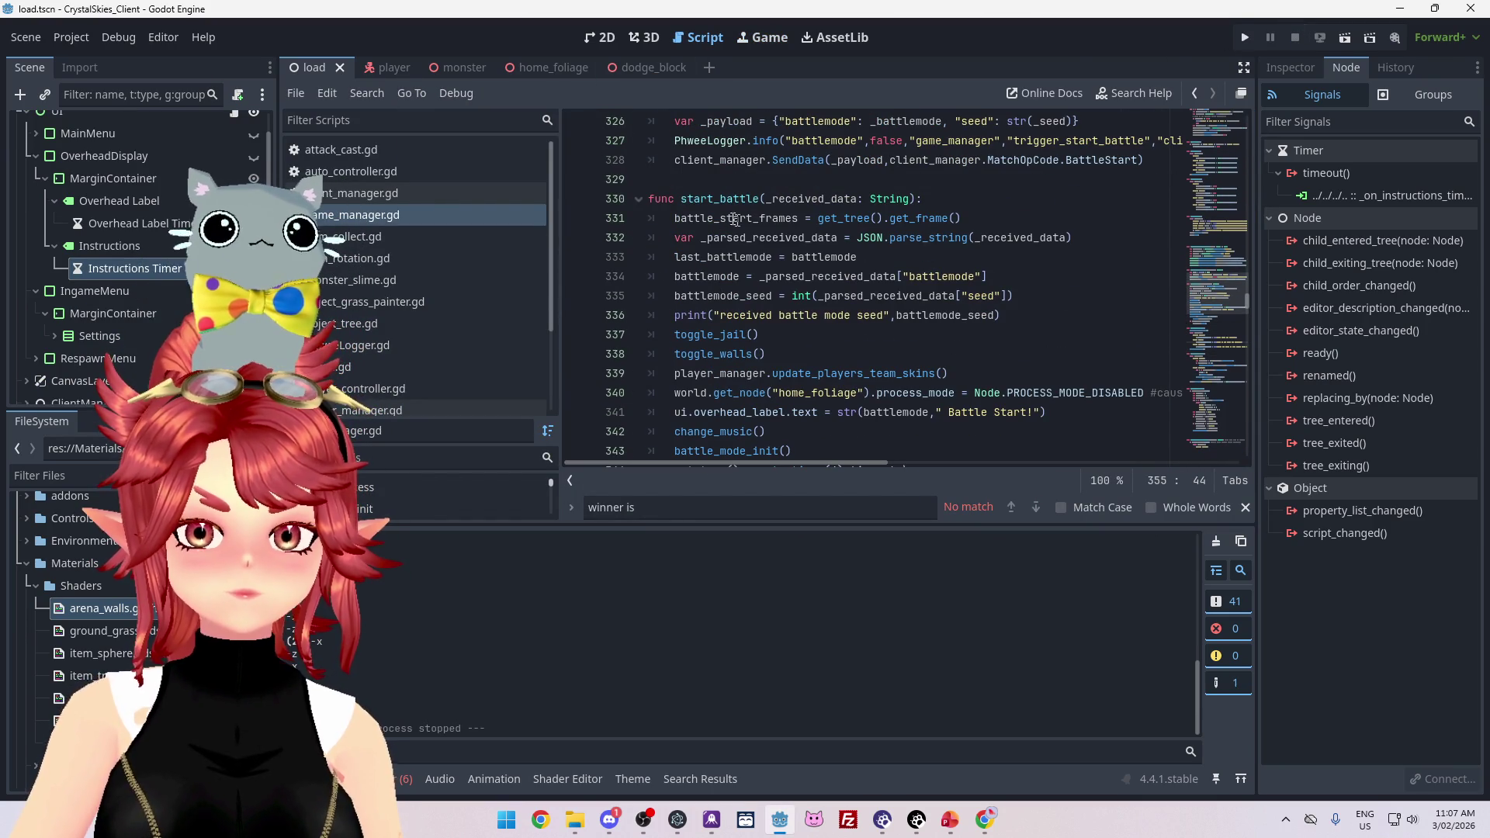
pyautogui.scroll(-2, 747, 225)
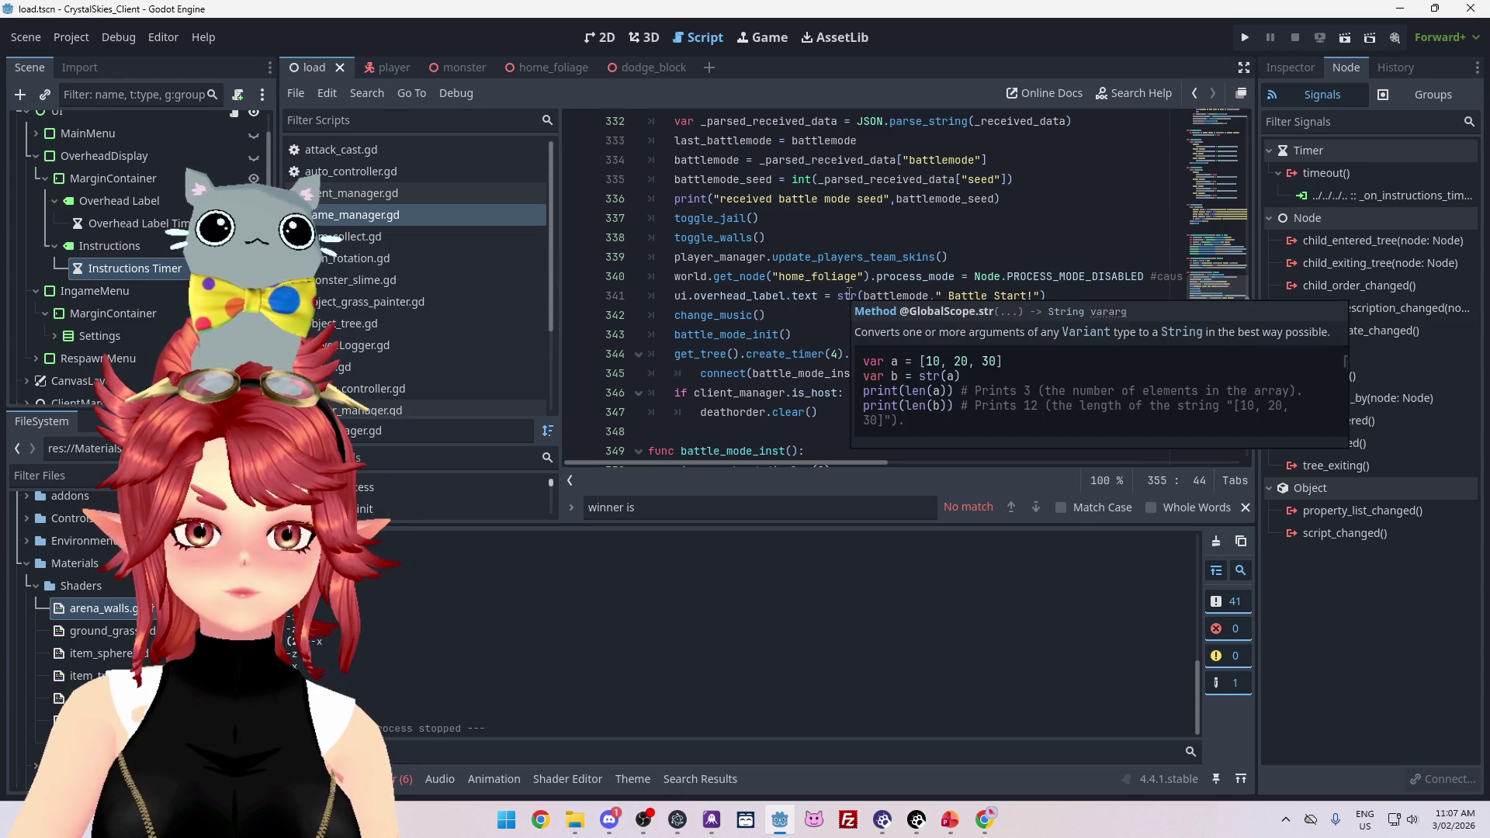
pyautogui.moveTo(1063, 296); pyautogui.dragTo(876, 298)
pyautogui.moveTo(713, 295); pyautogui.dragTo(676, 298)
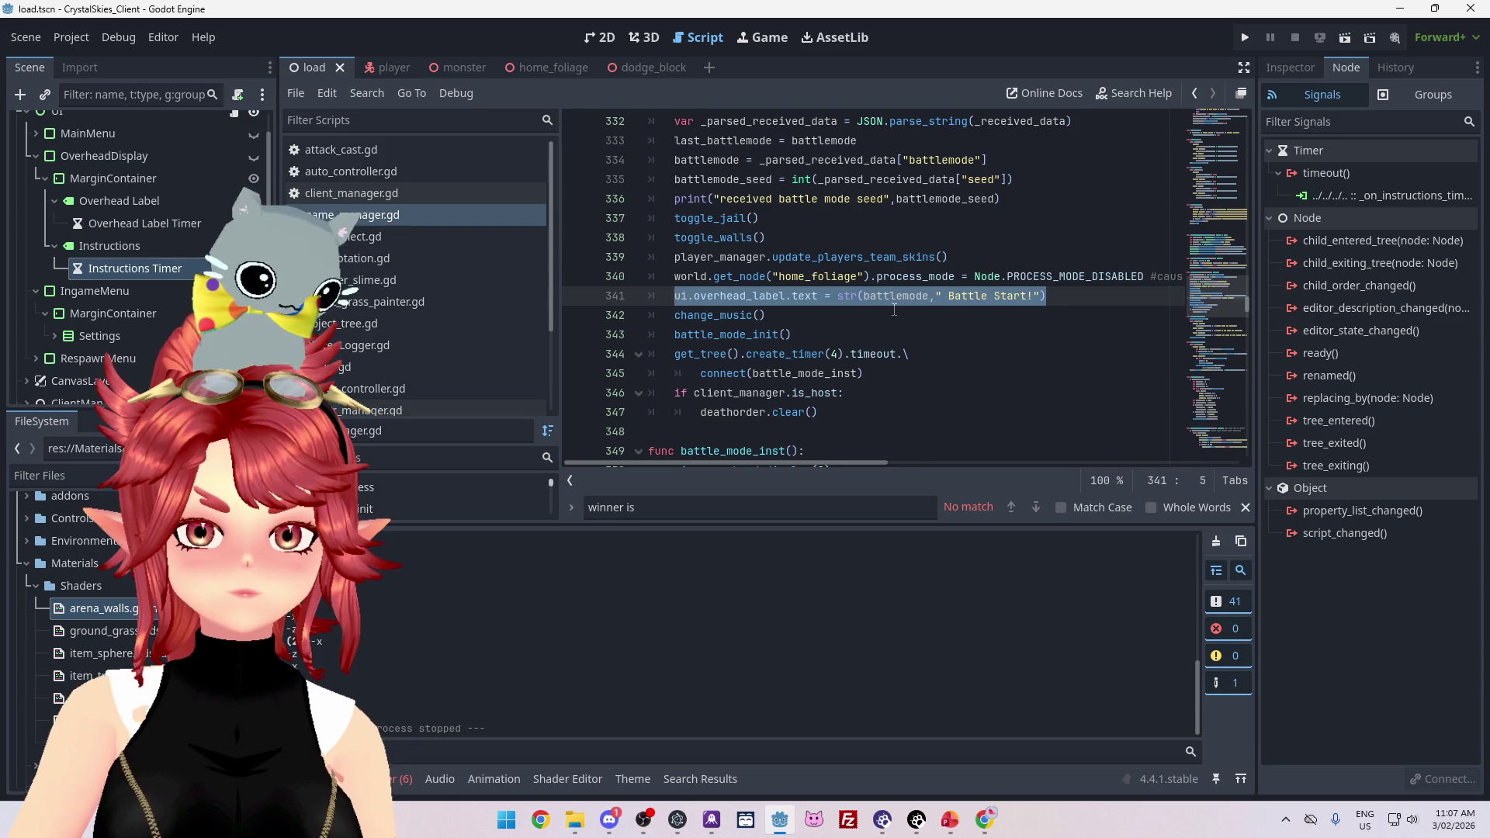
pyautogui.scroll(-1, 894, 309)
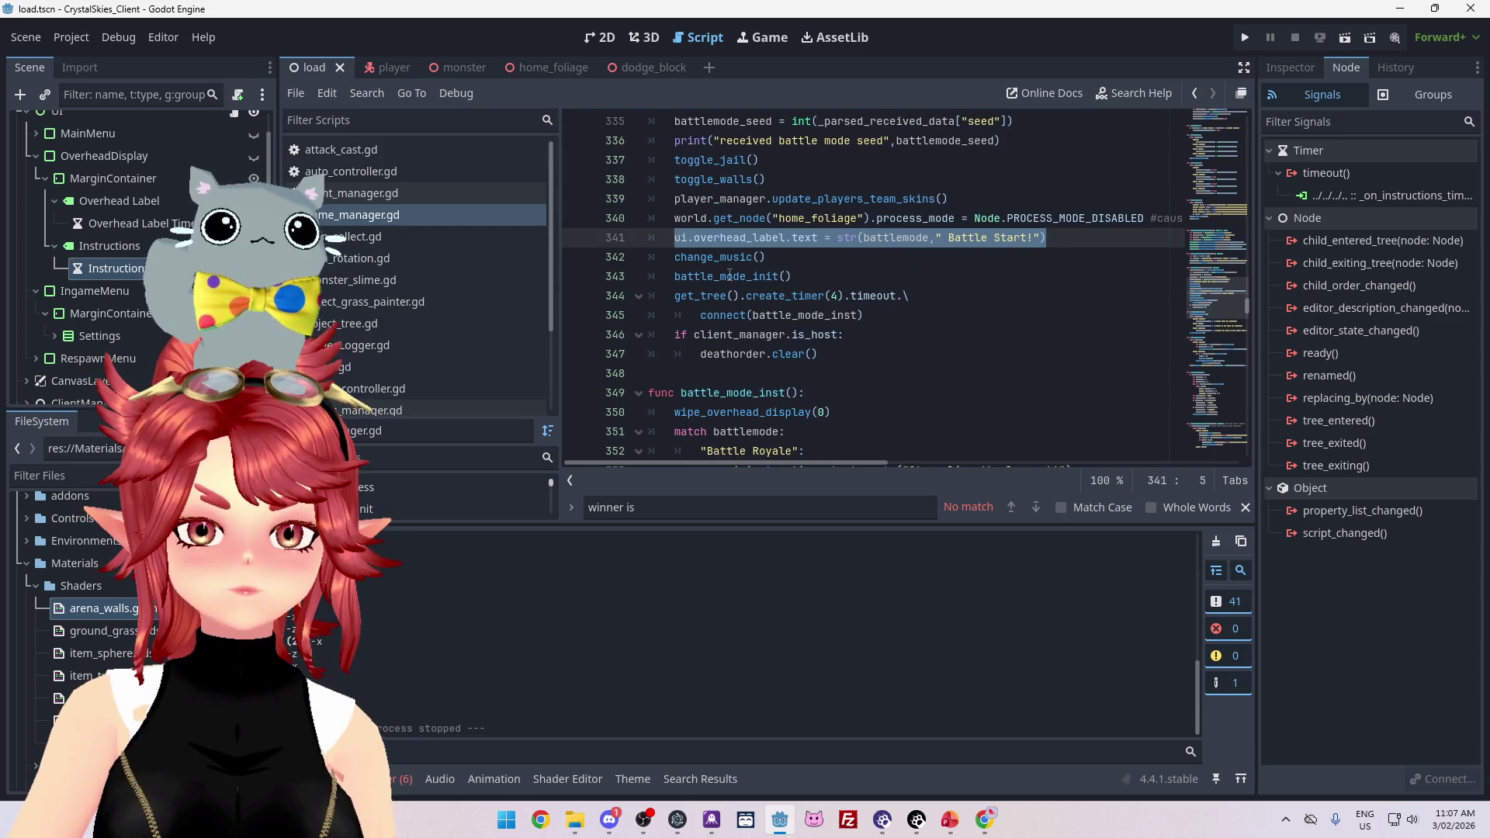
pyautogui.scroll(-1, 730, 275)
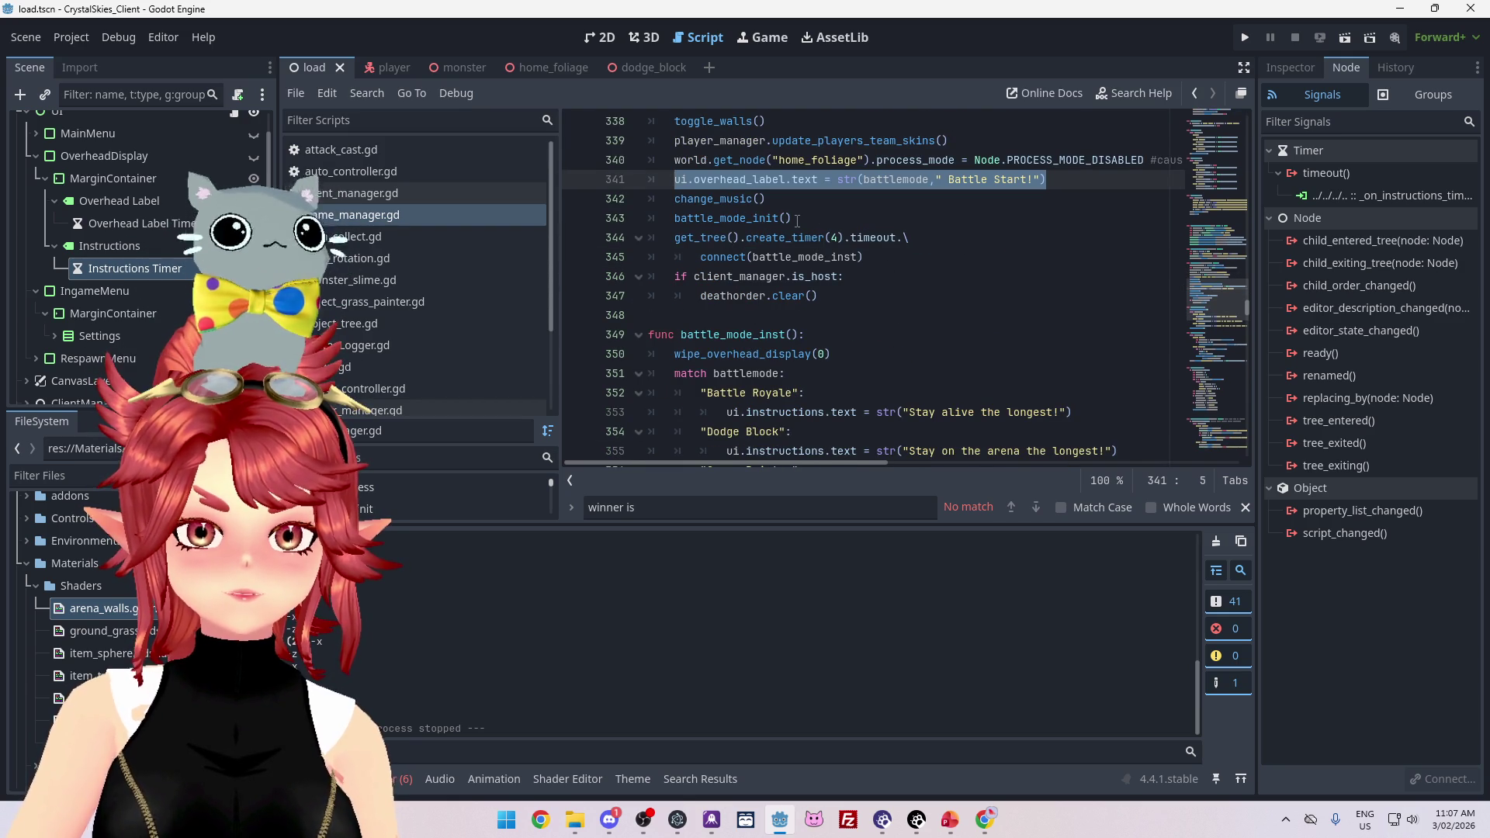
pyautogui.moveTo(681, 336); pyautogui.dragTo(790, 334)
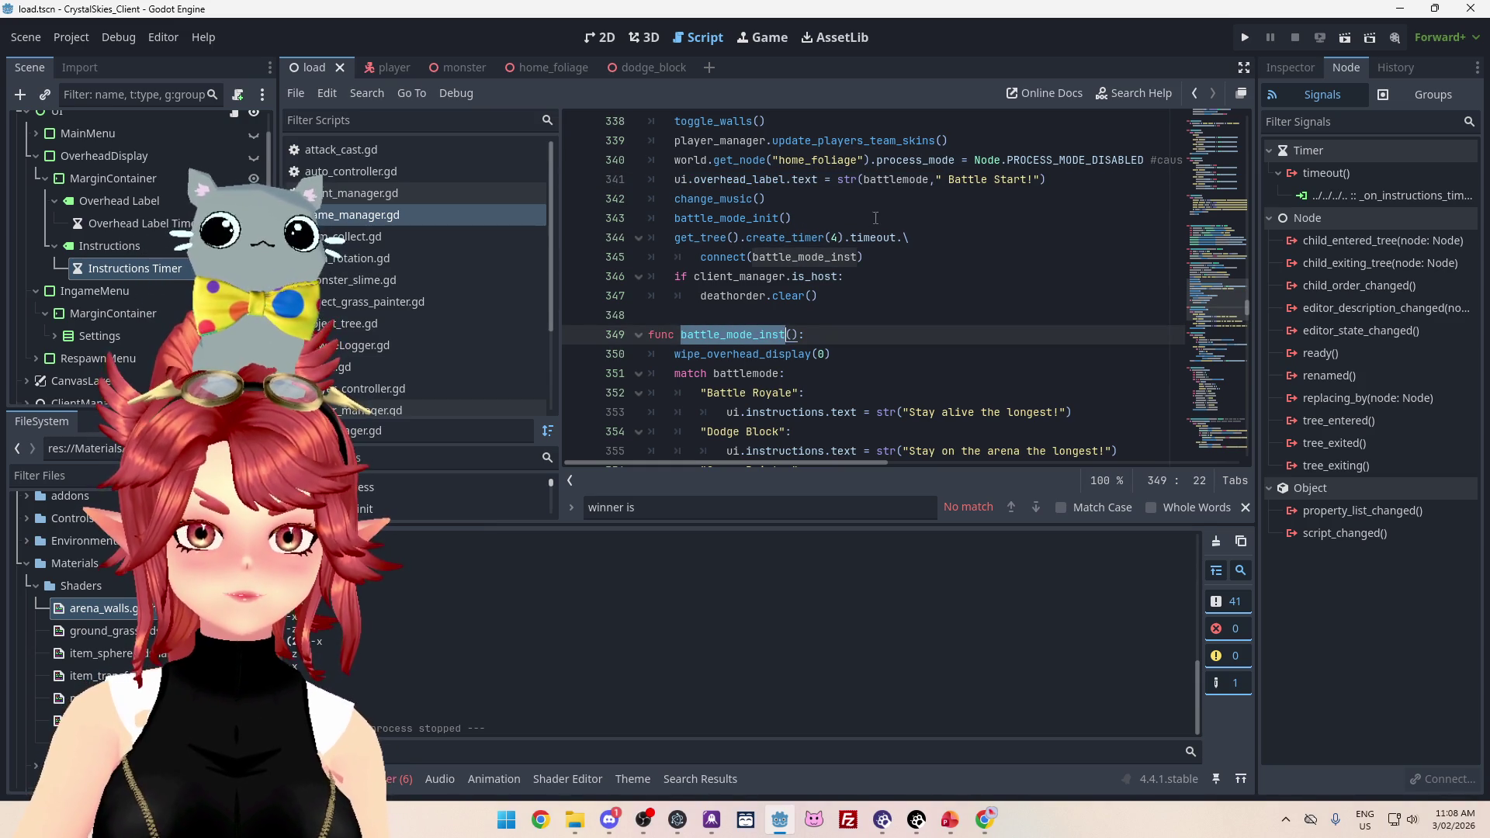
# Move both get_tree().create_timer(4) connect lines above change_music()
pyautogui.click(674, 238)
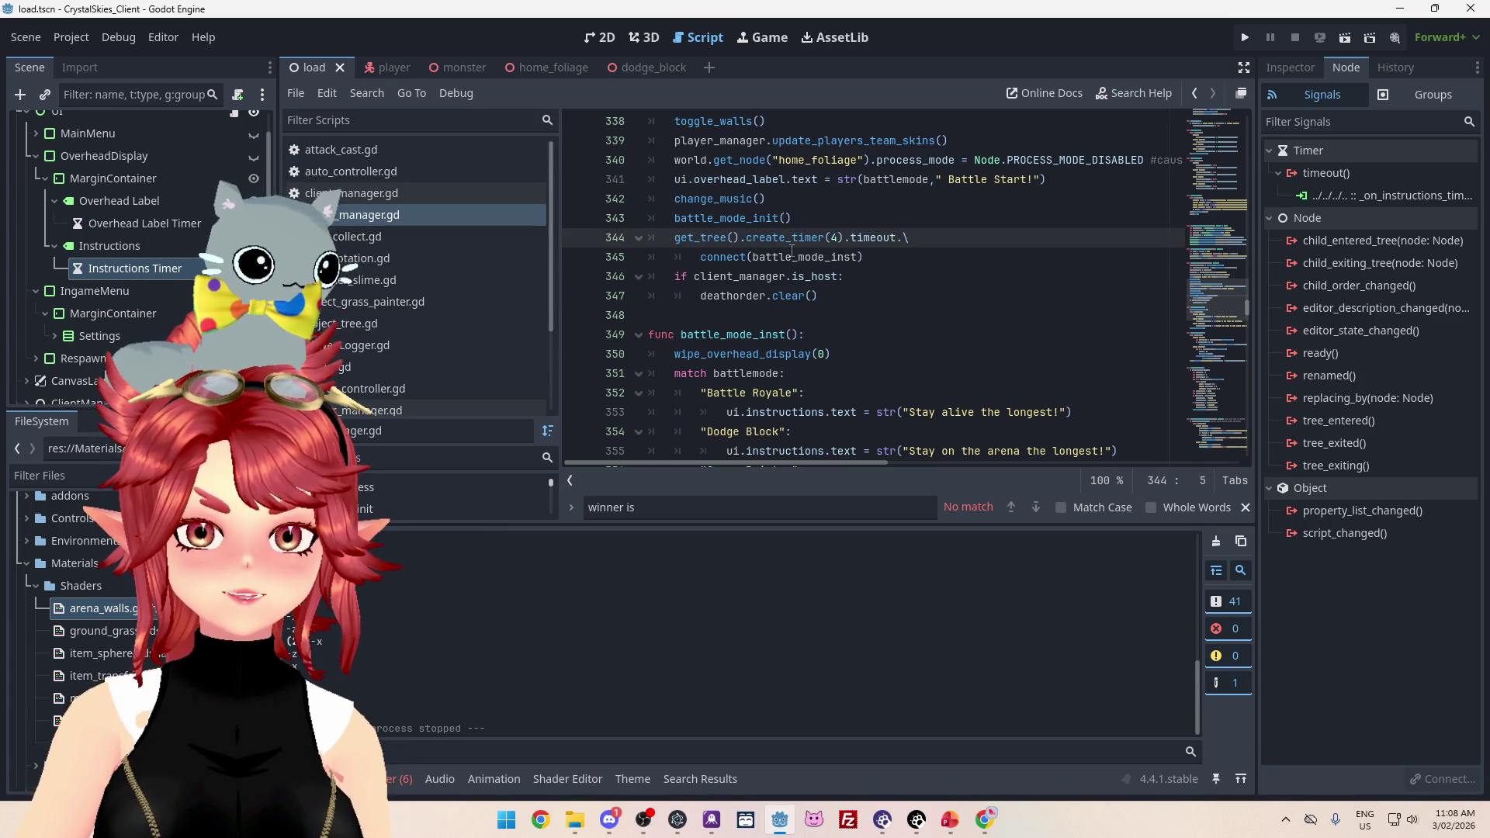
pyautogui.hotkey('alt', 'Up')
pyautogui.hotkey('alt', 'Up')
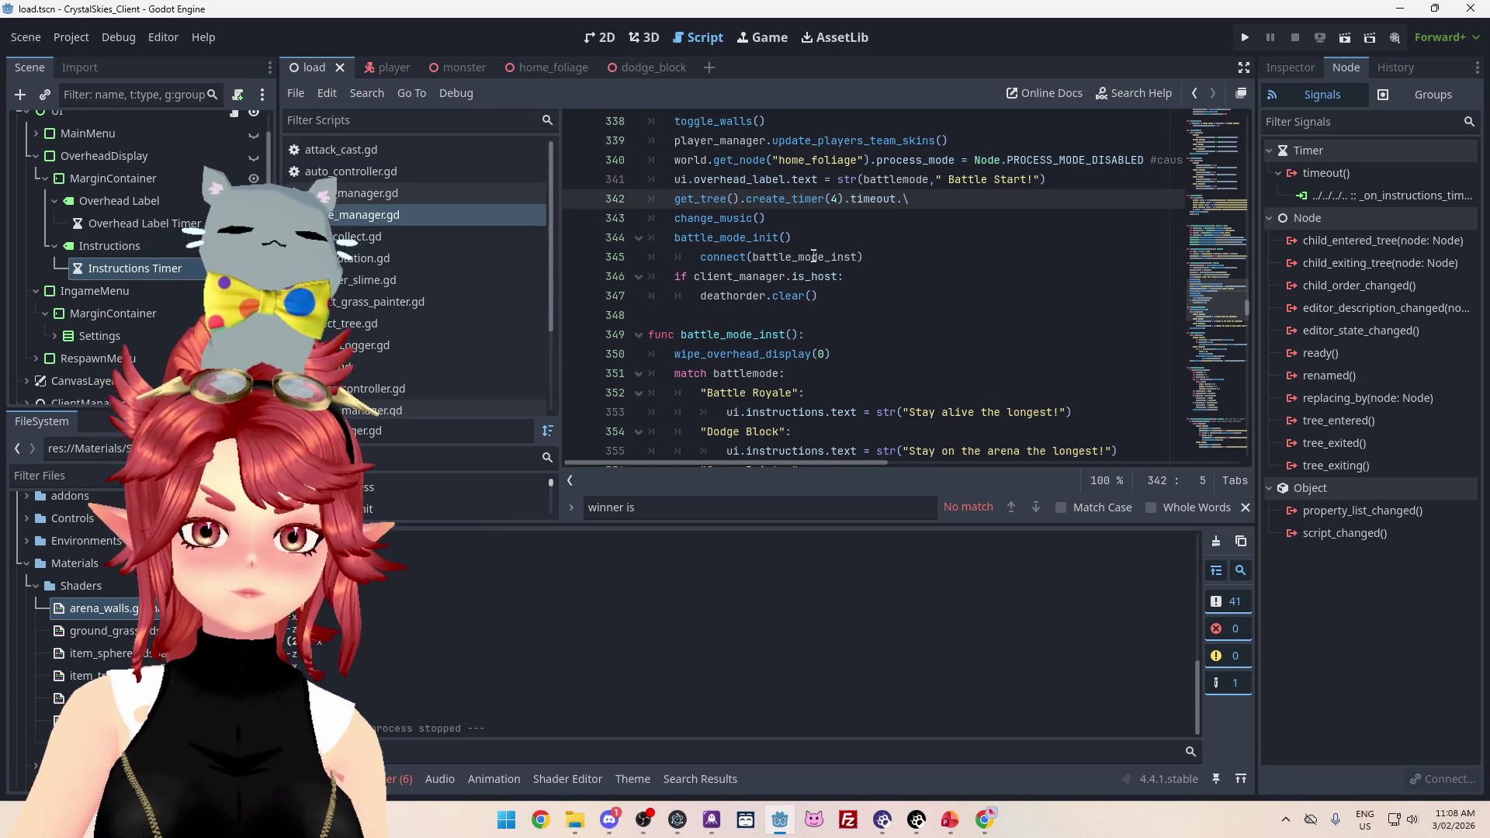
pyautogui.hotkey('ctrl', 'z')
pyautogui.hotkey('ctrl', 'z')
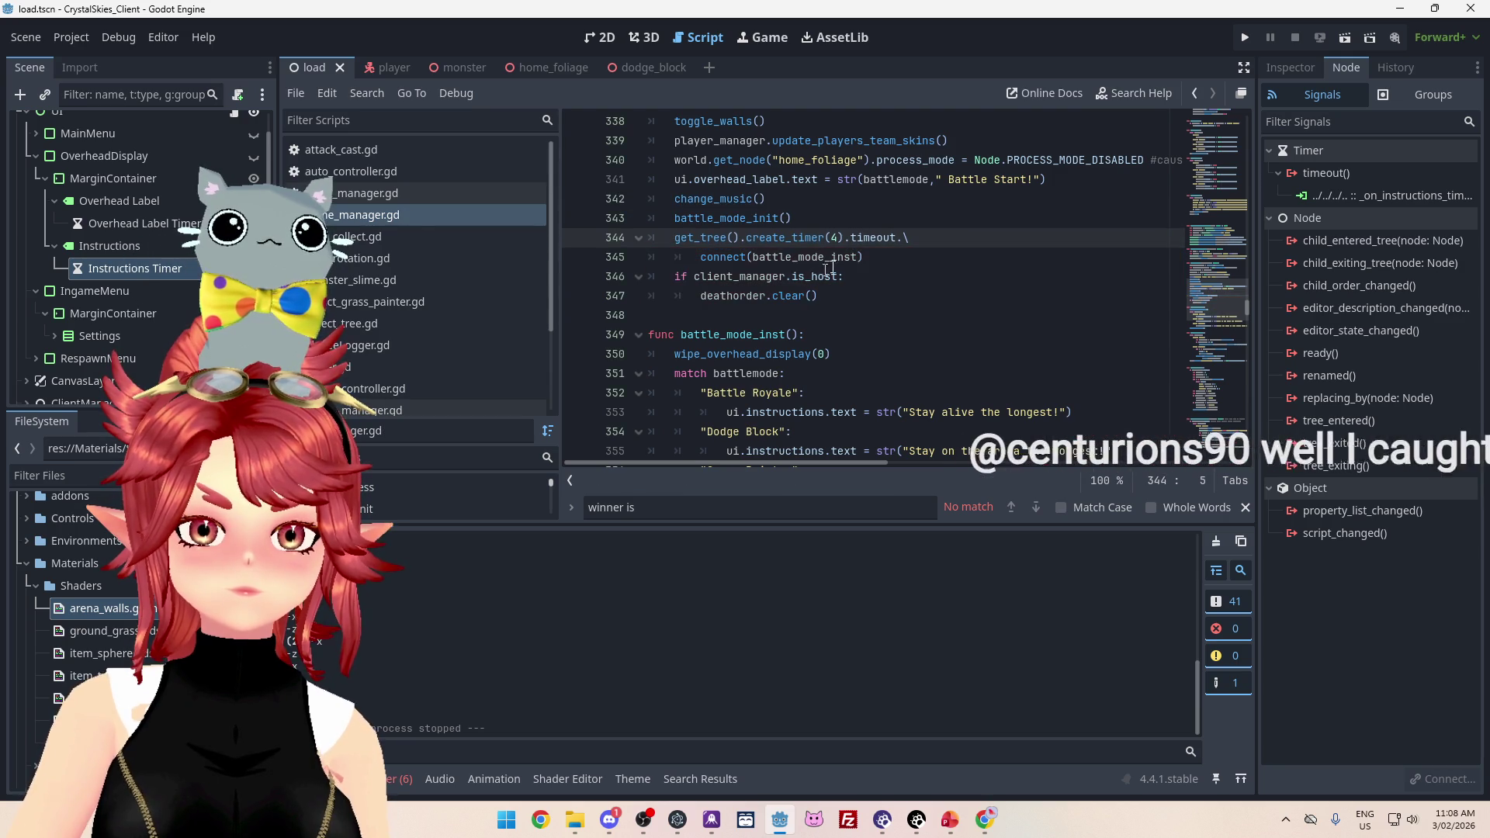
pyautogui.moveTo(864, 257); pyautogui.dragTo(676, 243)
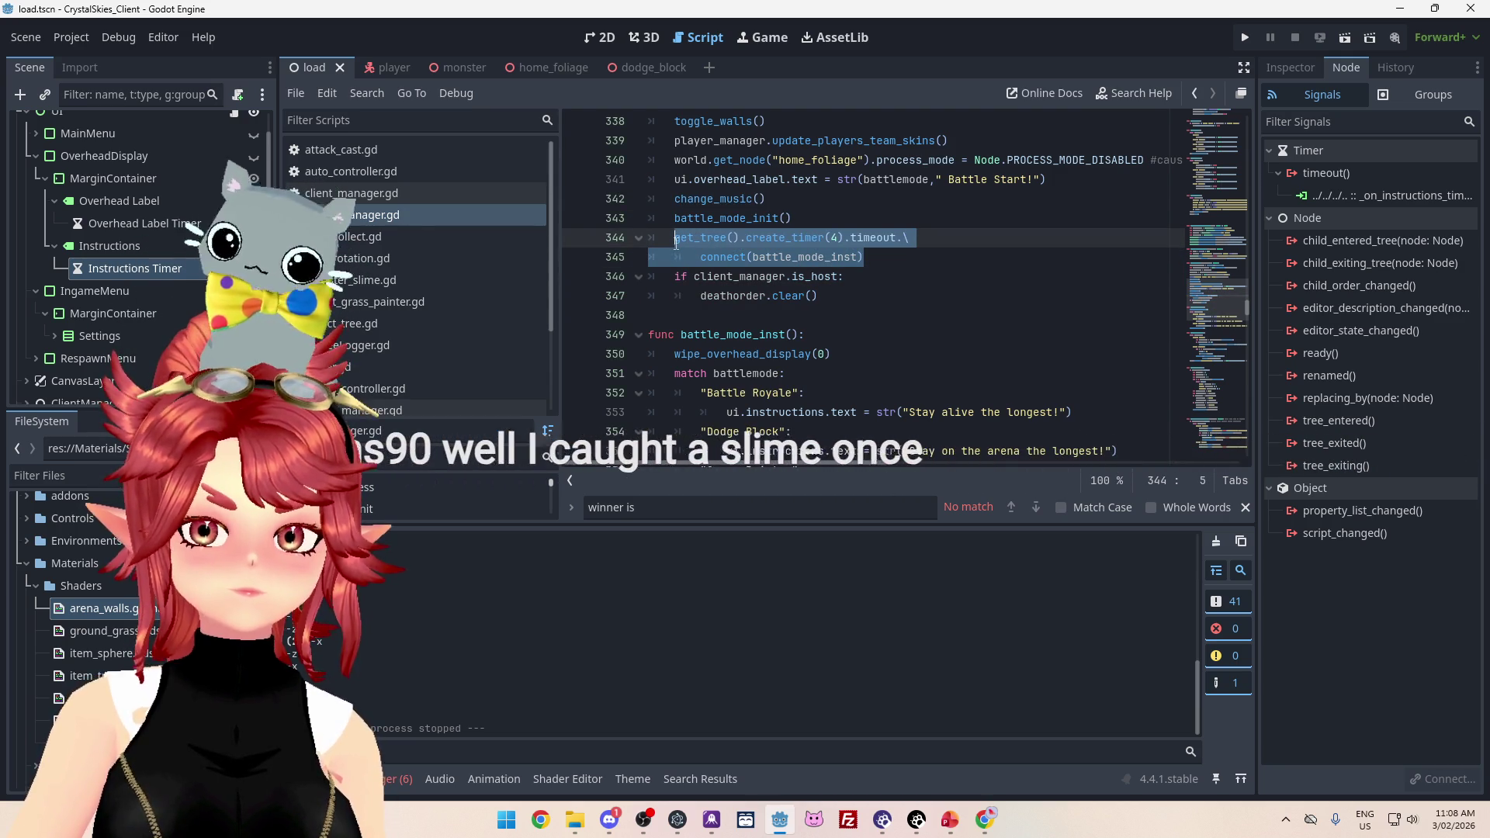
pyautogui.hotkey('alt', 'Up')
pyautogui.hotkey('alt', 'Up')
pyautogui.click(876, 222)
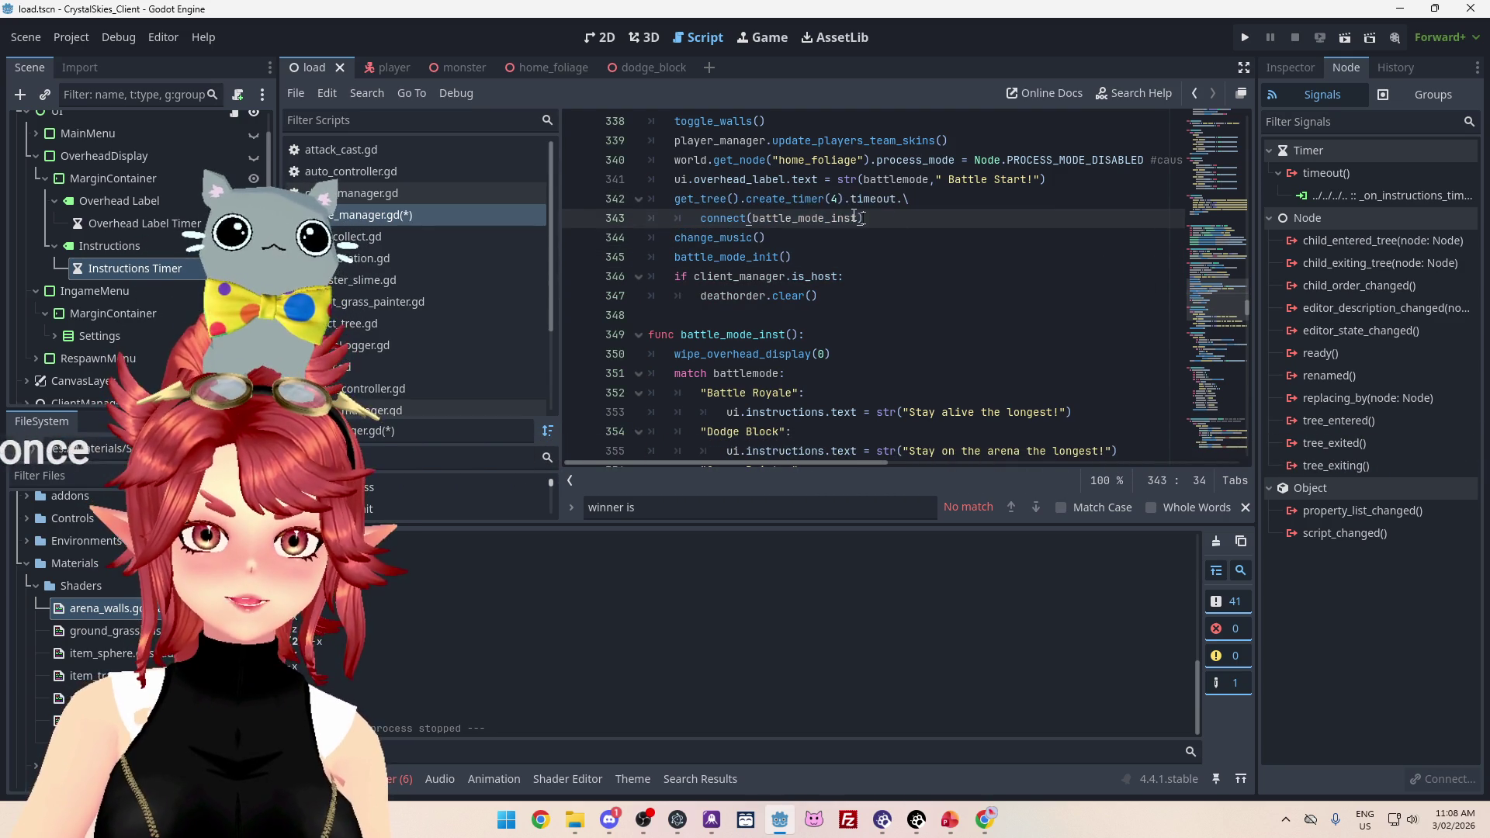
pyautogui.doubleClick(854, 218)
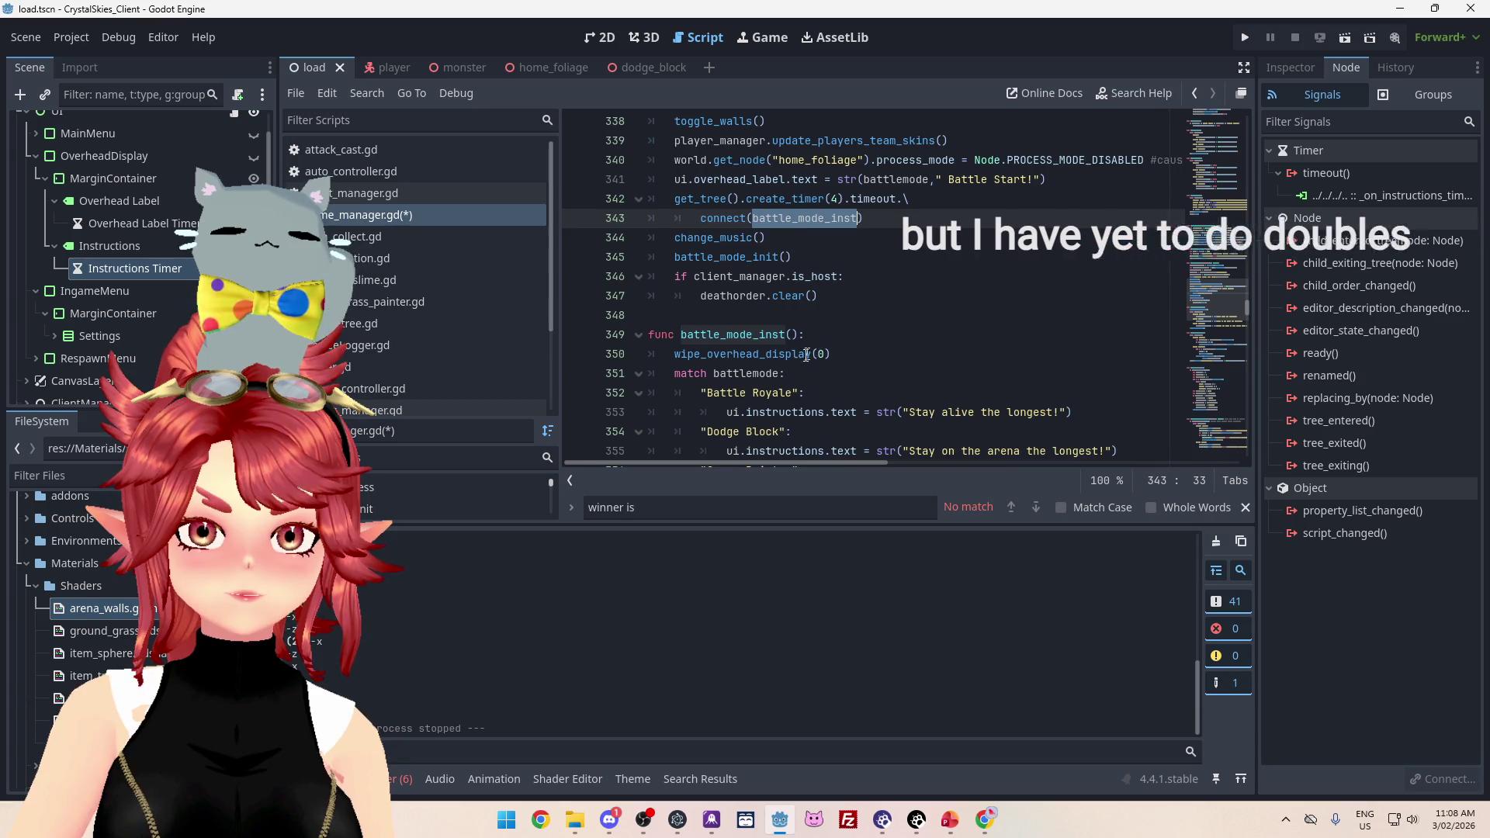
# Jump from the wipe_overhead_display(0) call to its definition at line 599
pyautogui.scroll(-1, 768, 278)
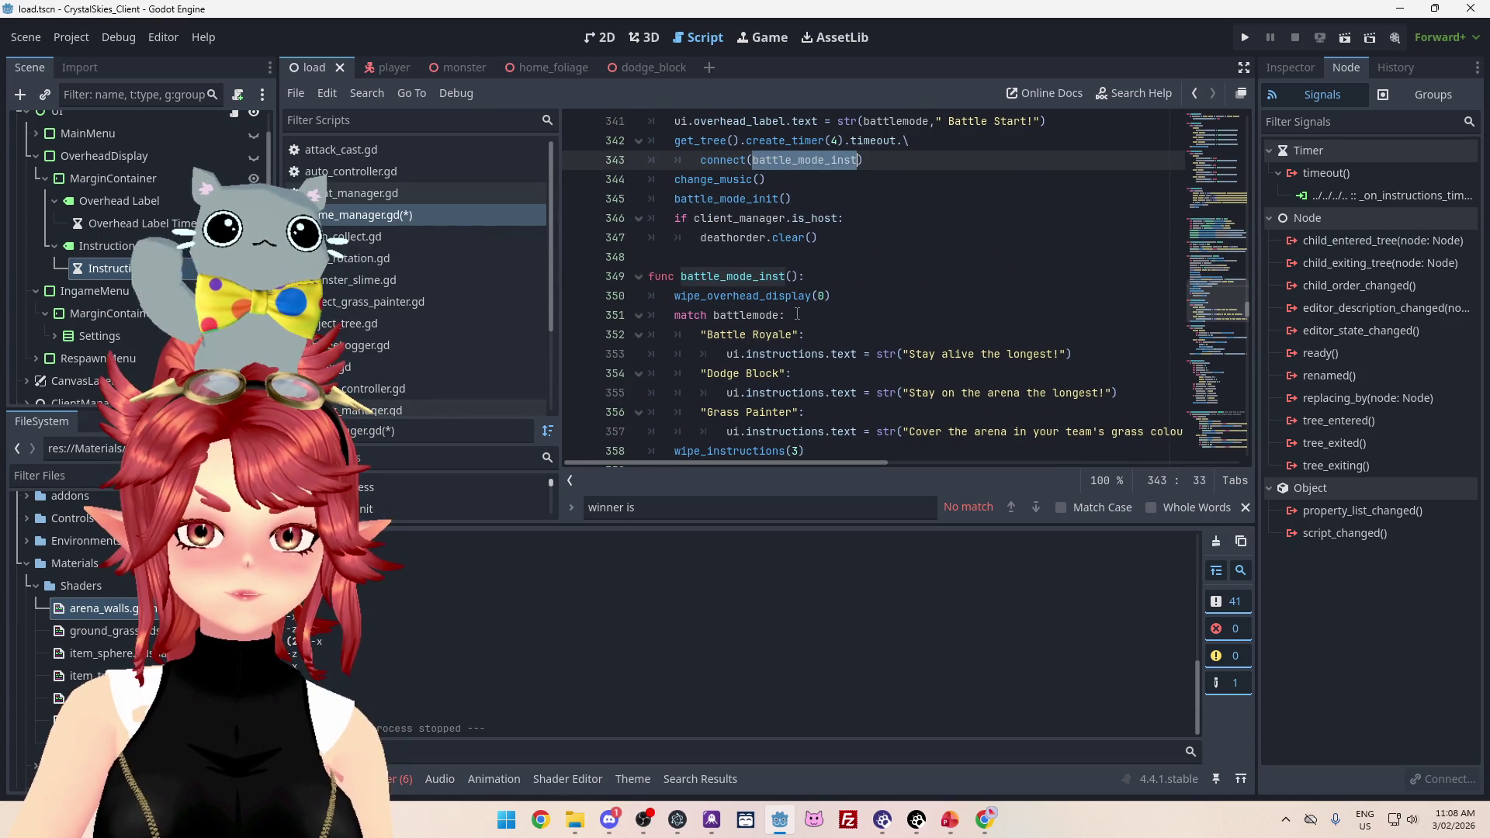
pyautogui.scroll(-1, 797, 314)
pyautogui.scroll(2, 797, 314)
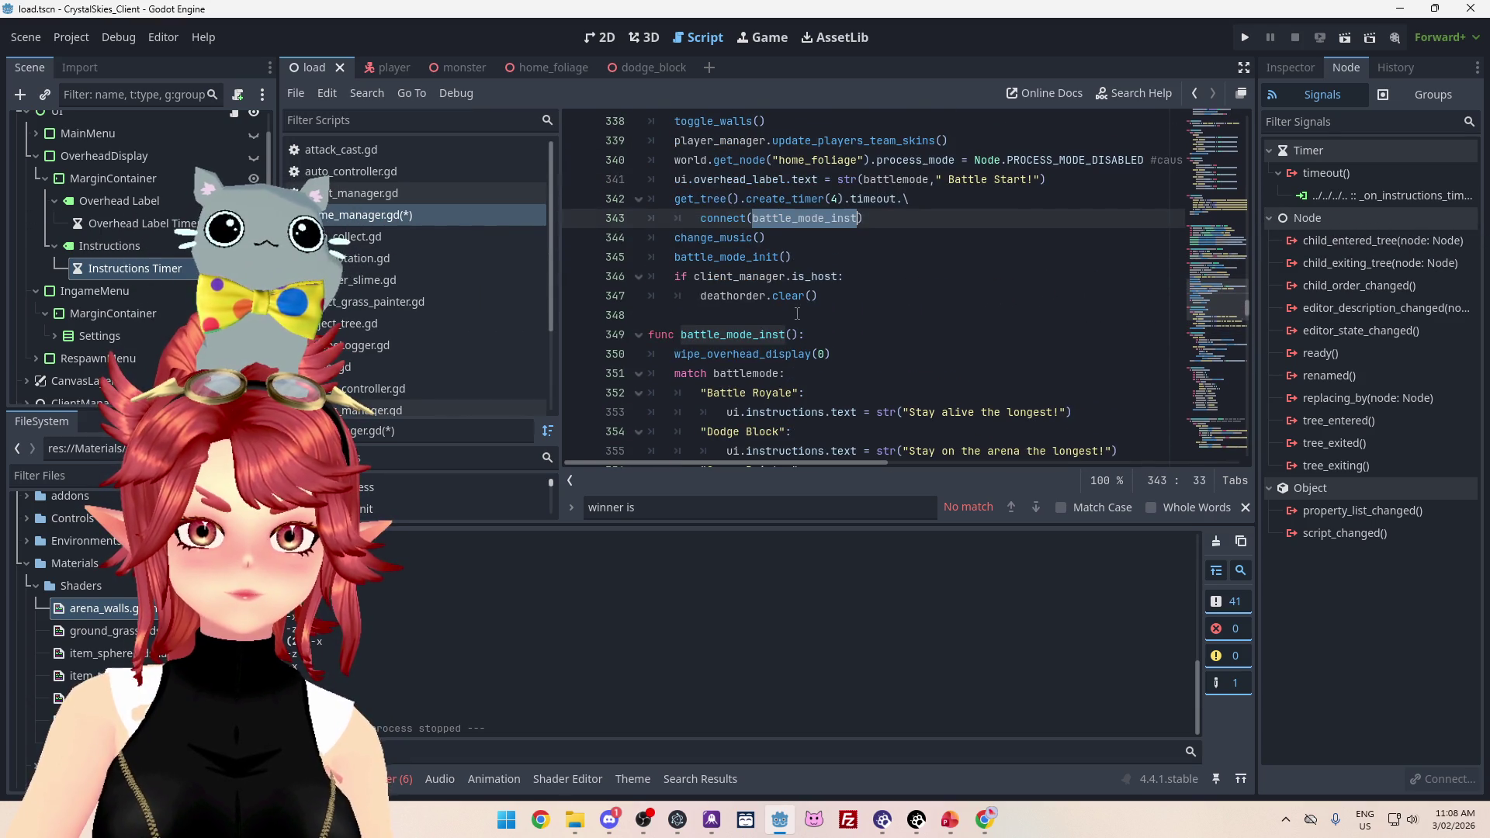
pyautogui.click(835, 355)
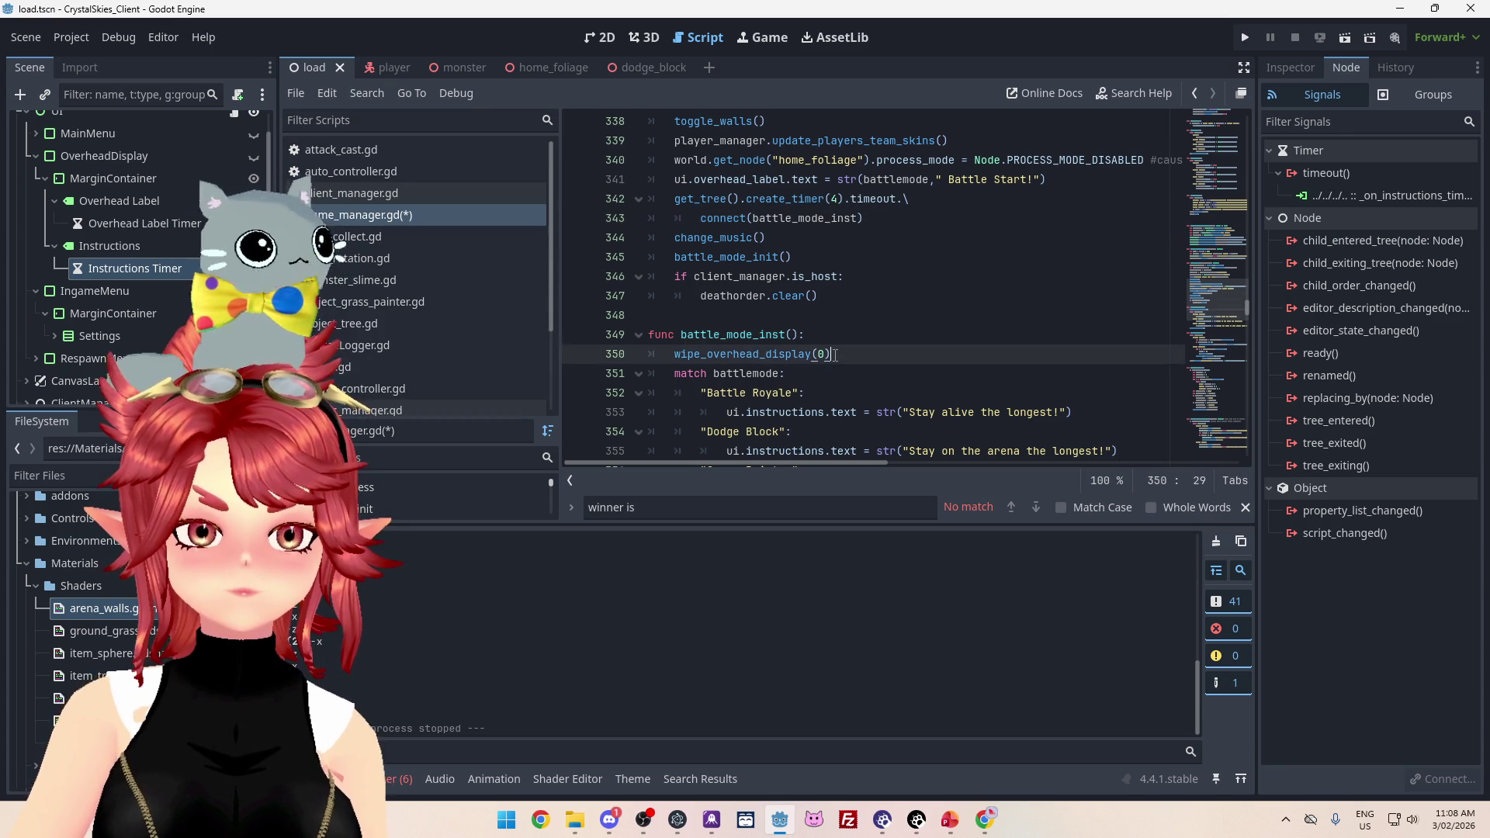
pyautogui.keyDown('ctrl'); pyautogui.click(772, 360); pyautogui.keyUp('ctrl')
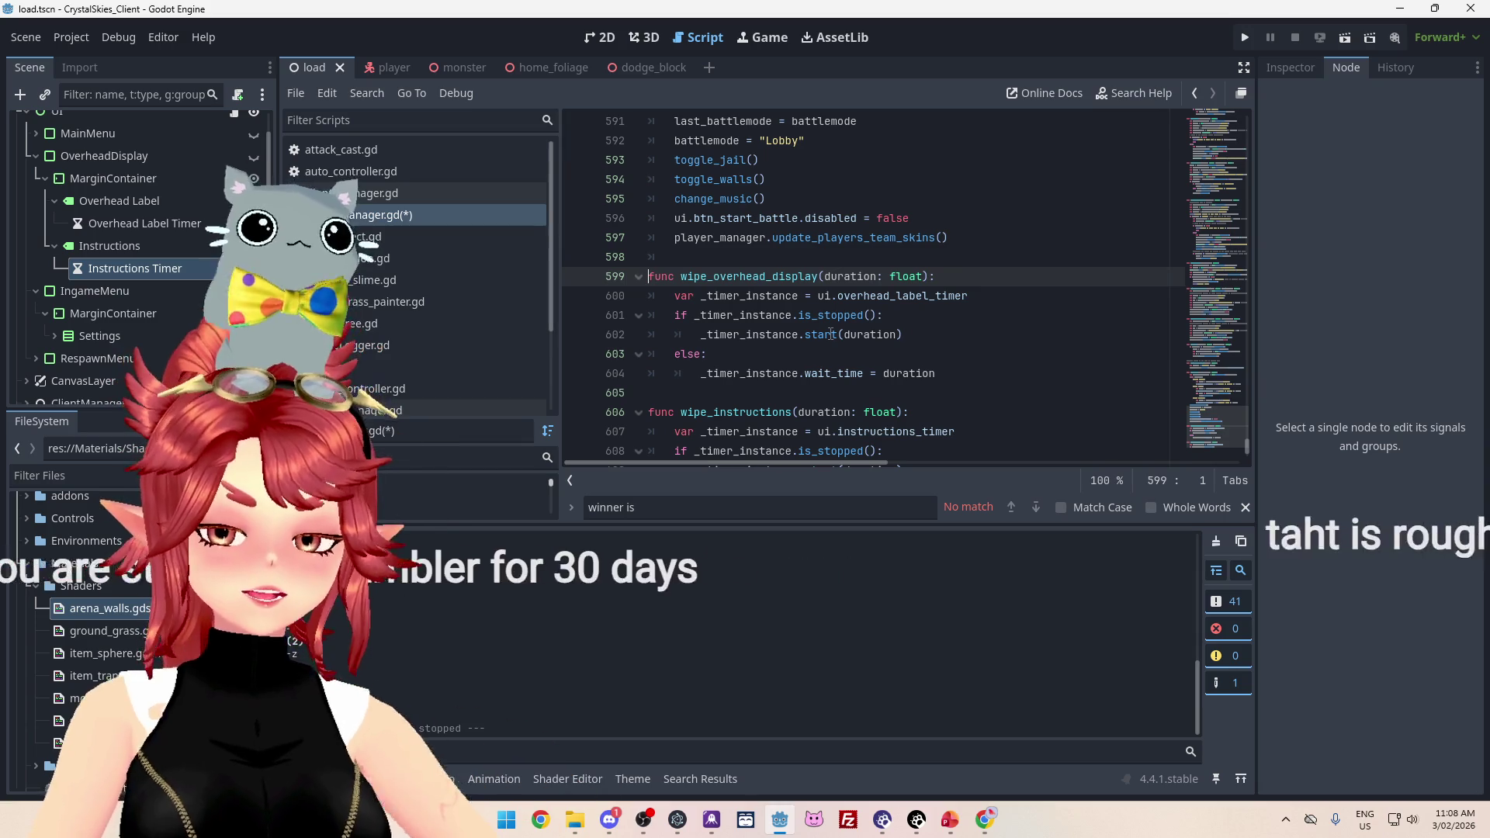
pyautogui.click(675, 314)
pyautogui.press('Return')
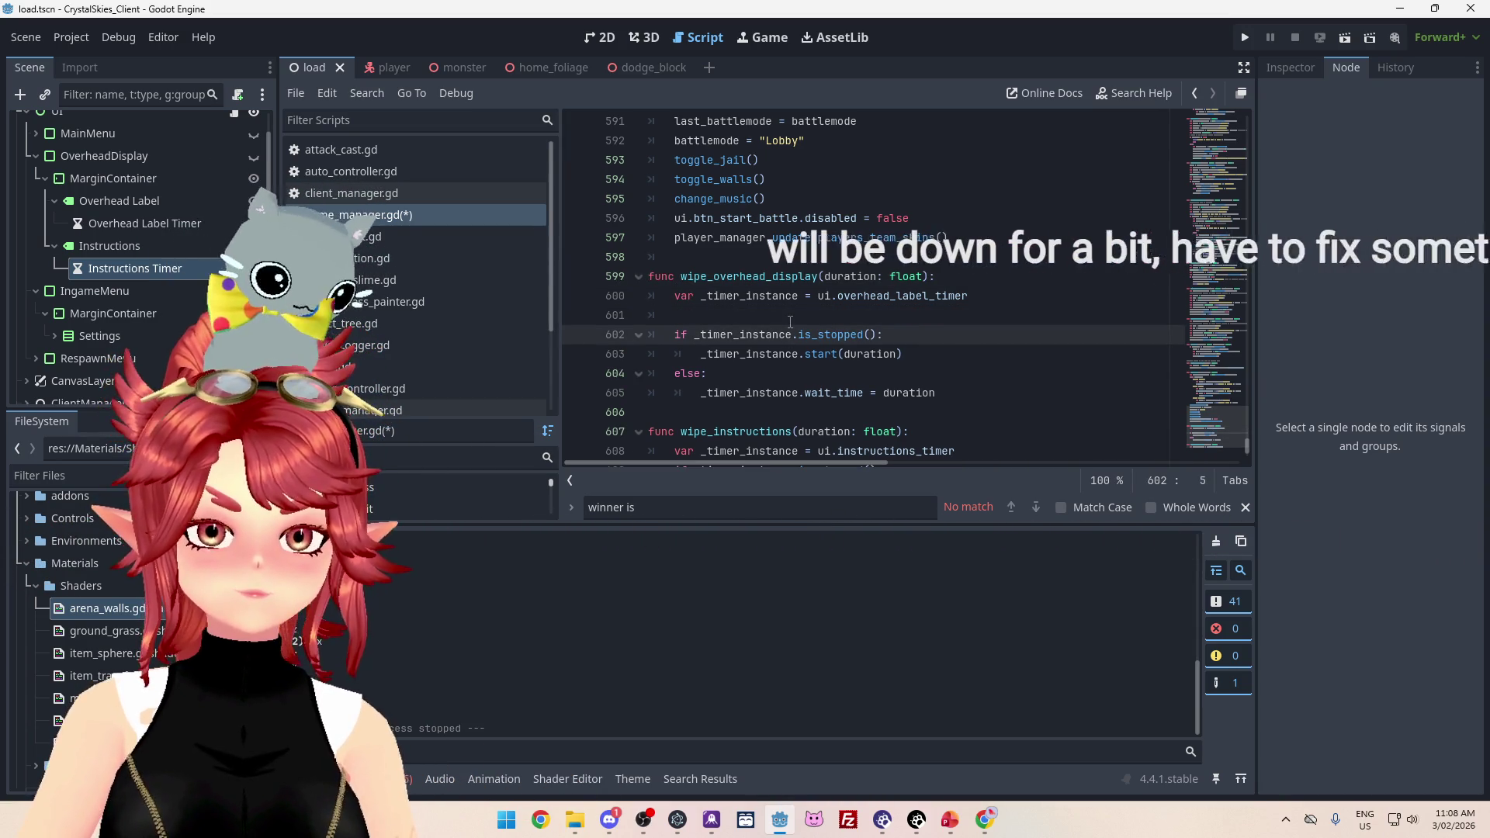
pyautogui.press('Up')
pyautogui.write('if flo')
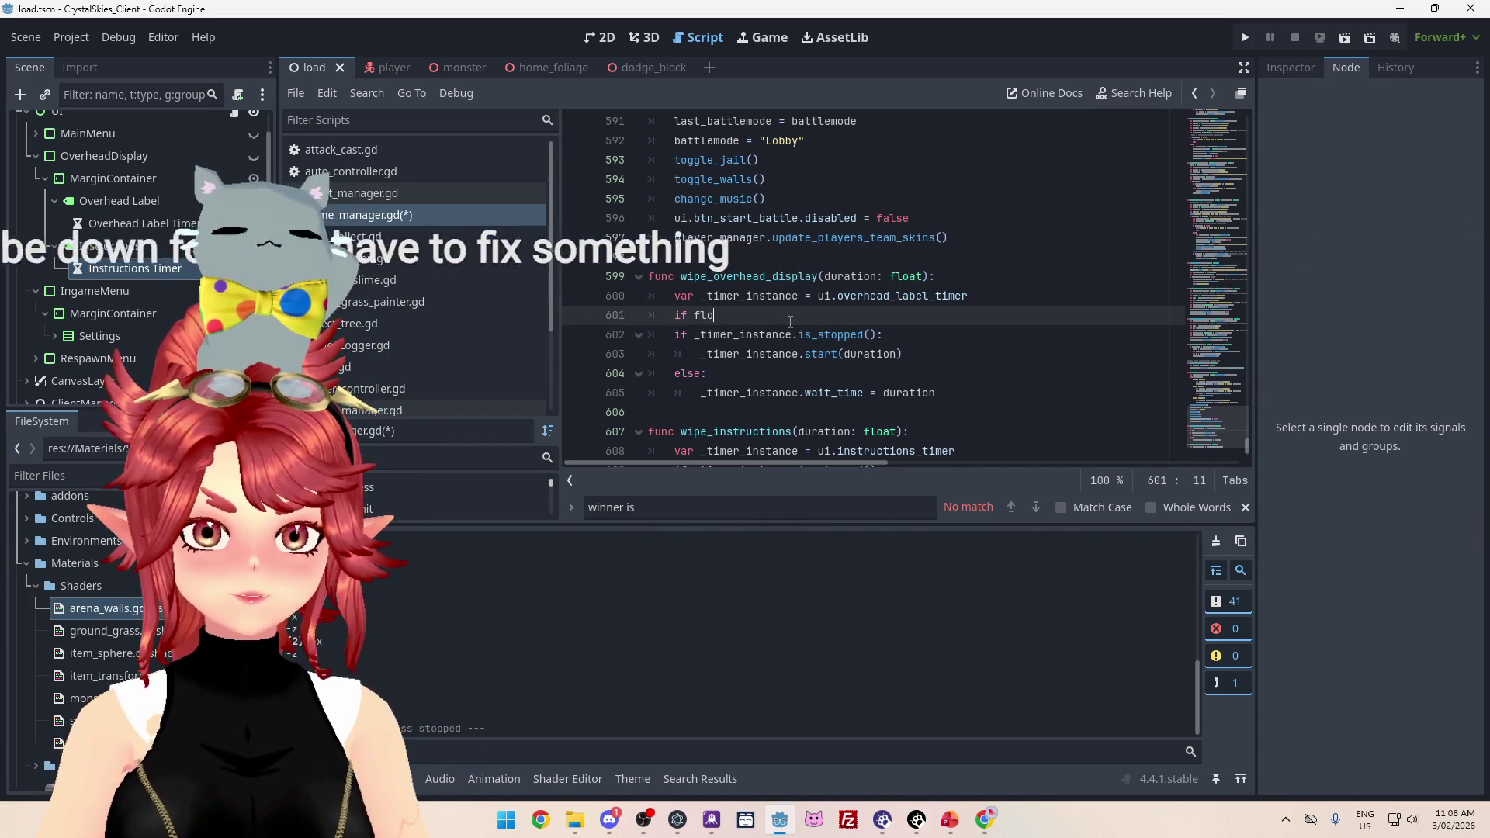
pyautogui.press('BackSpace')
pyautogui.press('BackSpace')
pyautogui.press('BackSpace')
pyautogui.write('du')
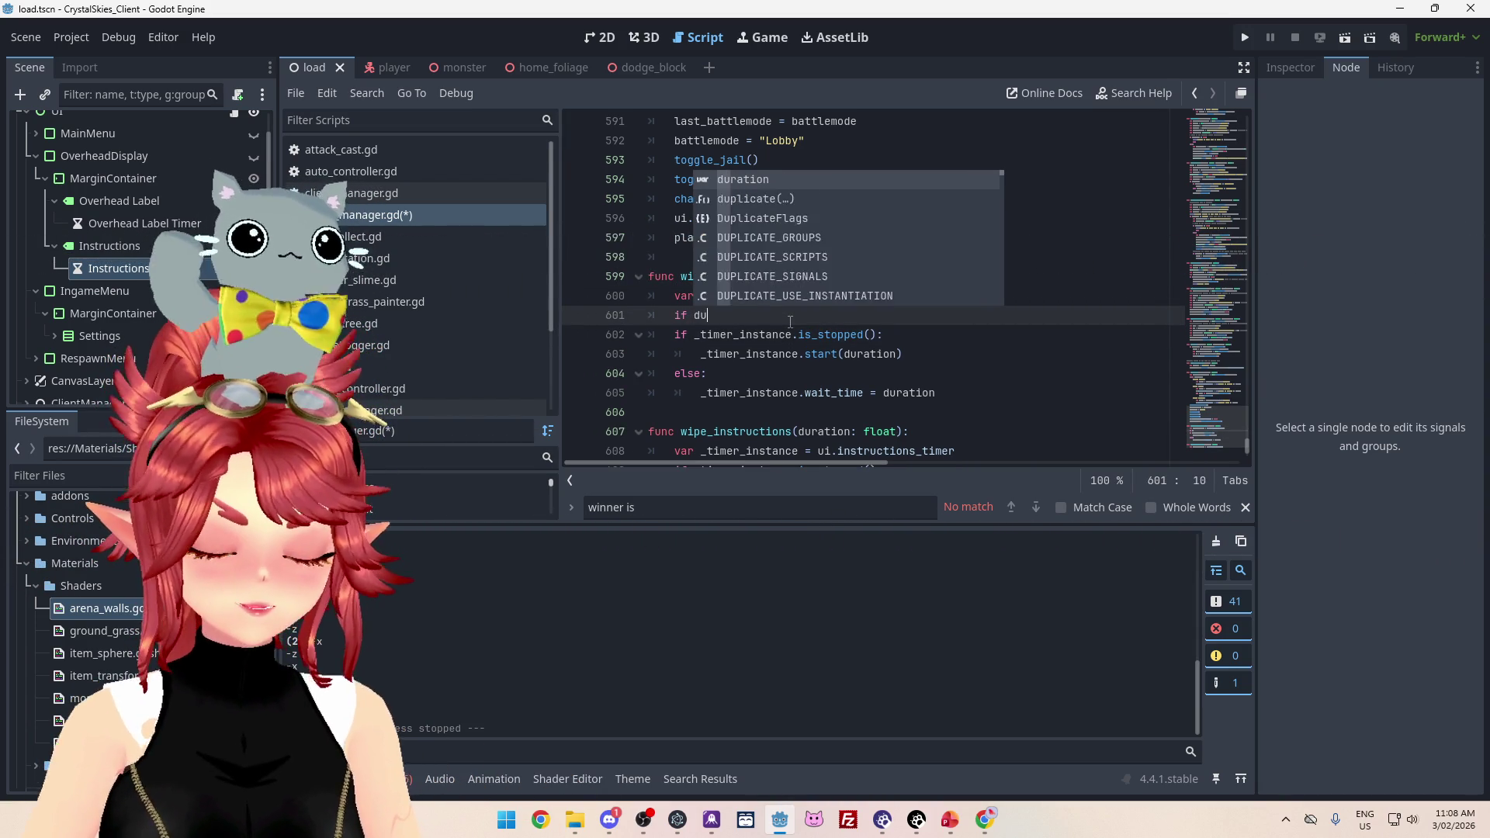
pyautogui.write('ration = 0')
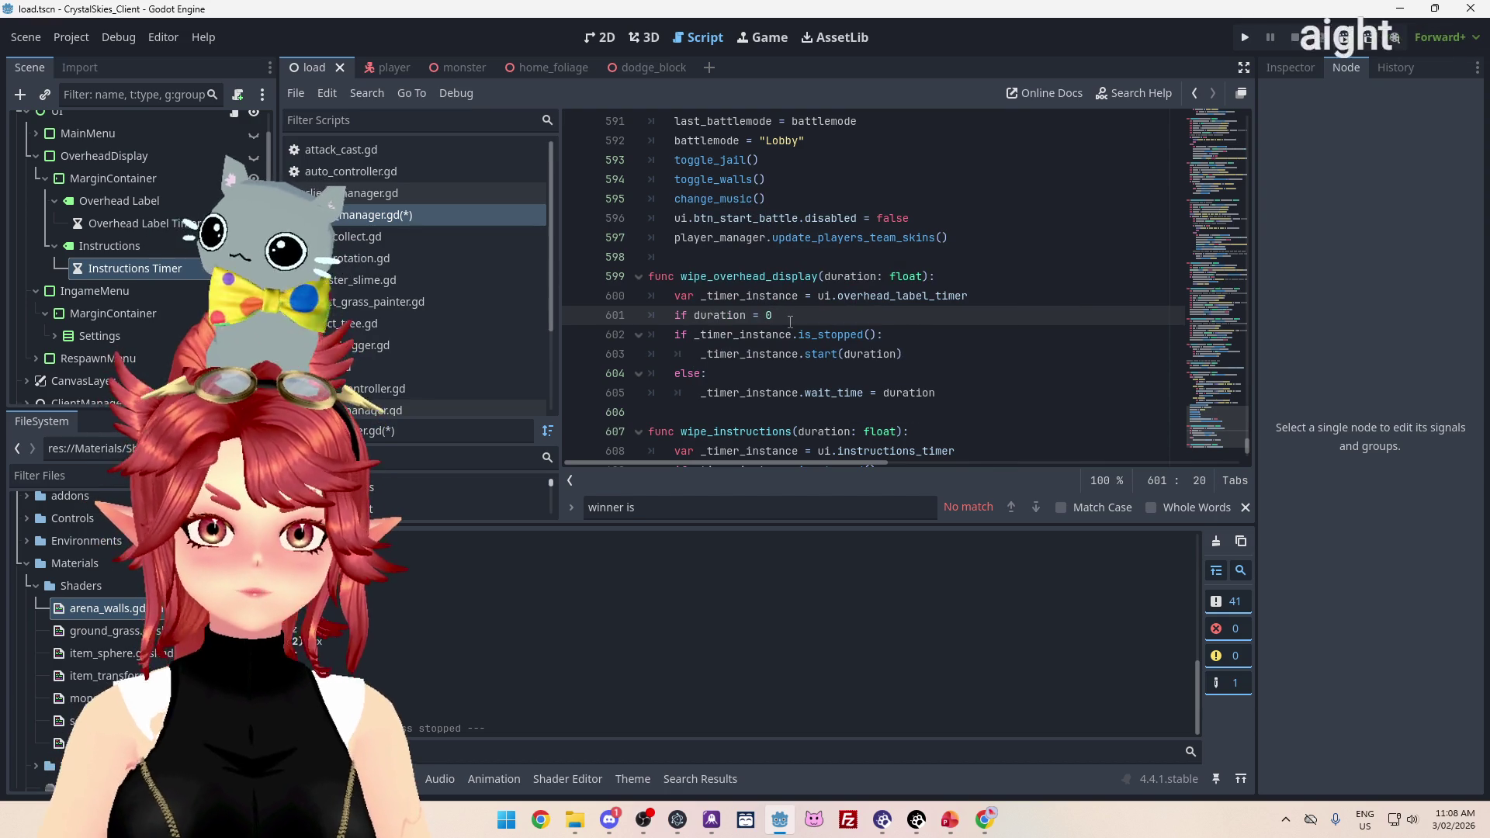
pyautogui.write(':')
pyautogui.press('Return')
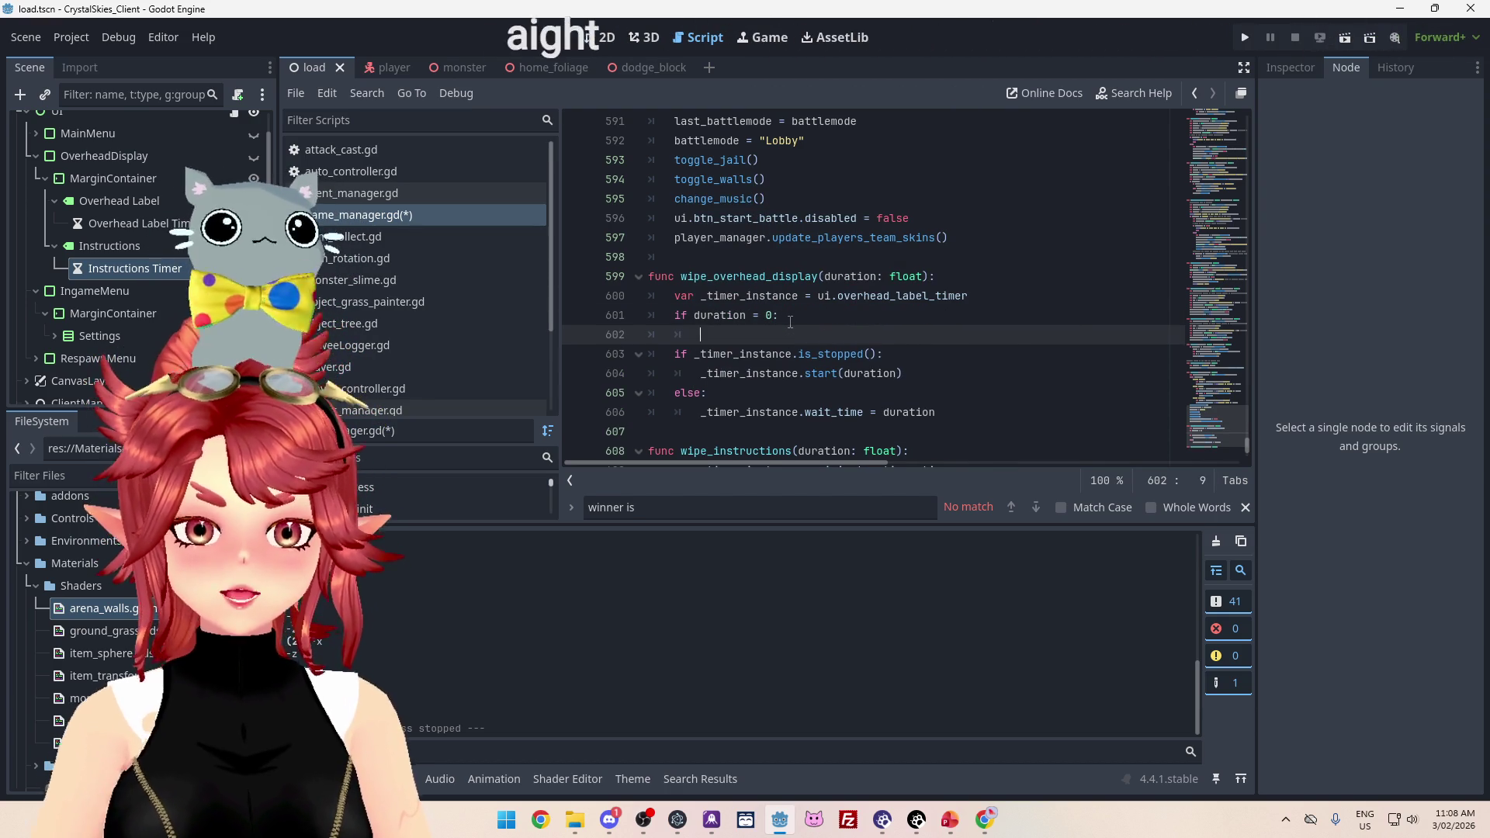
pyautogui.write('_timer_instance.emite')
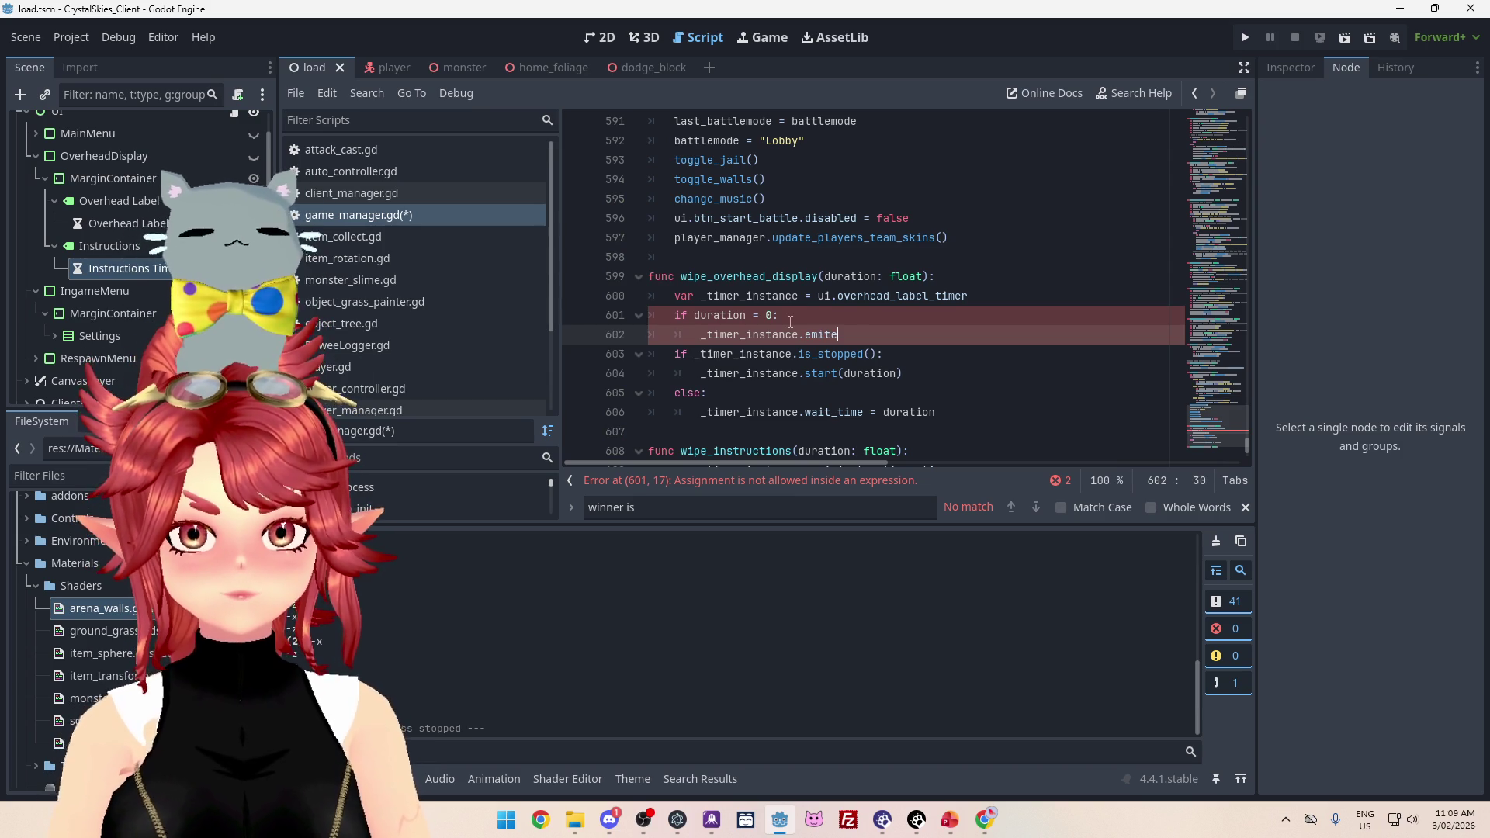
pyautogui.press('BackSpace')
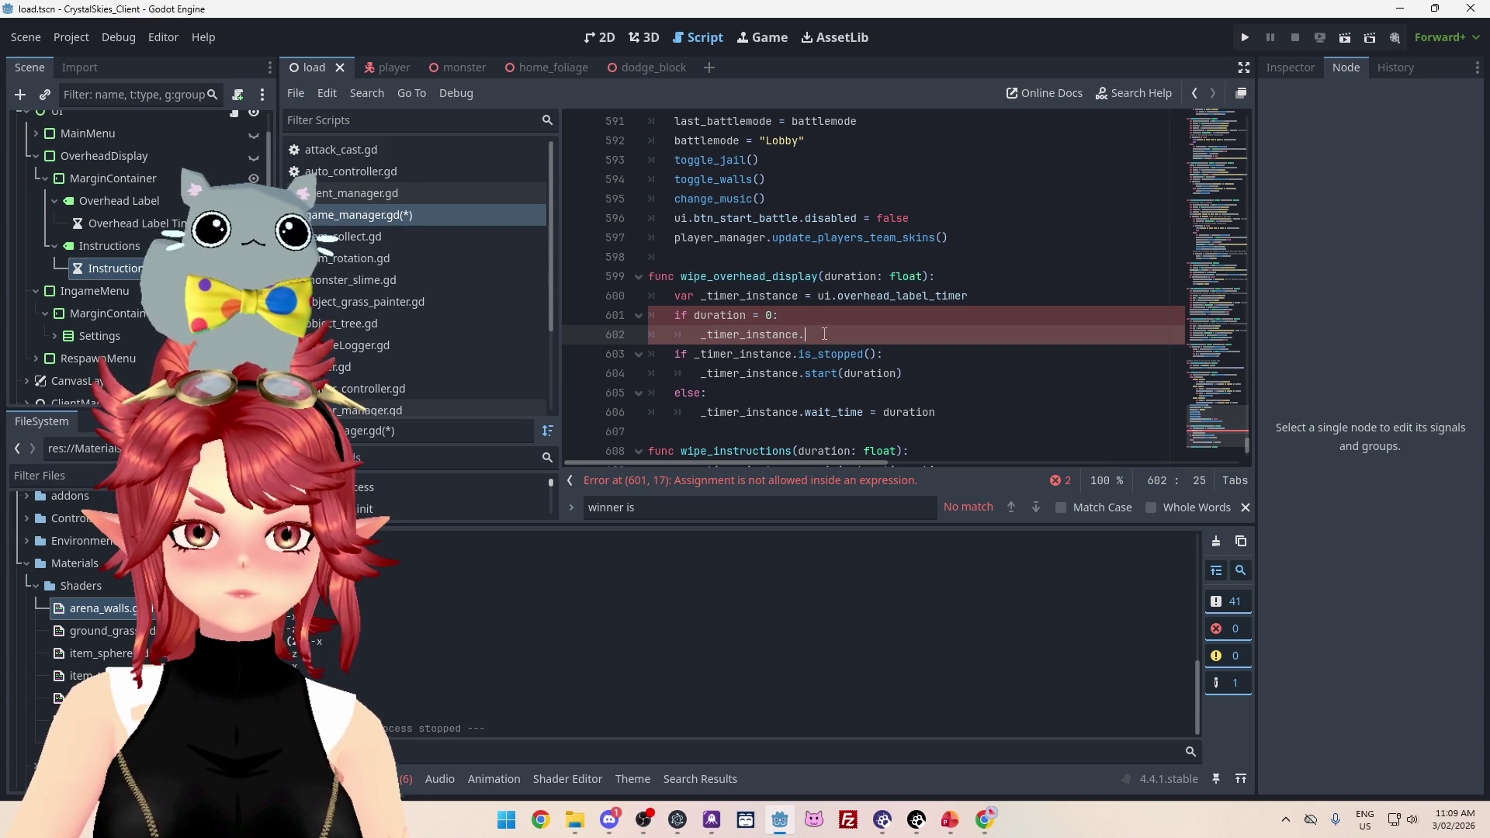
pyautogui.moveTo(824, 334)
pyautogui.mouseDown()
pyautogui.moveTo(683, 313)
pyautogui.moveTo(822, 276)
pyautogui.mouseUp()
pyautogui.press('BackSpace')
pyautogui.press('BackSpace')
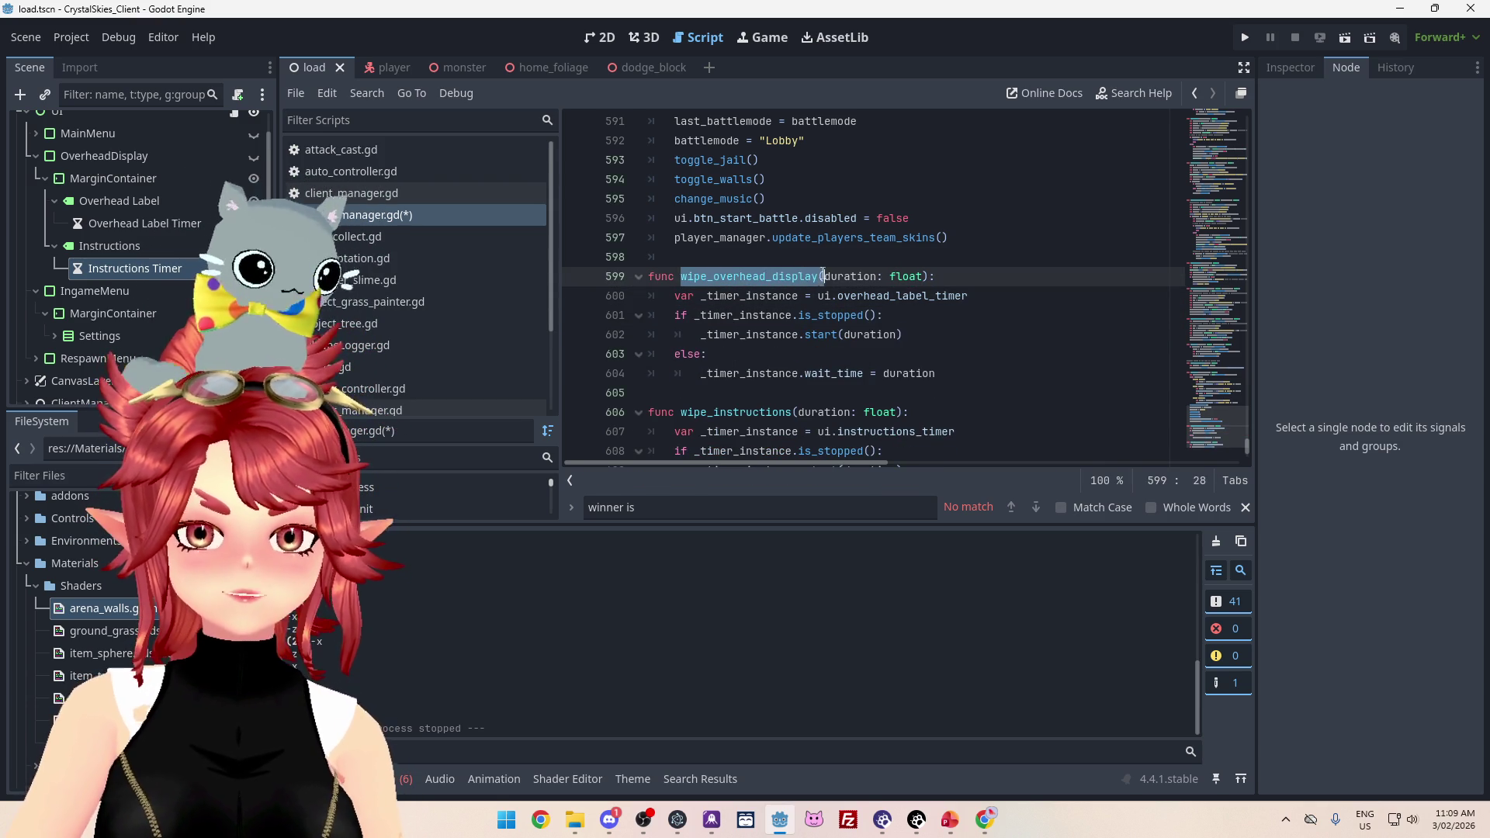
# Search the project for wipe_overhead_display and go to its call on line 350
pyautogui.hotkey('ctrl', 'shift', 'f')
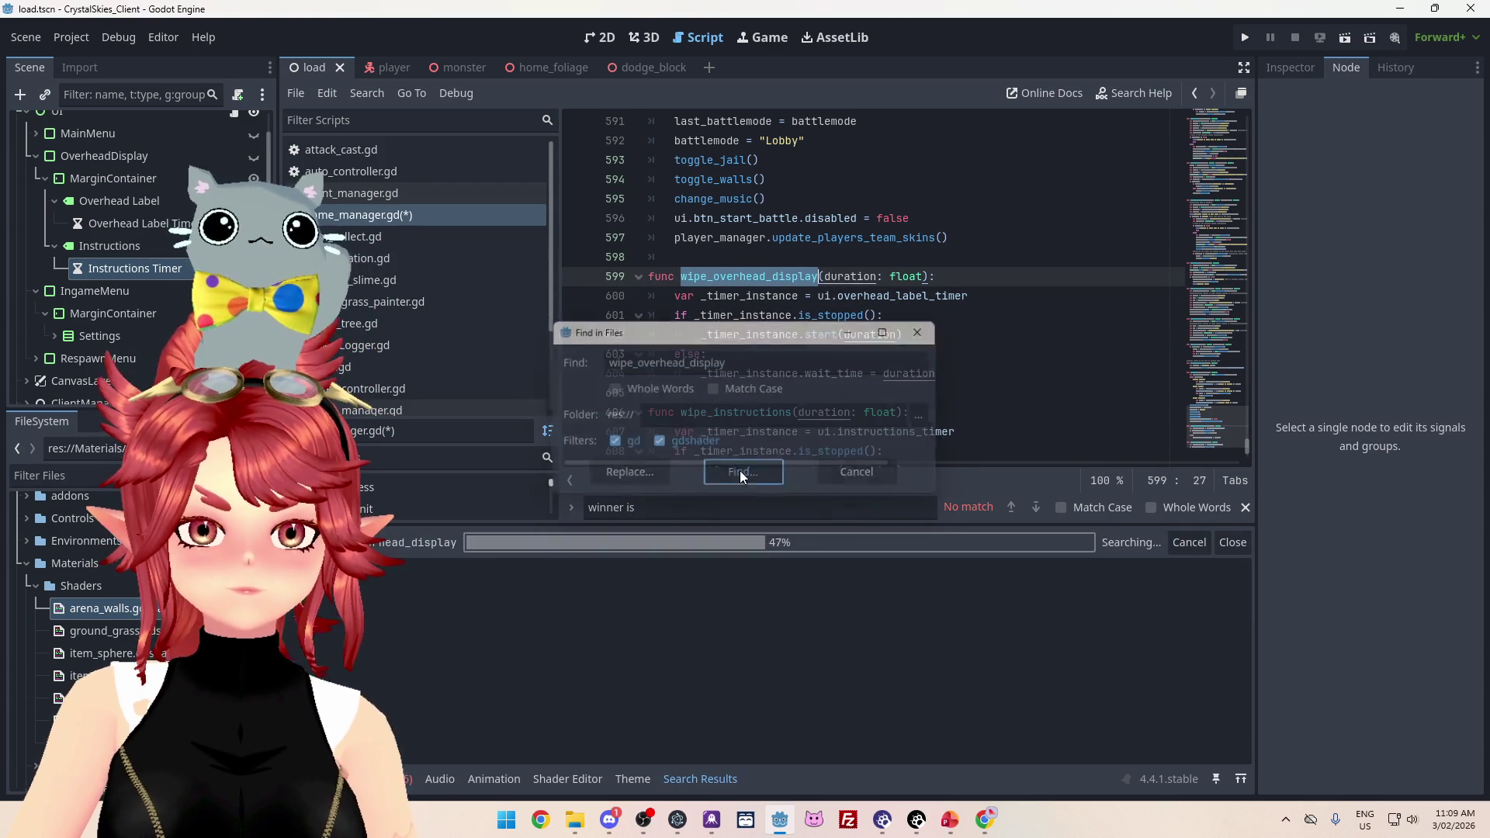
pyautogui.click(739, 470)
pyautogui.click(529, 617)
pyautogui.scroll(2, 776, 384)
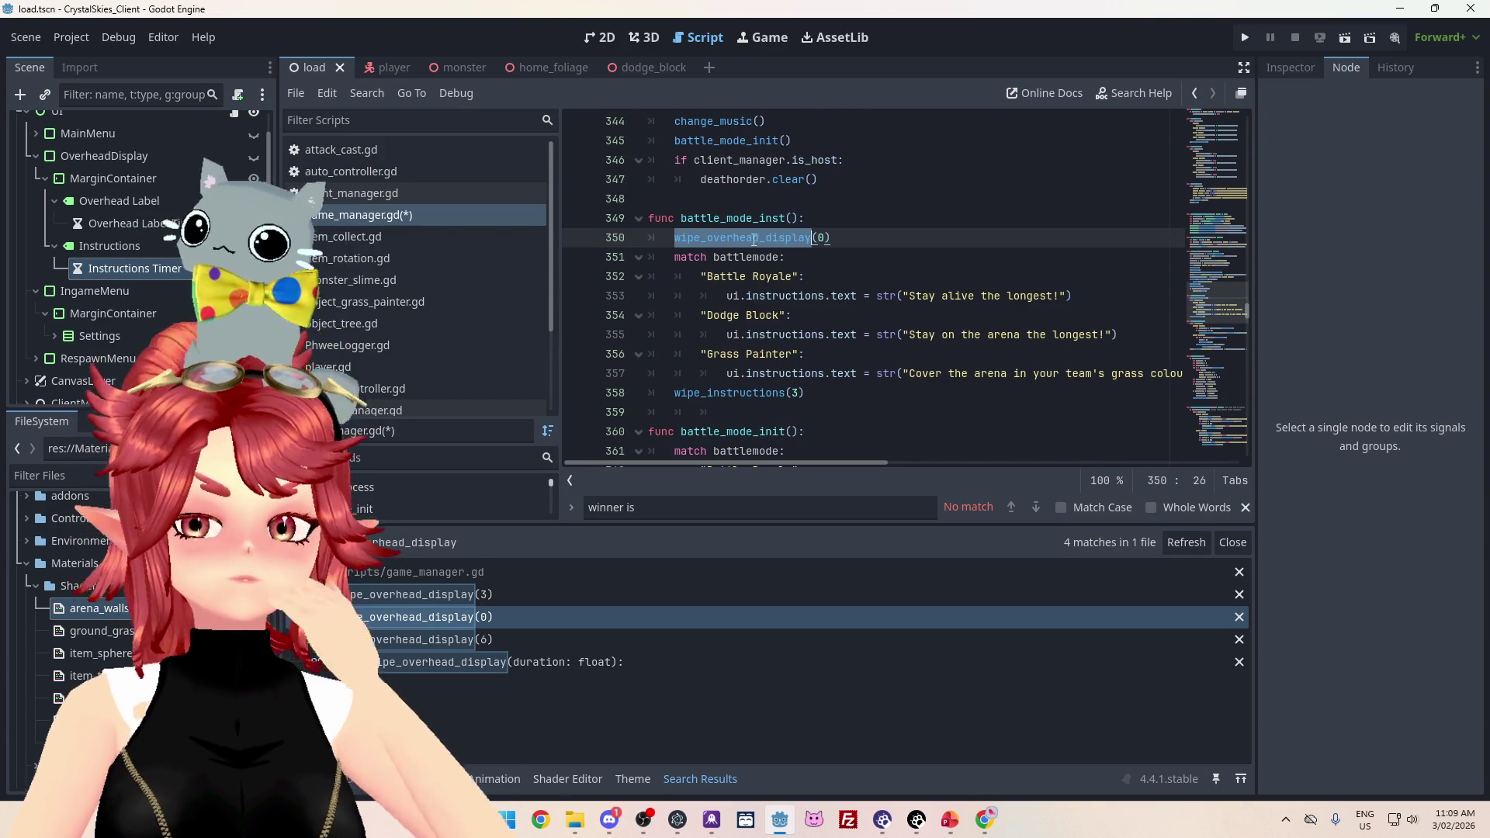
pyautogui.scroll(3, 806, 265)
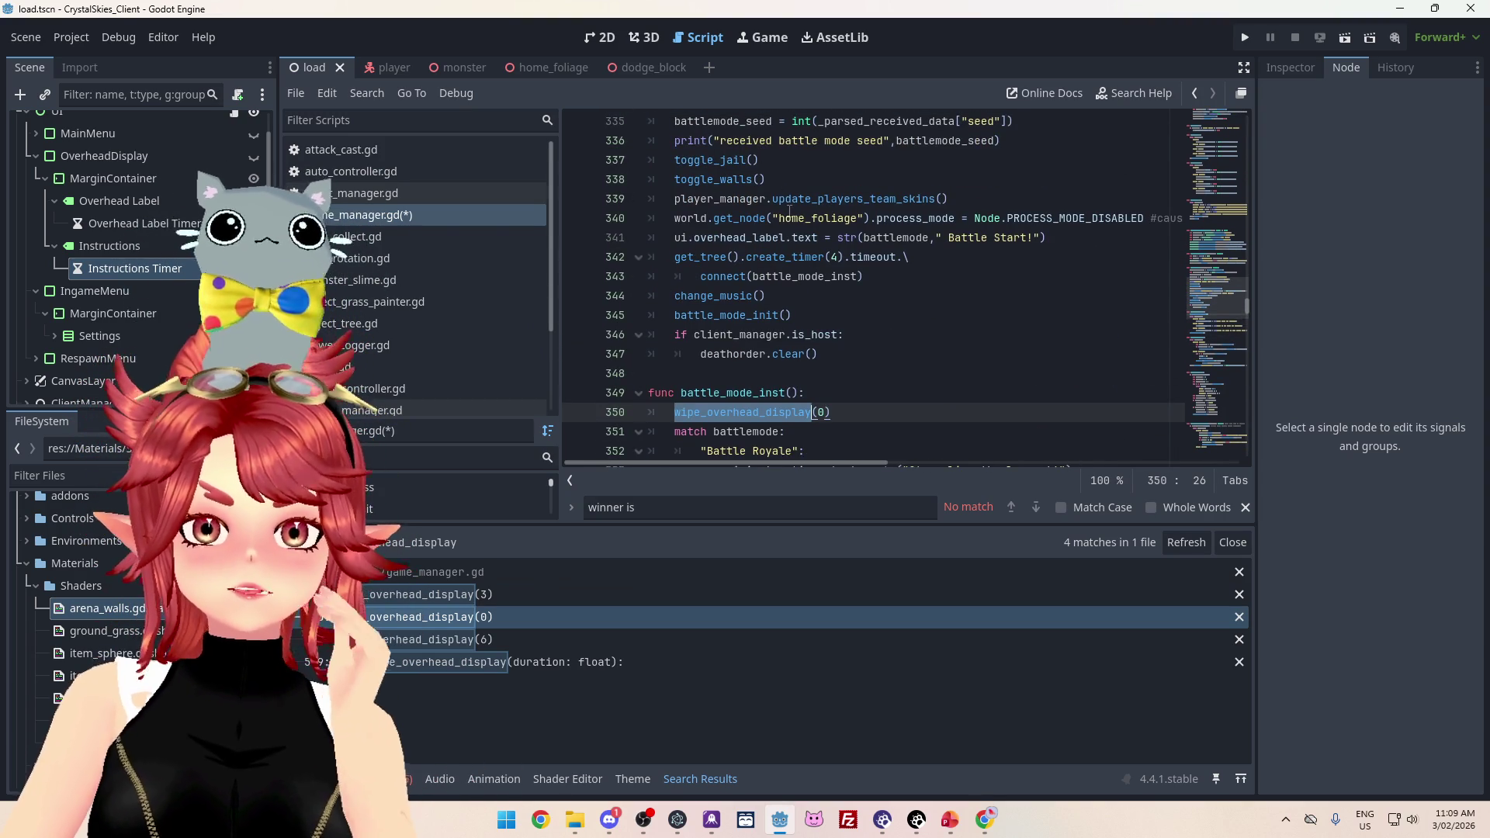
pyautogui.scroll(-3, 855, 264)
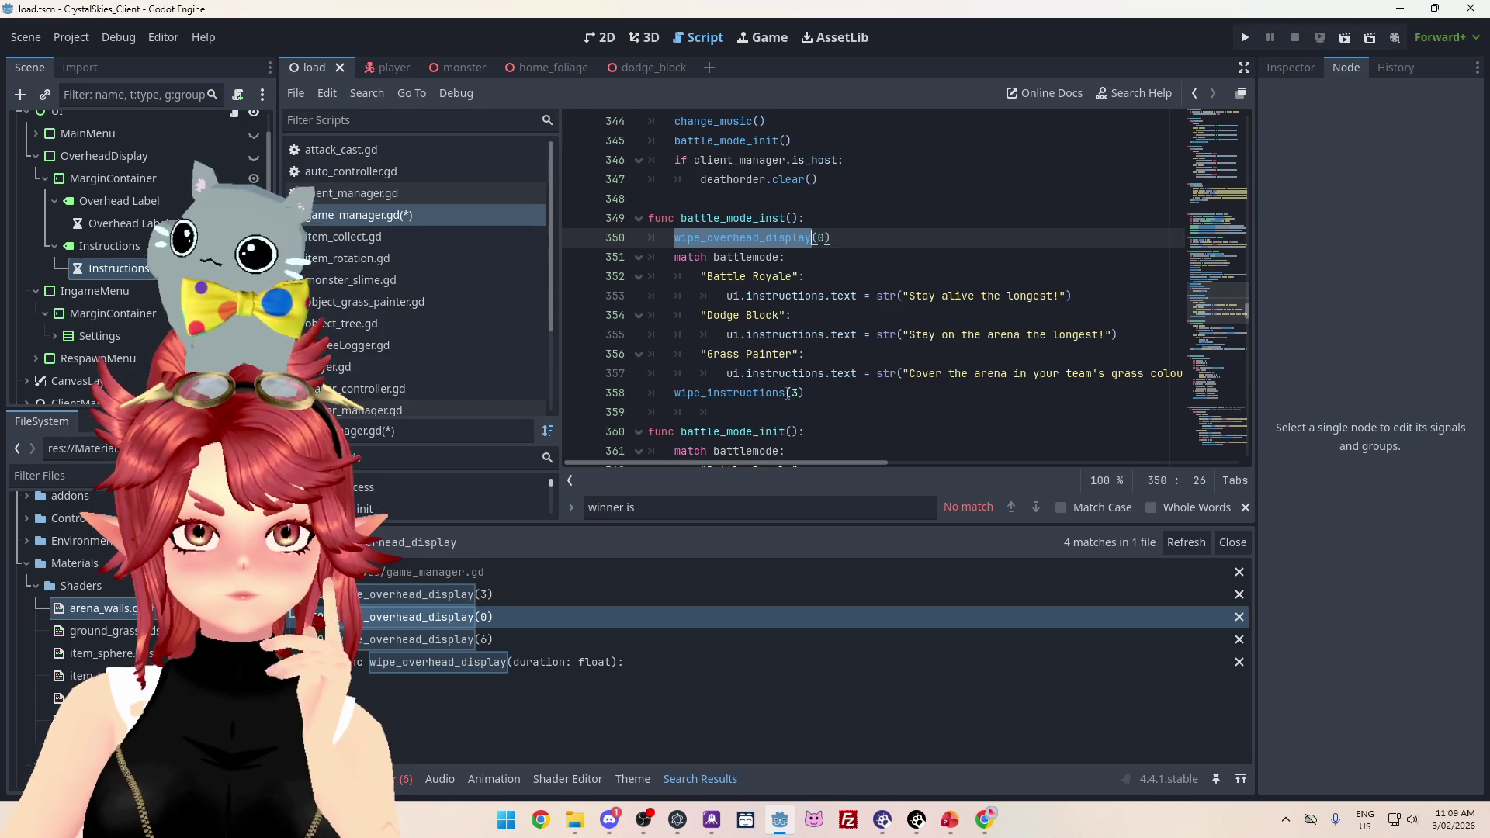
pyautogui.scroll(2, 791, 310)
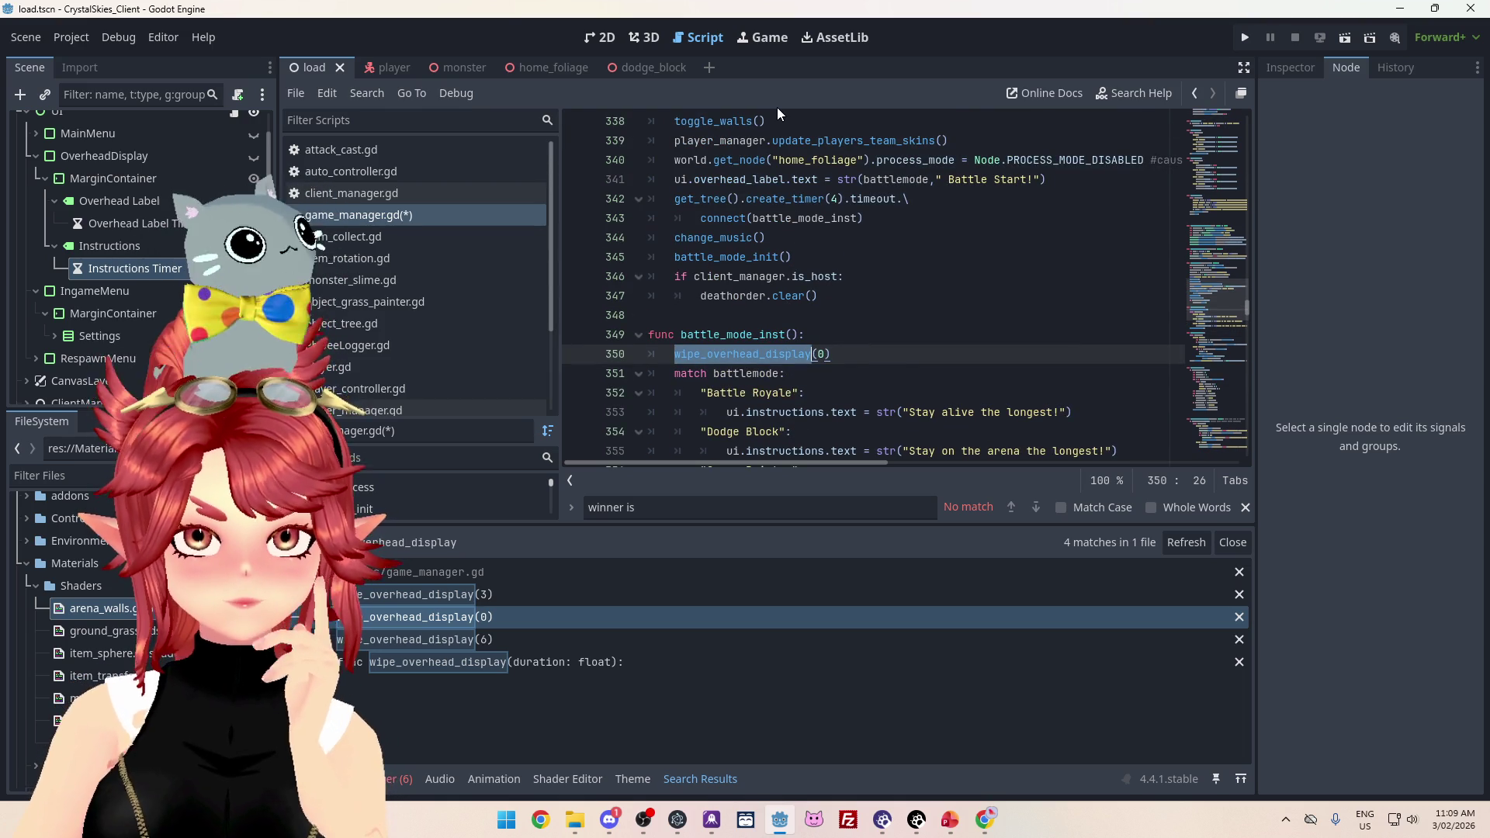
pyautogui.scroll(-2, 836, 225)
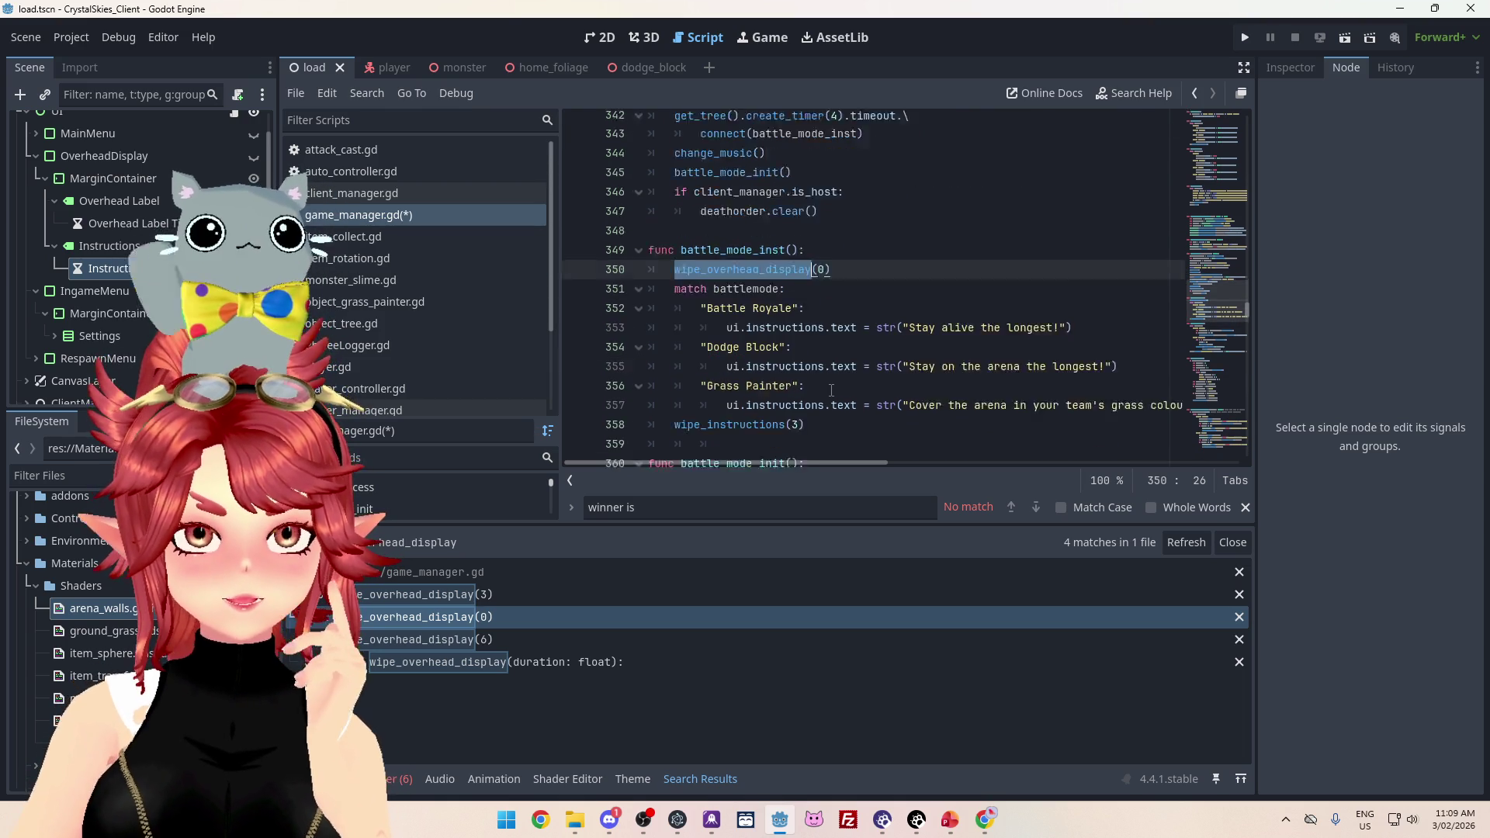
pyautogui.scroll(2, 786, 356)
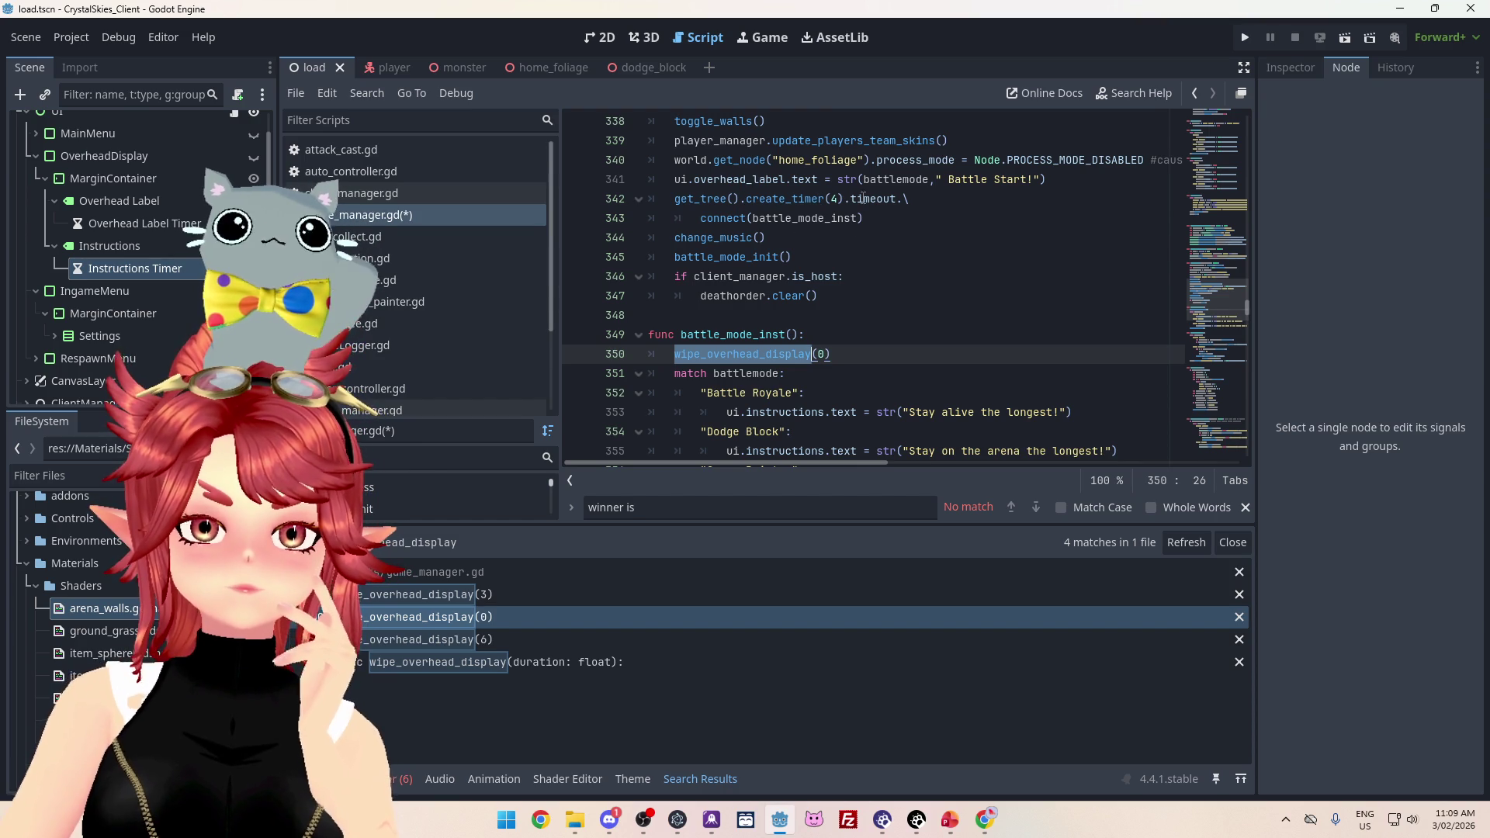
# Move the wipe_overhead_display call out of battle_mode_inst to below the Battle Start! line
pyautogui.click(1072, 179)
pyautogui.press('Return')
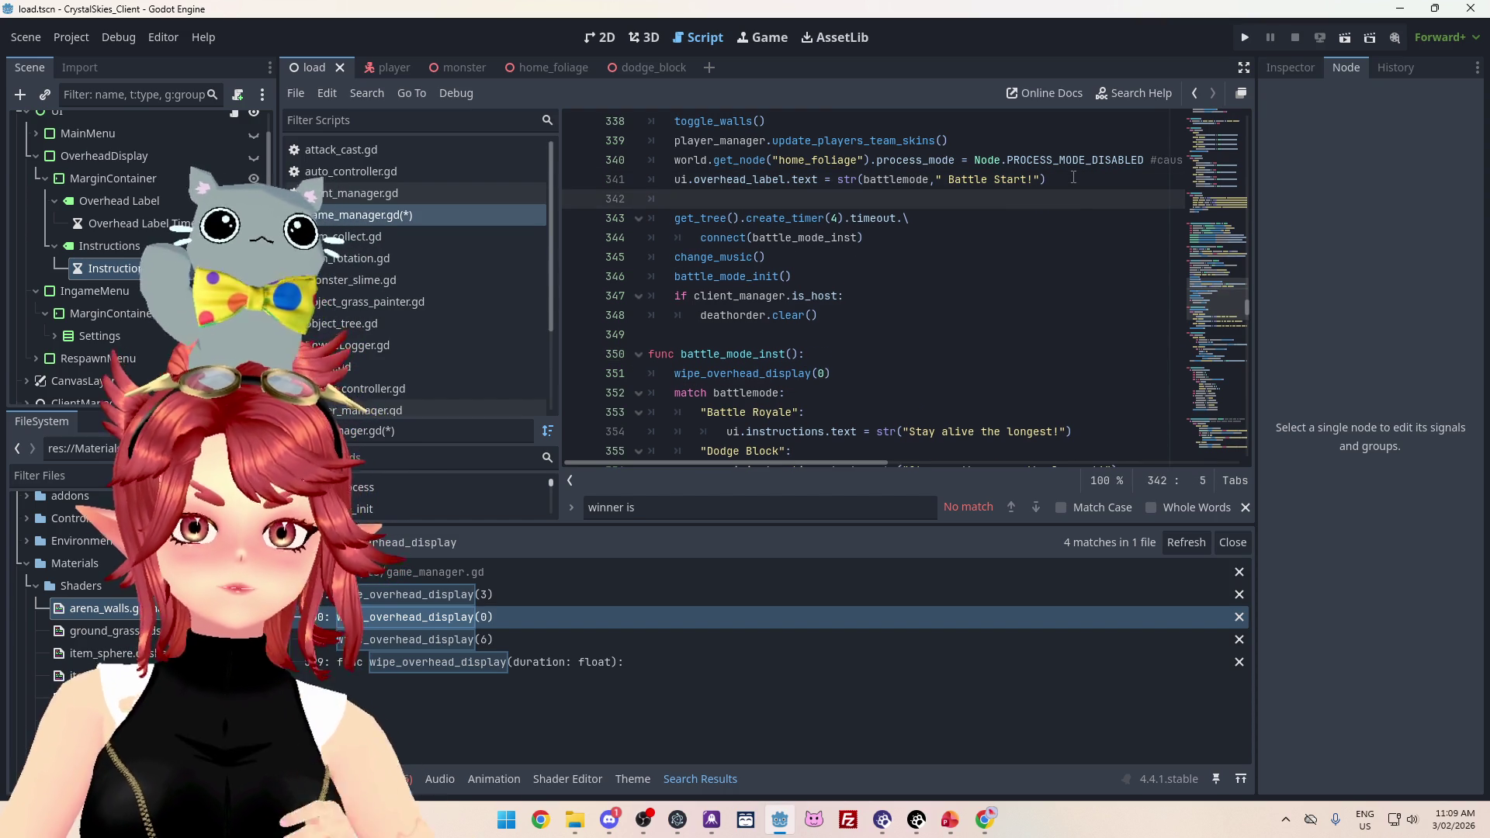
pyautogui.click(848, 370)
pyautogui.hotkey('shift', 'Home')
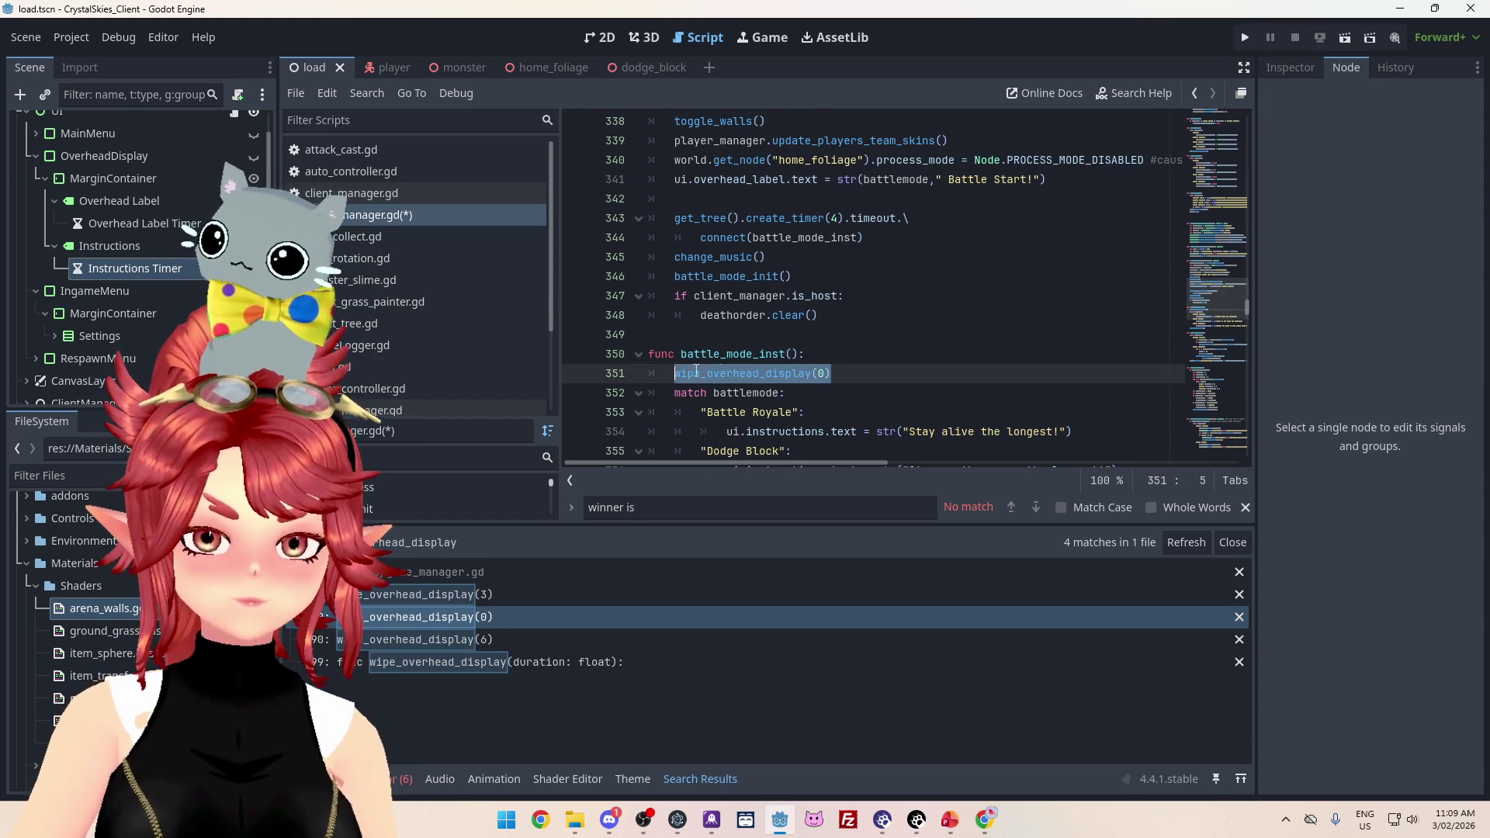
pyautogui.hotkey('ctrl', 'x')
pyautogui.click(725, 197)
pyautogui.hotkey('ctrl', 'v')
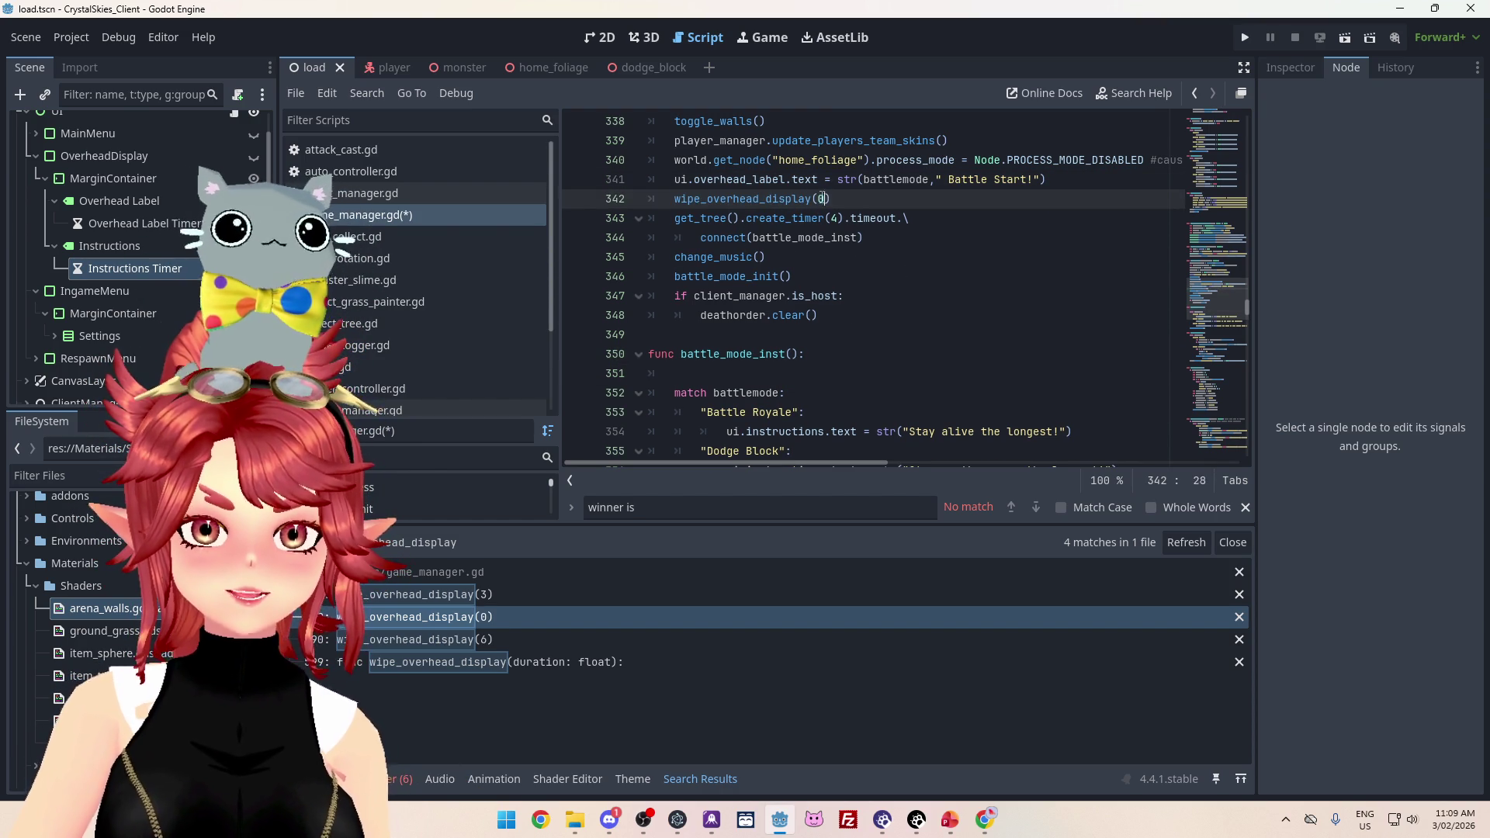
pyautogui.write('3')
# Delete the leftover empty first line of battle_mode_inst
pyautogui.click(918, 220)
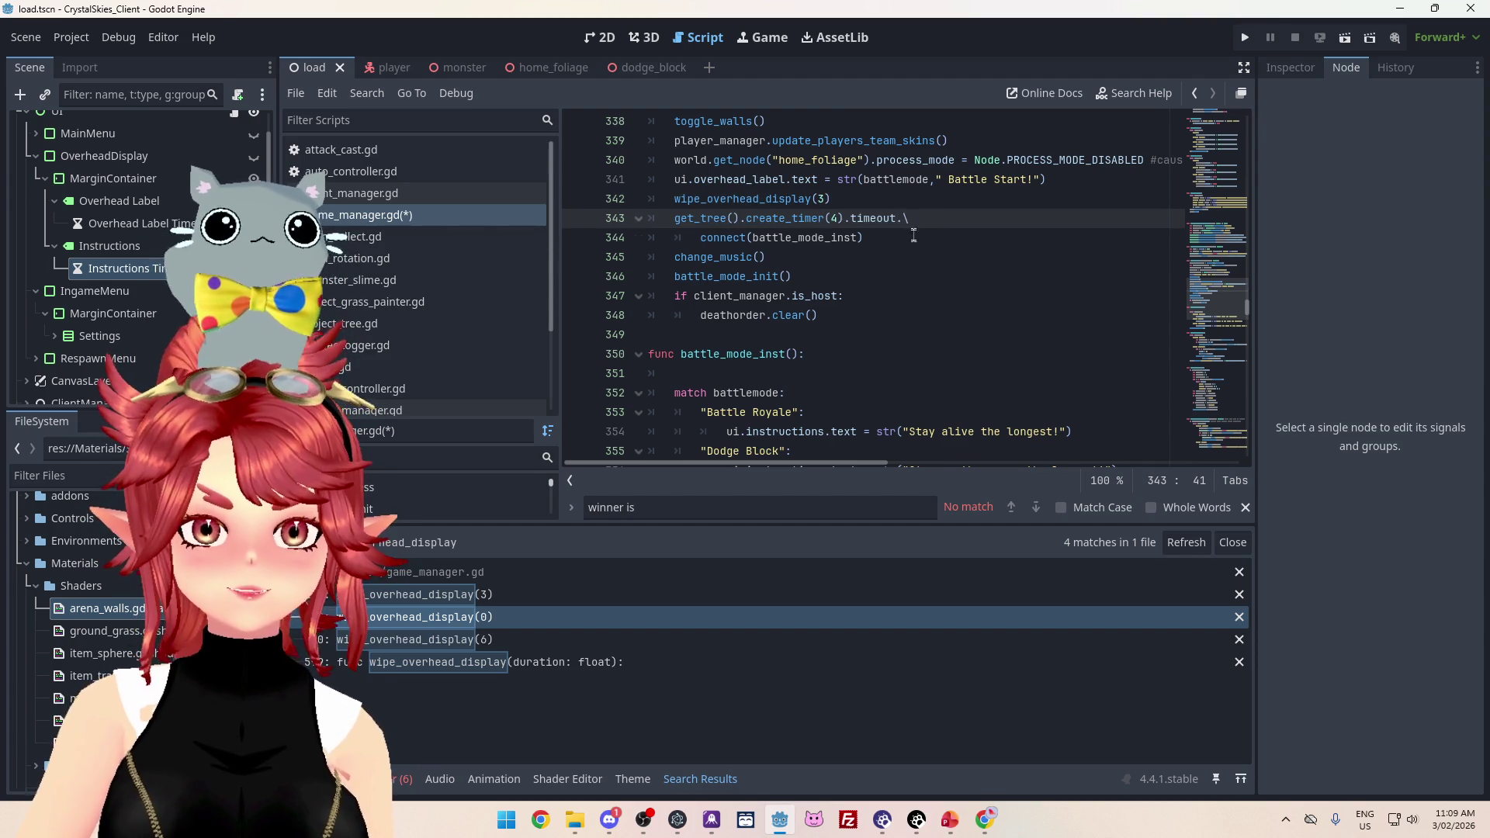
pyautogui.click(873, 262)
pyautogui.scroll(-4, 858, 251)
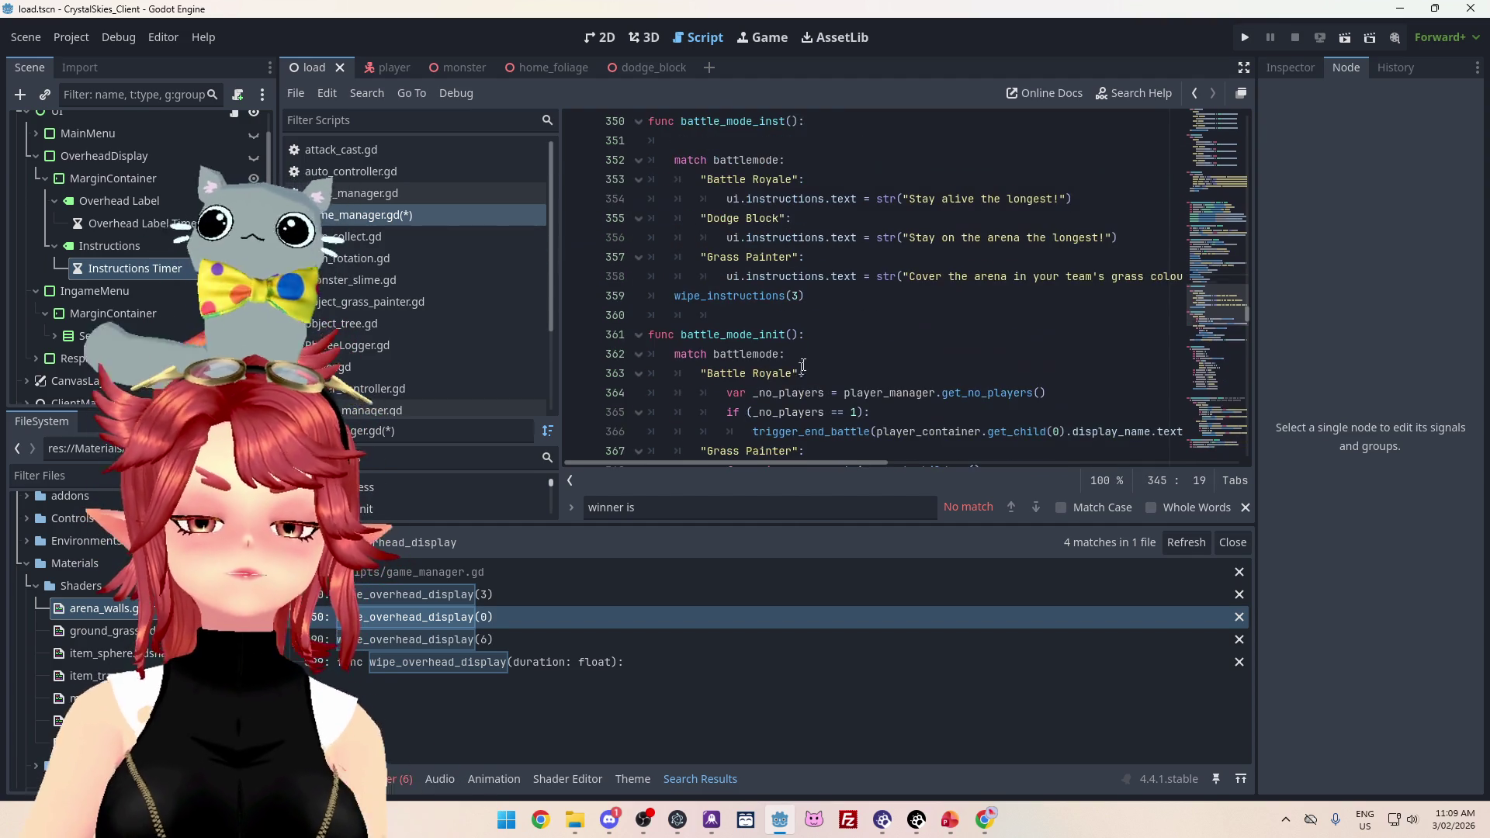
pyautogui.click(776, 142)
pyautogui.press('BackSpace')
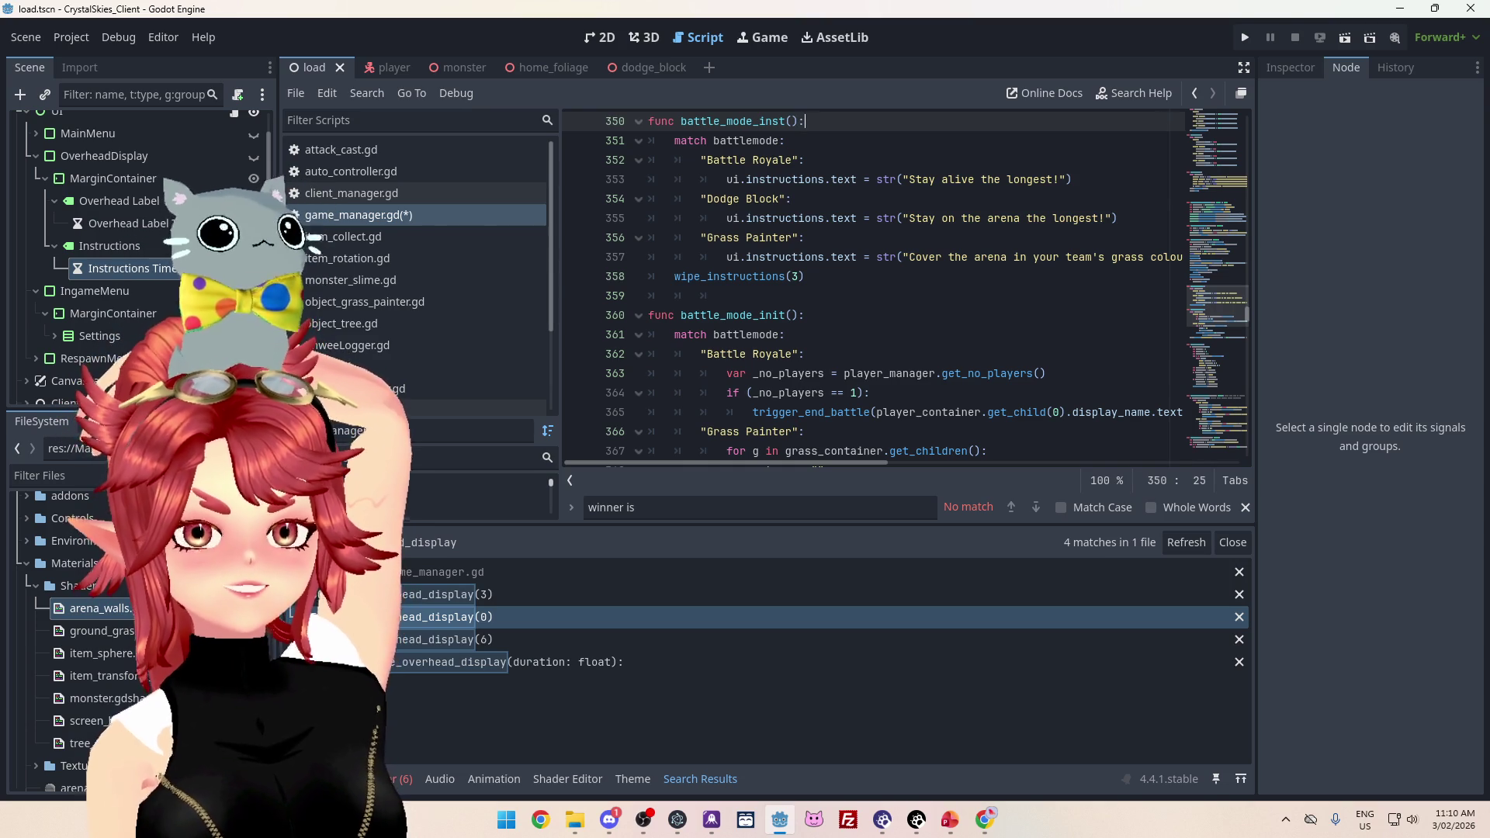
# Check that battle_mode_inst now ends with wipe_instructions(3) on line 358
pyautogui.click(956, 295)
pyautogui.scroll(-3, 957, 290)
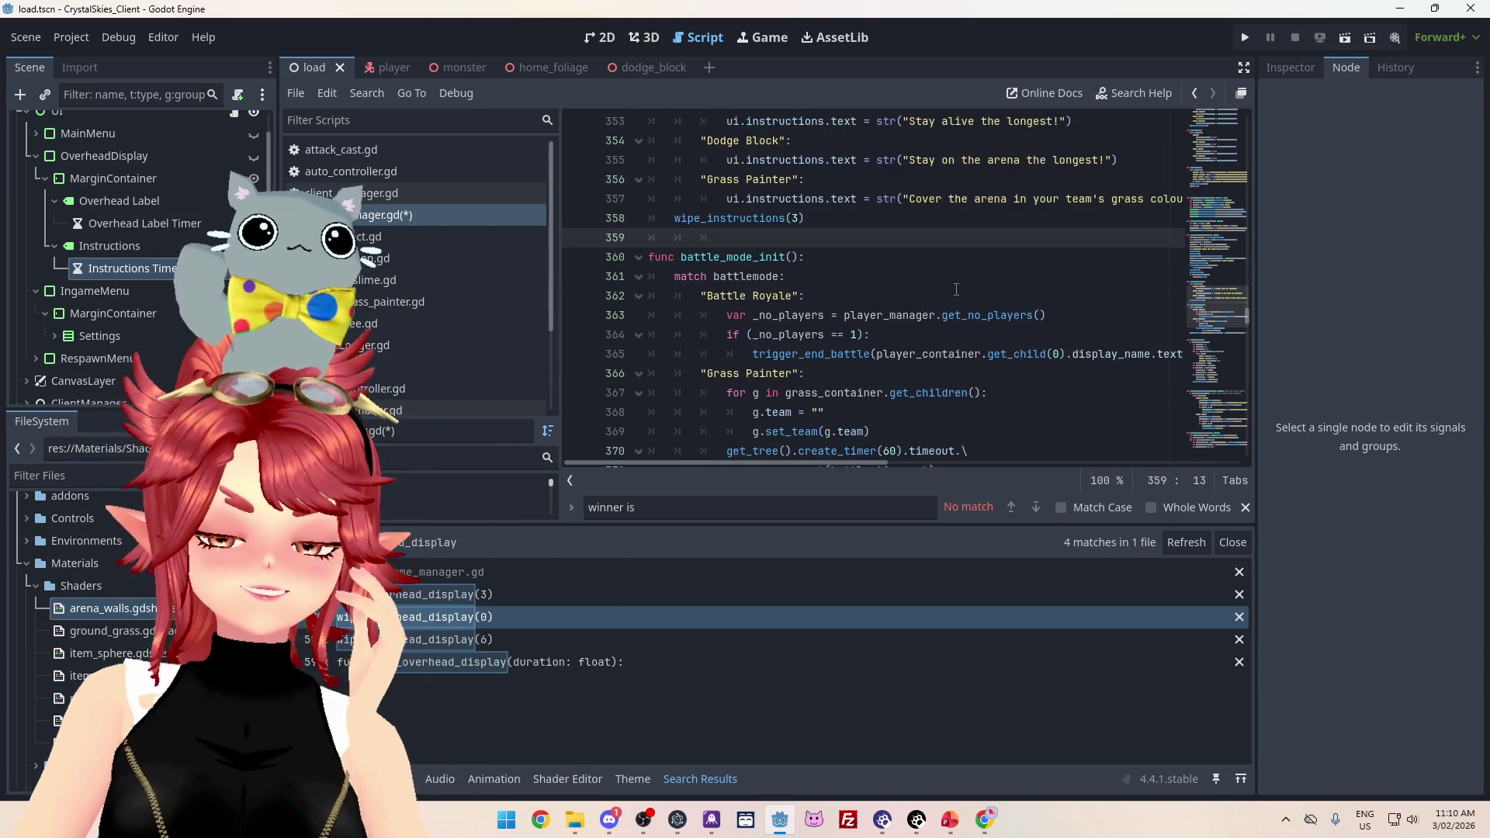
pyautogui.scroll(2, 958, 284)
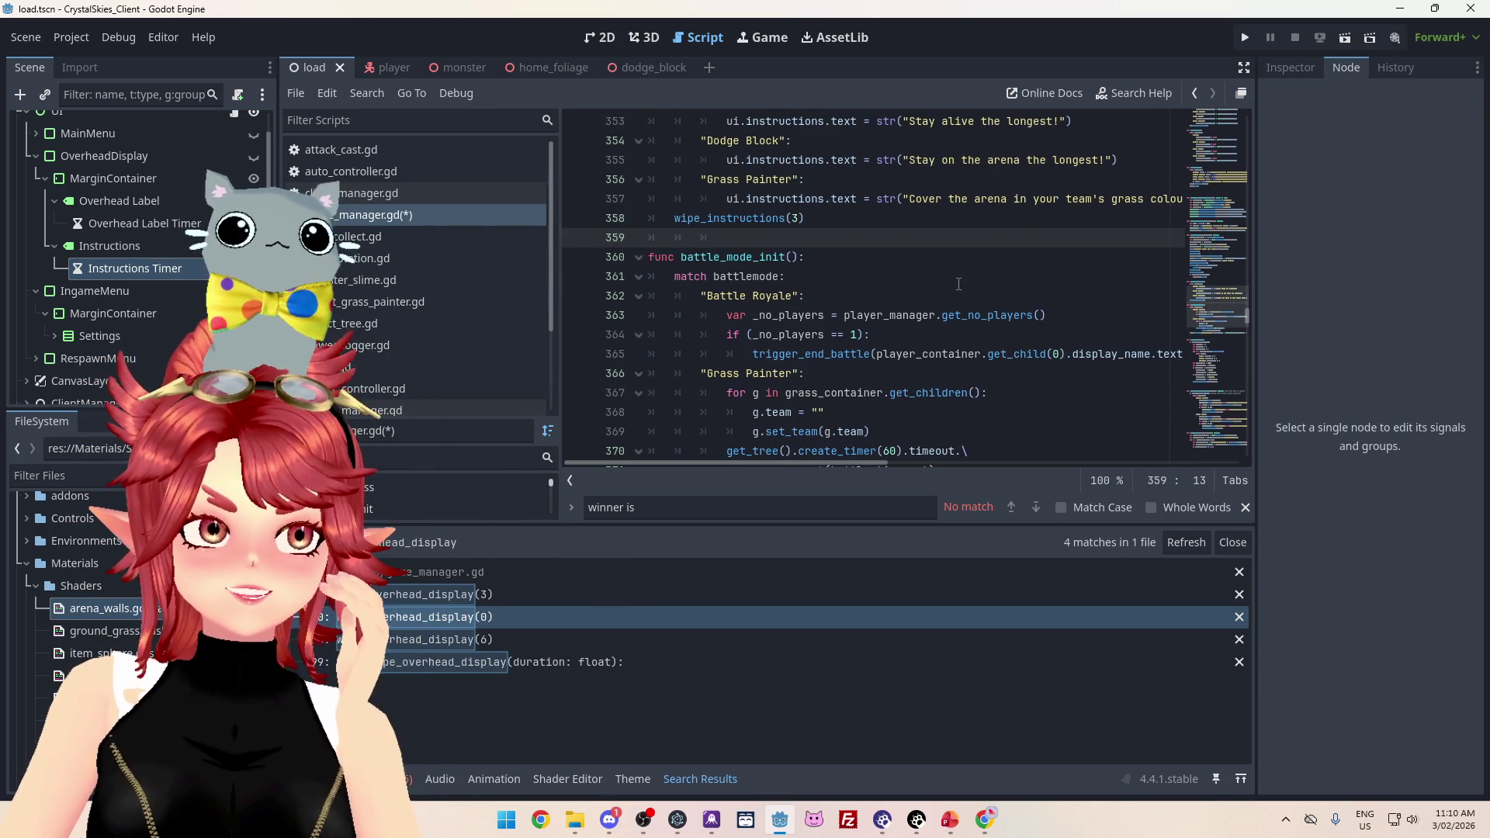
pyautogui.scroll(2, 958, 284)
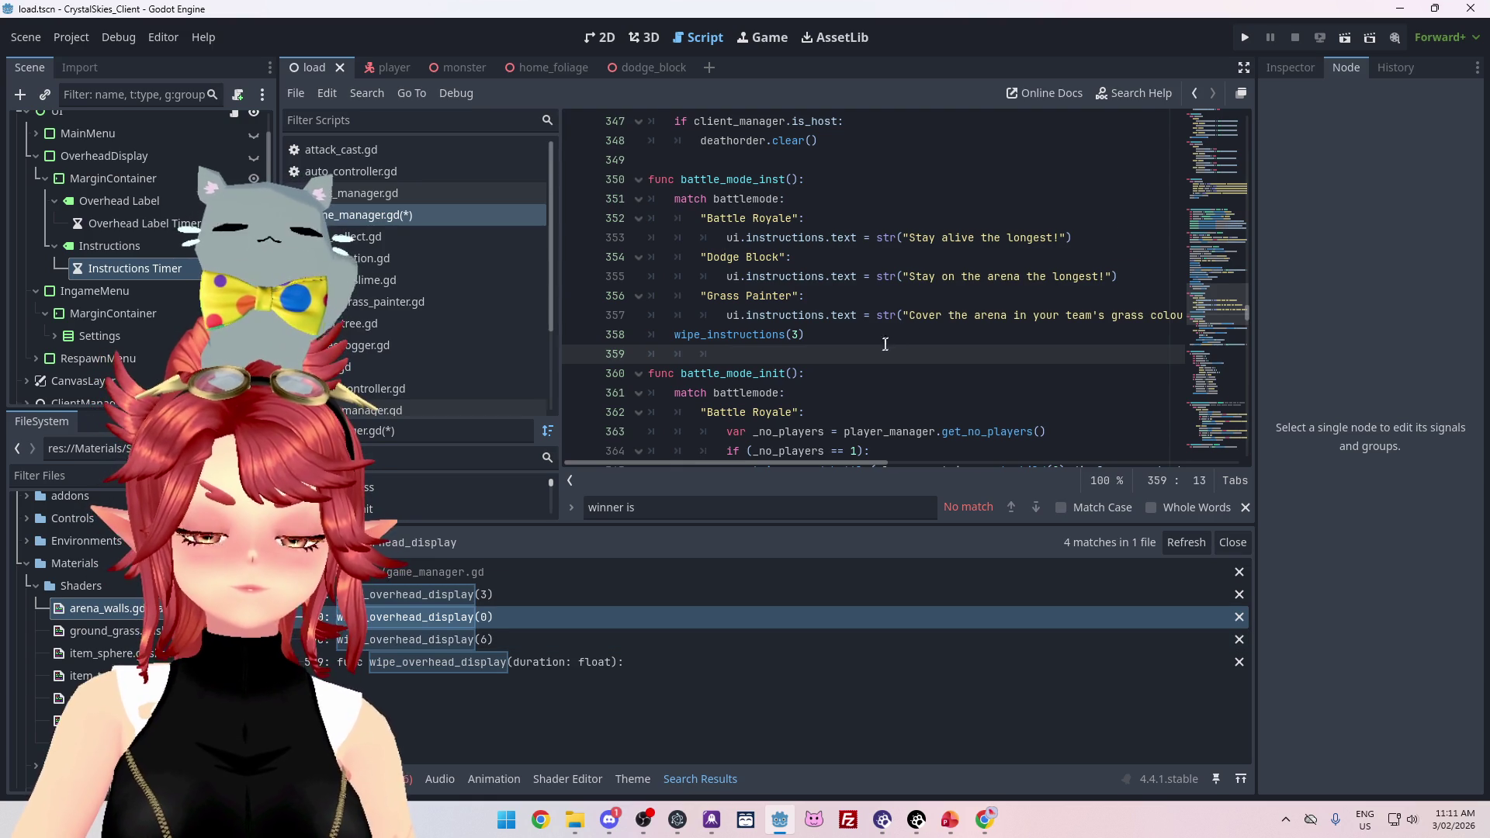
pyautogui.scroll(-1, 887, 343)
pyautogui.click(858, 274)
# Save the script, run the project, and create lobby 'asdd' with a display name
pyautogui.hotkey('ctrl', 's')
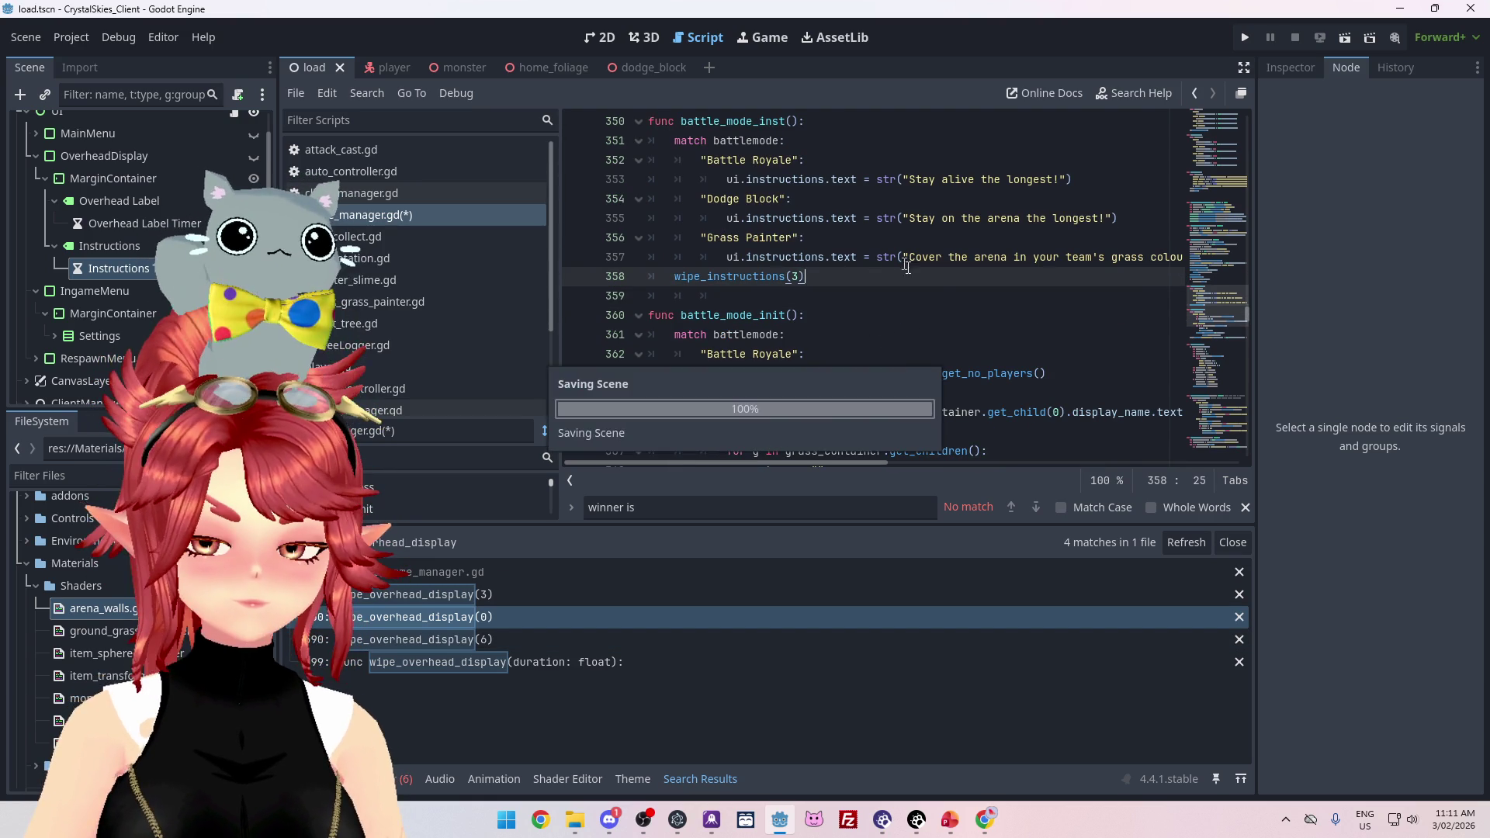
pyautogui.click(1242, 39)
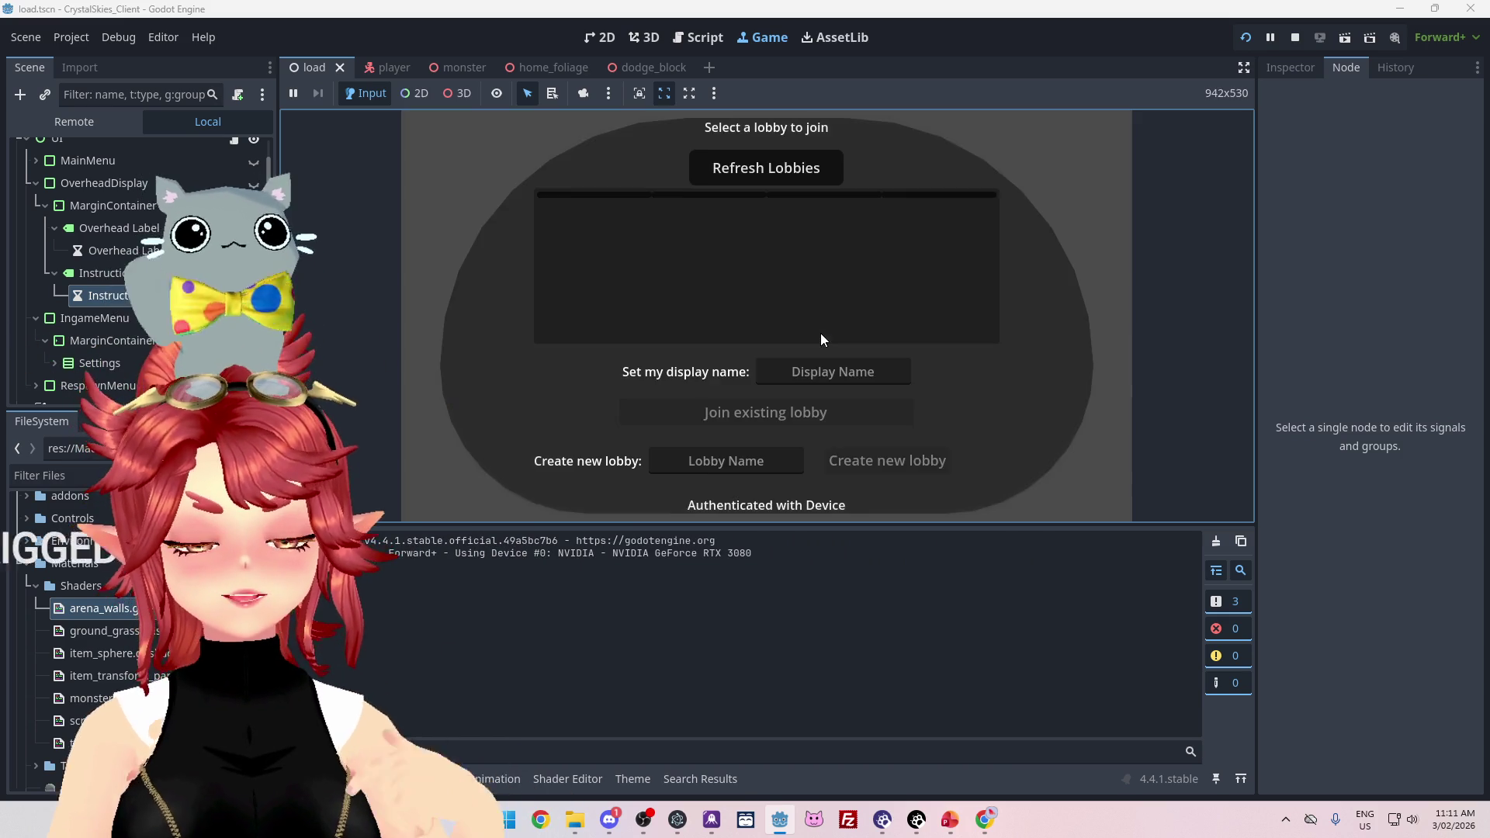
pyautogui.click(808, 364)
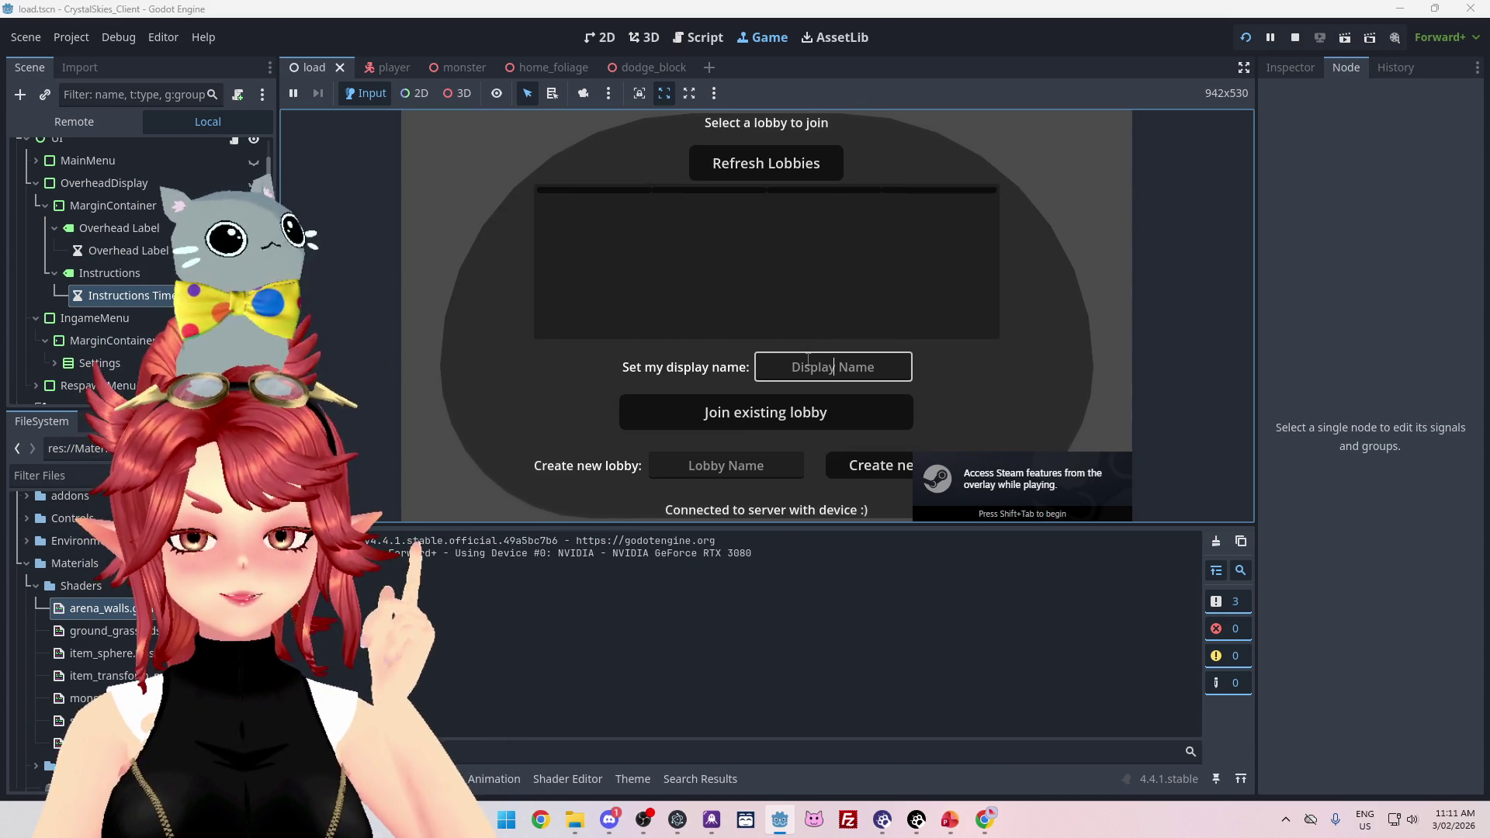
pyautogui.write('P')
pyautogui.press('Tab')
pyautogui.press('Tab')
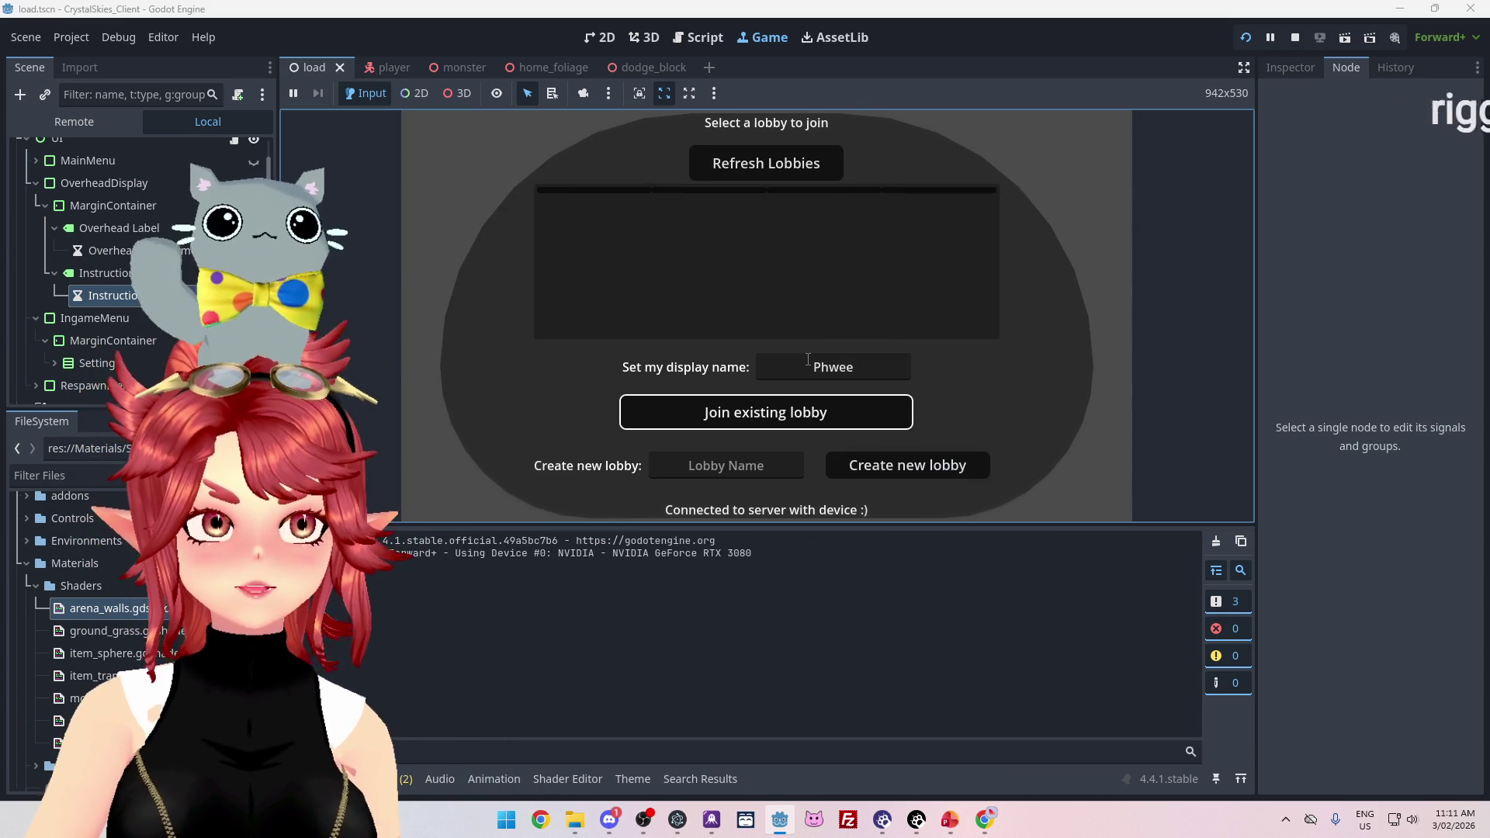
pyautogui.write('asdd')
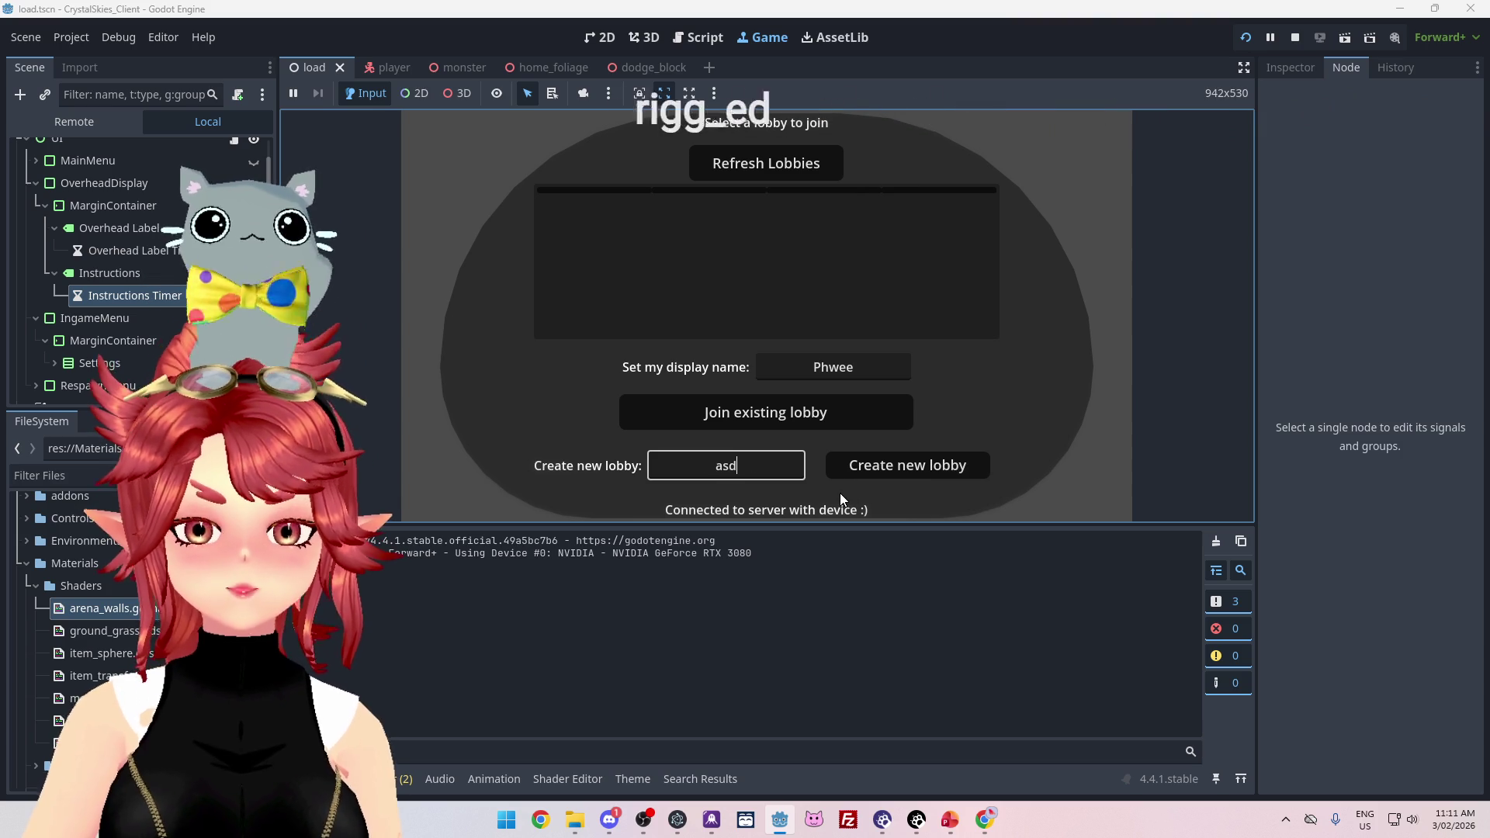
pyautogui.click(870, 475)
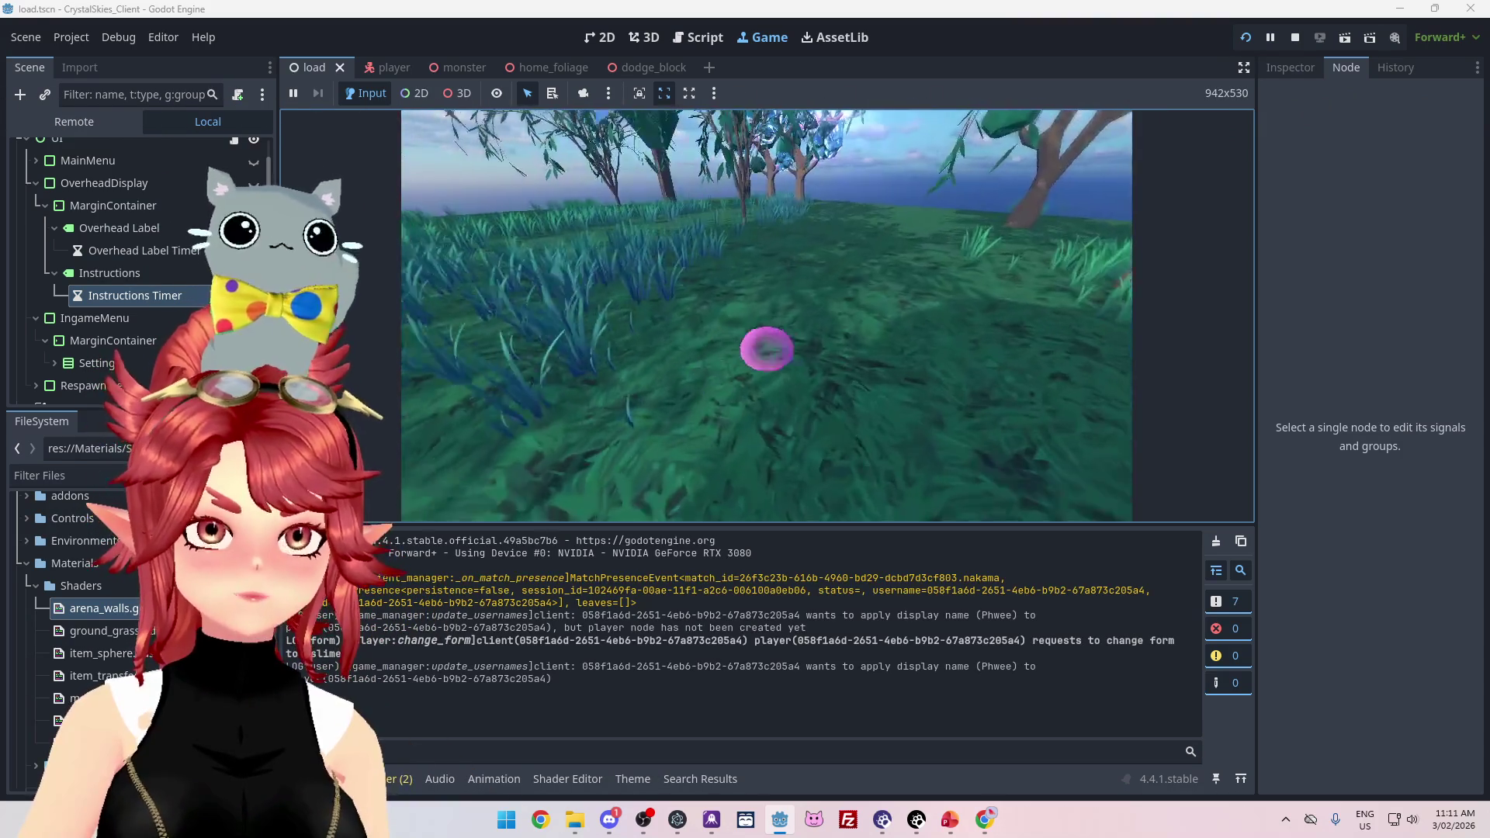
# Start a battle from Host Settings, then start a Dodge Block battle
pyautogui.press('Escape')
pyautogui.click(813, 304)
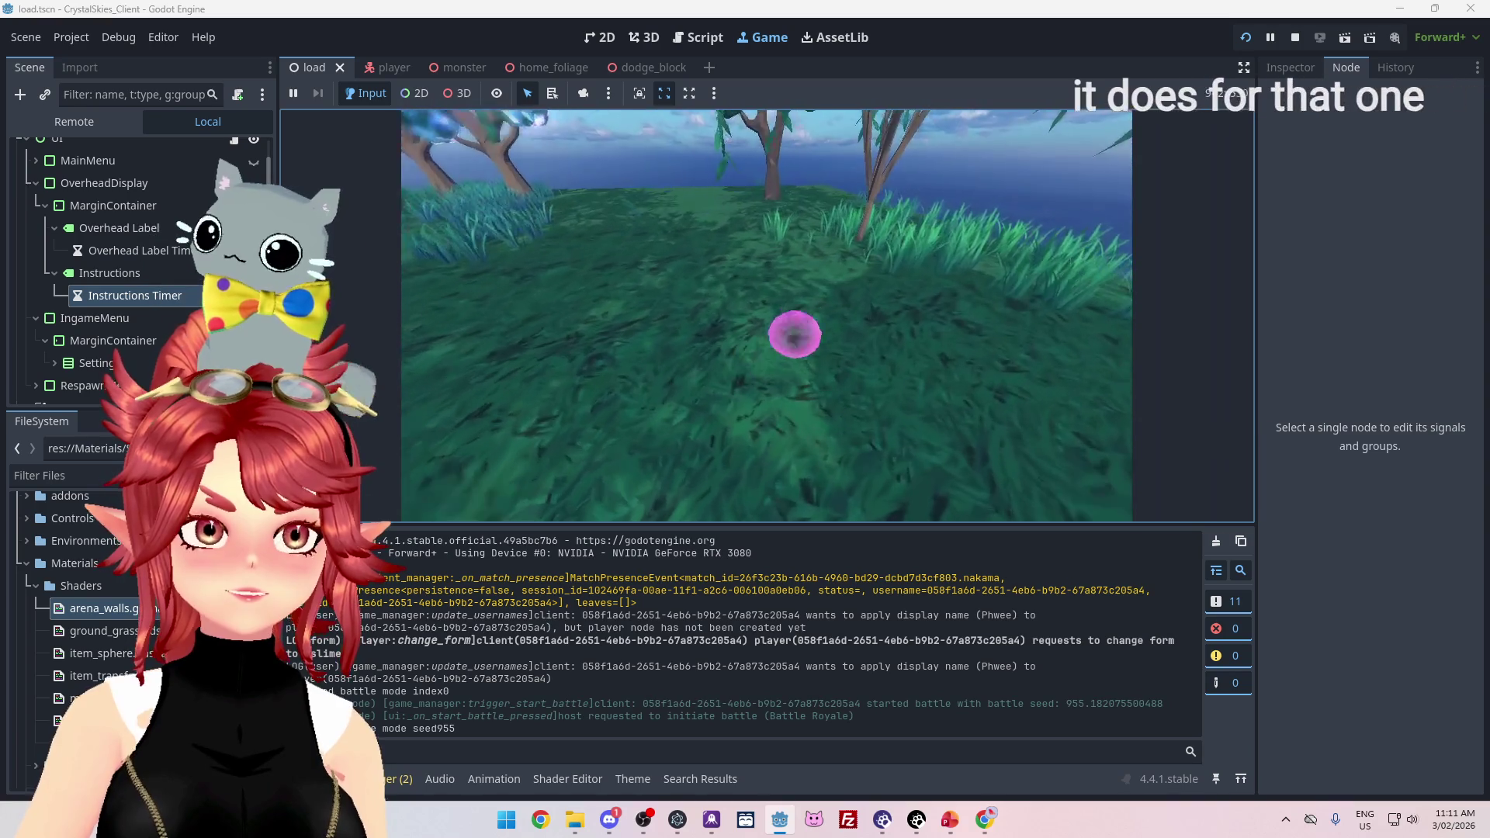
pyautogui.press('Escape')
pyautogui.click(836, 260)
pyautogui.click(835, 305)
pyautogui.click(767, 302)
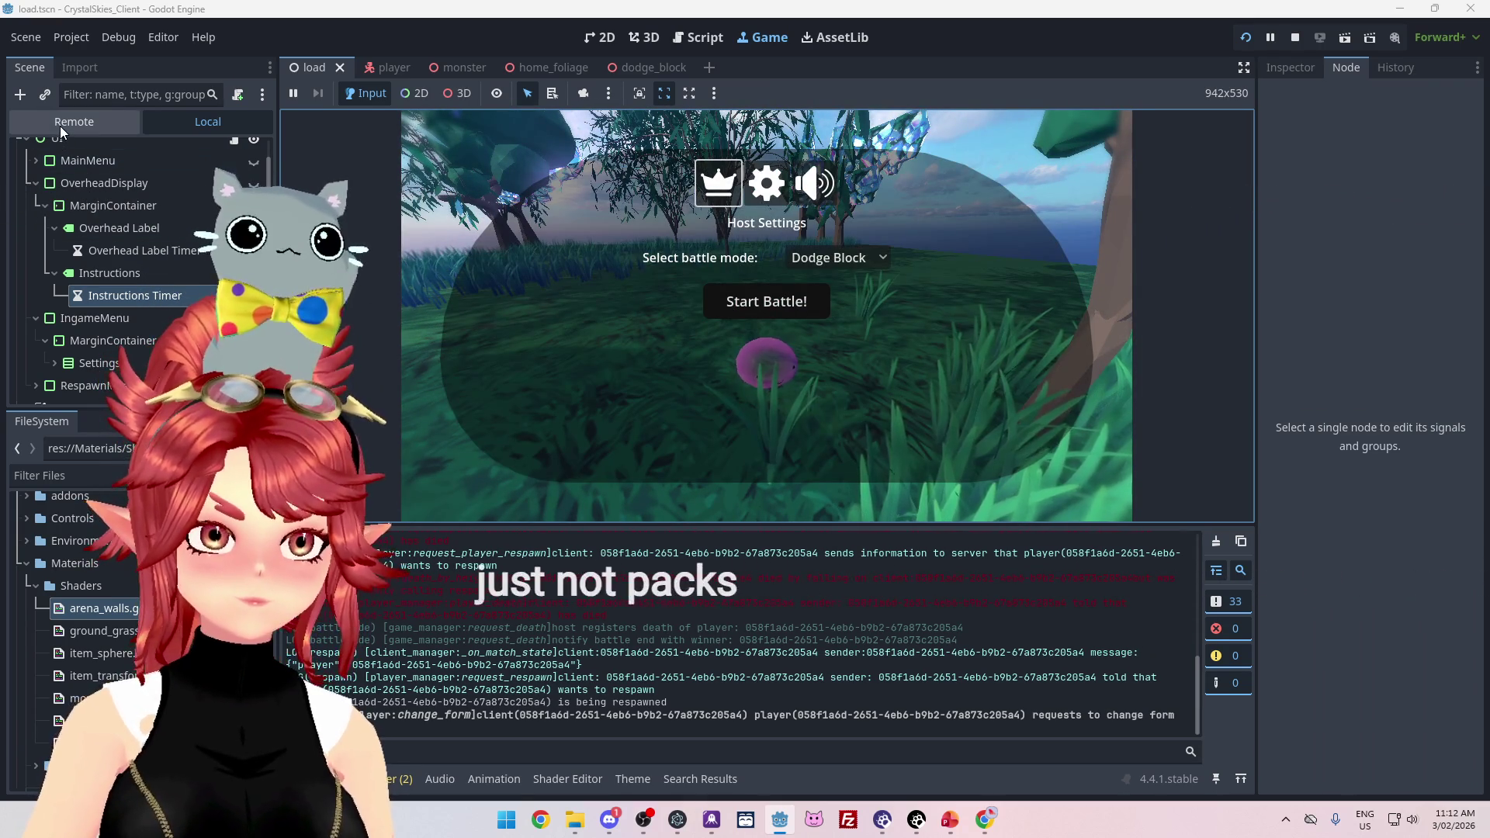
# Inspect the running player's DisplayName Label3D properties in the Remote scene tree
pyautogui.click(59, 124)
pyautogui.click(36, 345)
pyautogui.click(45, 367)
pyautogui.scroll(-1, 62, 339)
pyautogui.click(54, 321)
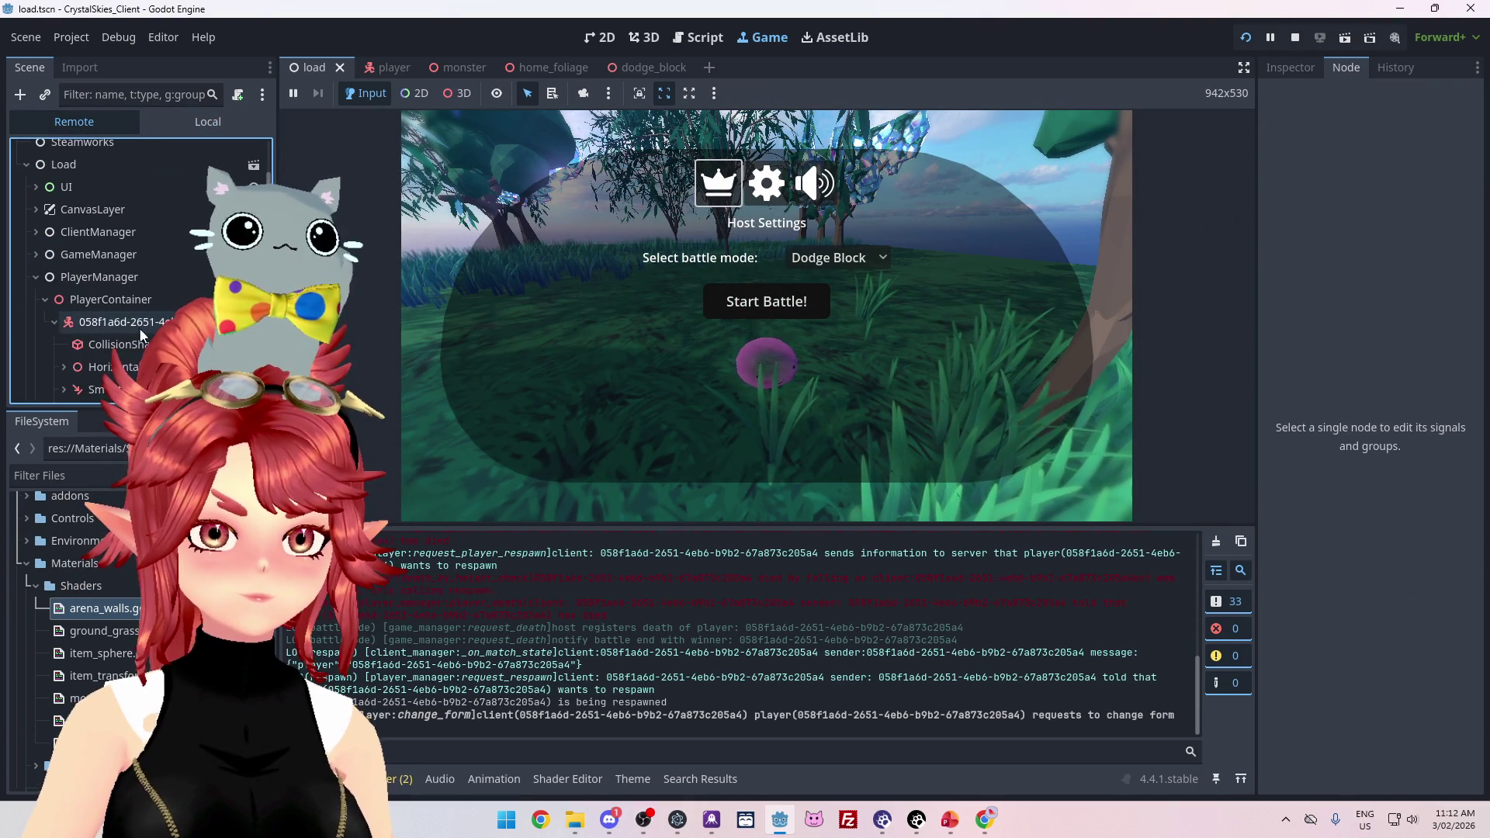
pyautogui.scroll(-2, 124, 323)
pyautogui.click(135, 329)
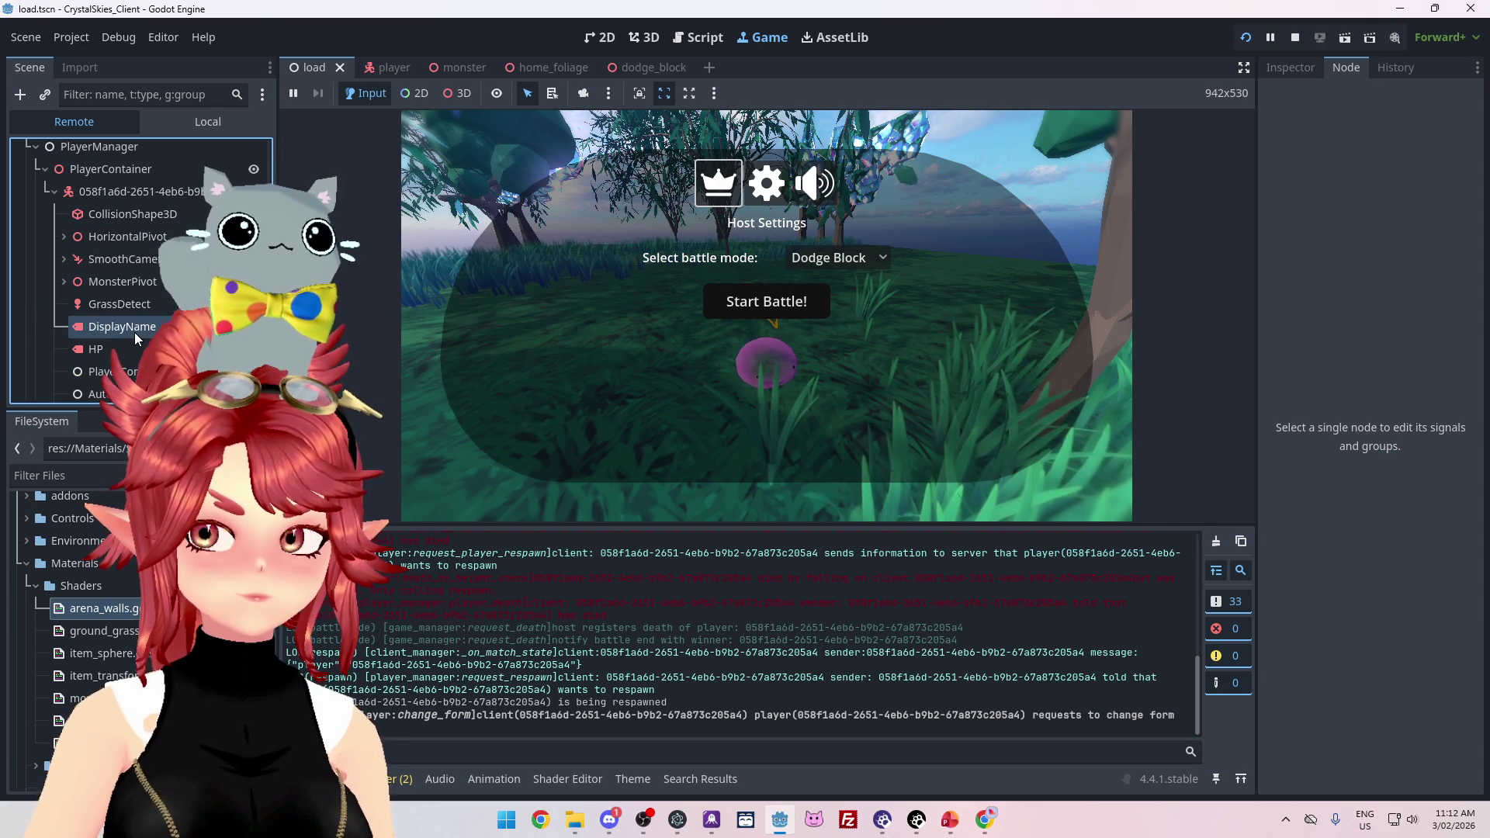
pyautogui.click(1302, 68)
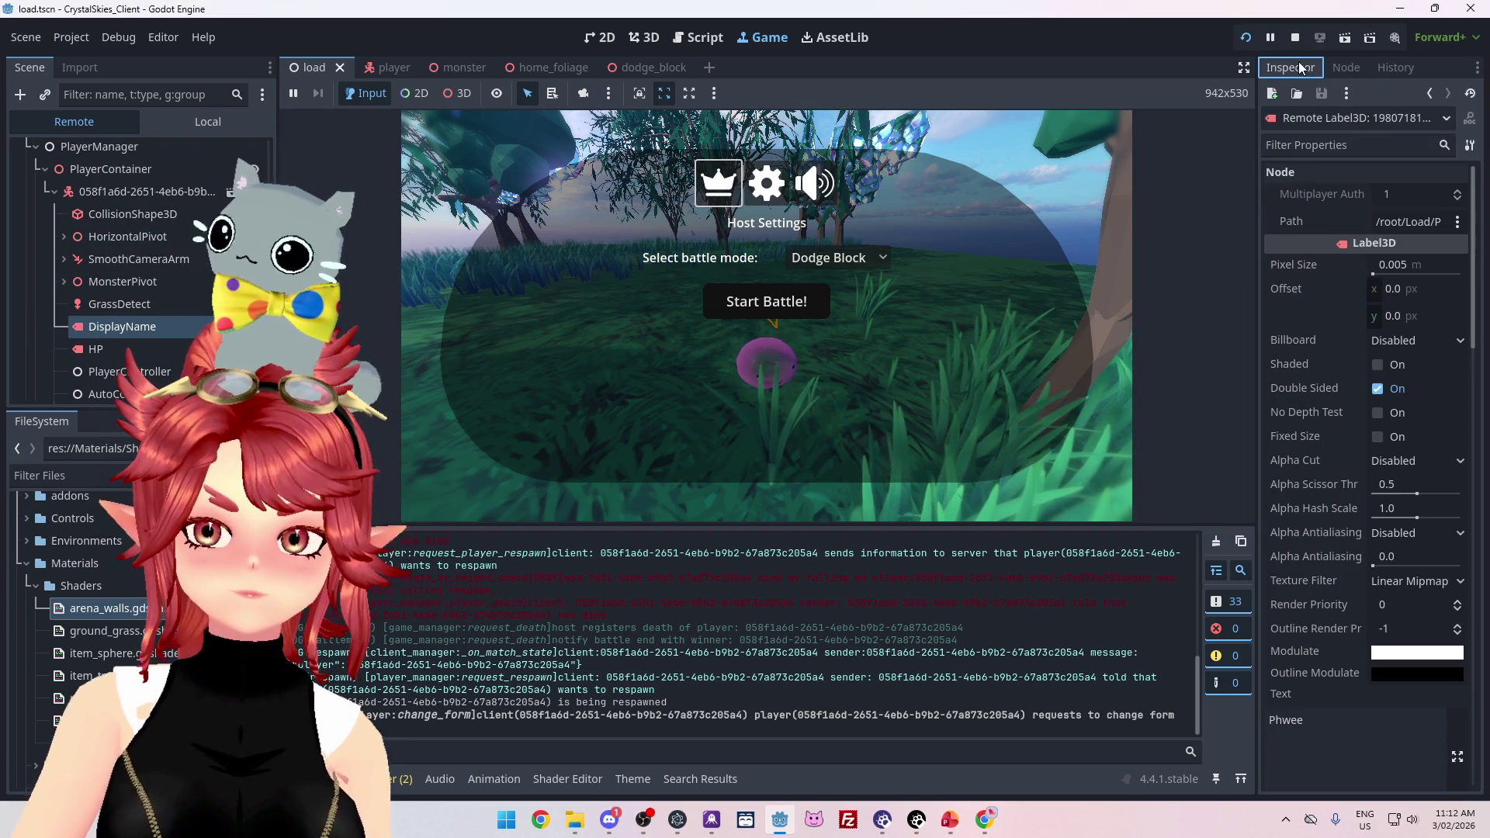
pyautogui.click(179, 314)
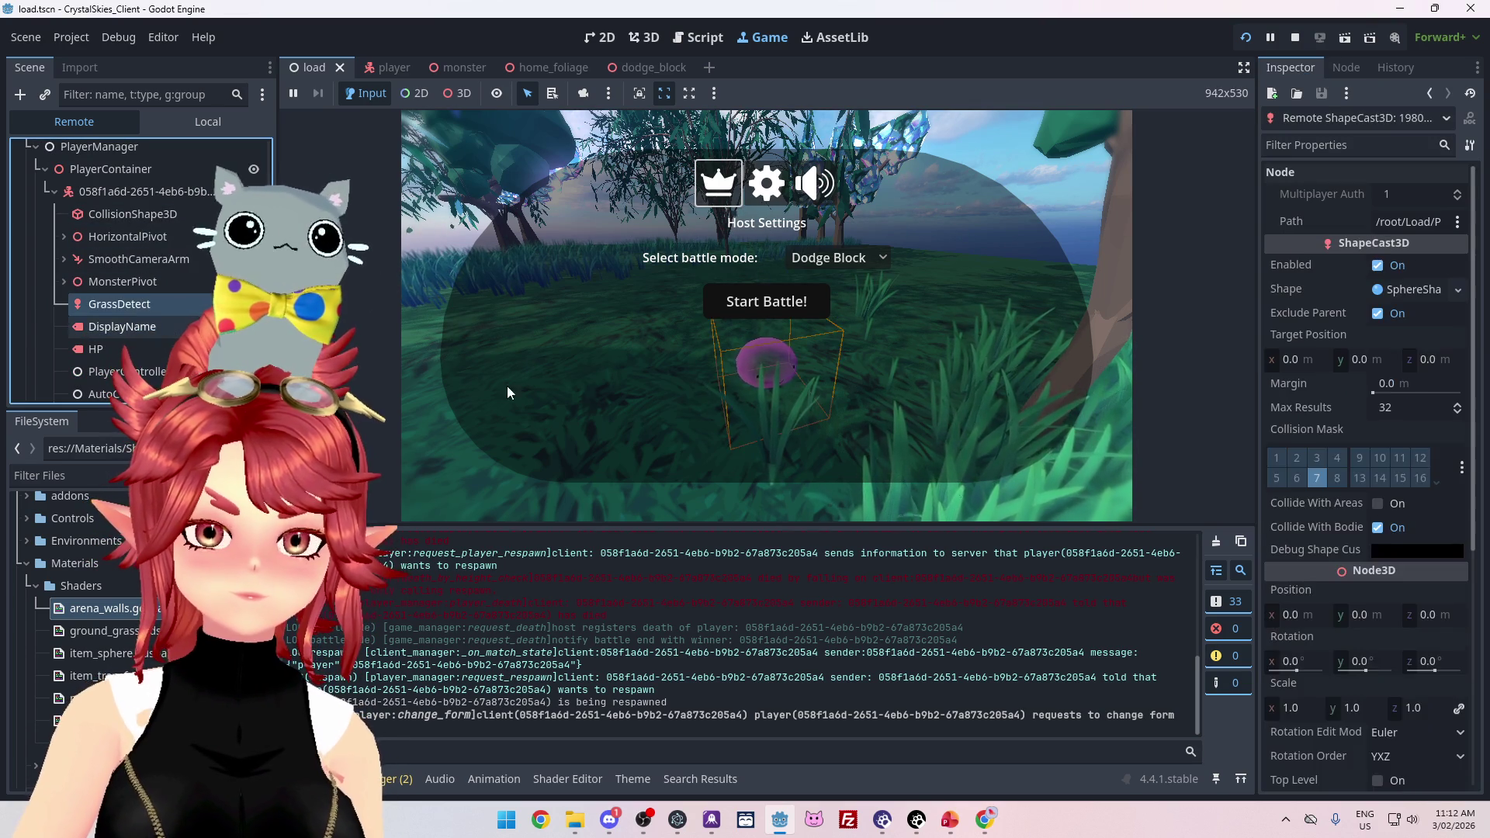
pyautogui.click(179, 327)
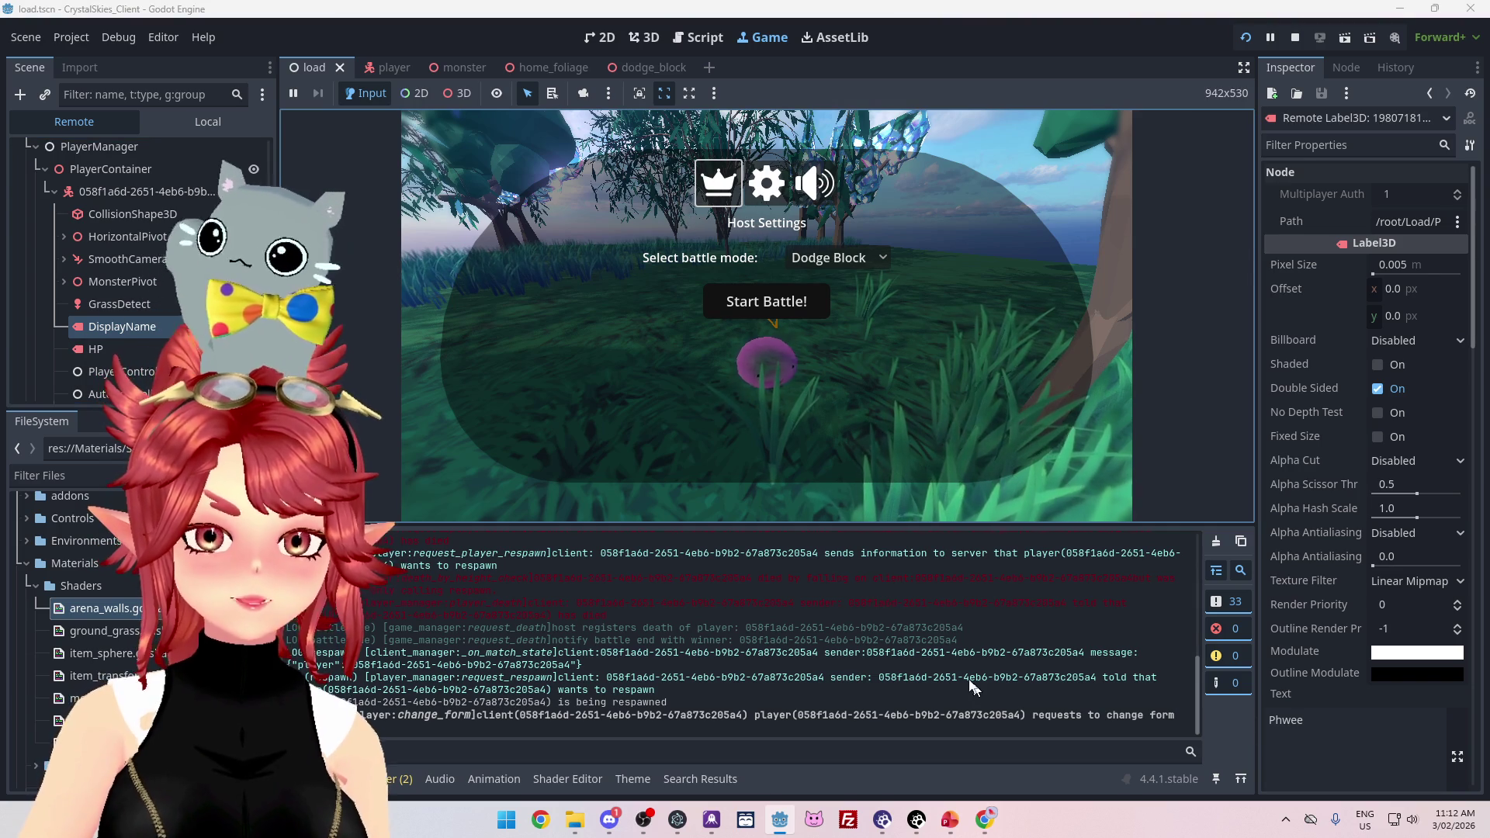
# Return to game_manager.gd at start_battle's wipe_overhead_display(3) call
pyautogui.click(700, 37)
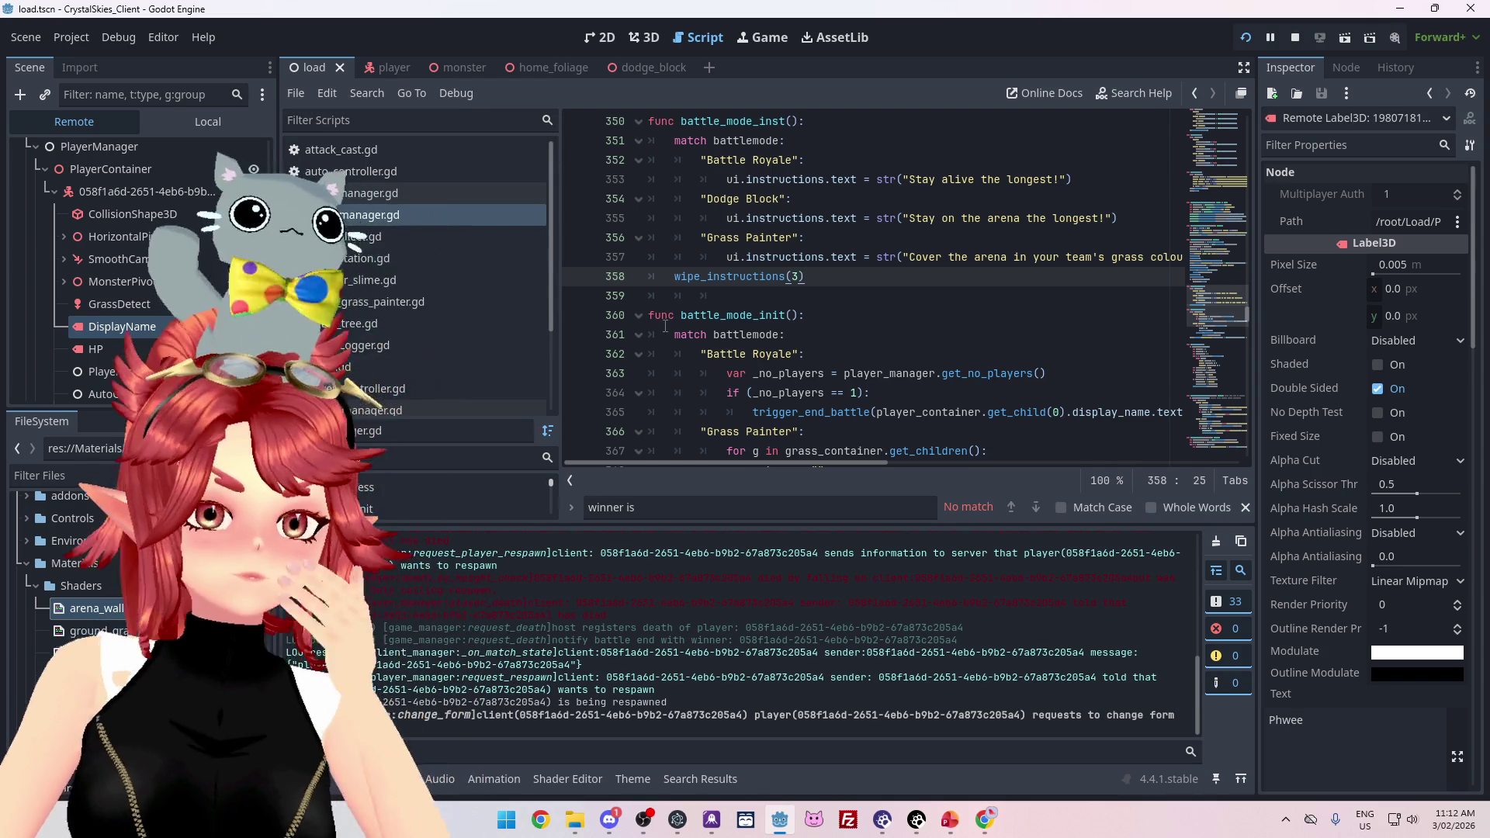
pyautogui.scroll(8, 784, 386)
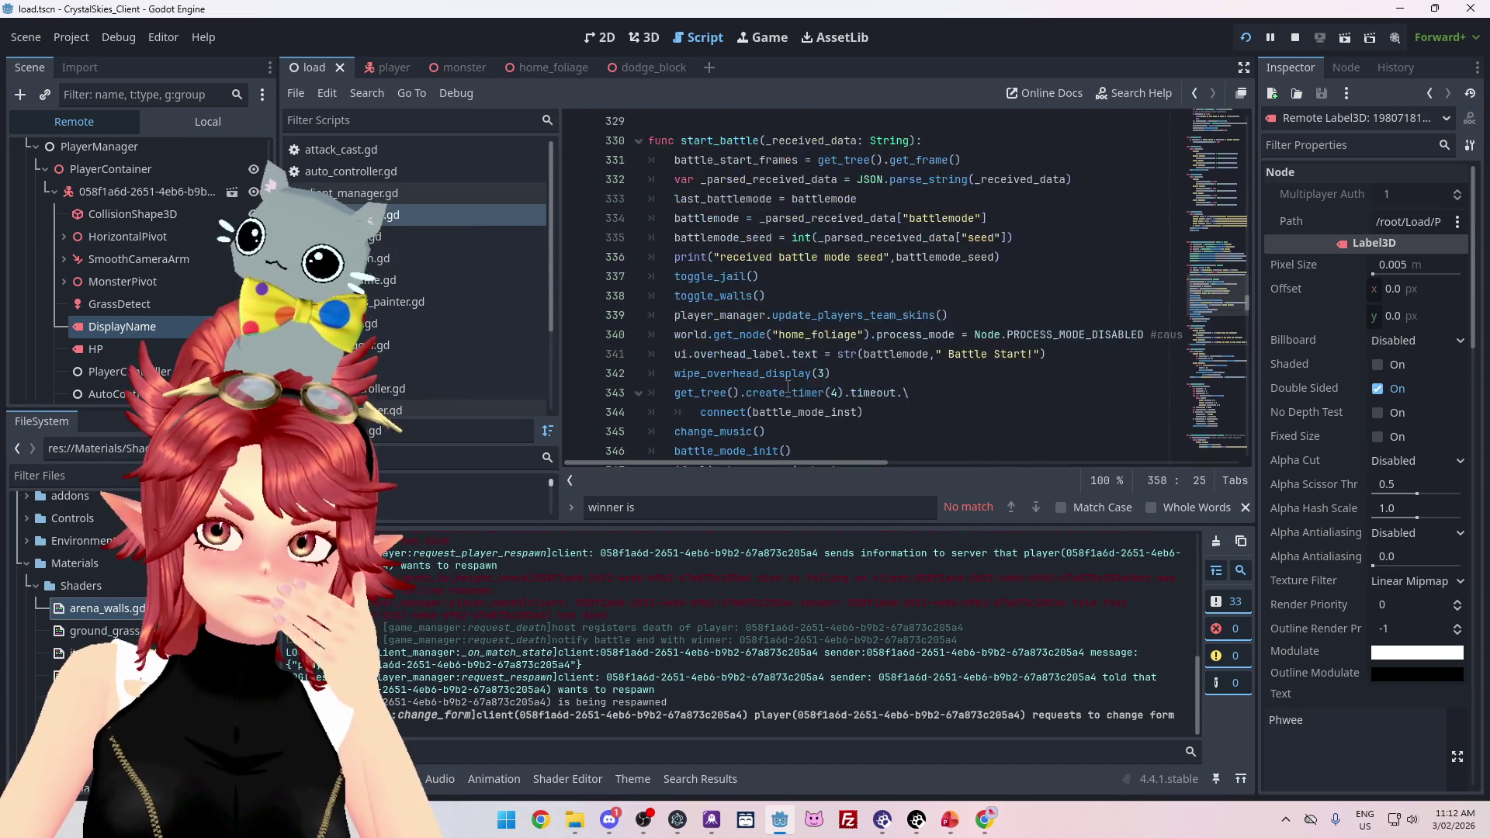
pyautogui.scroll(7, 787, 386)
pyautogui.scroll(-10, 788, 386)
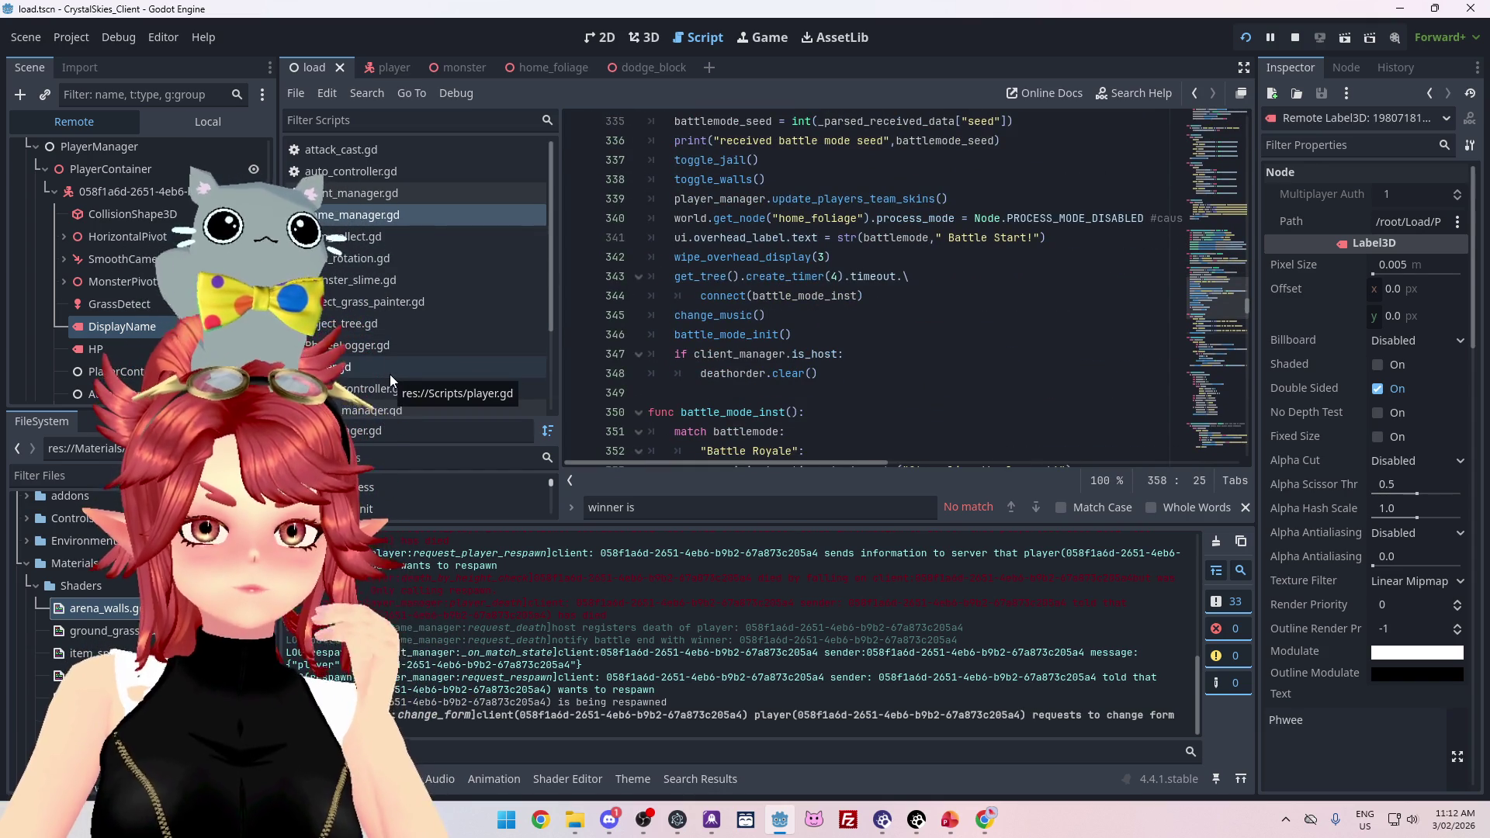
# Look over game_manager.gd around the battle_time_out function
pyautogui.scroll(-1, 908, 364)
pyautogui.scroll(-6, 900, 366)
pyautogui.scroll(-5, 891, 369)
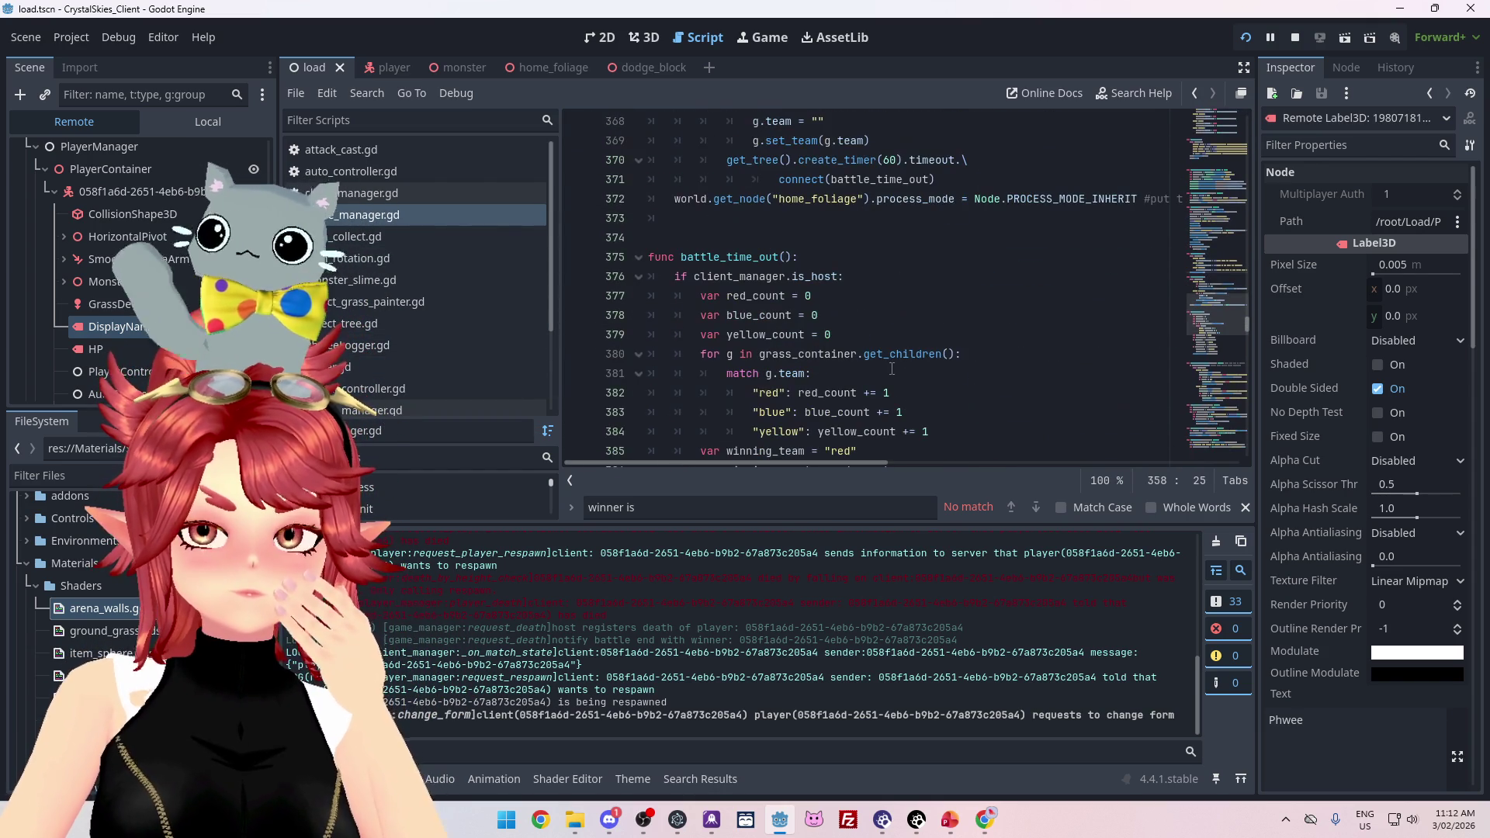
pyautogui.click(511, 827)
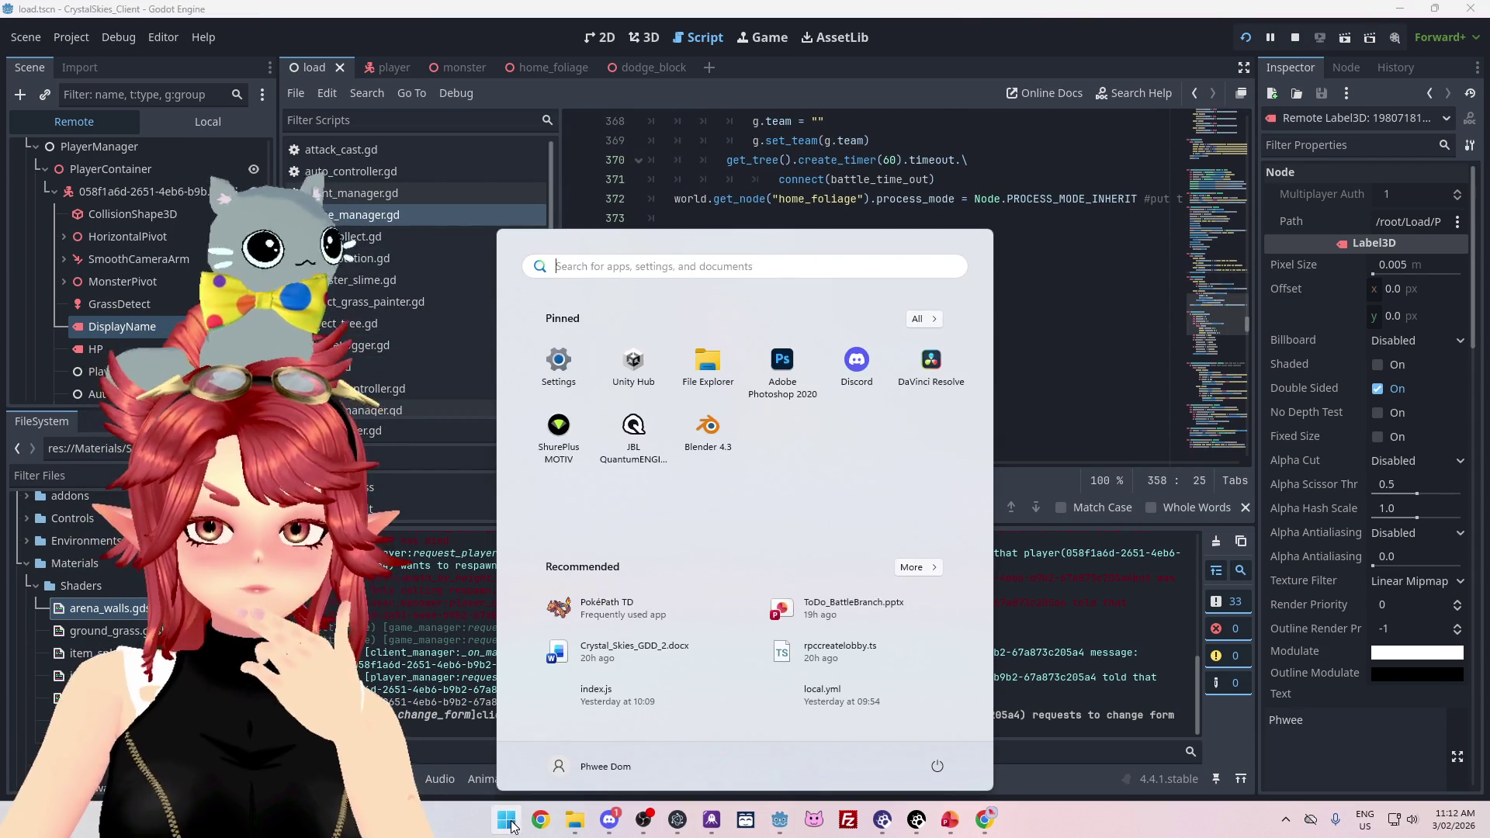
pyautogui.click(901, 115)
pyautogui.click(918, 263)
pyautogui.scroll(2, 869, 406)
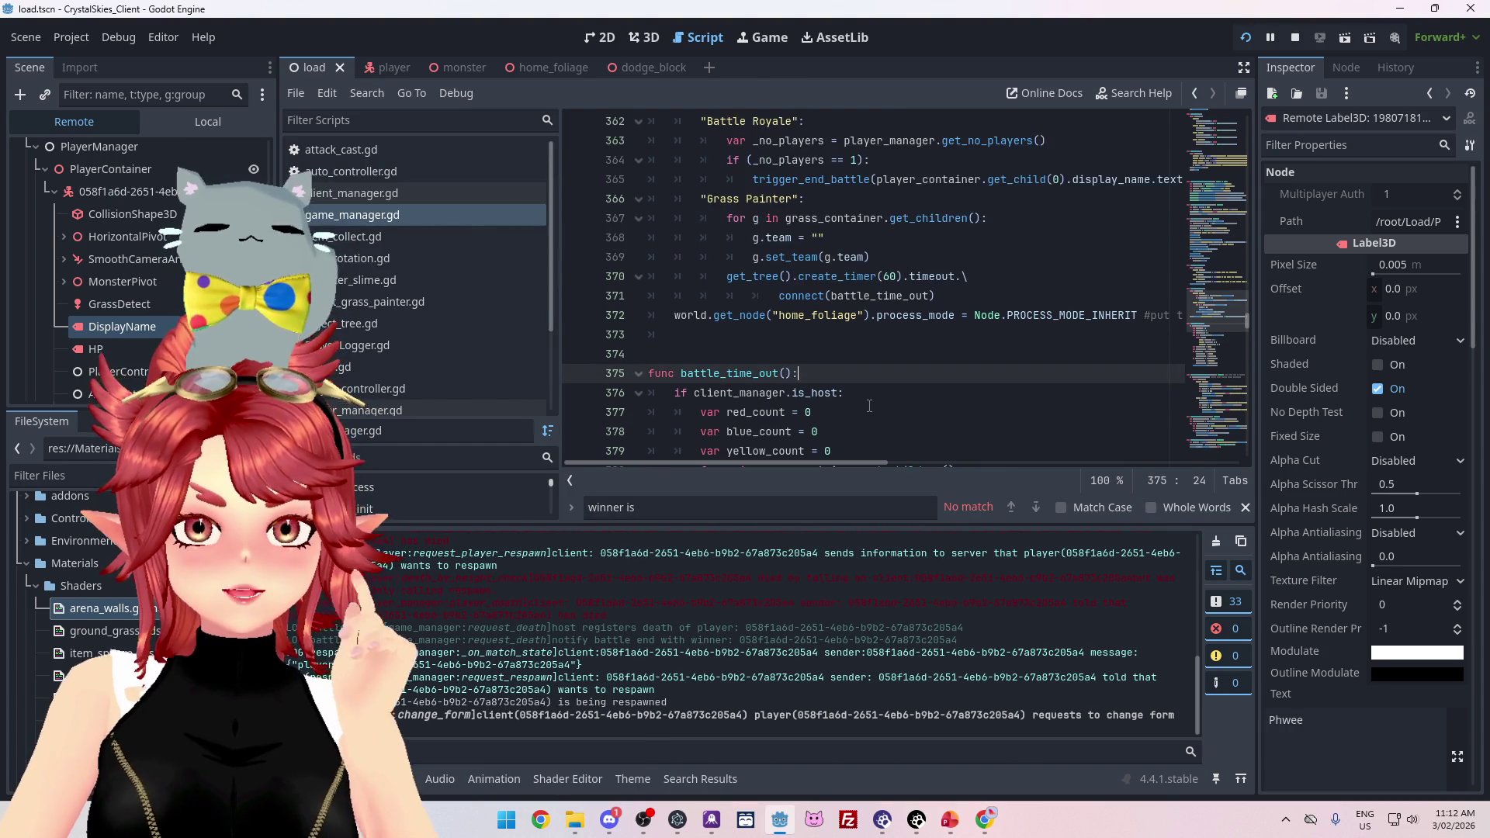
pyautogui.scroll(7, 869, 405)
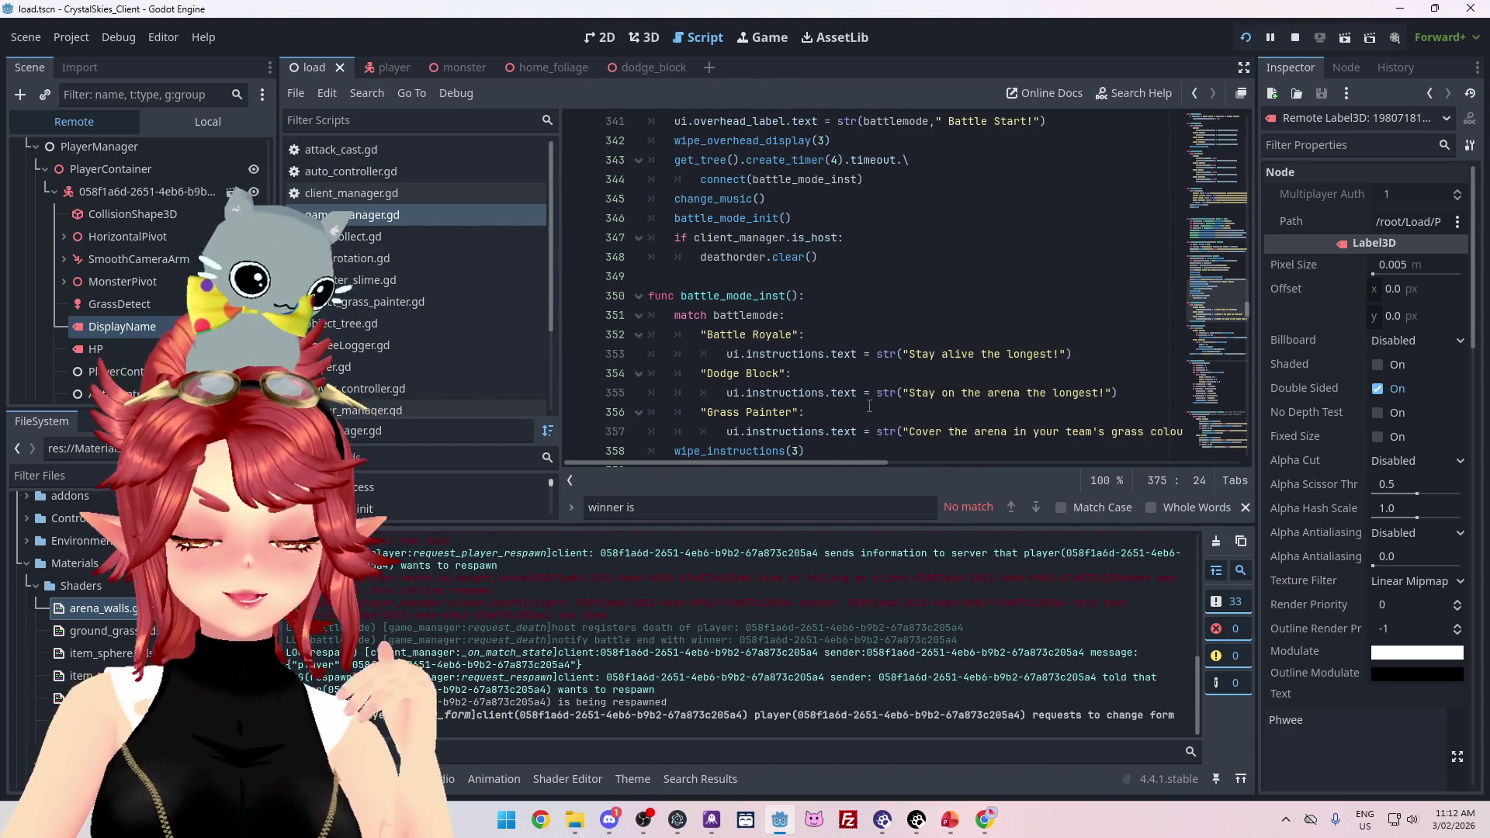
pyautogui.scroll(6, 869, 406)
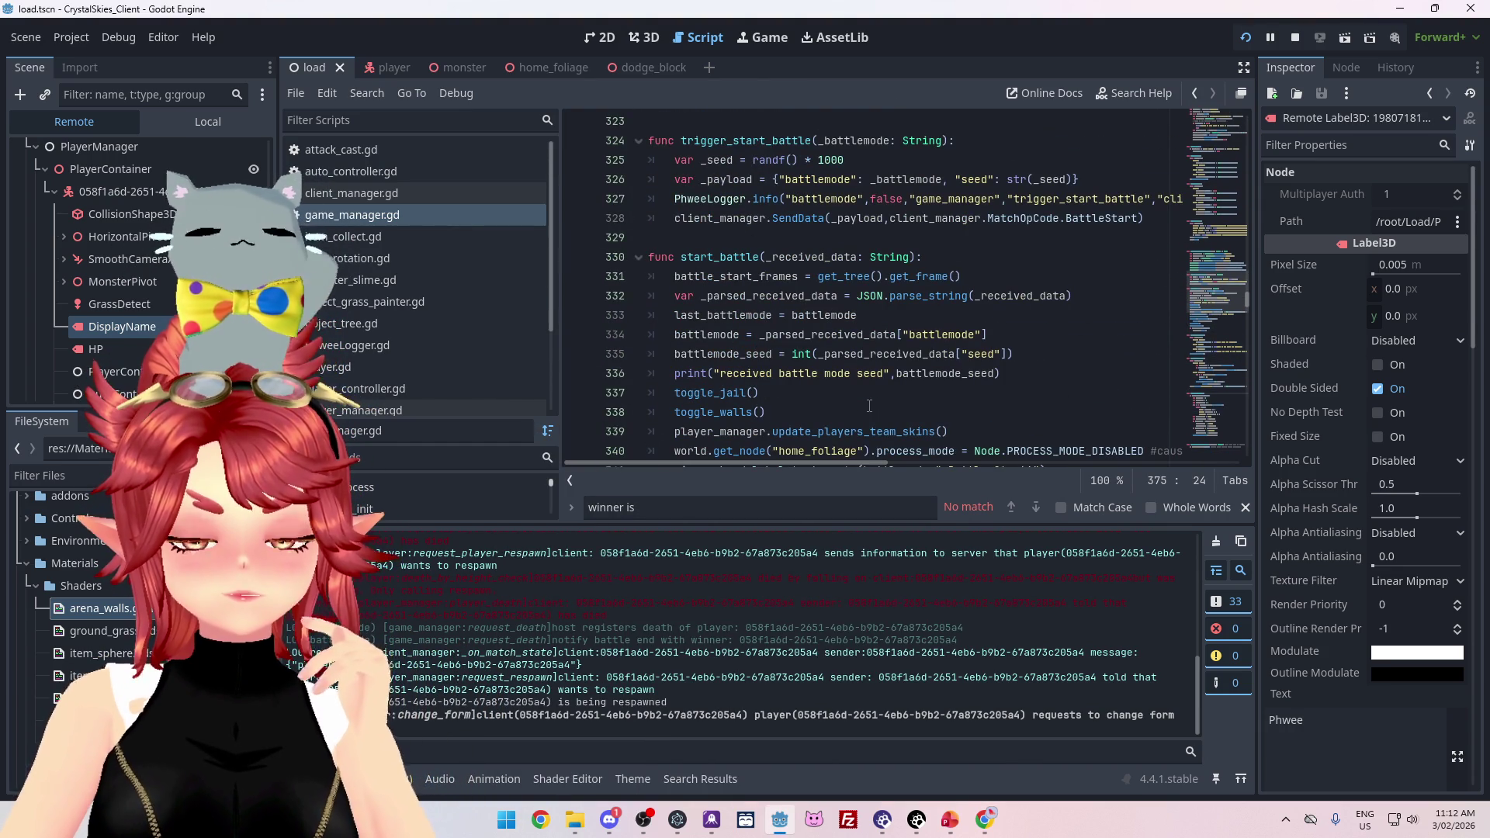
pyautogui.scroll(6, 869, 405)
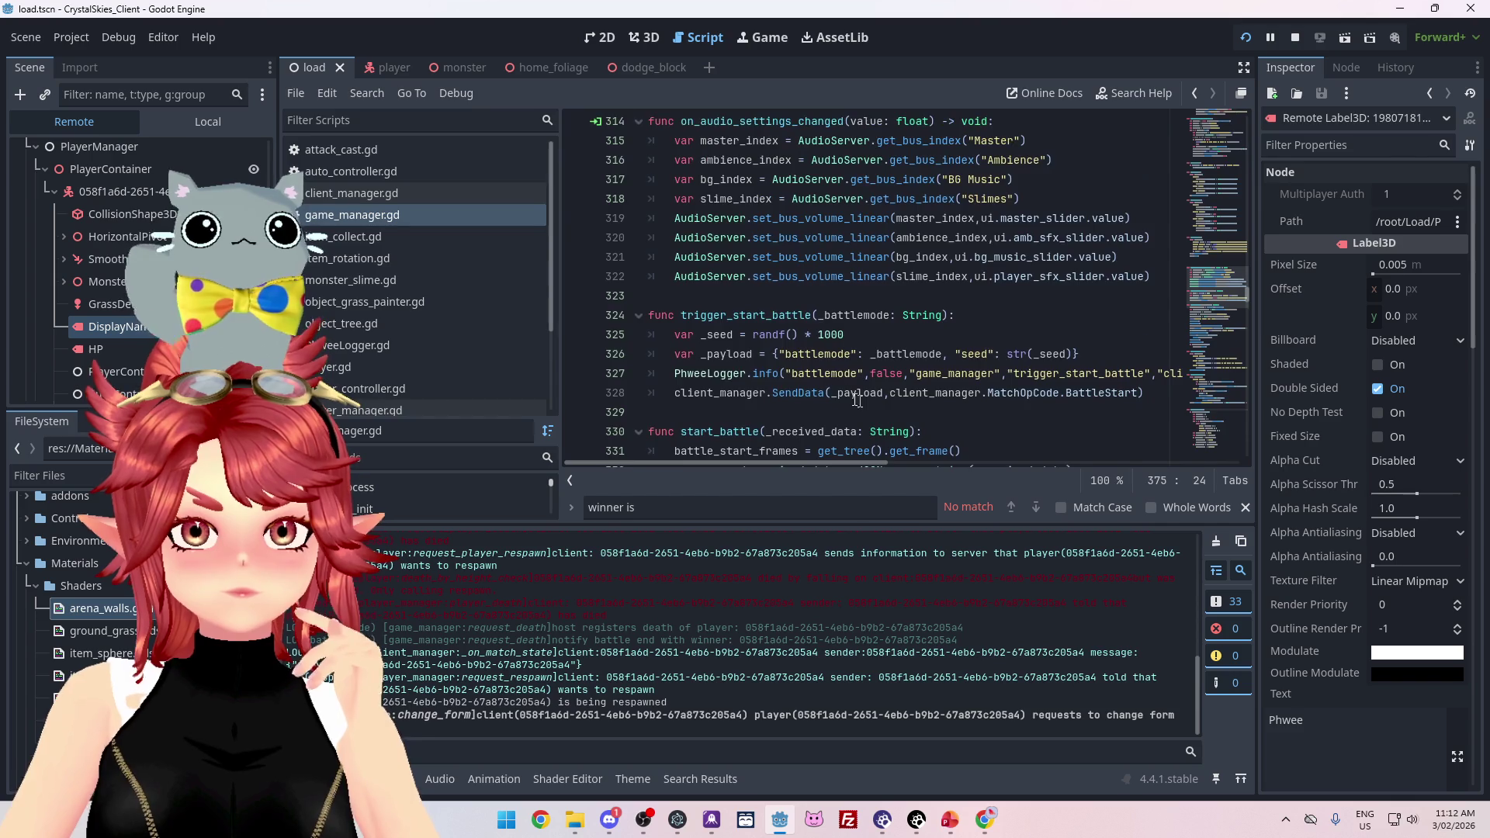
# In client_manager.gd's match-state handler, jump from the PlayerDeath case to player_death
pyautogui.click(353, 192)
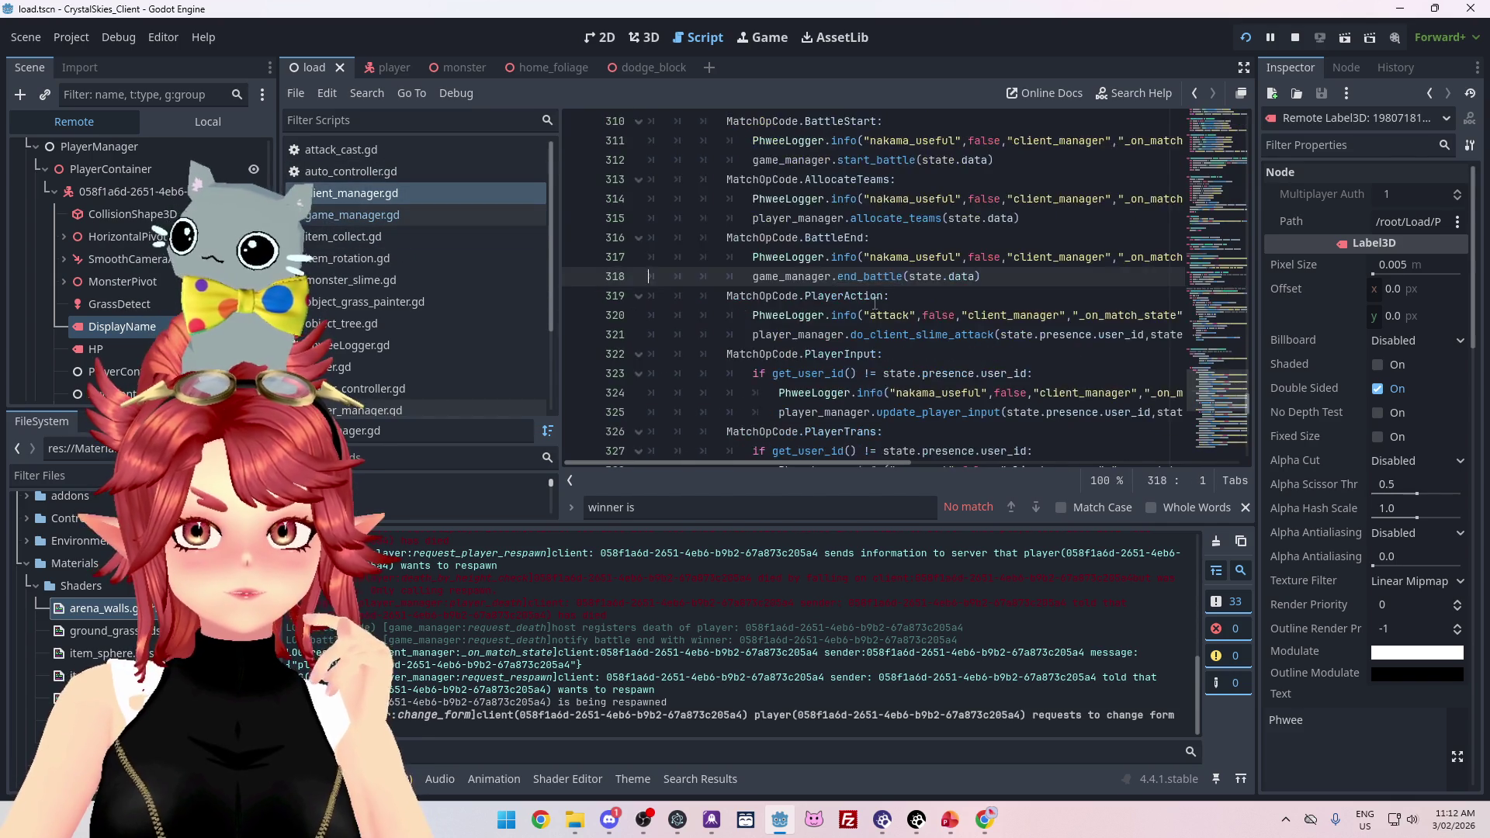
pyautogui.scroll(4, 816, 206)
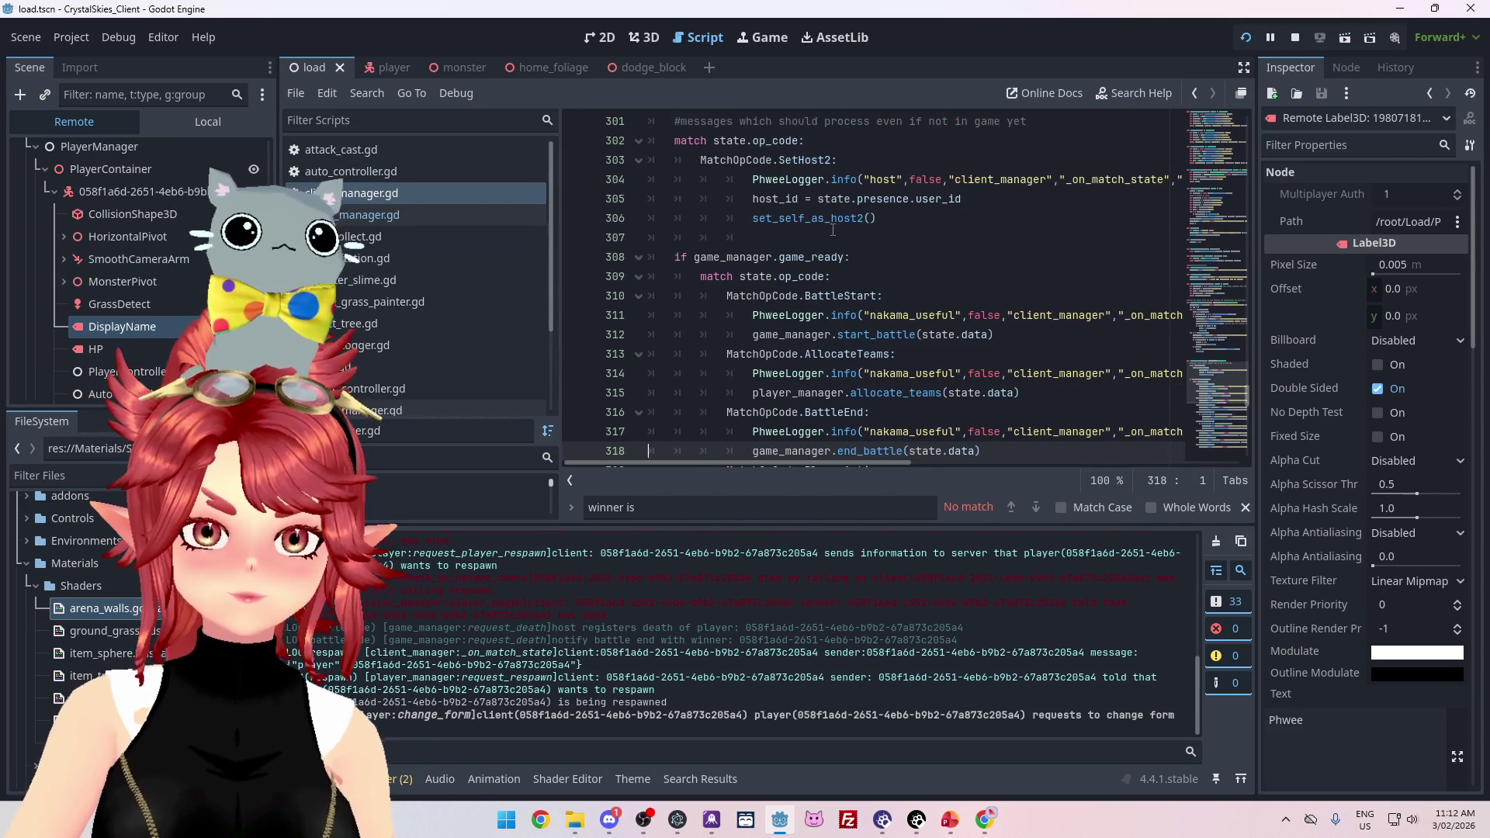
pyautogui.scroll(-5, 861, 264)
pyautogui.scroll(-3, 881, 303)
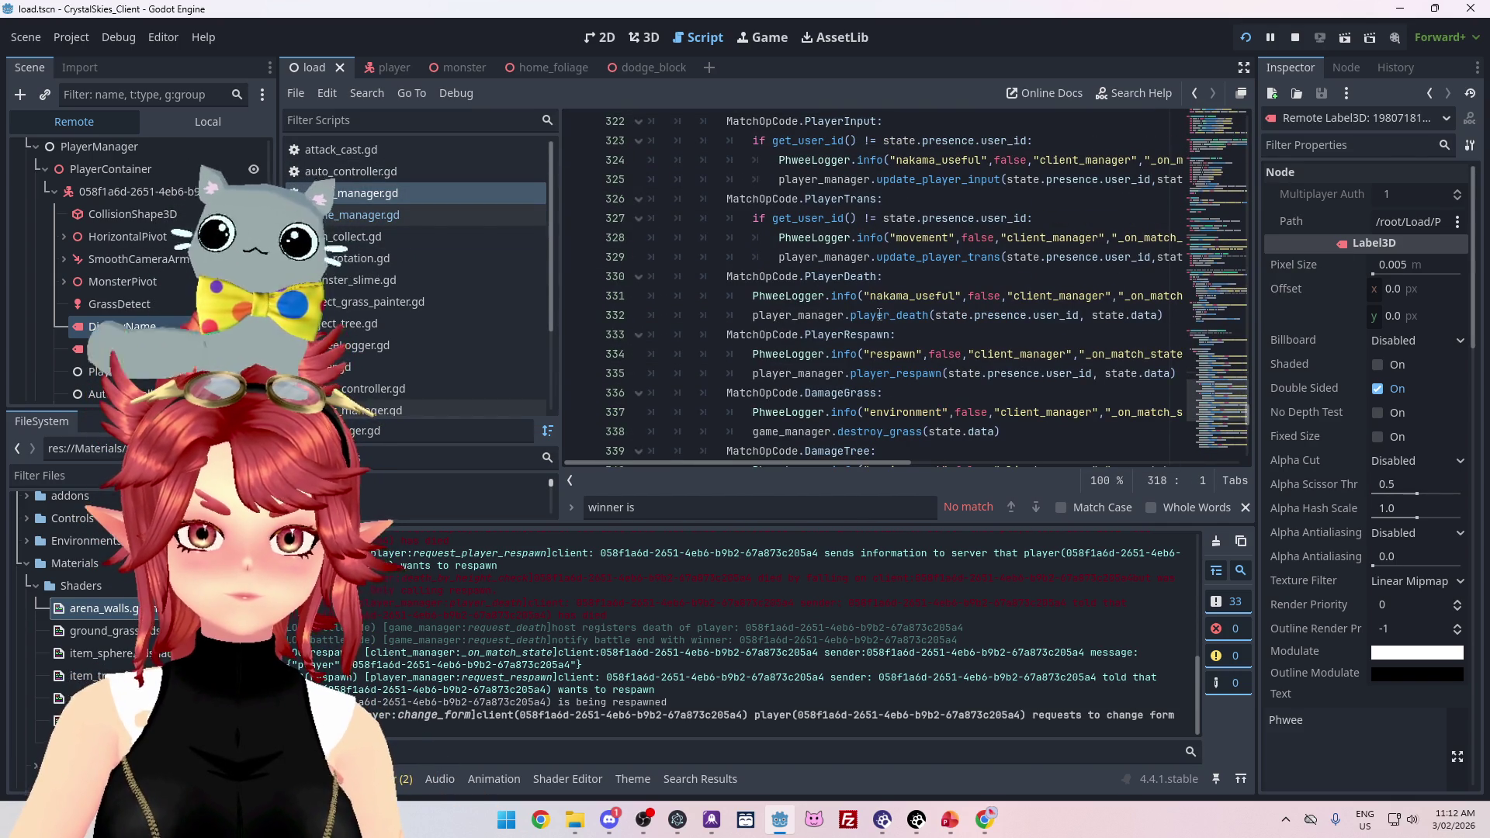
pyautogui.keyDown('ctrl'); pyautogui.click(881, 318); pyautogui.keyUp('ctrl')
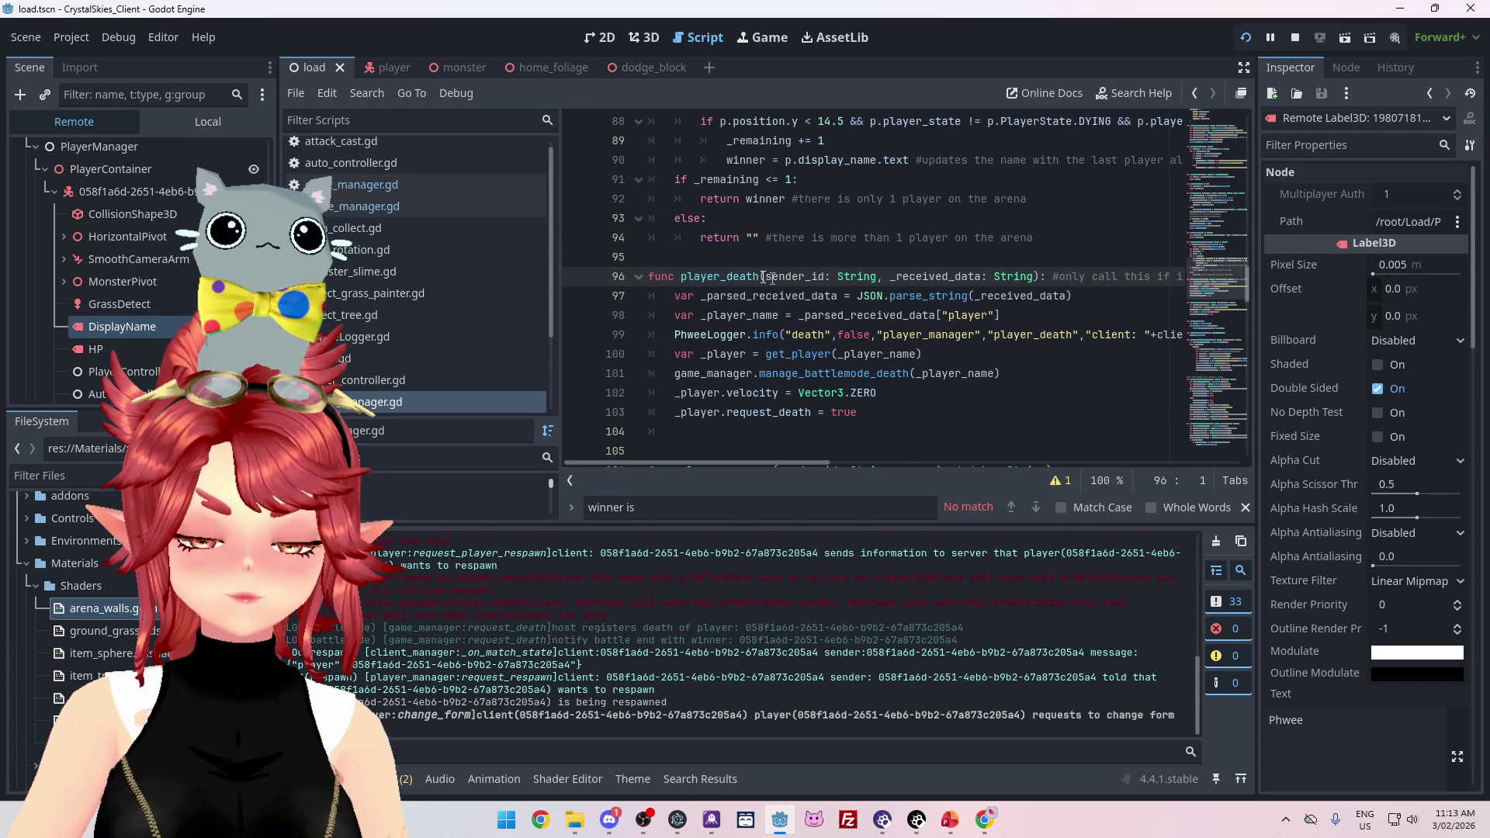
# Follow player_death to the manage_battlemode_death definition in game_manager.gd
pyautogui.scroll(-1, 768, 278)
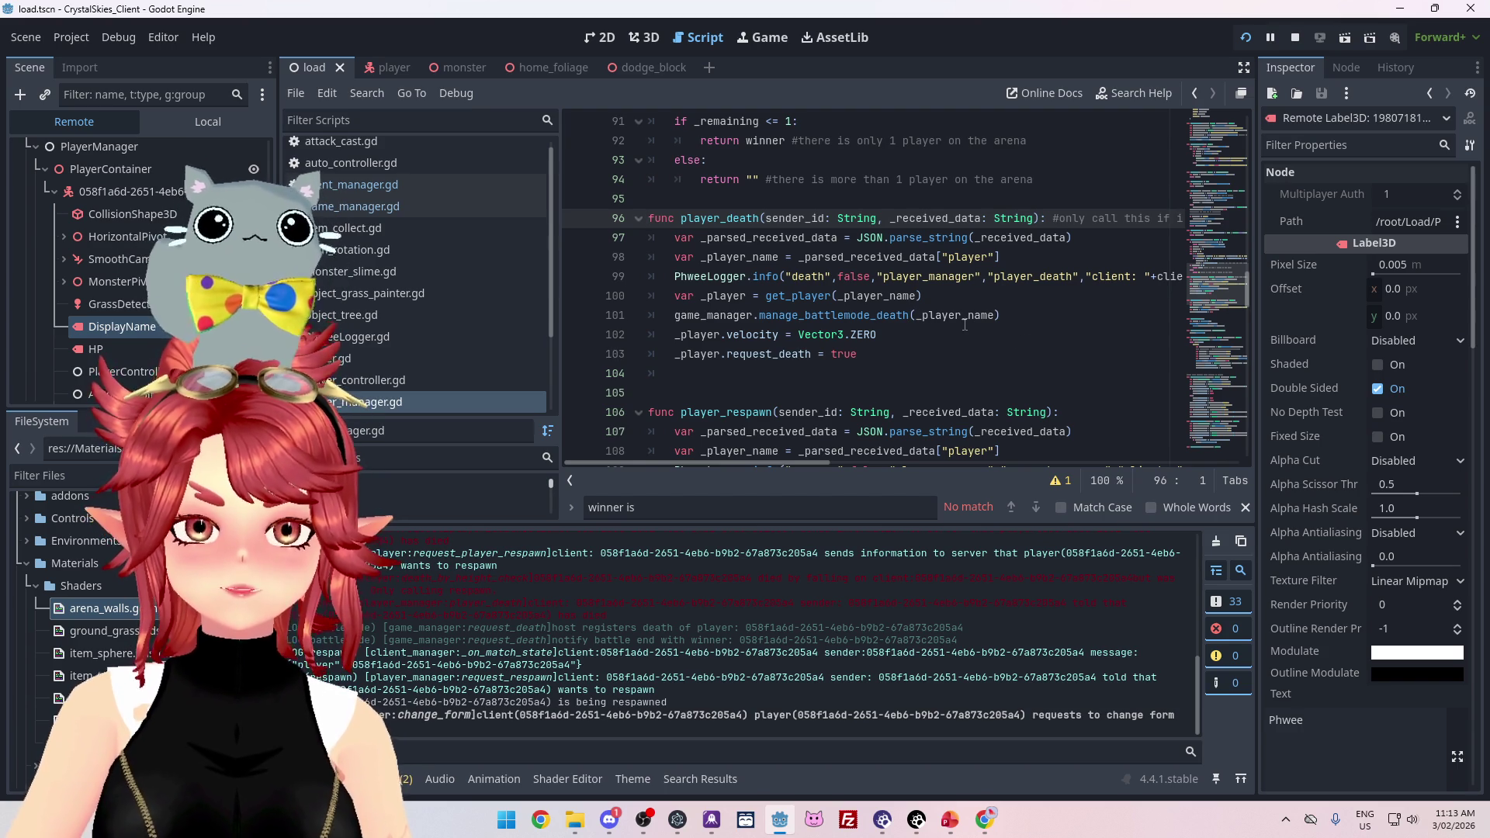
pyautogui.moveTo(962, 316)
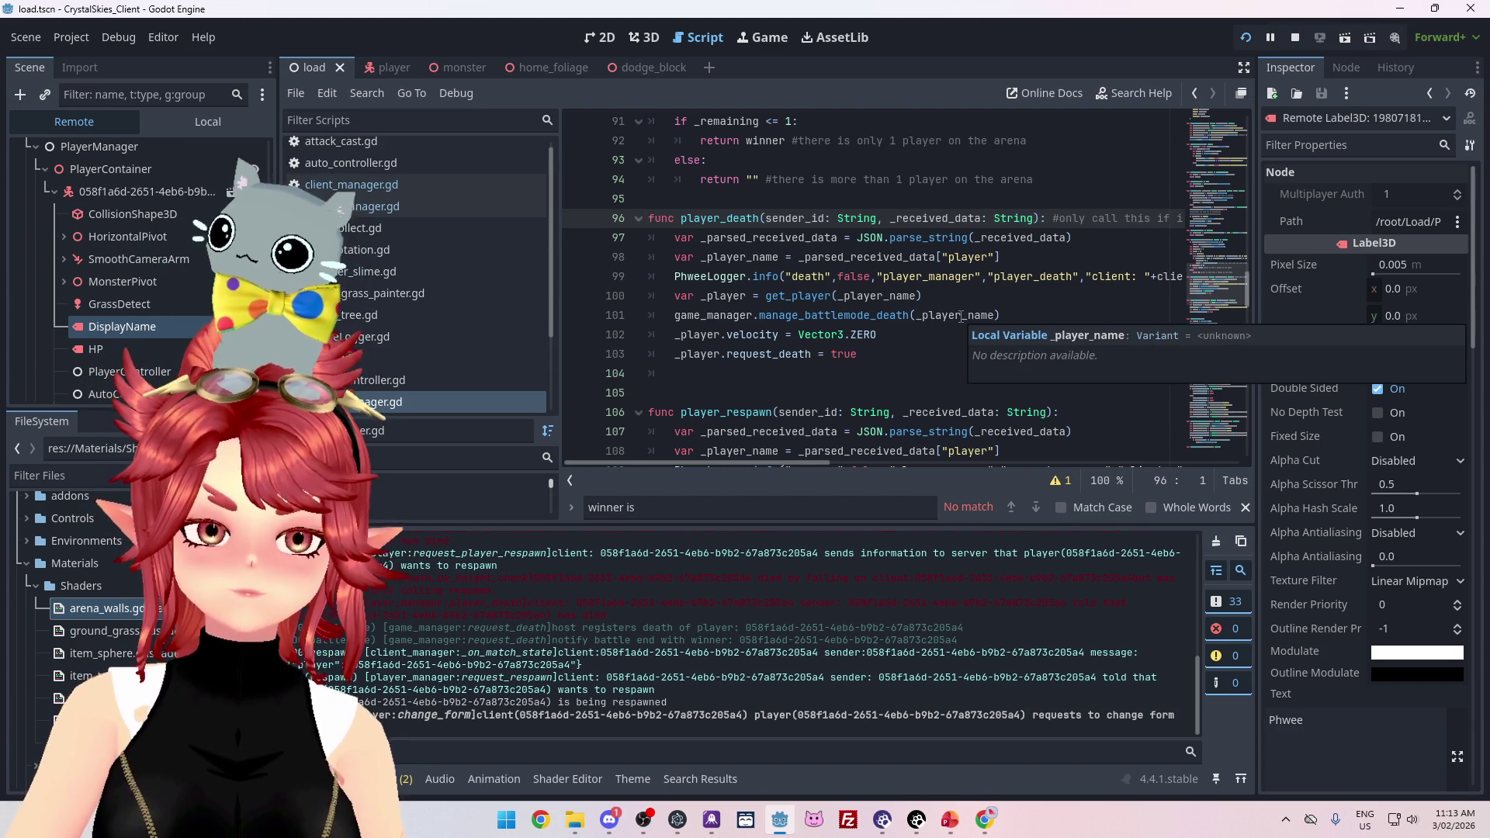
pyautogui.keyDown('ctrl'); pyautogui.click(828, 316); pyautogui.keyUp('ctrl')
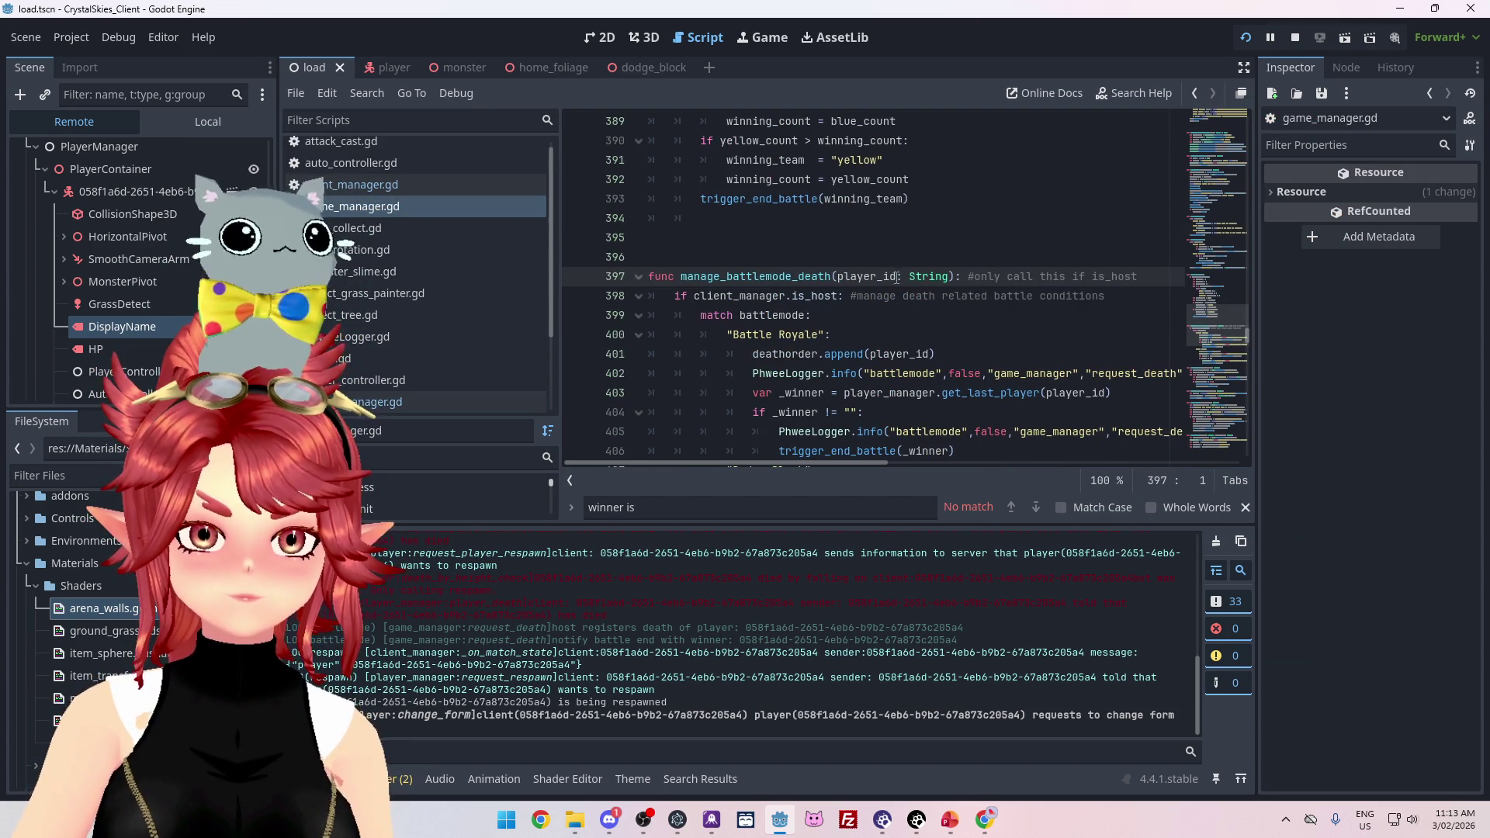
pyautogui.scroll(-2, 898, 277)
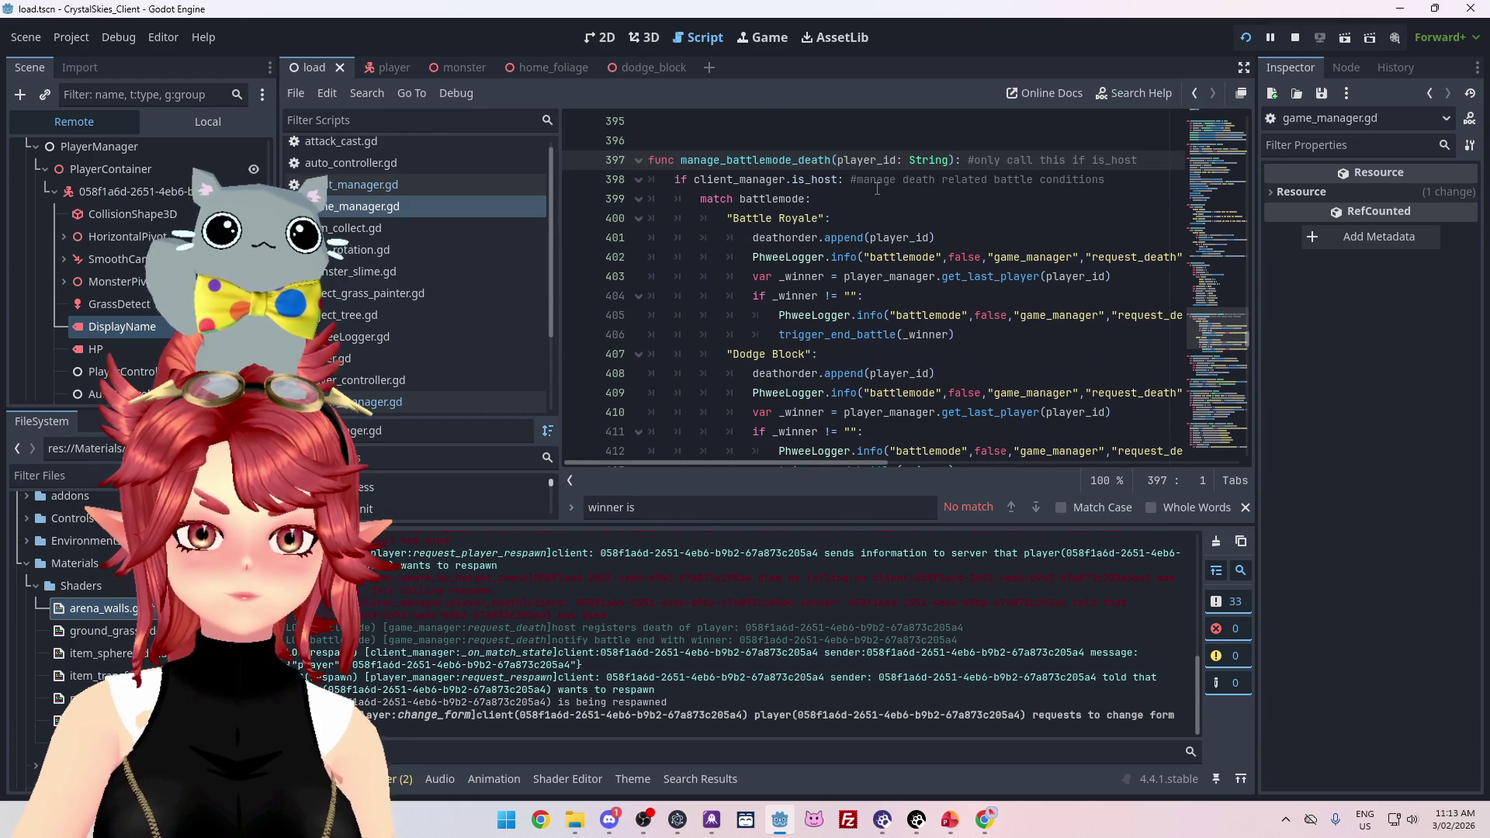
pyautogui.scroll(-2, 877, 188)
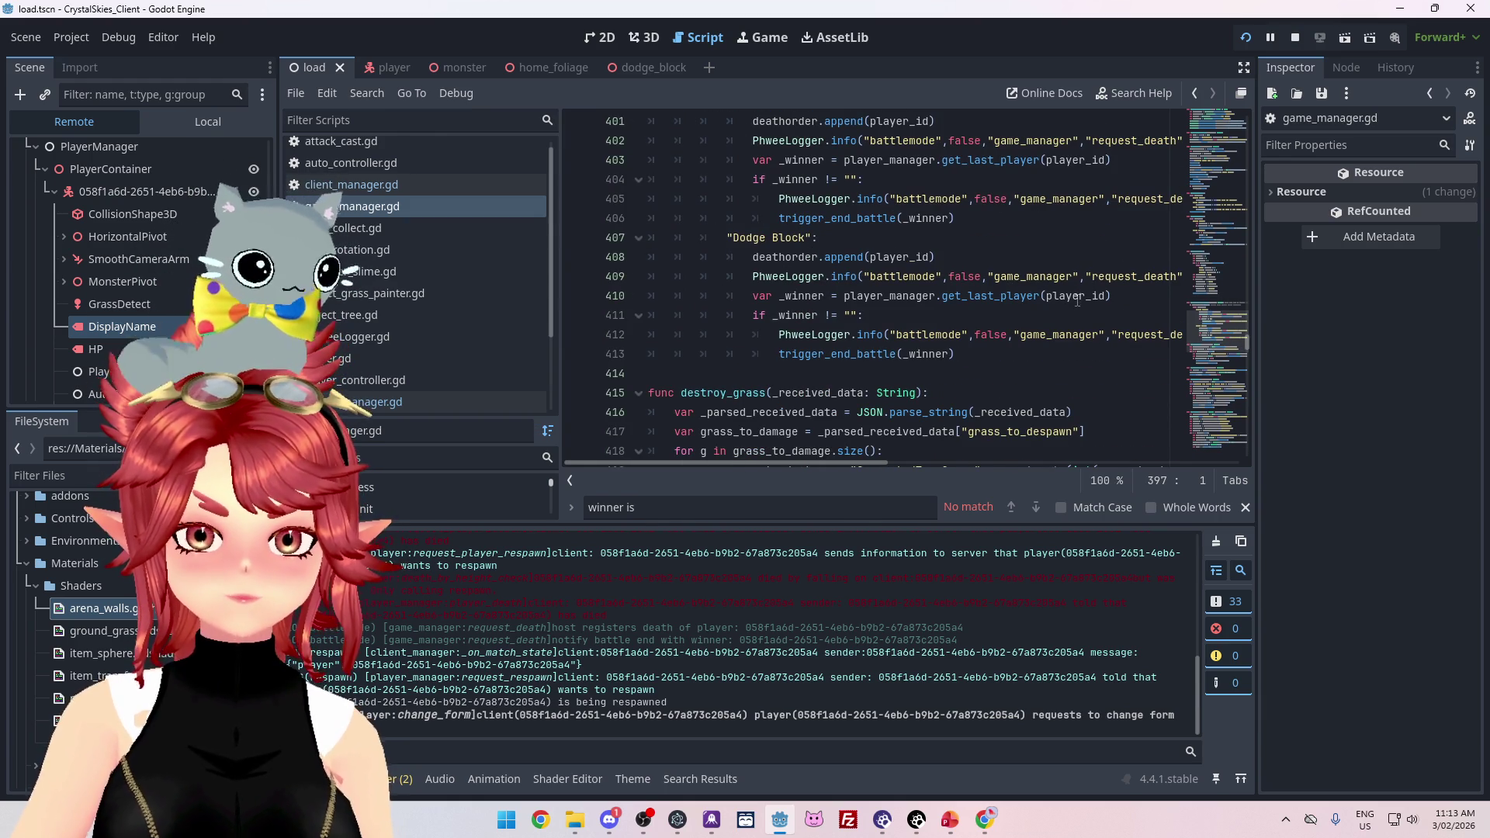
# Read the Dodge Block branch's death and winner log messages on line 409
pyautogui.click(781, 276)
pyautogui.hscroll(3, 825, 467)
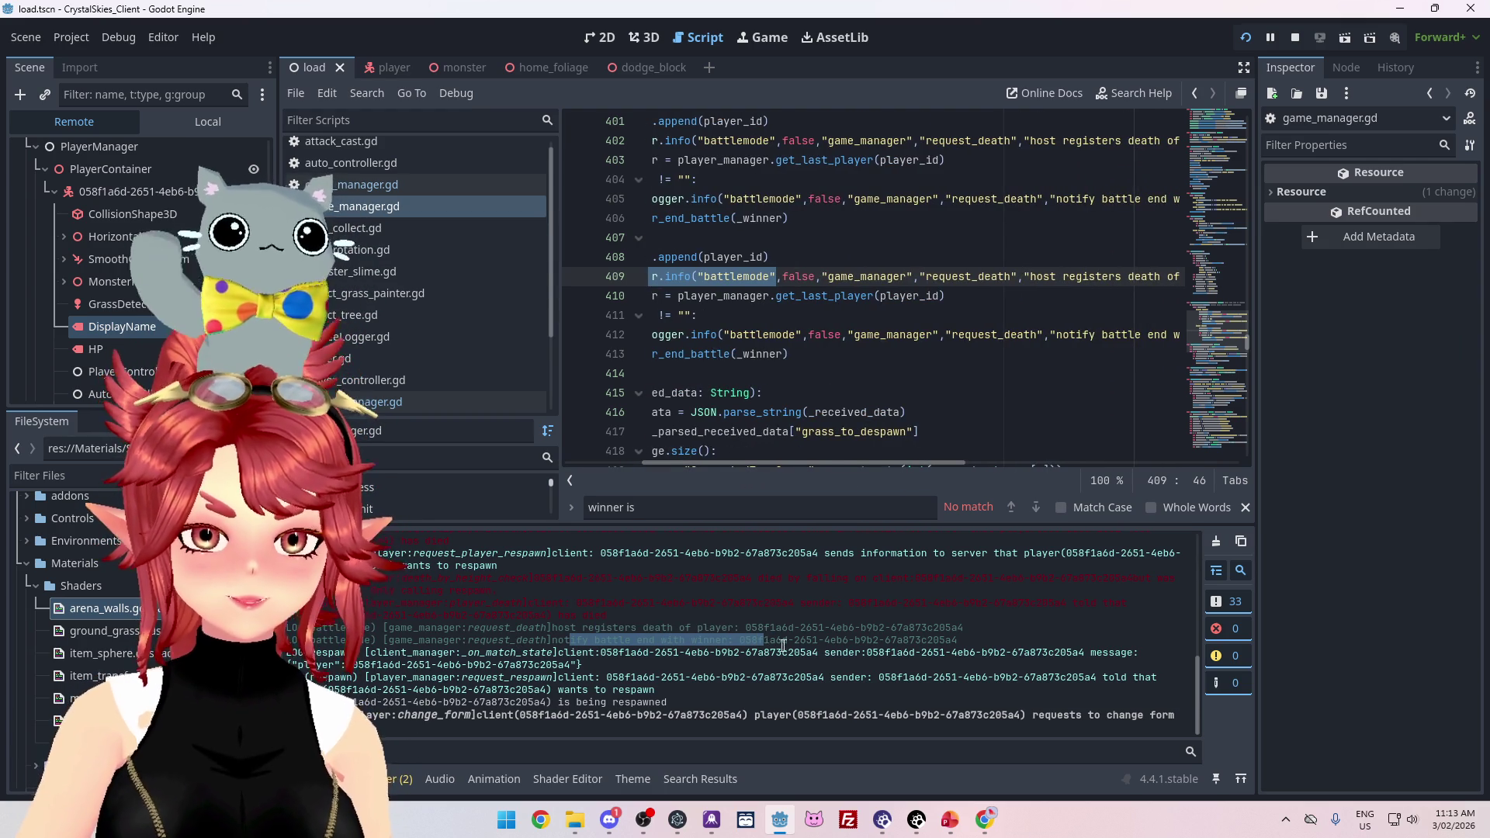
pyautogui.moveTo(761, 466); pyautogui.dragTo(695, 464)
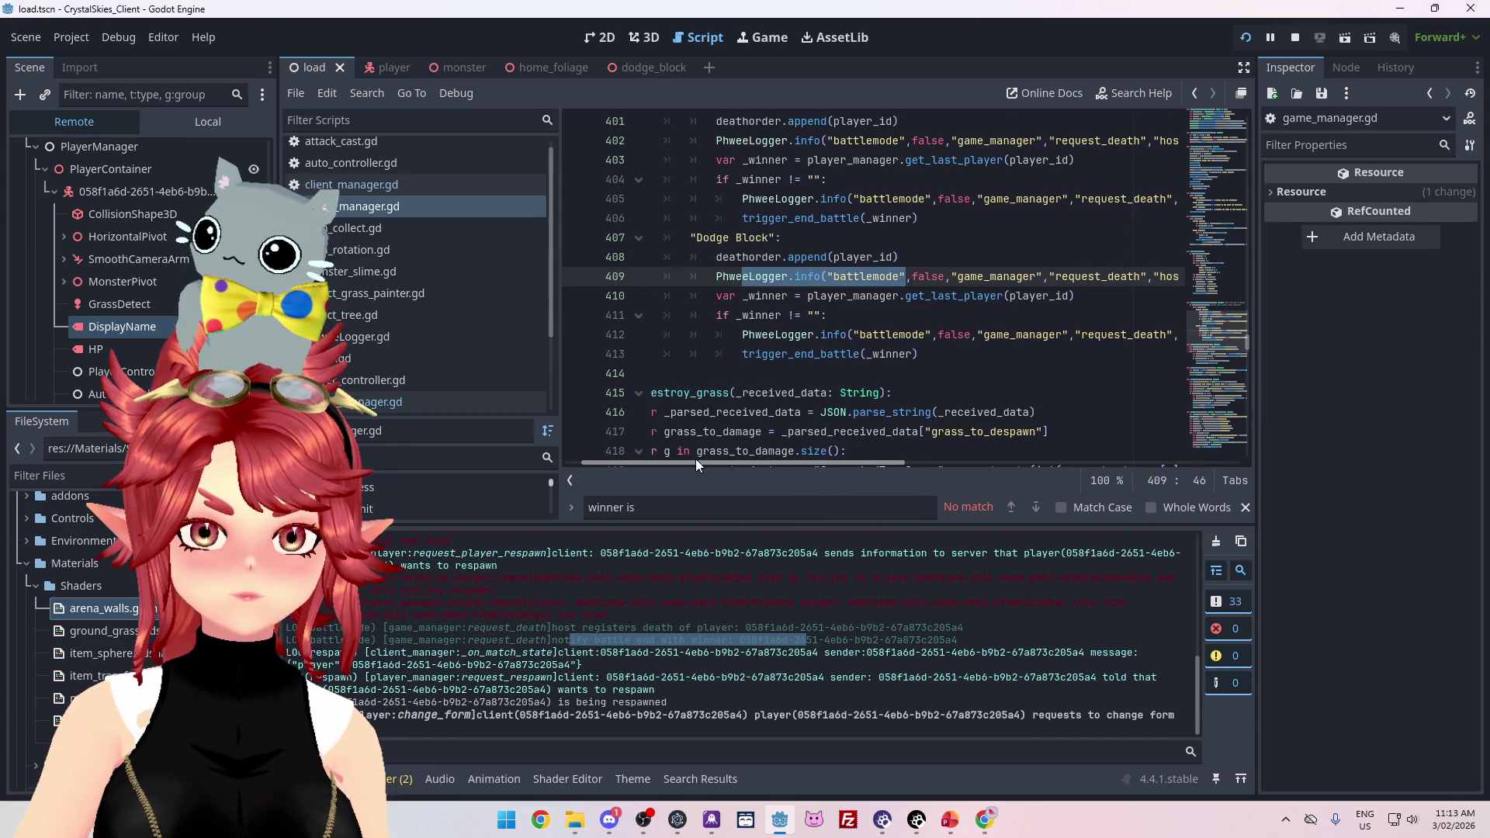
pyautogui.moveTo(887, 464); pyautogui.dragTo(1050, 466)
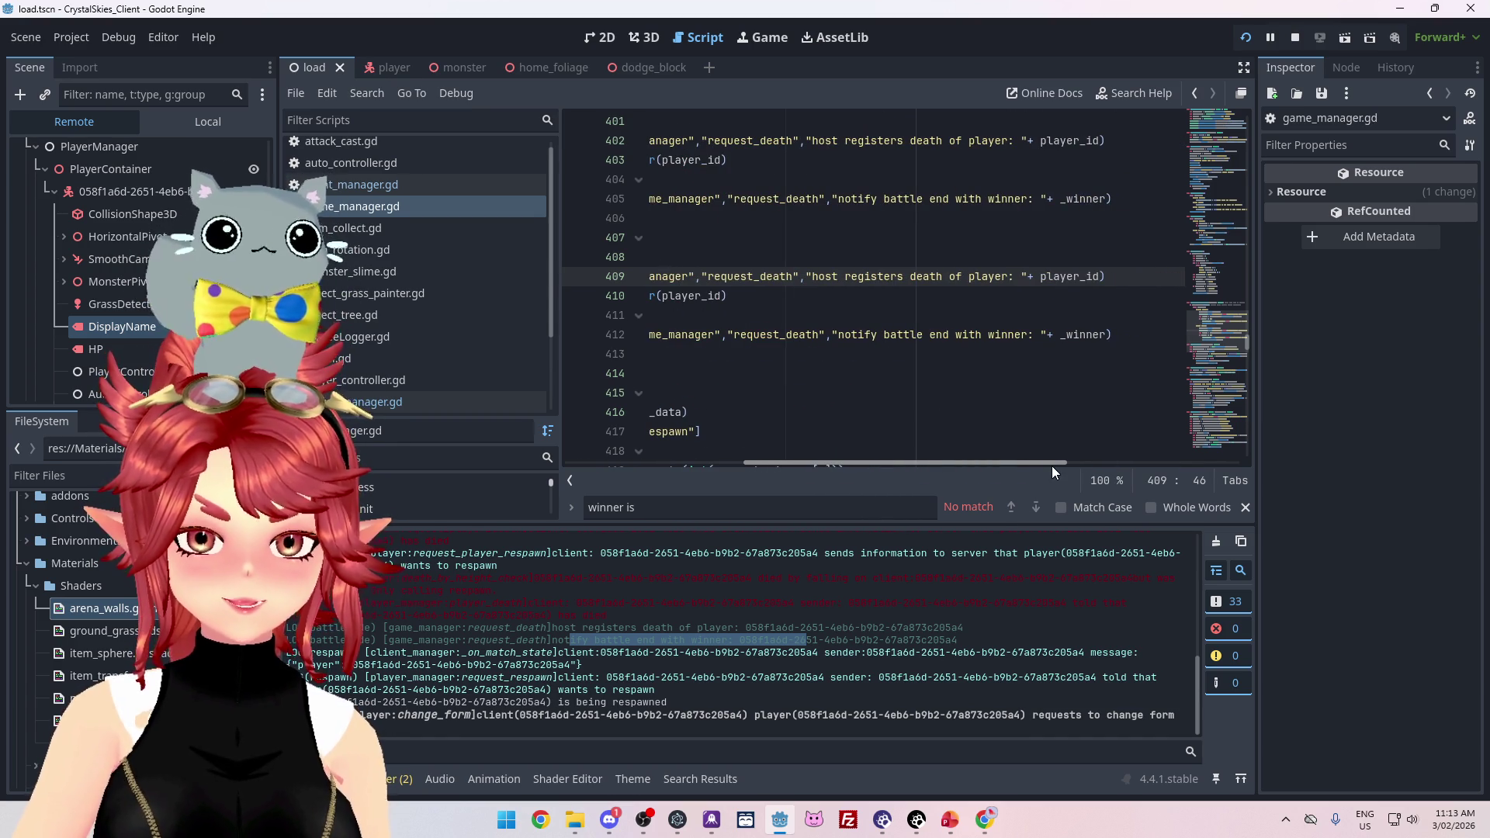
pyautogui.hscroll(-5, 811, 386)
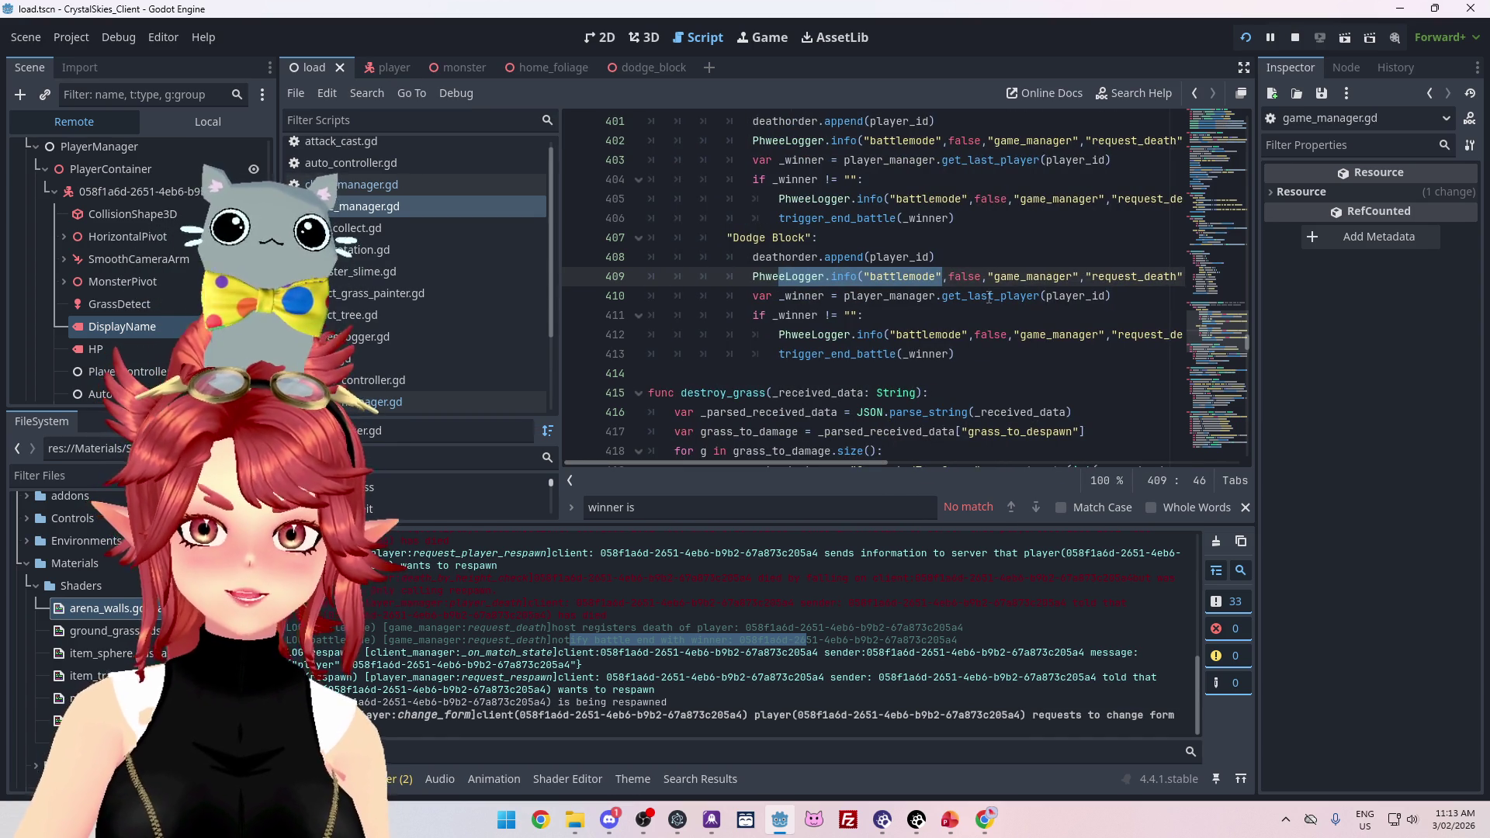
pyautogui.moveTo(835, 462); pyautogui.dragTo(1003, 487)
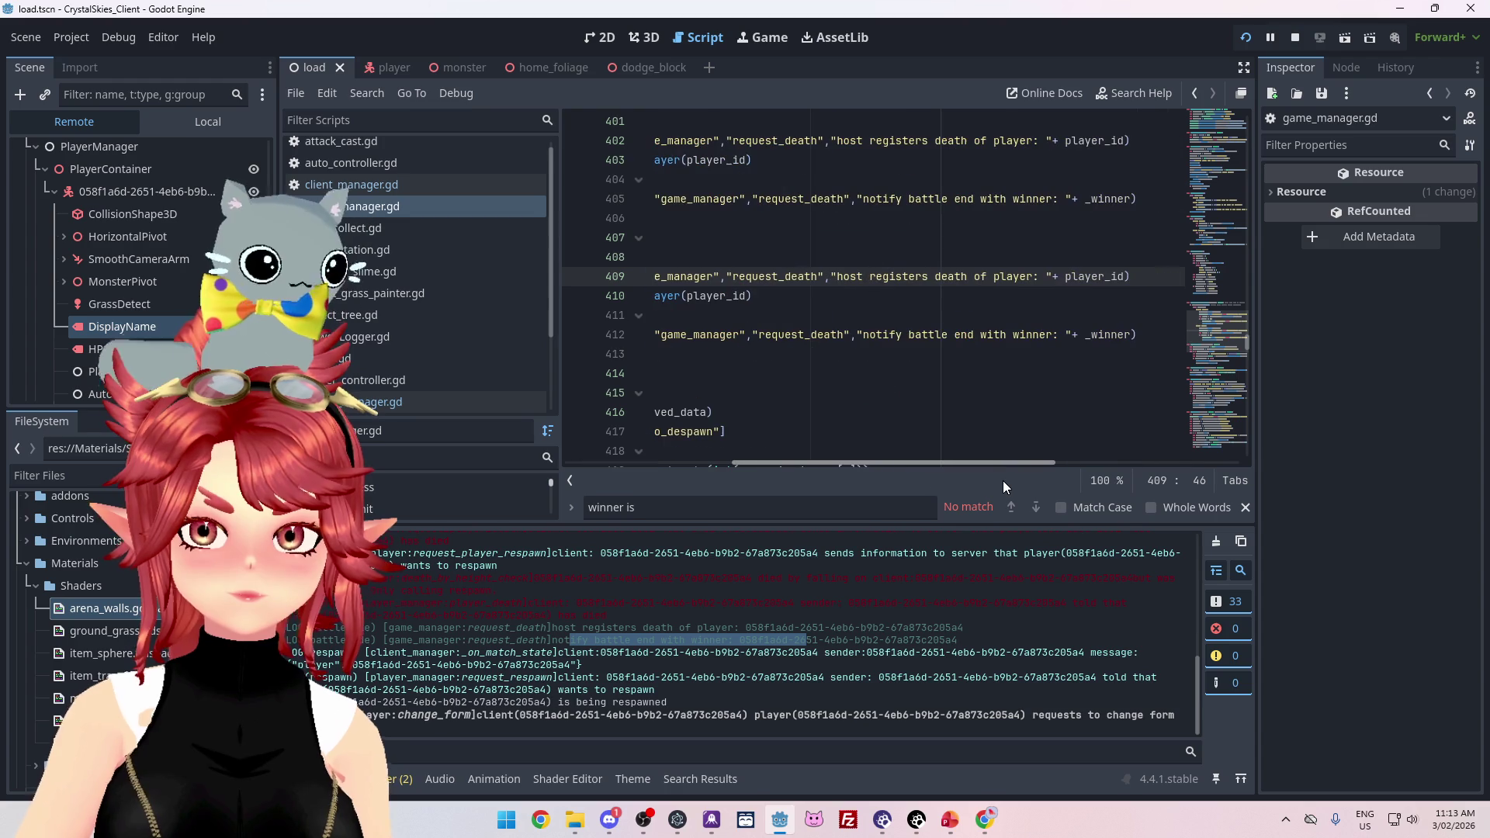
pyautogui.press('F5')
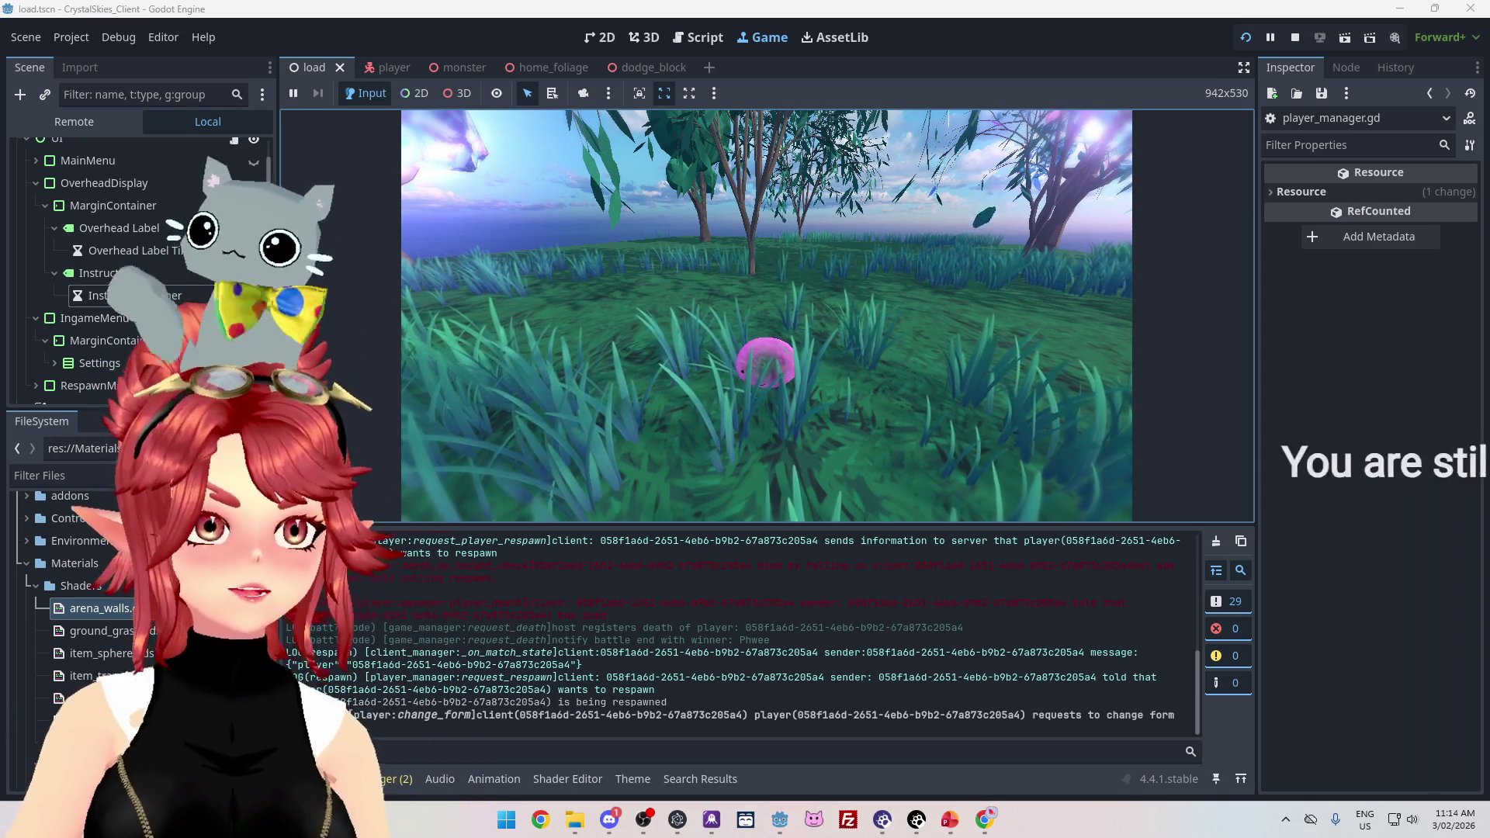
# Check the in-game host menu, then scroll player_manager.gd to do_client_slime_attack
pyautogui.press('Escape')
pyautogui.click(699, 39)
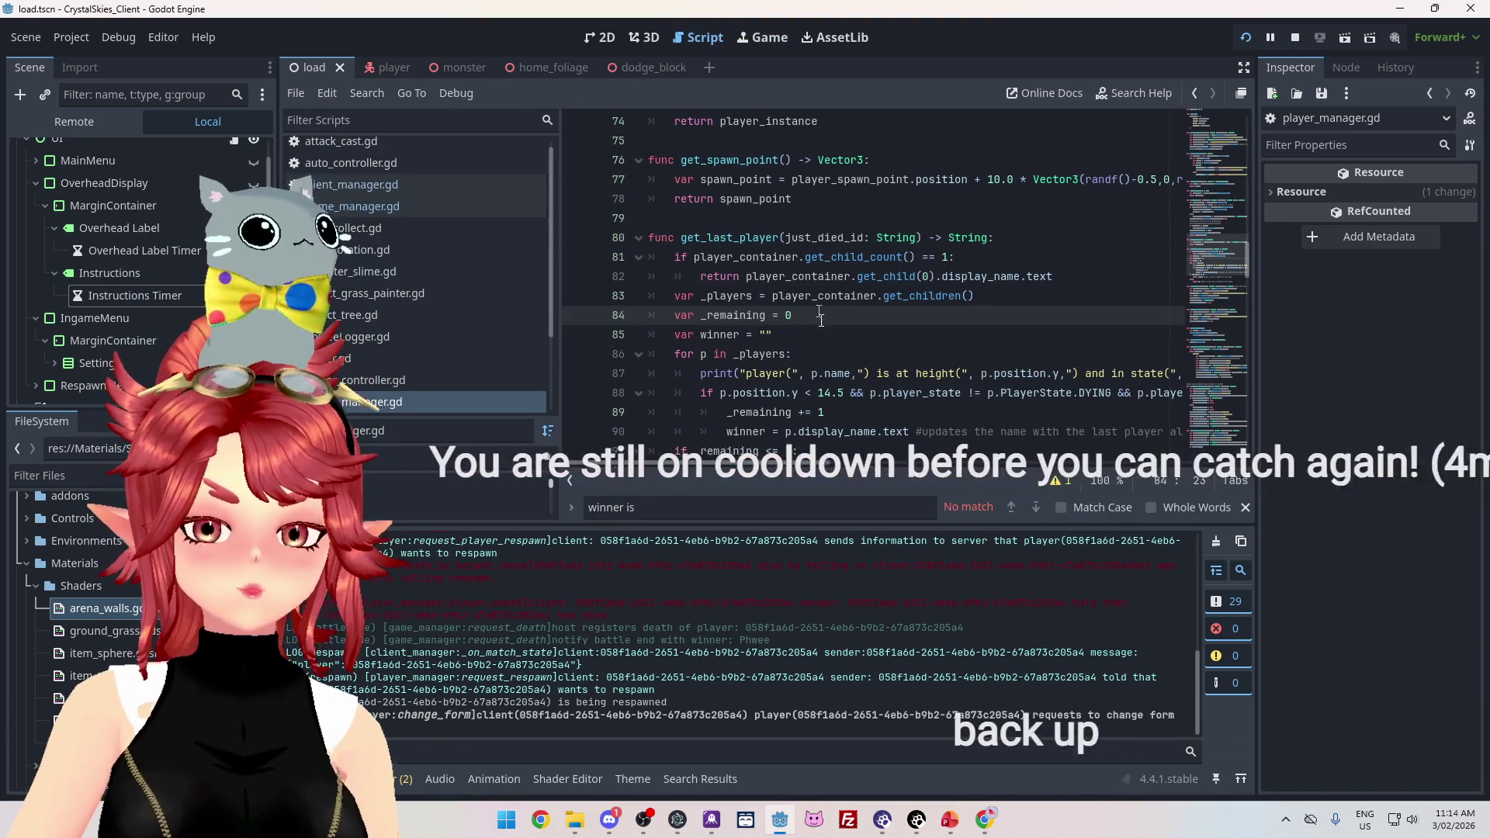
pyautogui.scroll(-5, 736, 270)
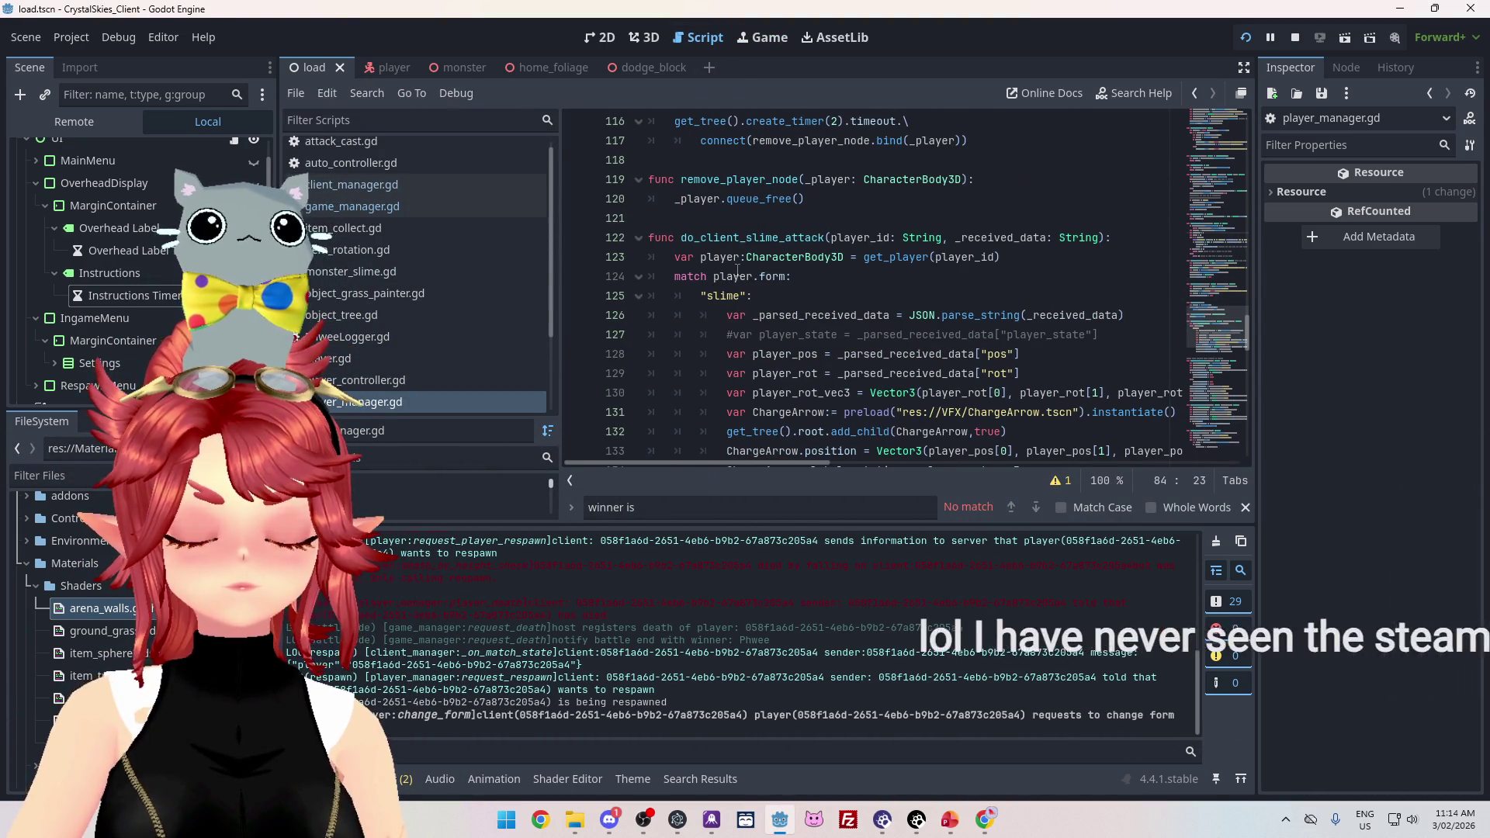
# In the logger script, set print to false for the death and respawn categories
pyautogui.click(366, 338)
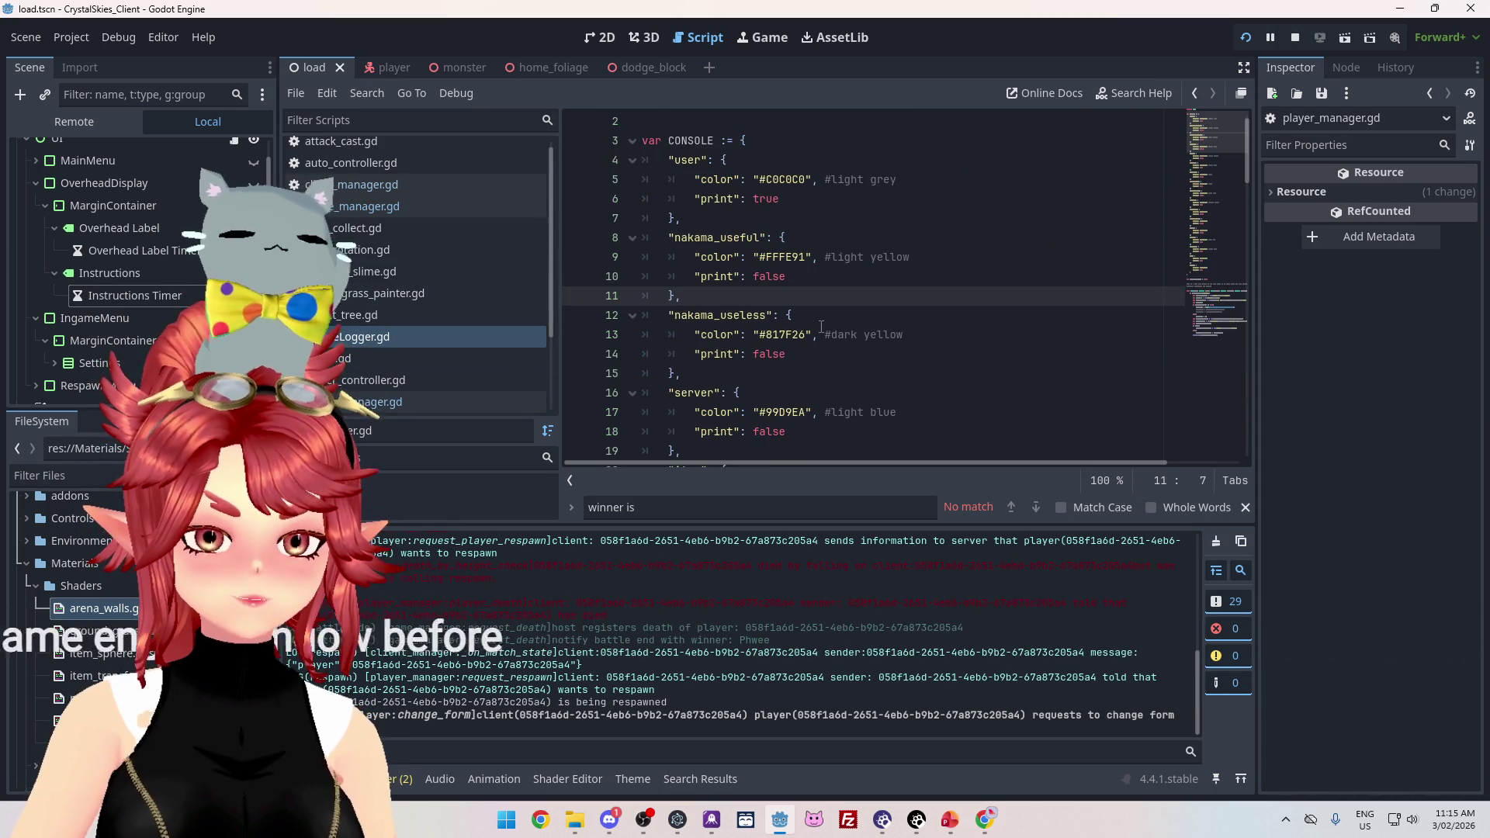
pyautogui.scroll(-11, 769, 371)
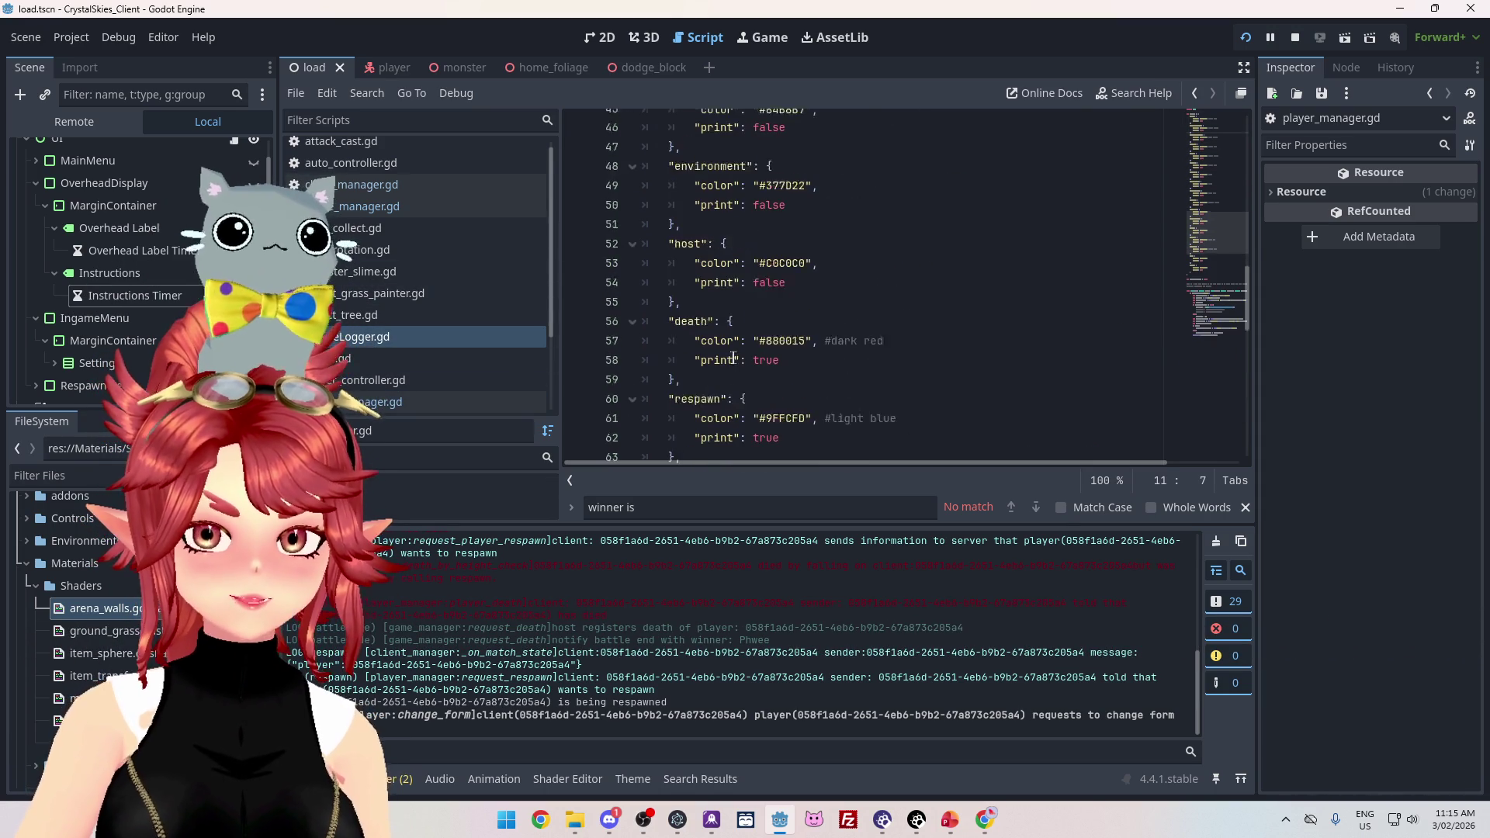
pyautogui.doubleClick(778, 276)
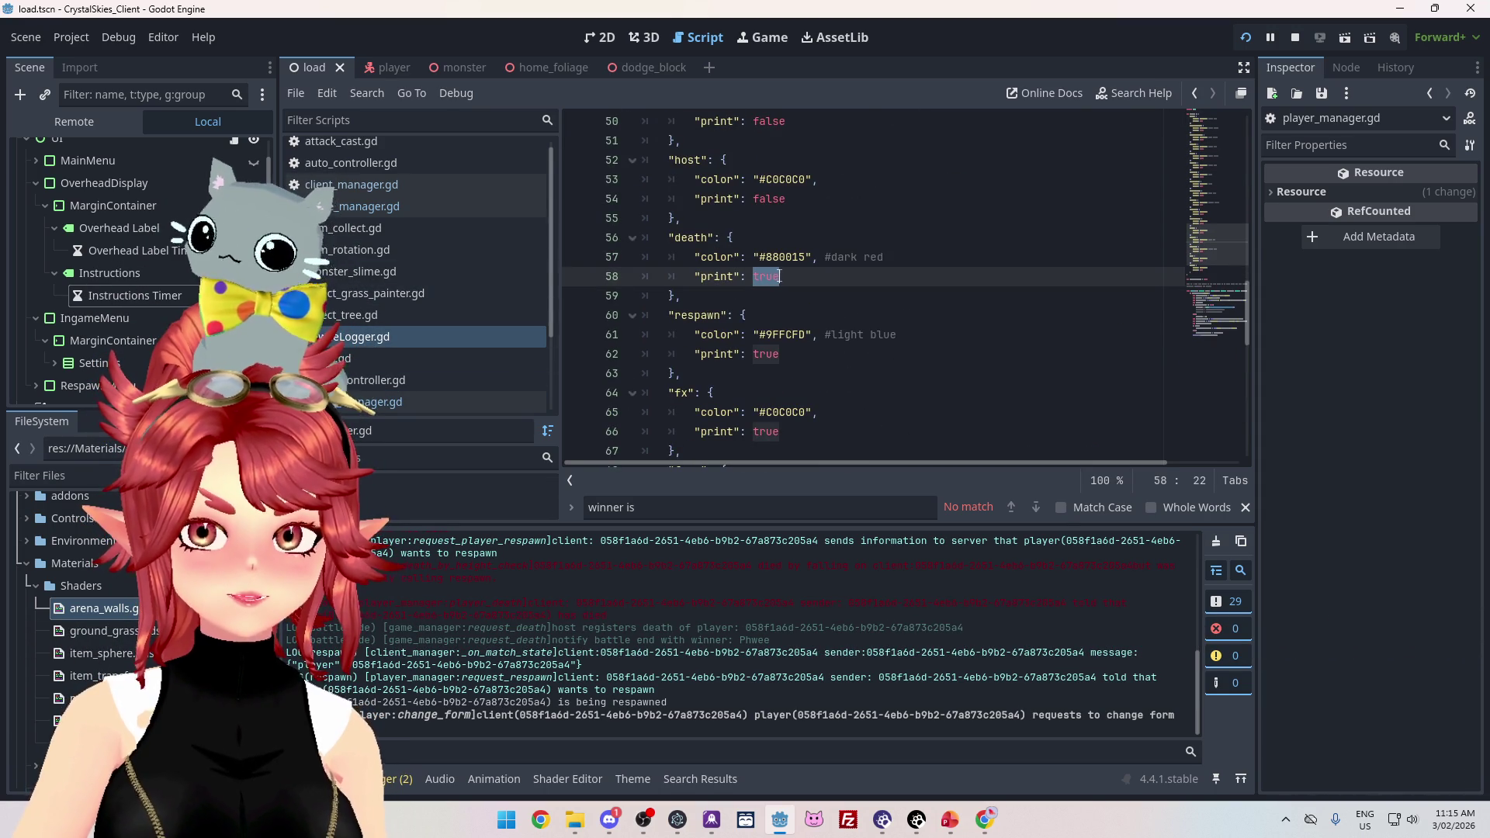
pyautogui.write('false')
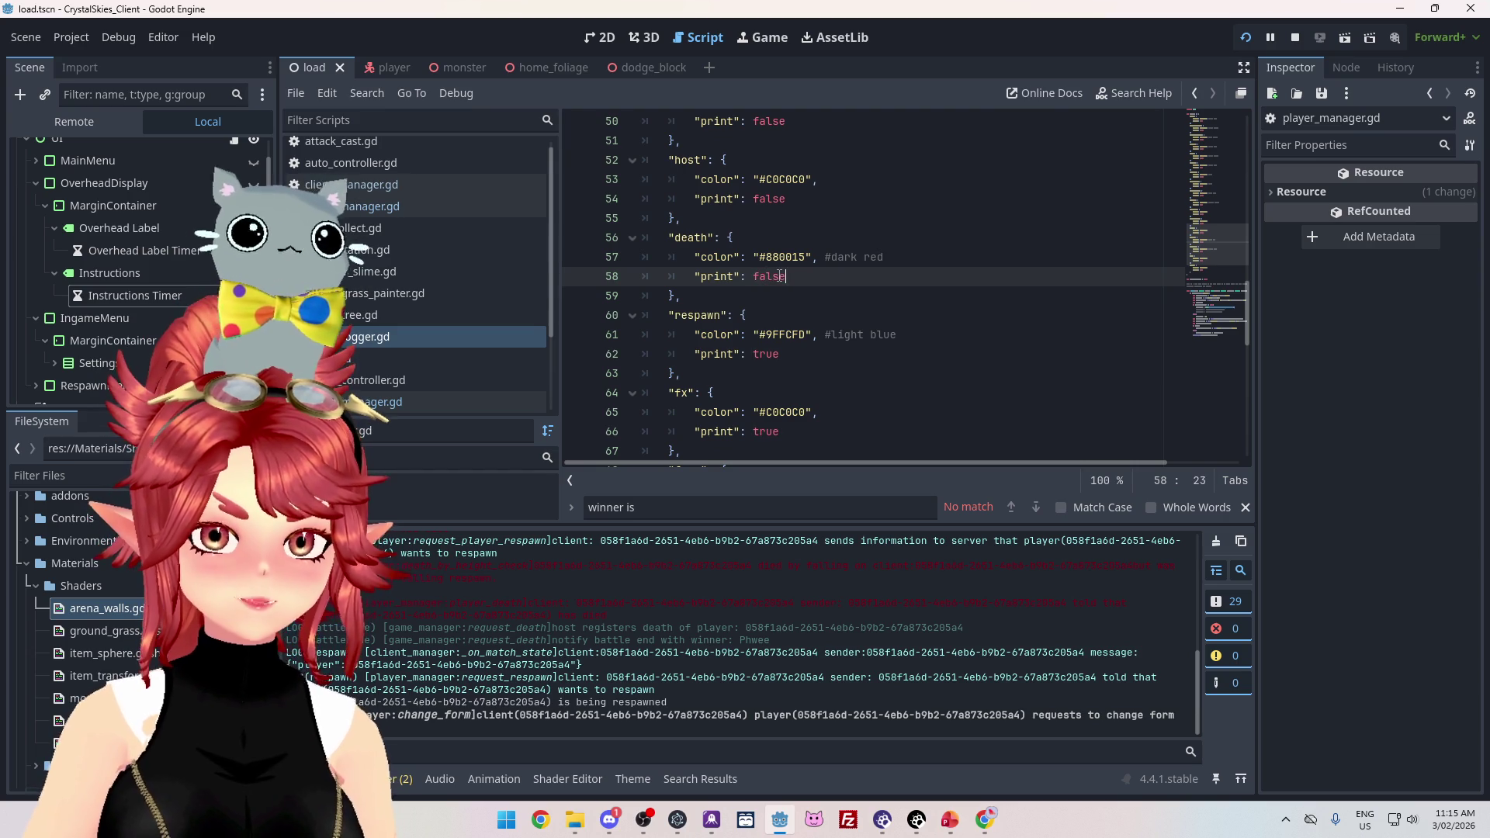
pyautogui.click(795, 353)
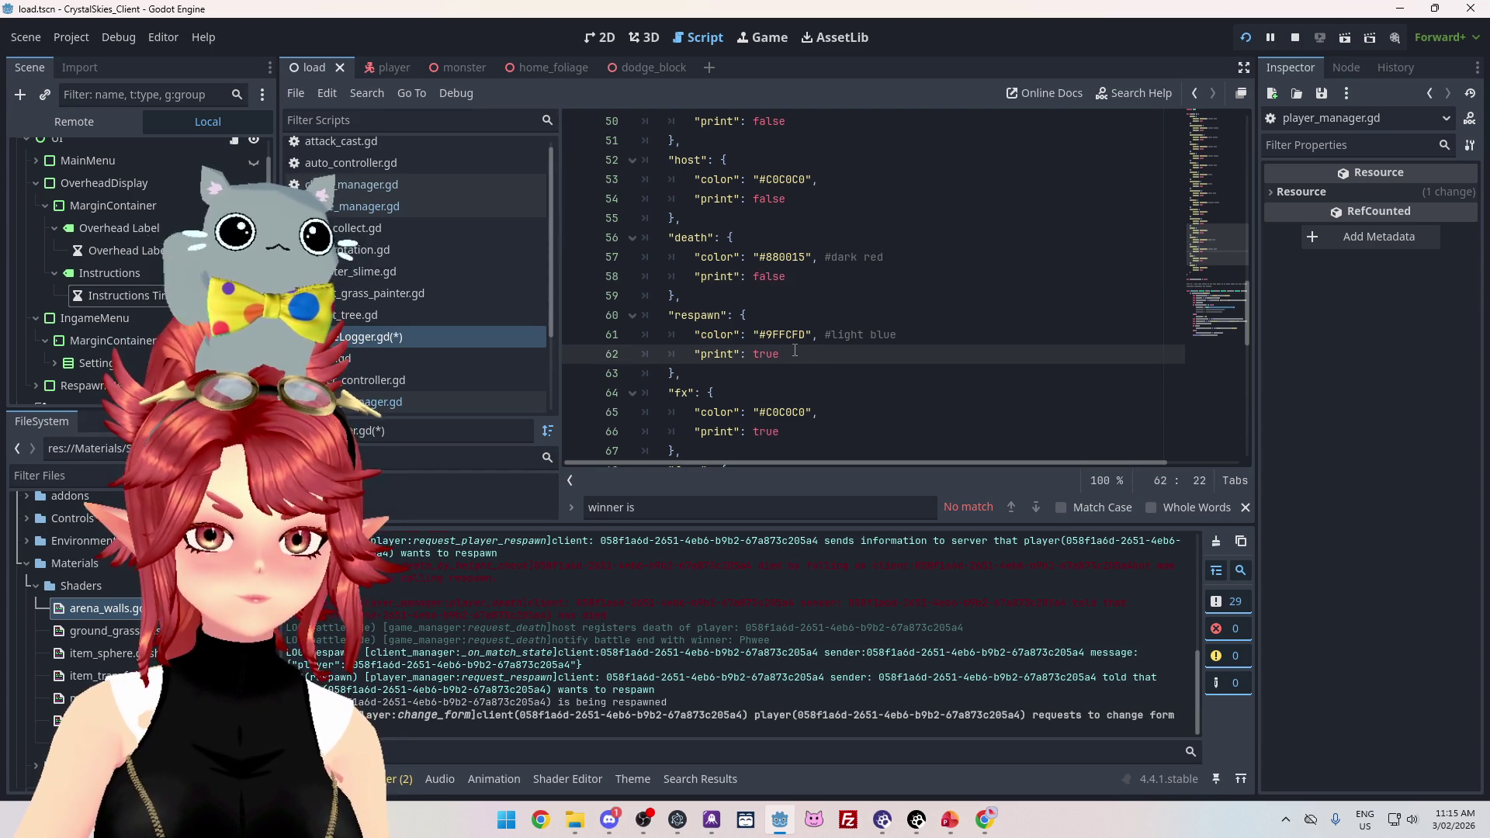
pyautogui.scroll(-2, 794, 352)
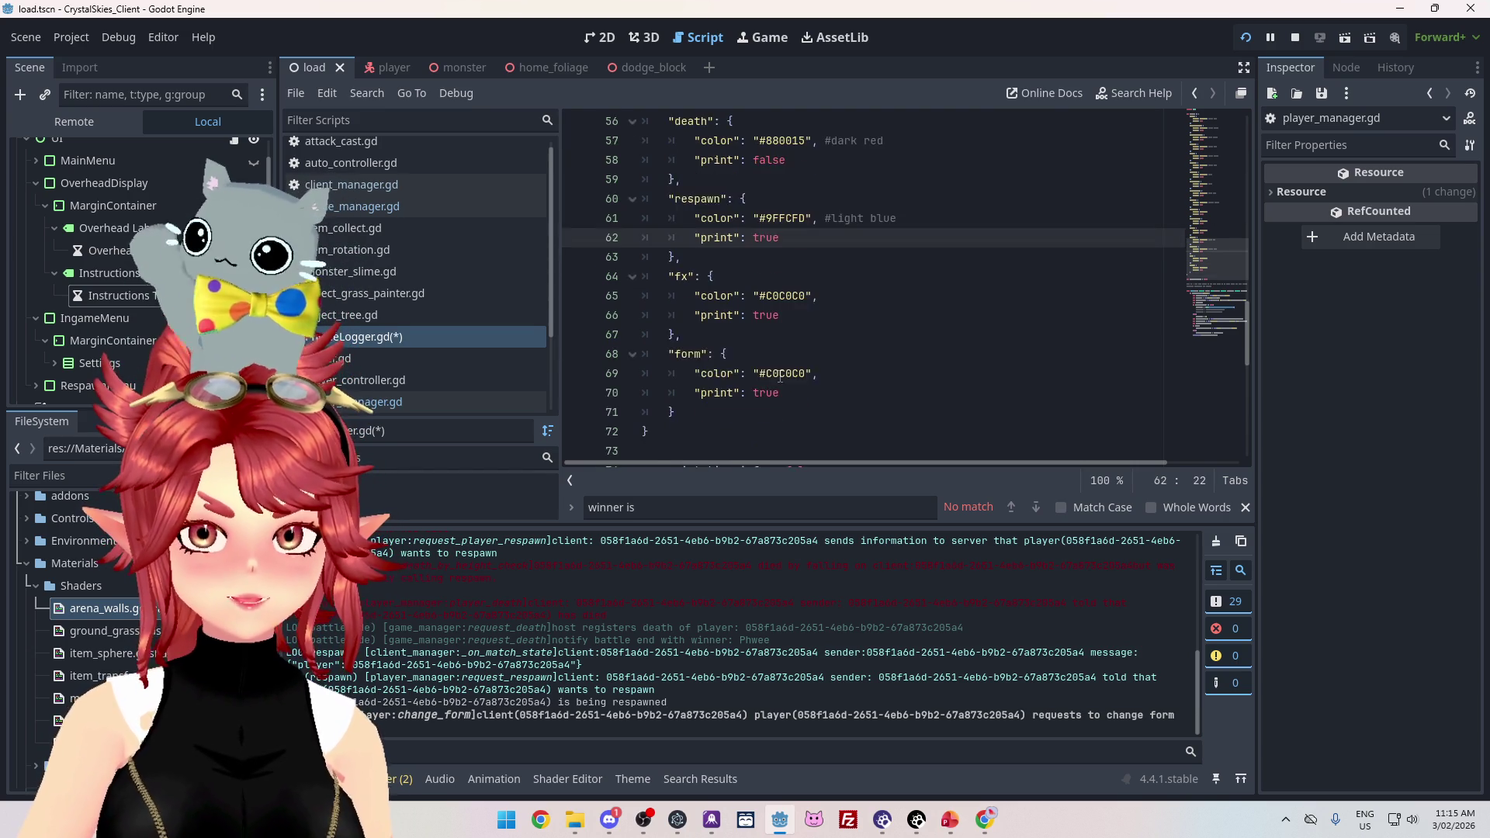
pyautogui.scroll(5, 729, 311)
pyautogui.scroll(5, 730, 311)
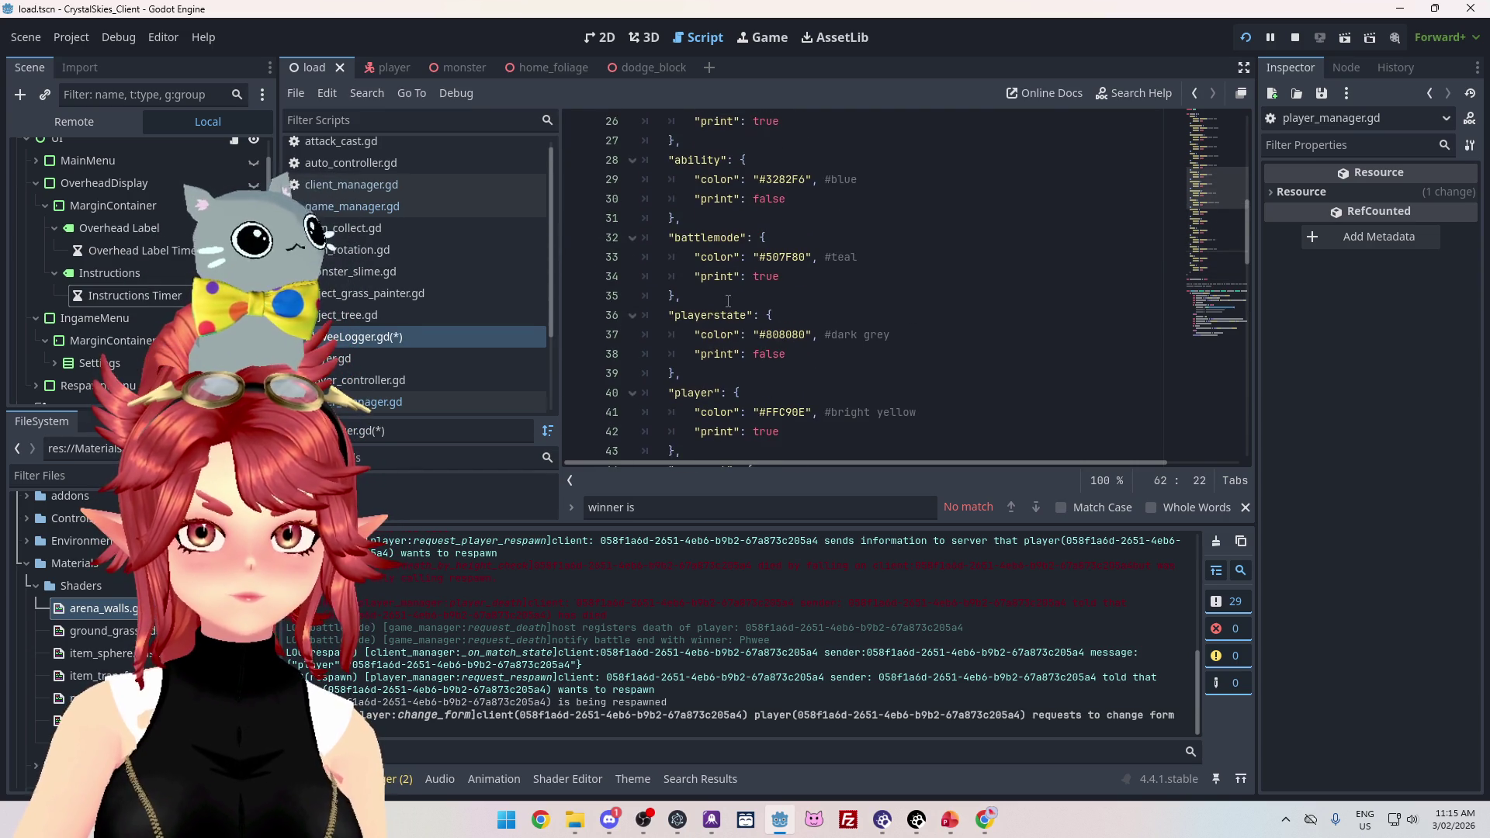
pyautogui.scroll(5, 728, 302)
pyautogui.scroll(-3, 728, 301)
pyautogui.scroll(-12, 727, 301)
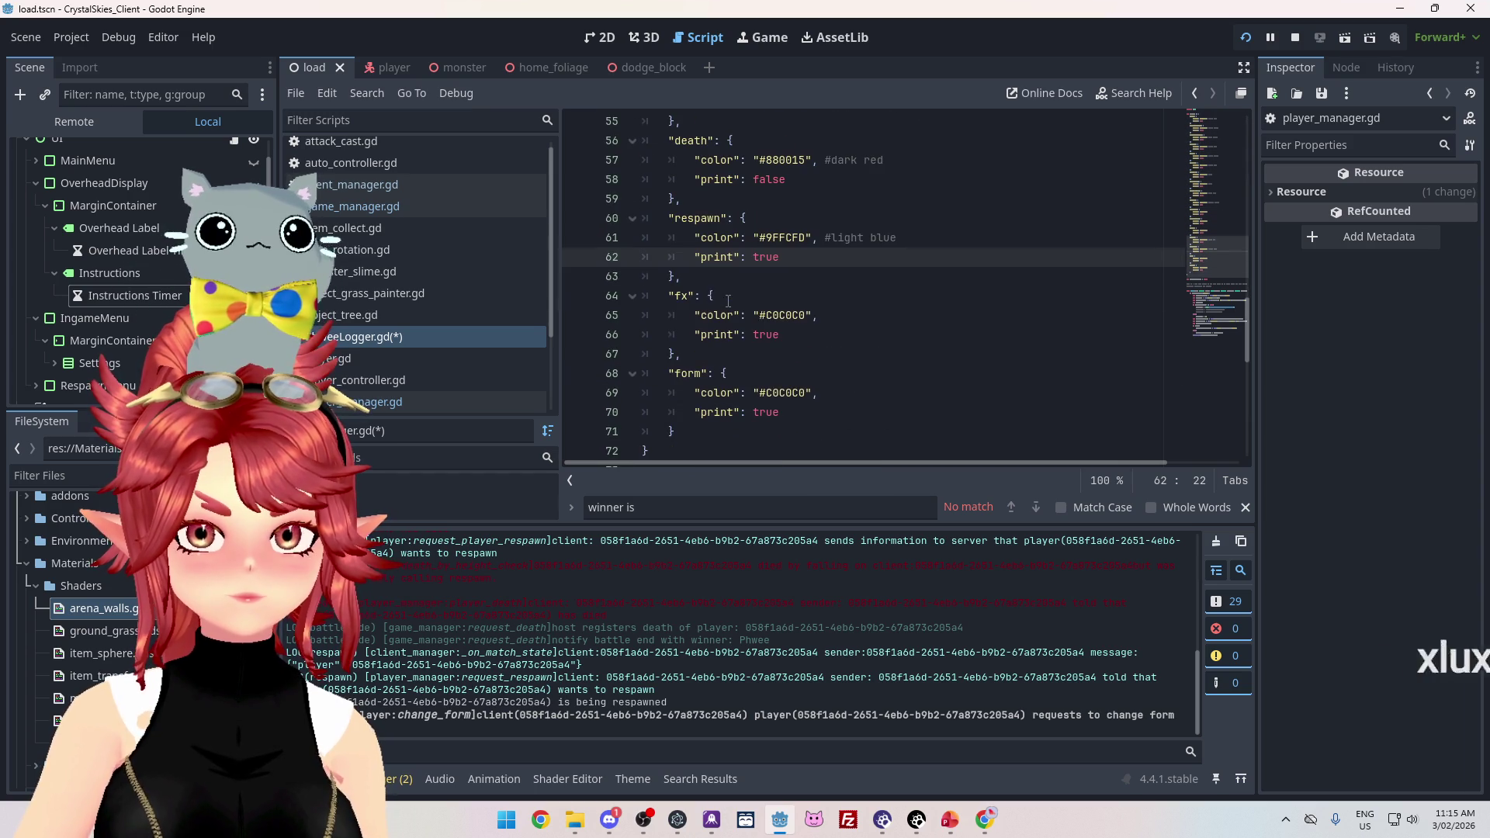
pyautogui.press('BackSpace')
pyautogui.press('BackSpace')
pyautogui.press('BackSpace')
pyautogui.write('false')
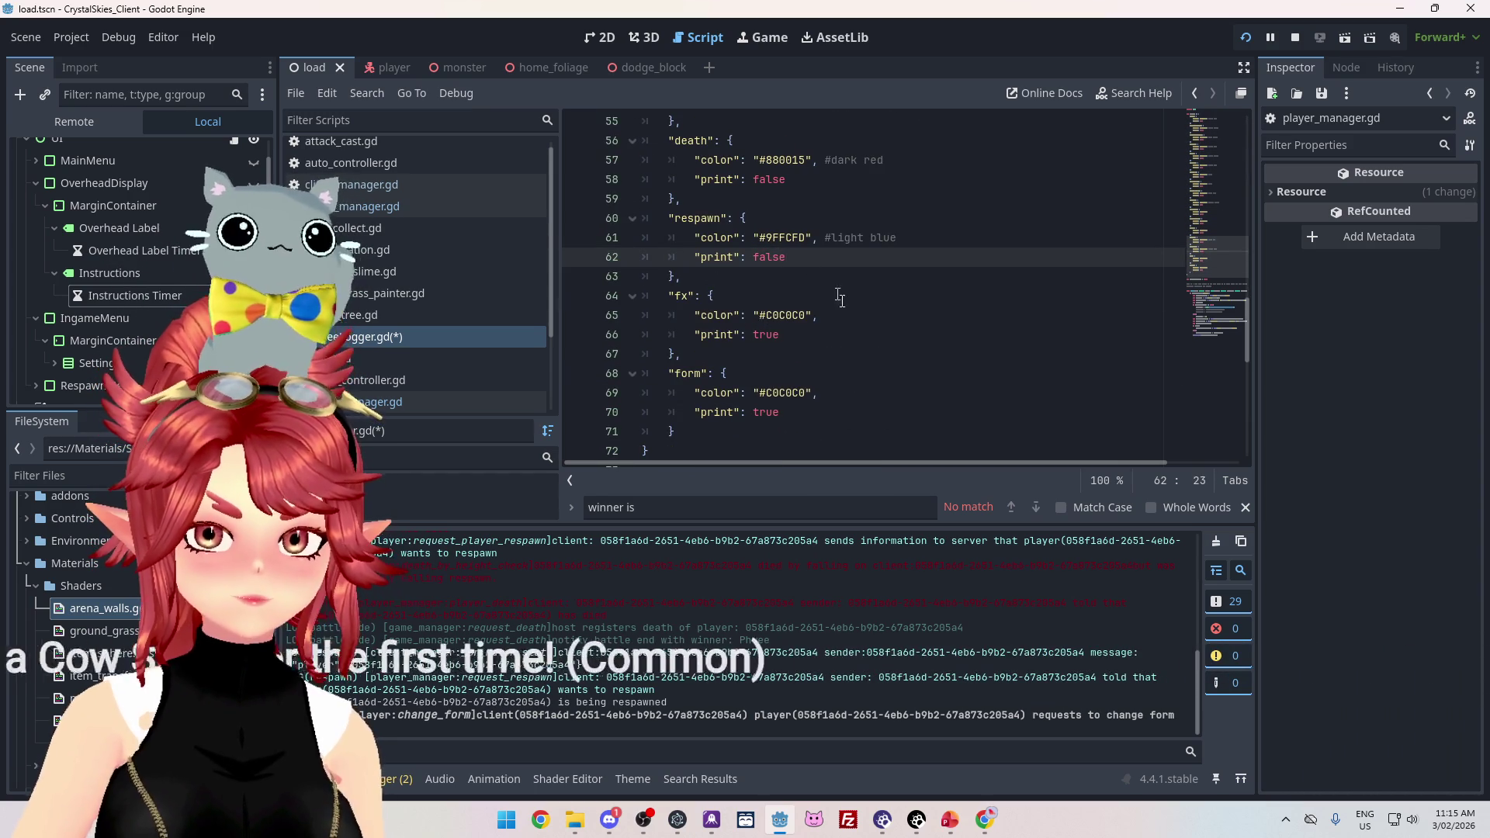
# Set the user category's print to false, save, and open game_manager.gd
pyautogui.moveTo(755, 416); pyautogui.dragTo(782, 414)
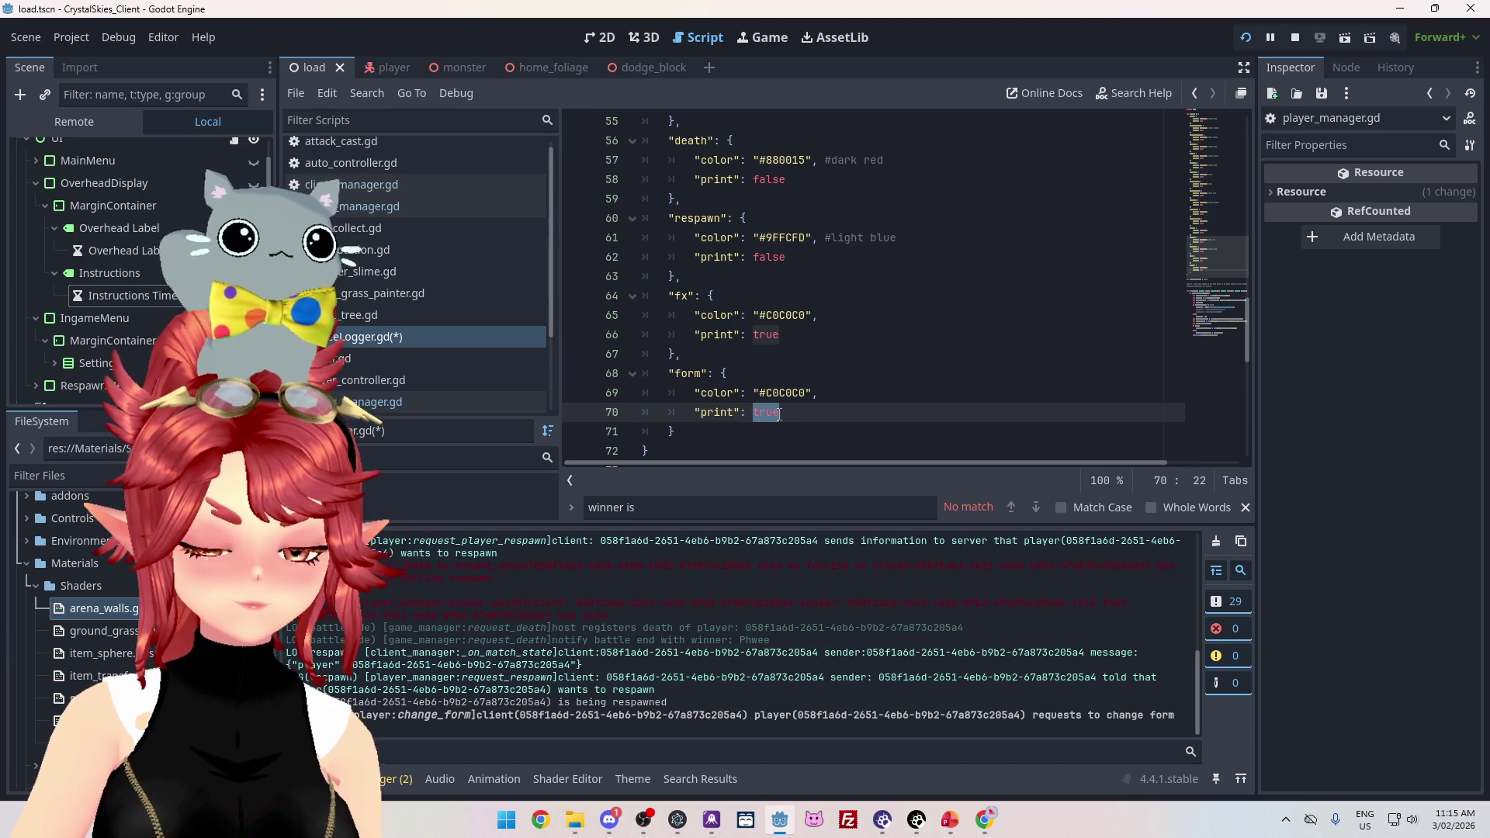
pyautogui.scroll(3, 686, 616)
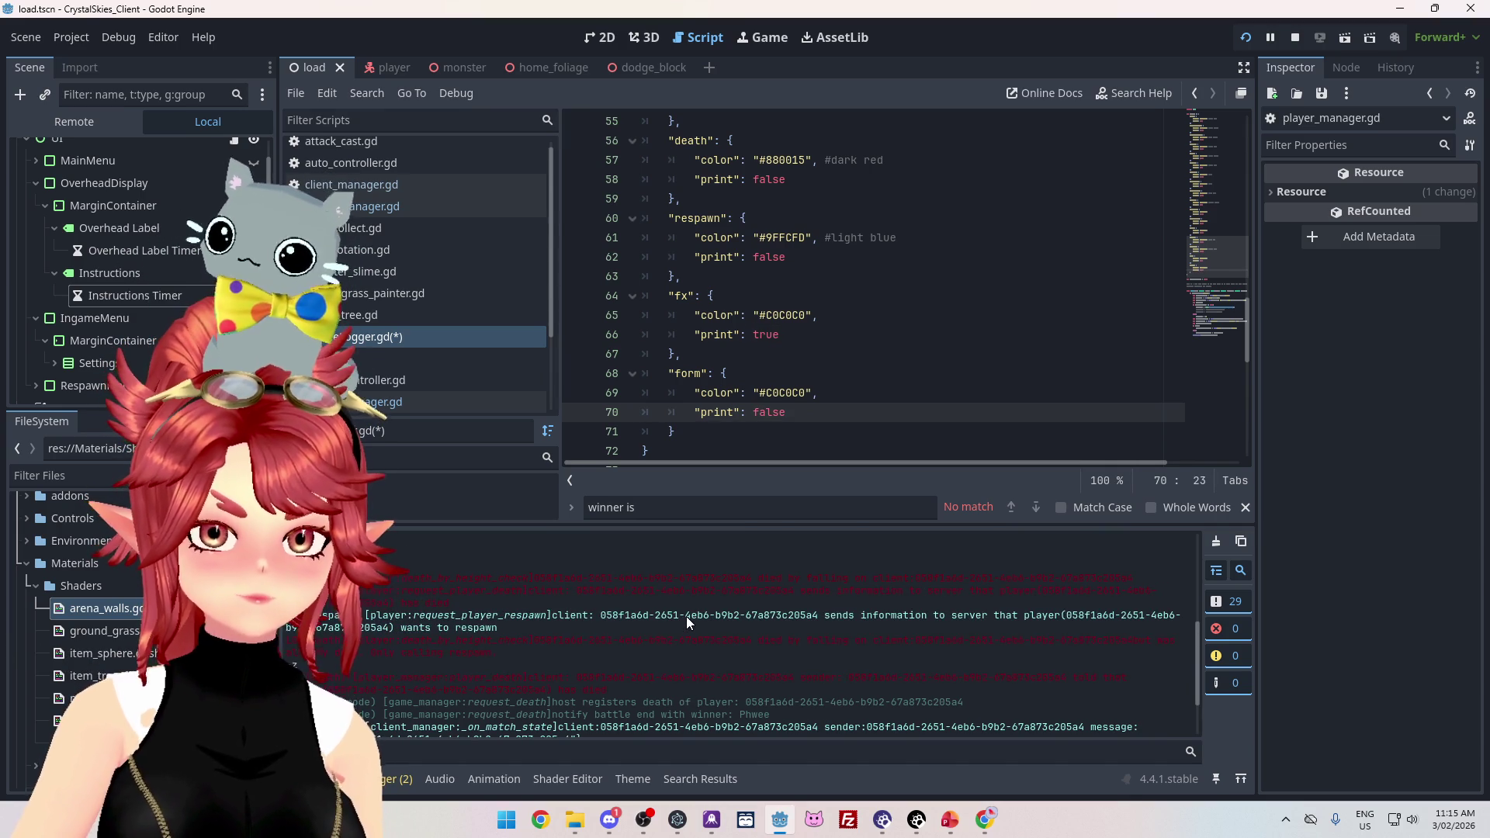
pyautogui.scroll(5, 687, 616)
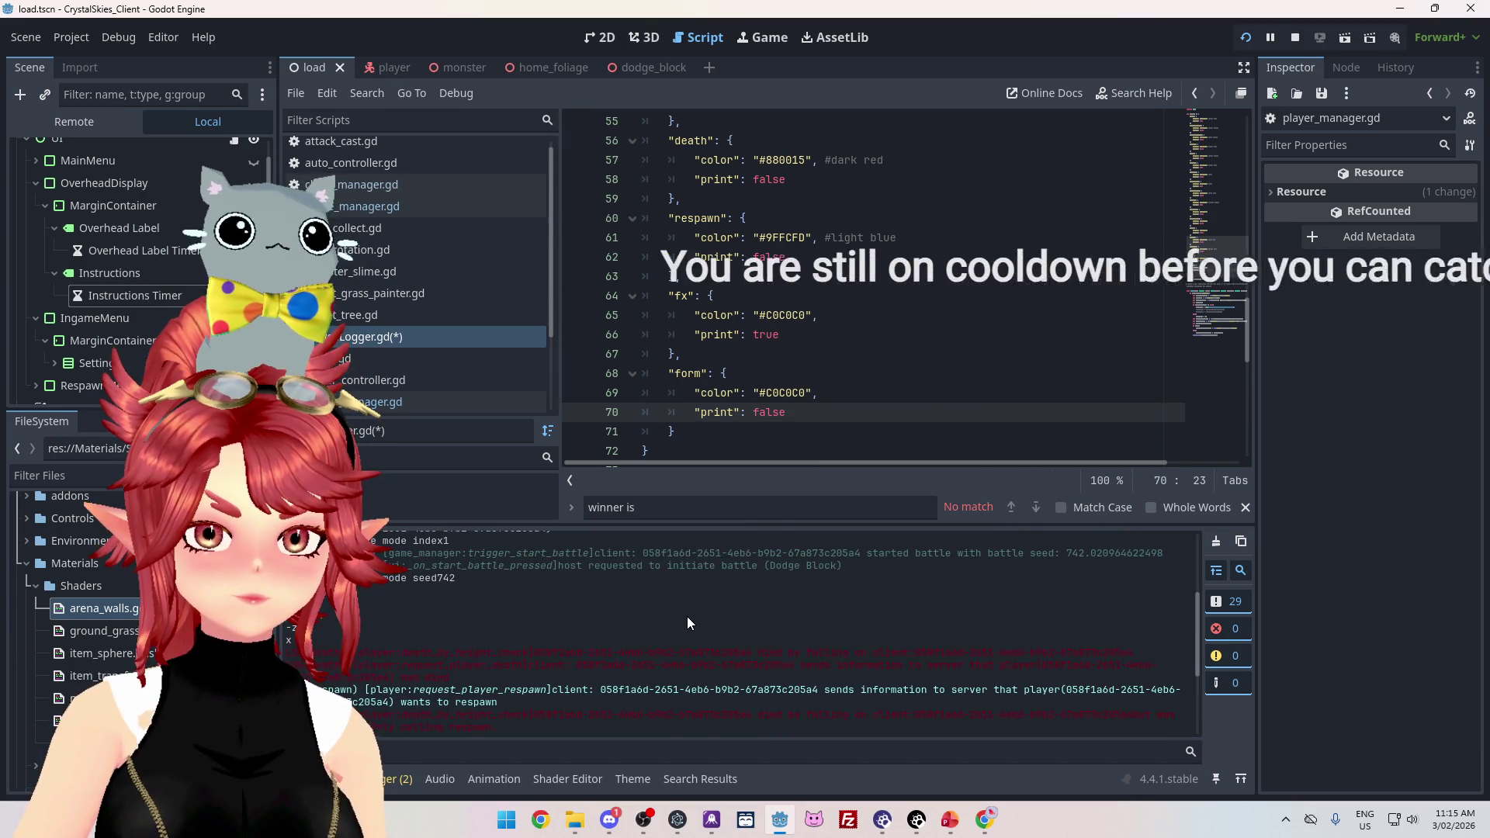
pyautogui.scroll(3, 687, 616)
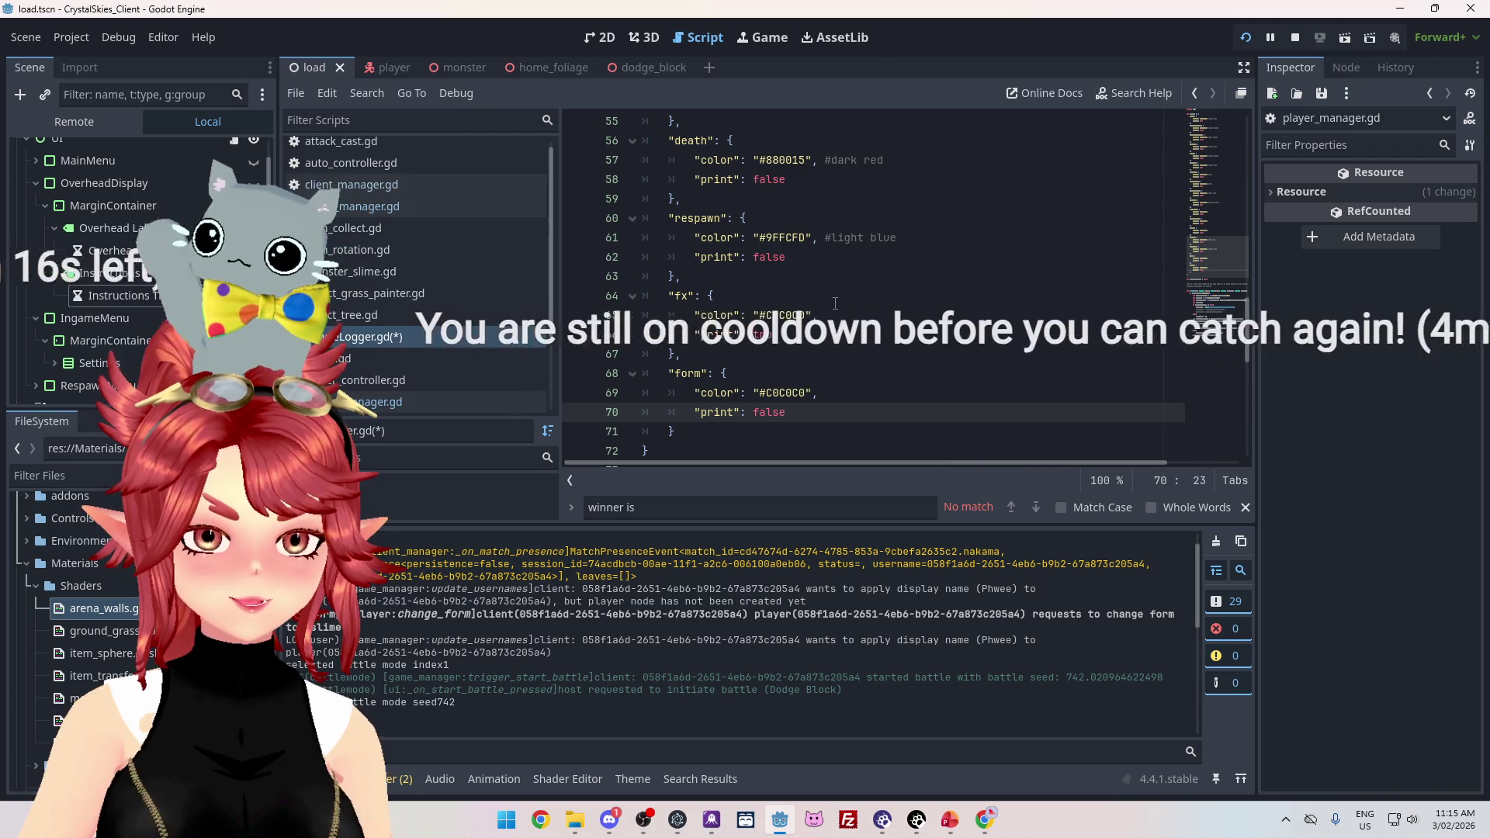
pyautogui.scroll(9, 835, 302)
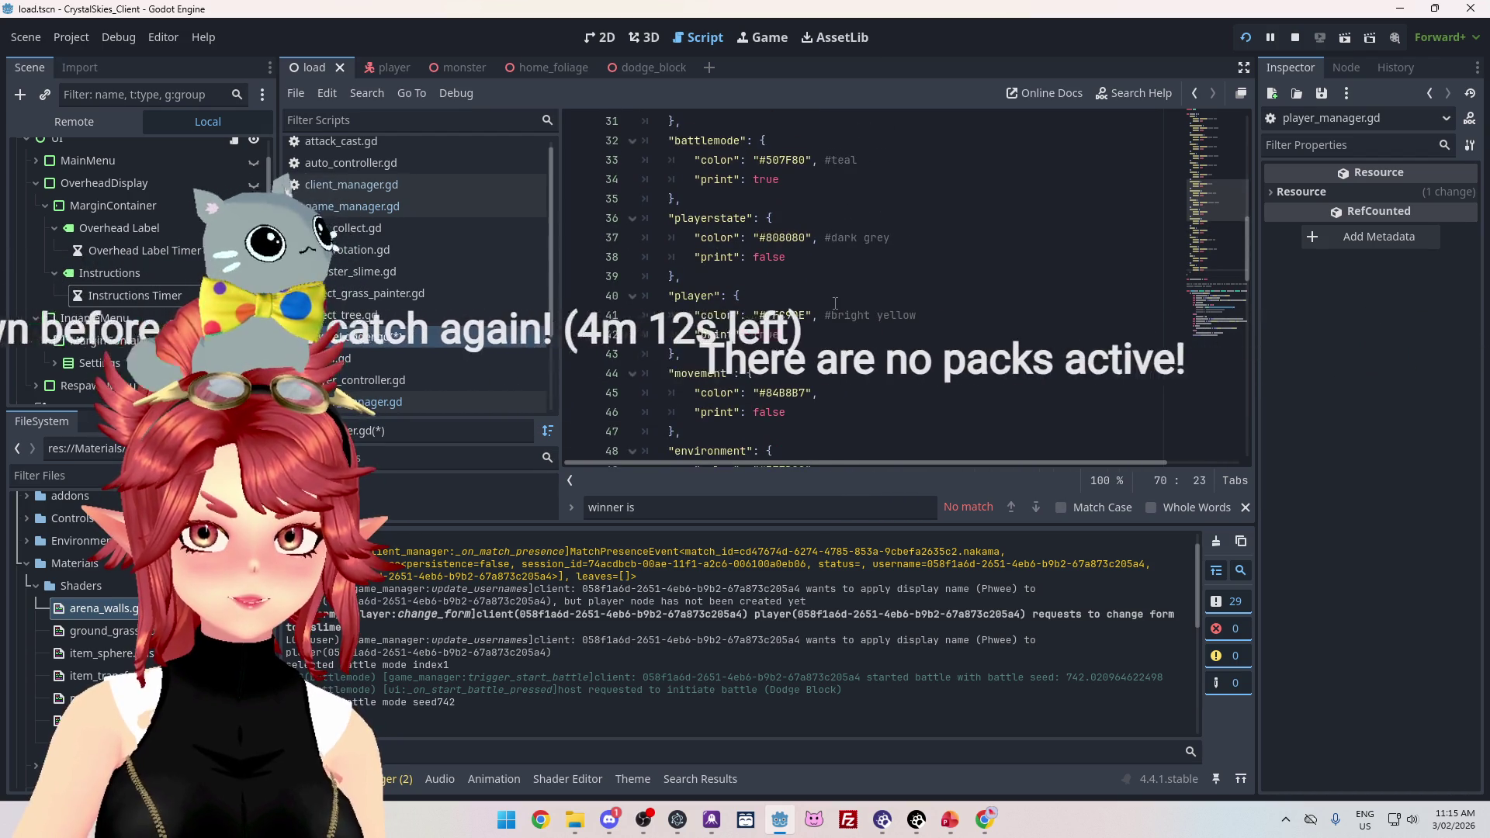
pyautogui.scroll(9, 835, 303)
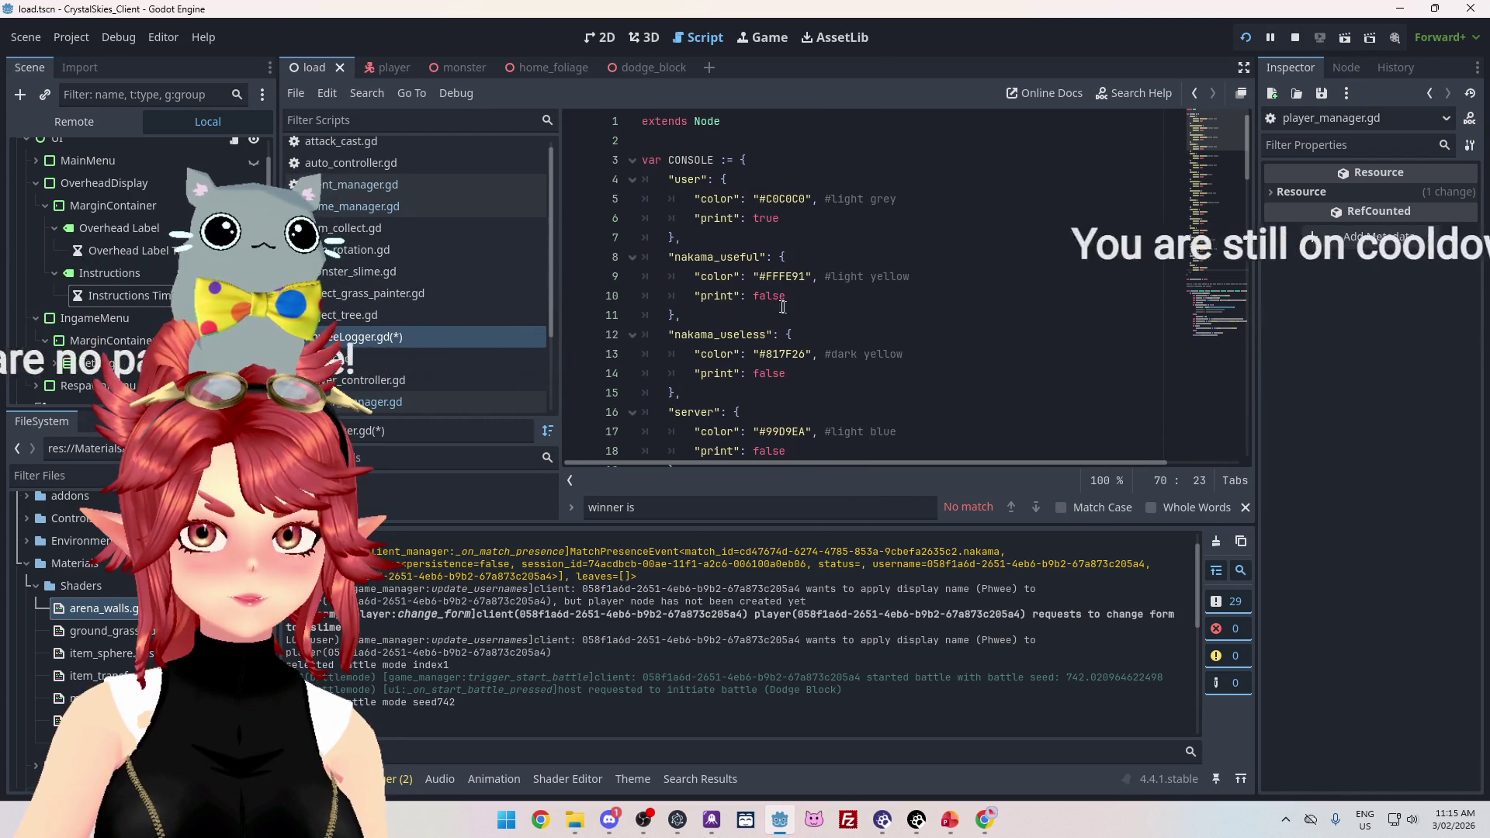
pyautogui.doubleClick(768, 218)
pyautogui.write('false')
pyautogui.click(886, 197)
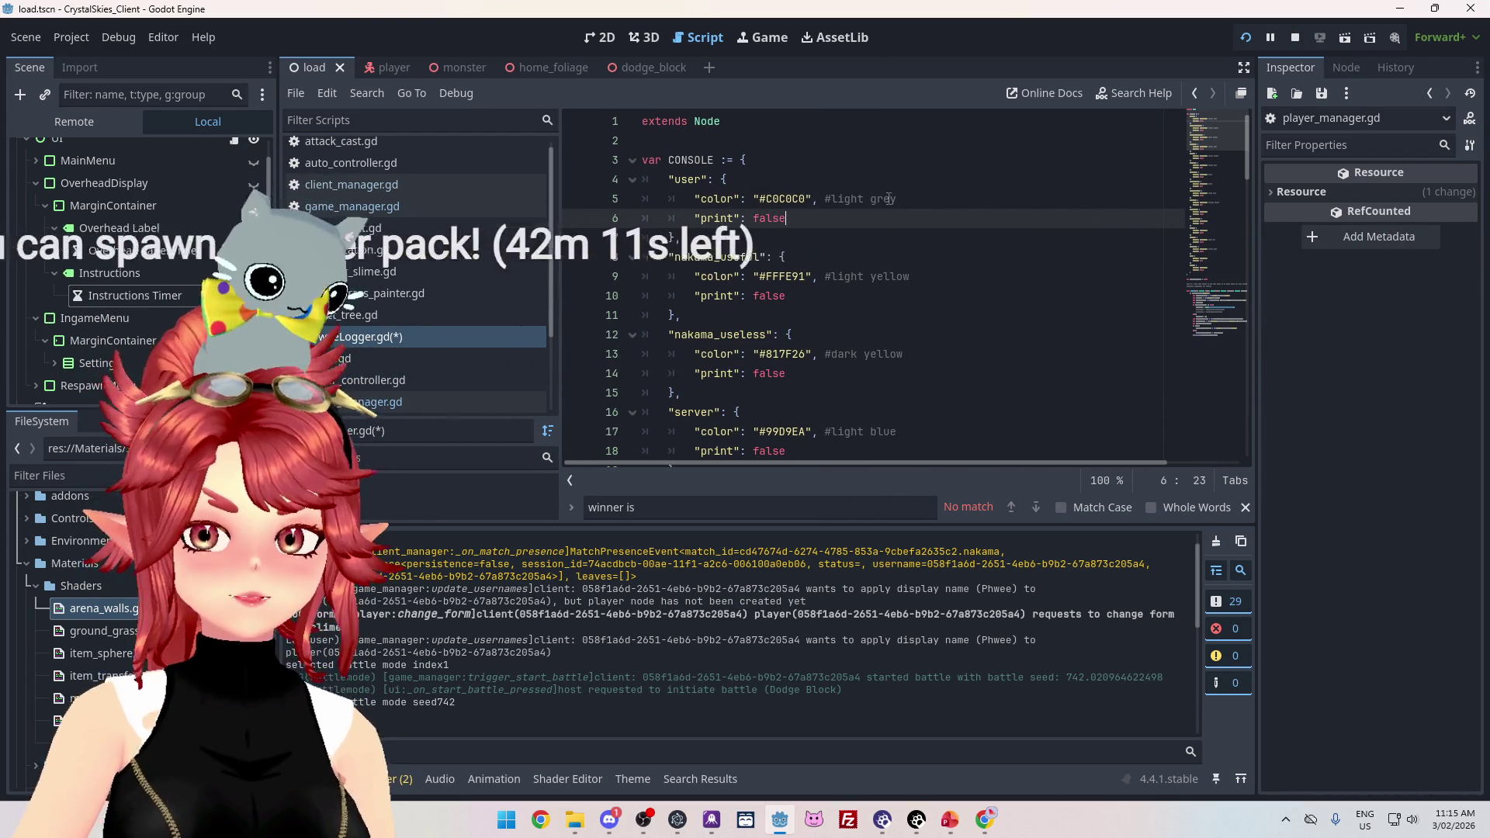
pyautogui.hotkey('ctrl', 's')
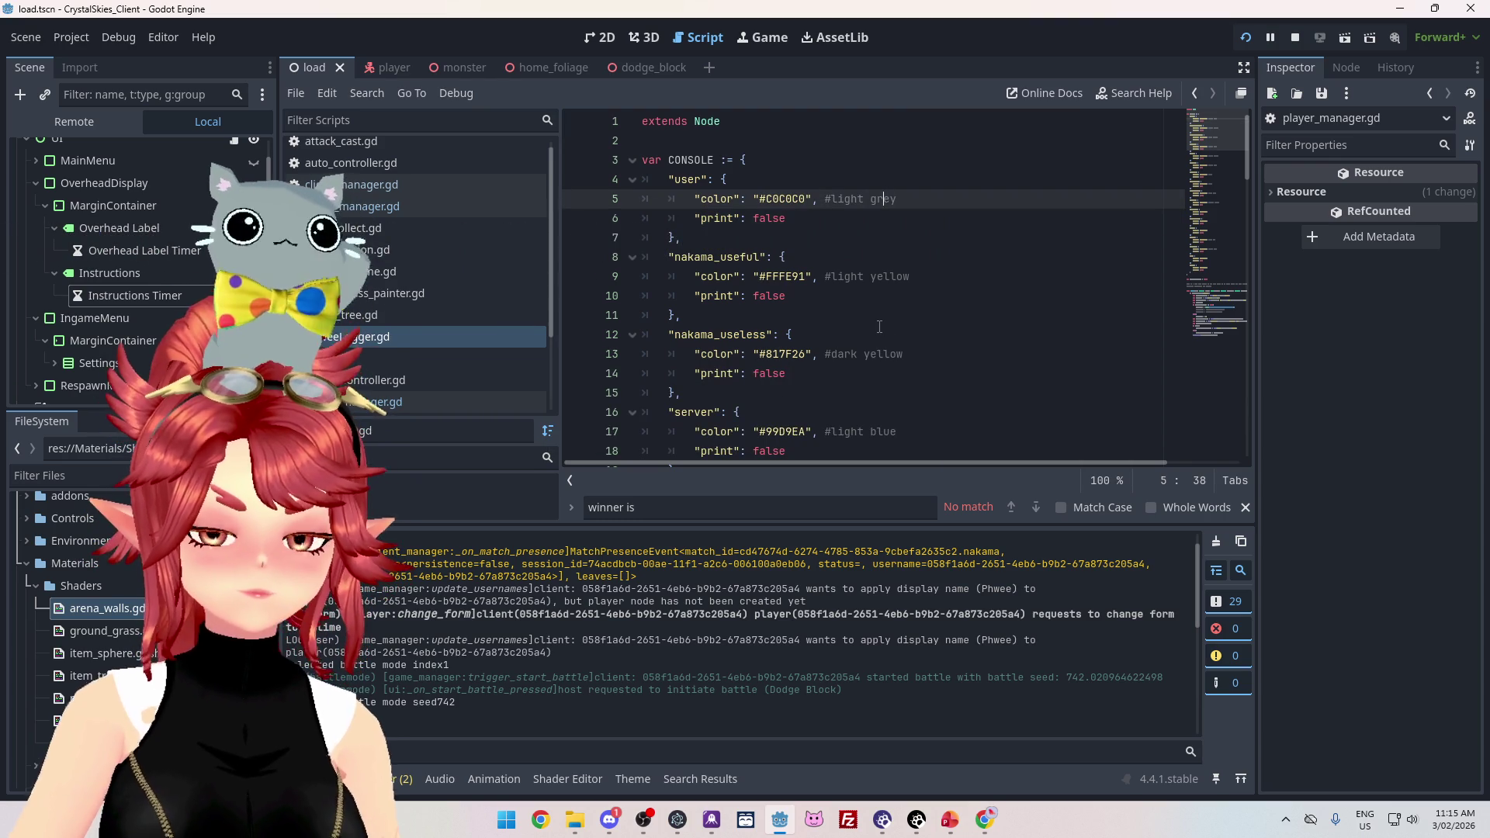
pyautogui.click(389, 206)
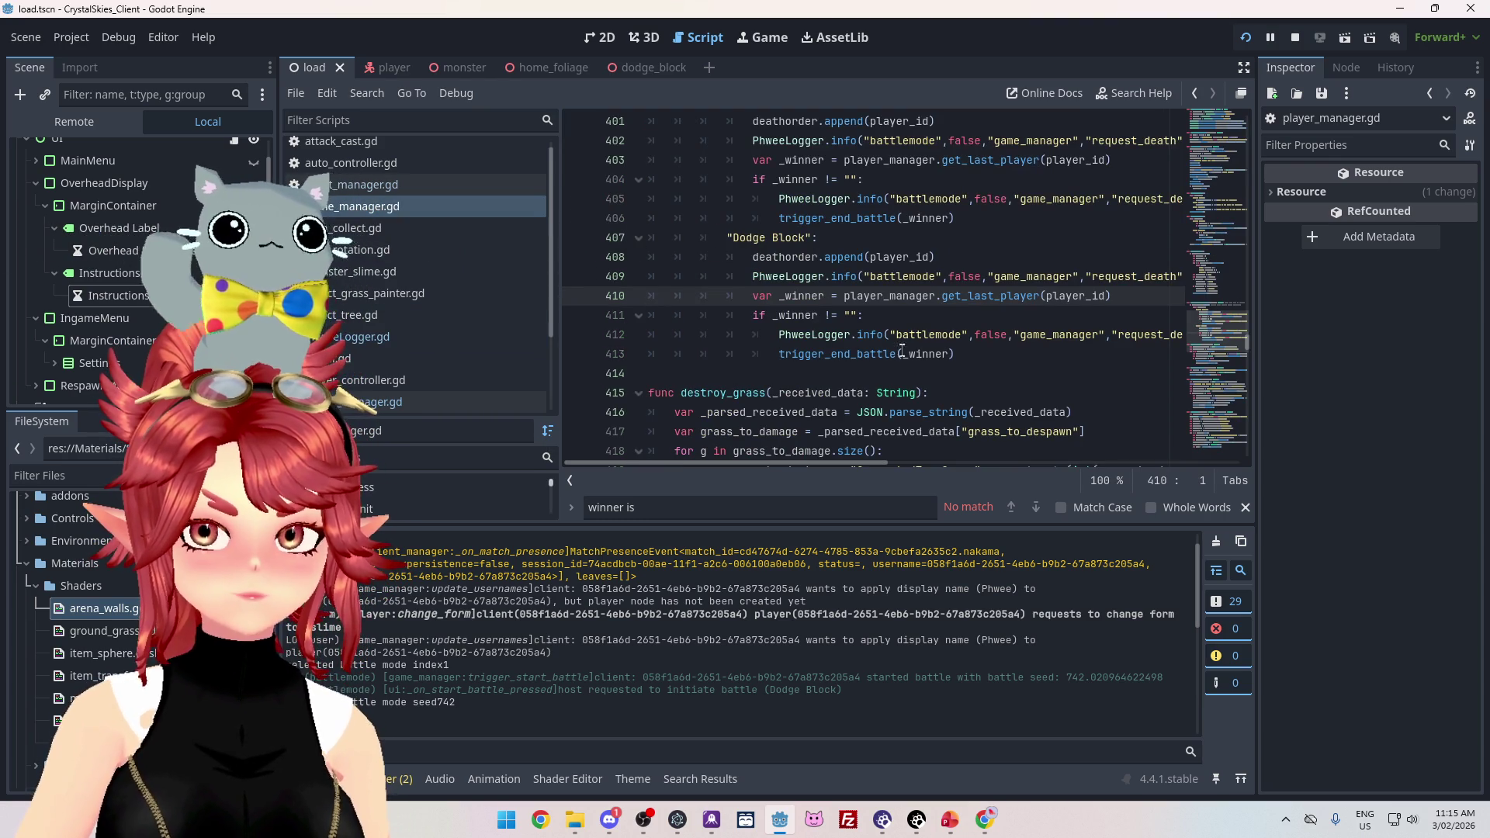
pyautogui.moveTo(829, 283)
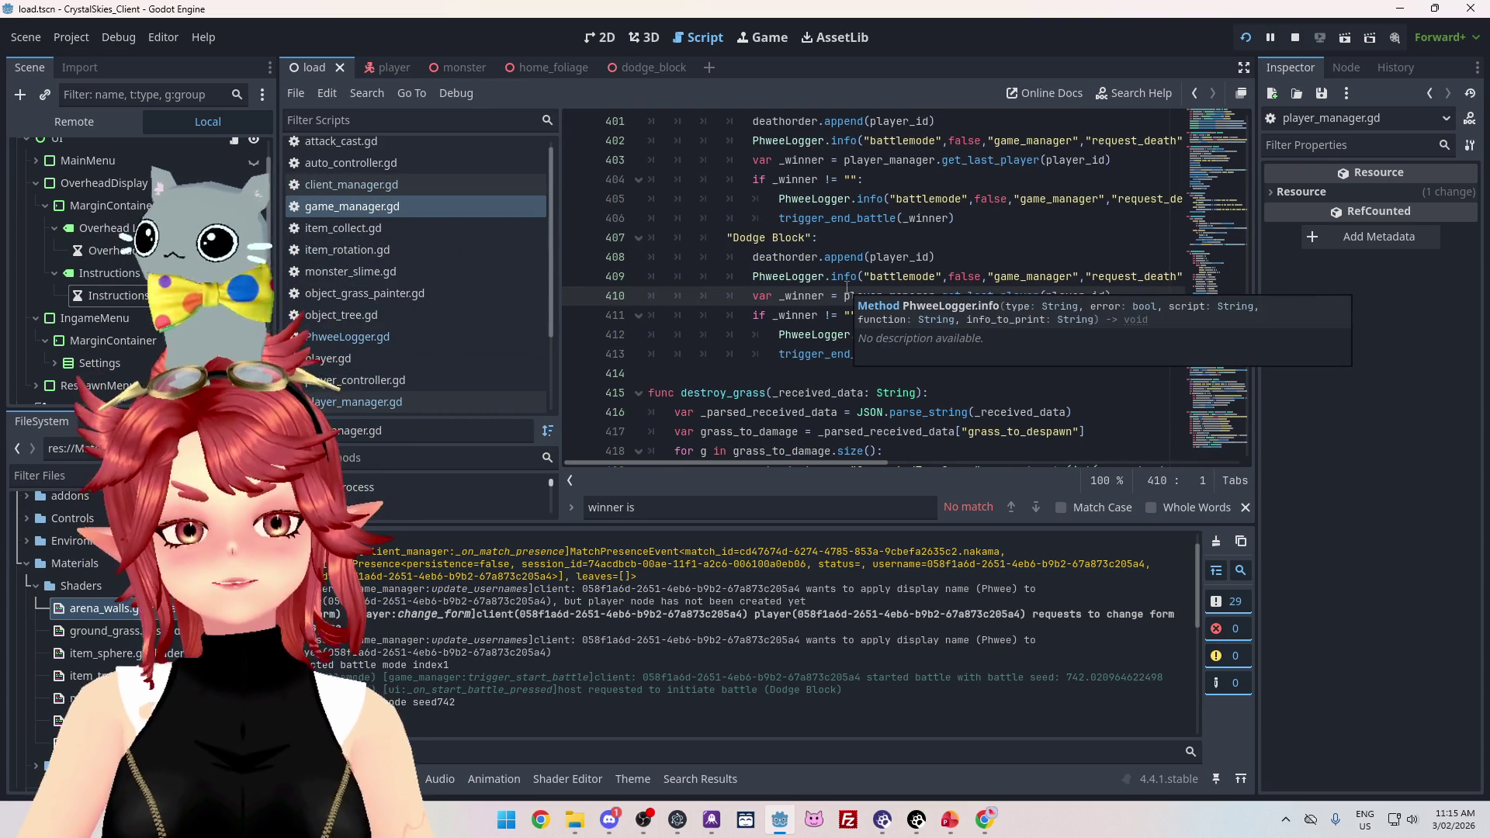
pyautogui.scroll(-3, 370, 369)
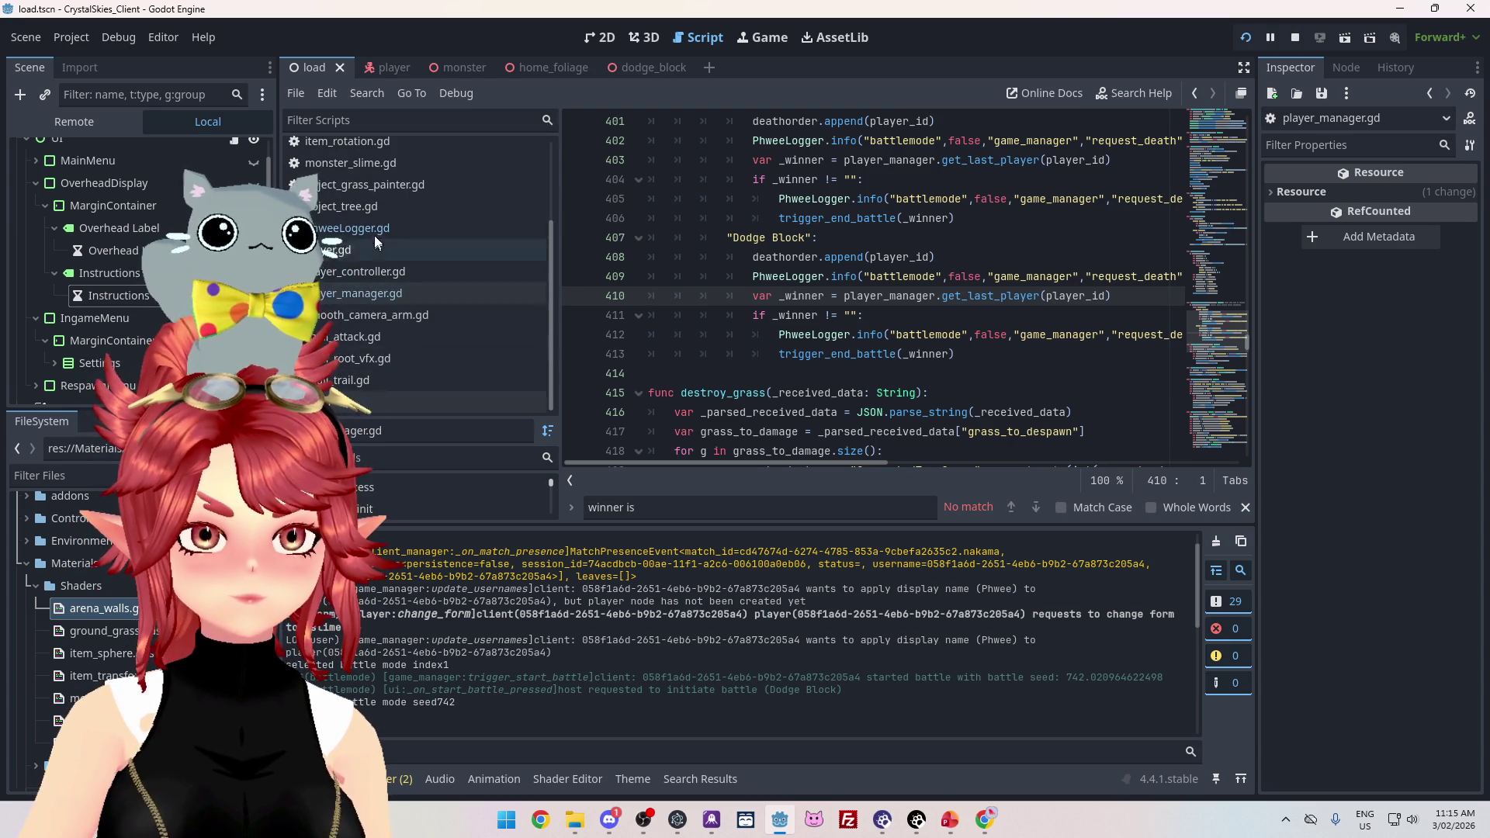
pyautogui.scroll(1, 379, 218)
pyautogui.click(376, 168)
pyautogui.scroll(7, 883, 374)
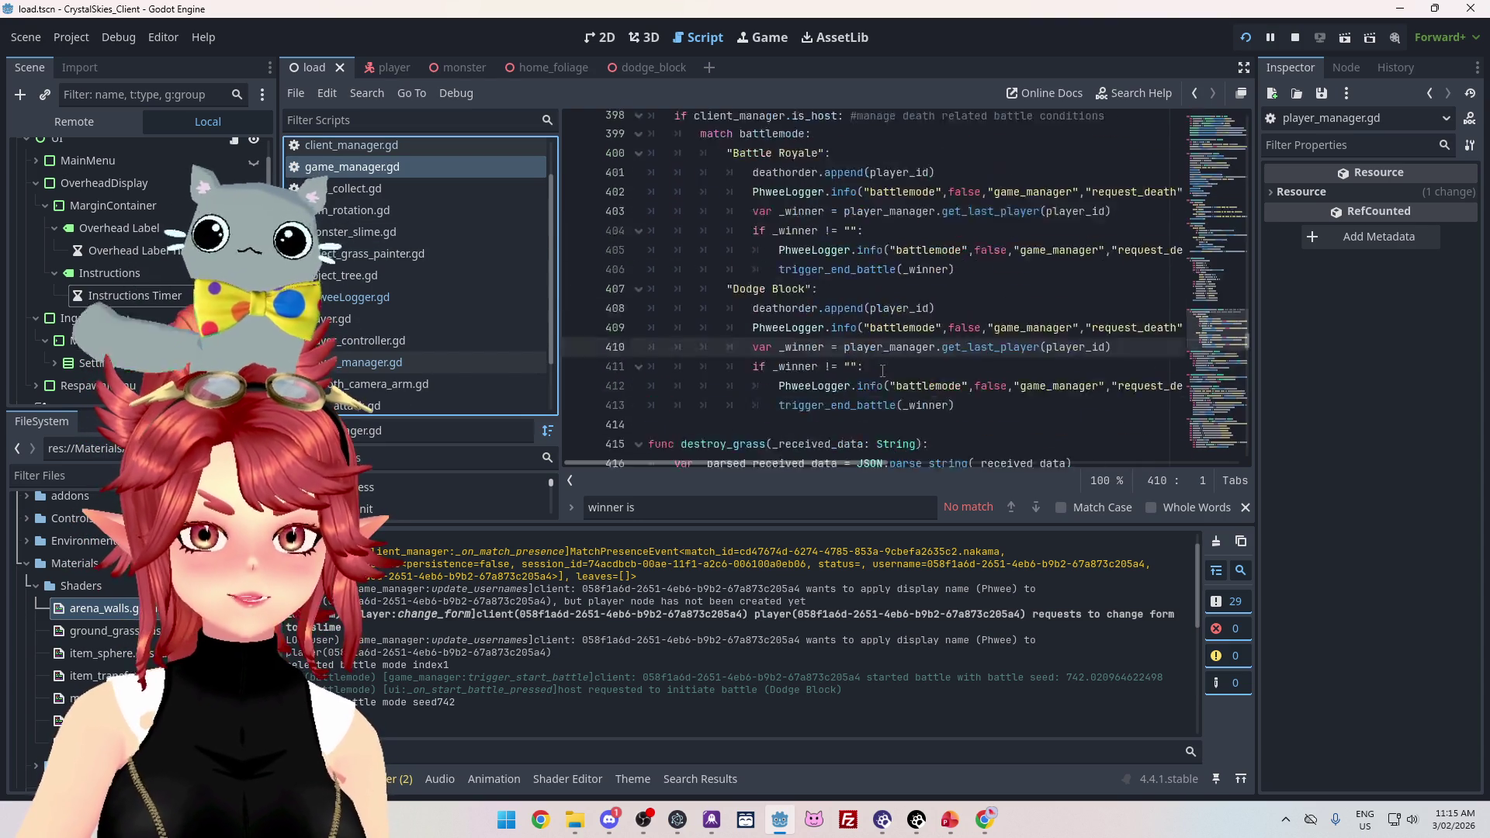
pyautogui.scroll(-10, 883, 374)
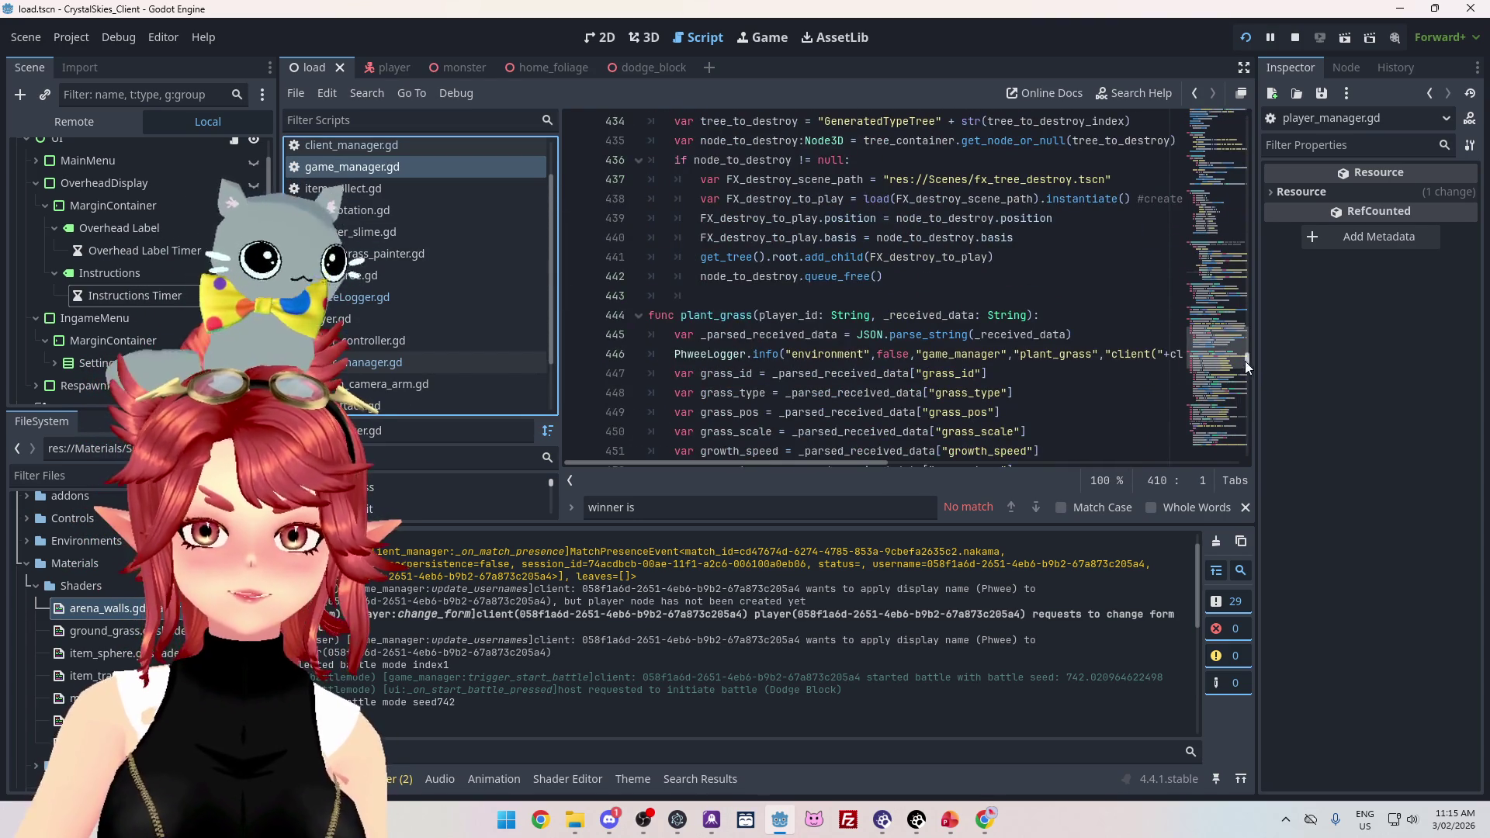
pyautogui.moveTo(1247, 361); pyautogui.dragTo(1235, 448)
pyautogui.scroll(-3, 1236, 449)
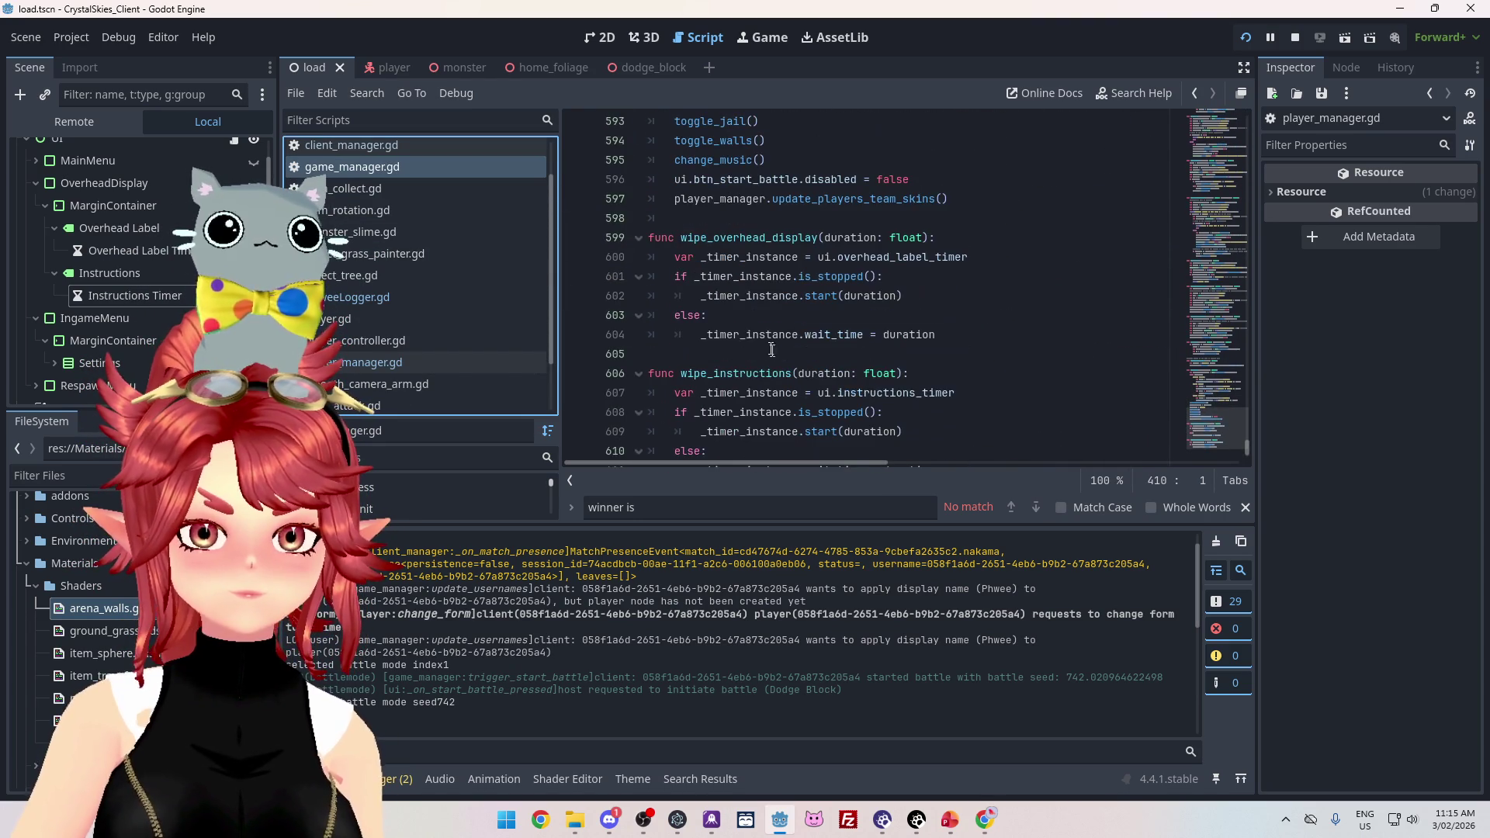
pyautogui.scroll(2, 748, 259)
pyautogui.scroll(-1, 722, 271)
pyautogui.scroll(4, 698, 283)
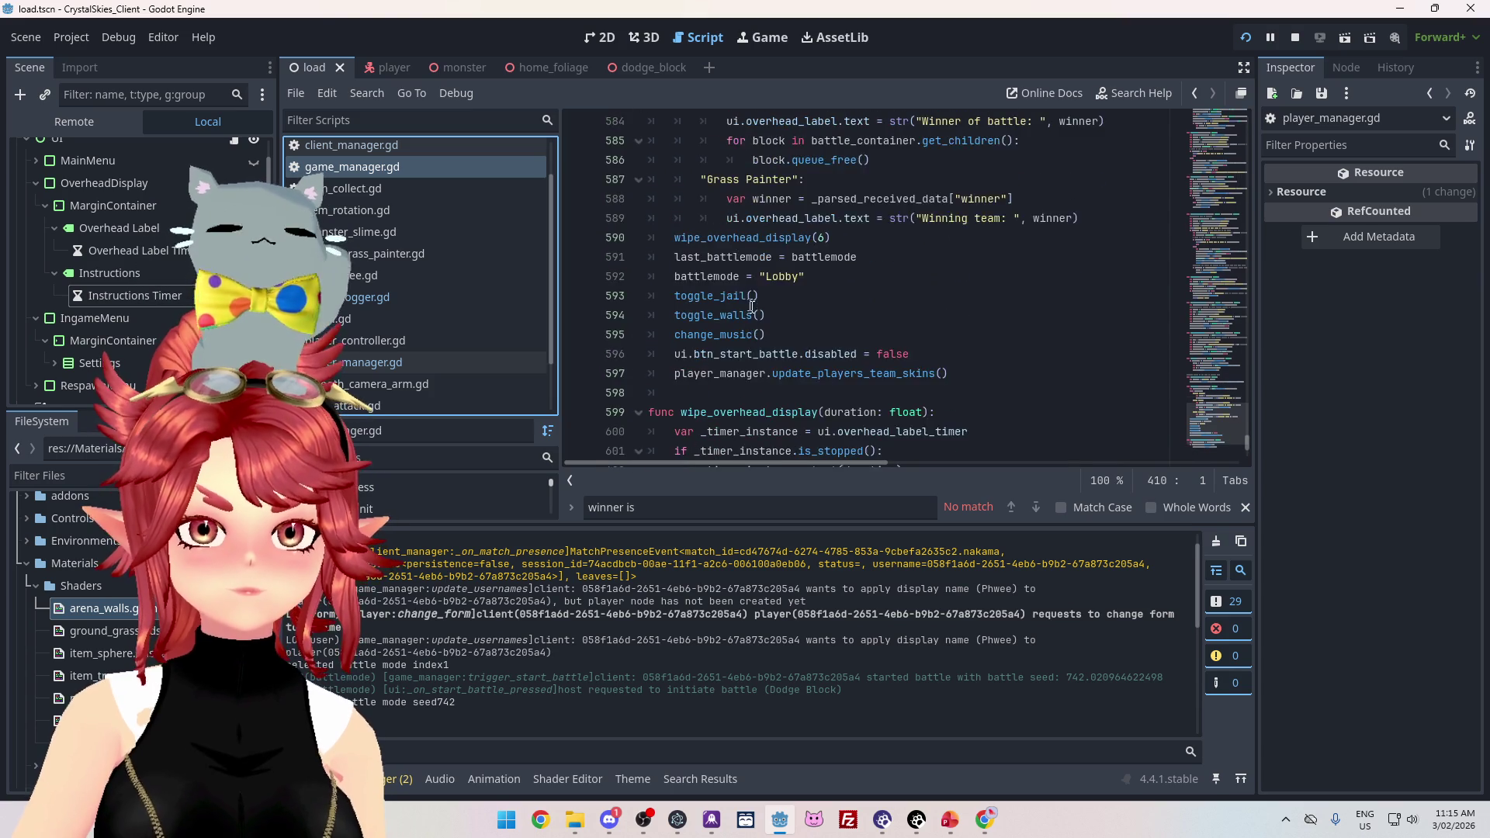
pyautogui.scroll(4, 698, 271)
pyautogui.scroll(-4, 745, 252)
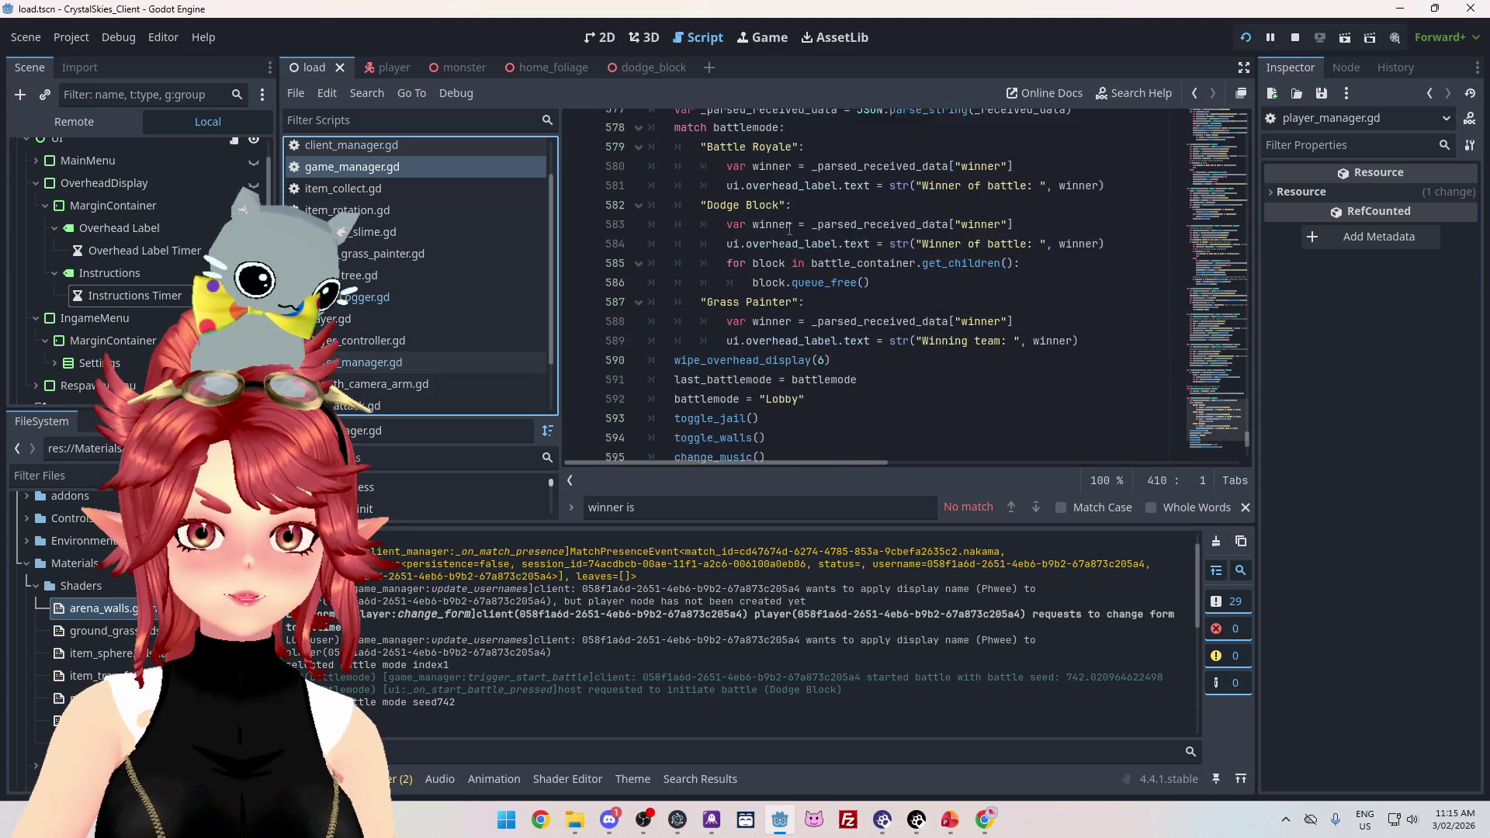
pyautogui.scroll(-1, 767, 243)
pyautogui.moveTo(675, 238); pyautogui.dragTo(813, 239)
pyautogui.scroll(2, 908, 279)
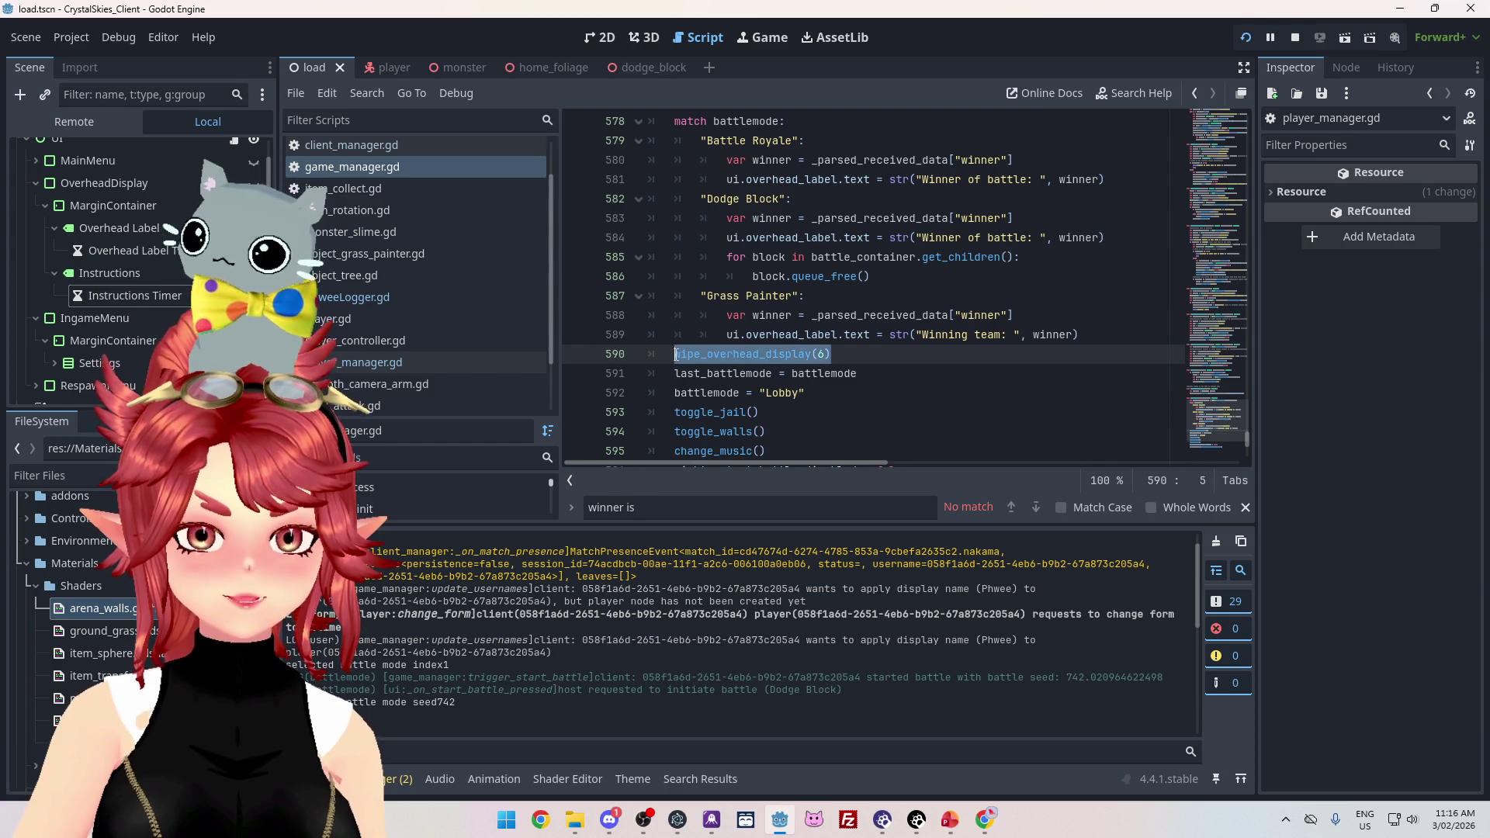
pyautogui.scroll(-4, 894, 346)
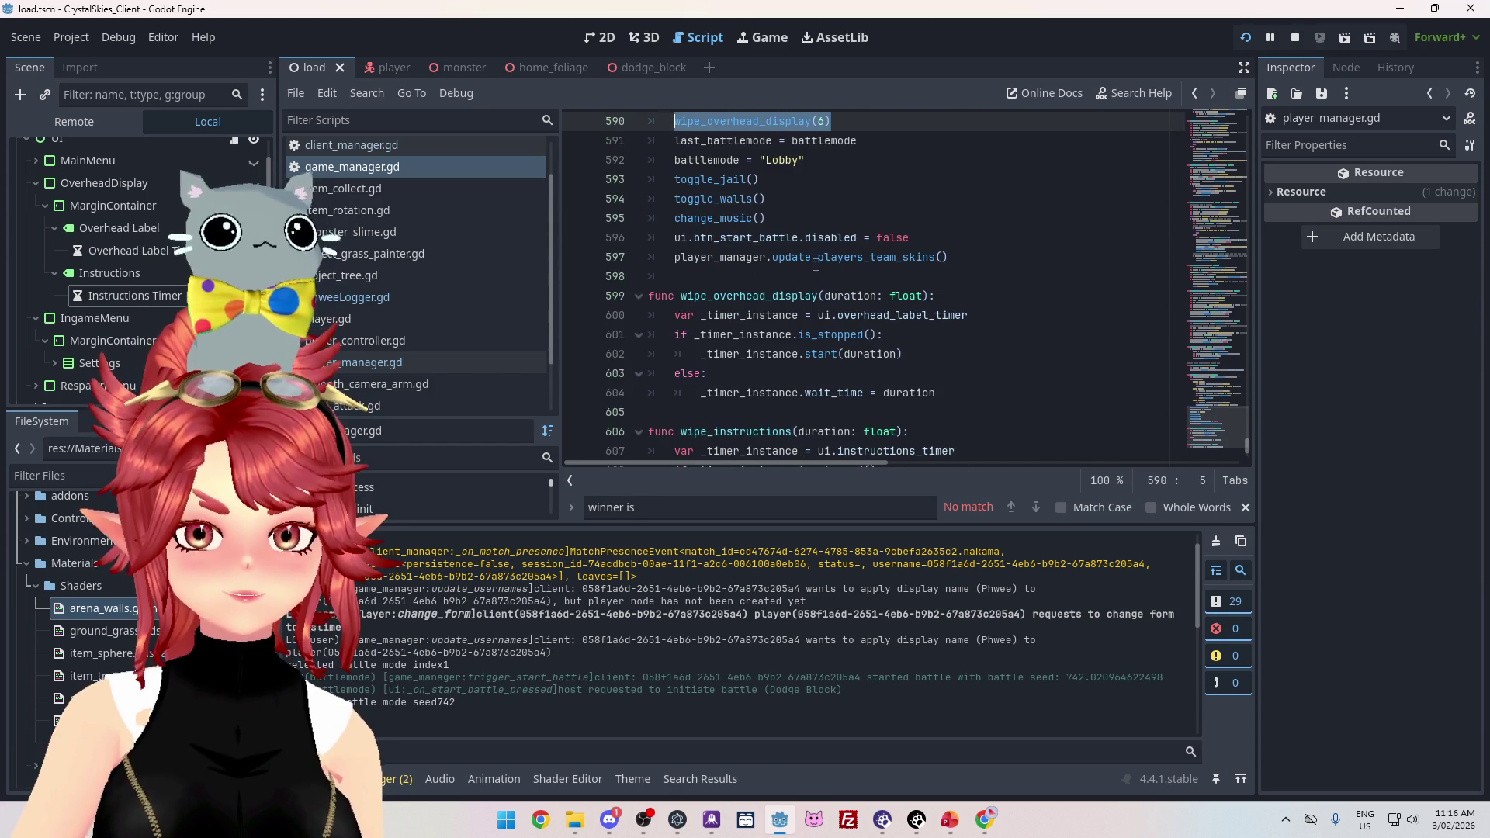
pyautogui.scroll(2, 815, 265)
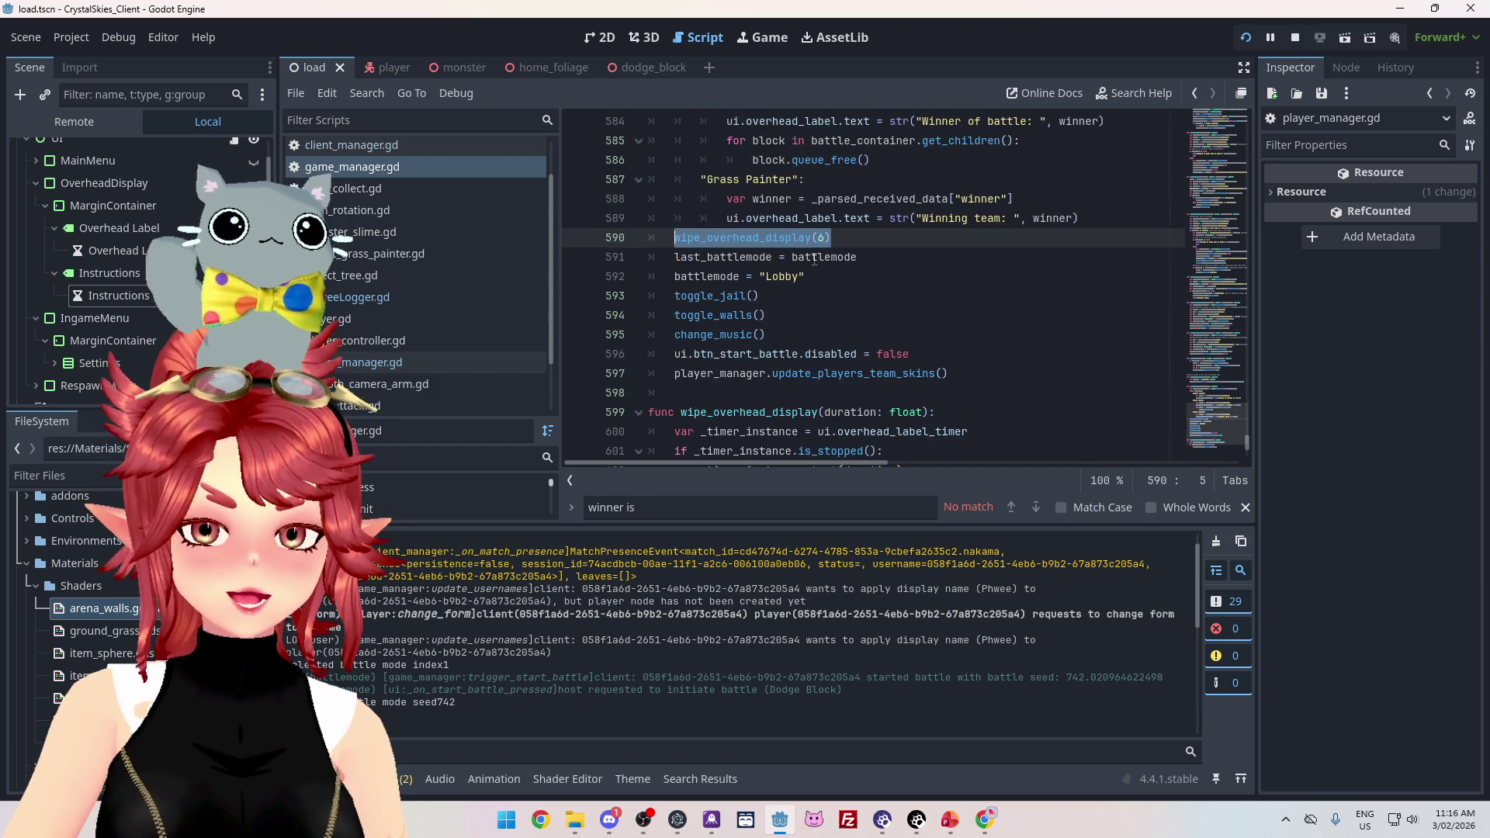
pyautogui.scroll(-2, 814, 258)
pyautogui.scroll(2, 814, 258)
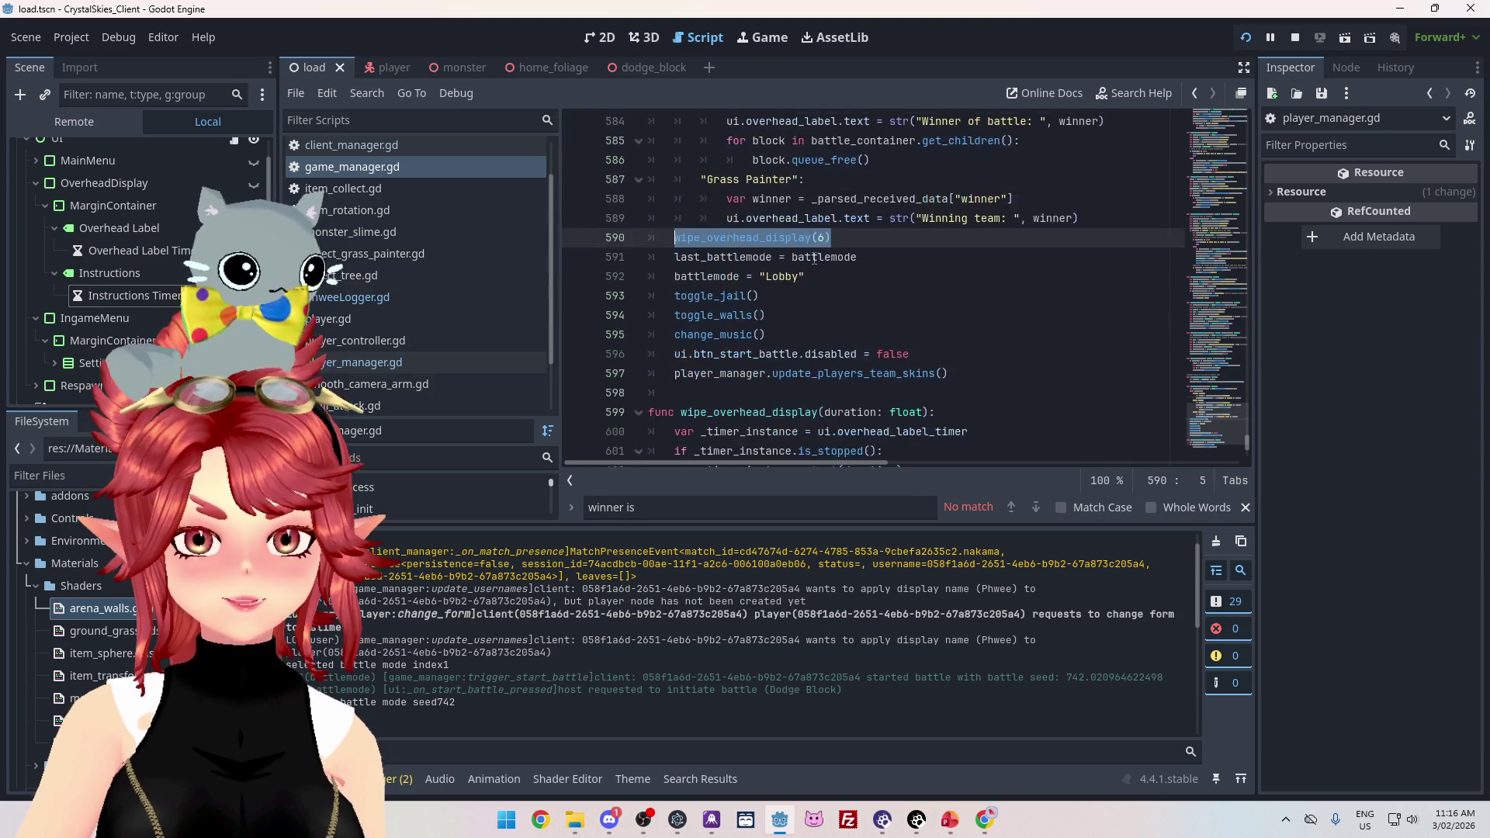
pyautogui.scroll(3, 814, 258)
pyautogui.moveTo(746, 238); pyautogui.dragTo(810, 238)
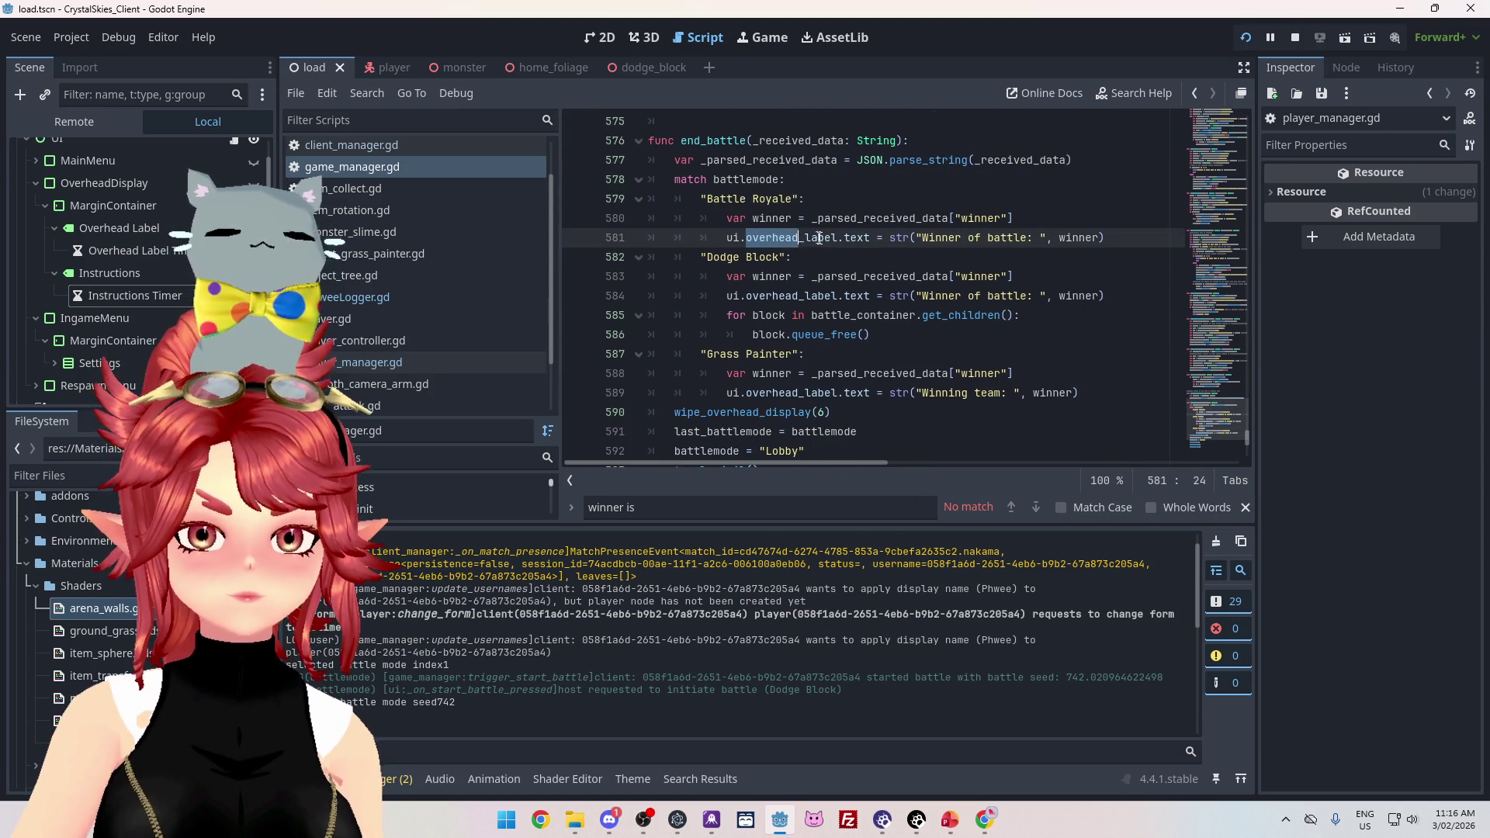
# Search all scripts for overhead_label and open ui.gd's matches
pyautogui.hotkey('ctrl', 'shift', 'f')
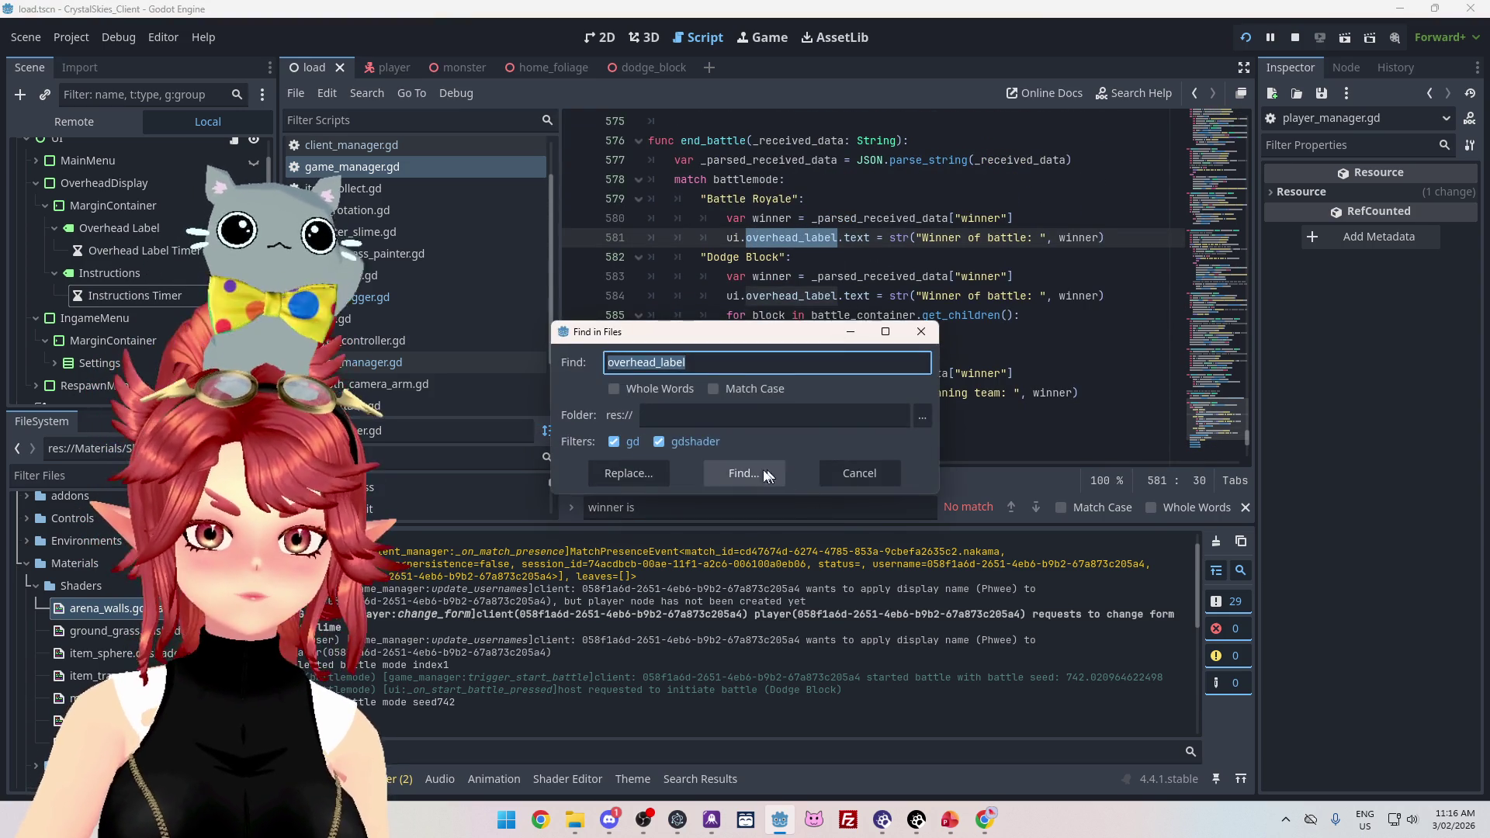
pyautogui.click(738, 472)
pyautogui.scroll(3, 594, 660)
pyautogui.click(580, 617)
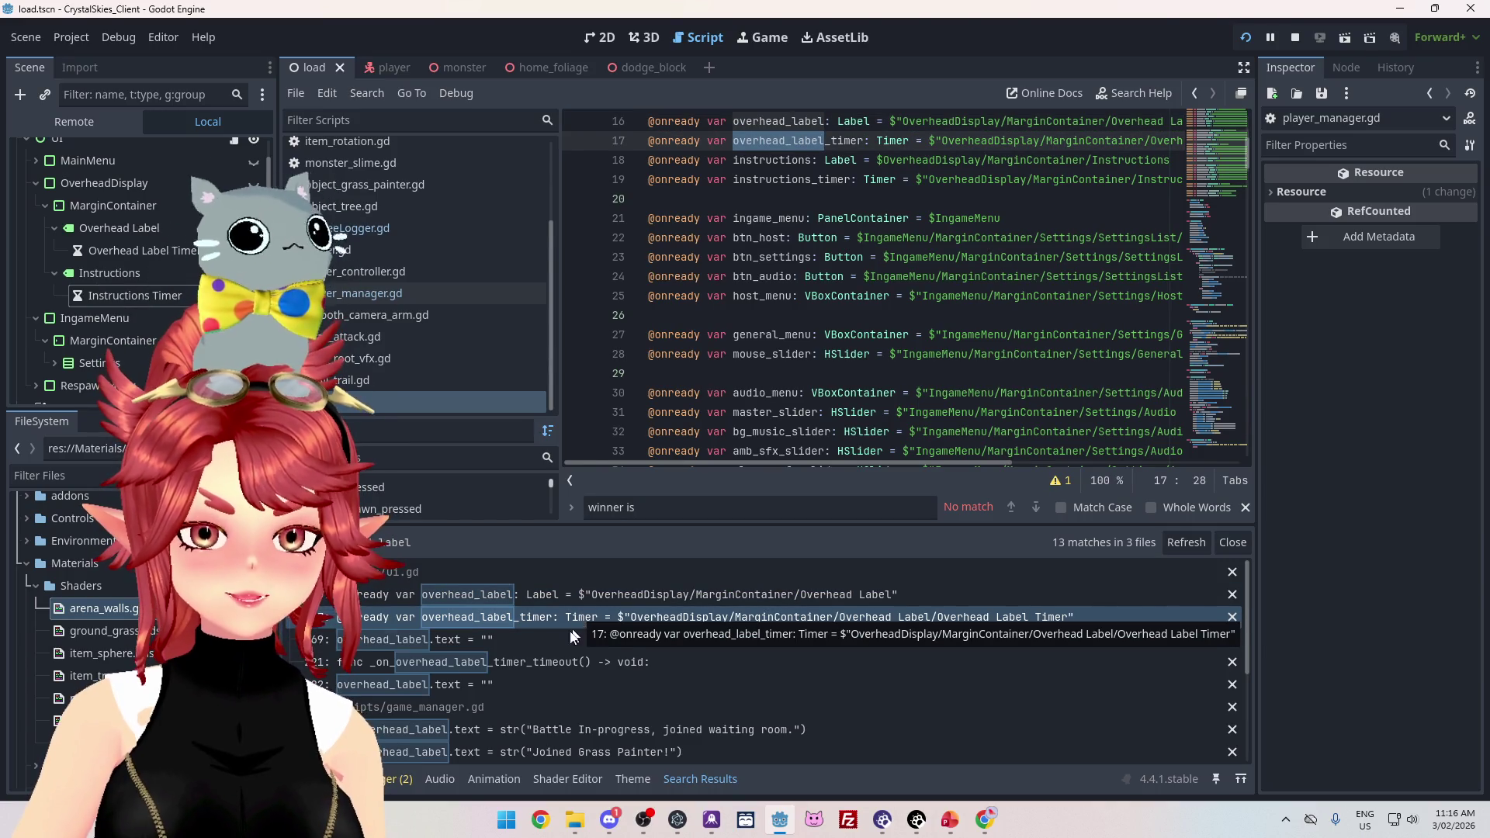
pyautogui.click(532, 640)
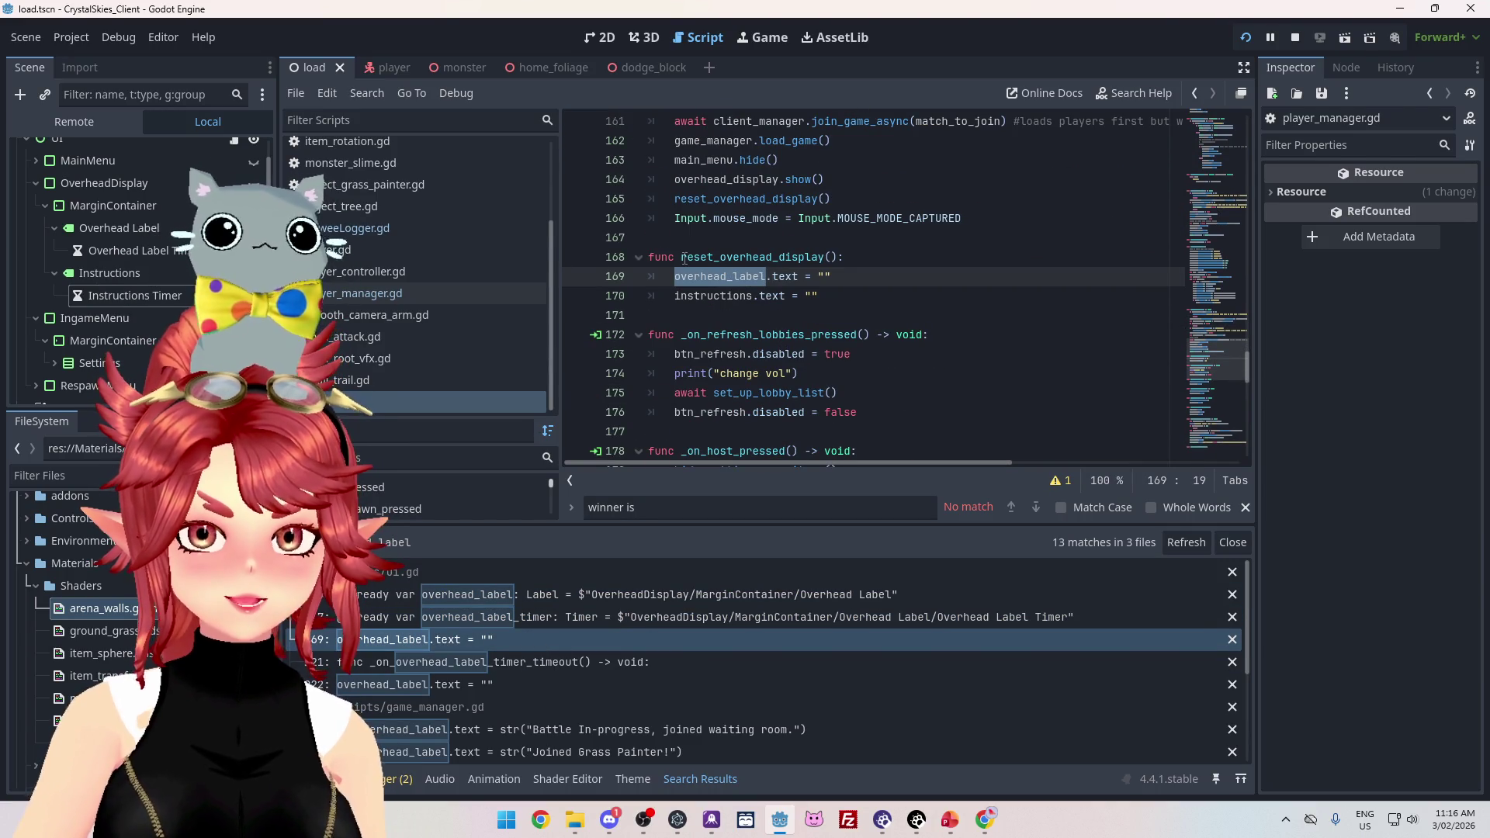
# Review the reset_overhead_display function and its surrounding code in ui.gd
pyautogui.moveTo(682, 256); pyautogui.dragTo(783, 257)
pyautogui.scroll(3, 786, 257)
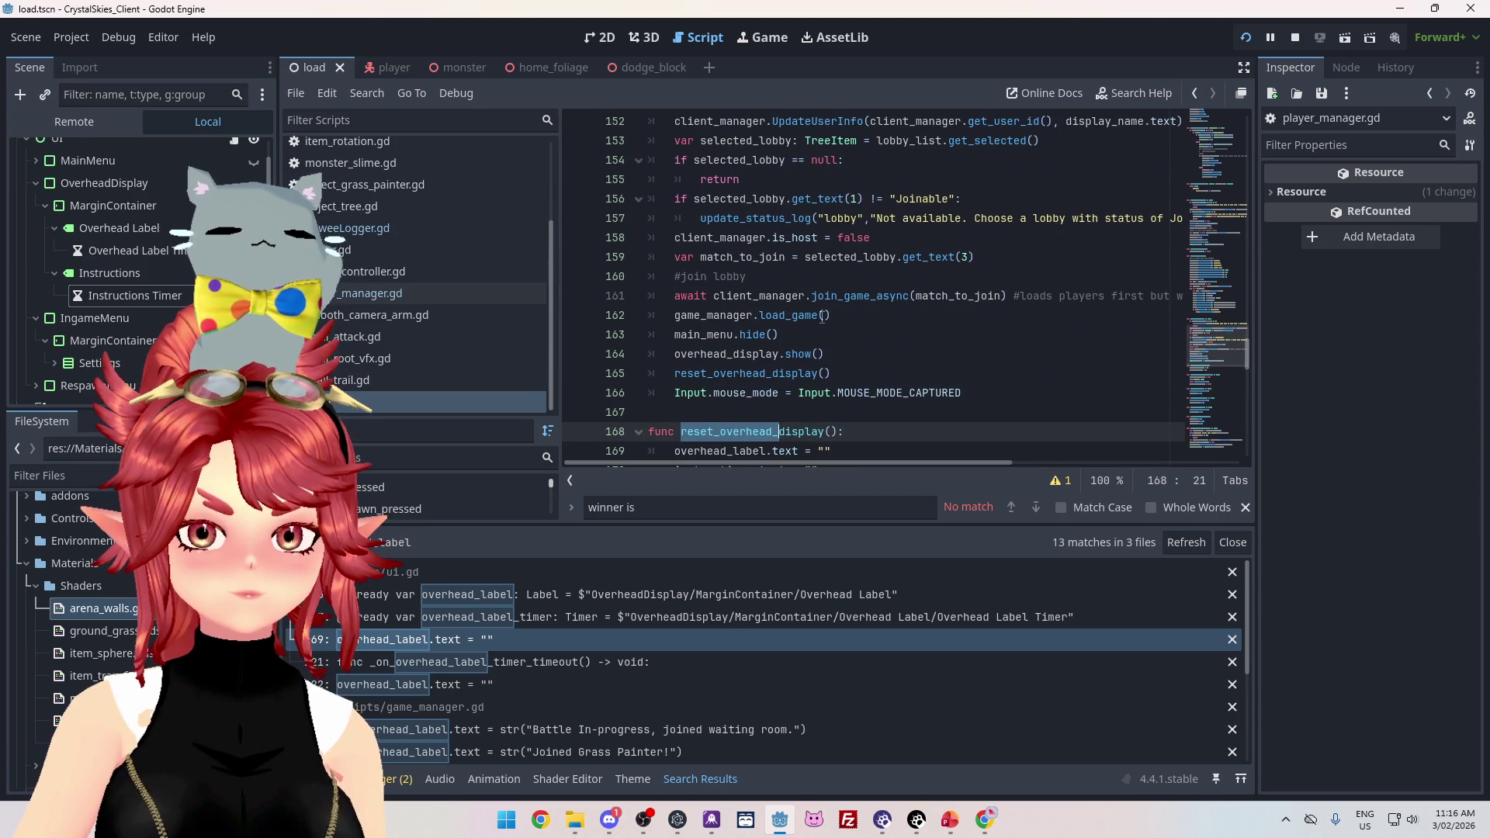
pyautogui.scroll(2, 822, 318)
pyautogui.scroll(-4, 822, 318)
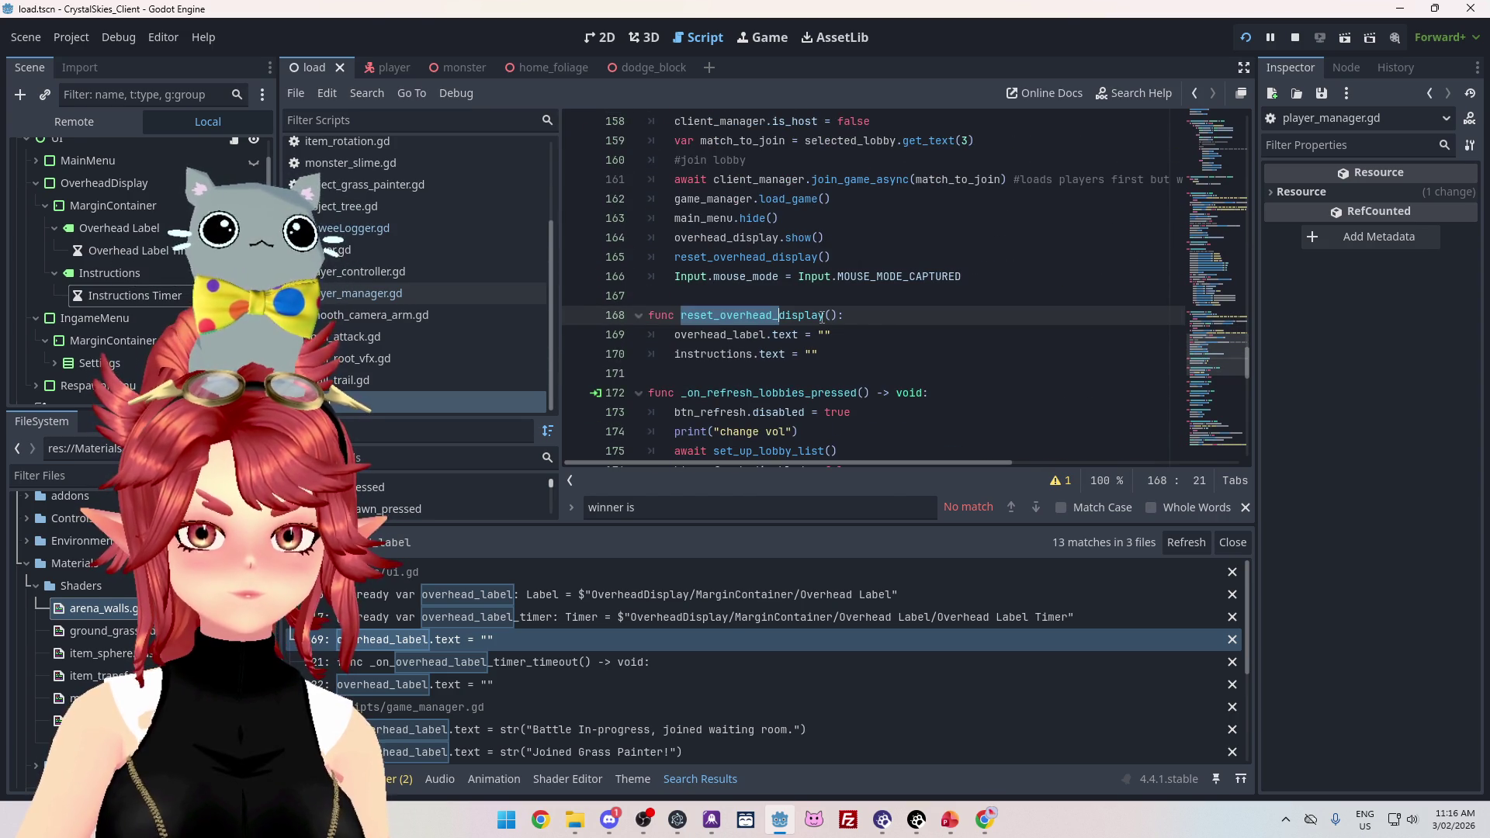
pyautogui.scroll(-1, 822, 318)
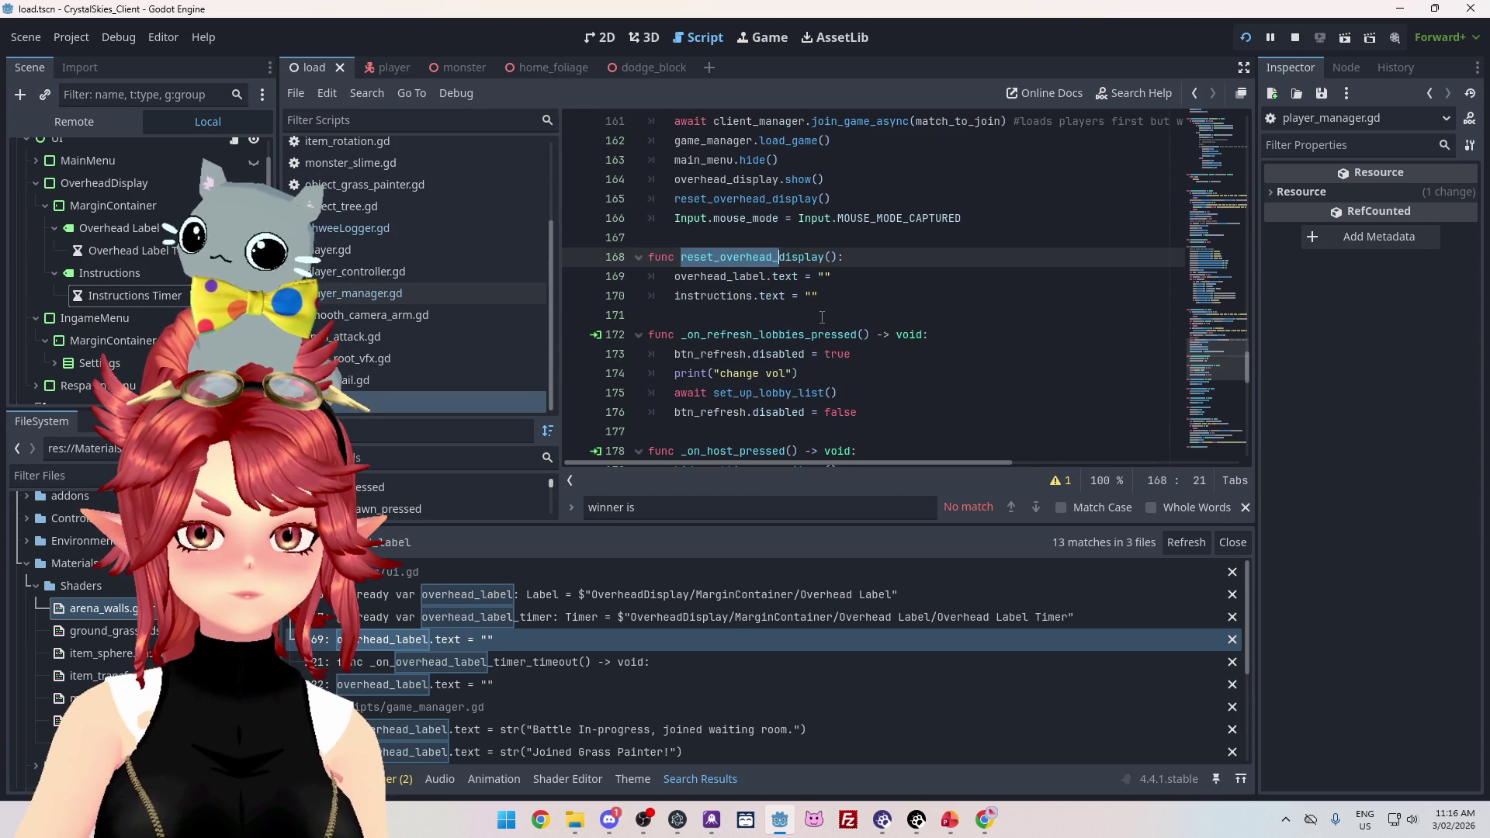
pyautogui.scroll(-1, 822, 318)
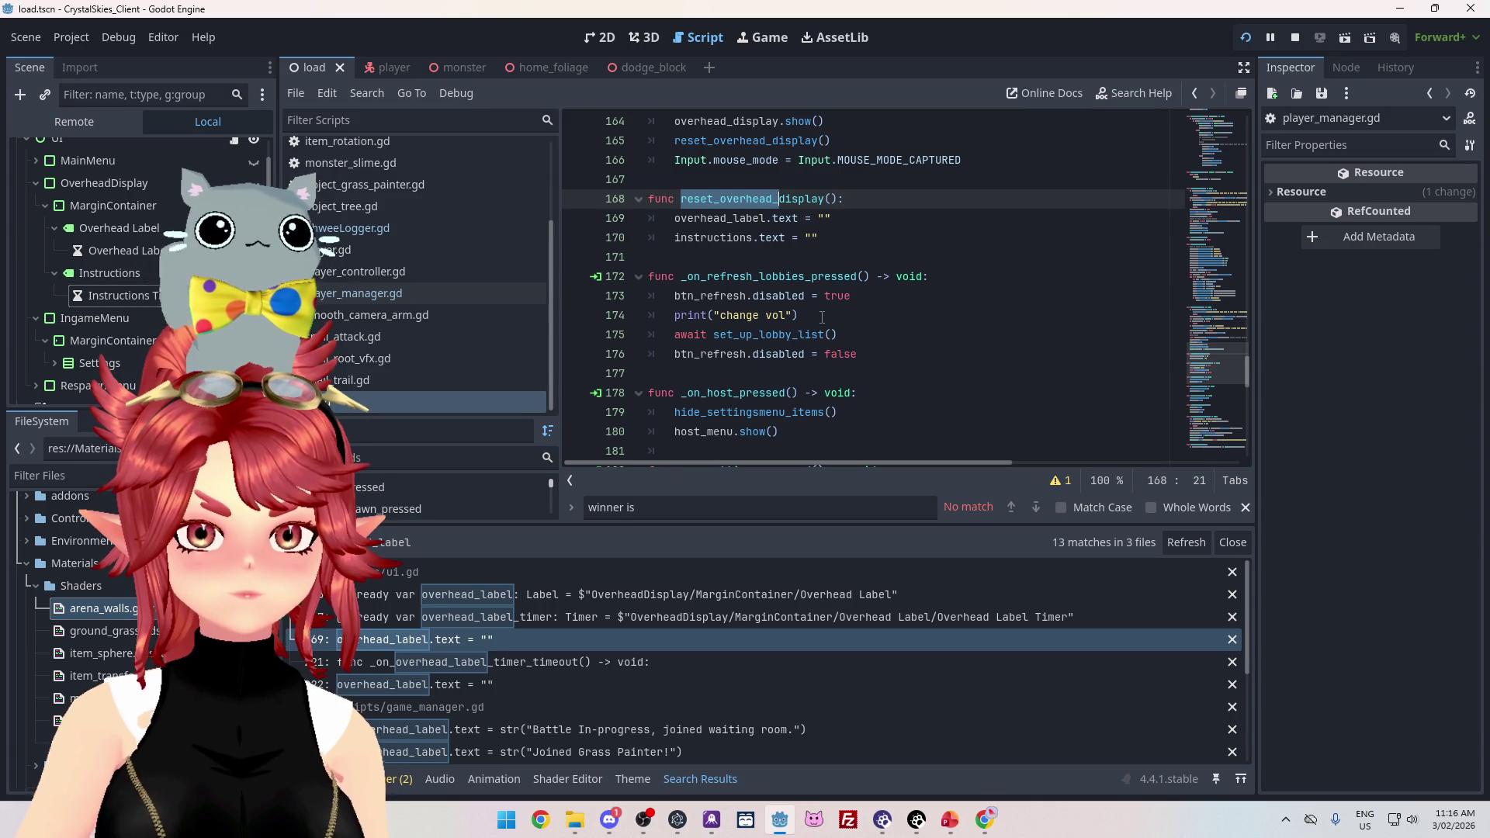
pyautogui.moveTo(1239, 383); pyautogui.dragTo(1240, 473)
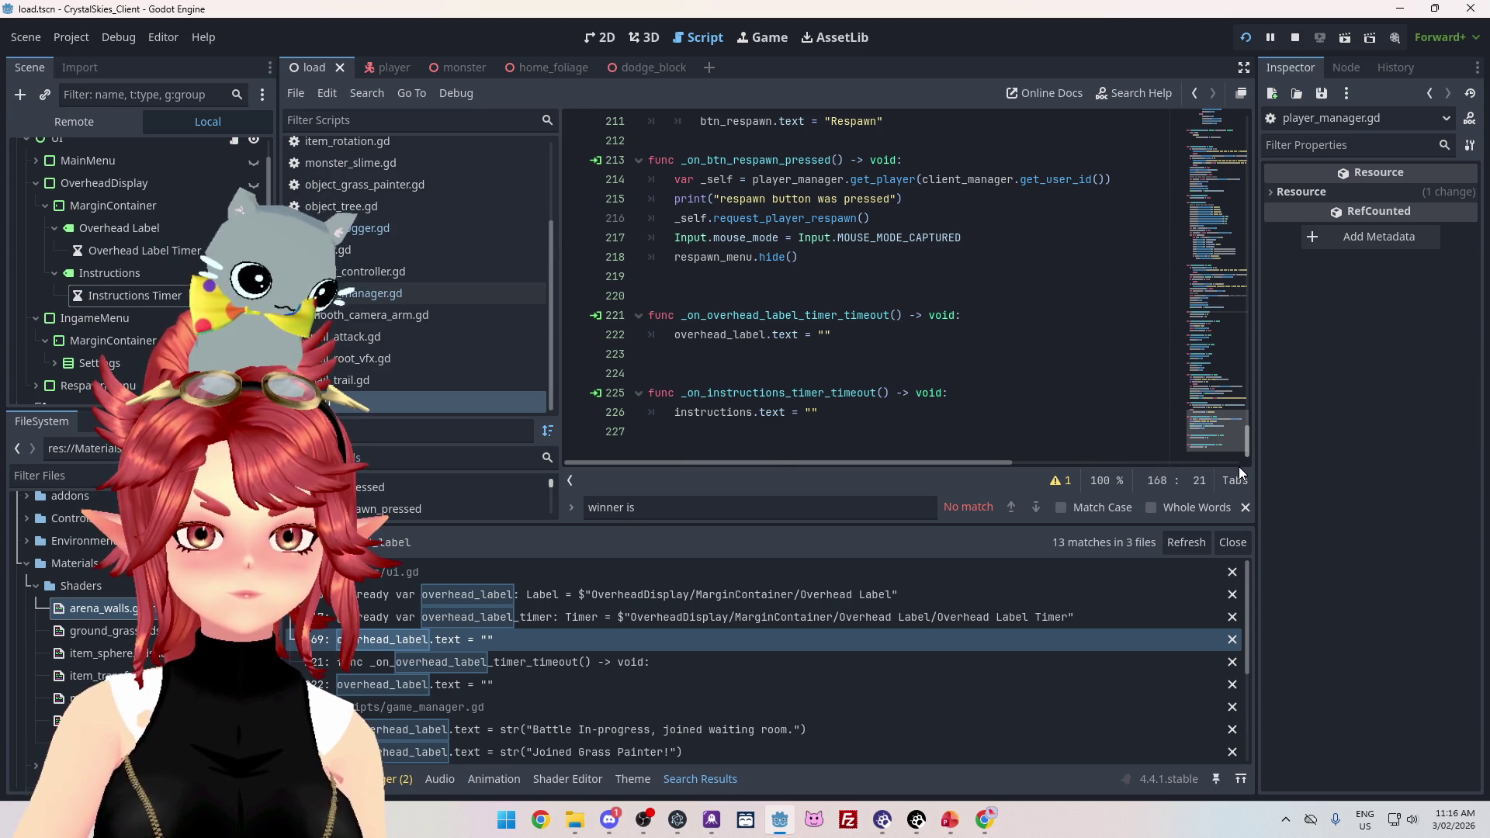
pyautogui.moveTo(1240, 472)
pyautogui.mouseDown()
pyautogui.moveTo(1231, 343)
pyautogui.moveTo(1240, 375)
pyautogui.mouseUp()
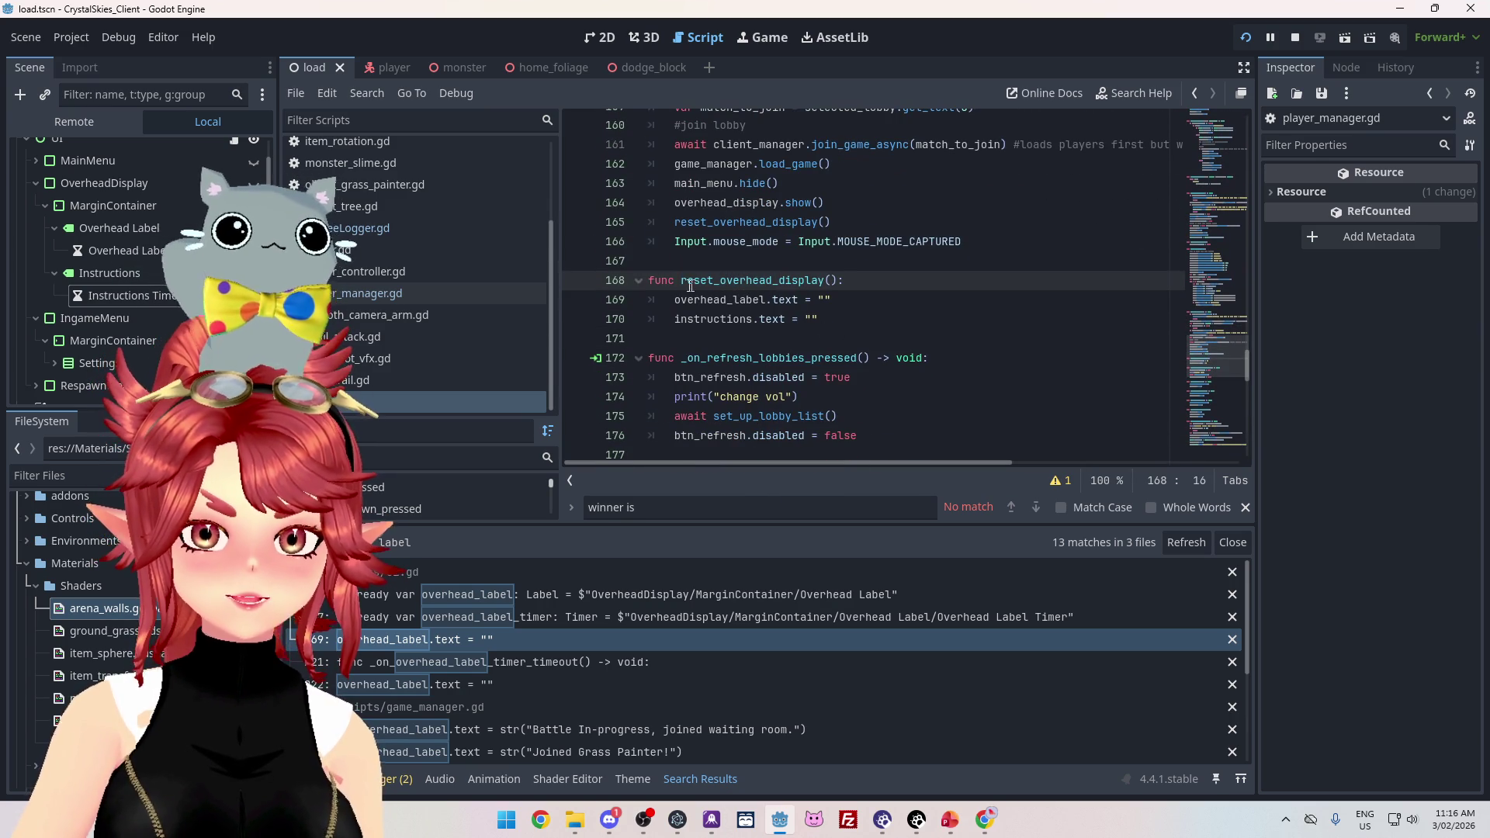
# Add a reset_instruction_display() call after reset_overhead_display() in the join code
pyautogui.click(859, 299)
pyautogui.press('Return')
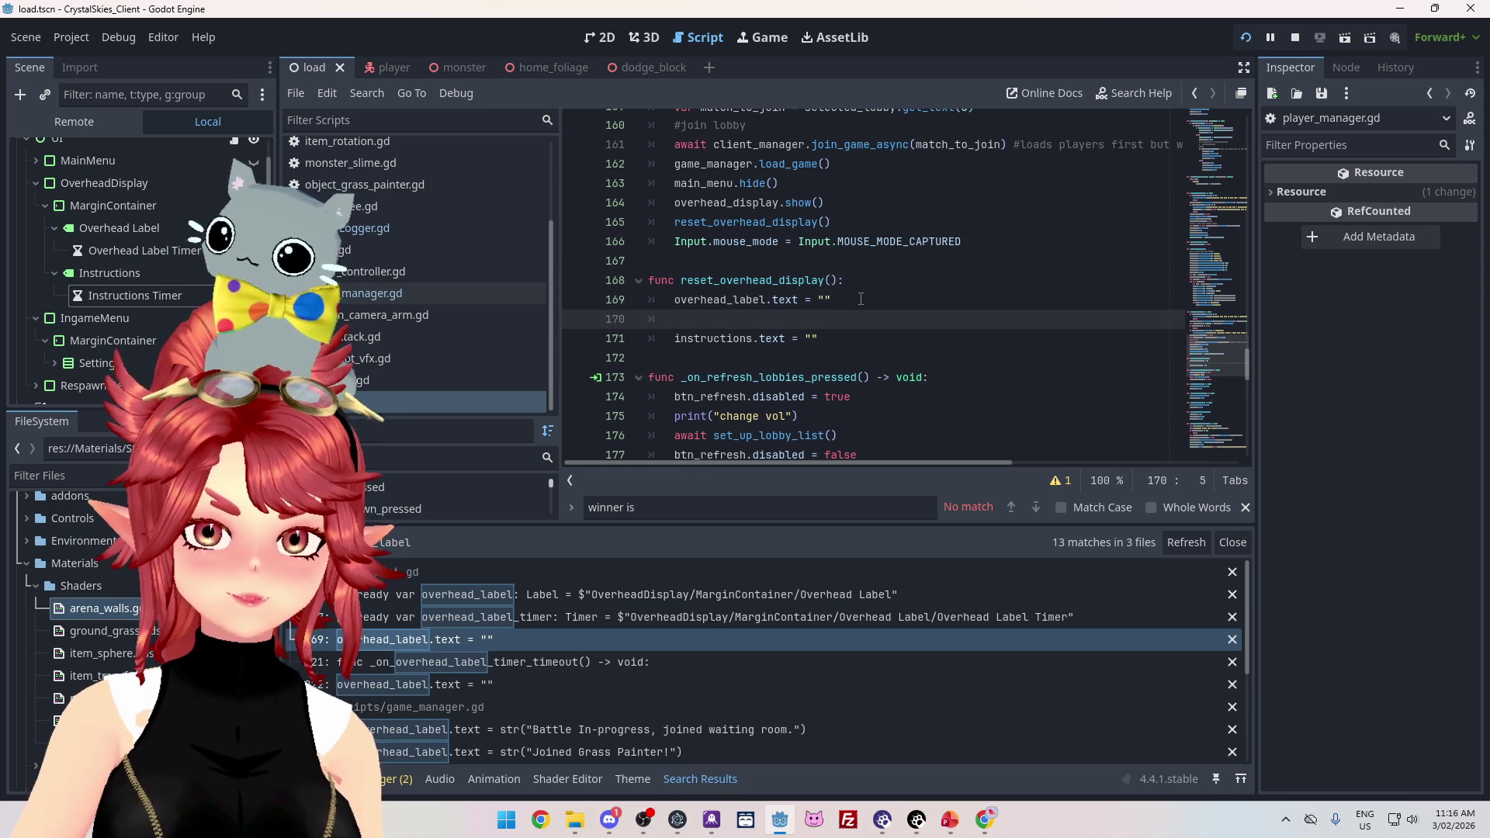
pyautogui.press('Return')
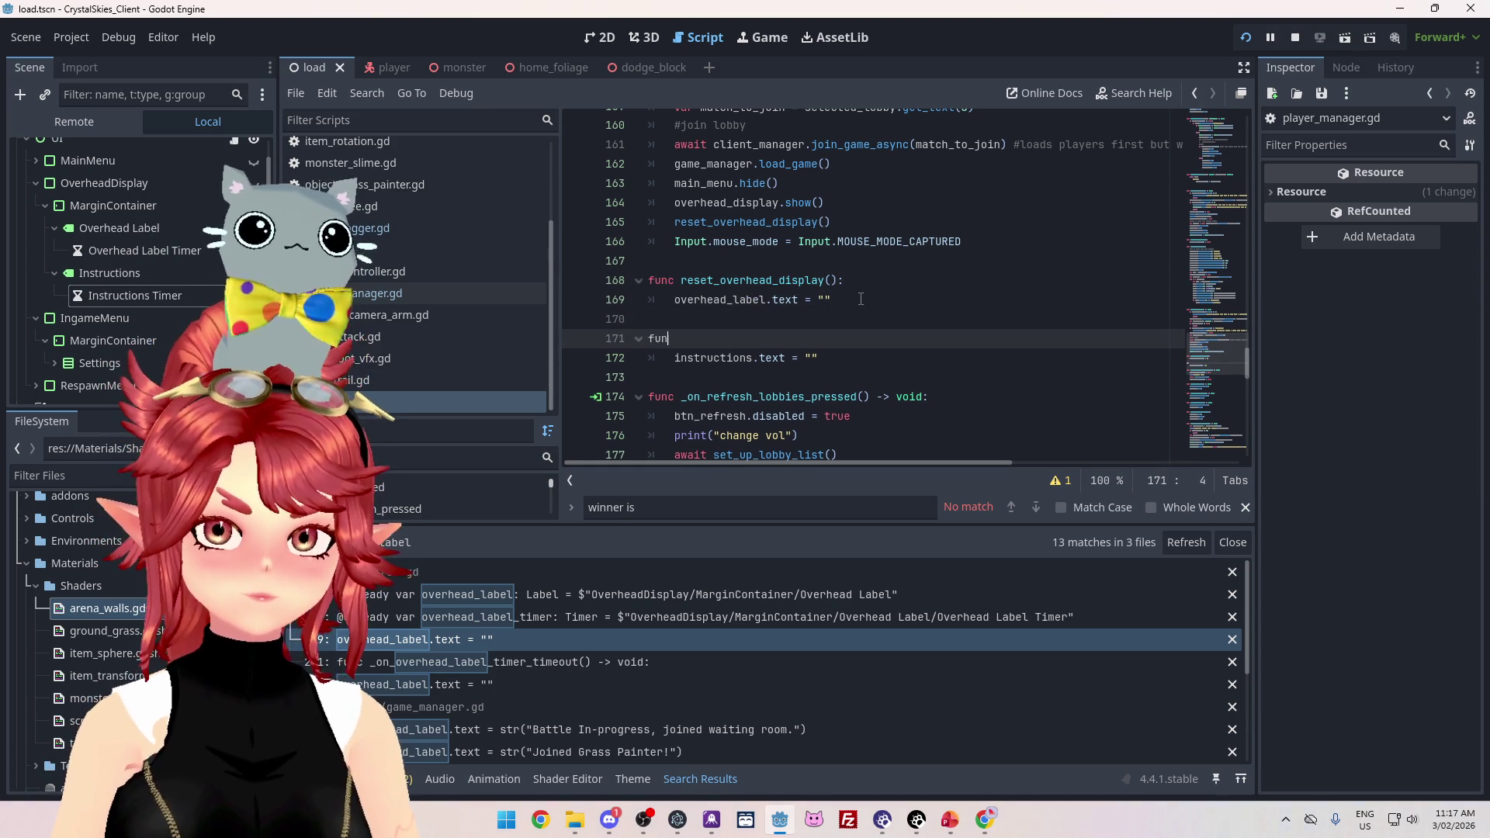
pyautogui.write('c reset')
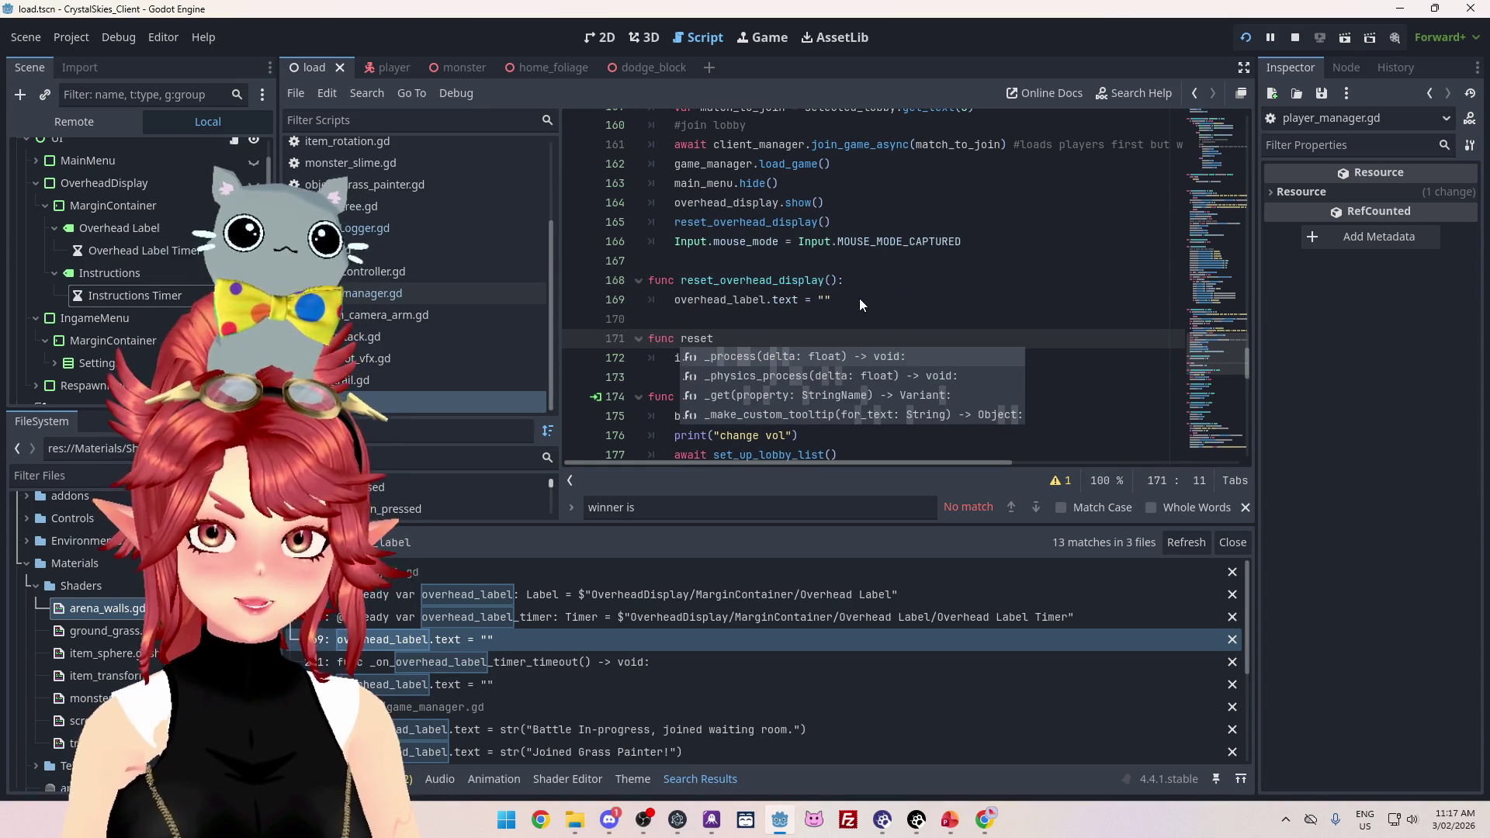
pyautogui.write('_instruction_display():')
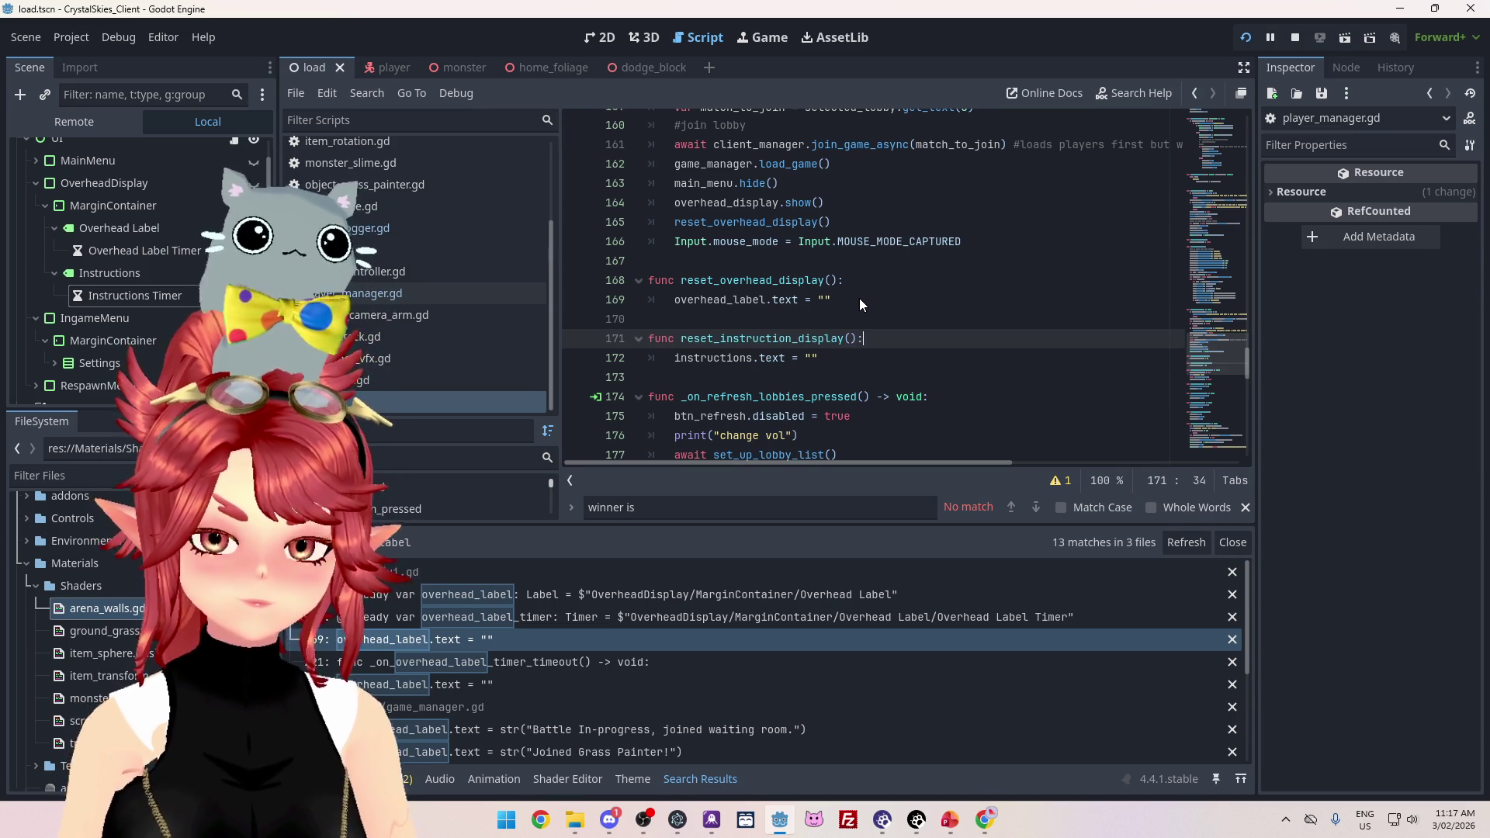
pyautogui.click(681, 281)
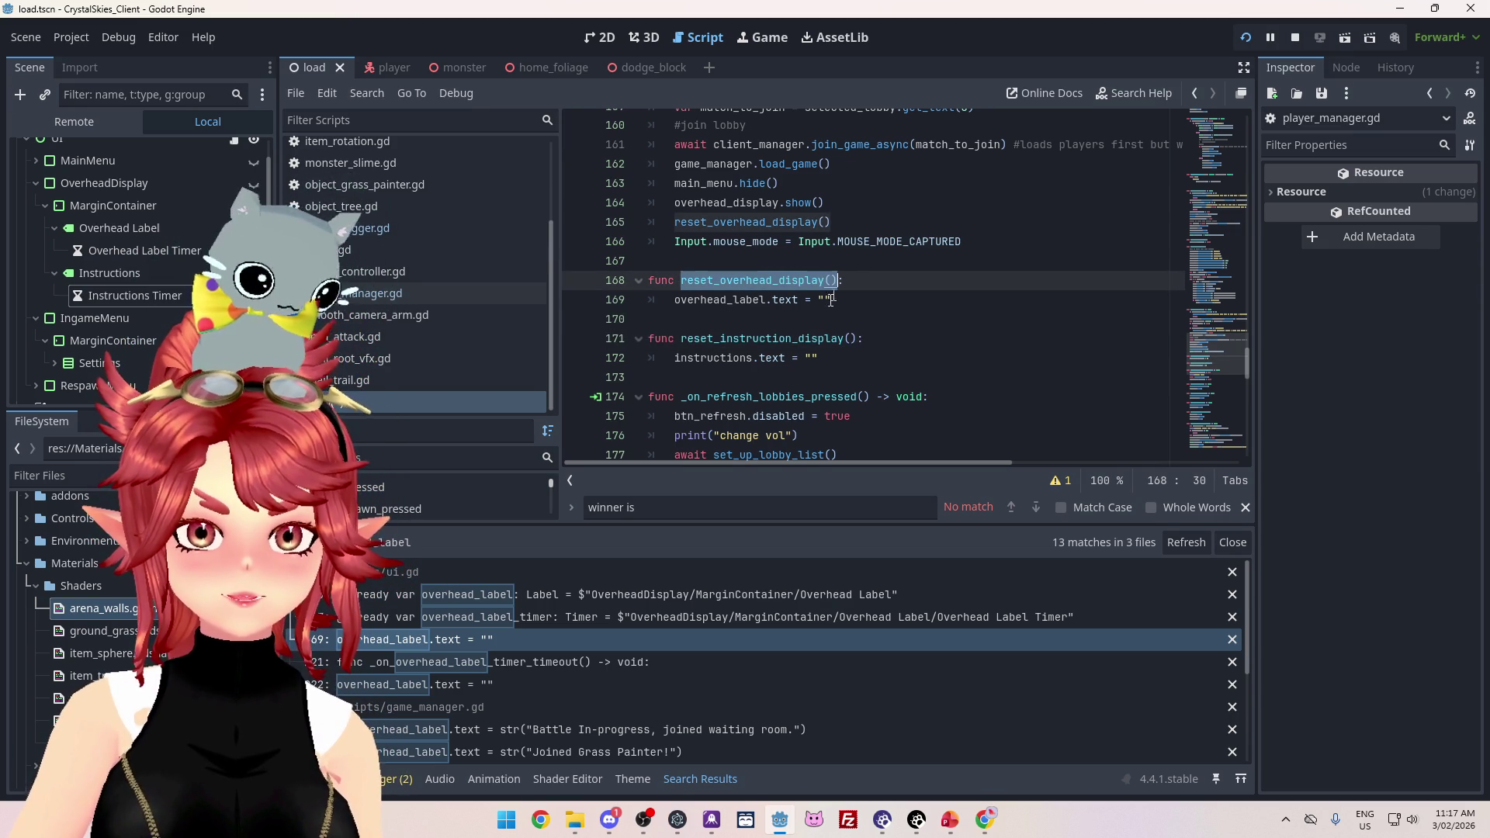
pyautogui.click(856, 339)
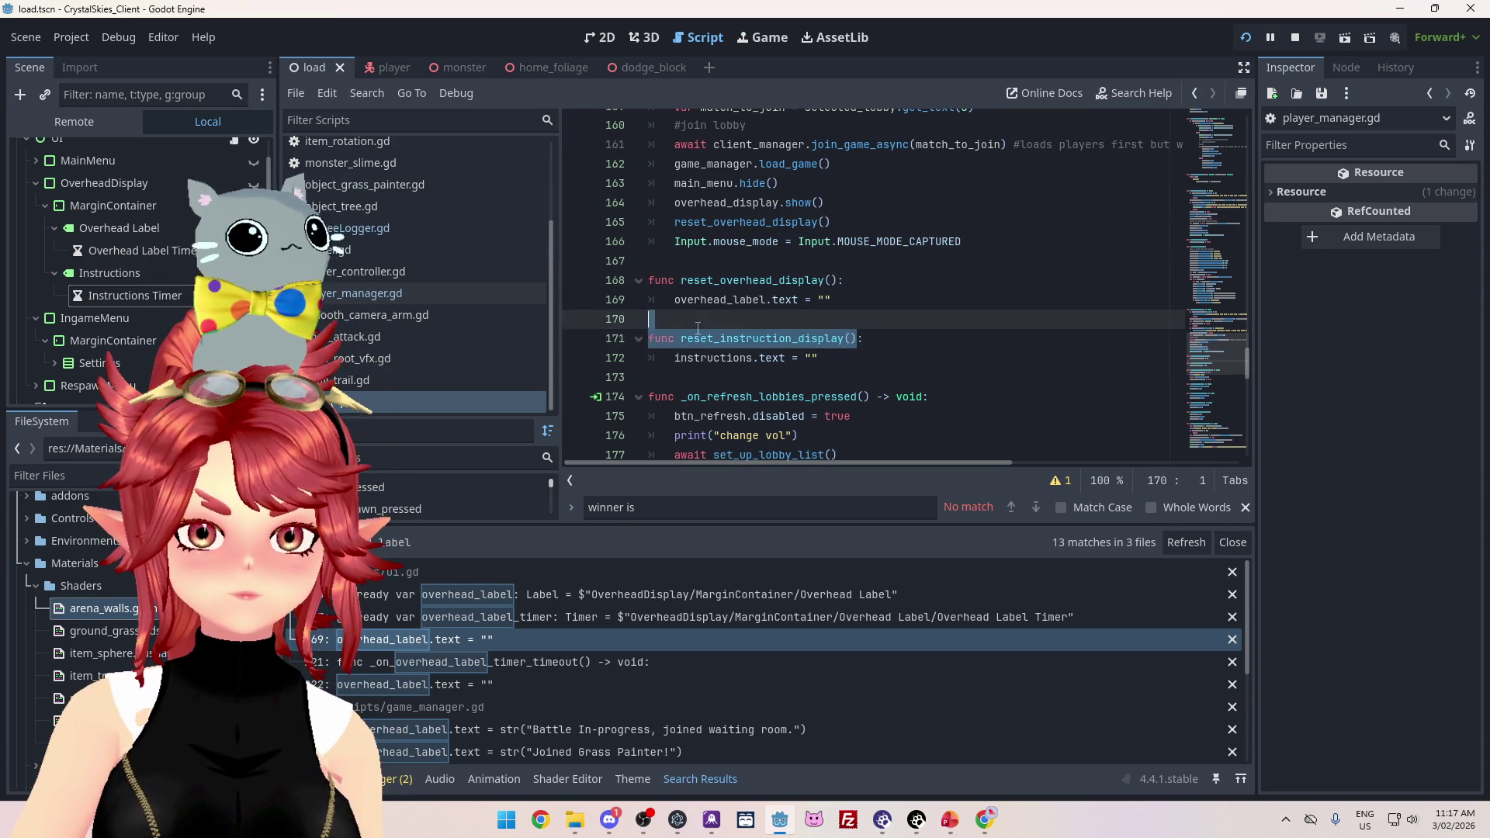
pyautogui.click(846, 222)
pyautogui.press('Return')
pyautogui.write('reset_instruction_display()')
# Replace the label-clearing code in both timer timeout handlers with reset_overhead_display()
pyautogui.moveTo(682, 299); pyautogui.dragTo(839, 304)
pyautogui.hotkey('ctrl', 'c')
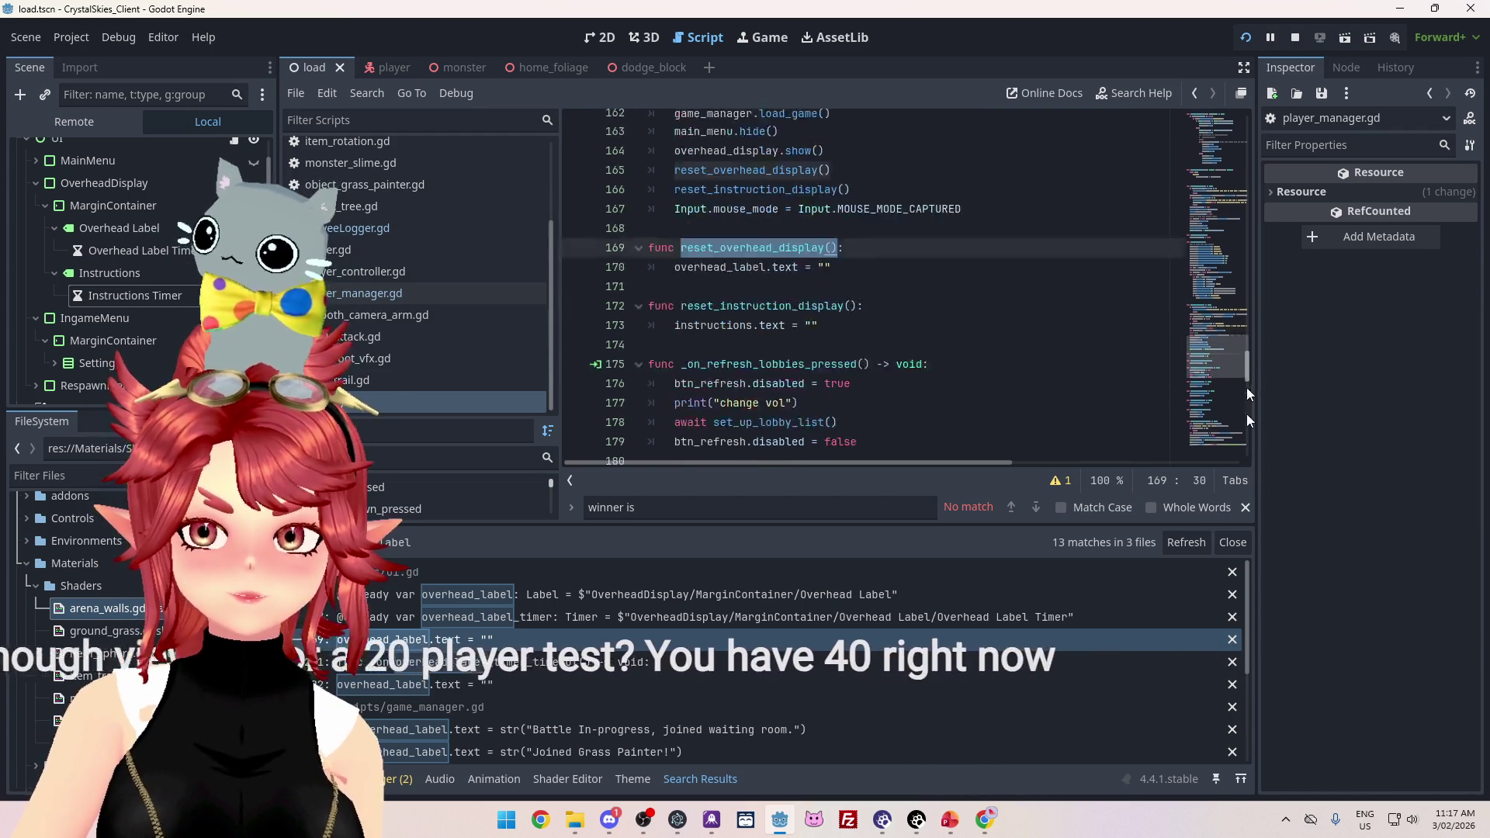
pyautogui.scroll(-15, 1207, 335)
pyautogui.moveTo(830, 335); pyautogui.dragTo(748, 334)
pyautogui.hotkey('ctrl', 'v')
pyautogui.moveTo(819, 412); pyautogui.dragTo(670, 409)
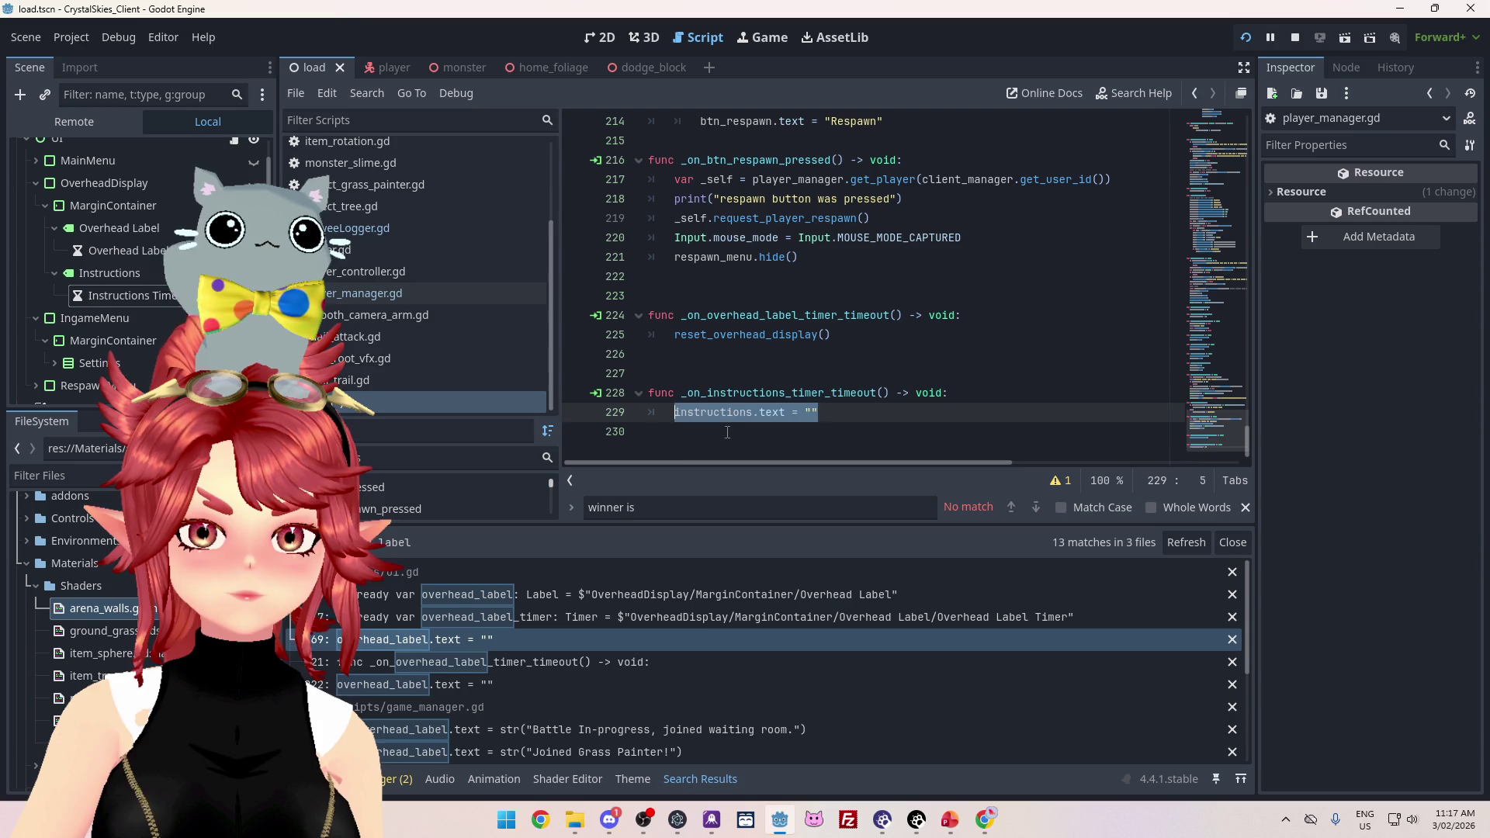
pyautogui.hotkey('ctrl', 'v')
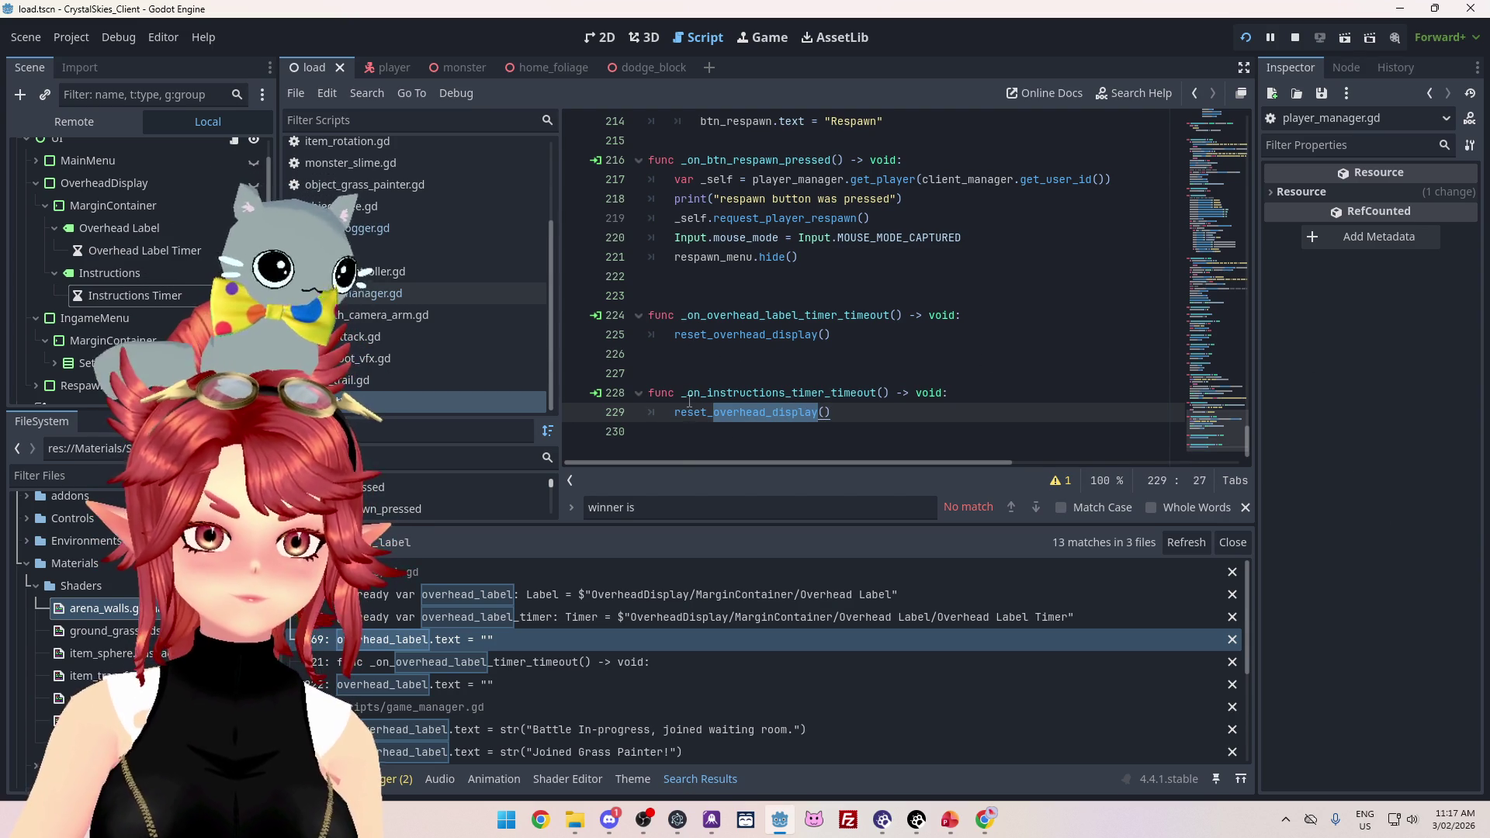
pyautogui.moveTo(674, 335); pyautogui.dragTo(835, 339)
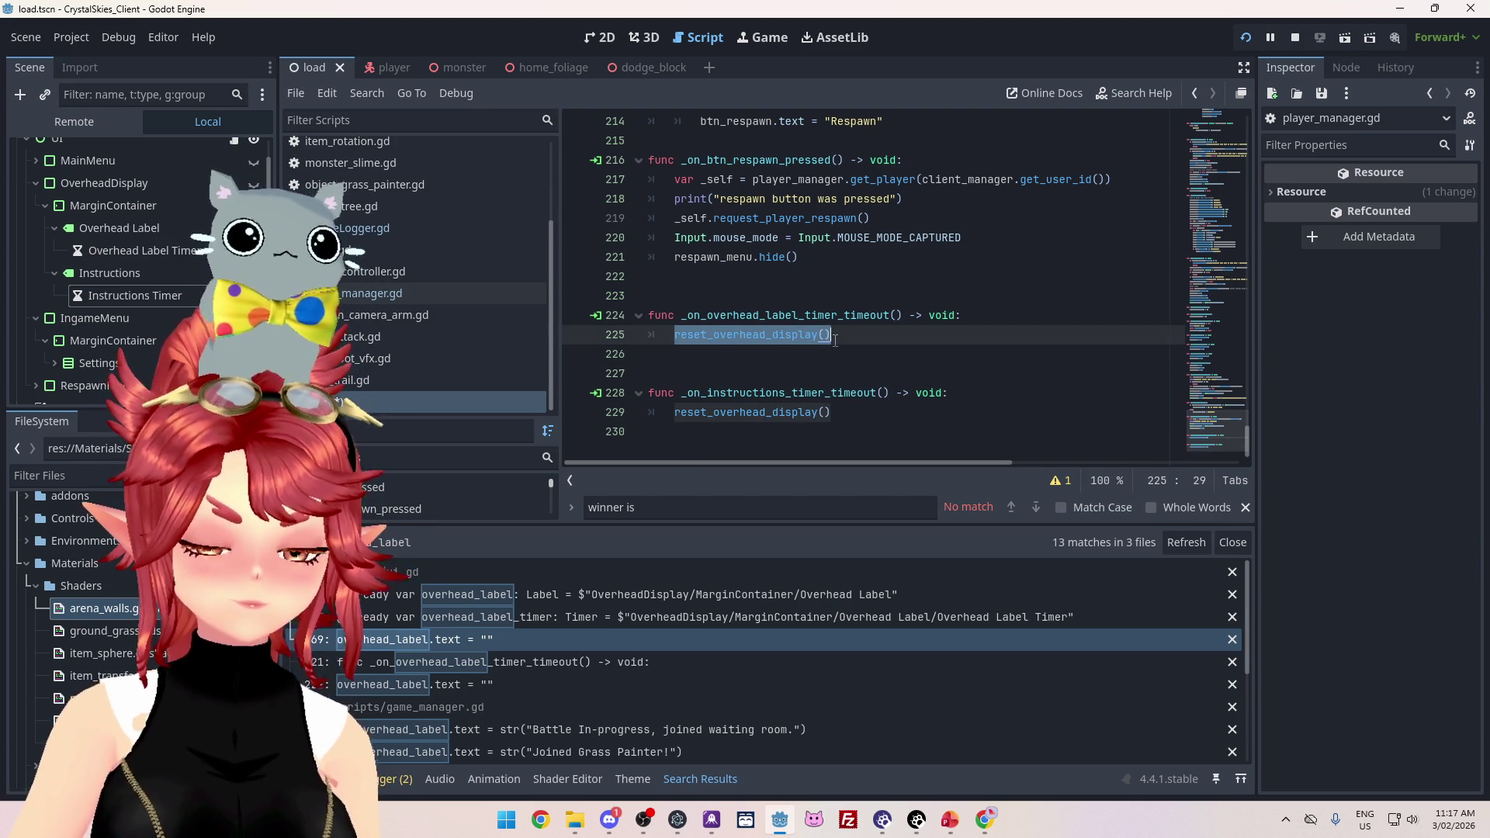
# Search for reset_overhead_display() and review its matches at lines 115, 165 and 168
pyautogui.hotkey('ctrl', 'shift', 'f')
pyautogui.click(757, 475)
pyautogui.click(522, 603)
pyautogui.scroll(2, 690, 305)
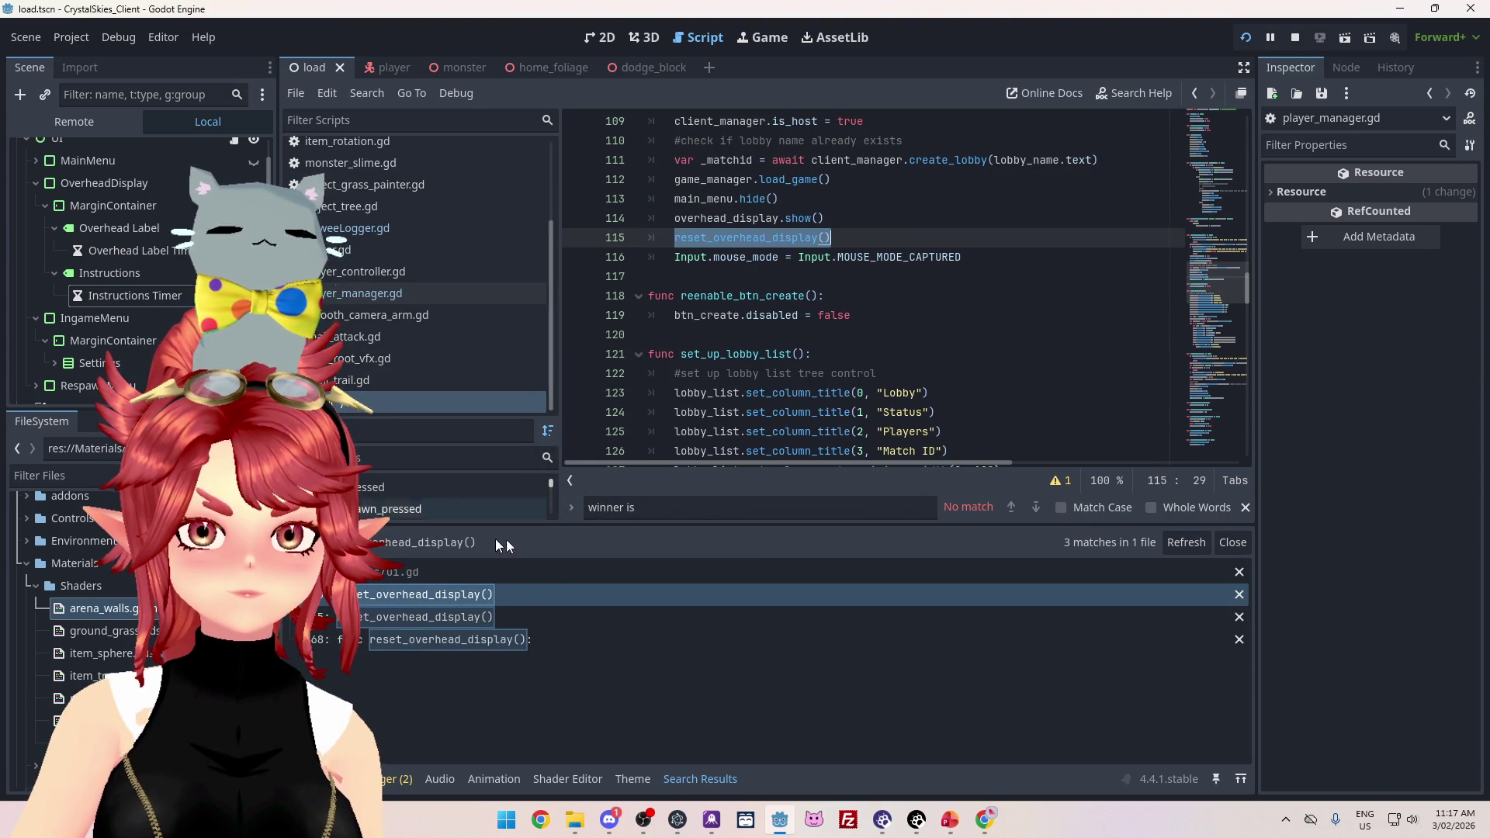
pyautogui.keyDown('ctrl'); pyautogui.click(728, 242); pyautogui.keyUp('ctrl')
pyautogui.moveTo(683, 335); pyautogui.dragTo(857, 334)
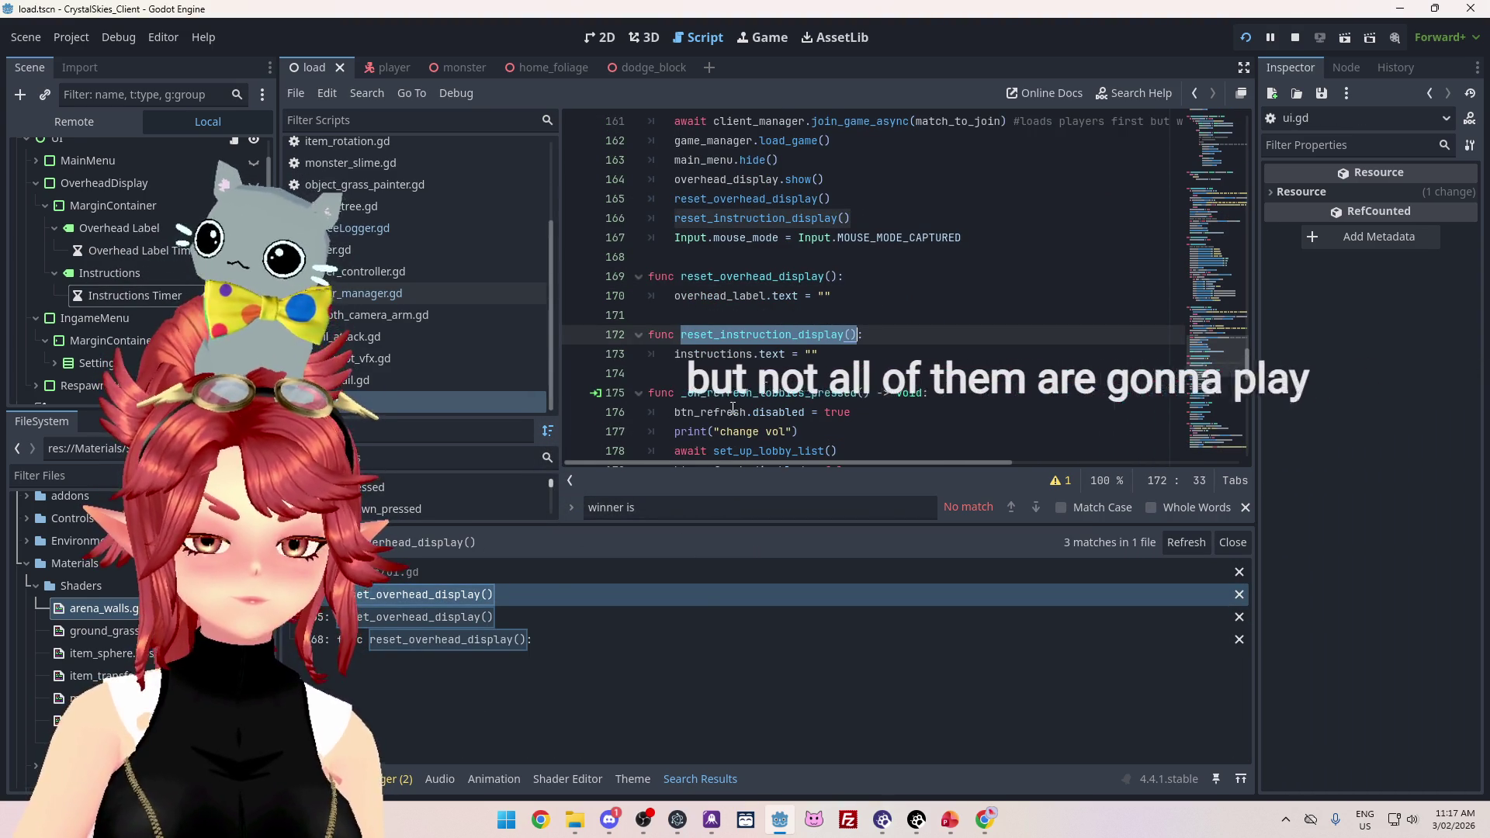
pyautogui.click(478, 642)
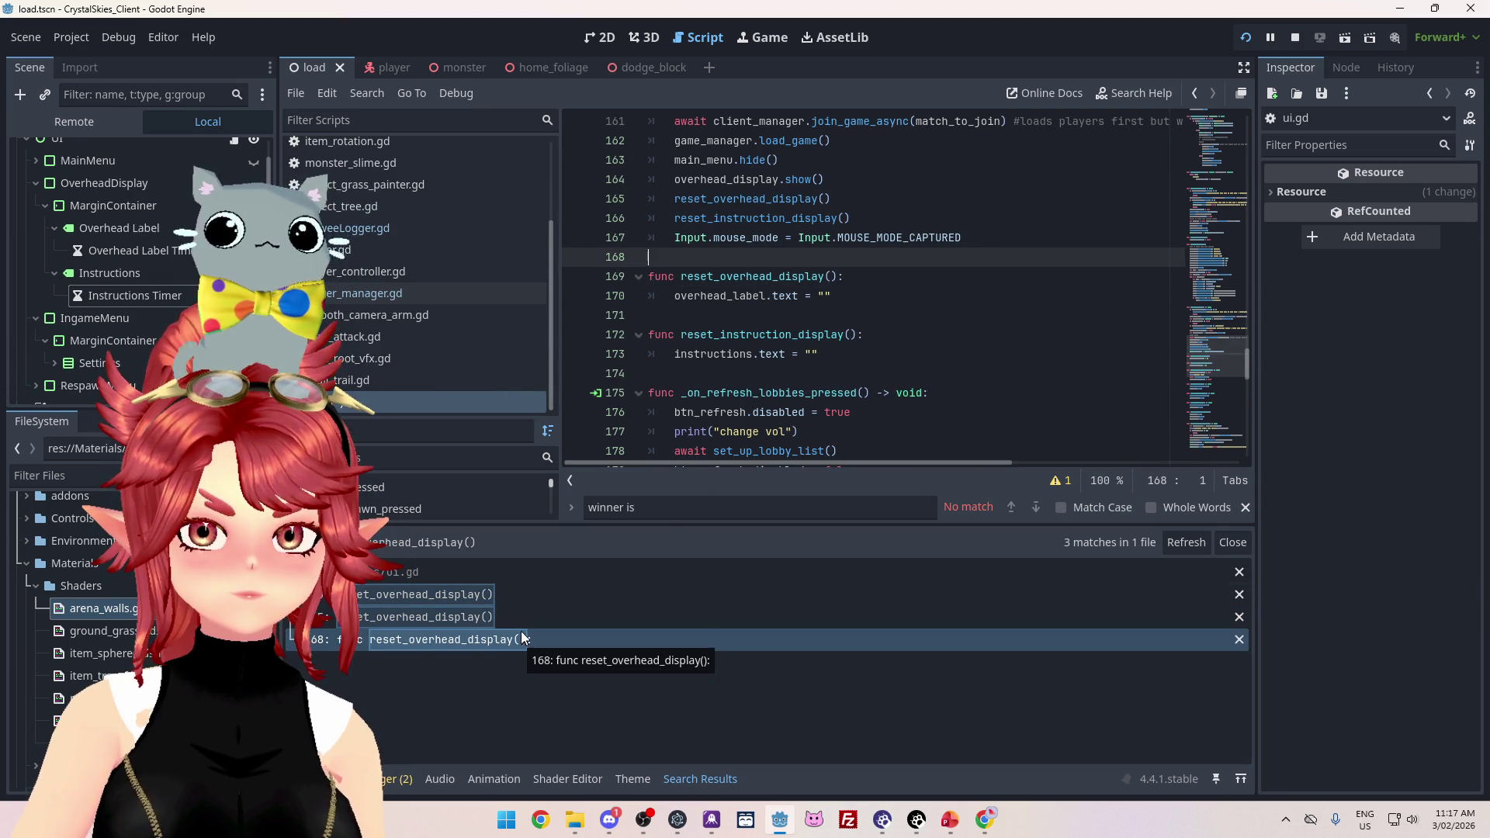
pyautogui.click(482, 604)
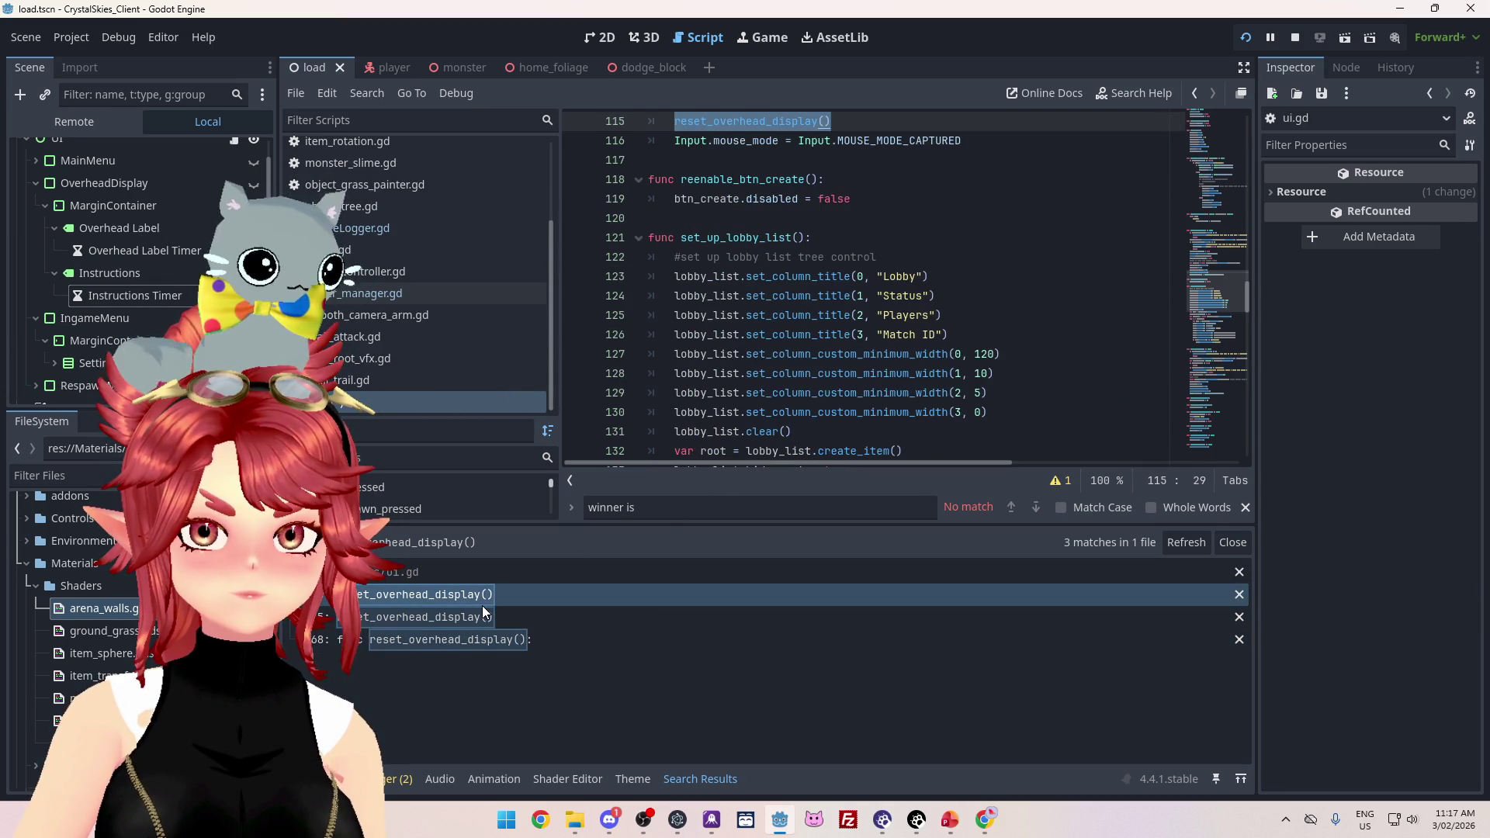
pyautogui.click(478, 619)
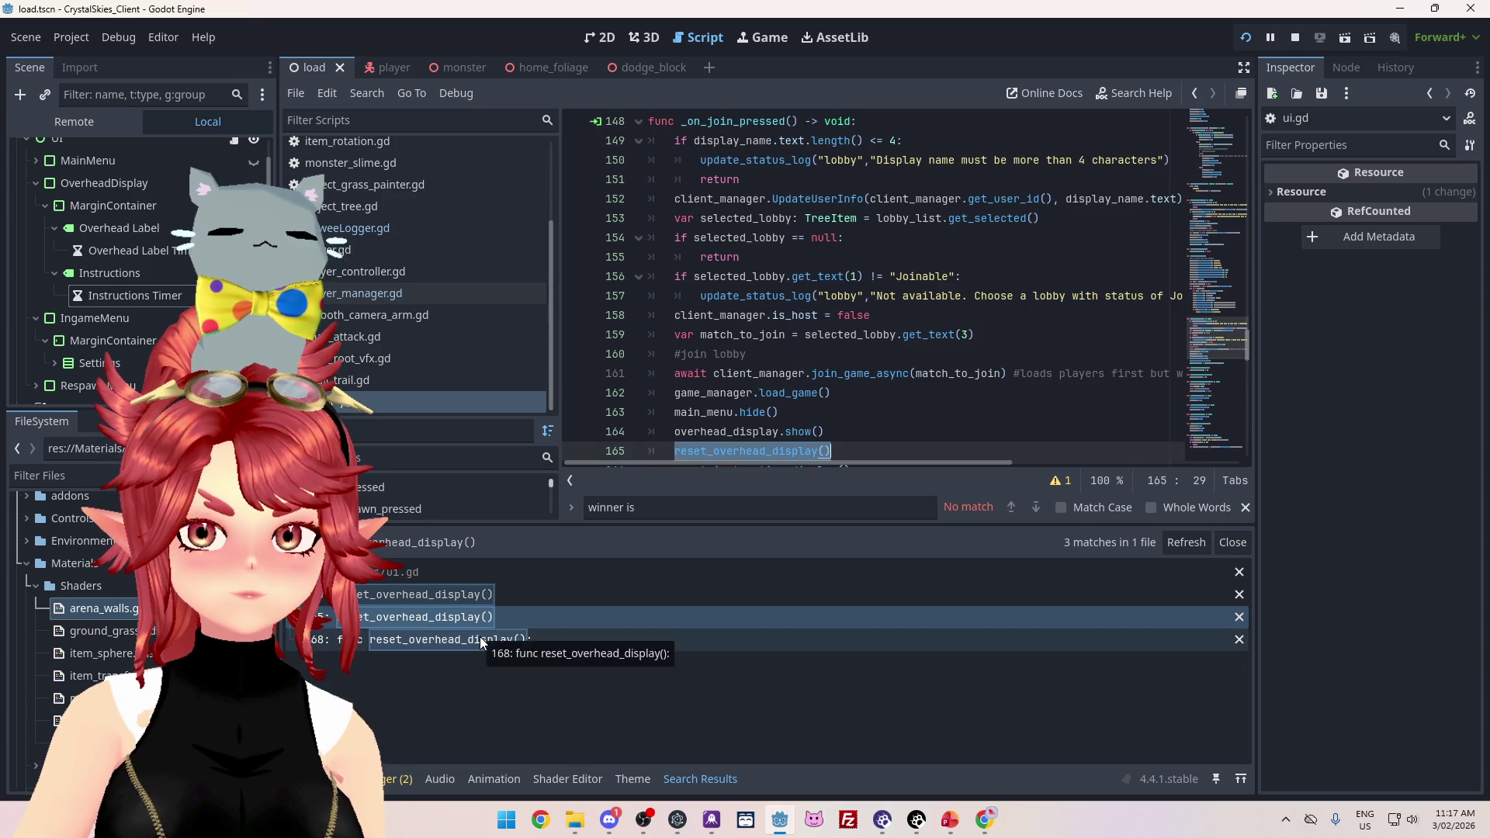
pyautogui.click(482, 641)
# Change the line 229 call in the instructions timer handler to reset_instruction_display()
pyautogui.moveTo(1255, 373); pyautogui.dragTo(1251, 465)
pyautogui.moveTo(831, 412); pyautogui.dragTo(675, 412)
pyautogui.write('reset_instruction_display()')
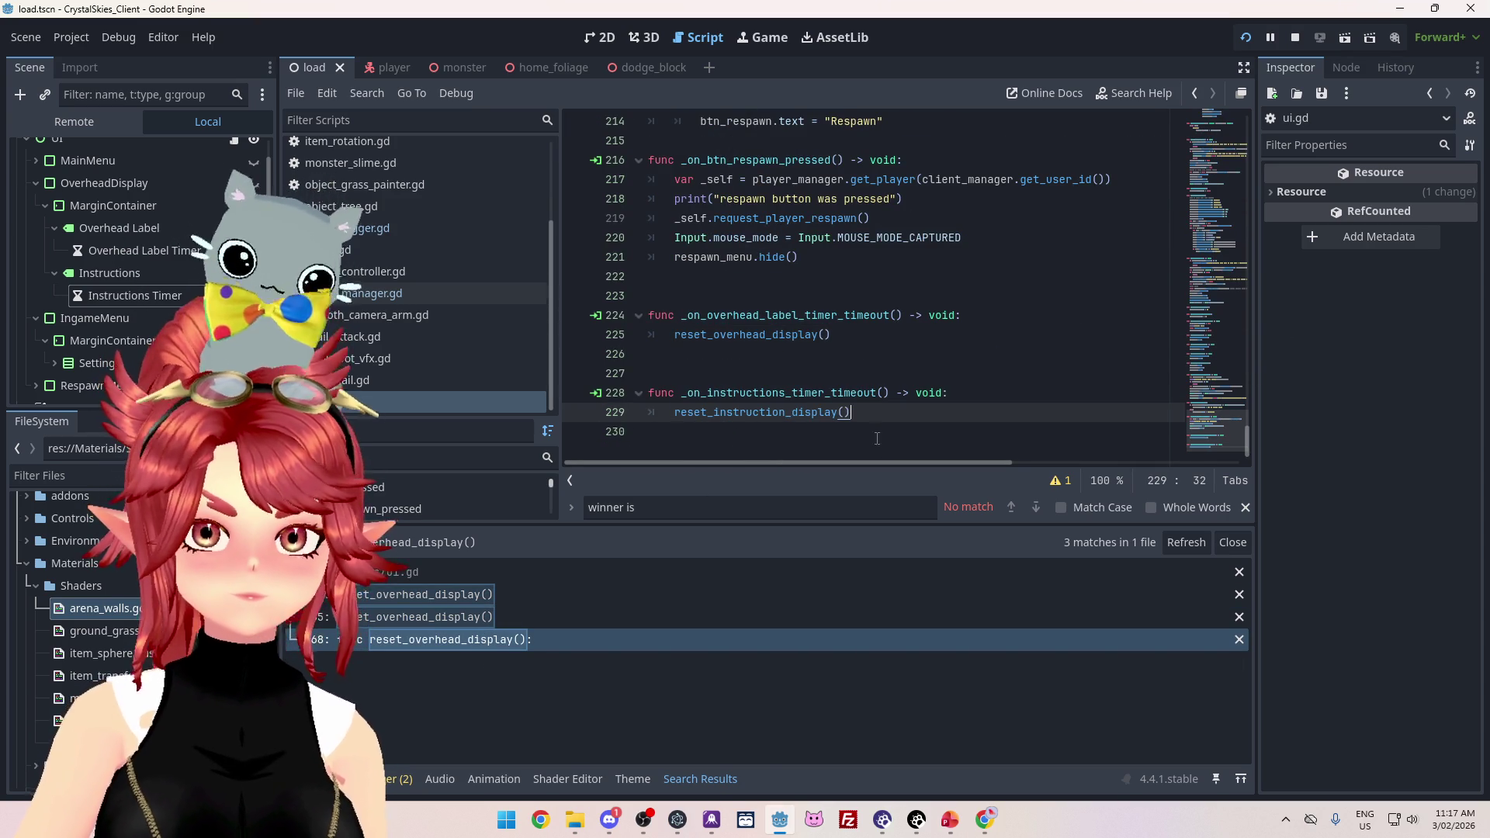
pyautogui.click(901, 371)
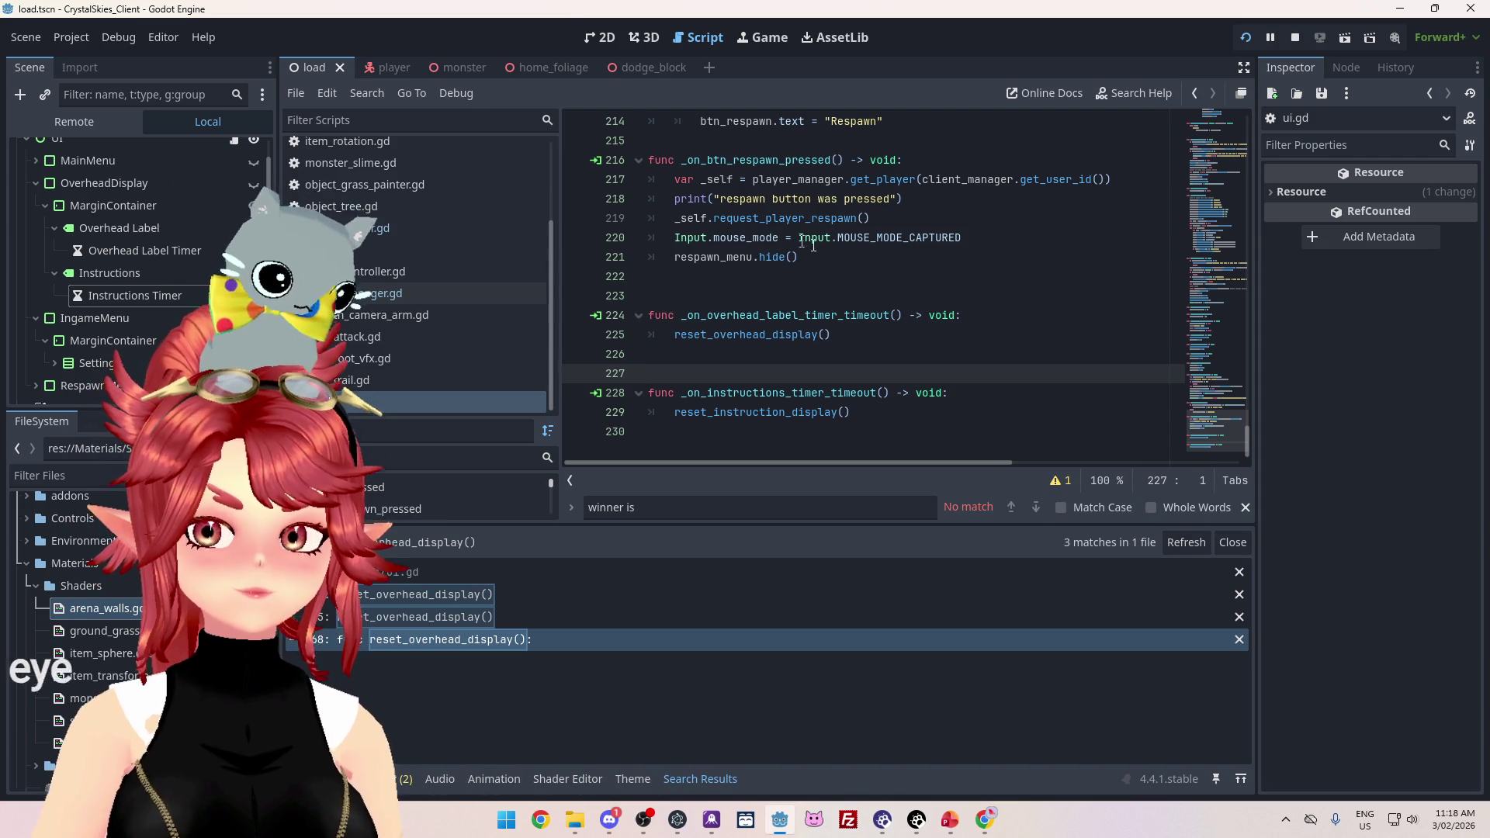
# Remove the extra blank line between handlers, save, and stop the running game
pyautogui.click(860, 297)
pyautogui.press('BackSpace')
pyautogui.press('Left')
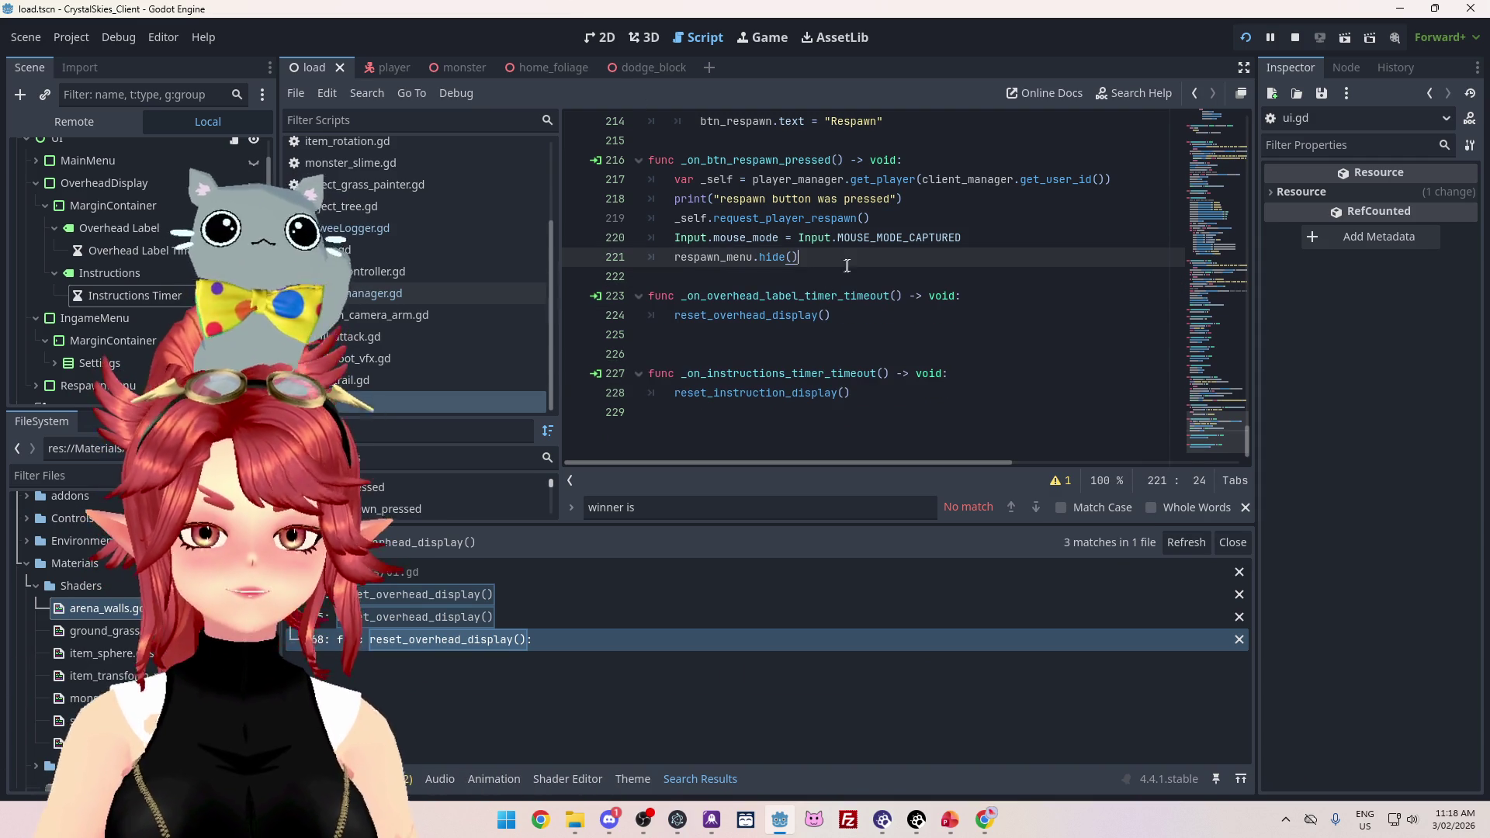
pyautogui.click(858, 219)
pyautogui.hotkey('ctrl', 's')
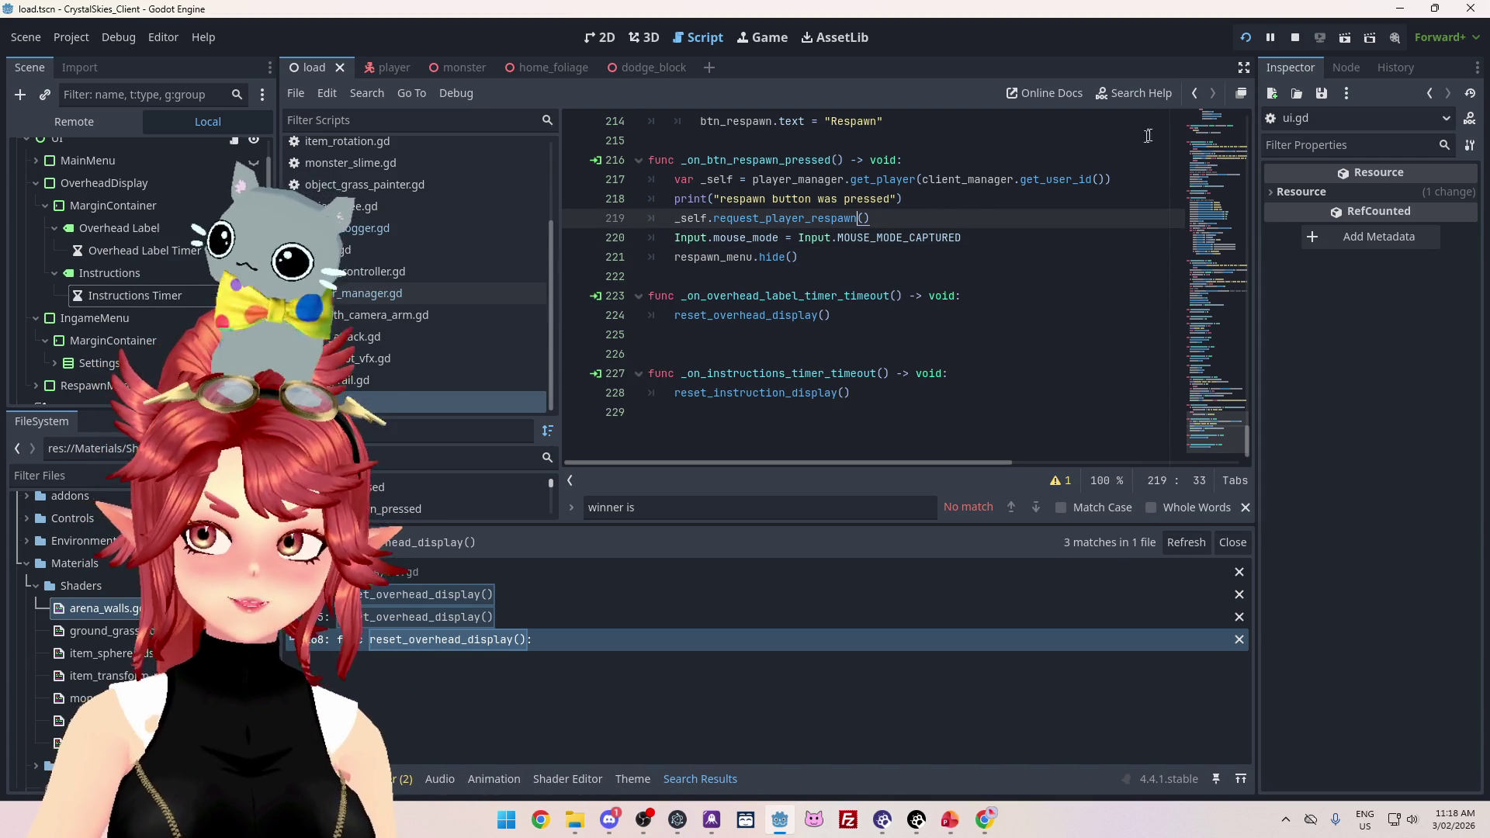
pyautogui.click(1295, 41)
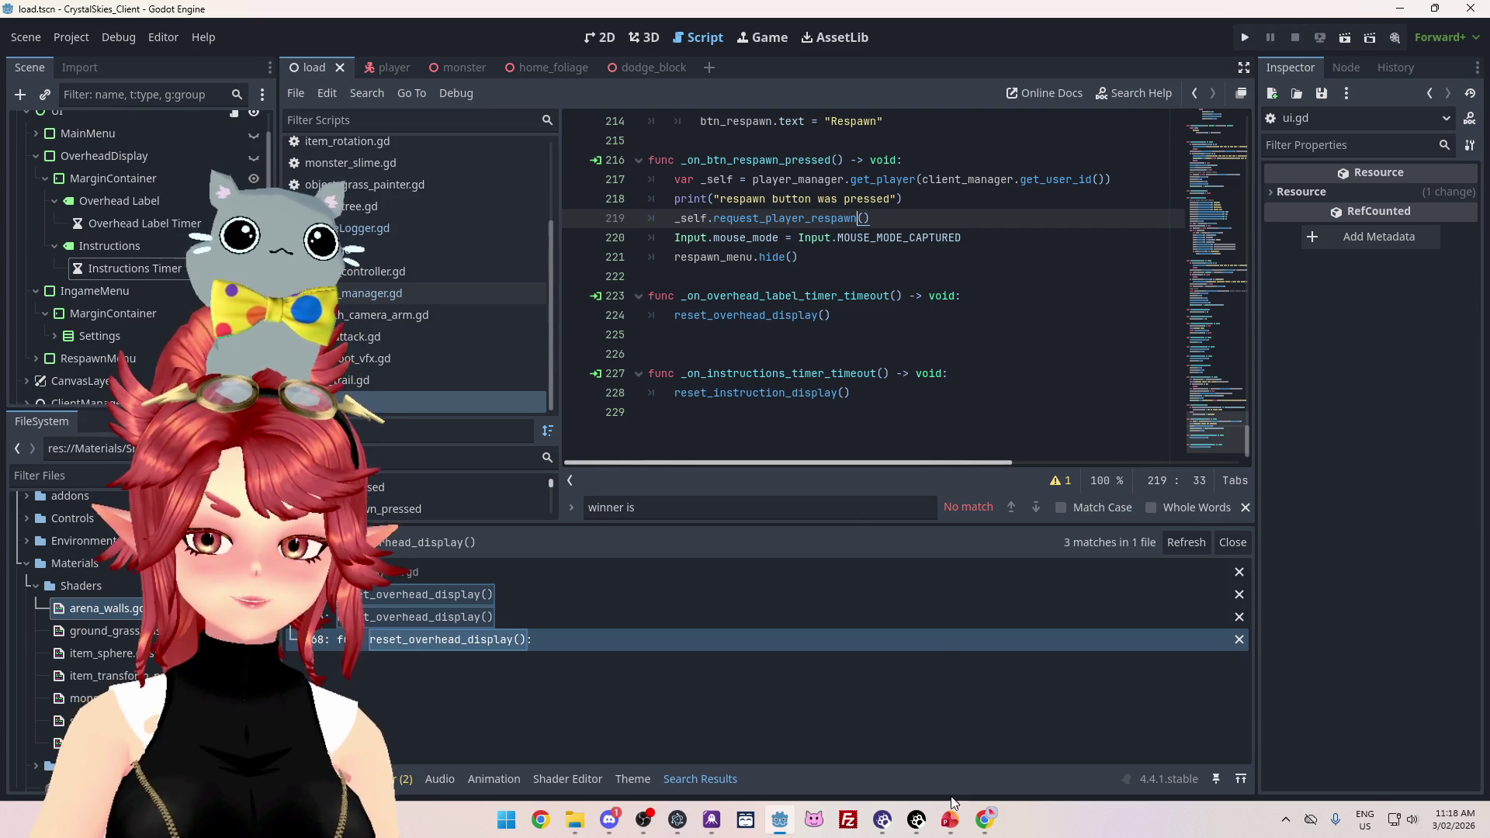
# Delete the one-player battle royale bullet from the PowerPoint to-do slide
pyautogui.click(949, 820)
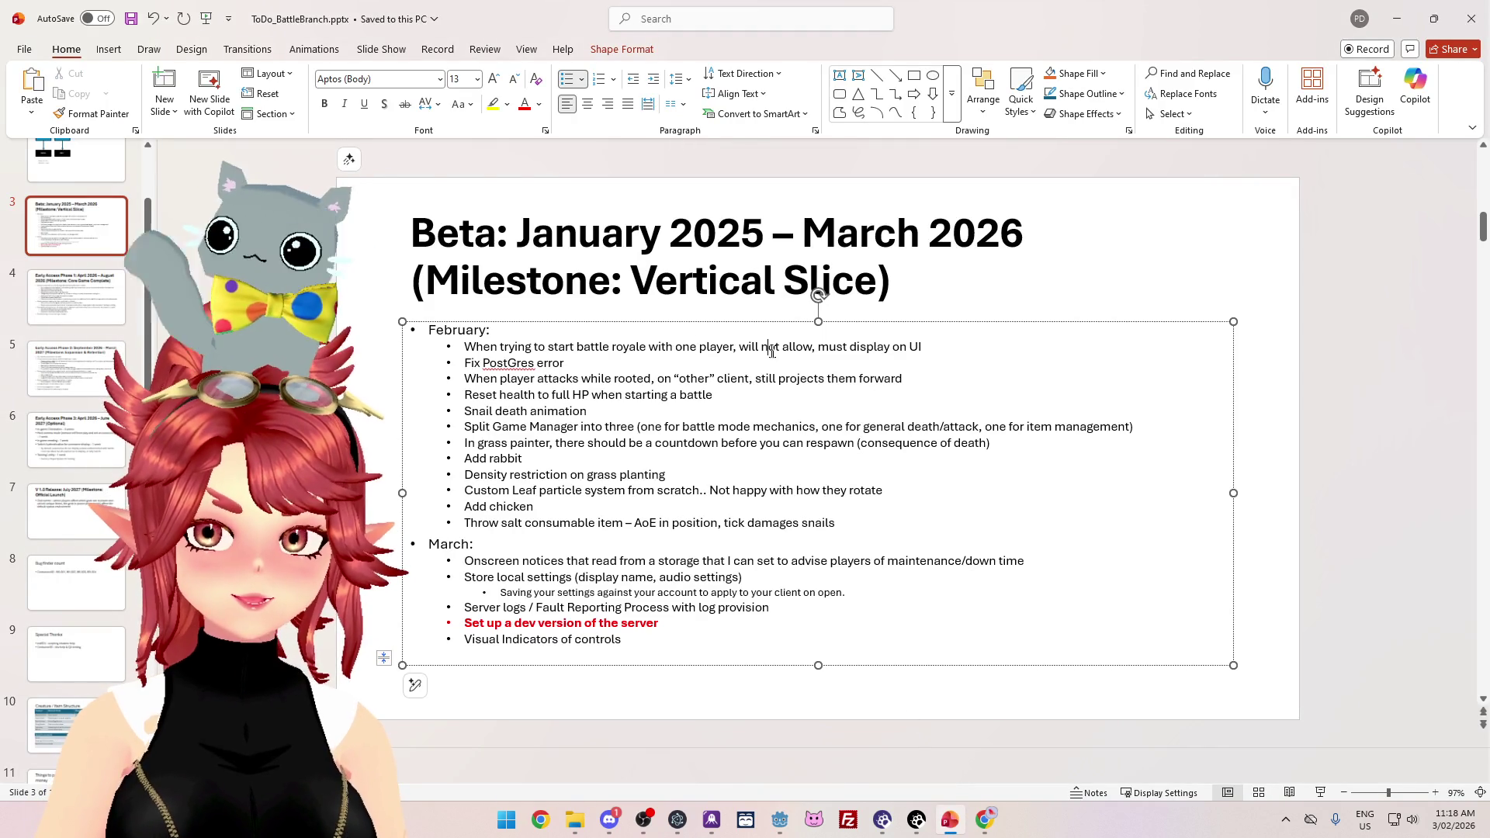
pyautogui.moveTo(923, 347); pyautogui.dragTo(463, 349)
pyautogui.press('BackSpace')
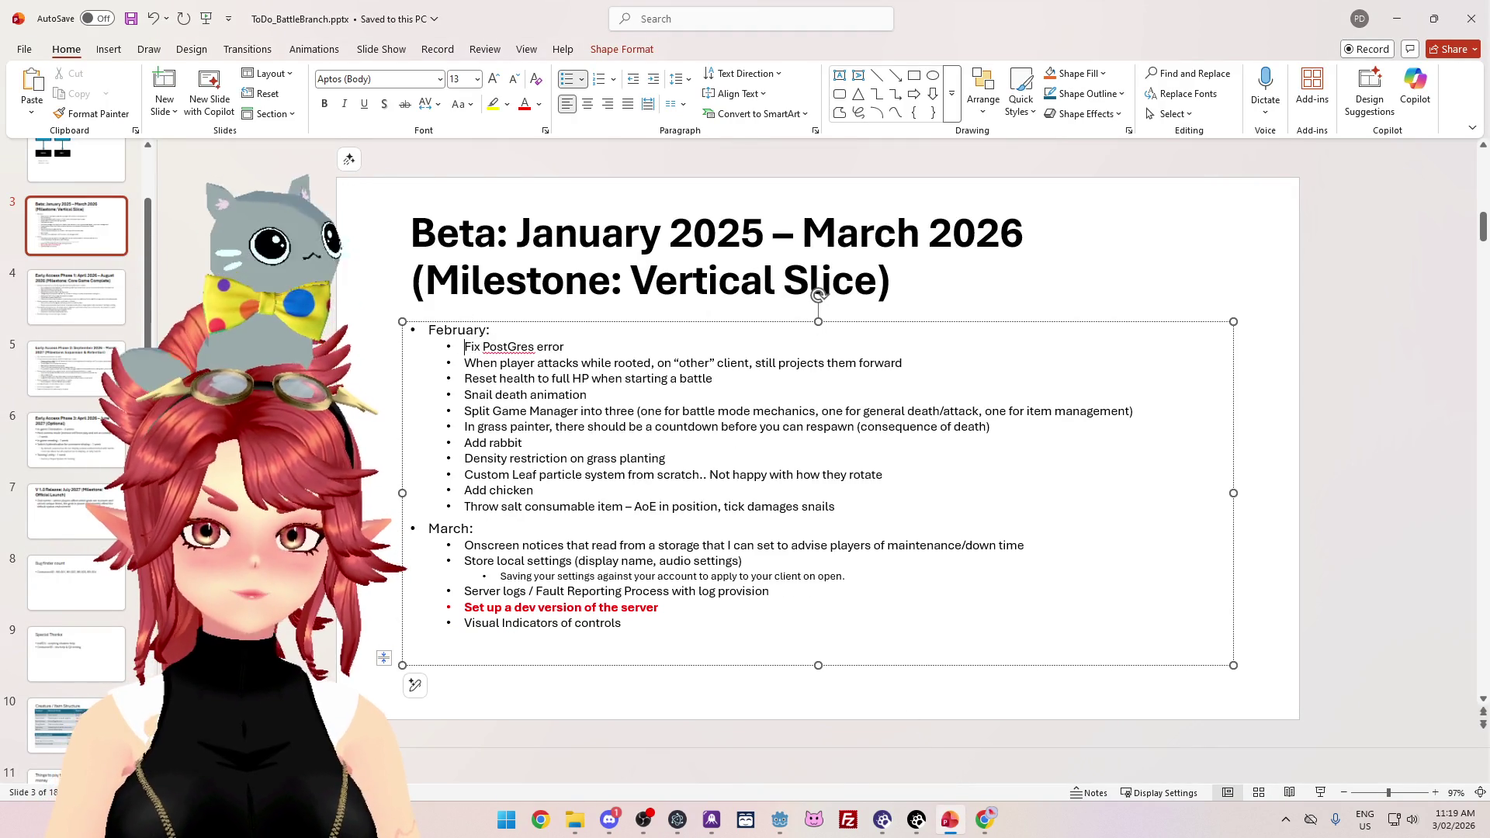
pyautogui.hotkey('alt', 'Tab')
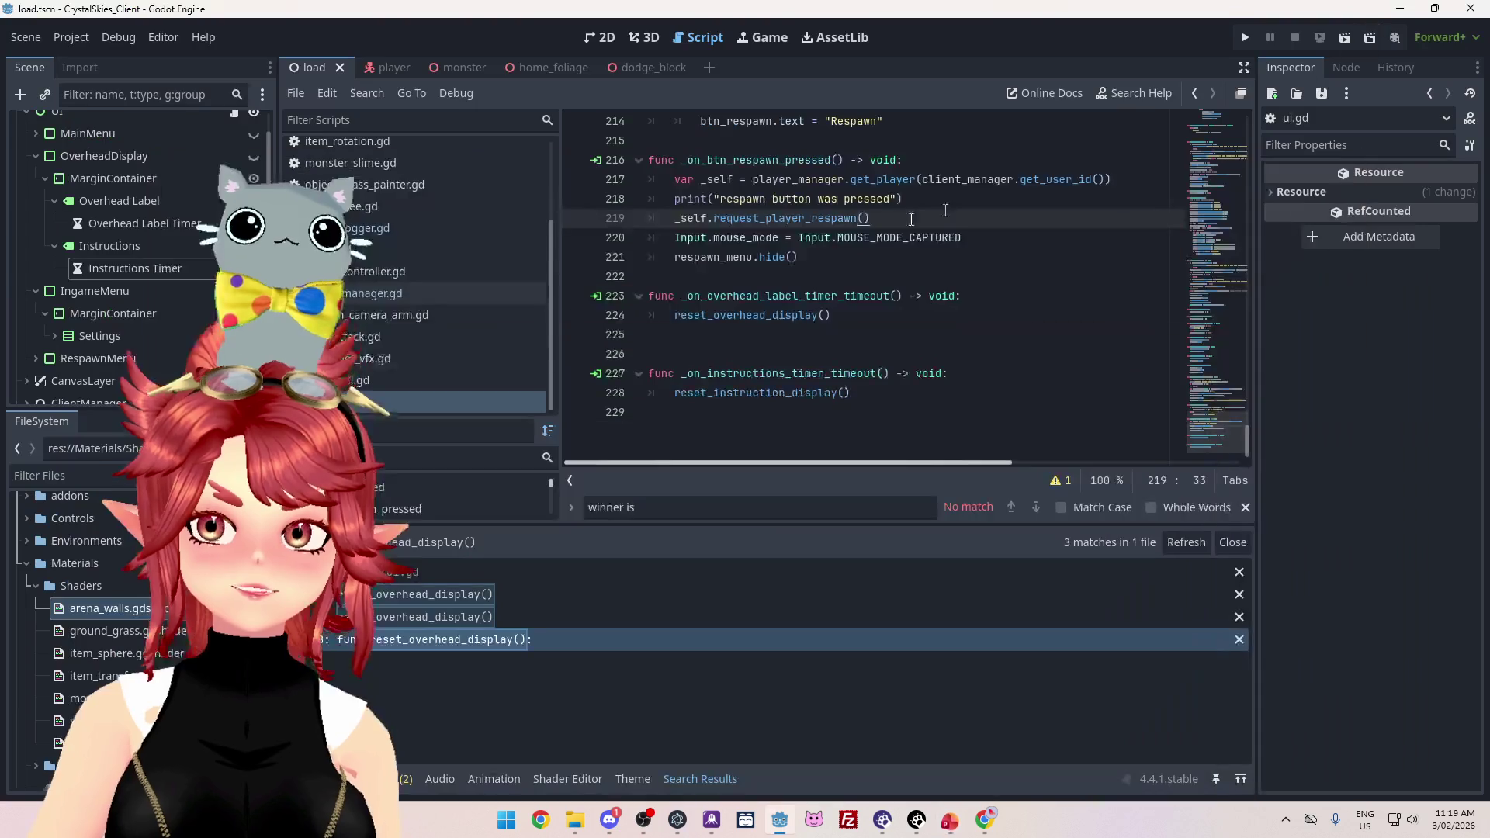
pyautogui.click(811, 237)
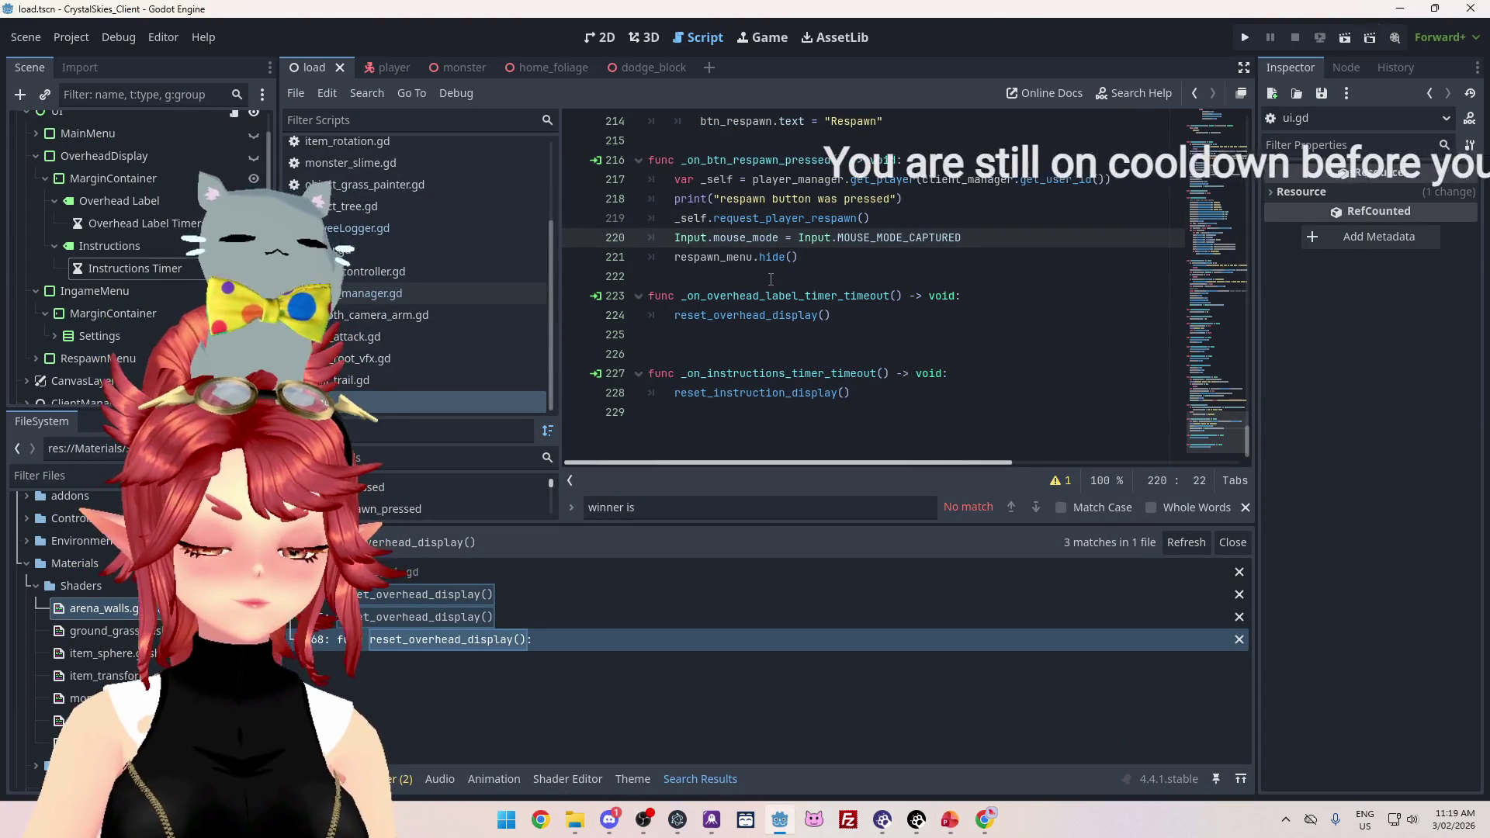
pyautogui.click(76, 39)
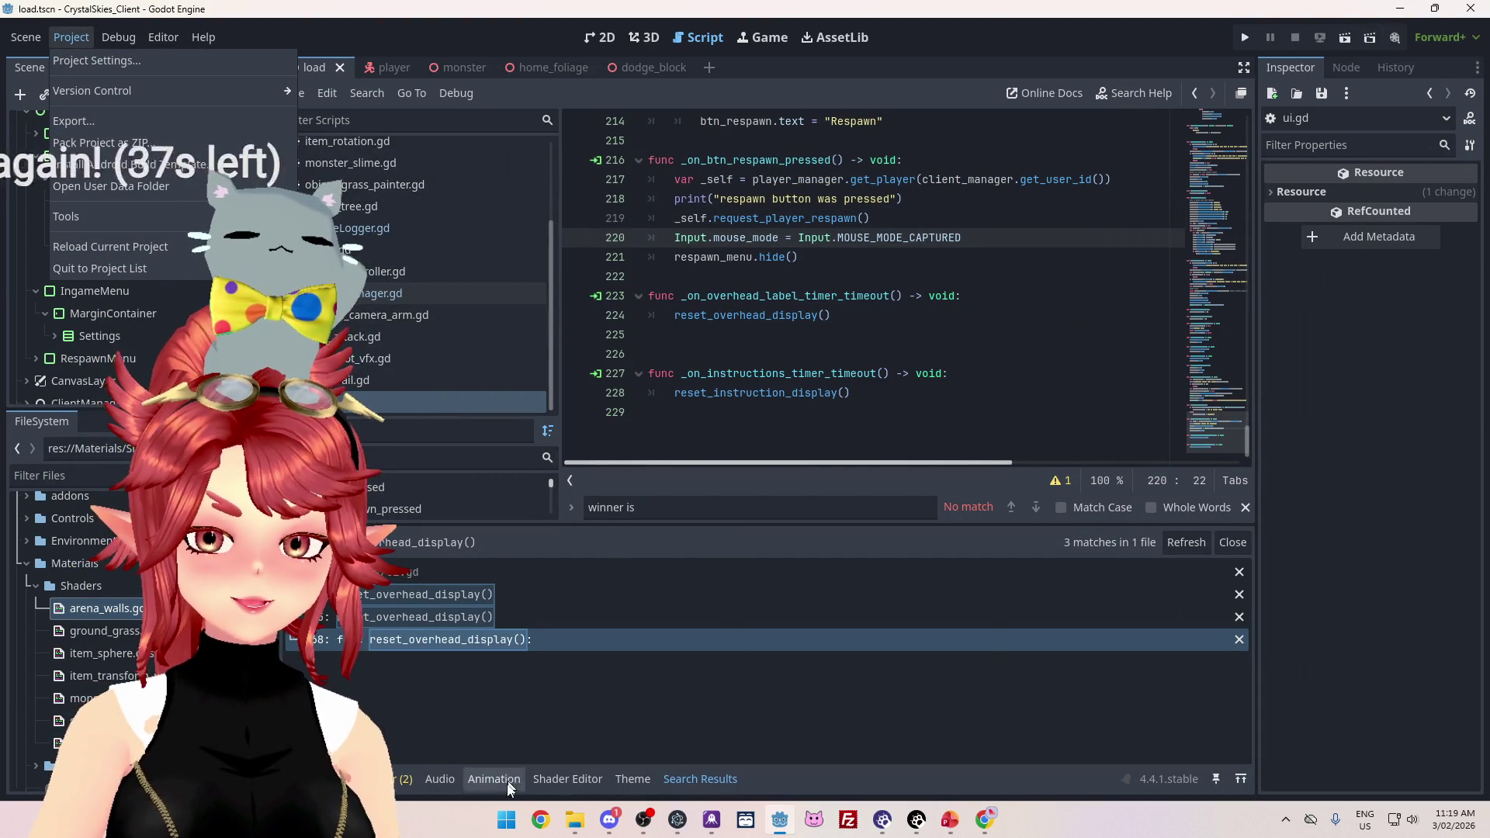
pyautogui.press('super')
pyautogui.write('git')
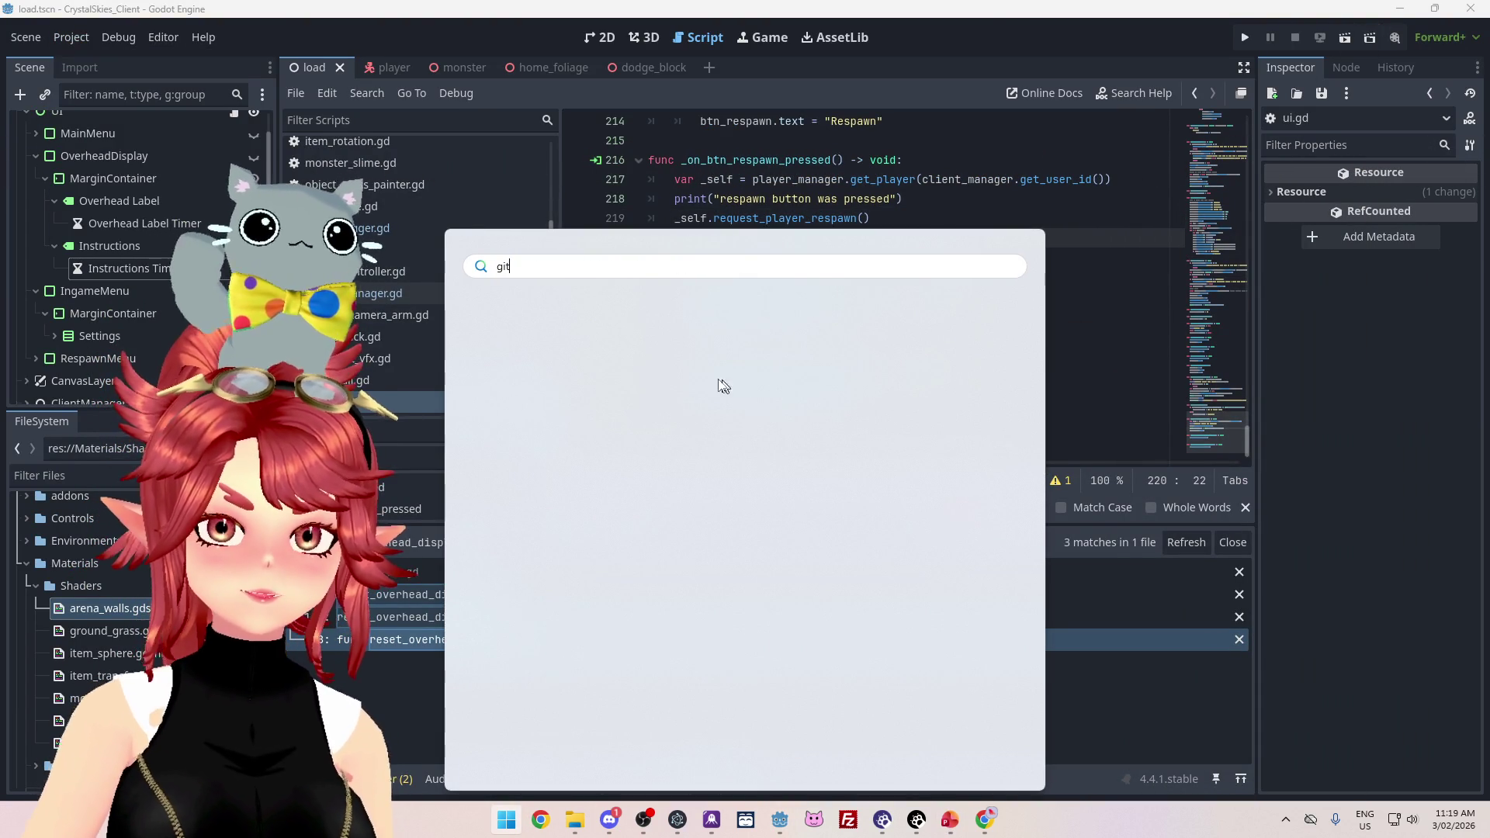
pyautogui.click(559, 393)
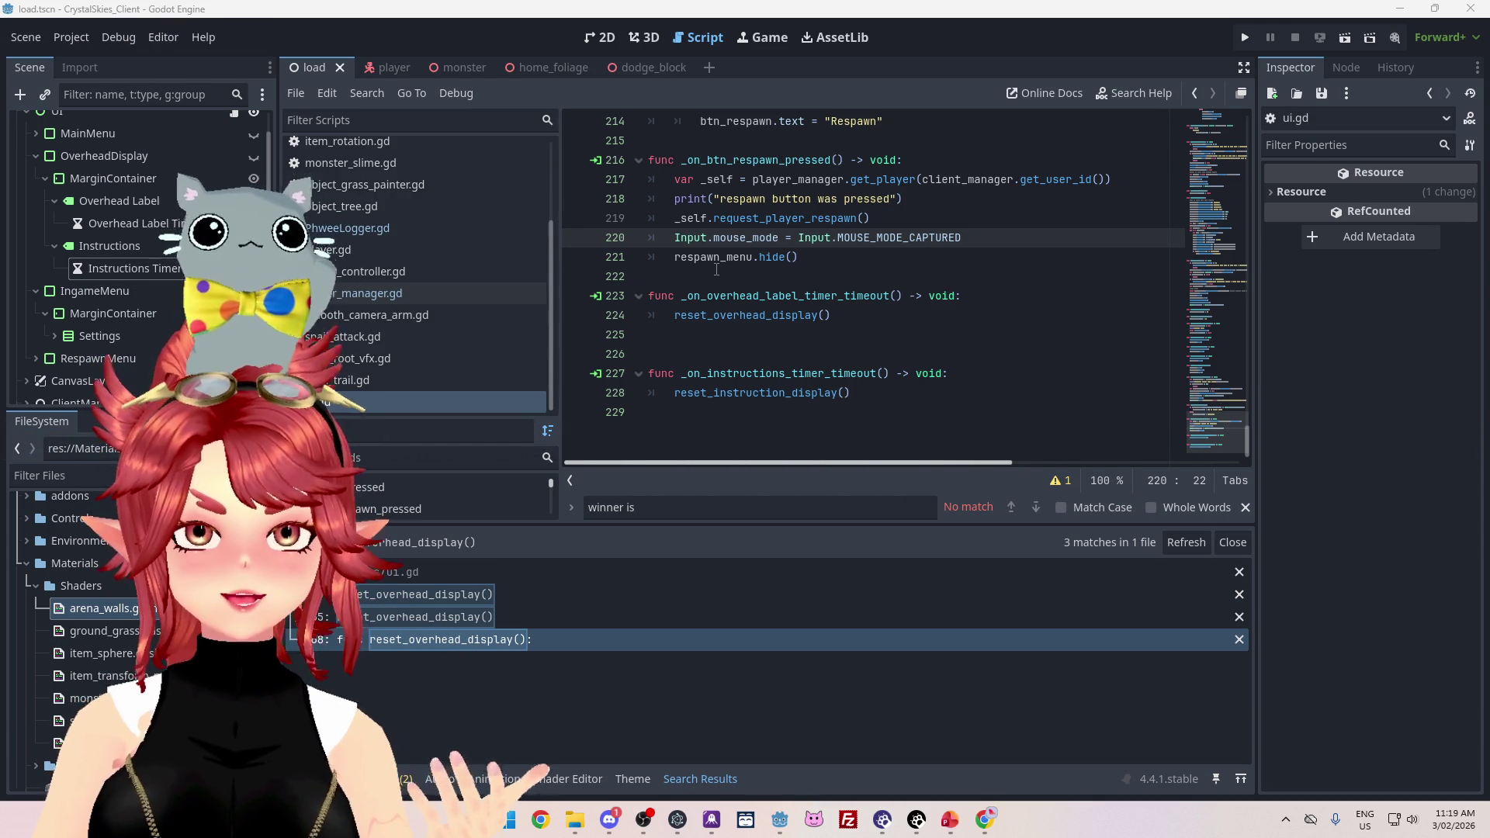
pyautogui.click(978, 272)
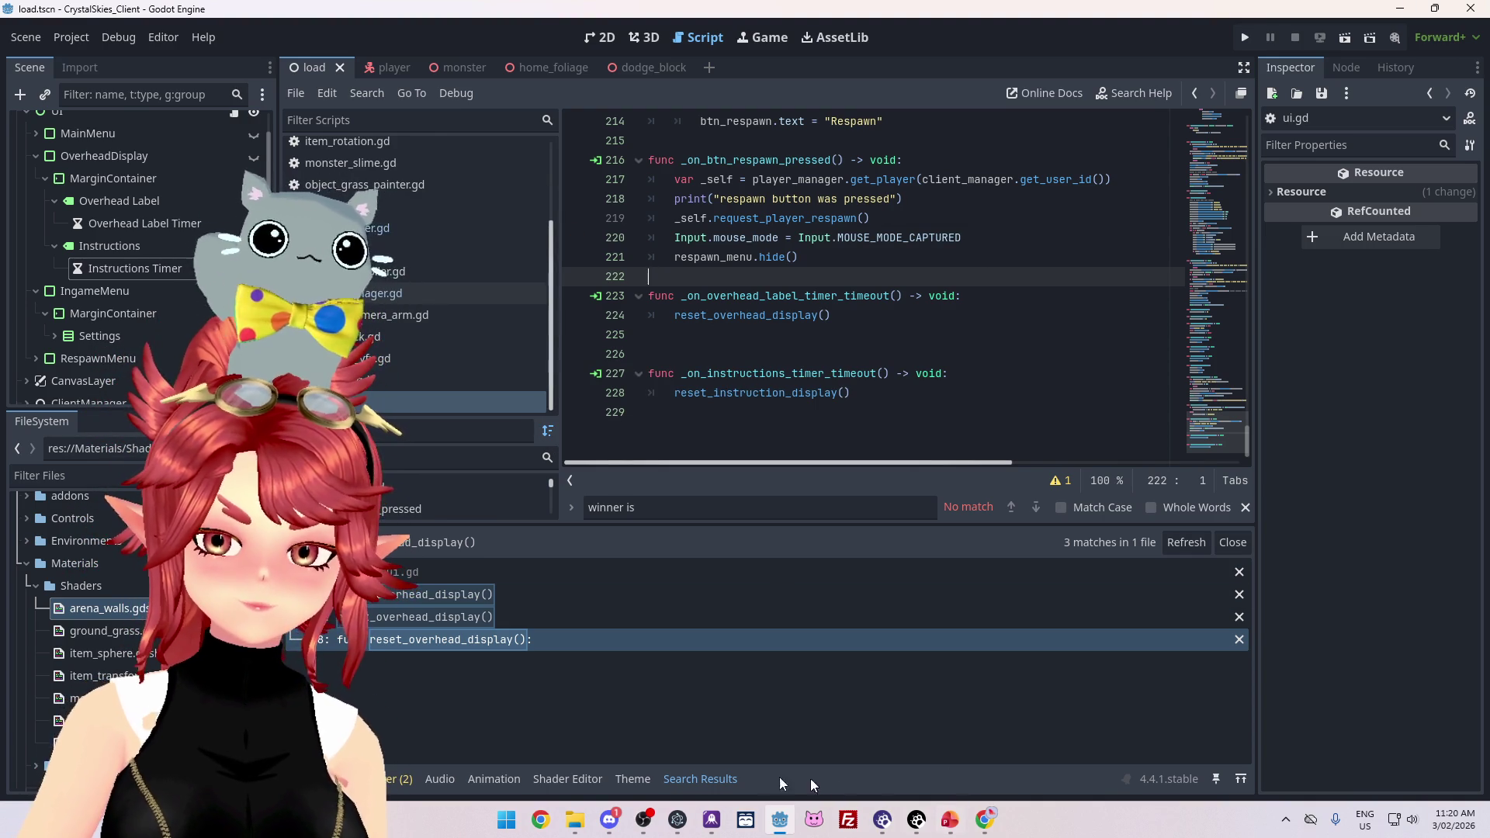
# Launch GitHub Desktop by searching 'git' from the Windows Start menu
pyautogui.click(507, 820)
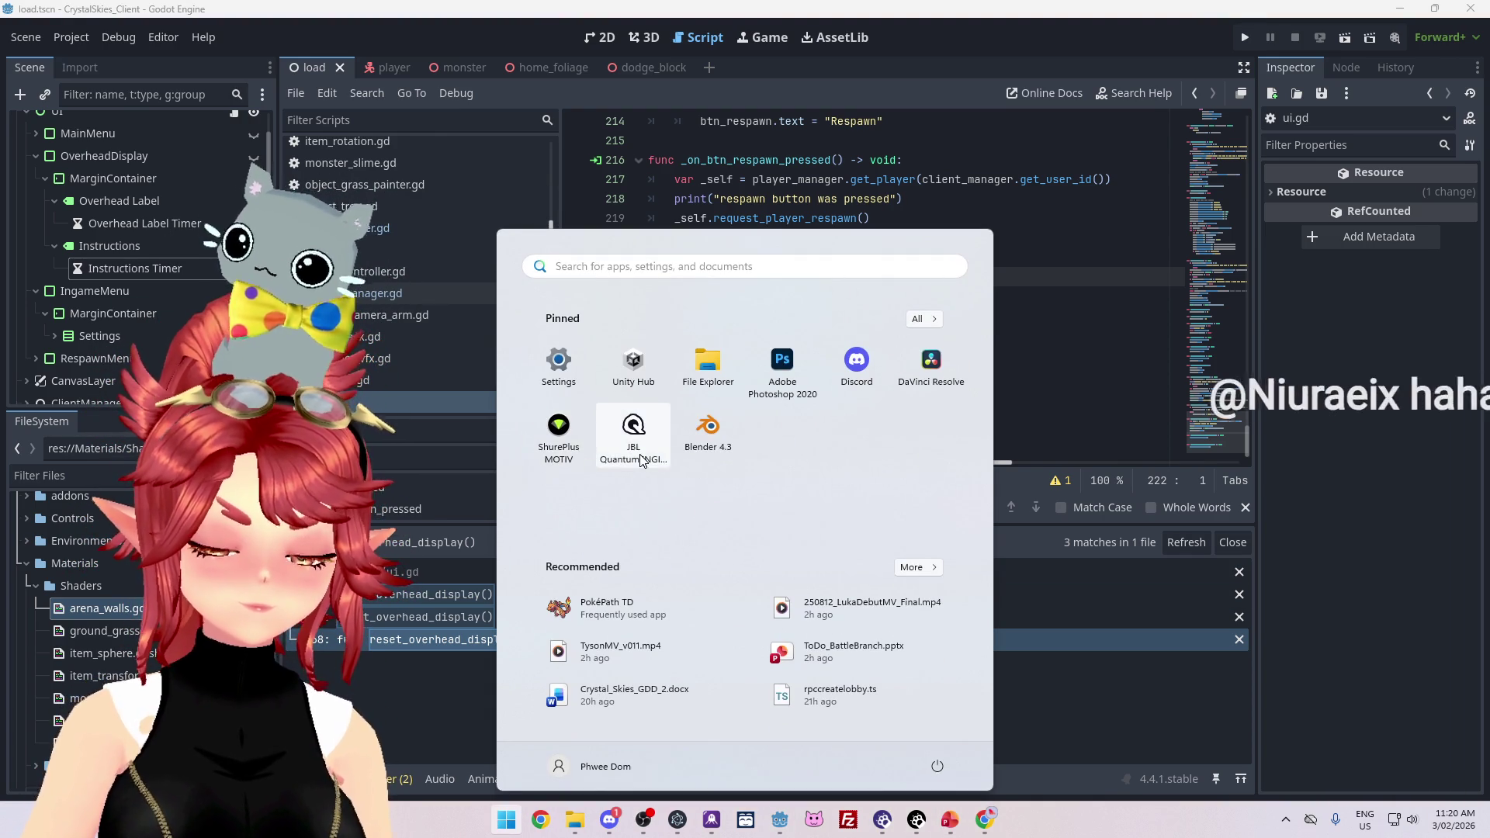
pyautogui.write('gitHub Desktop')
pyautogui.click(592, 388)
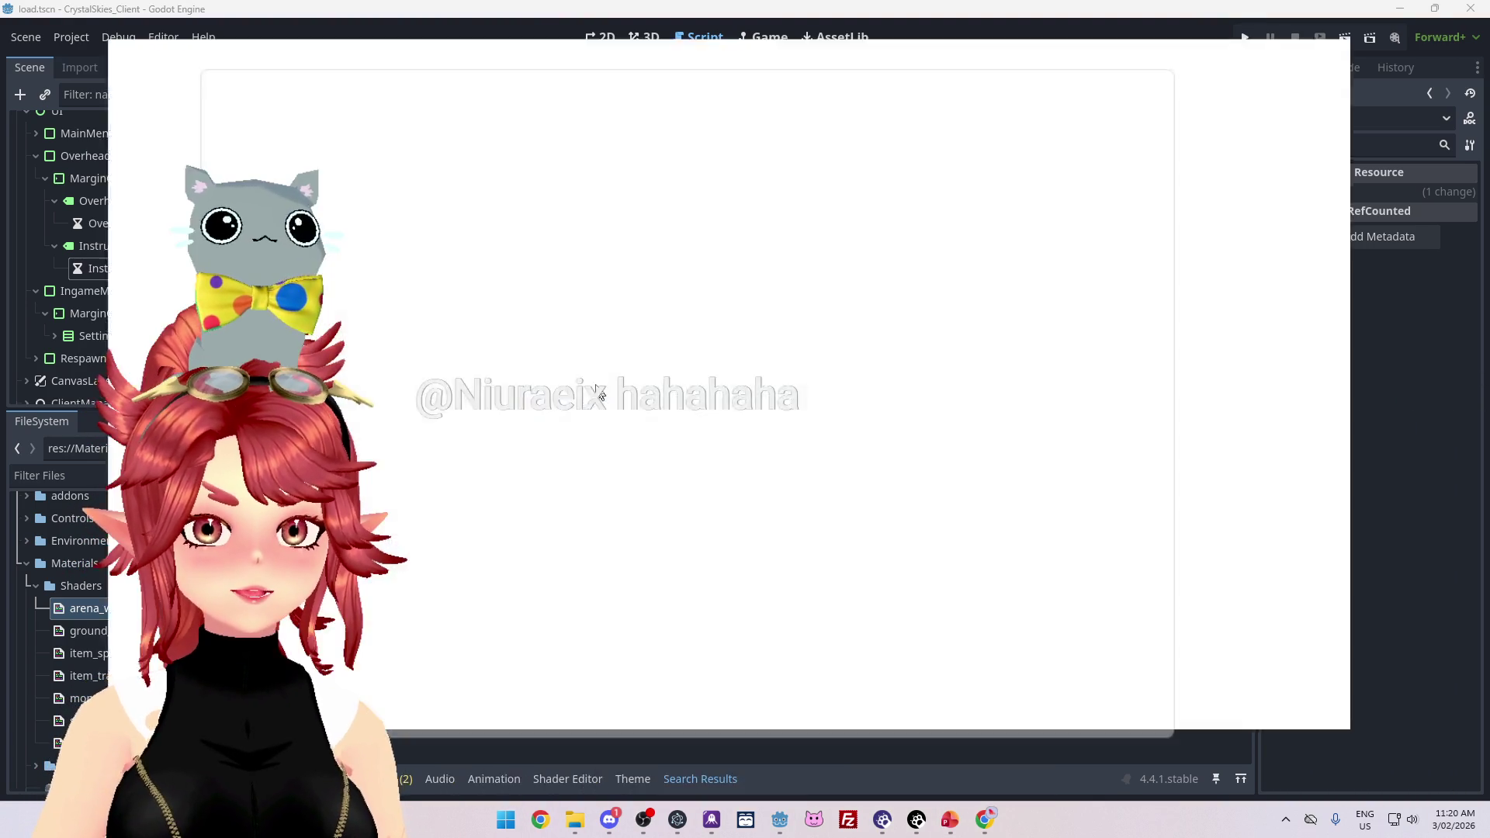
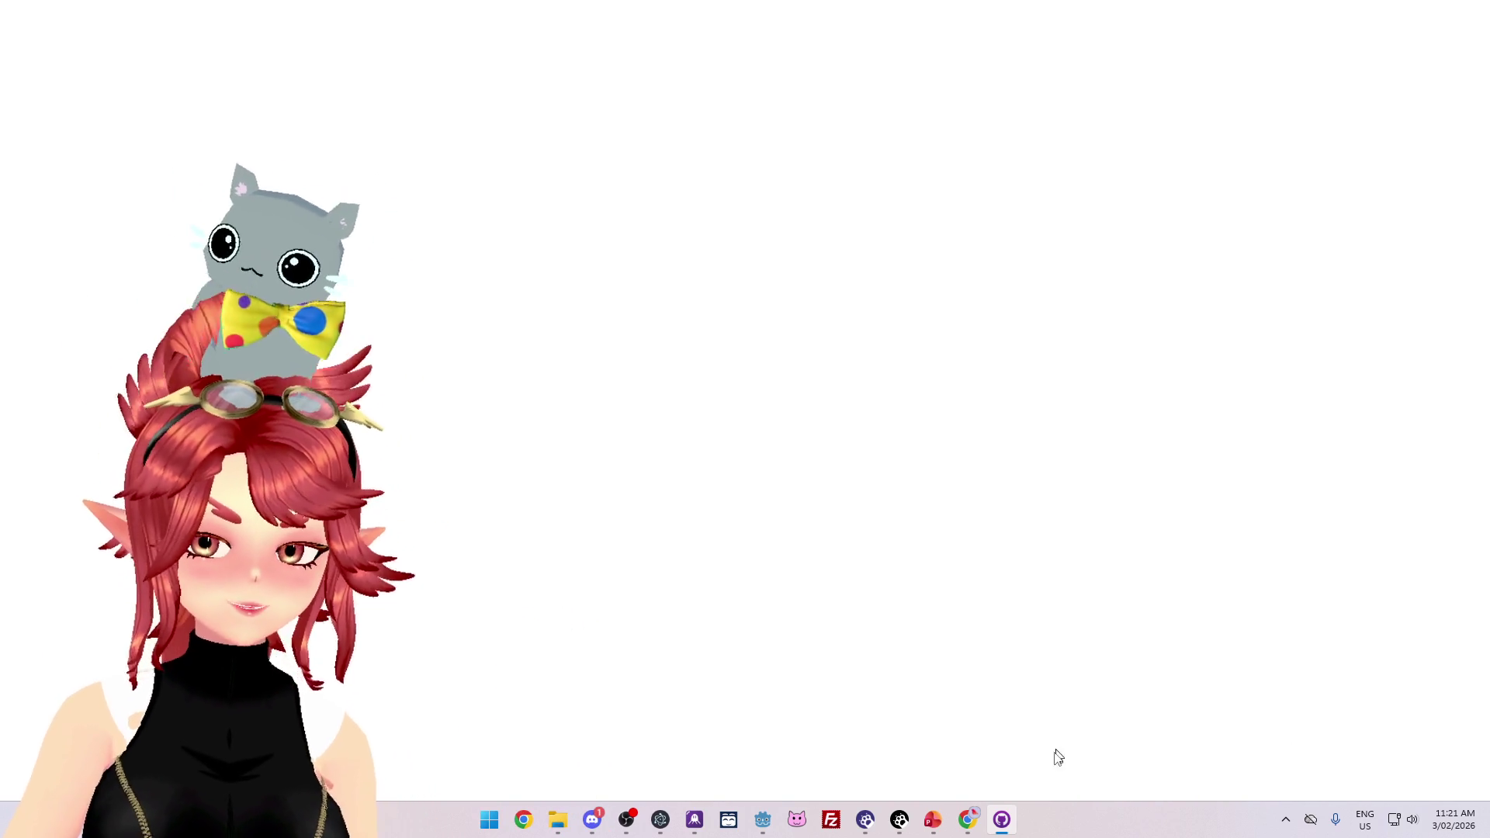
# Close the unresponsive blank GitHub Desktop window from its taskbar menu
pyautogui.click(1004, 822)
pyautogui.click(1003, 822)
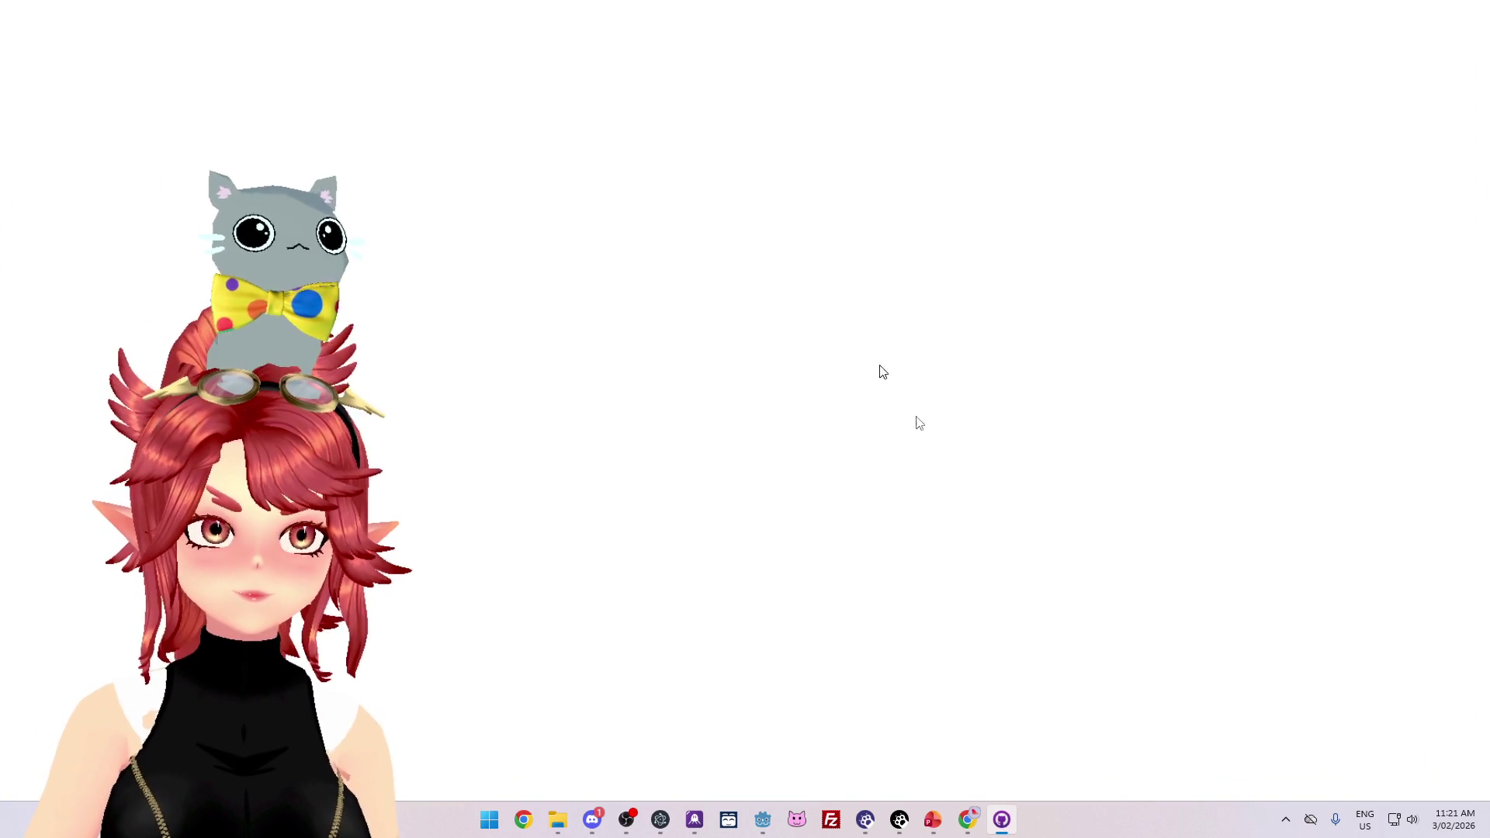
pyautogui.click(1009, 823)
pyautogui.click(1008, 821)
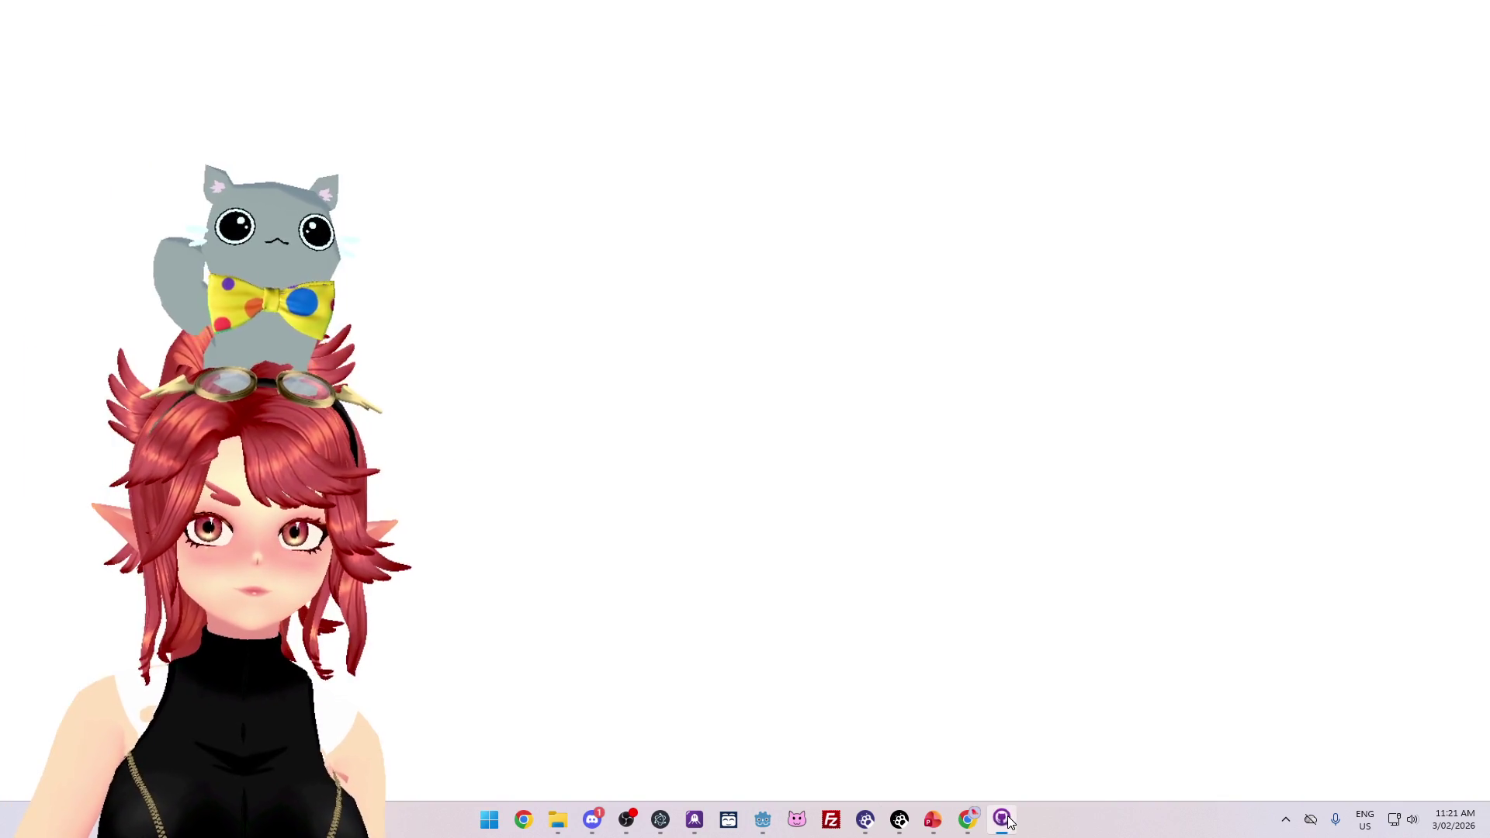
pyautogui.rightClick(1009, 823)
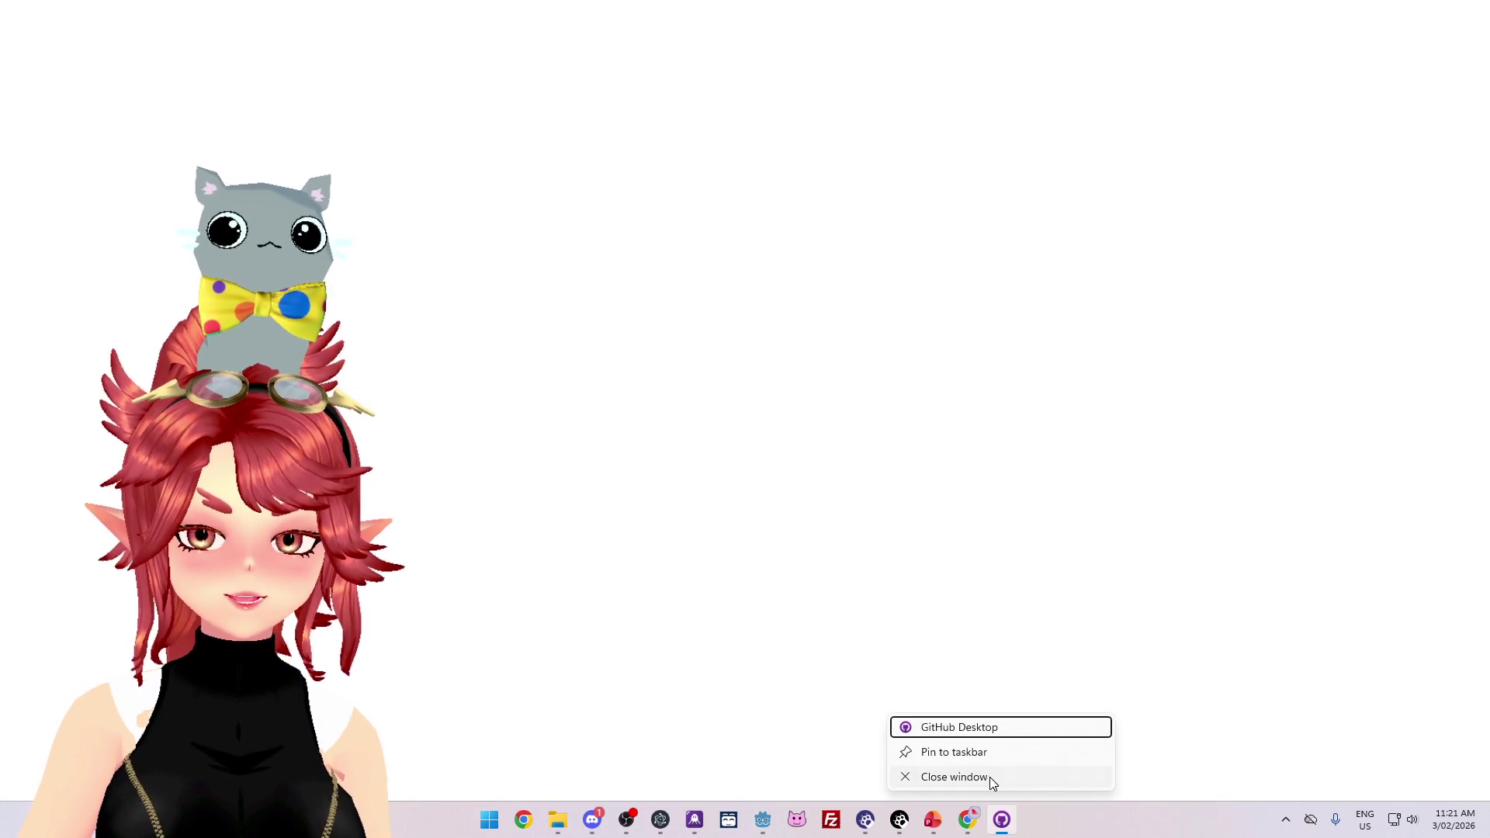
pyautogui.click(990, 776)
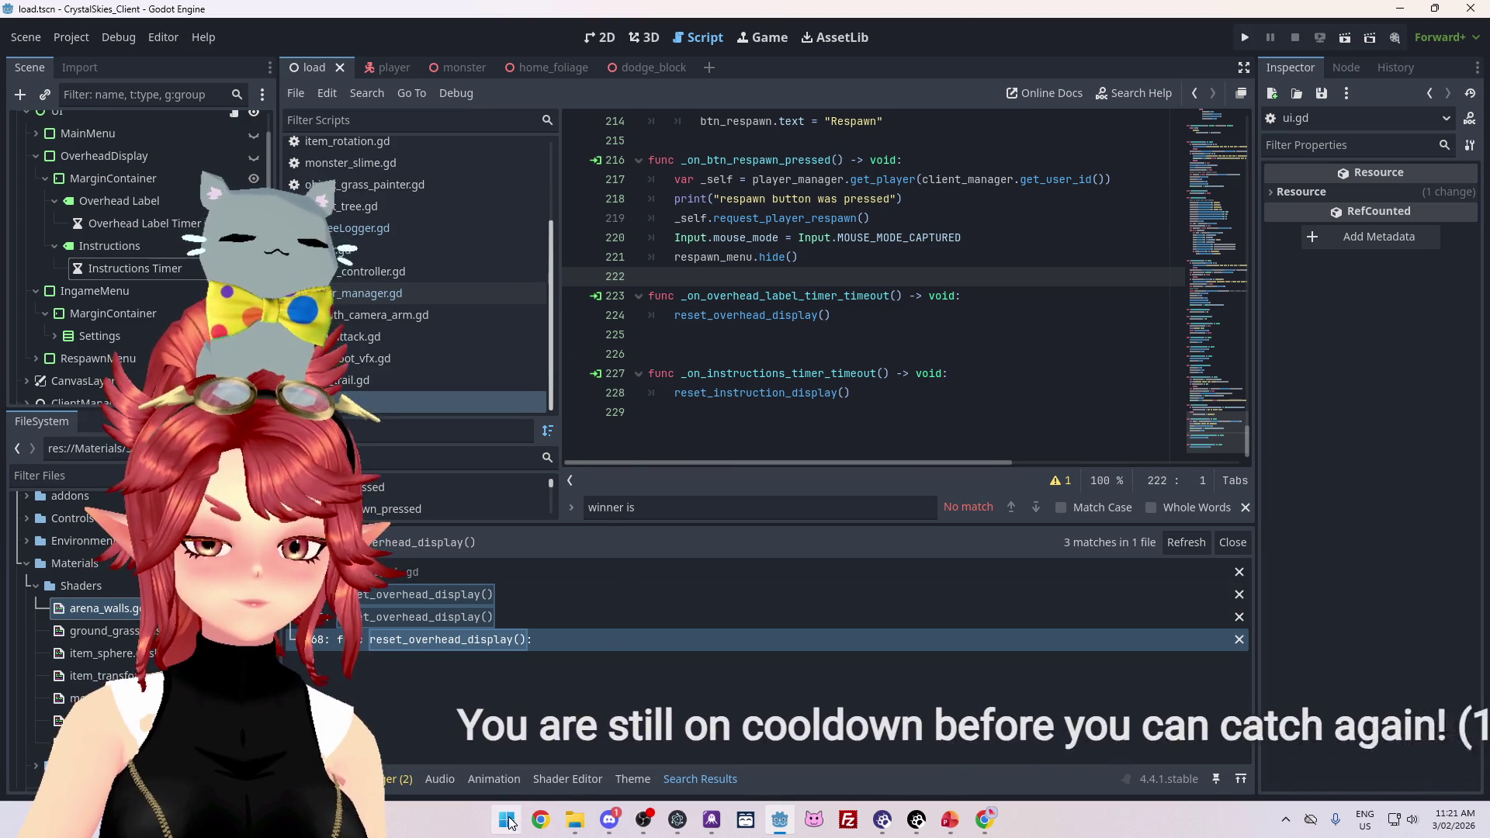
# Relaunch GitHub Desktop through the Windows search
pyautogui.press('super')
pyautogui.write('gi')
pyautogui.click(556, 382)
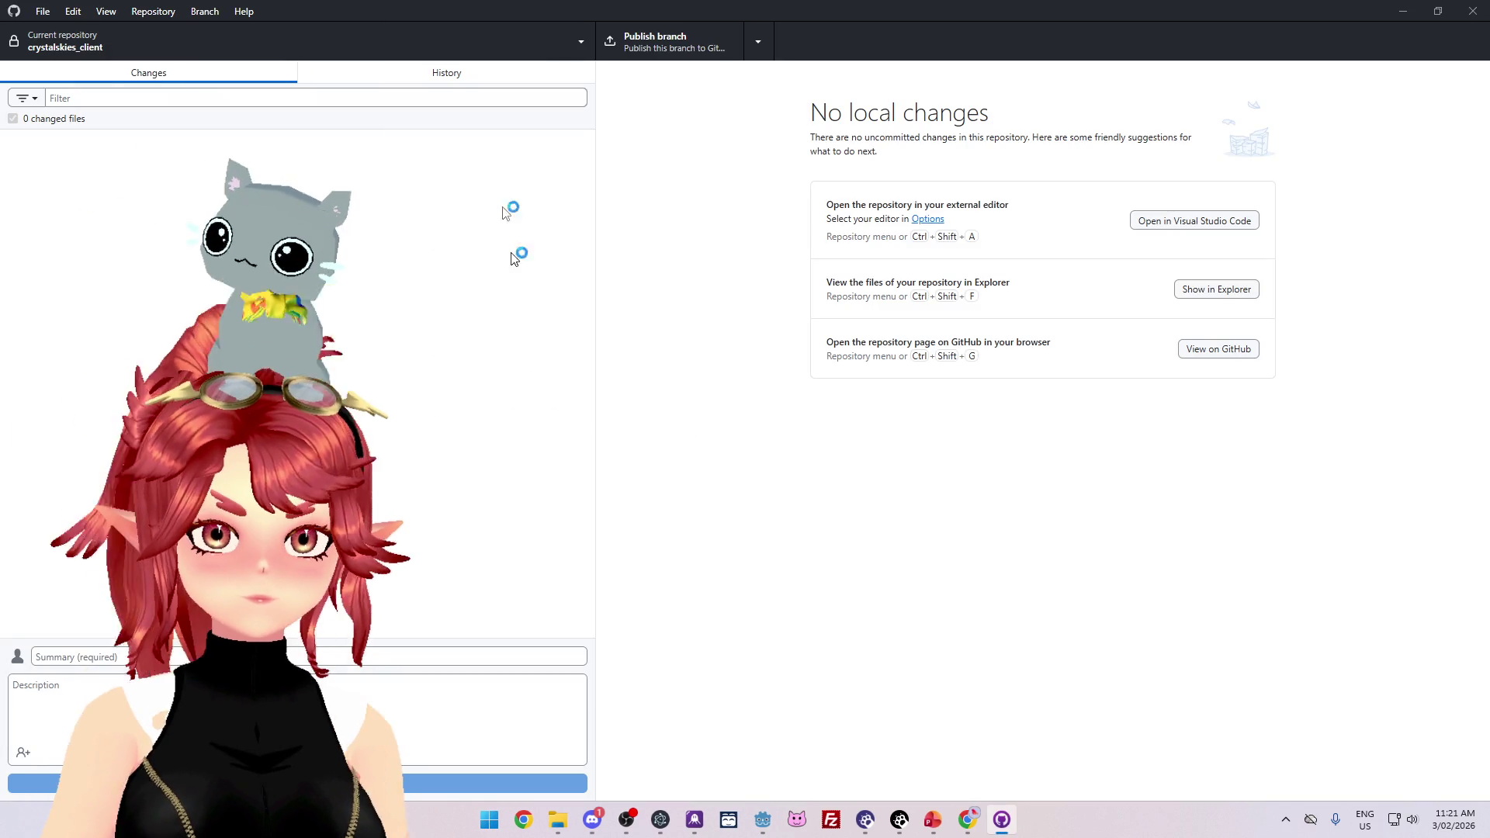
# Check the commit history, then begin the summary with 'v0.3.0 -'
pyautogui.click(364, 75)
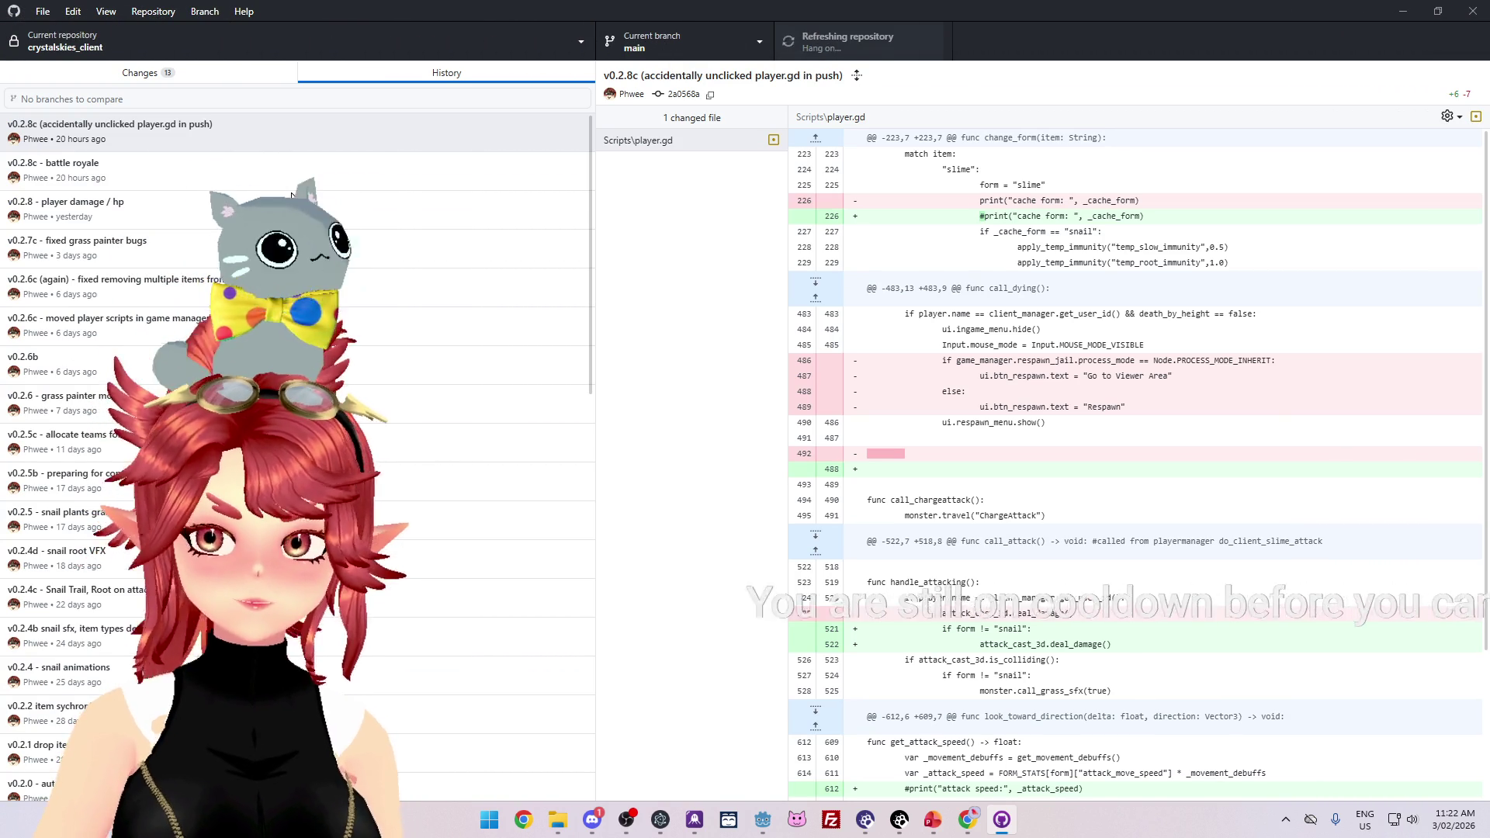
pyautogui.click(231, 77)
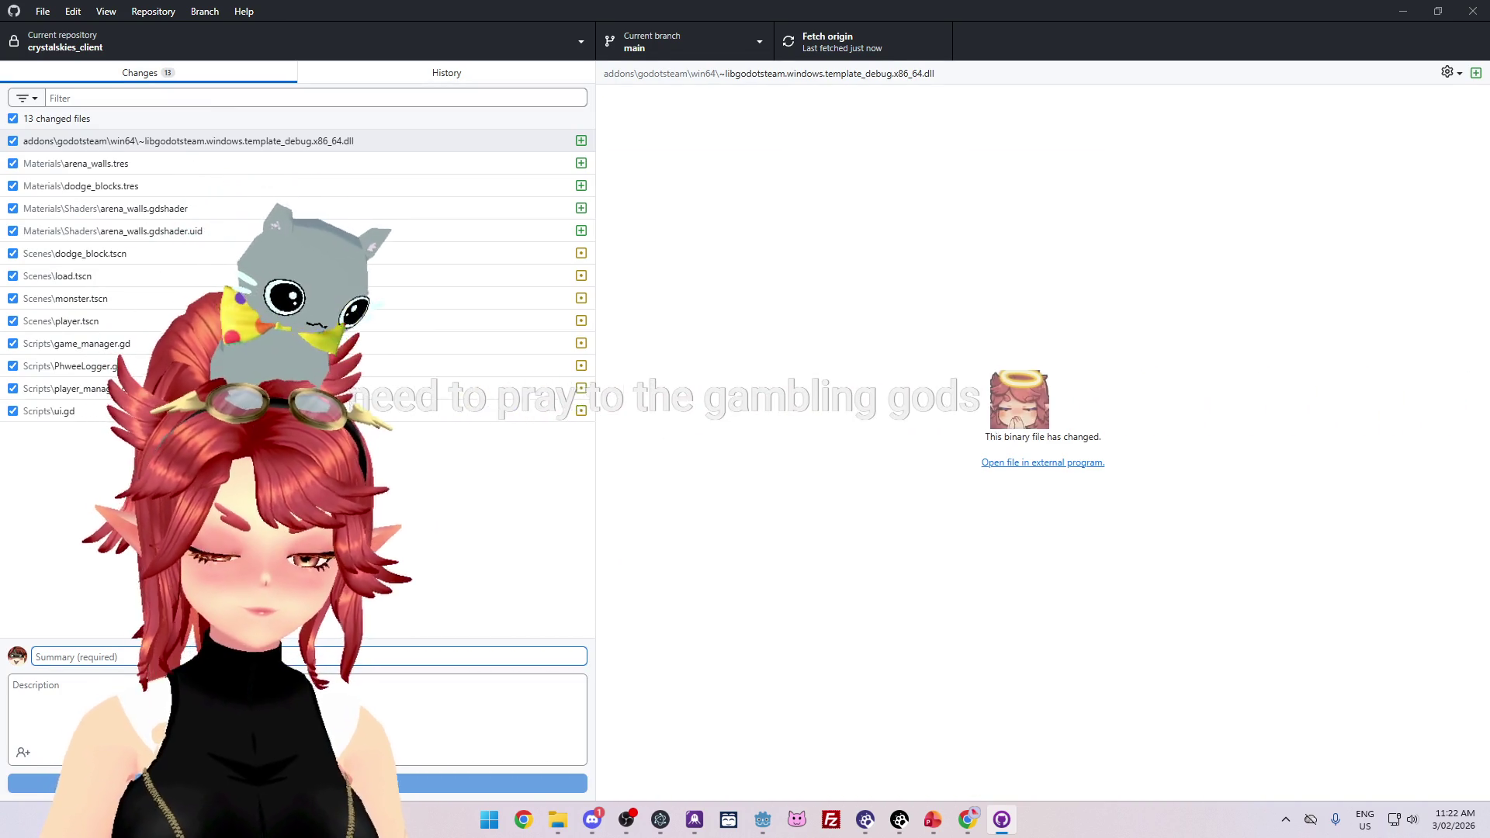
pyautogui.write('v0.3.0')
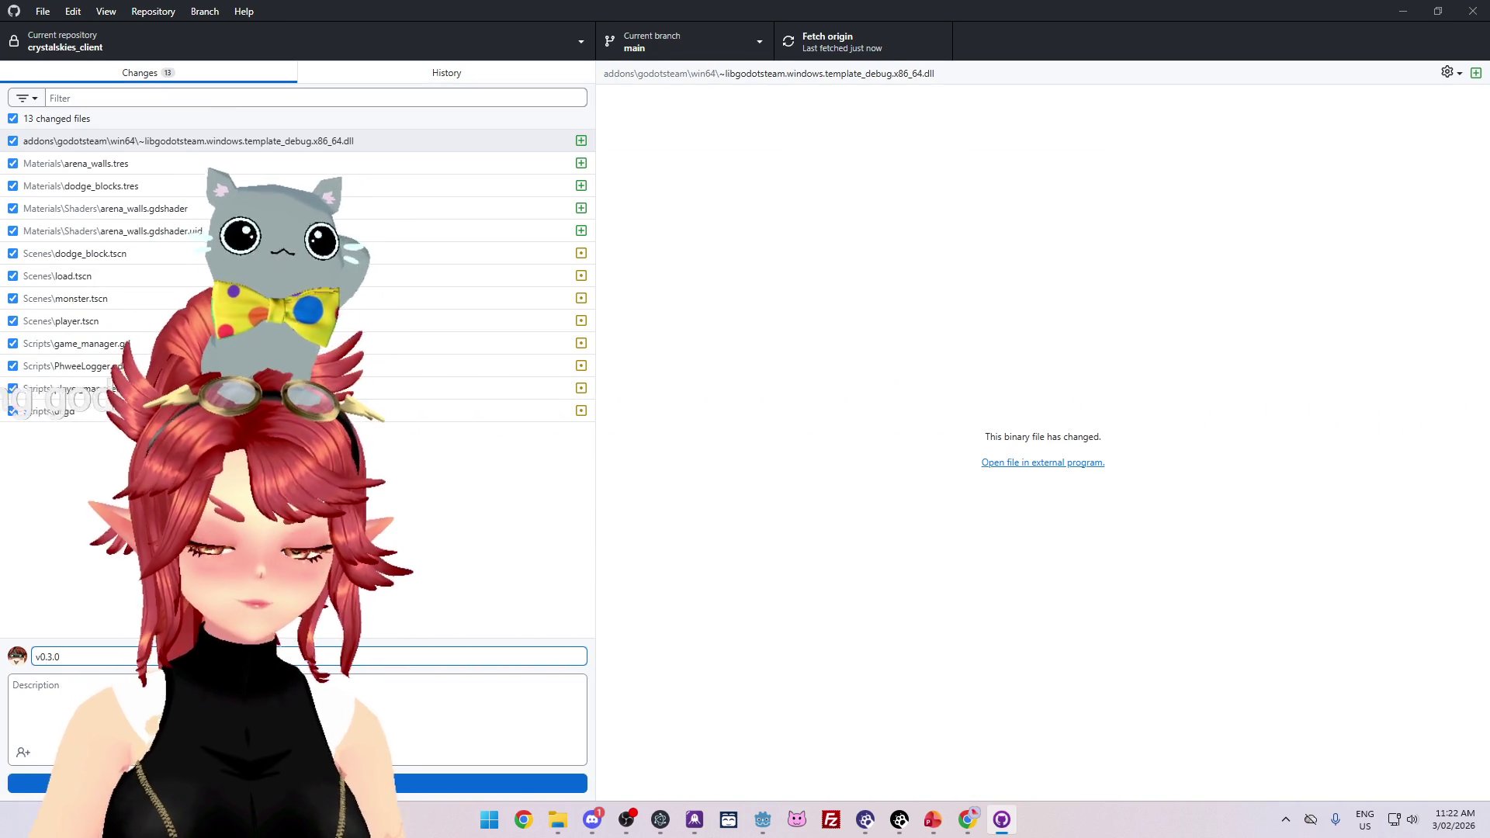
pyautogui.write(' -')
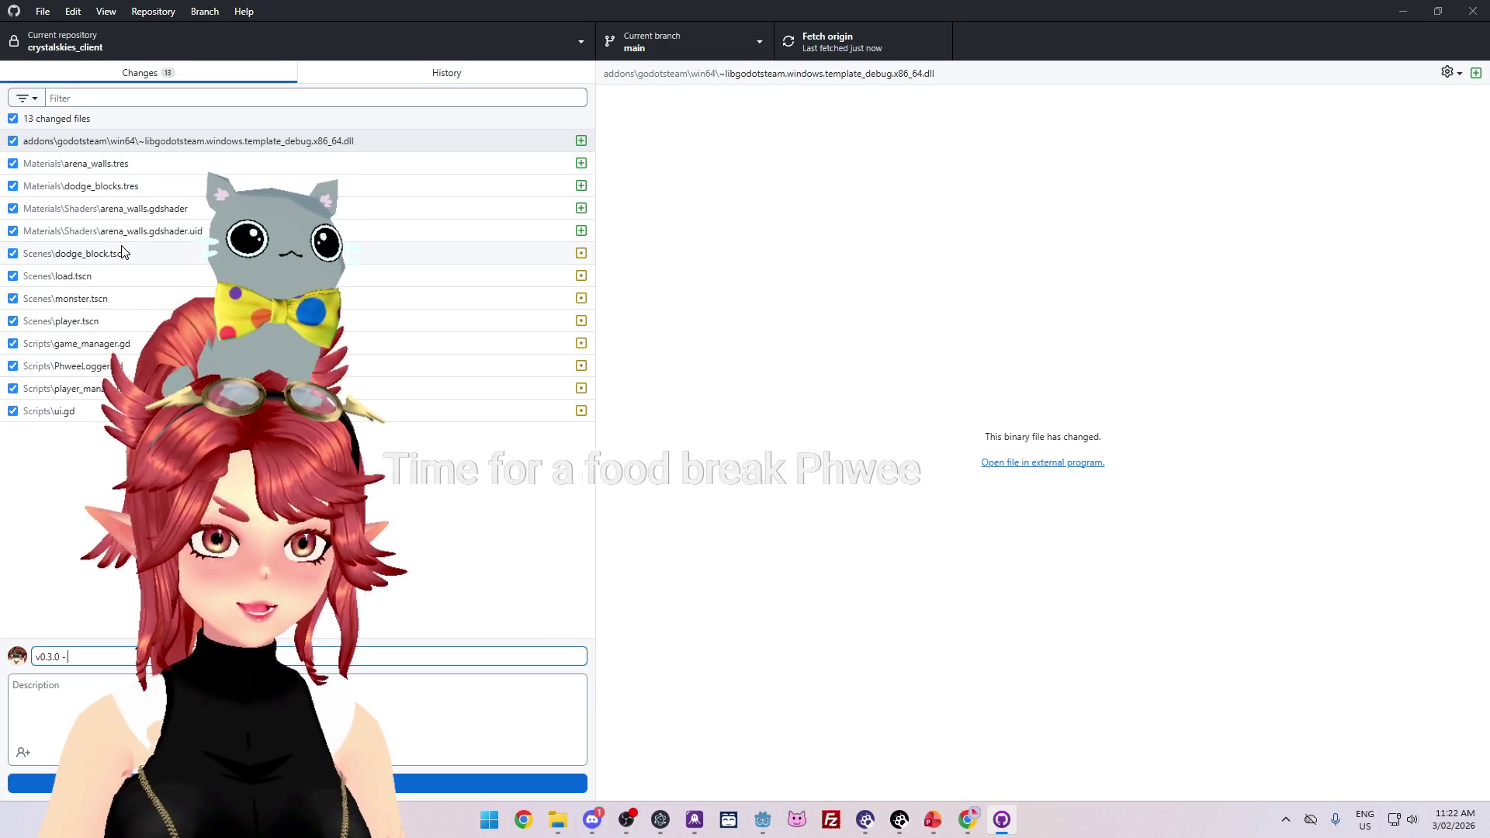
# Review the diffs for PhweeLogger.gd, game_manager.gd, dodge_block.tscn, arena_walls shader and new materials
pyautogui.click(118, 366)
pyautogui.click(116, 346)
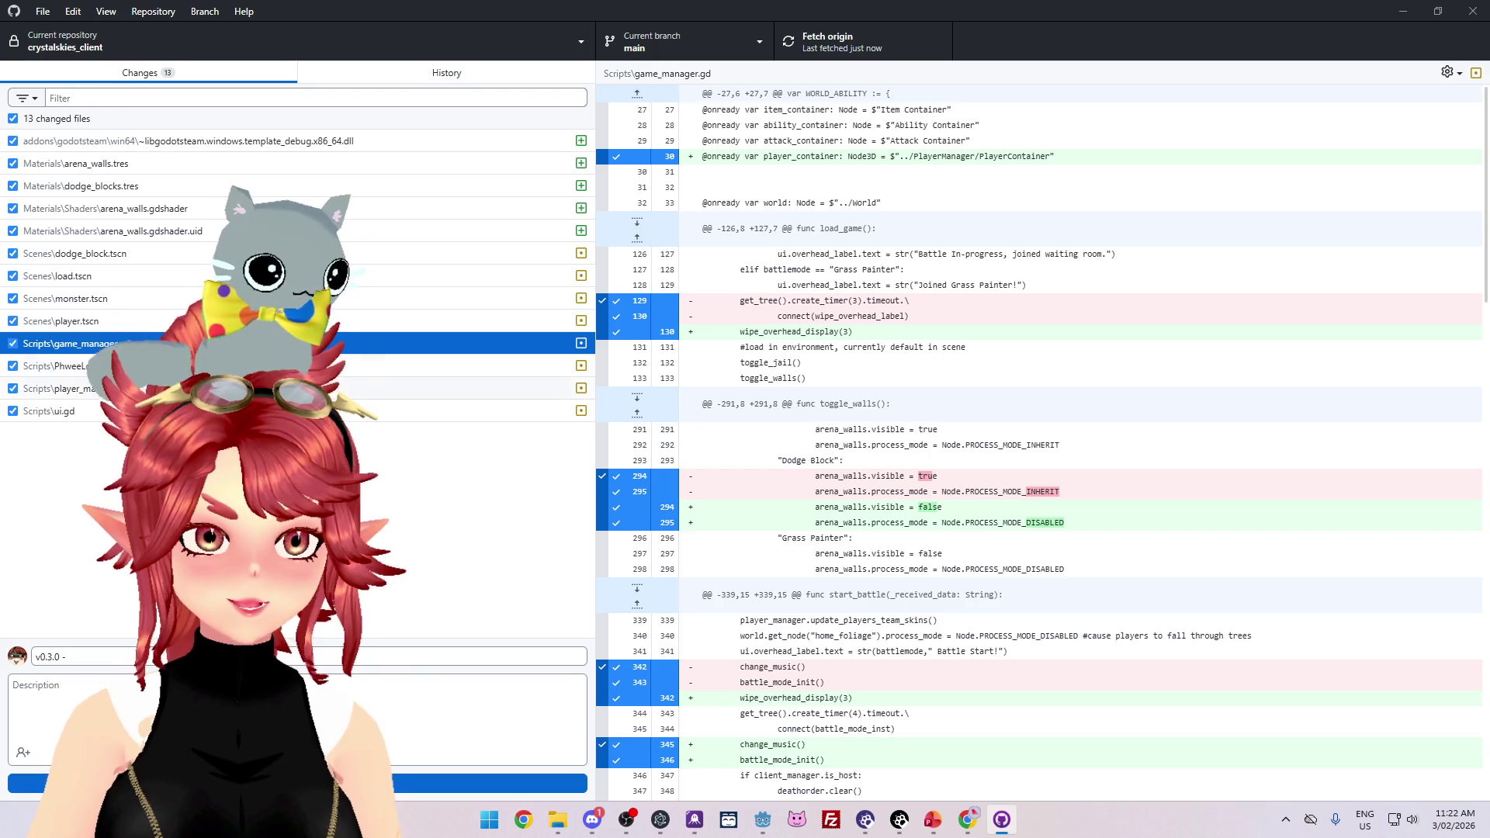
pyautogui.press('Down')
pyautogui.press('Down')
pyautogui.press('Up')
pyautogui.press('Up')
pyautogui.press('Up')
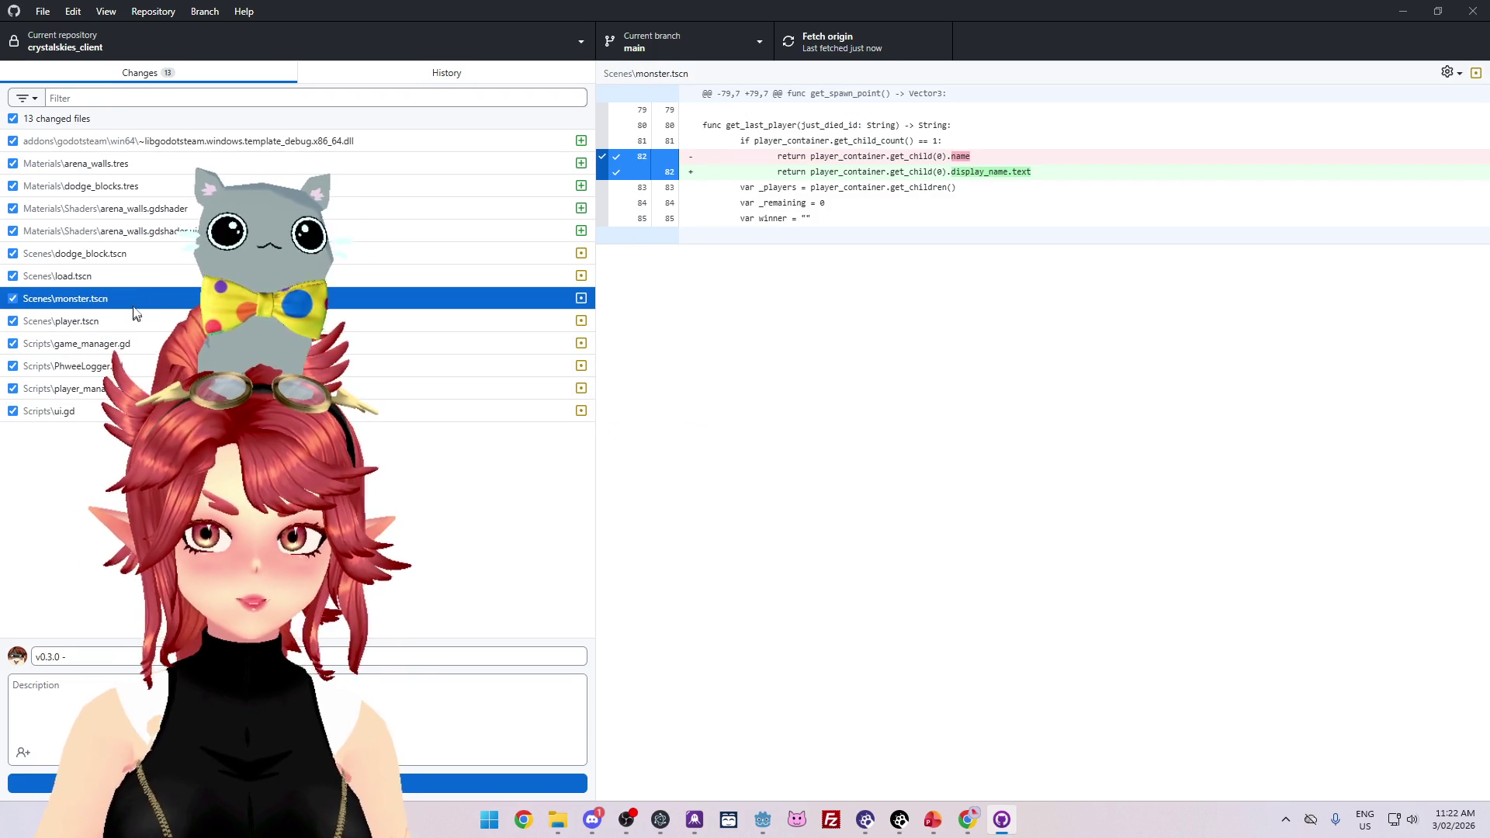
pyautogui.press('Up')
pyautogui.press('Up')
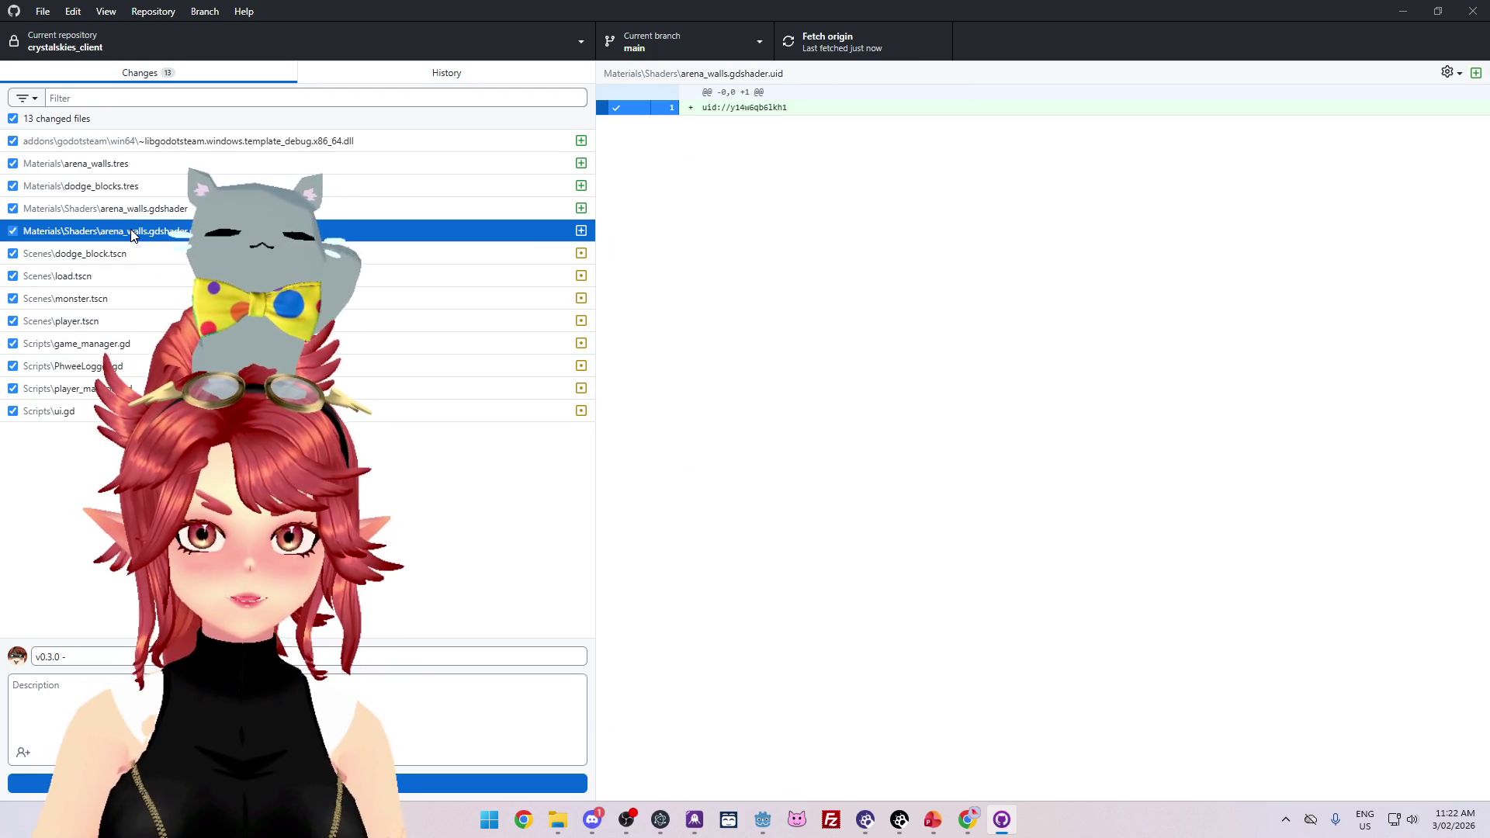
pyautogui.click(123, 184)
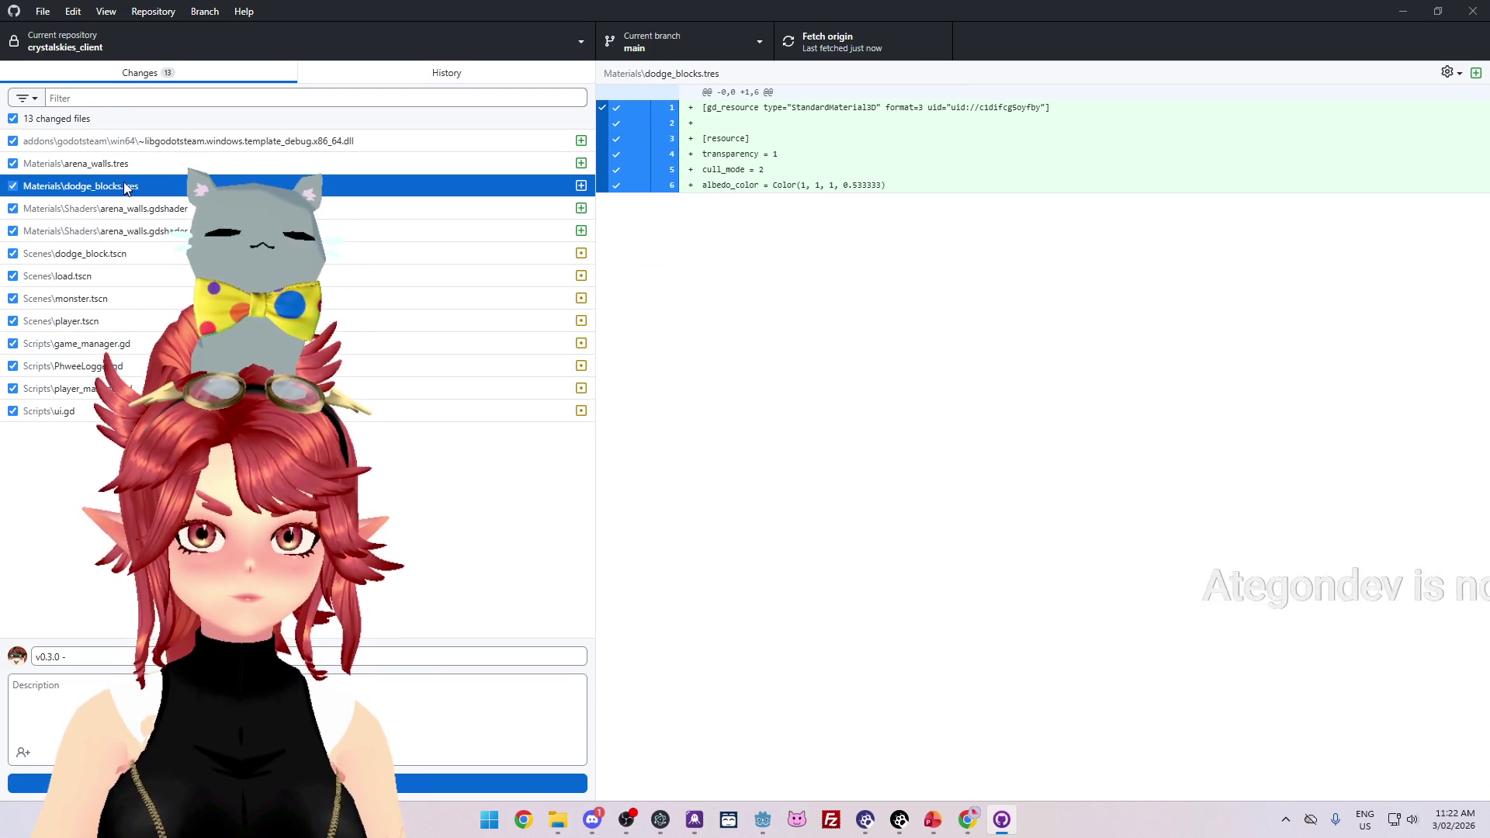
pyautogui.click(124, 166)
pyautogui.click(128, 148)
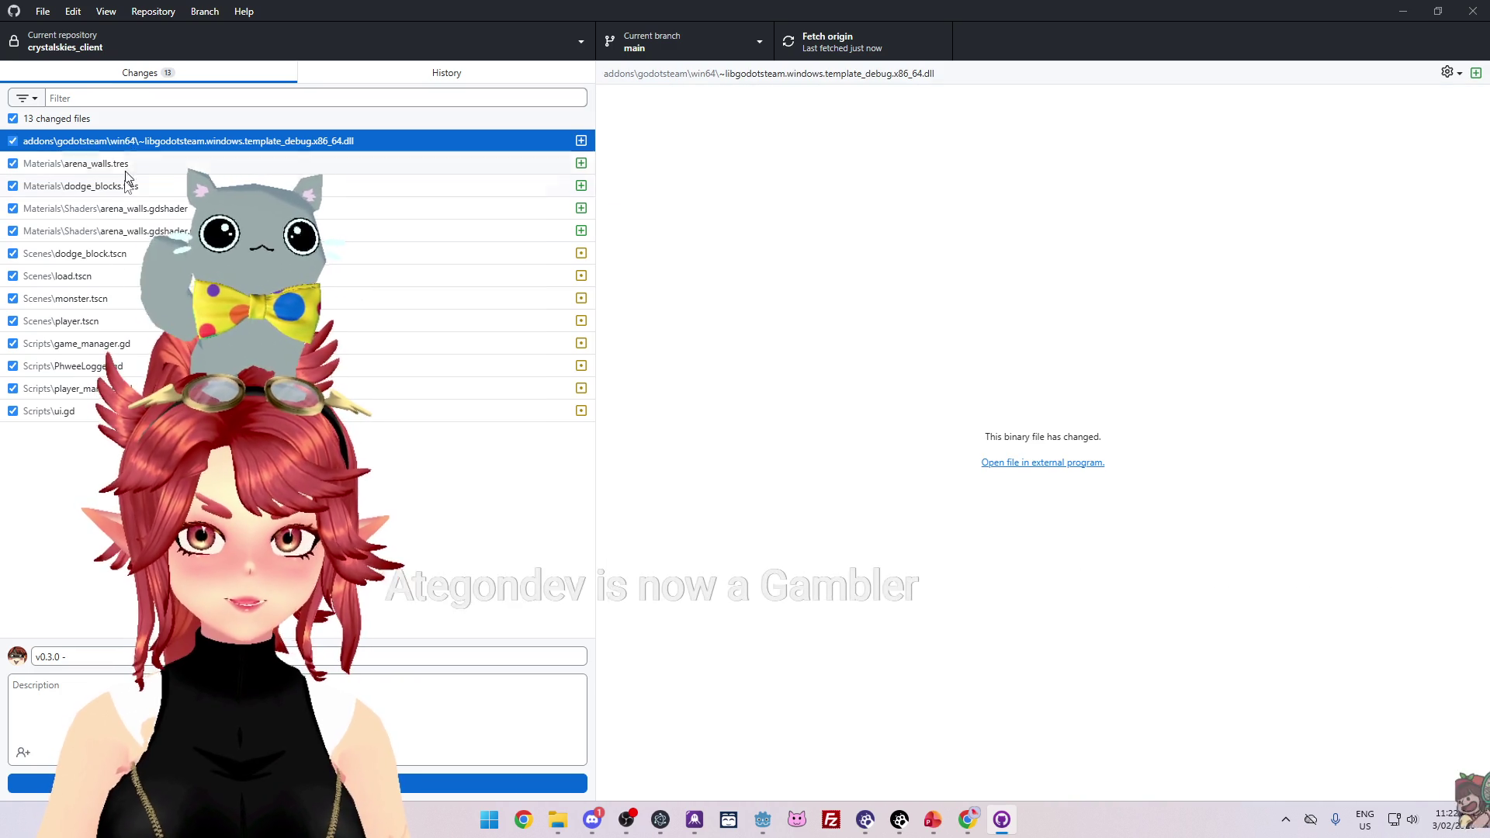
pyautogui.click(129, 253)
pyautogui.click(129, 227)
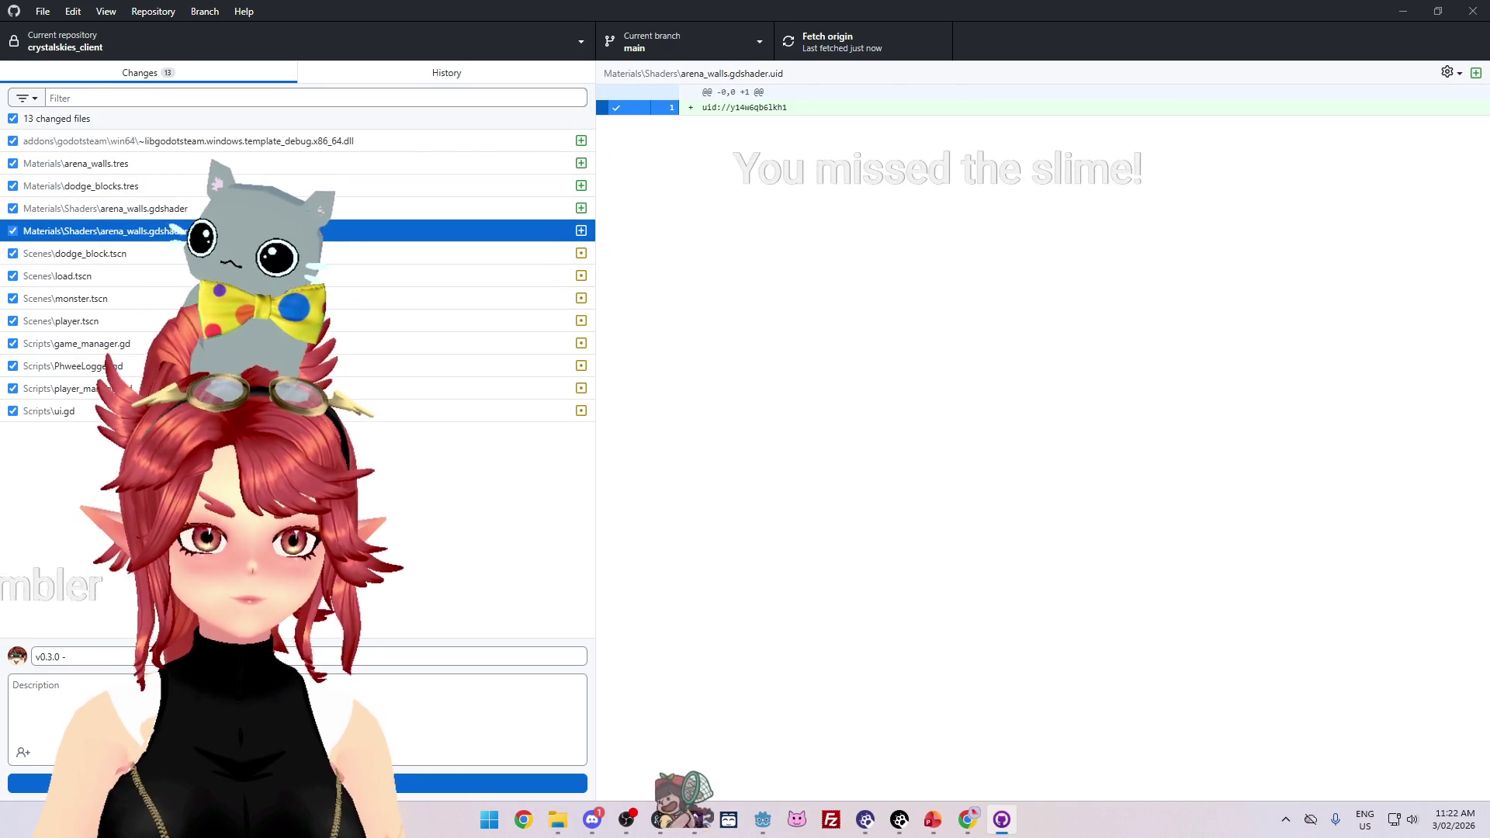
# Finish the 'v0.3.0 - arena walls, …' summary and commit all 13 files
pyautogui.click(77, 657)
pyautogui.write('arena walls, batt')
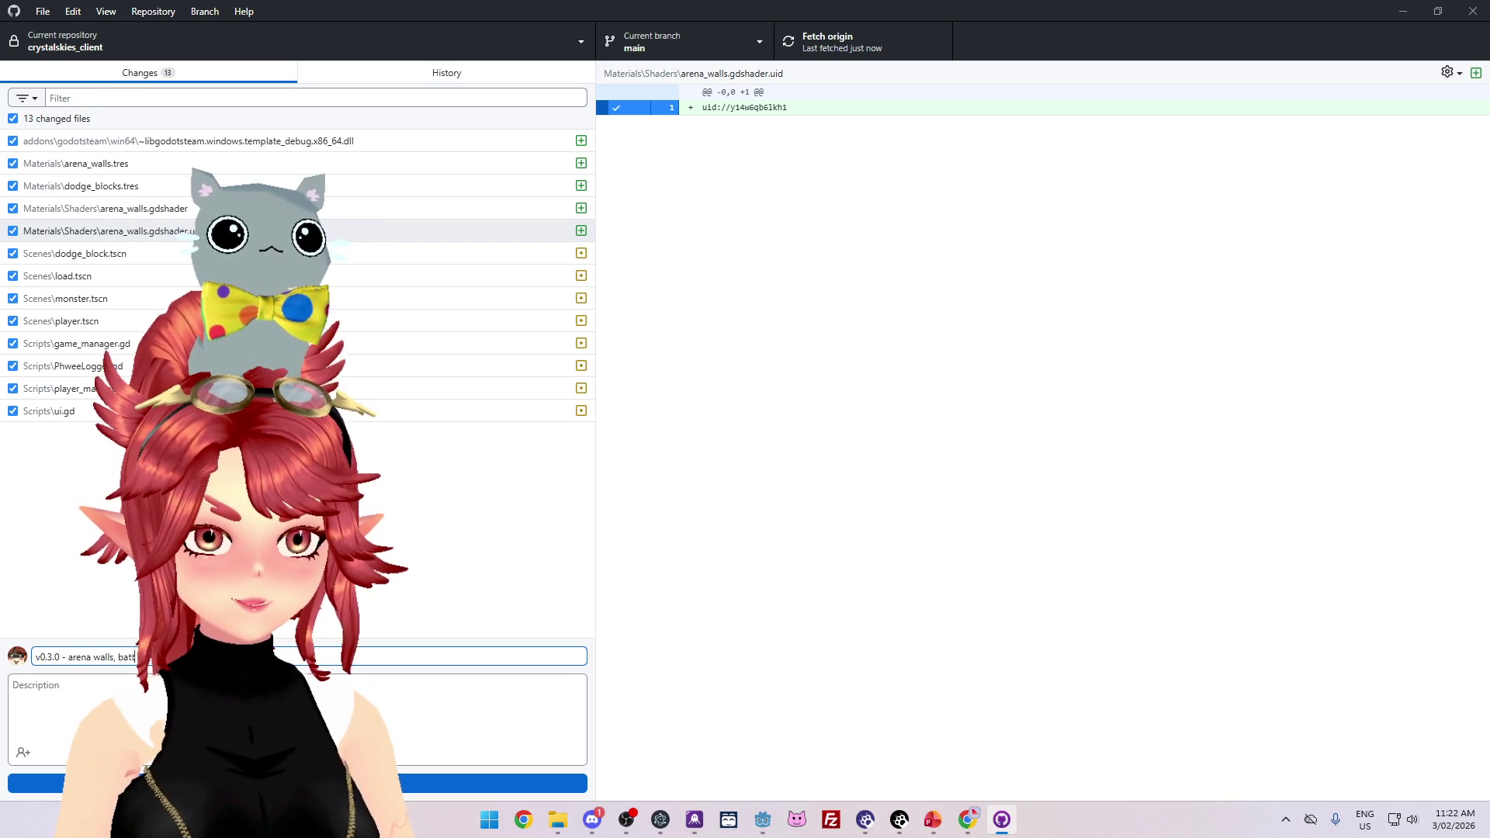
pyautogui.press('BackSpace')
pyautogui.press('BackSpace')
pyautogui.press('BackSpace')
pyautogui.press('BackSpace')
pyautogui.write('insta')
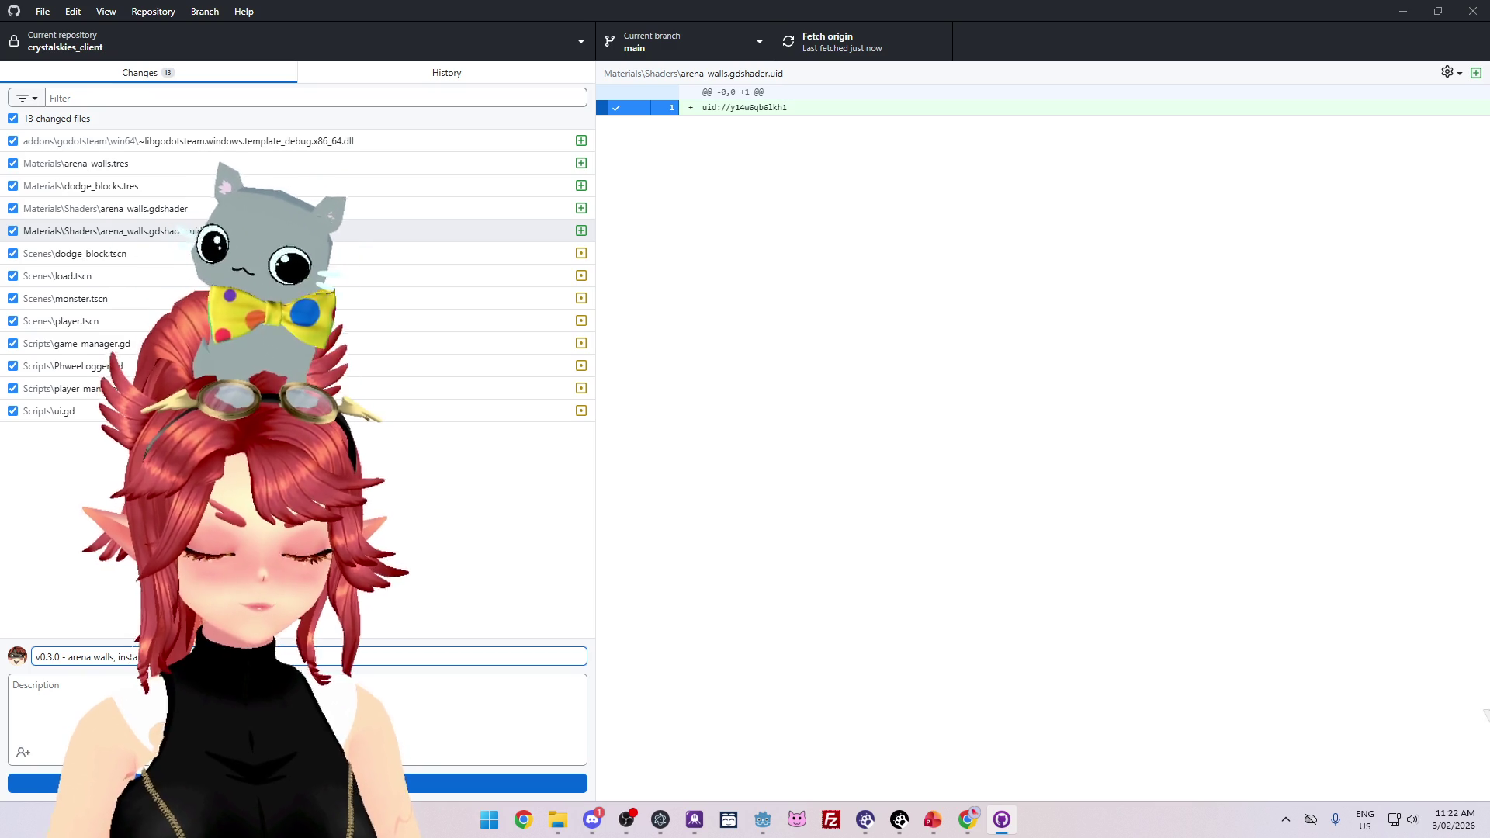
pyautogui.write('nce')
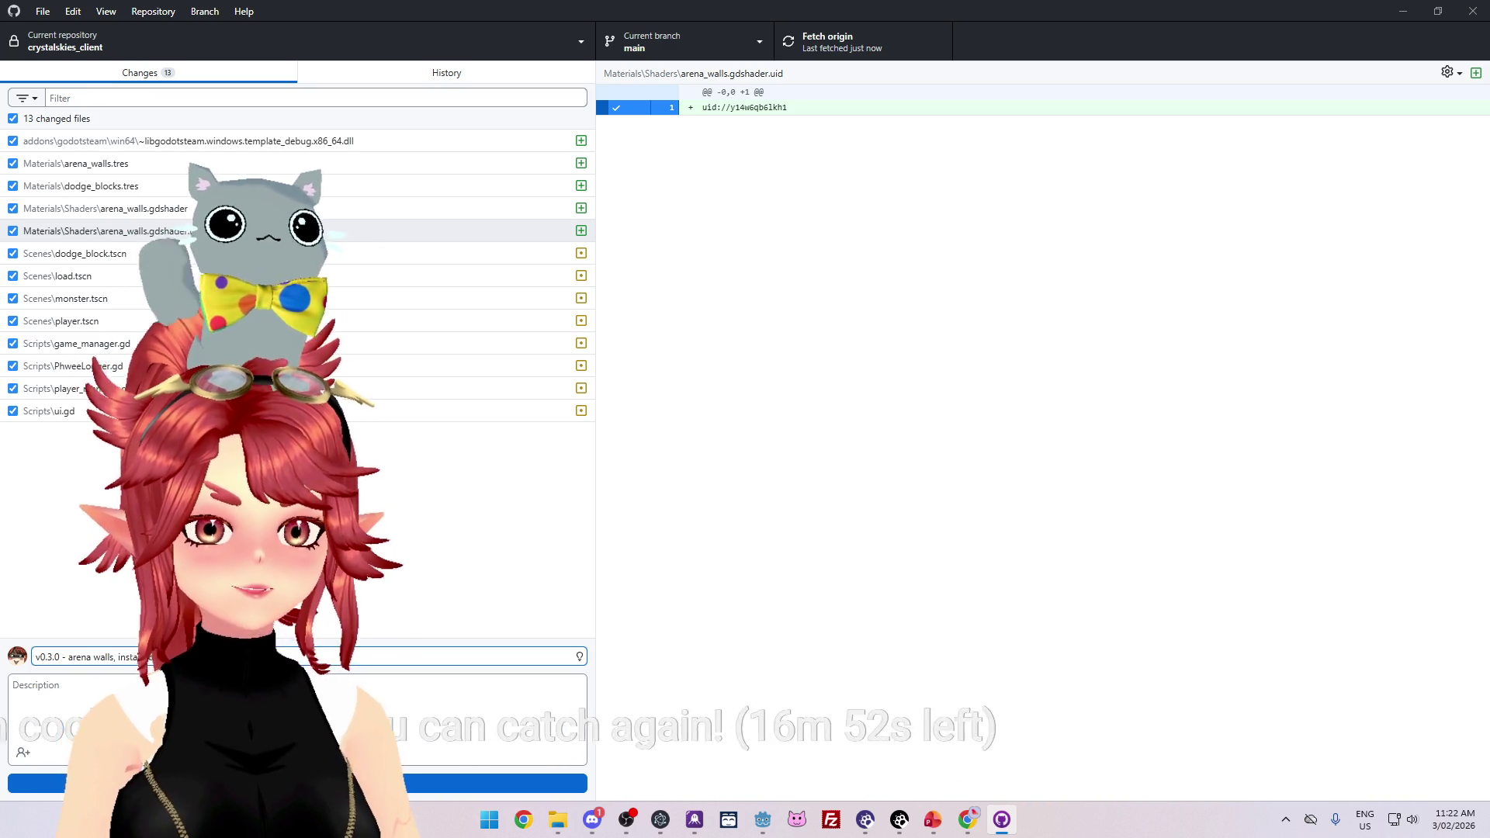
pyautogui.hotkey('ctrl', 'Return')
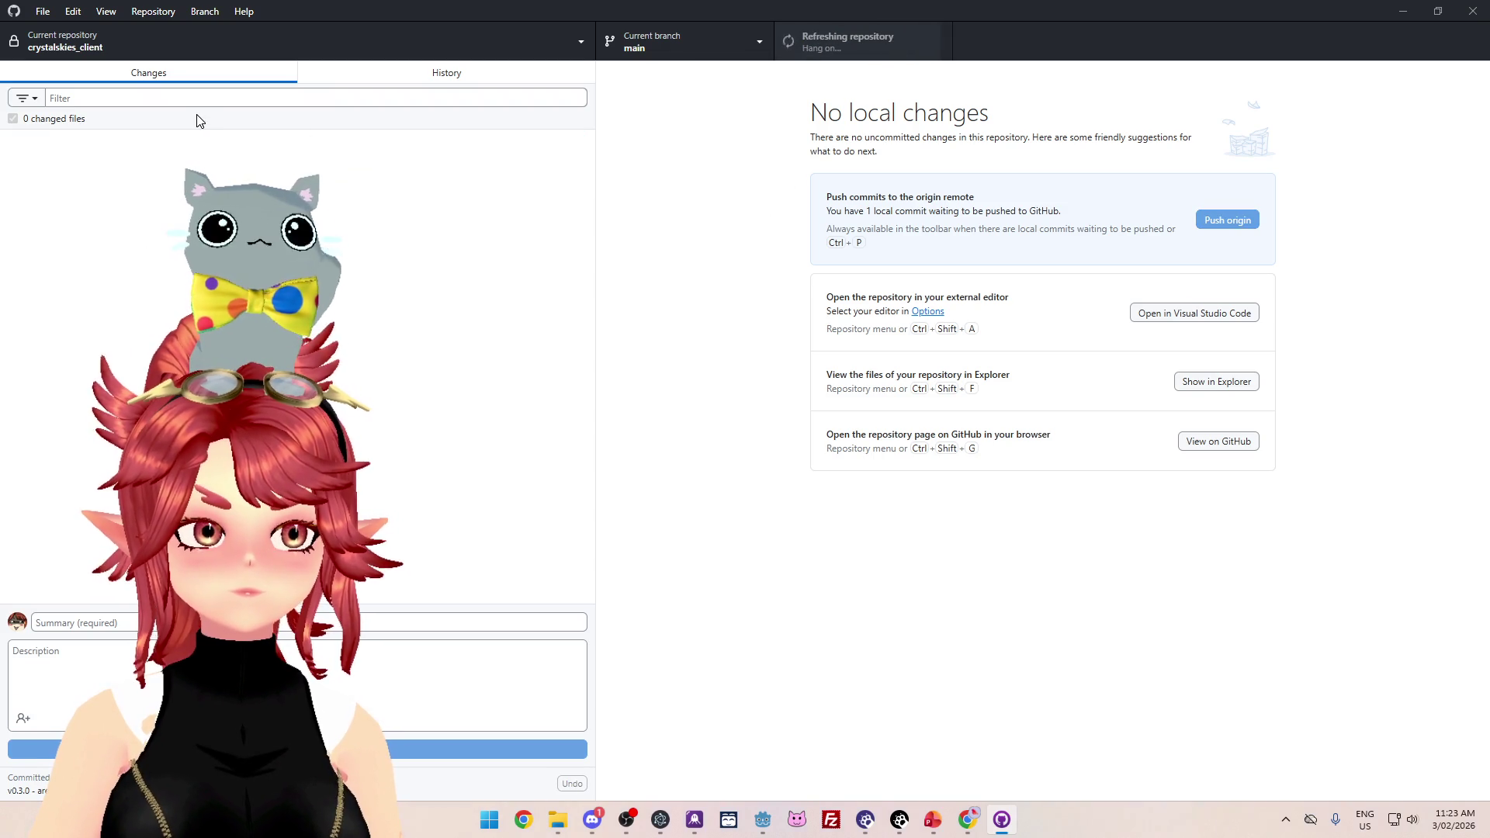
# Check the repository list and confirm the v0.3.0 commit heads the history
pyautogui.click(108, 49)
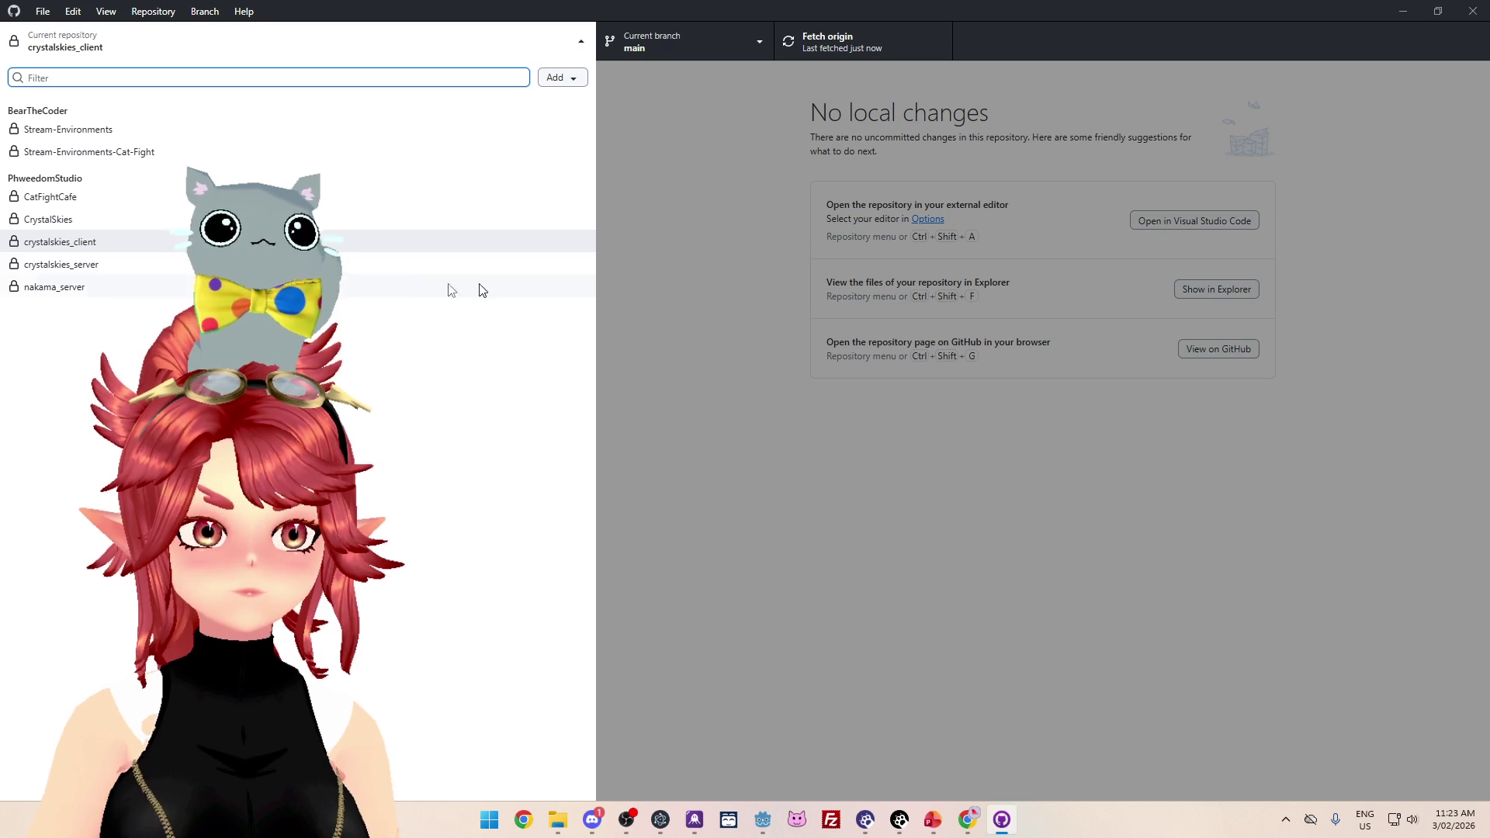
pyautogui.press('Escape')
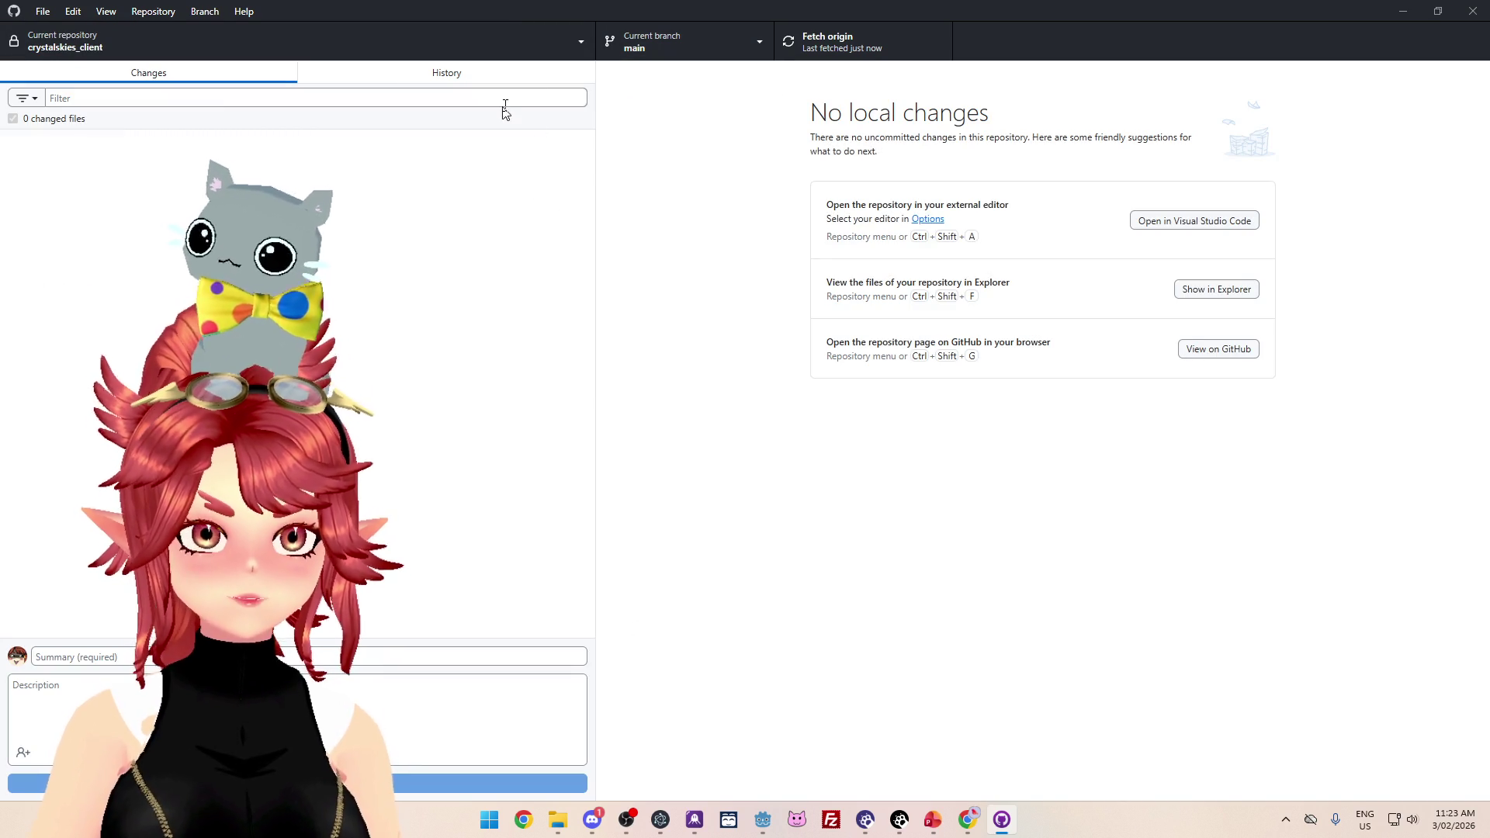
pyautogui.click(471, 79)
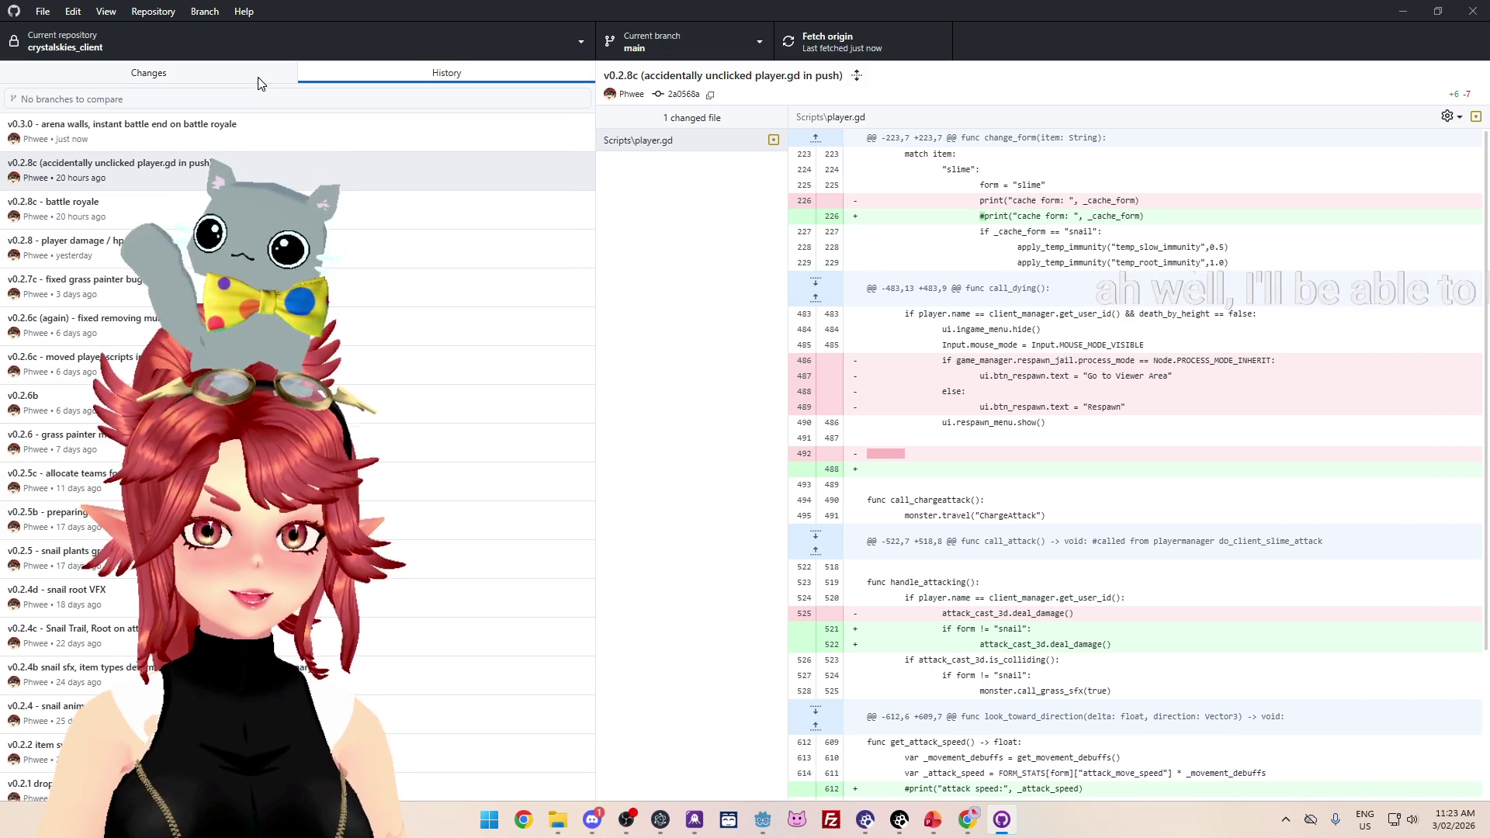
pyautogui.click(206, 77)
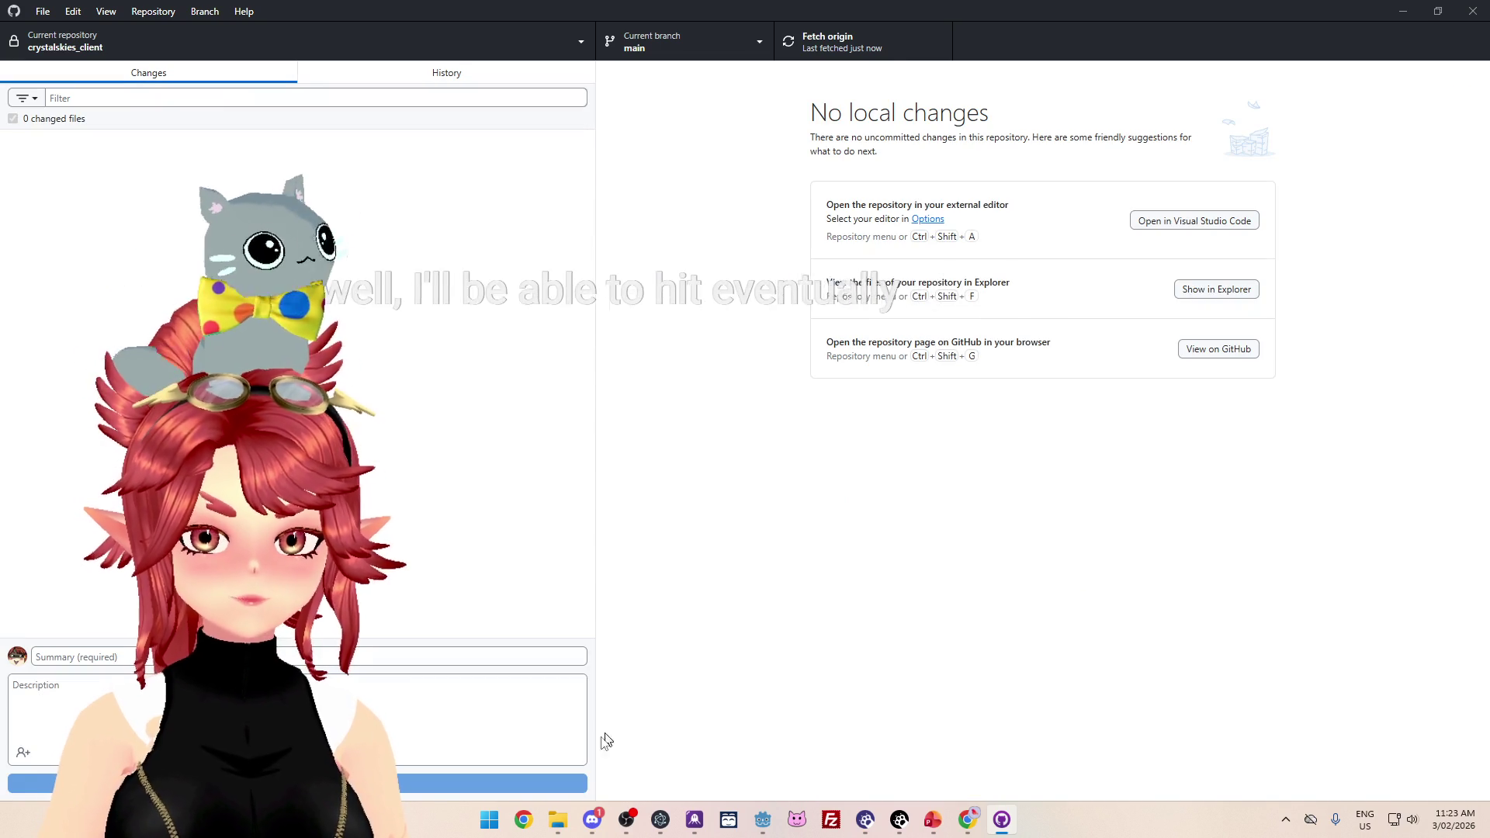
# Look at Discord's beta-test-download channel, then bring the PowerPoint to-do deck forward
pyautogui.click(592, 820)
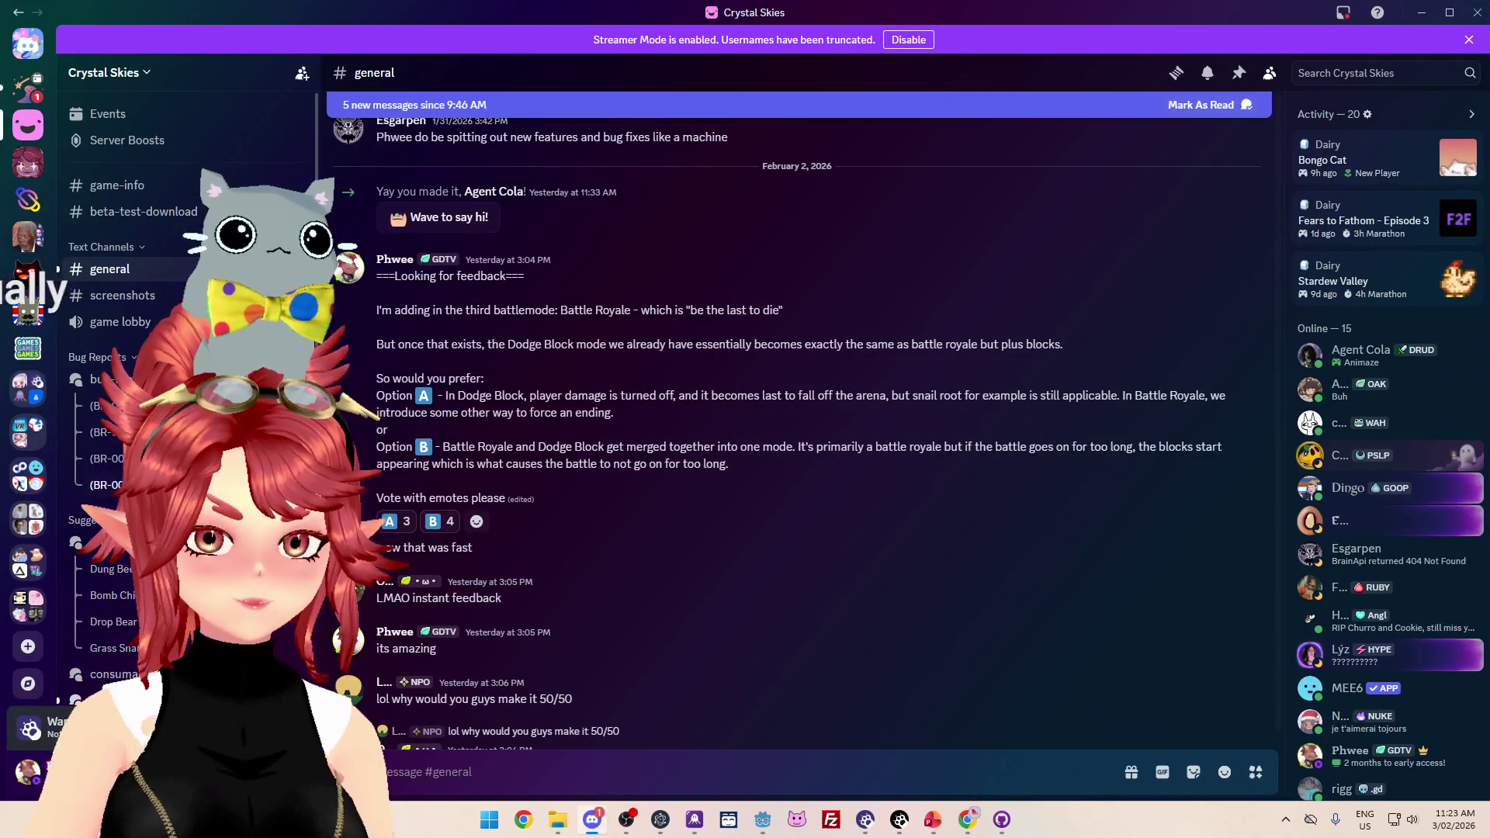
pyautogui.click(144, 211)
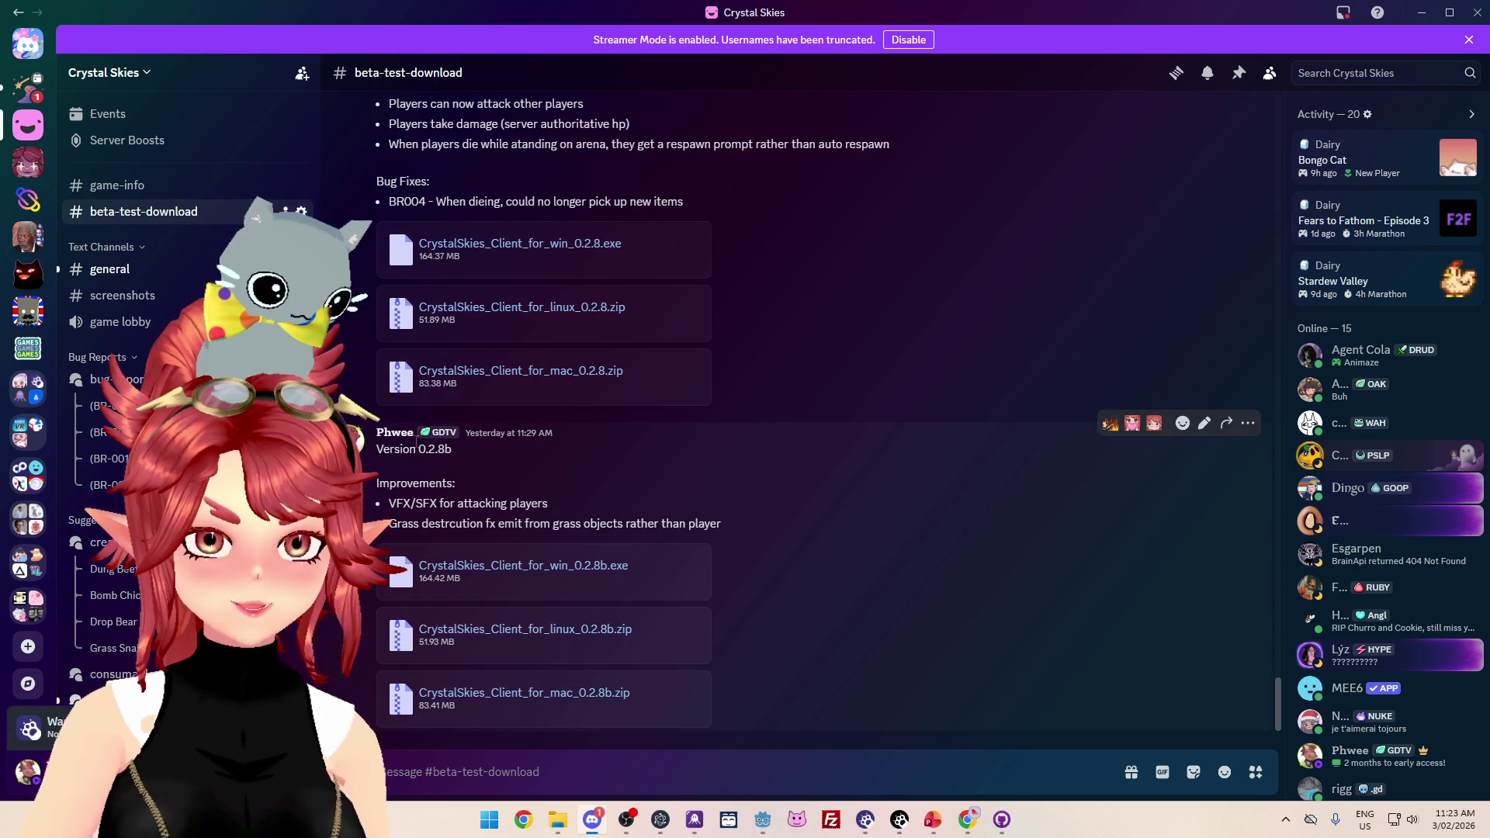
pyautogui.click(932, 820)
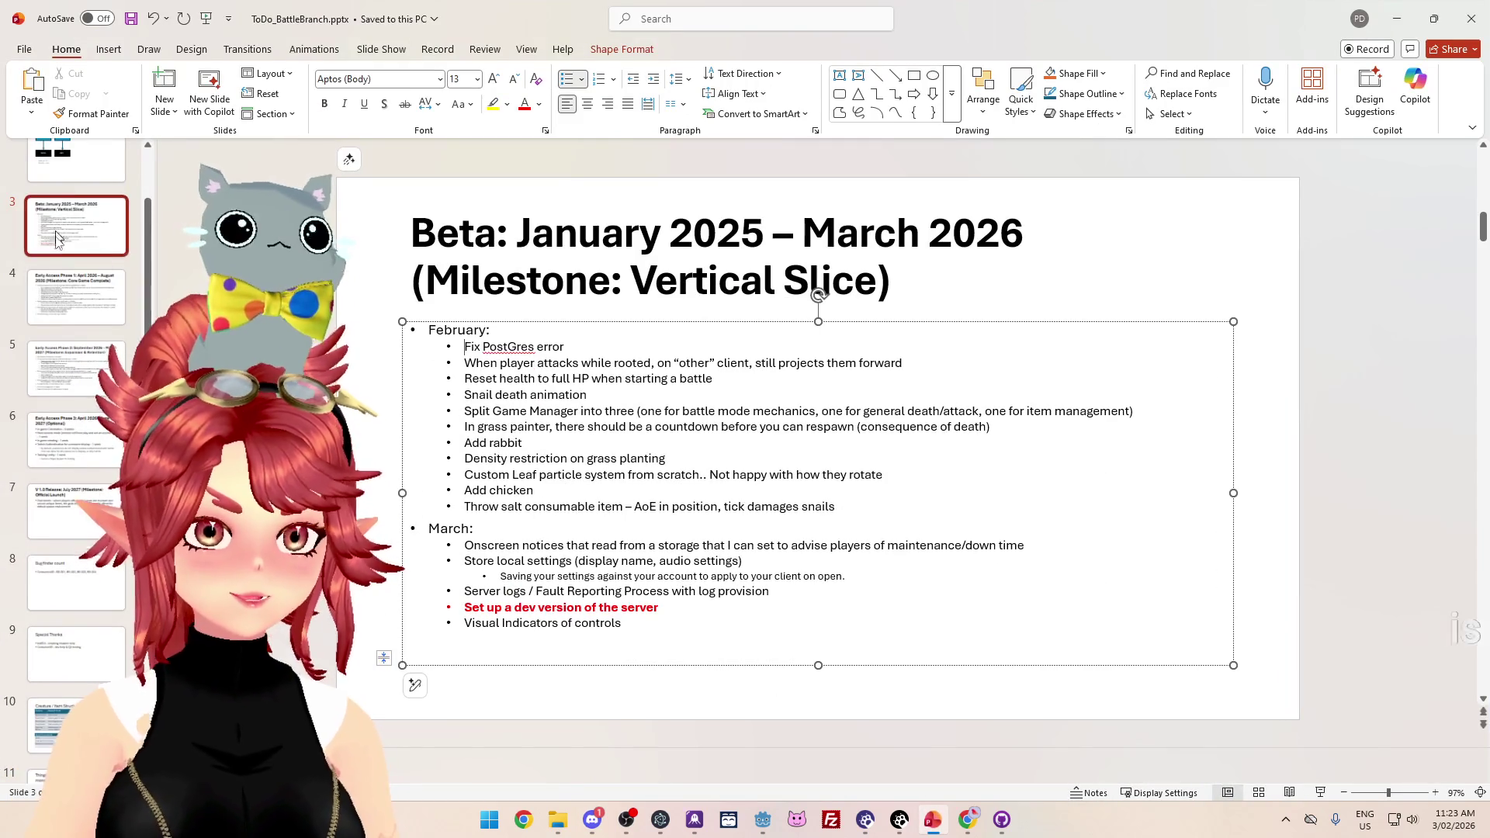
# On the Version 0.2.7 slide, remove the blank line and add an indented sub-bullet under Improvements
pyautogui.scroll(3, 62, 214)
pyautogui.click(63, 198)
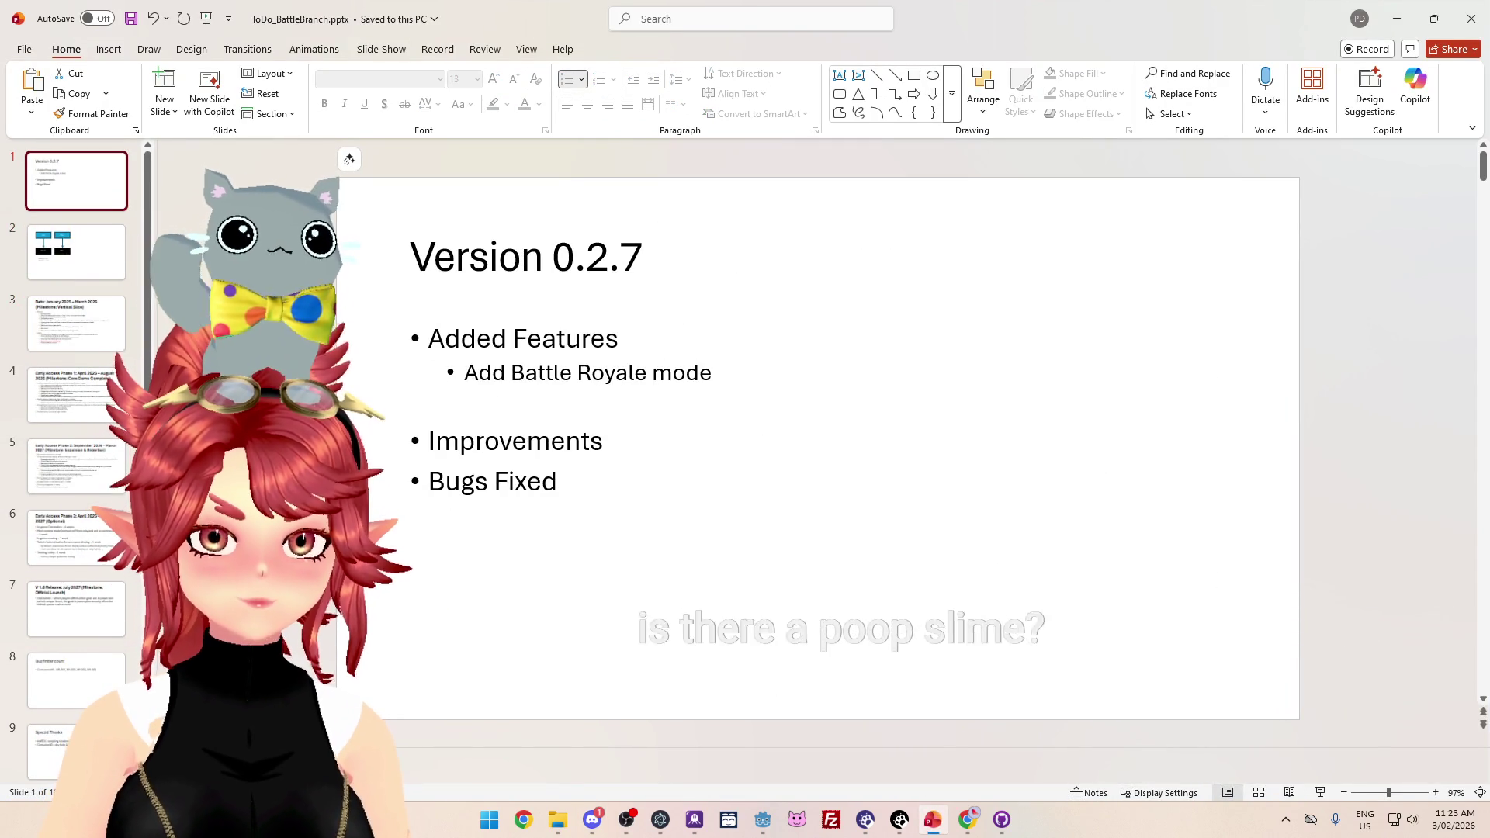
pyautogui.click(481, 407)
pyautogui.press('BackSpace')
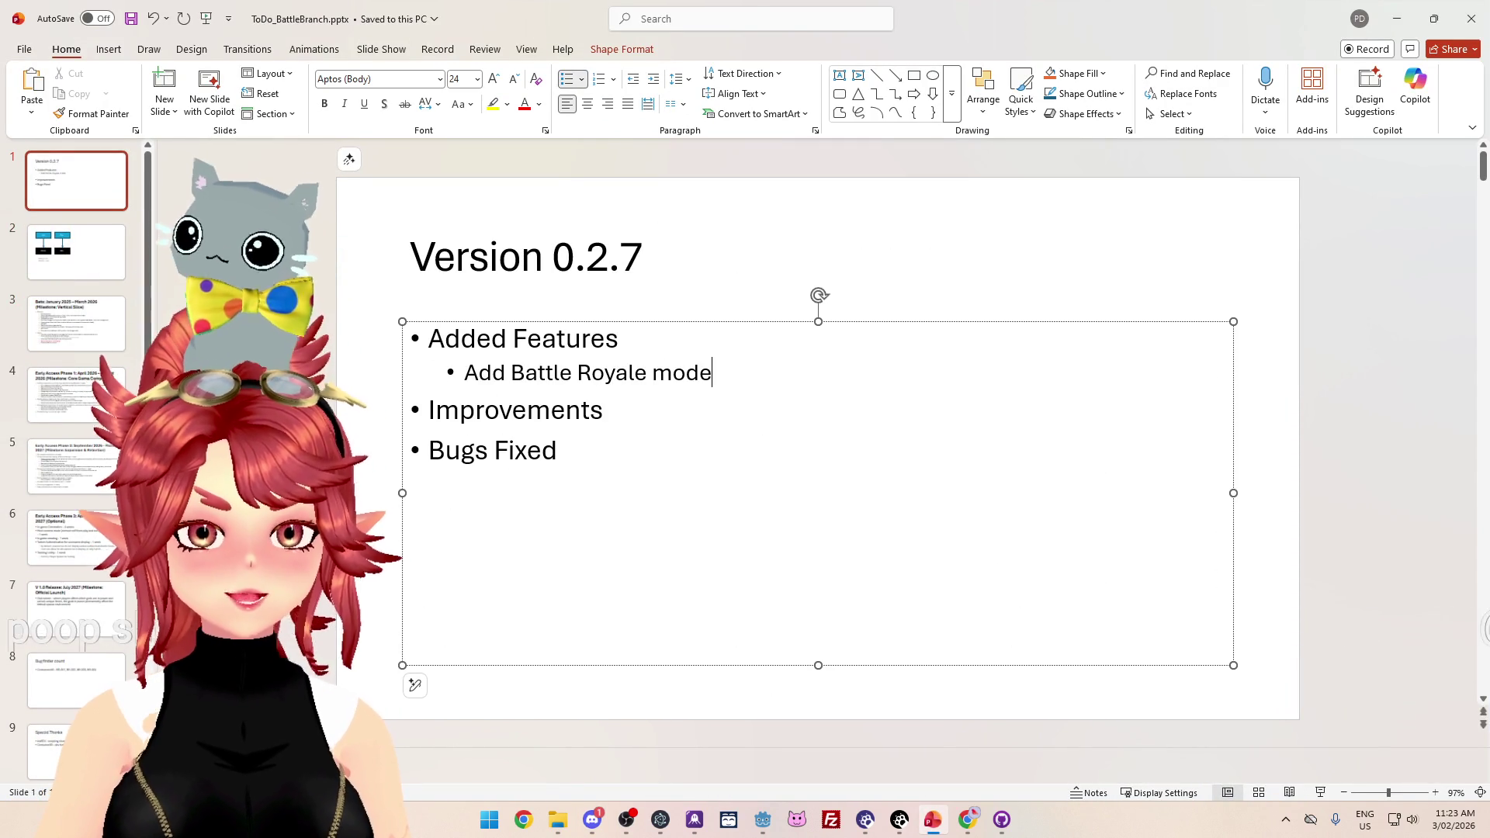
pyautogui.click(666, 411)
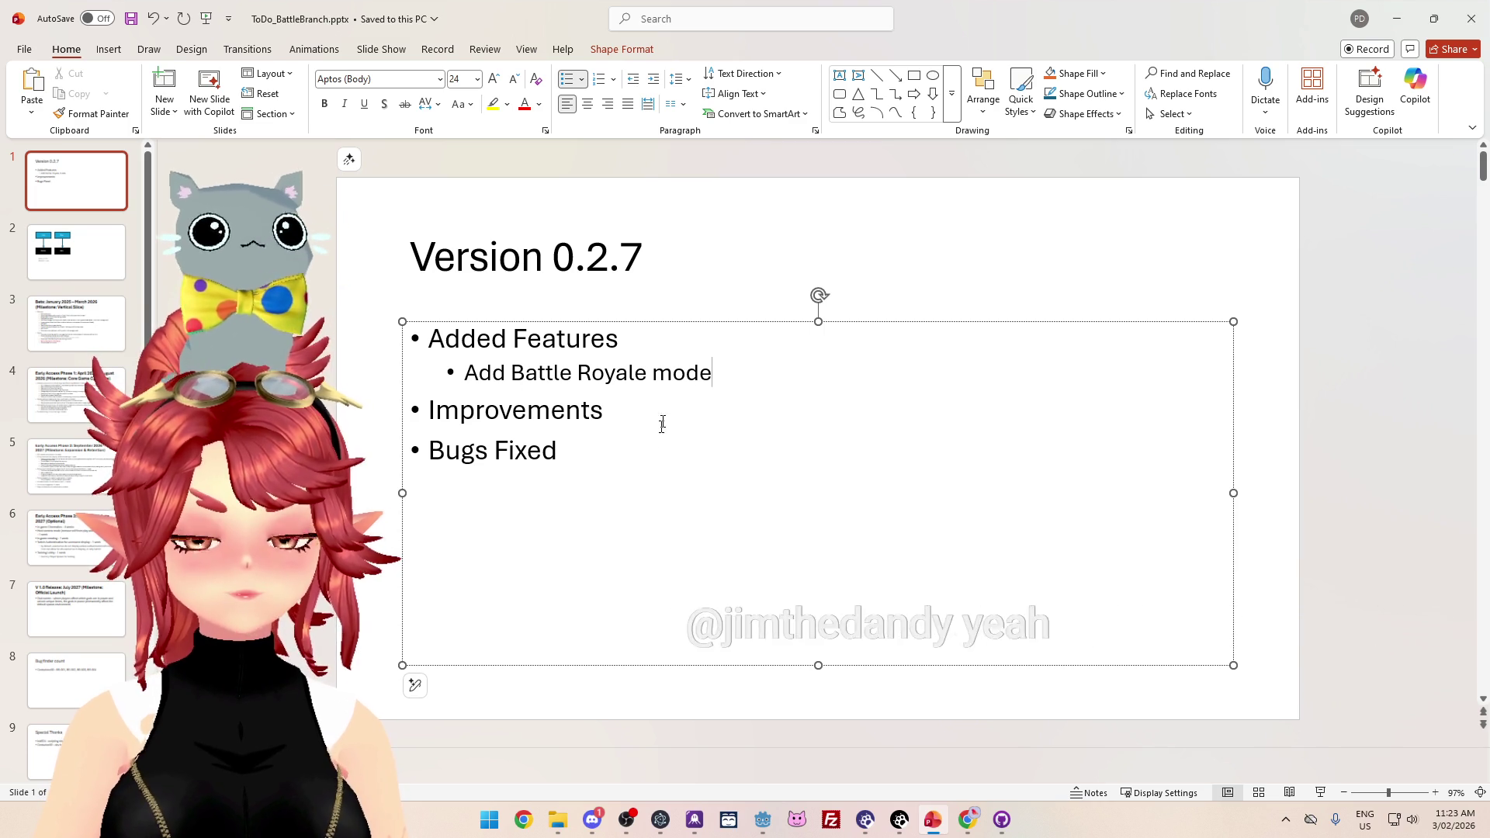
pyautogui.press('Return')
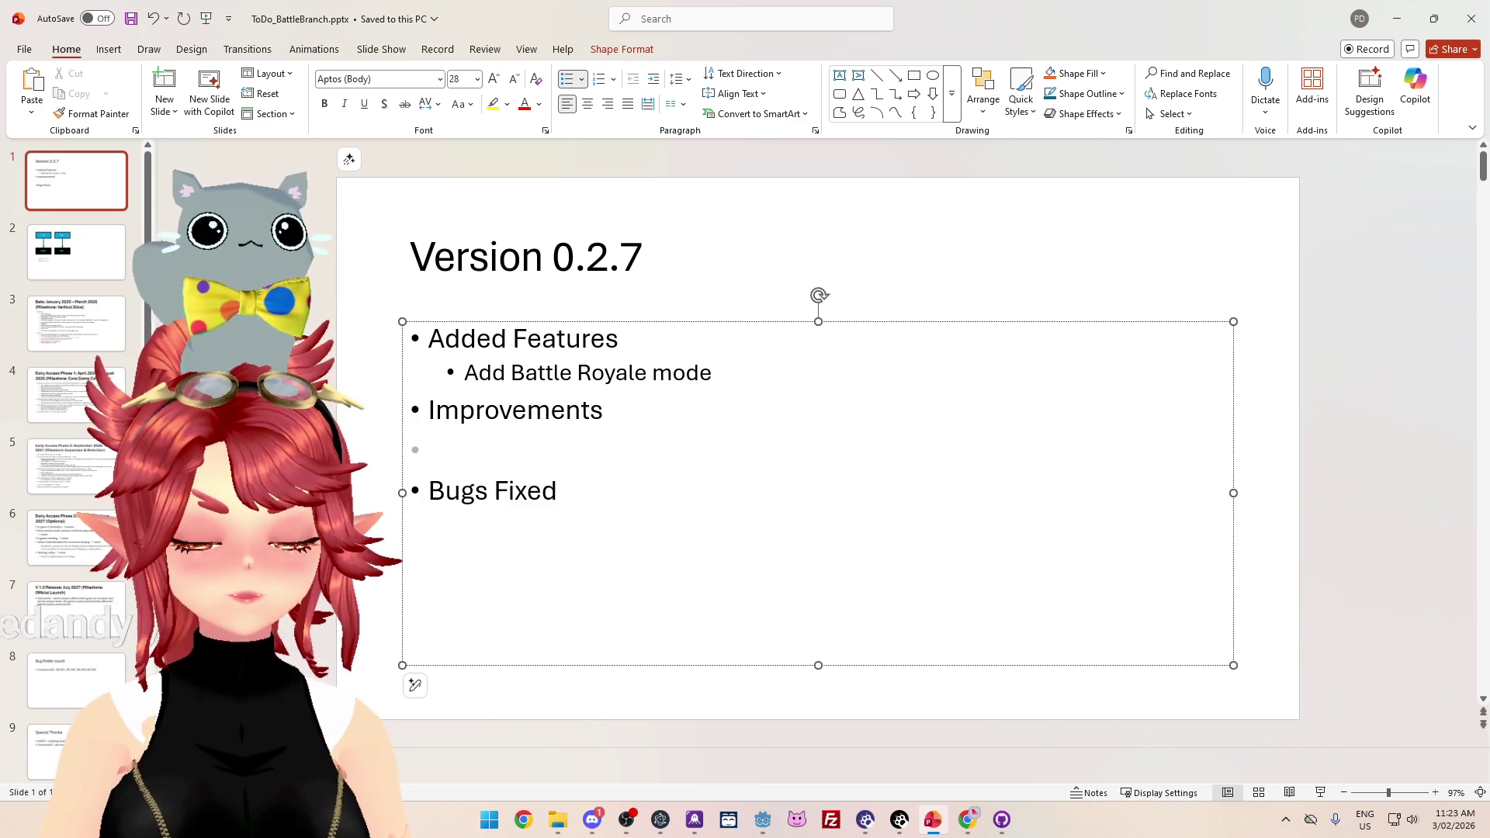
pyautogui.press('Tab')
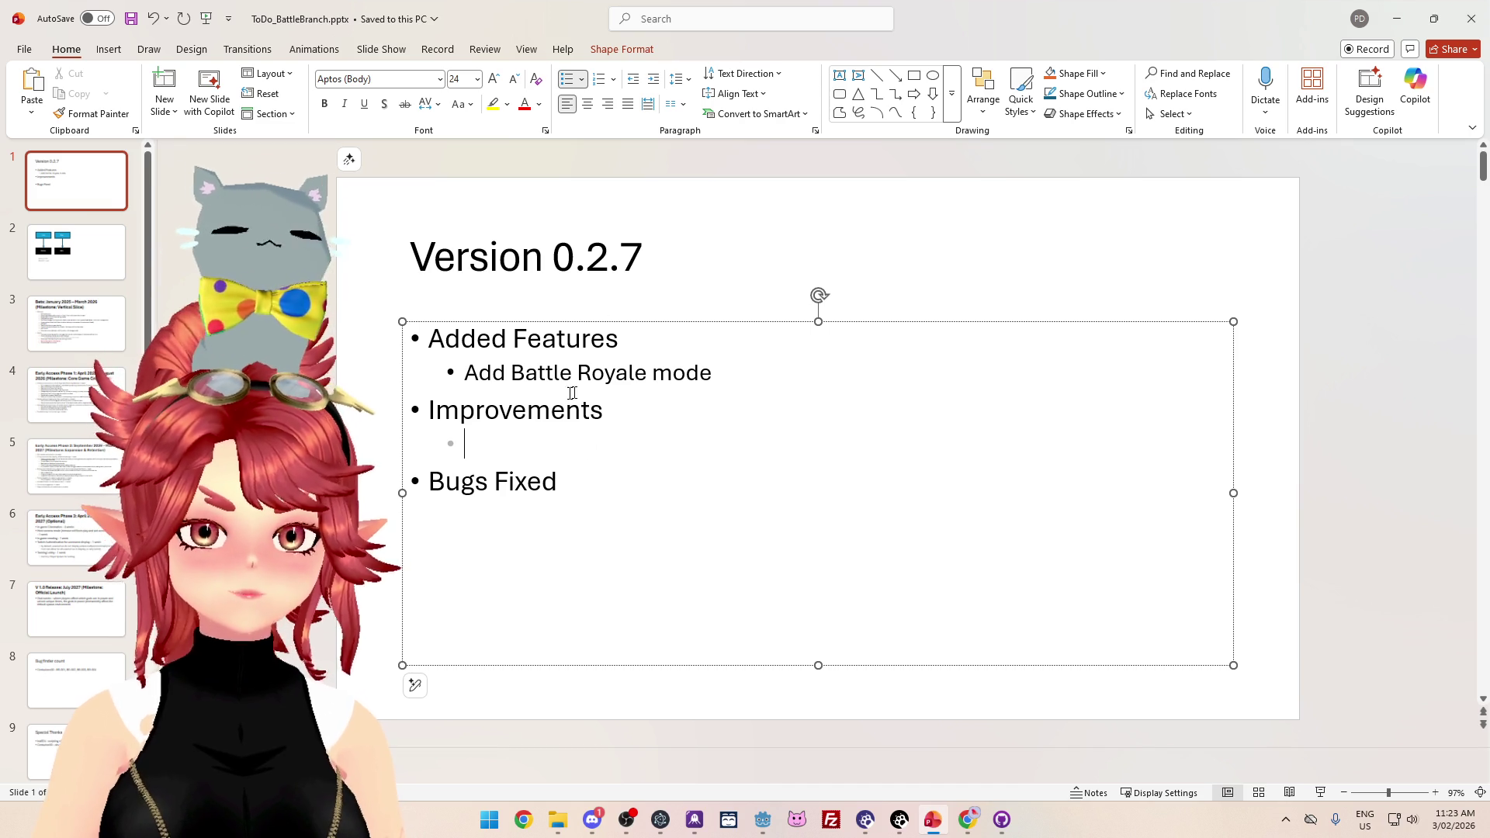
# Switch back through the Crystal Skies chat to the Godot editor
pyautogui.click(621, 828)
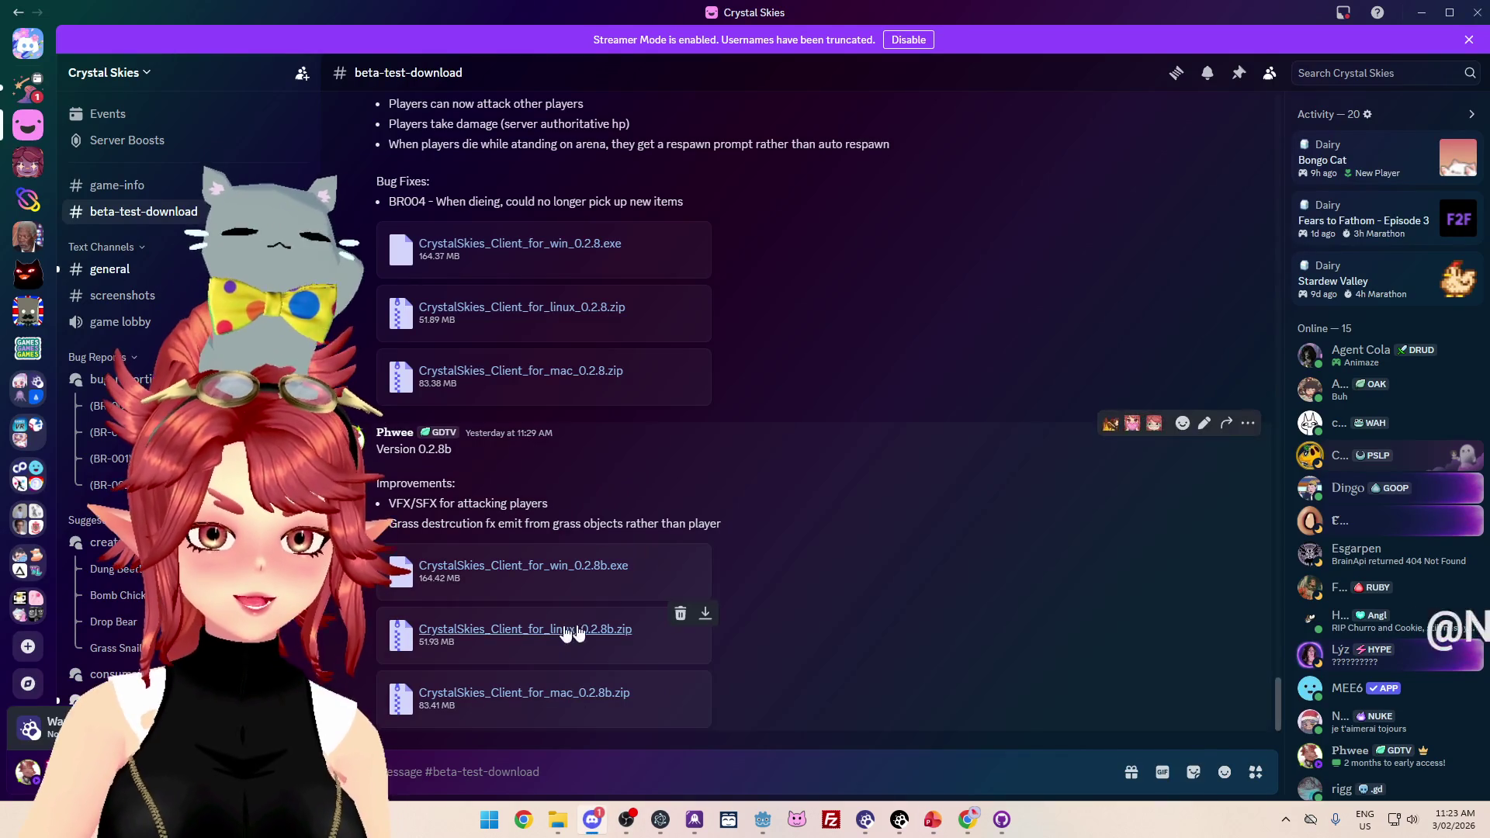
pyautogui.click(761, 828)
pyautogui.click(71, 38)
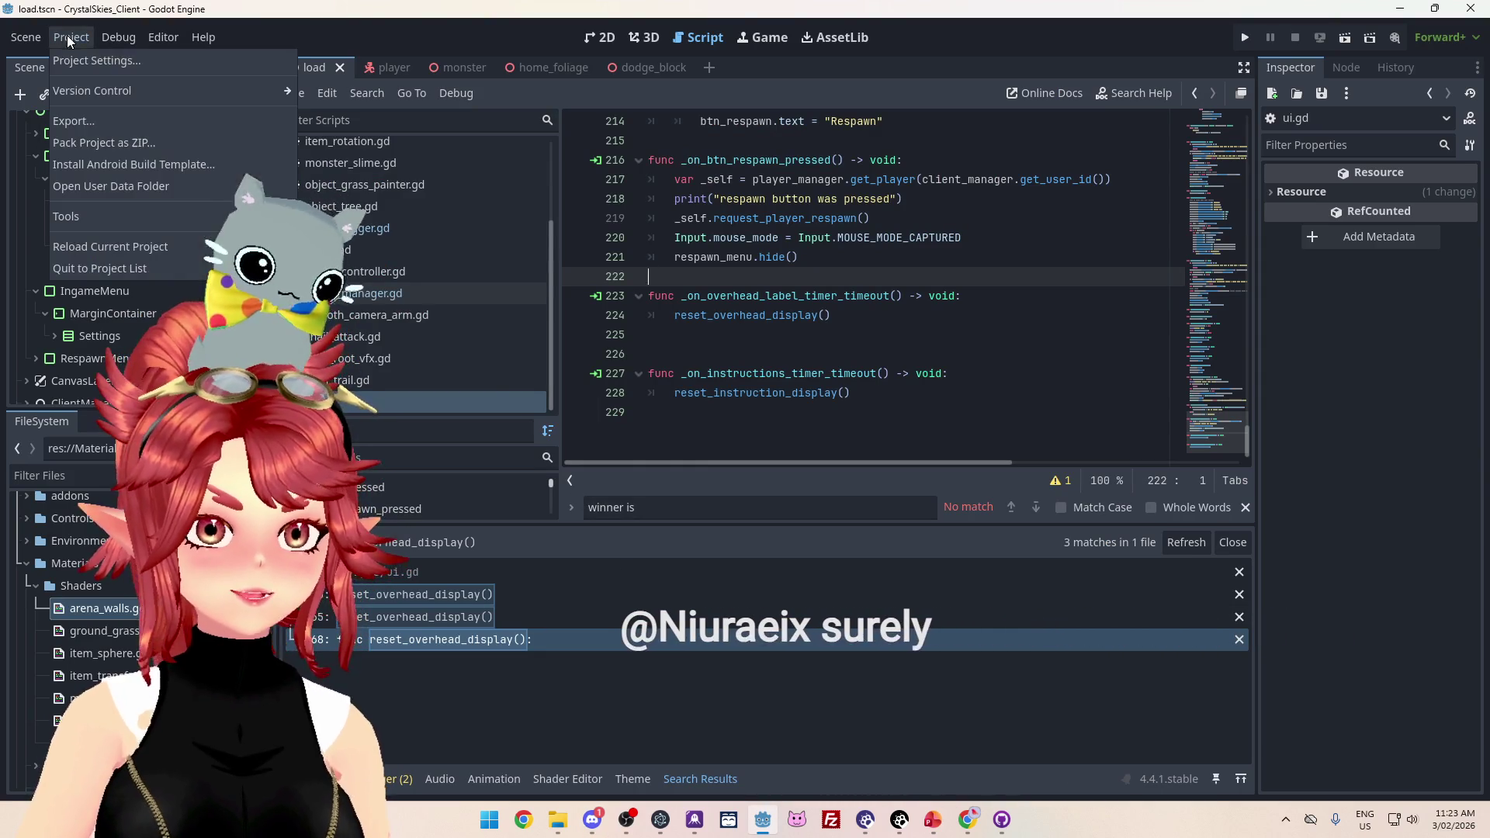
# Open Godot's Project > Export dialog, then bring the PowerPoint to-do deck back
pyautogui.click(94, 119)
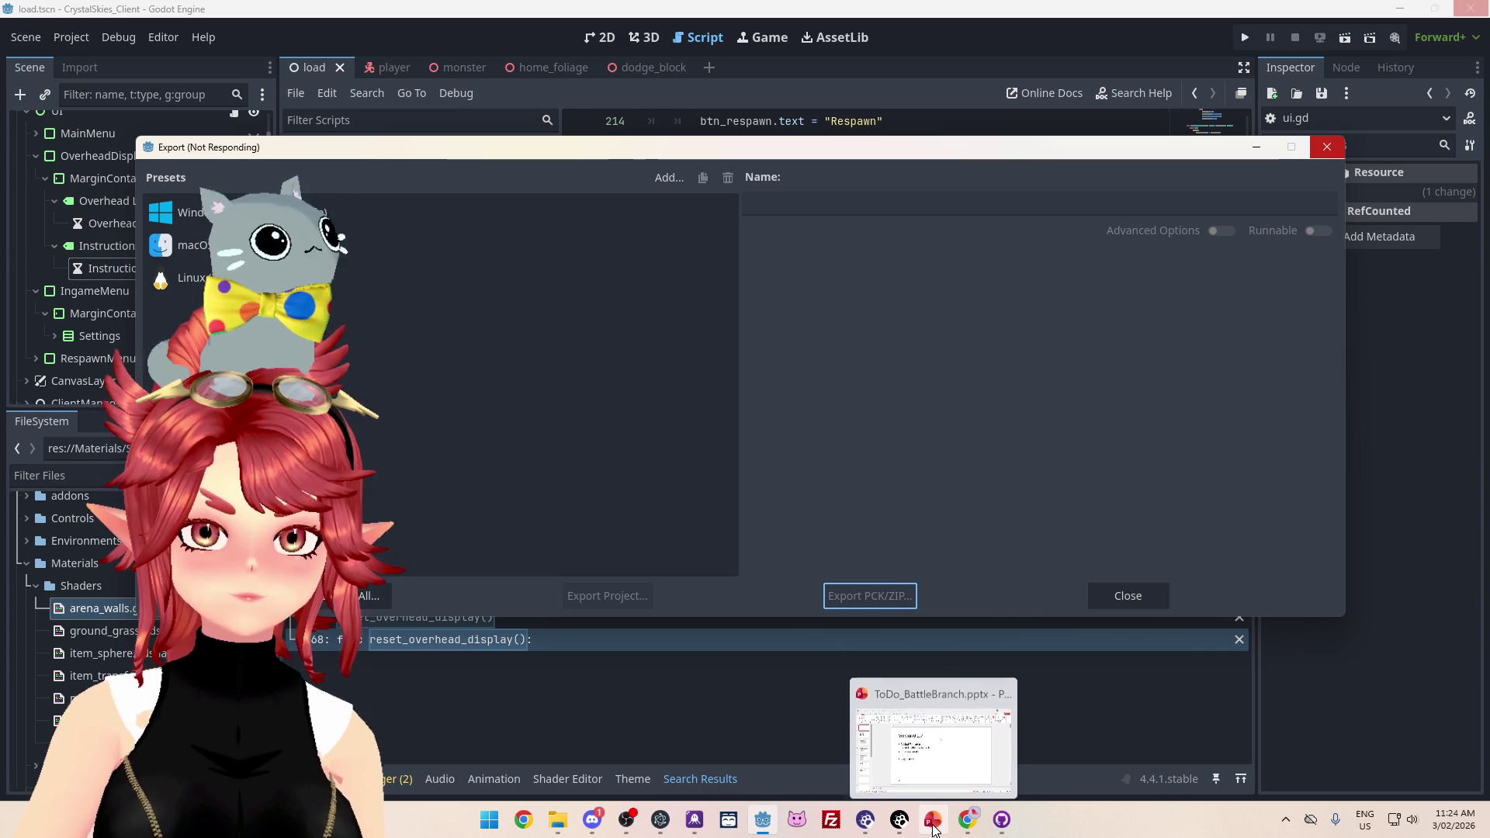
pyautogui.click(934, 824)
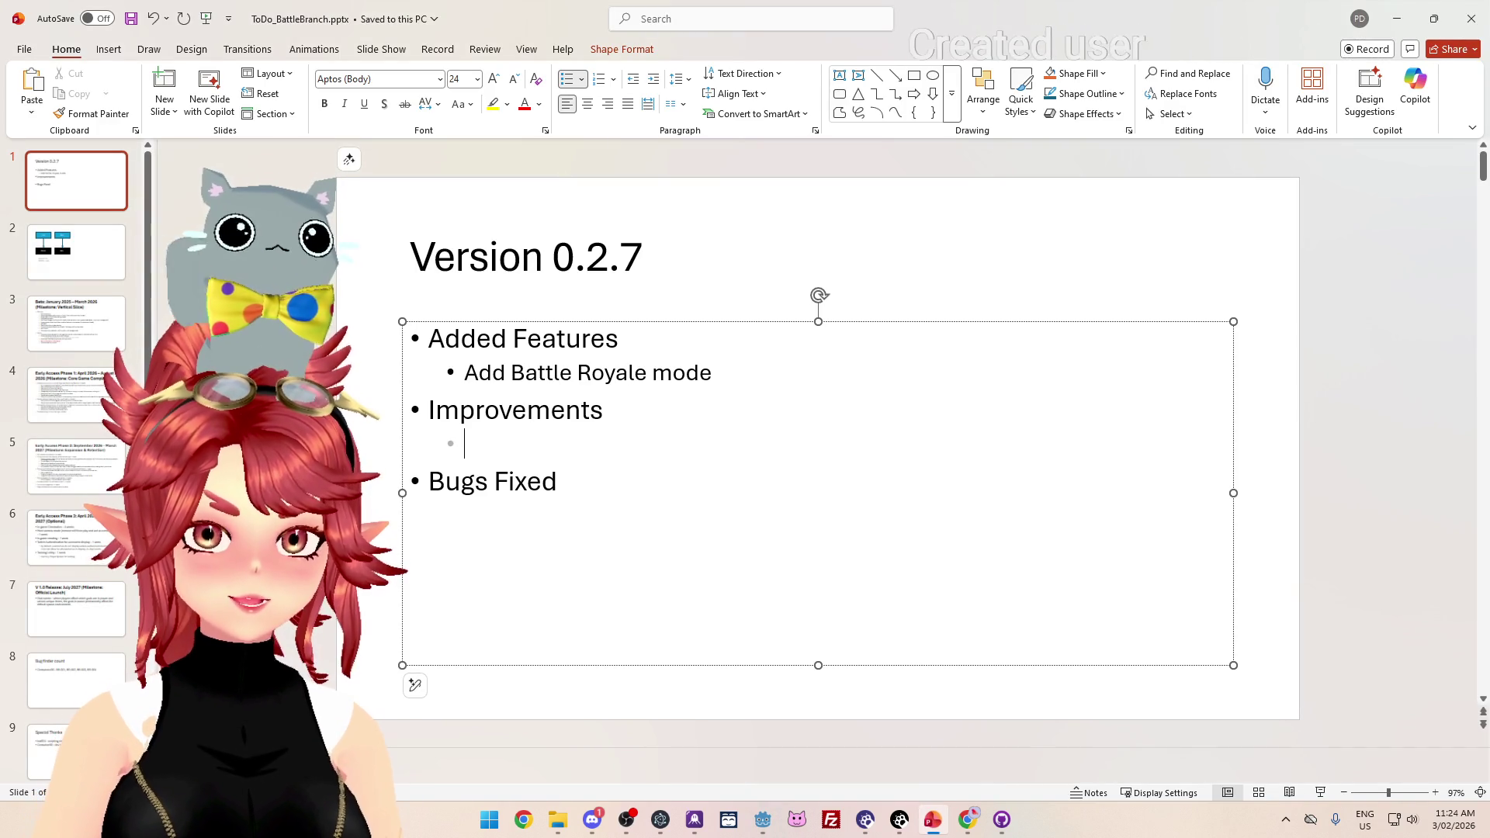
# Read through slide 3's Beta roadmap items, from Reset health to Throw salt, then minimize PowerPoint
pyautogui.click(99, 349)
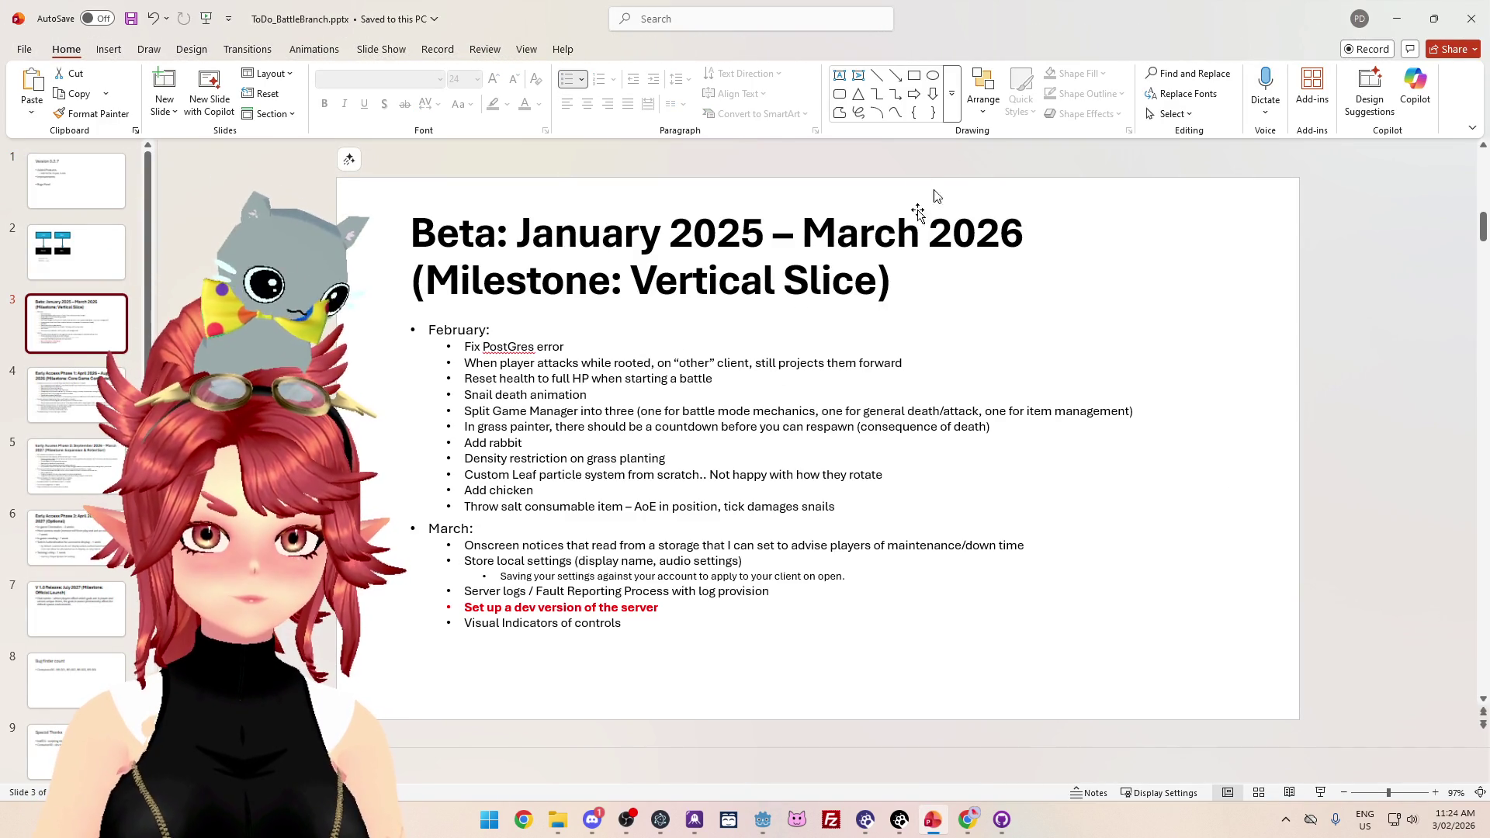
pyautogui.moveTo(487, 378); pyautogui.dragTo(600, 396)
pyautogui.moveTo(703, 379); pyautogui.dragTo(702, 380)
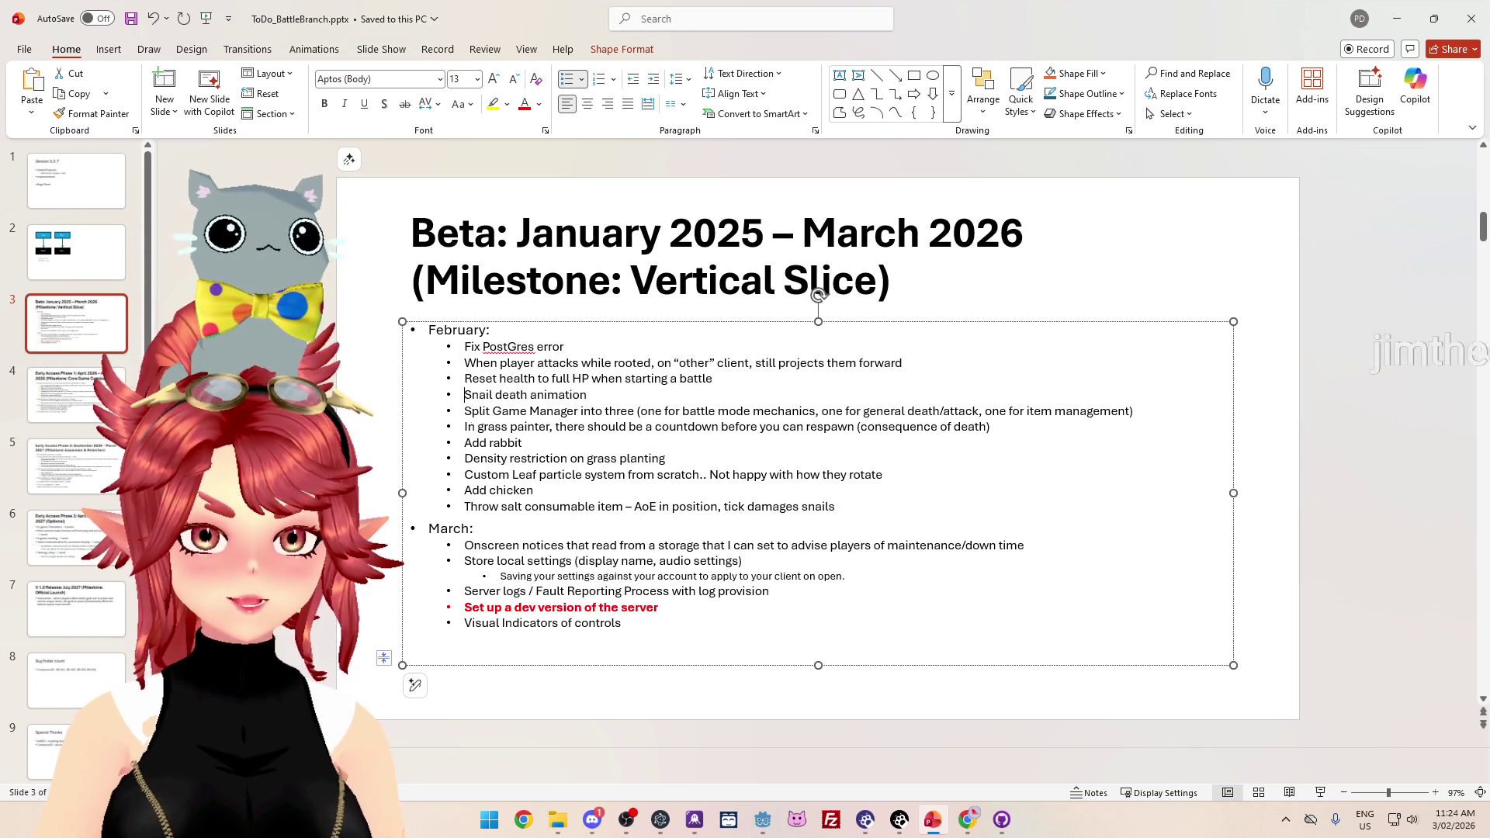
pyautogui.moveTo(464, 410); pyautogui.dragTo(593, 410)
pyautogui.moveTo(477, 426); pyautogui.dragTo(549, 426)
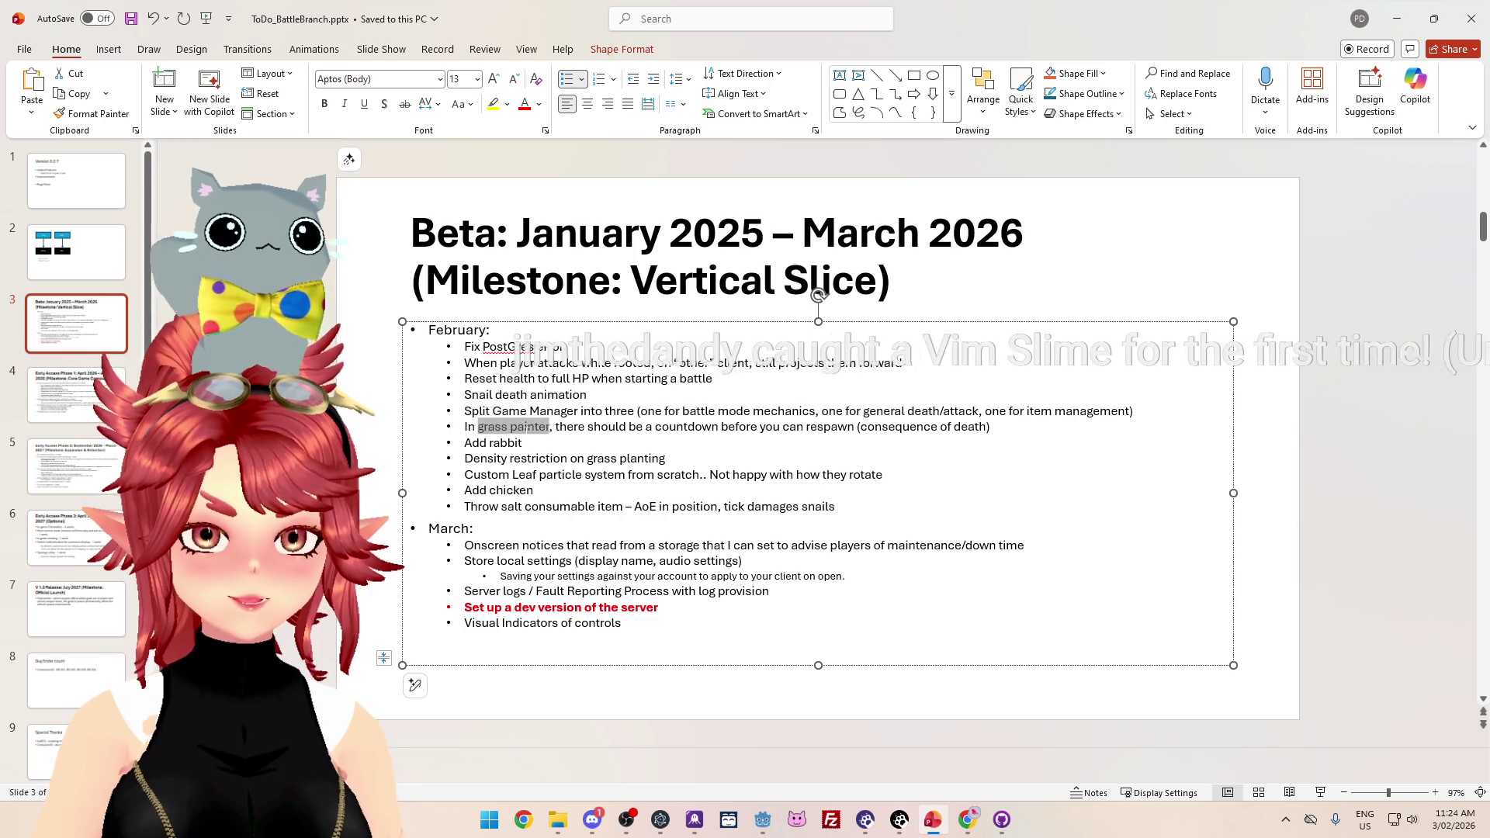
pyautogui.moveTo(718, 411); pyautogui.dragTo(855, 426)
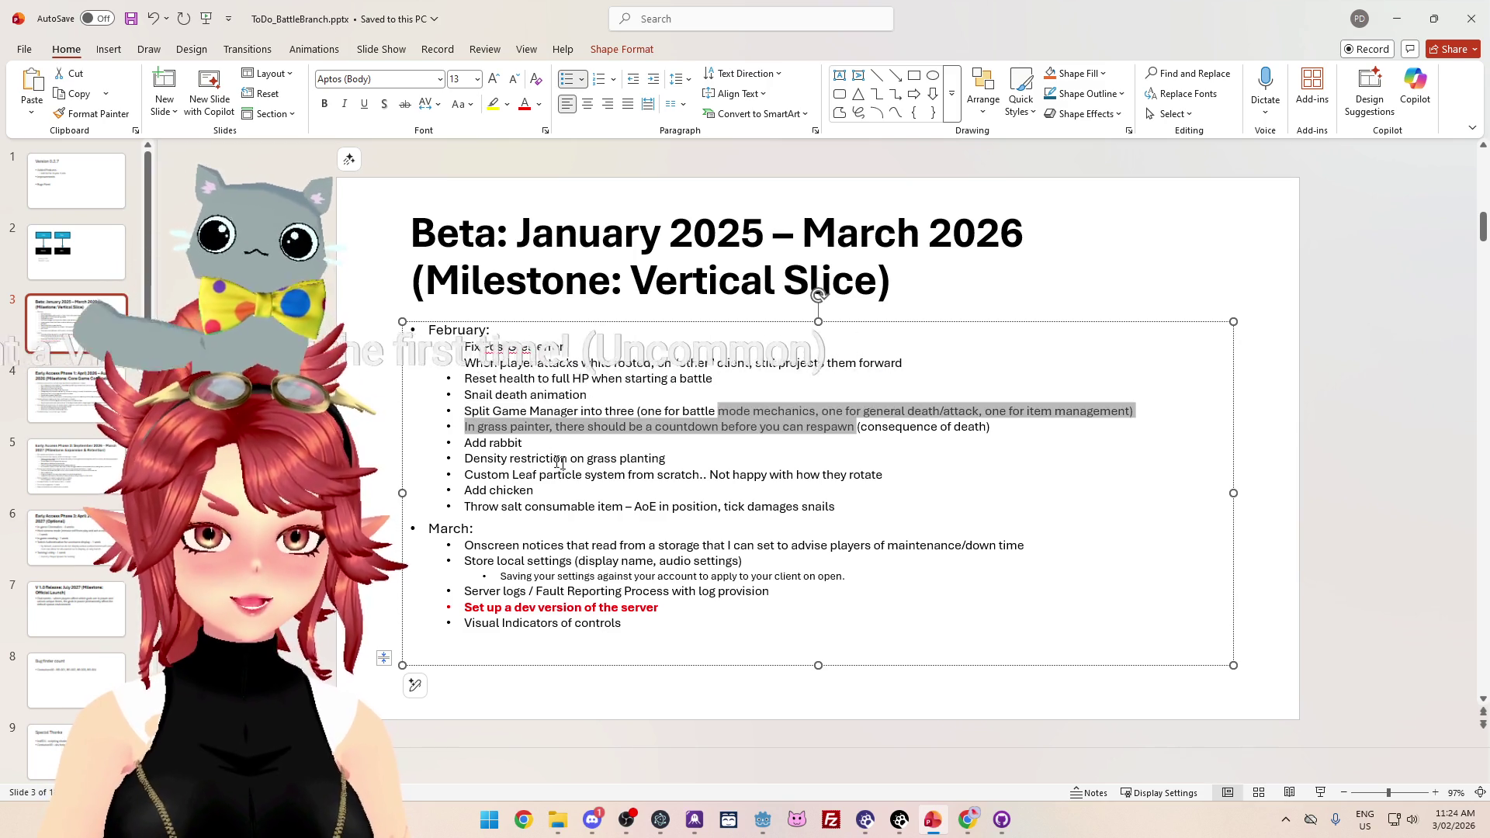
pyautogui.moveTo(510, 457); pyautogui.dragTo(665, 457)
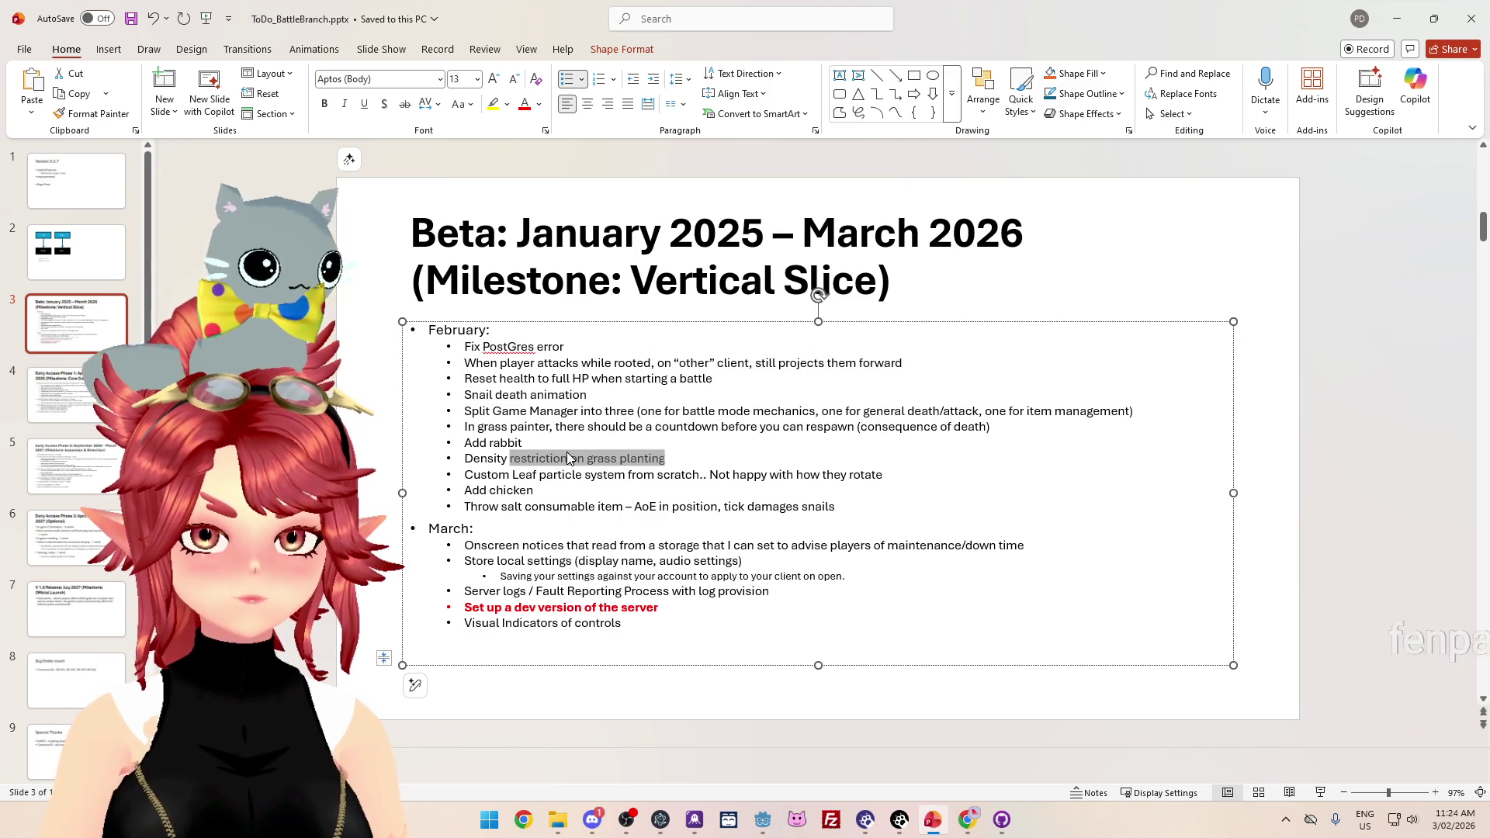
pyautogui.moveTo(465, 475); pyautogui.dragTo(883, 474)
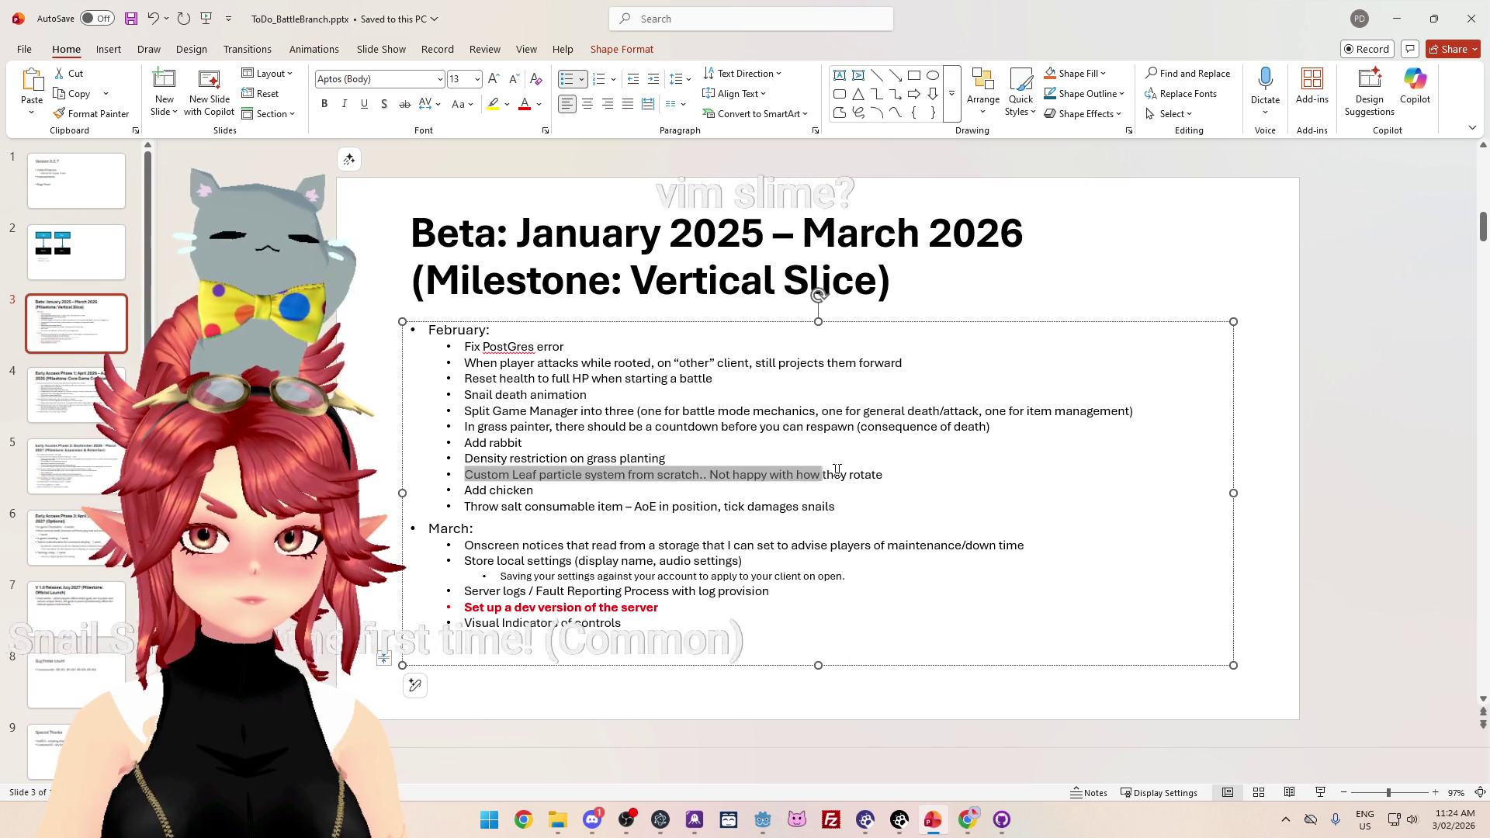
pyautogui.moveTo(525, 506); pyautogui.dragTo(746, 506)
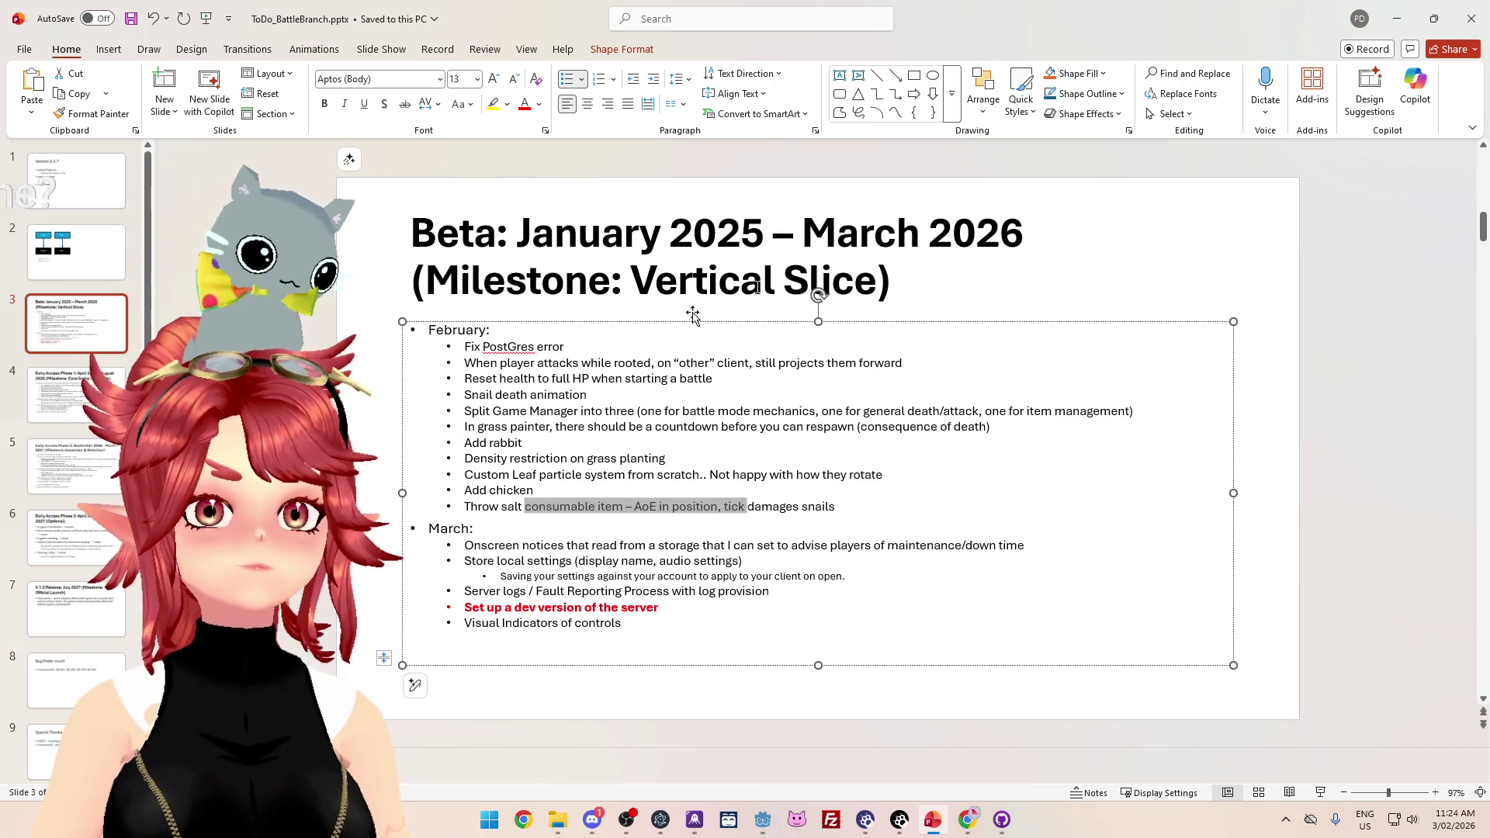
pyautogui.click(1404, 29)
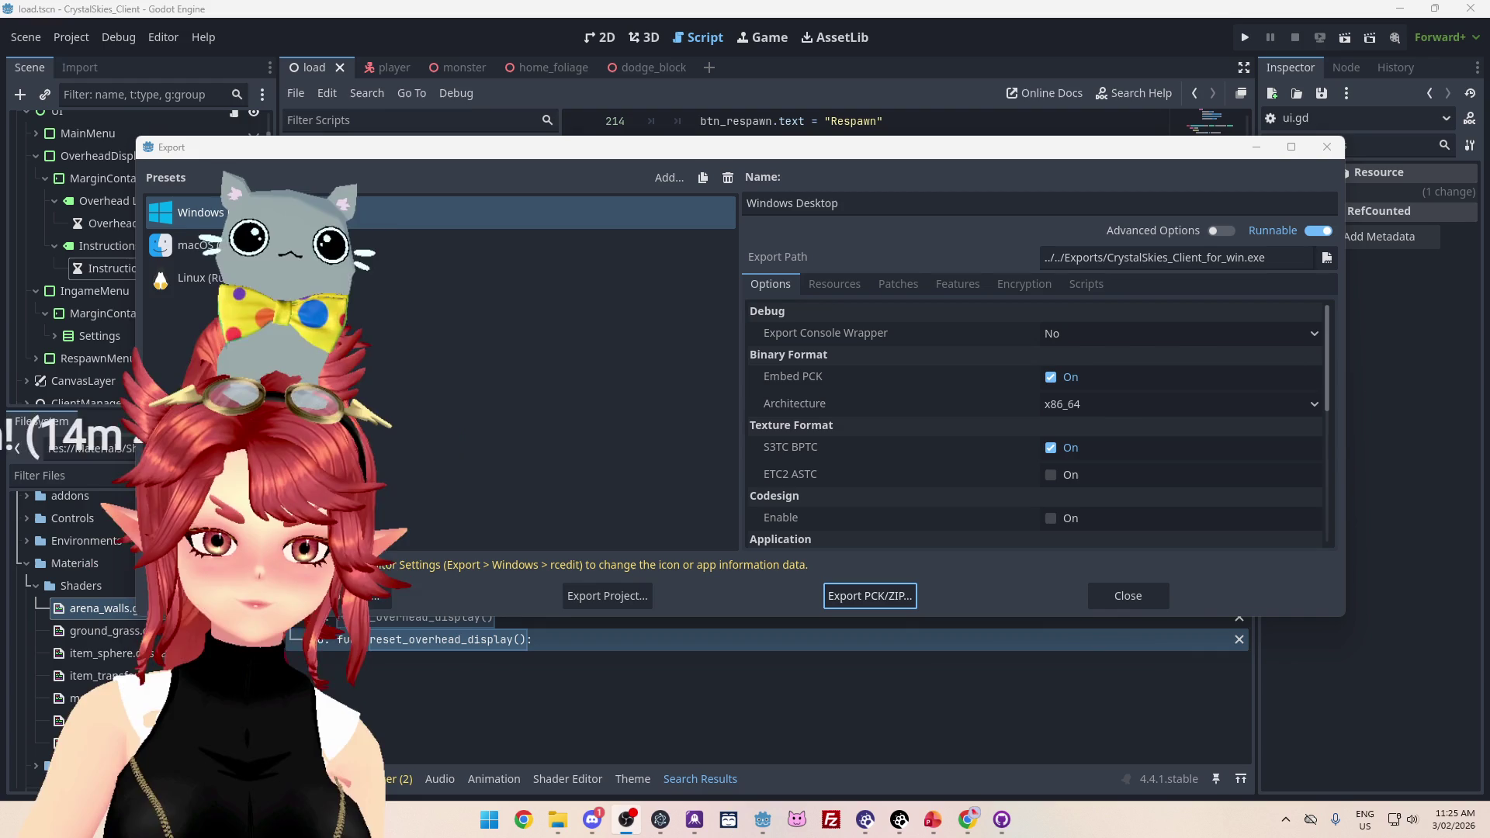
# Export all presets as Release builds, then switch to the Exports folder
pyautogui.click(371, 604)
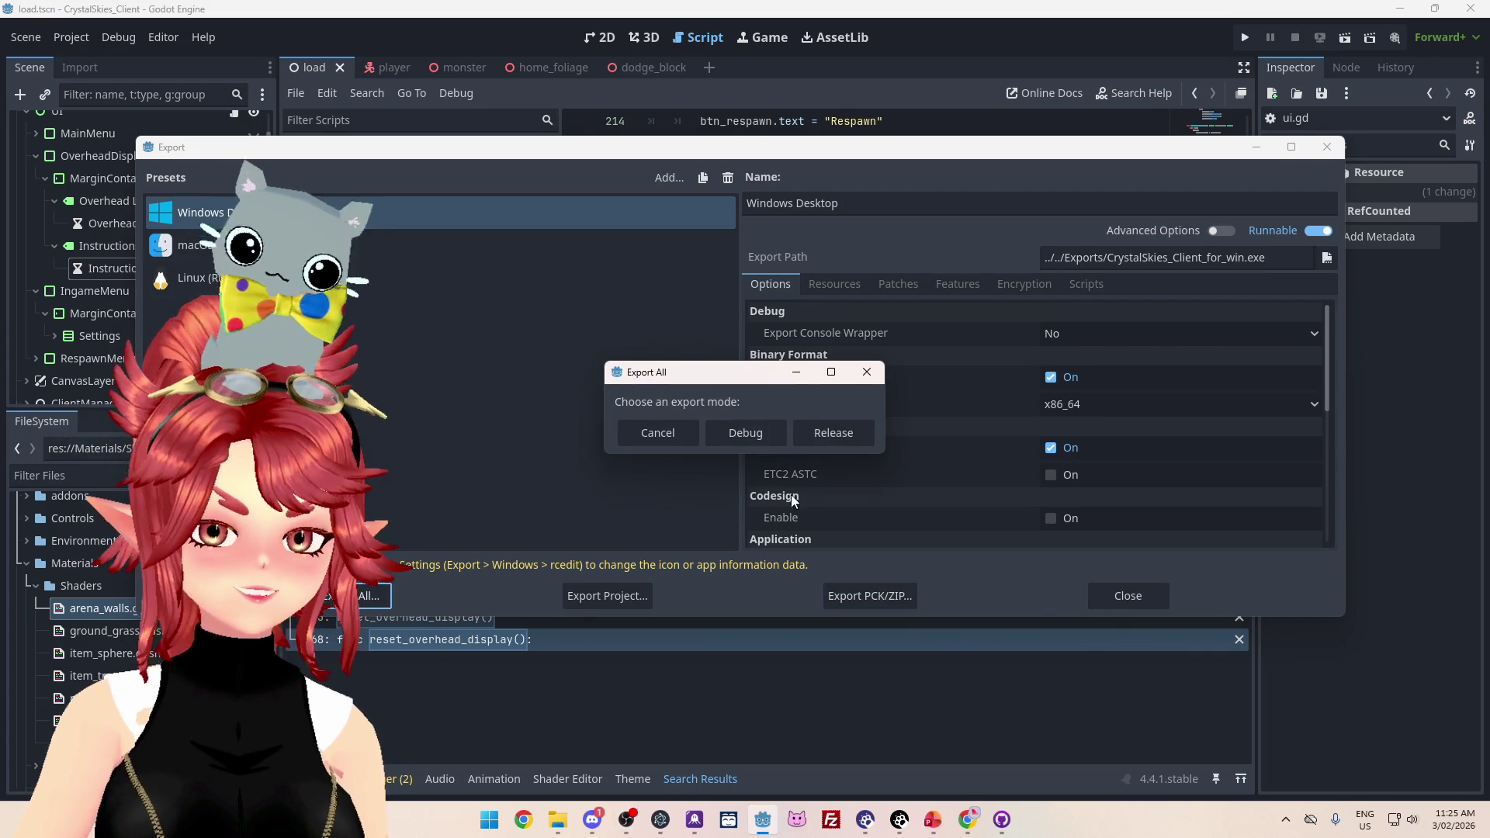
pyautogui.click(821, 429)
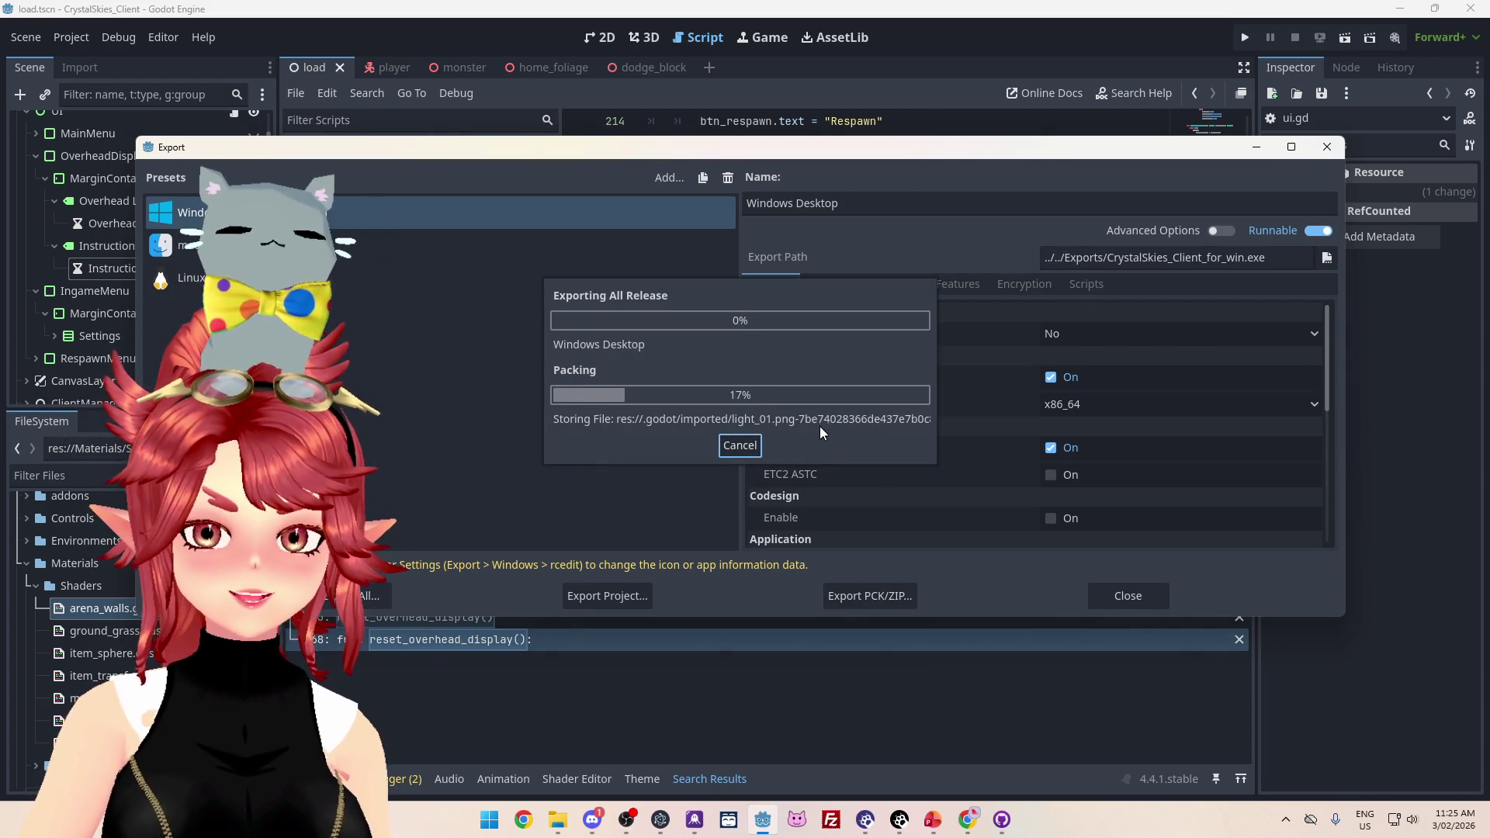
pyautogui.moveTo(595, 827)
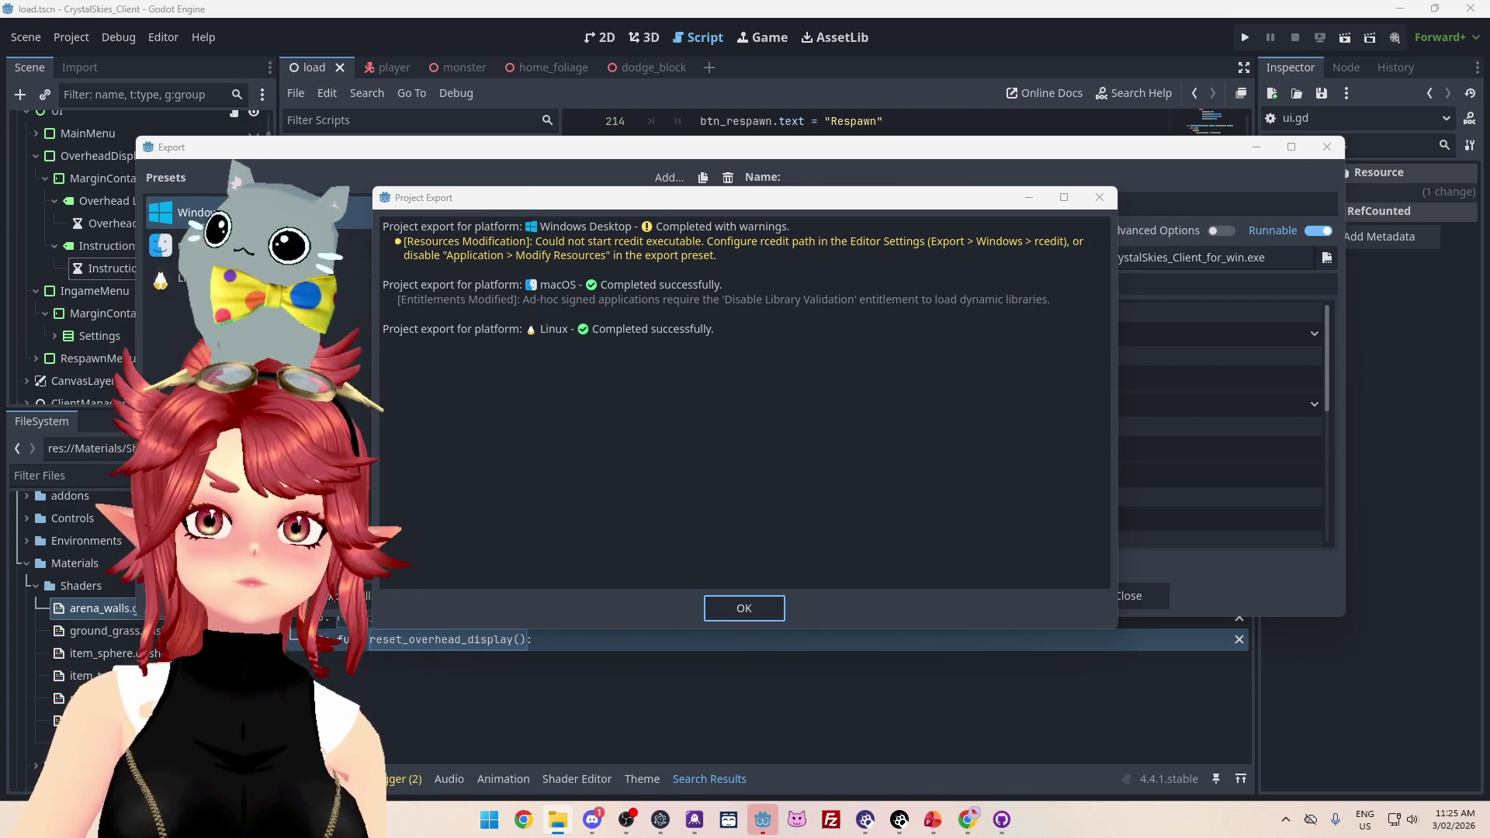
pyautogui.hotkey('alt', 'Tab')
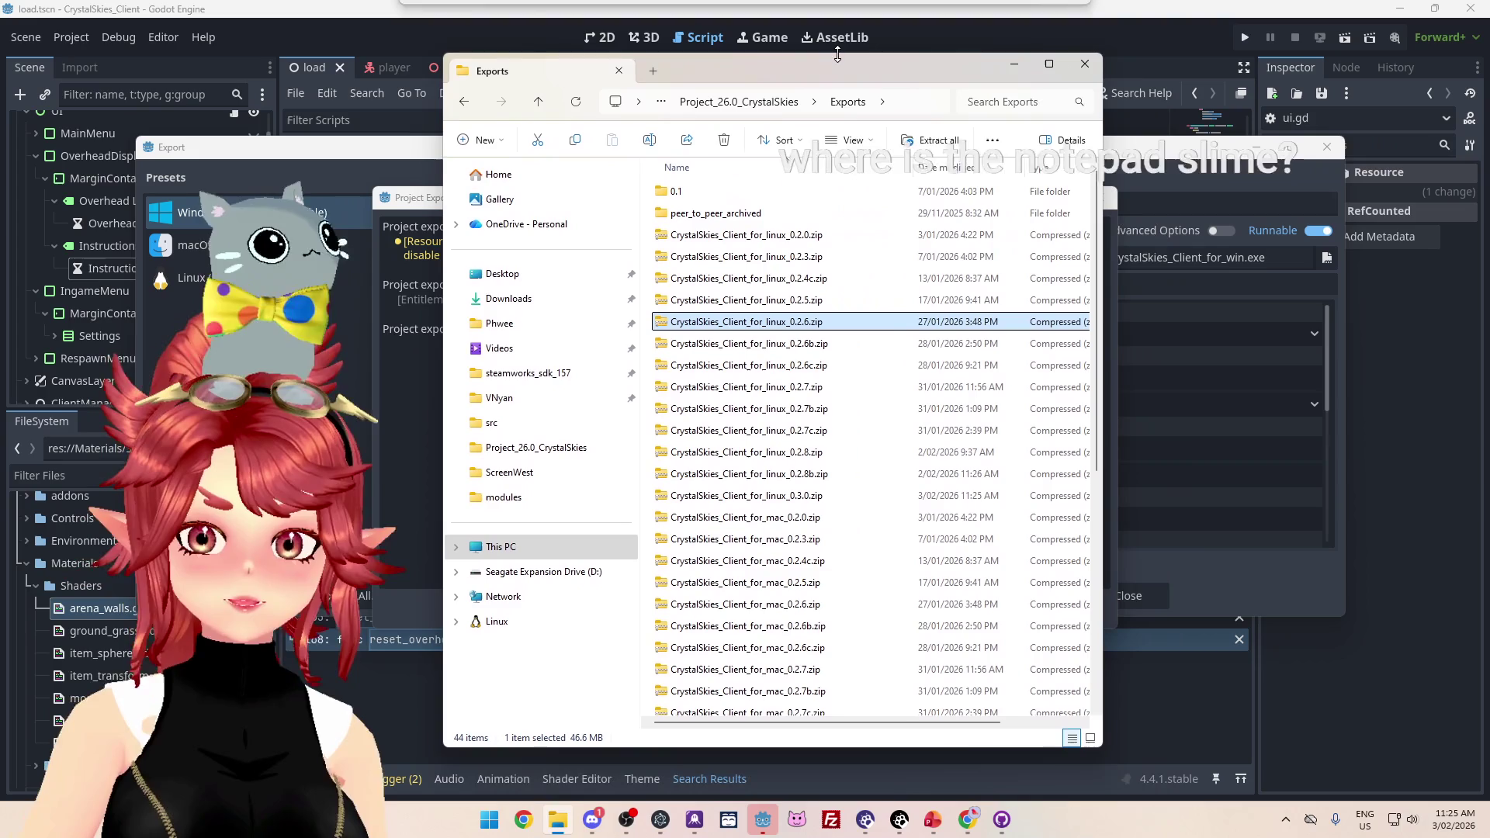
# Create a folder named 0.2 and move the linux 0.2.0–0.2.8b zips into it
pyautogui.click(482, 140)
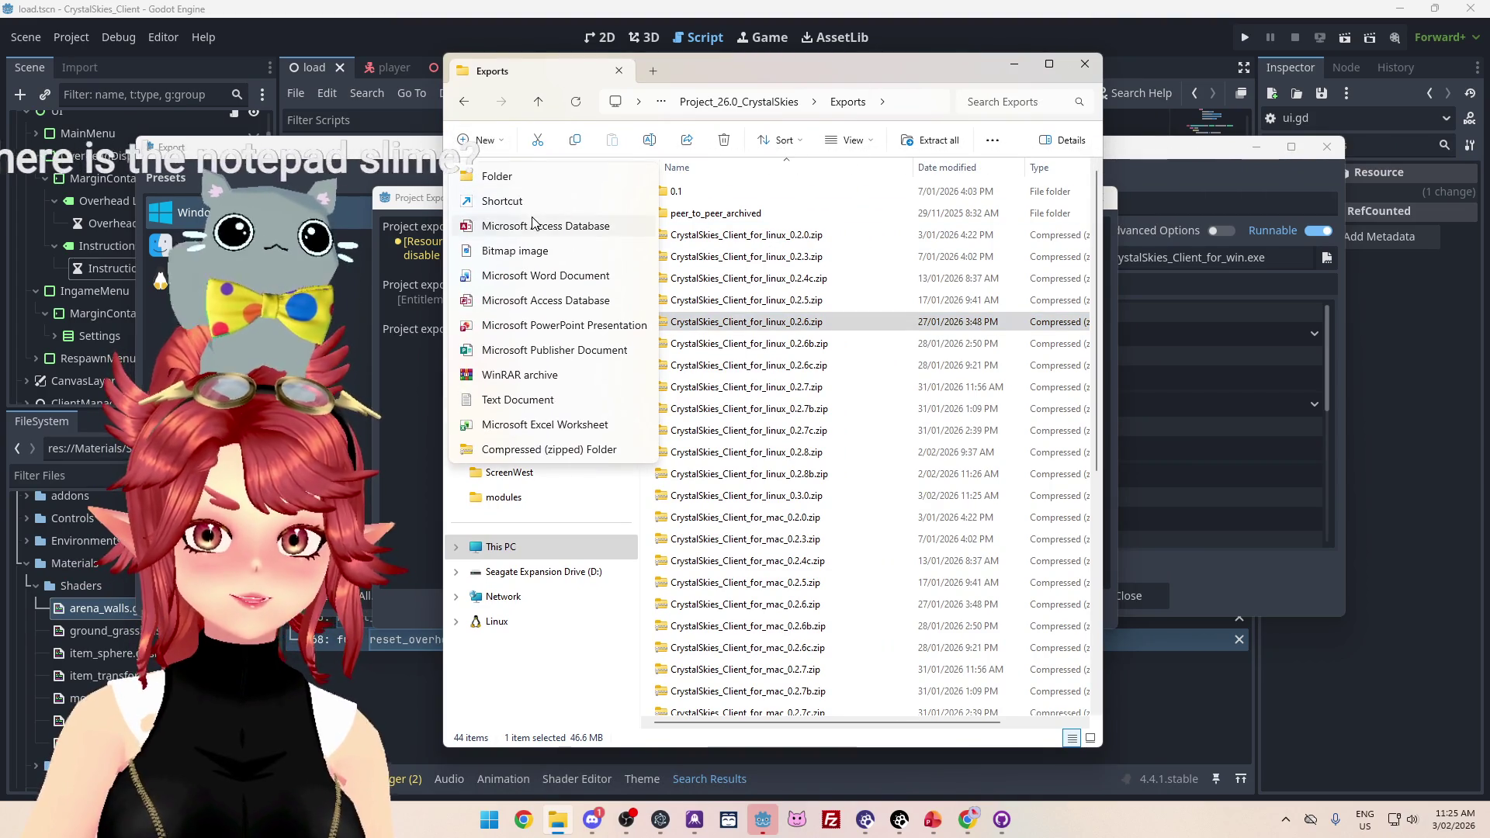
pyautogui.click(496, 177)
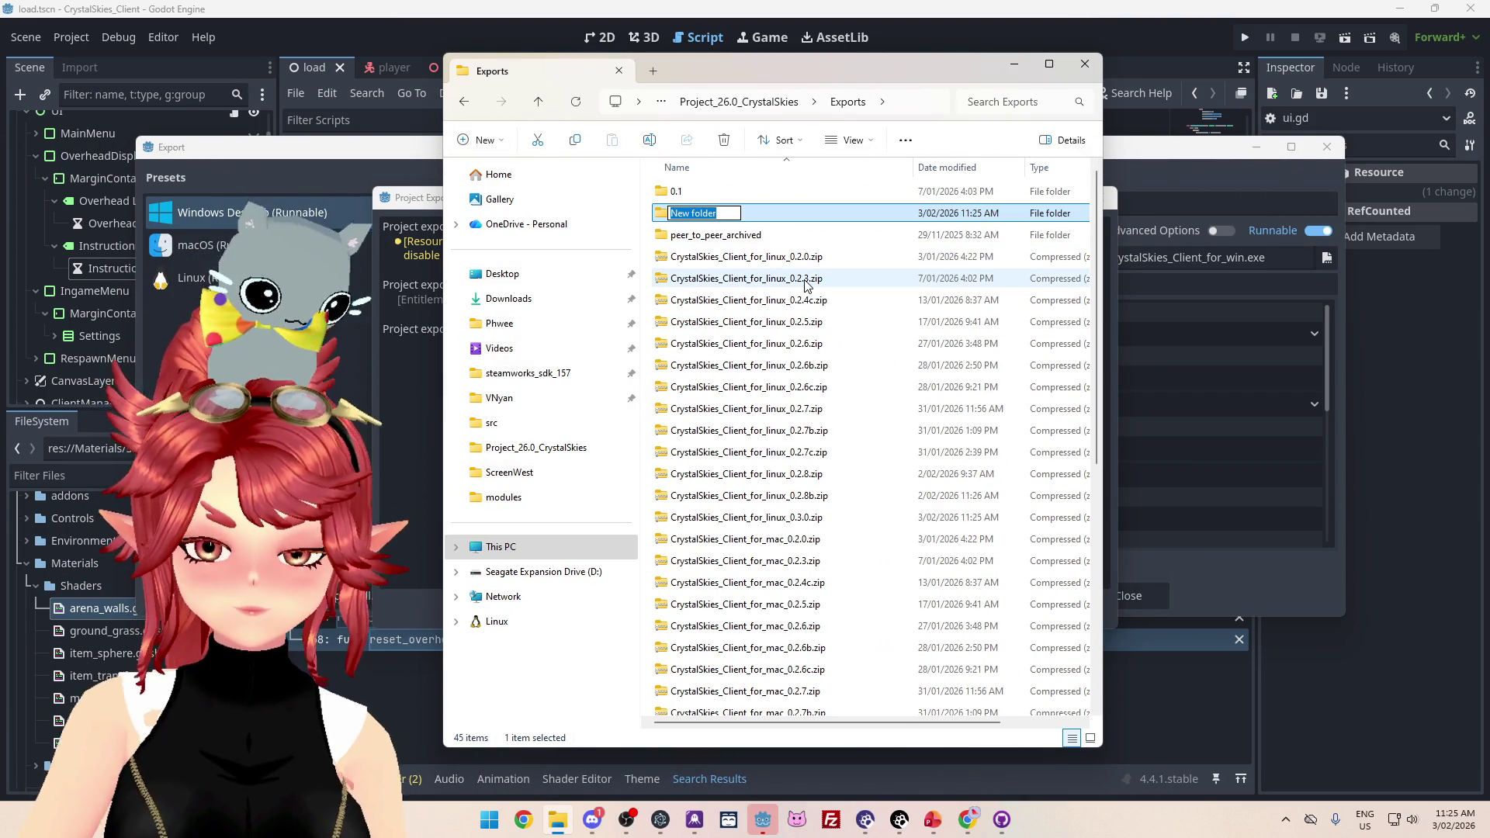
pyautogui.write('0.2')
pyautogui.click(800, 258)
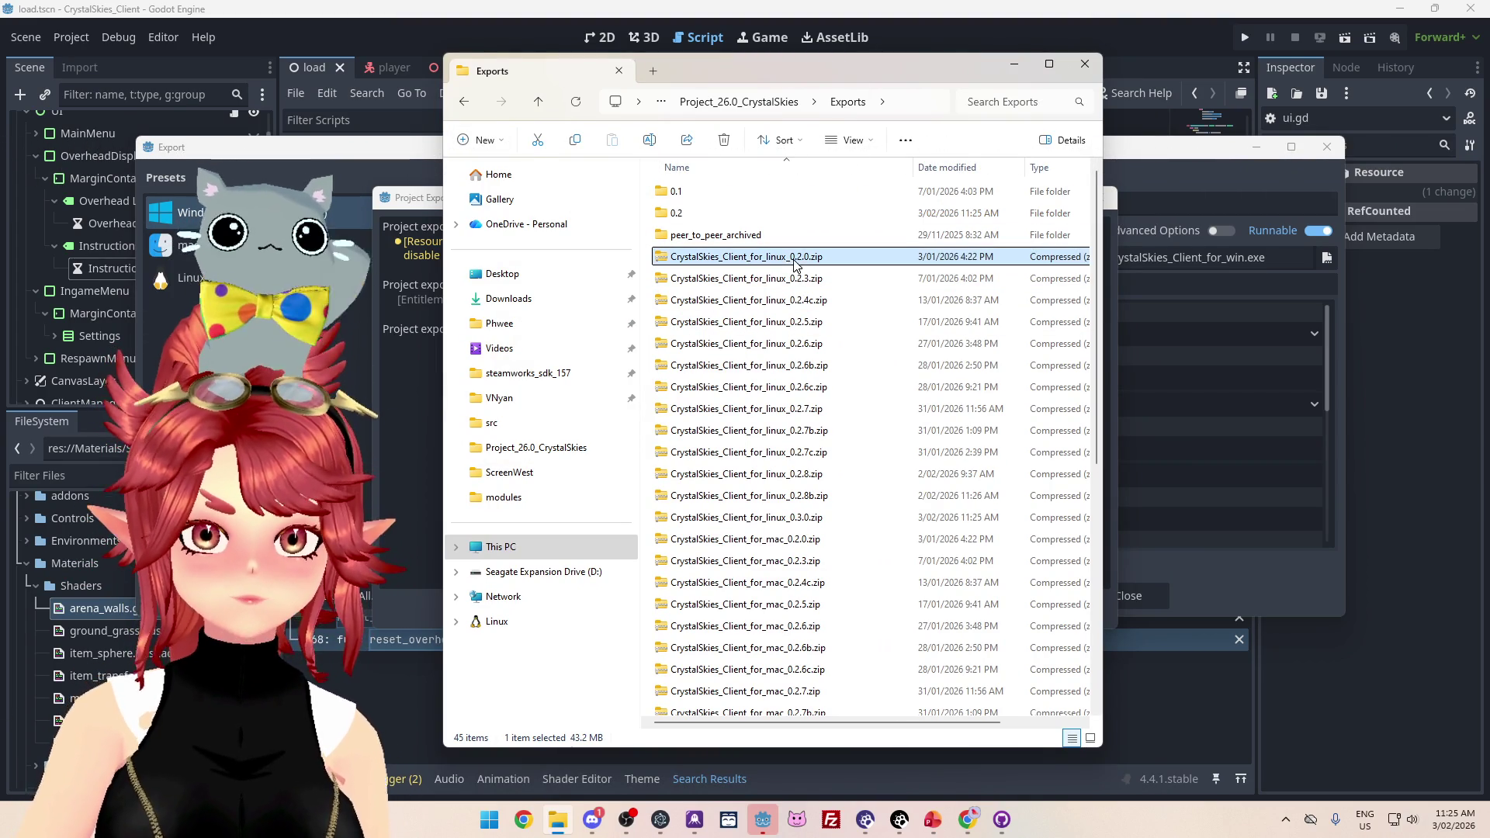
pyautogui.keyDown('shift'); pyautogui.click(795, 497); pyautogui.keyUp('shift')
pyautogui.moveTo(705, 260)
pyautogui.mouseDown()
pyautogui.moveTo(644, 167)
pyautogui.moveTo(776, 364)
pyautogui.mouseUp()
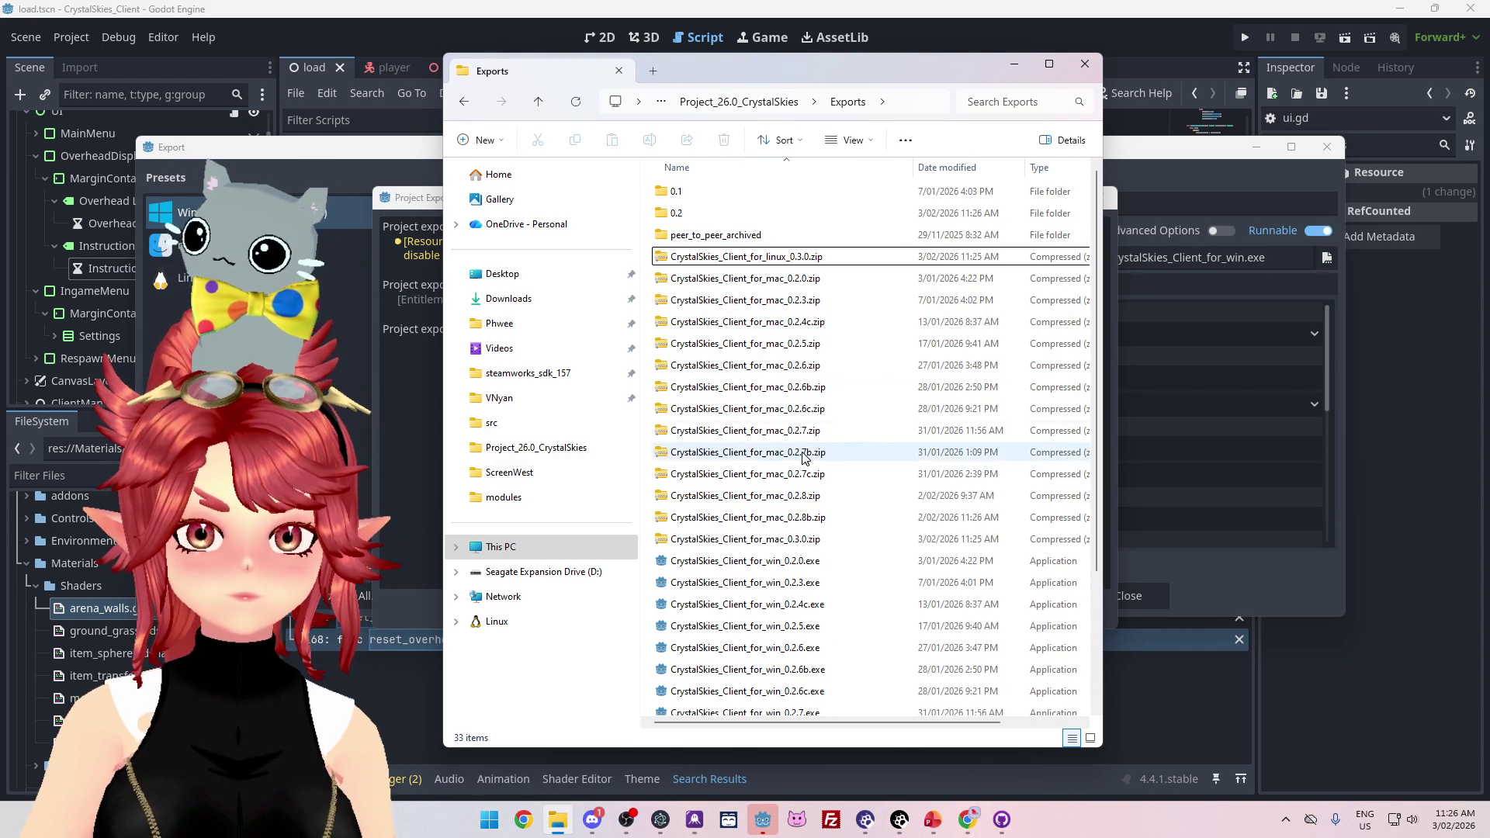
# Move the mac 0.2.x zips and win 0.2.x executables into 0.2, then return to Godot
pyautogui.click(772, 287)
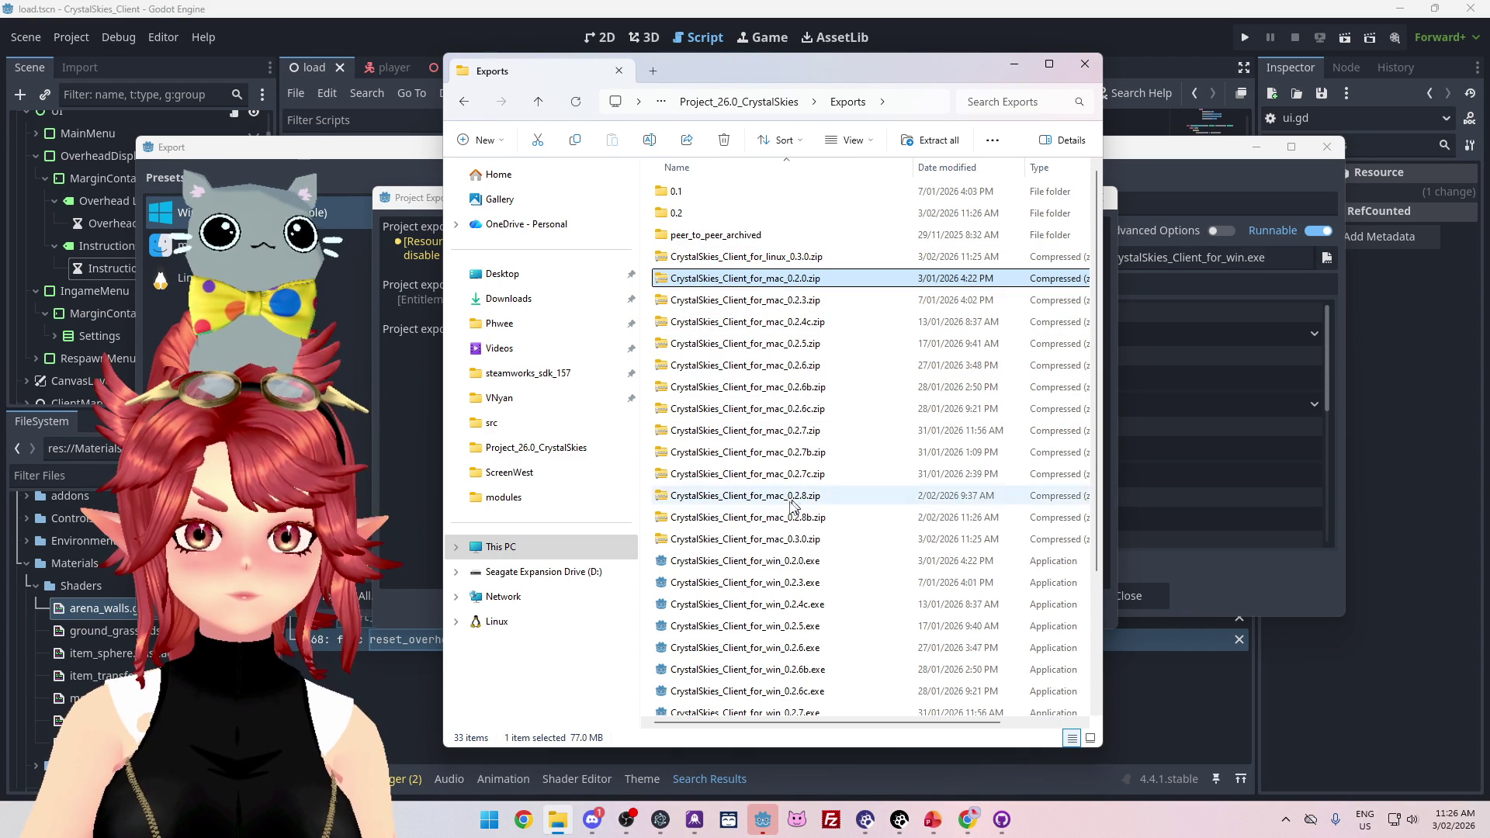
pyautogui.keyDown('shift'); pyautogui.click(780, 520); pyautogui.keyUp('shift')
pyautogui.moveTo(705, 276)
pyautogui.mouseDown()
pyautogui.moveTo(676, 187)
pyautogui.moveTo(676, 213)
pyautogui.mouseUp()
pyautogui.click(769, 300)
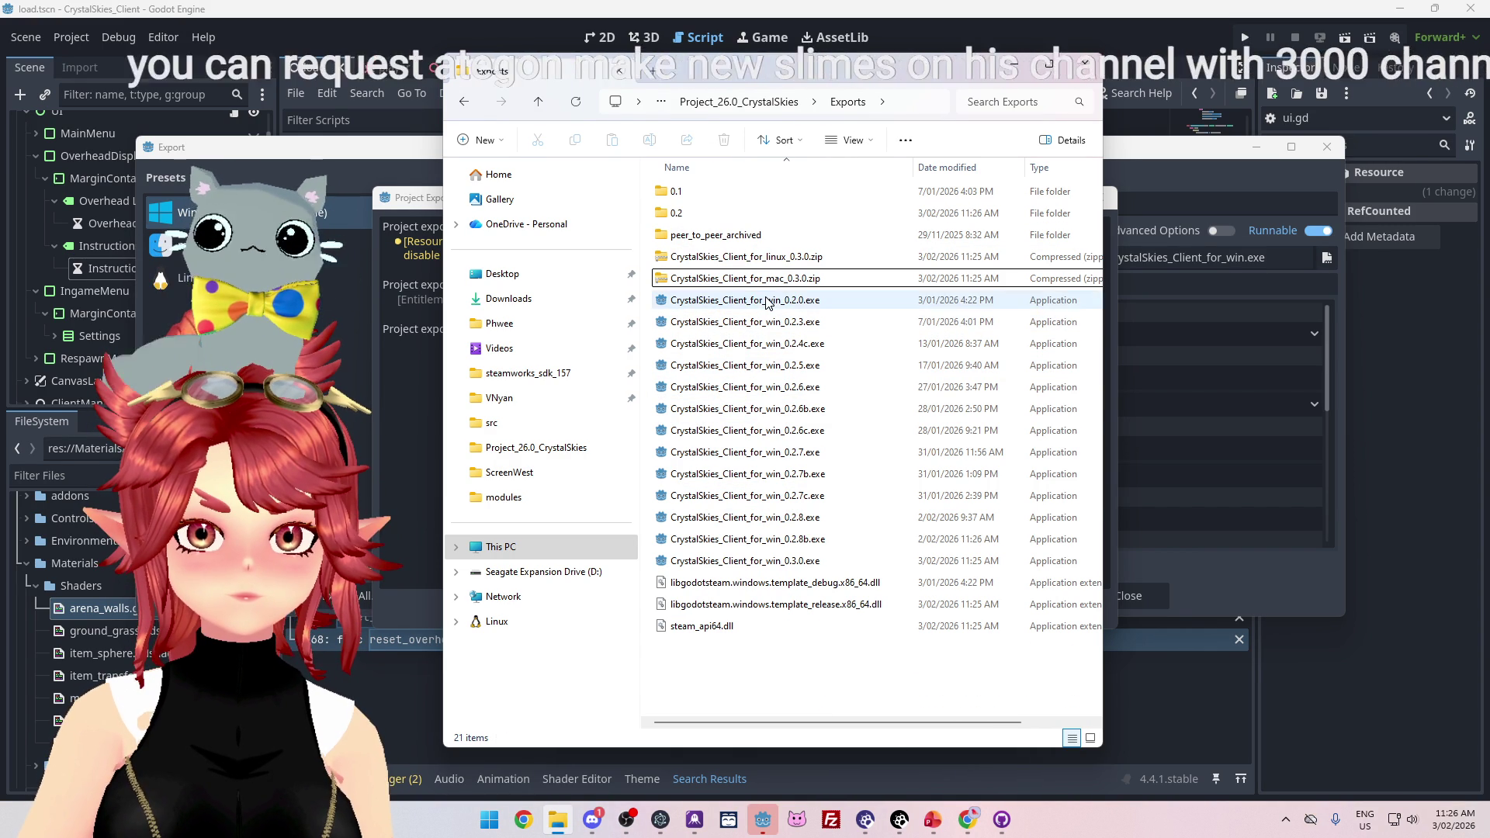
pyautogui.keyDown('shift'); pyautogui.click(772, 539); pyautogui.keyUp('shift')
pyautogui.moveTo(776, 372)
pyautogui.mouseDown()
pyautogui.moveTo(679, 194)
pyautogui.moveTo(676, 213)
pyautogui.mouseUp()
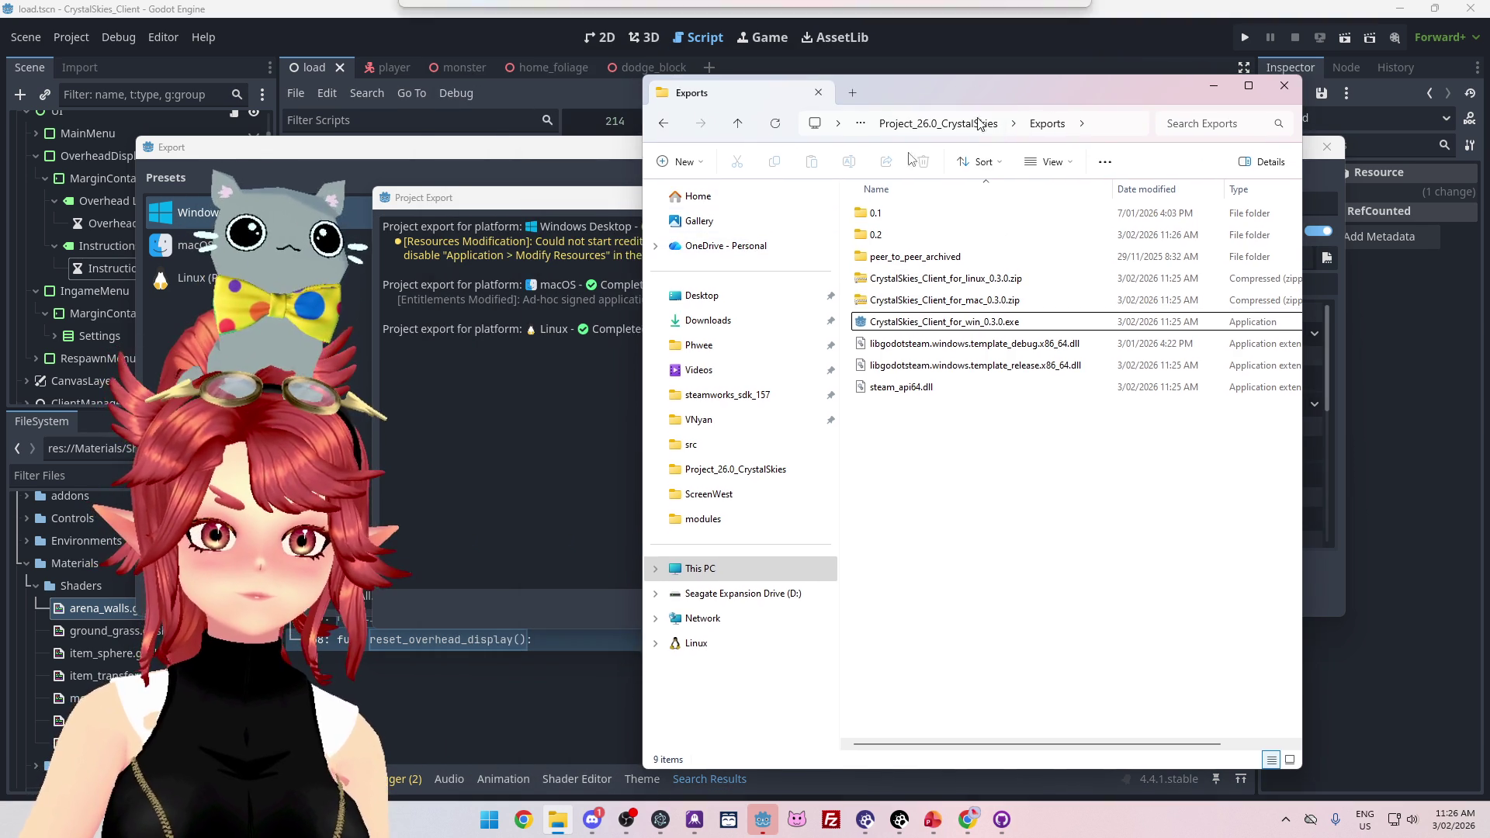
pyautogui.click(629, 458)
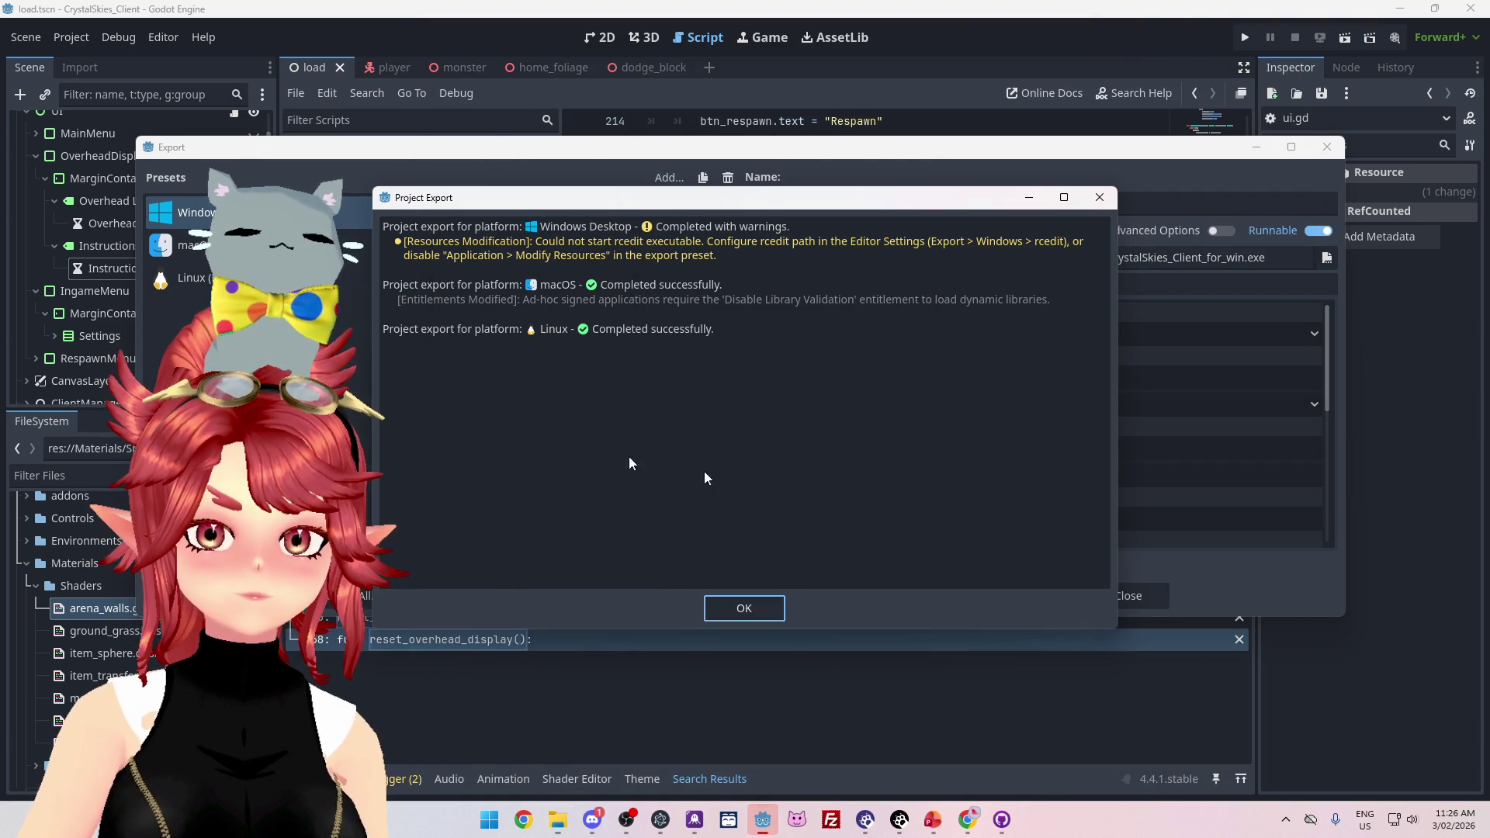
# Dismiss the export results, close the Export window, and bring up Discord
pyautogui.click(752, 605)
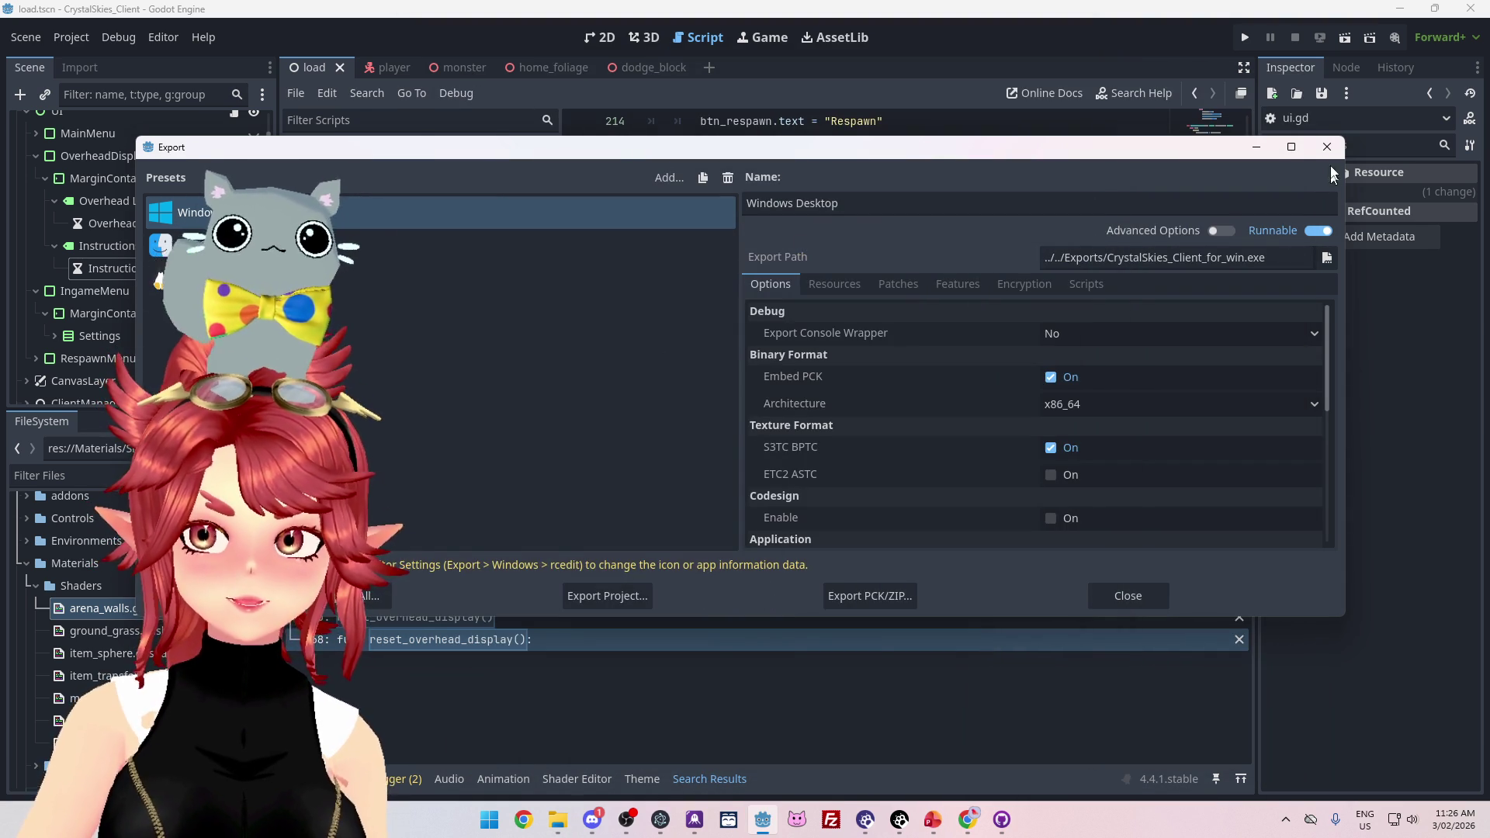
pyautogui.click(1327, 146)
pyautogui.click(625, 817)
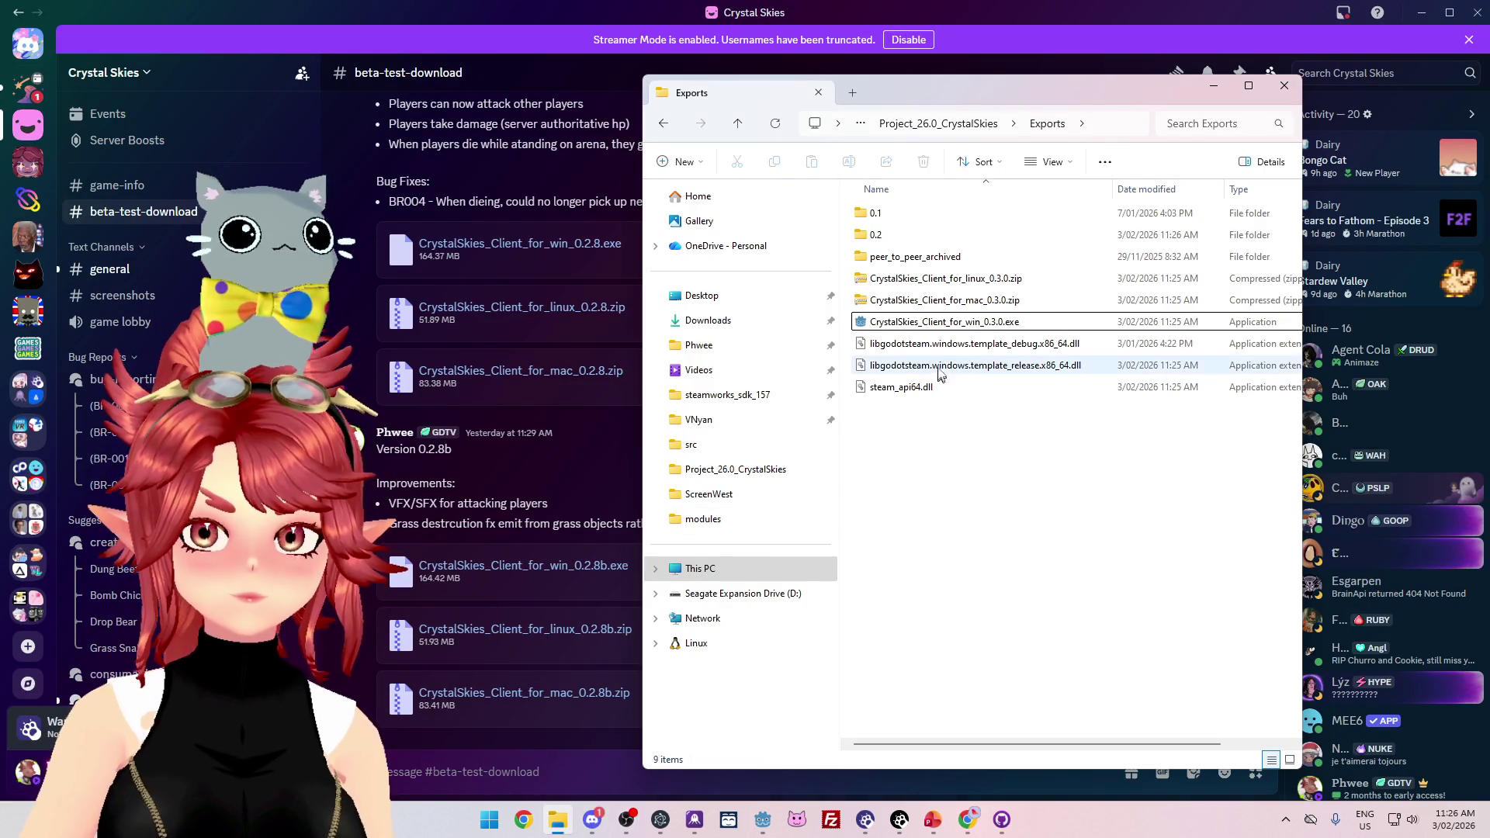
# Attach the linux, mac and win 0.3.0 builds to a Discord message and start the 0.3.0 notes
pyautogui.click(915, 278)
pyautogui.keyDown('shift'); pyautogui.click(920, 327); pyautogui.keyUp('shift')
pyautogui.moveTo(920, 327)
pyautogui.mouseDown()
pyautogui.moveTo(518, 730)
pyautogui.moveTo(524, 768)
pyautogui.mouseUp()
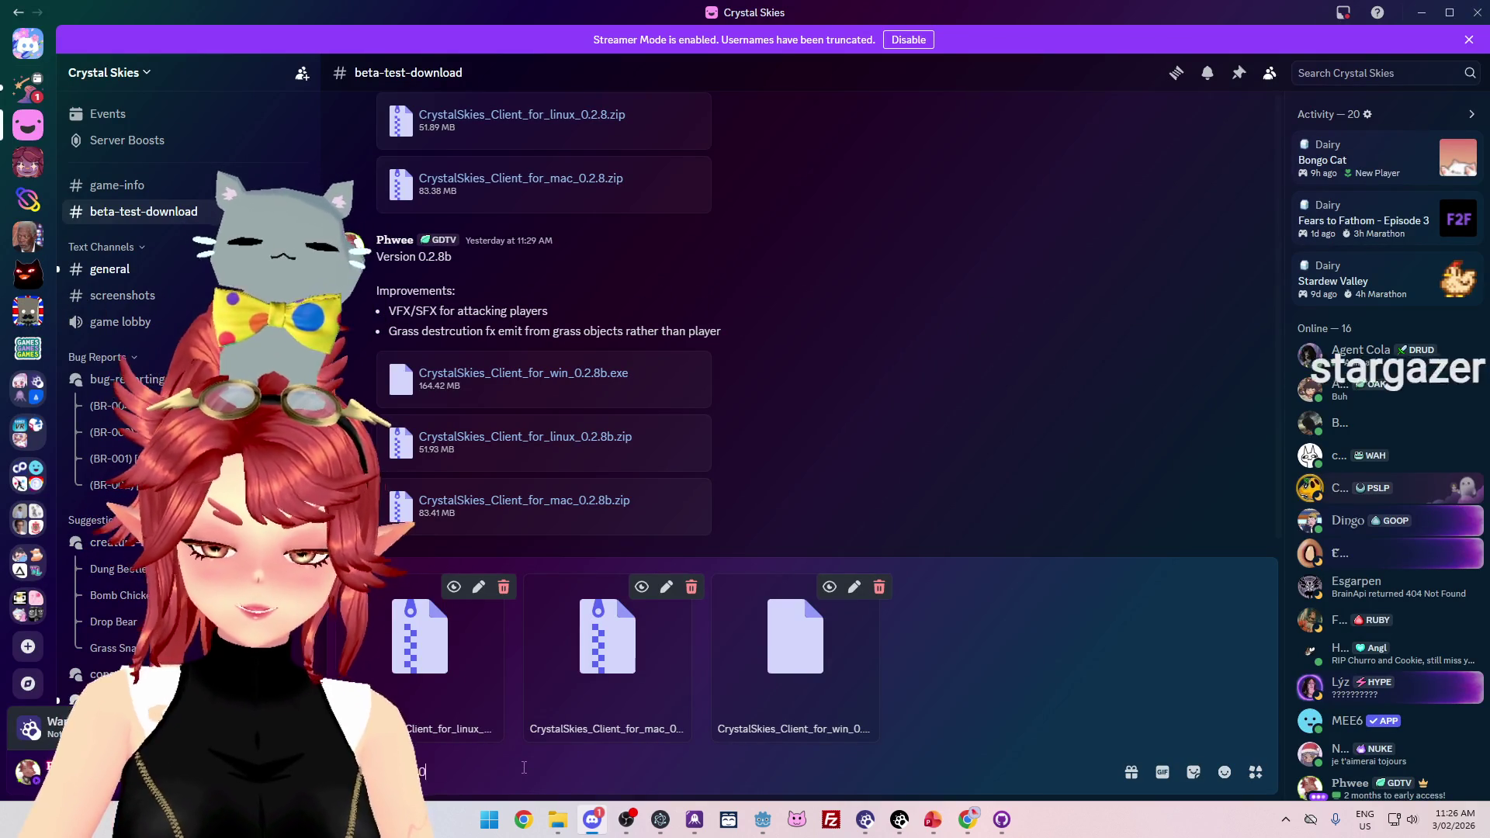
pyautogui.write('0.3.0')
pyautogui.hotkey('shift', 'Return')
pyautogui.hotkey('shift', 'Return')
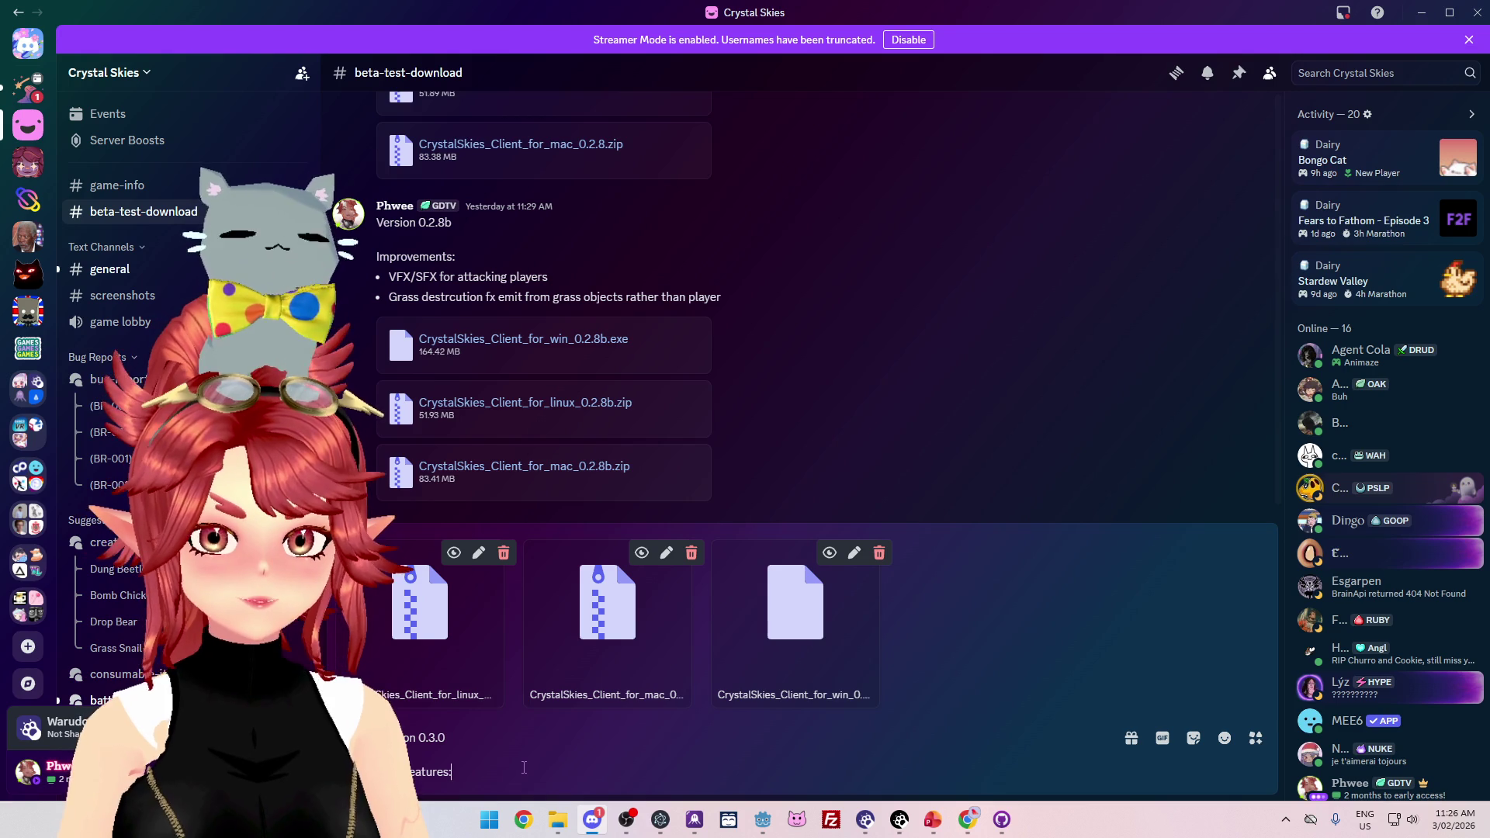
pyautogui.hotkey('shift', 'Return')
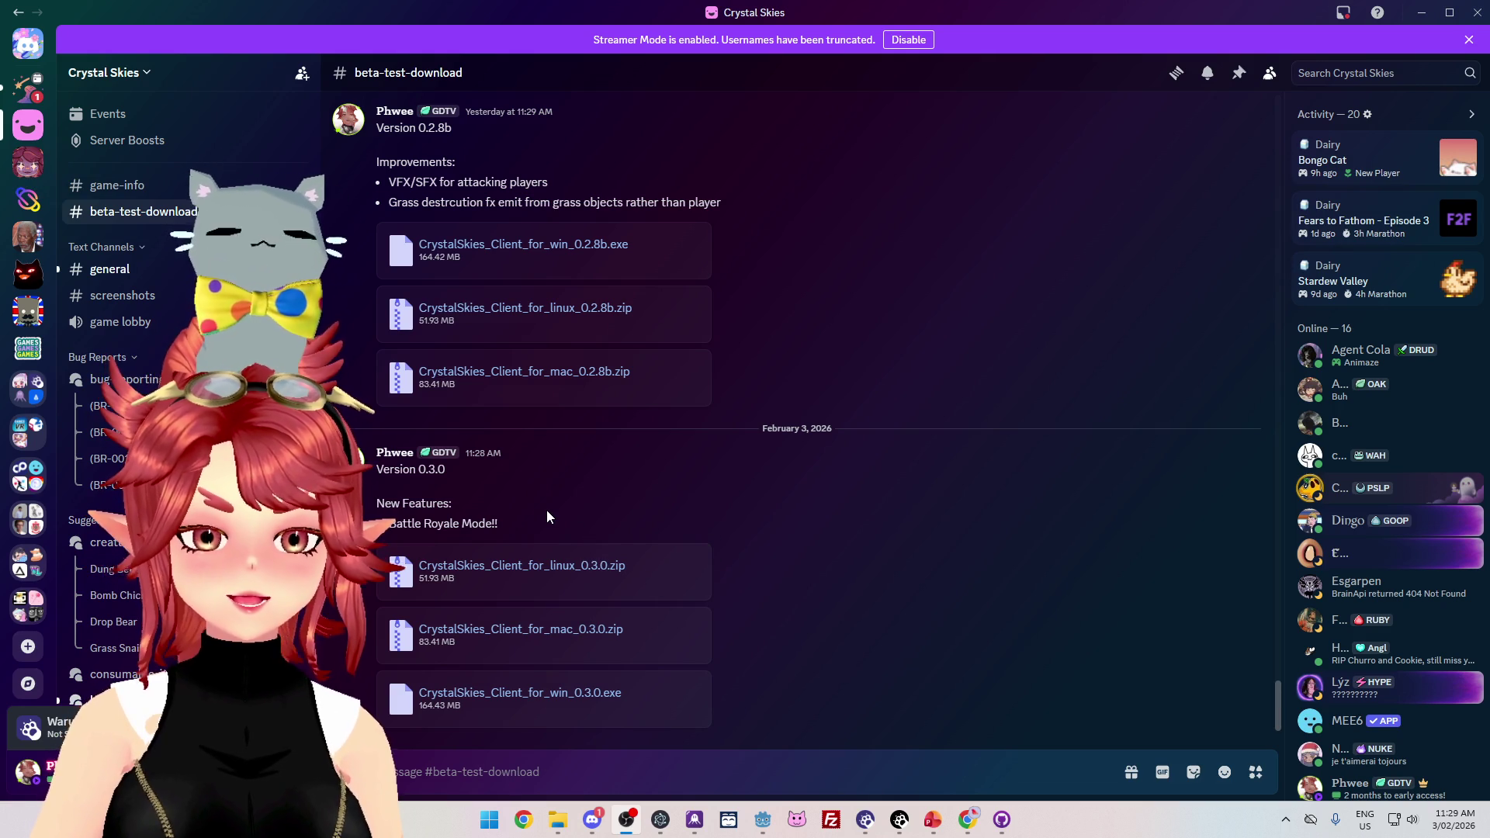
# Run the Crystal Skies client with a display name and create a new lobby named 'Phwee'
pyautogui.click(768, 827)
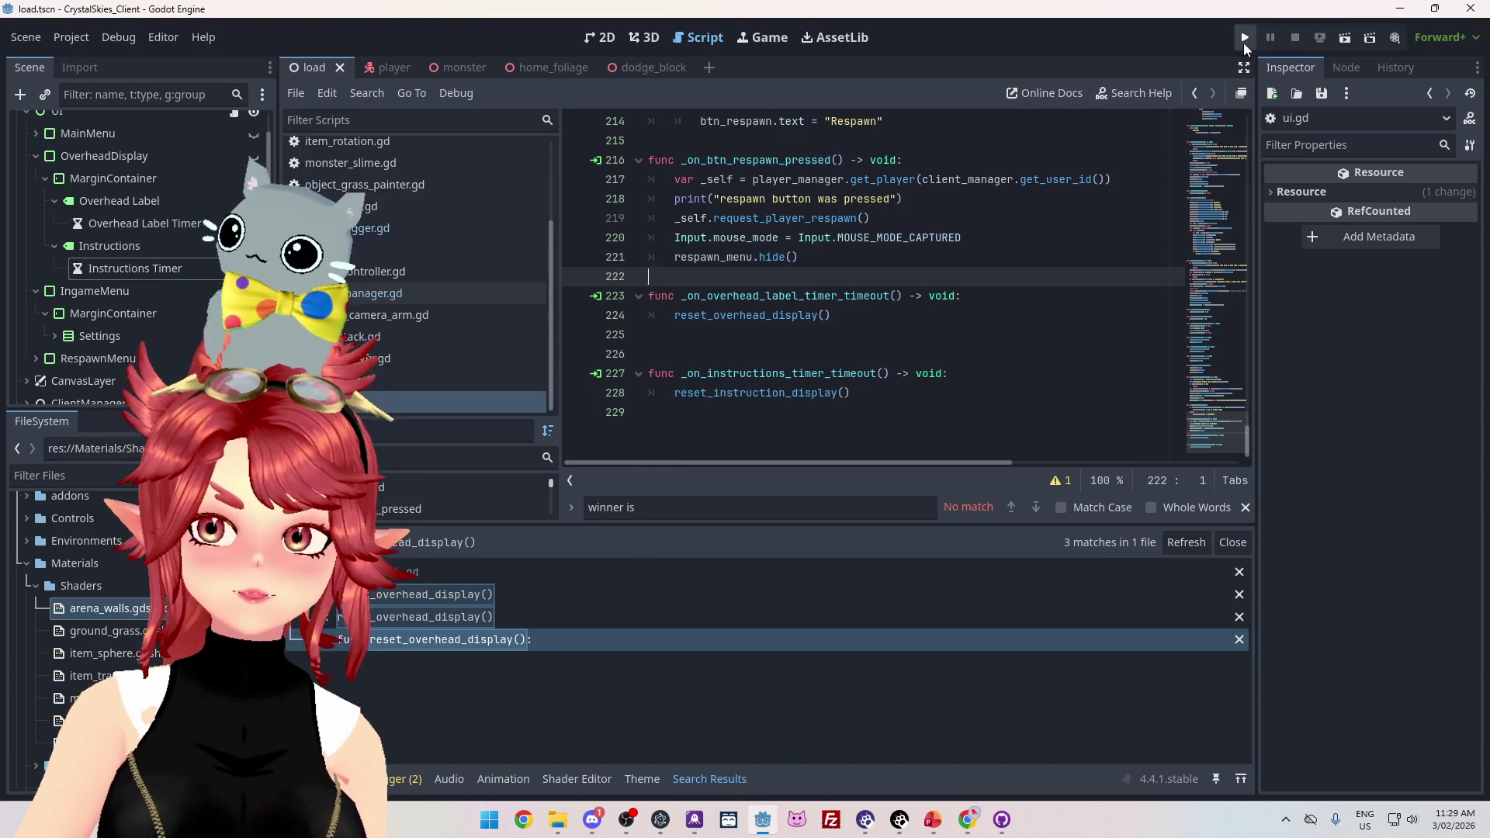
pyautogui.click(1244, 40)
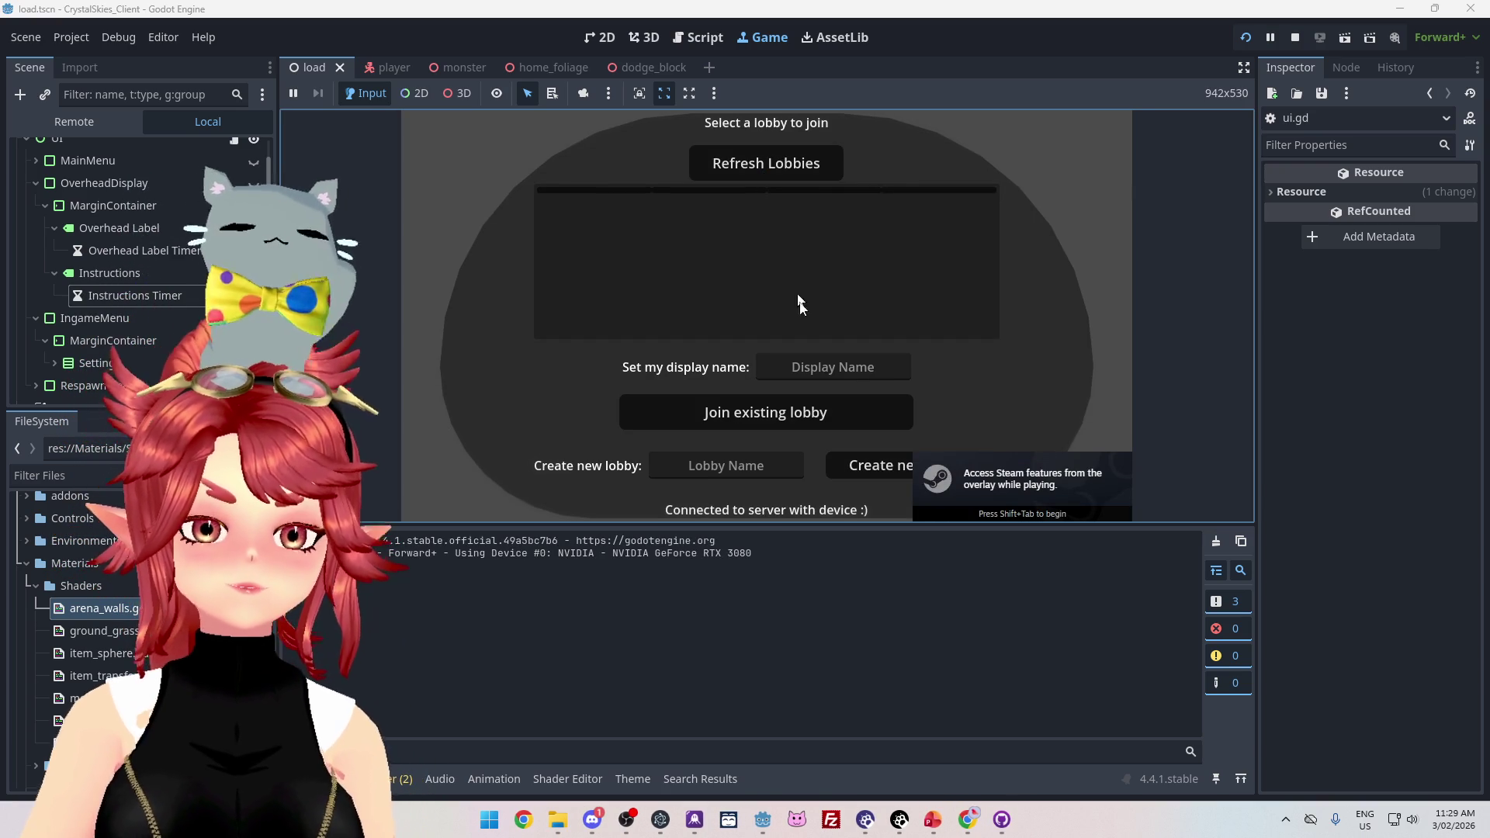
pyautogui.write('Phwee')
pyautogui.press('Tab')
pyautogui.press('Tab')
pyautogui.write('a')
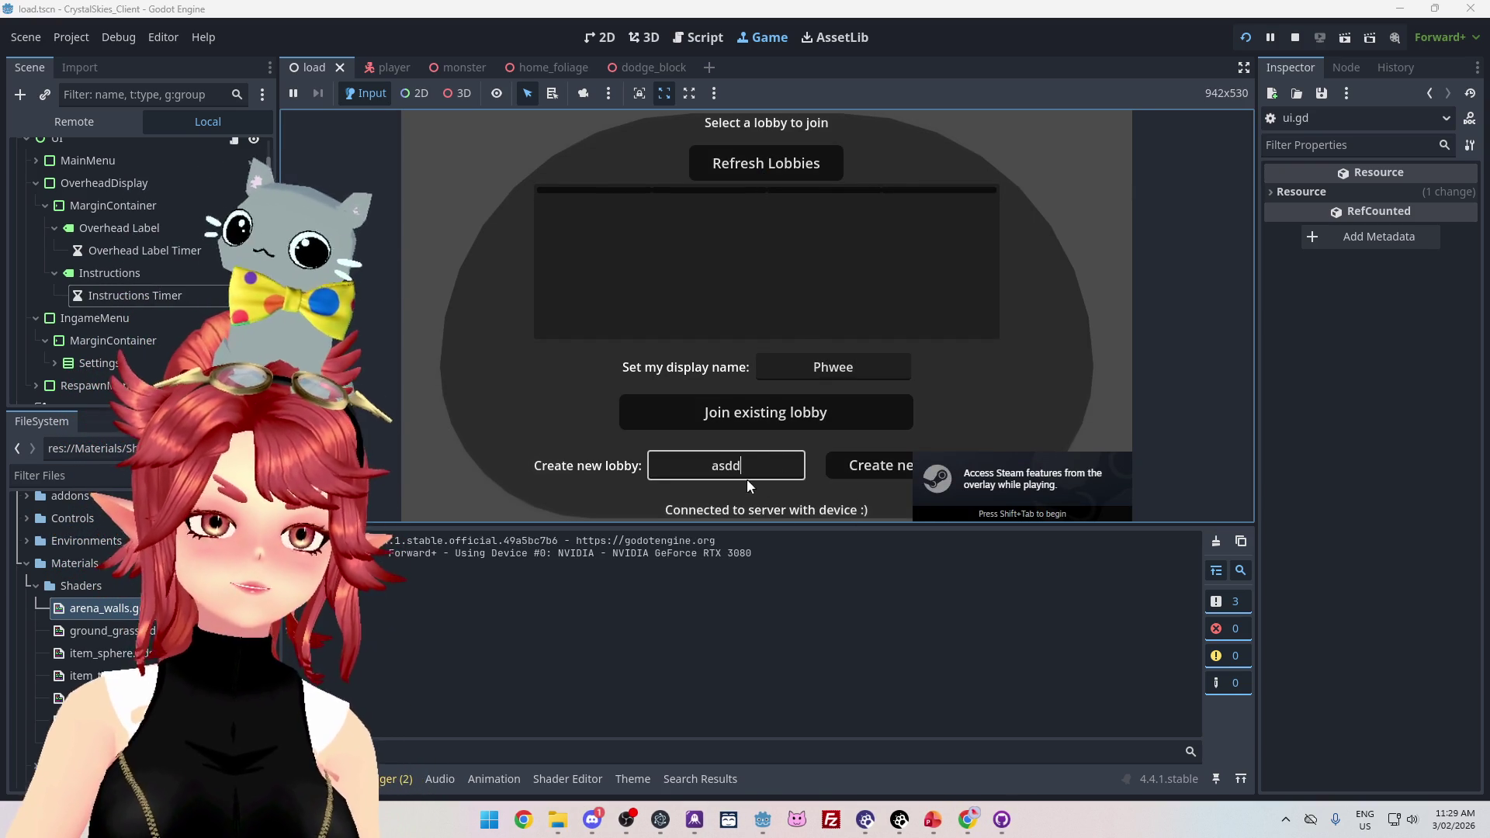
pyautogui.hotkey('ctrl', 'a')
pyautogui.write('Phwee')
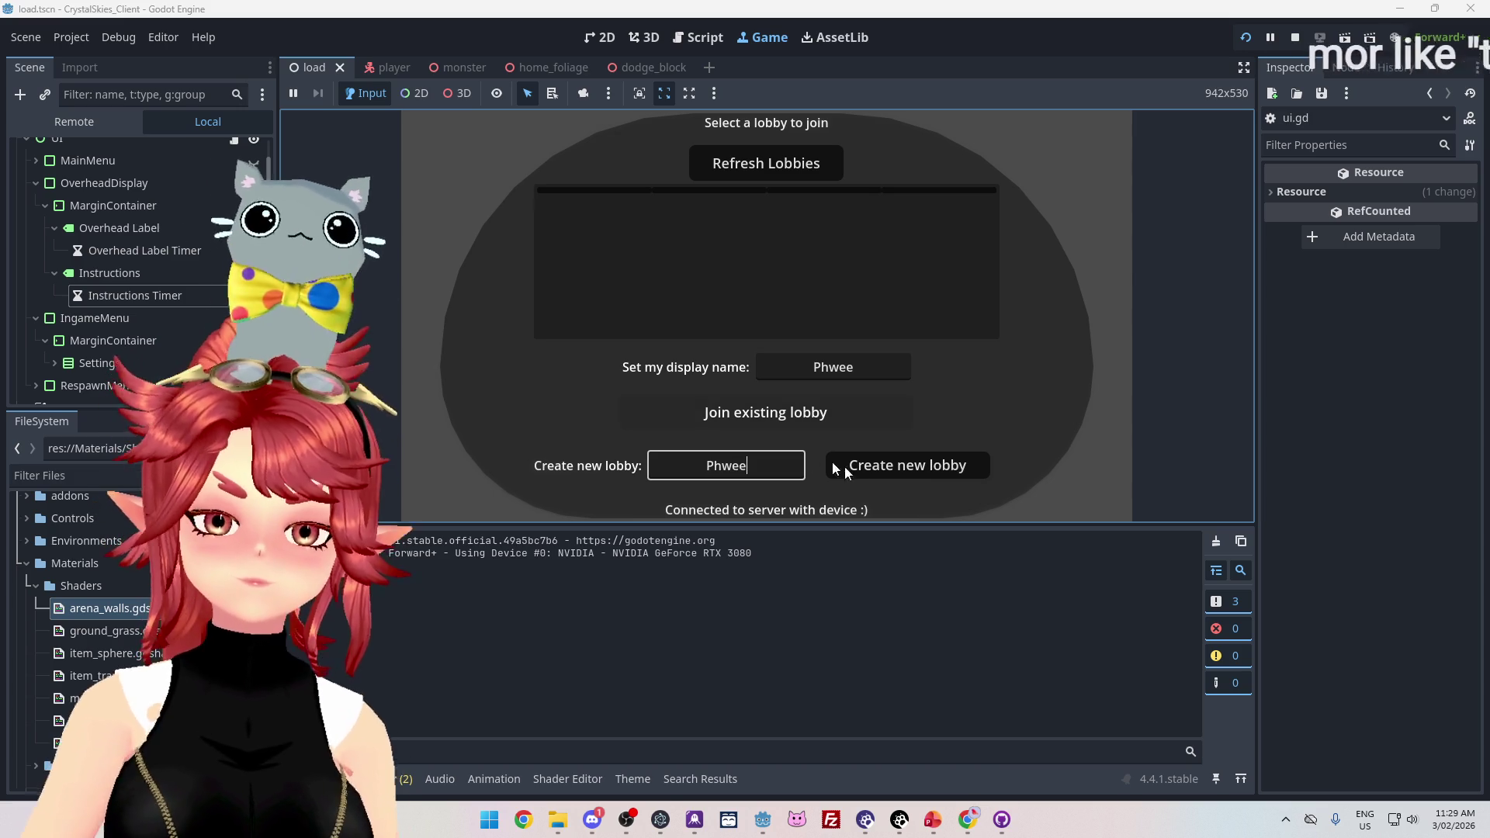
pyautogui.click(864, 475)
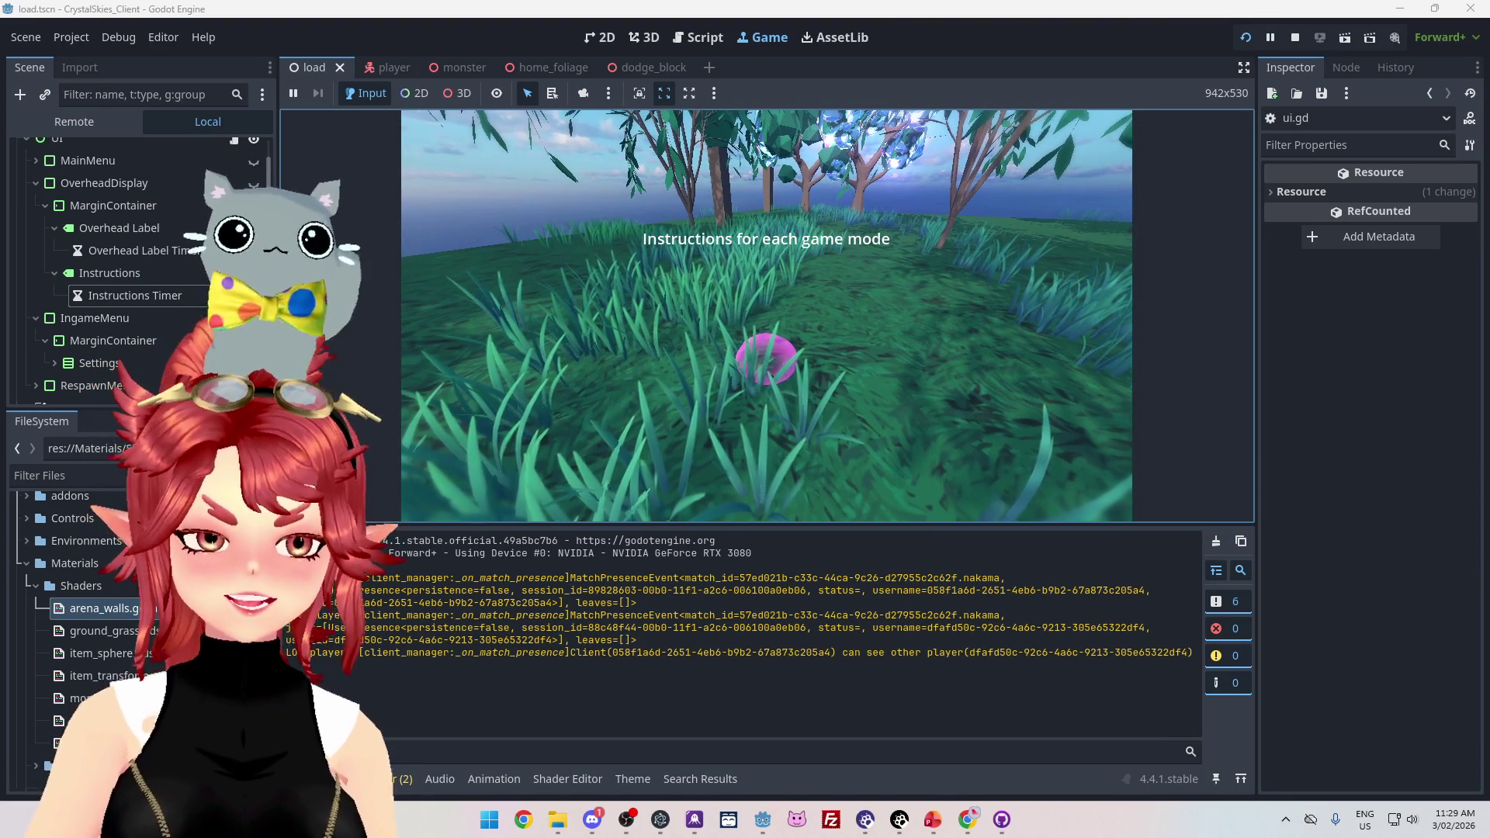
pyautogui.click(717, 48)
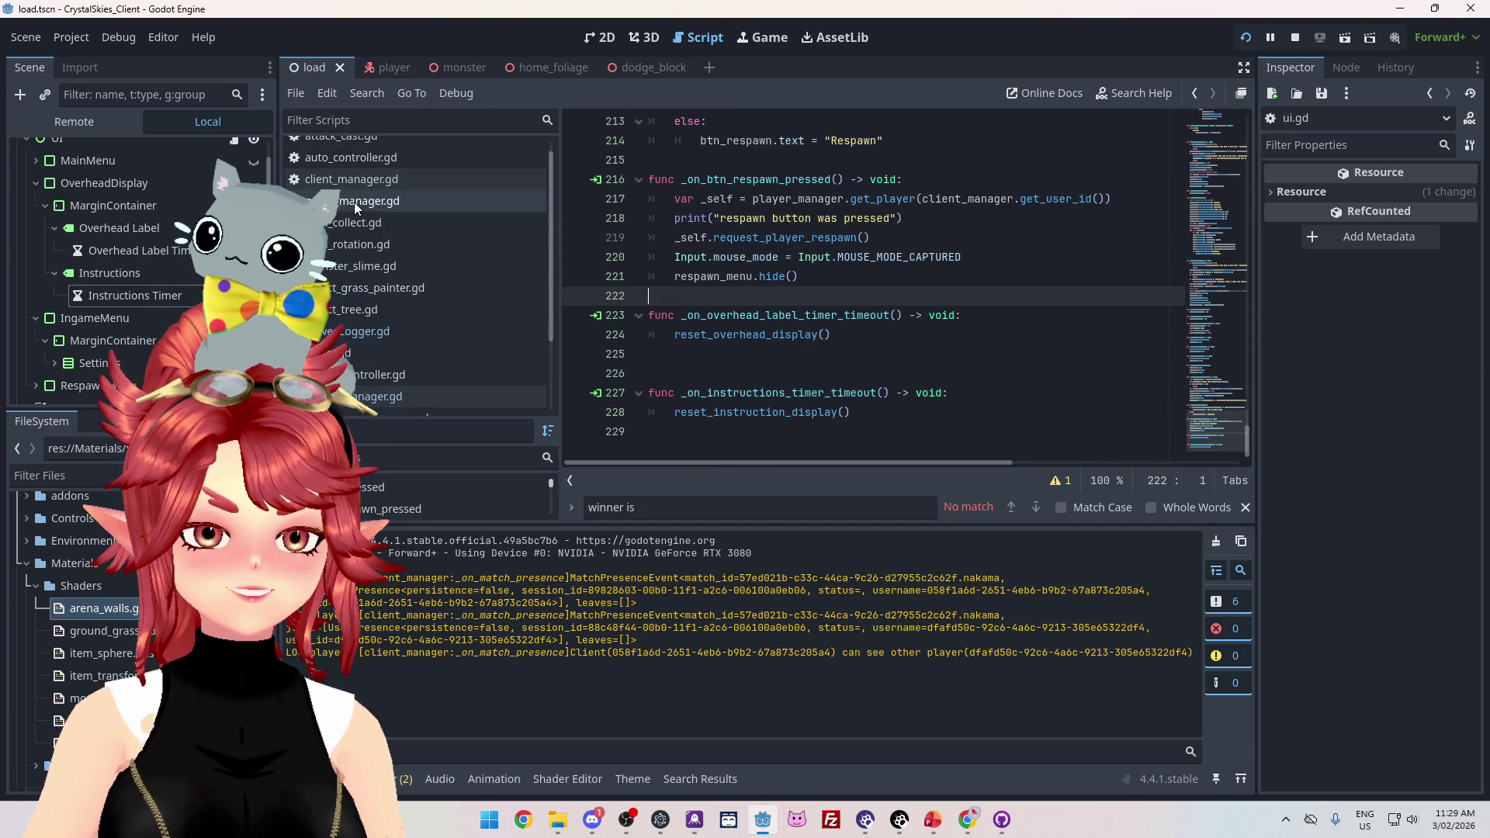
# Look through game_manager.gd, then switch to ui.gd
pyautogui.click(353, 201)
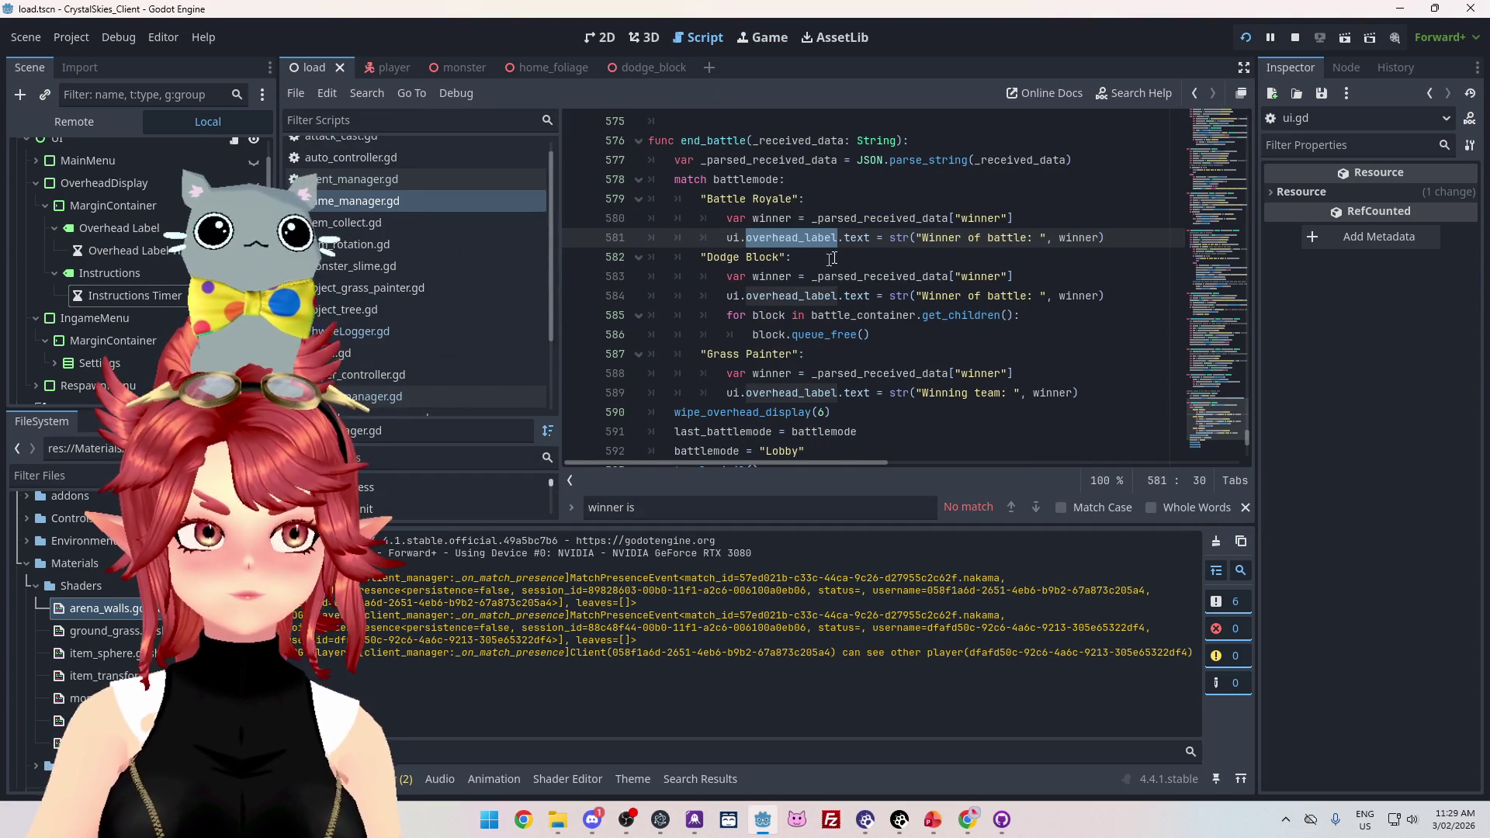
pyautogui.moveTo(1245, 434); pyautogui.dragTo(1227, 103)
pyautogui.scroll(-10, 956, 325)
pyautogui.scroll(-11, 957, 324)
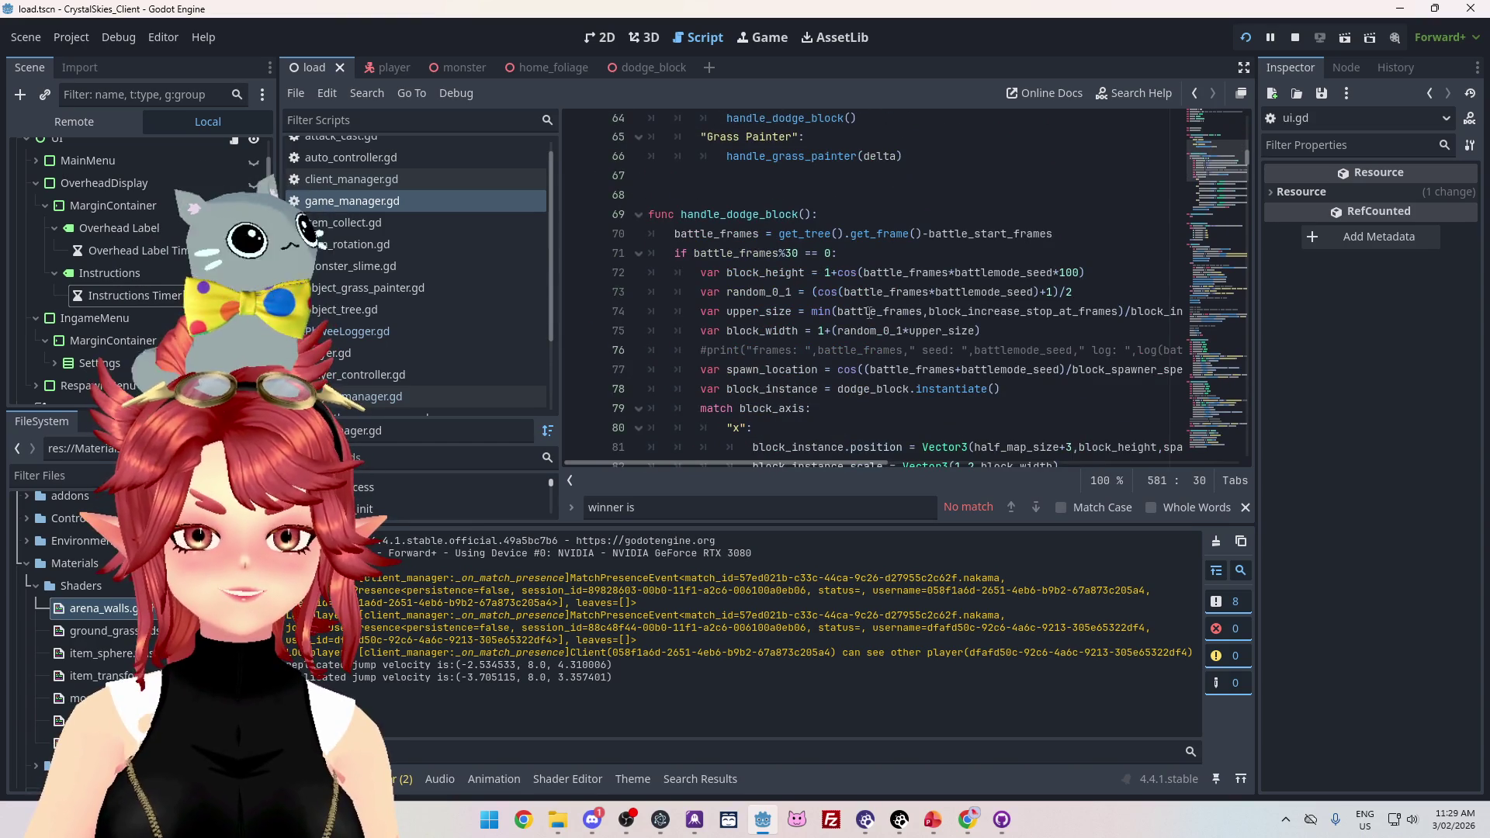
pyautogui.scroll(4, 869, 312)
pyautogui.scroll(-3, 869, 312)
pyautogui.scroll(-12, 870, 312)
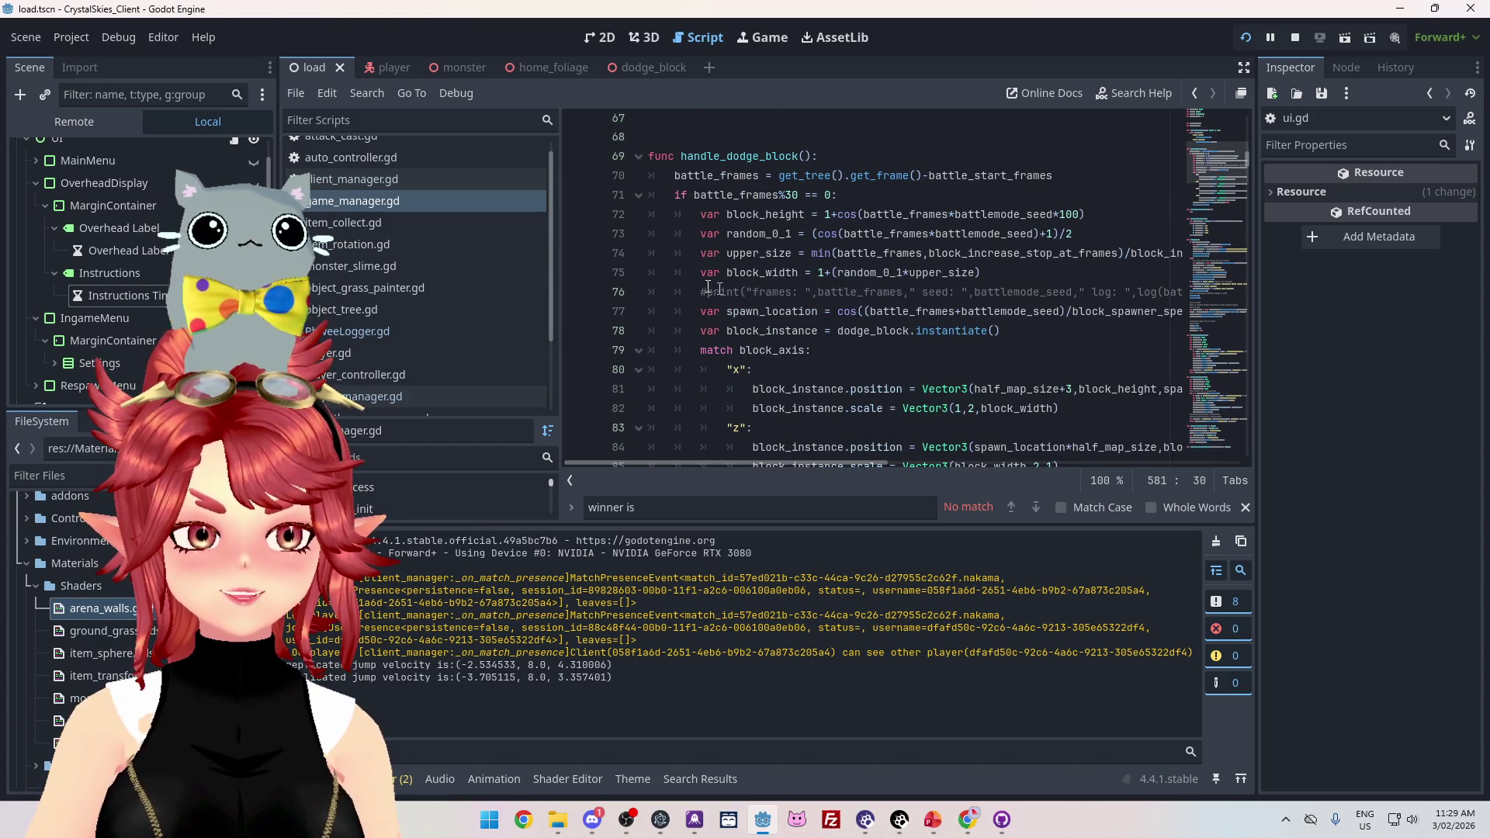
pyautogui.scroll(-11, 818, 354)
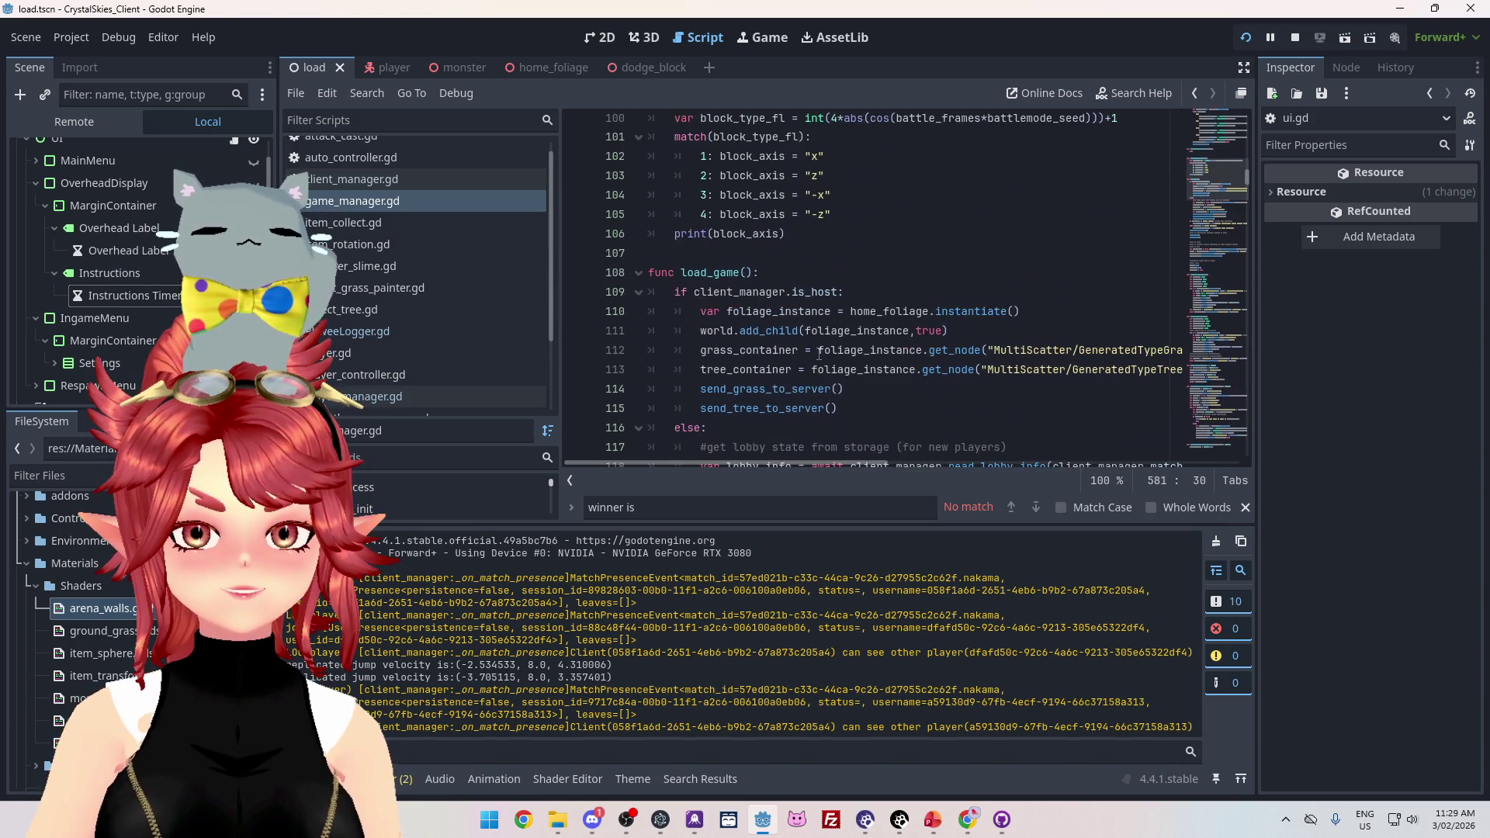
pyautogui.scroll(-11, 792, 326)
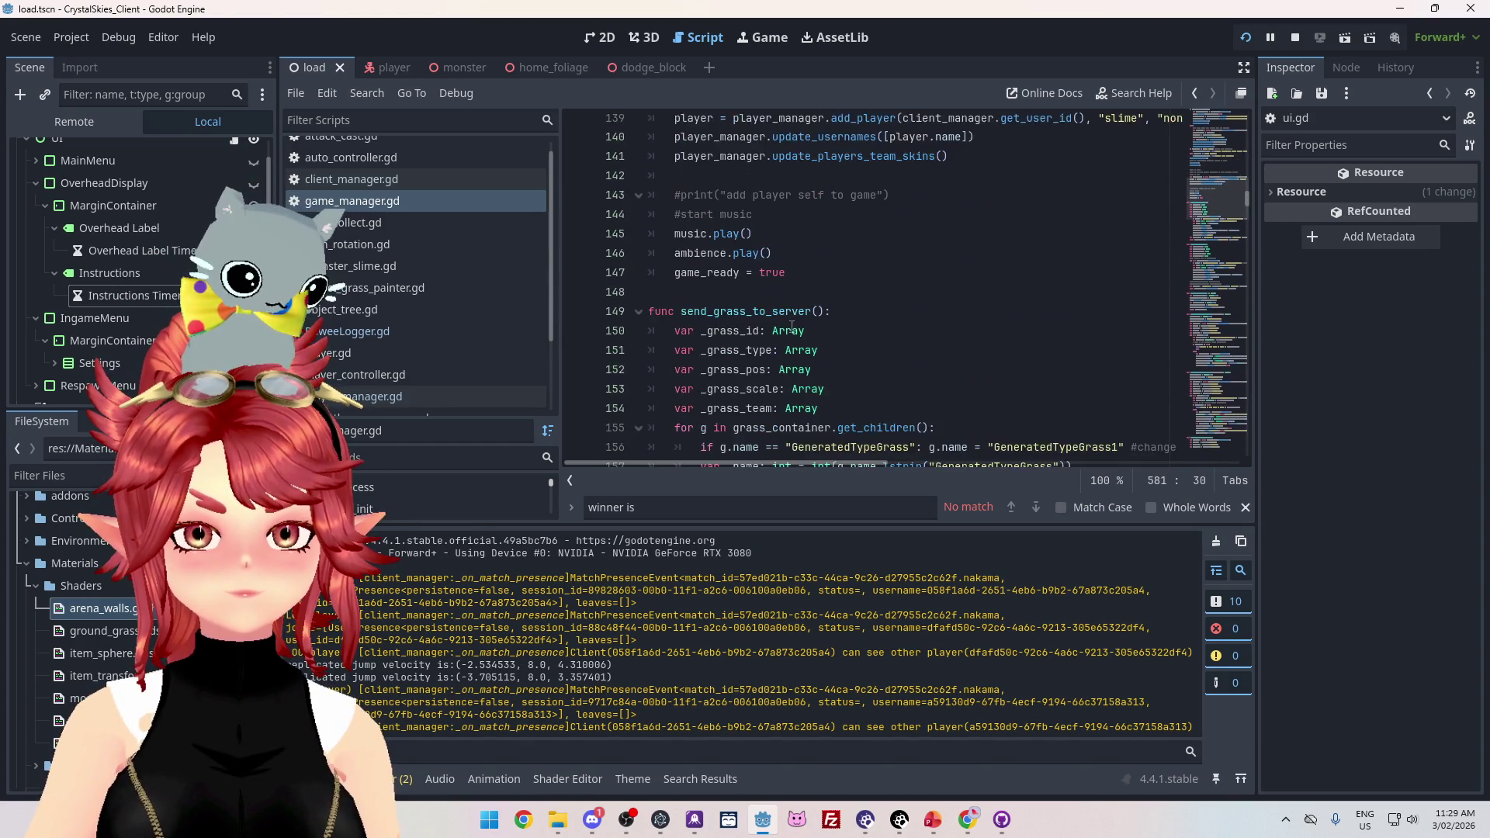
pyautogui.scroll(-3, 409, 366)
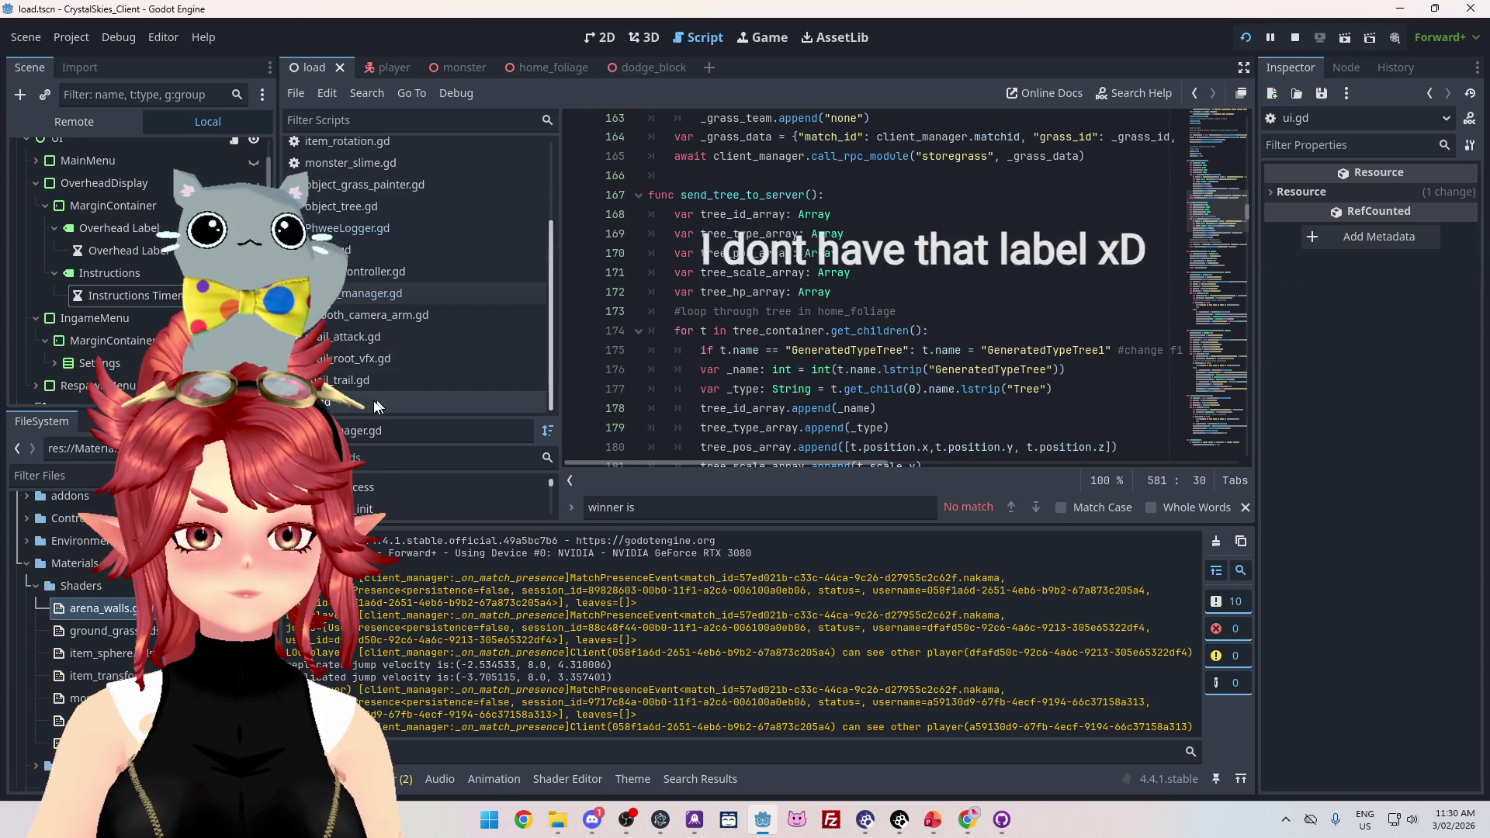
pyautogui.click(409, 401)
# Find reset_instruction_display() across the project scripts and copy the call
pyautogui.moveTo(675, 412); pyautogui.dragTo(853, 412)
pyautogui.hotkey('ctrl', 'c')
pyautogui.hotkey('ctrl', 'shift', 'f')
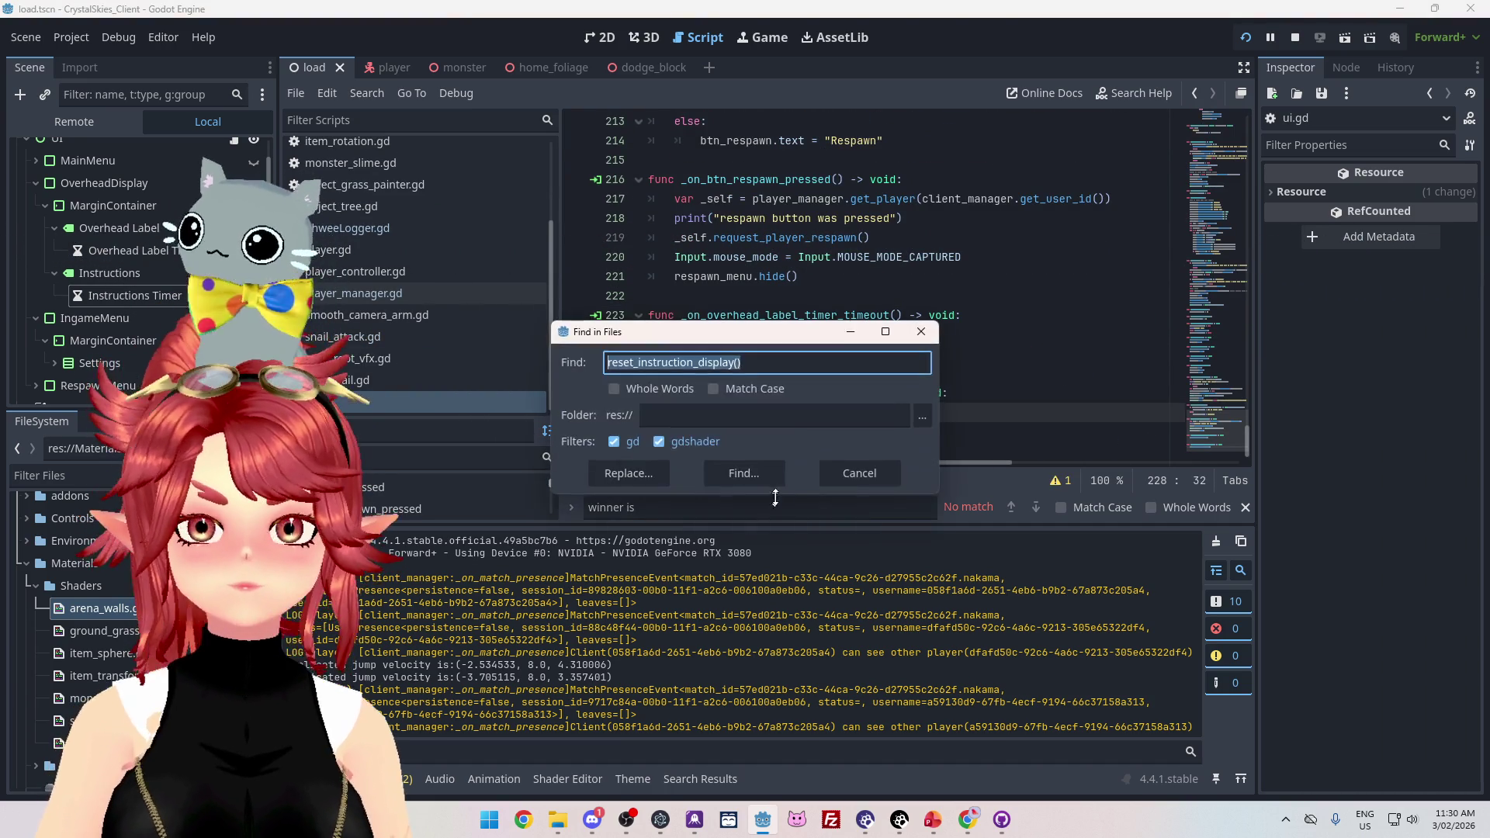
pyautogui.click(766, 477)
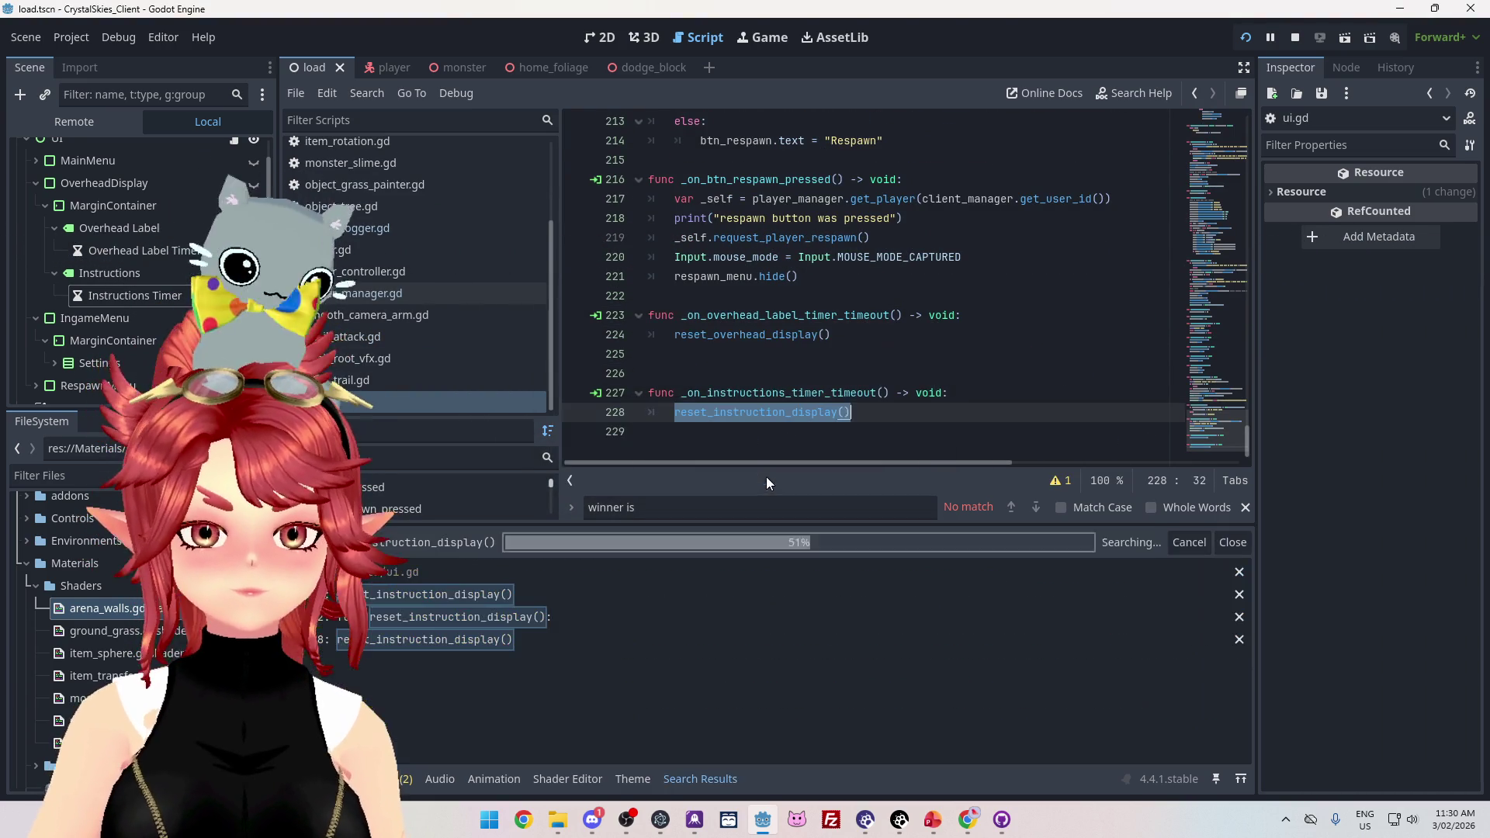
pyautogui.click(545, 596)
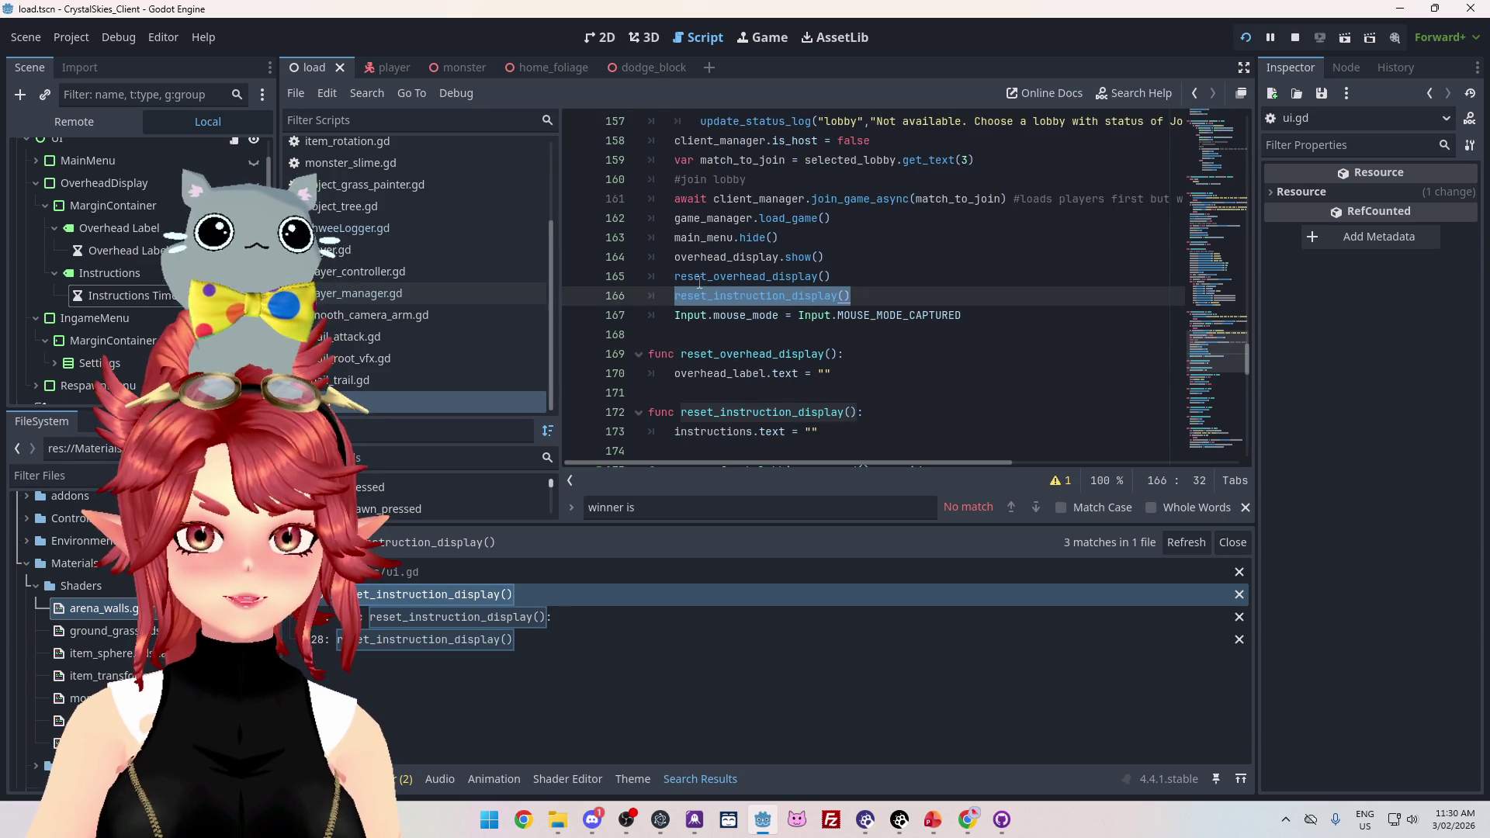
pyautogui.scroll(5, 814, 285)
pyautogui.scroll(-3, 663, 251)
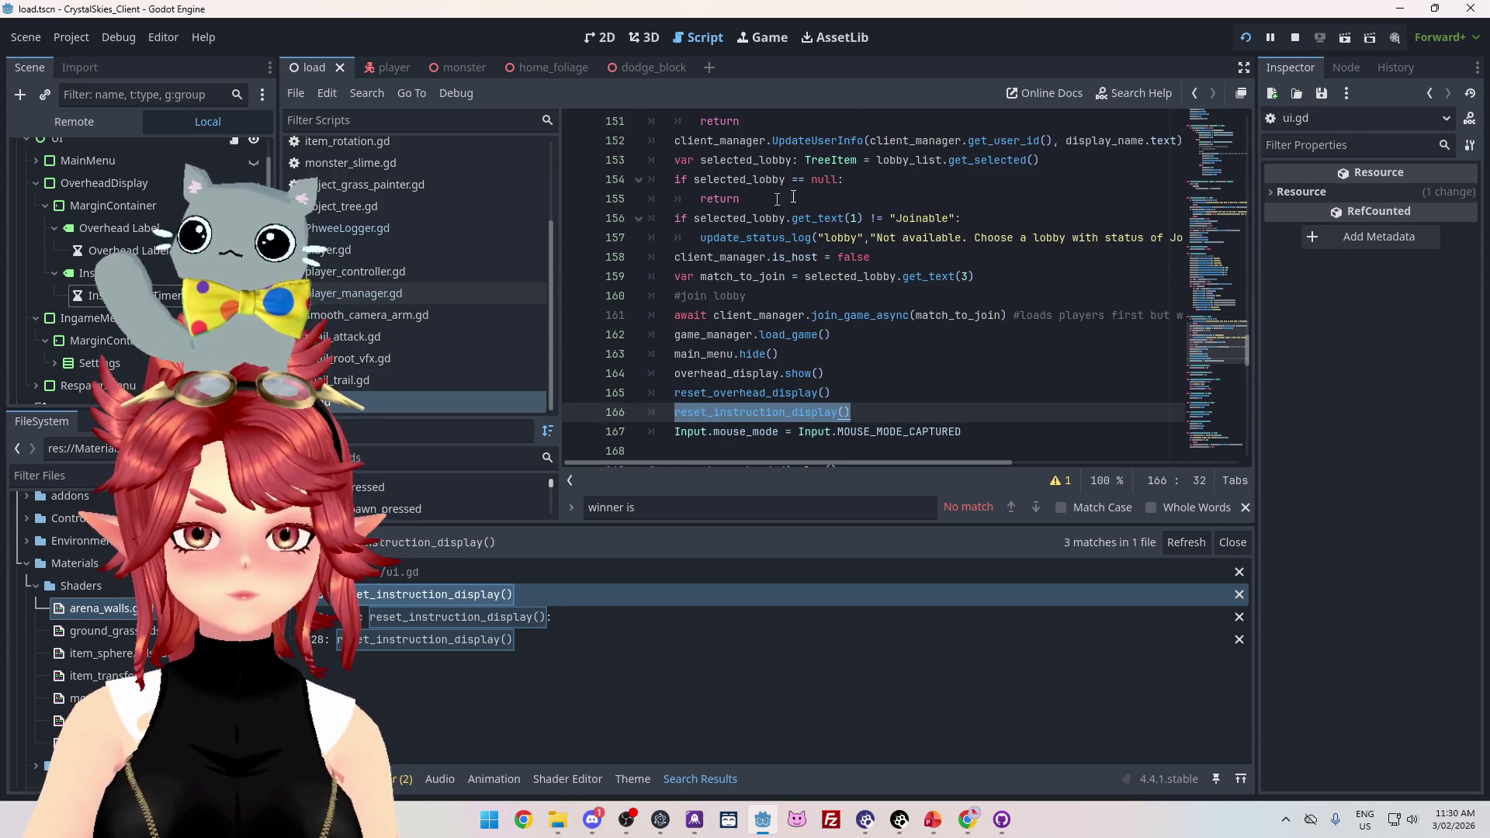
pyautogui.scroll(4, 764, 401)
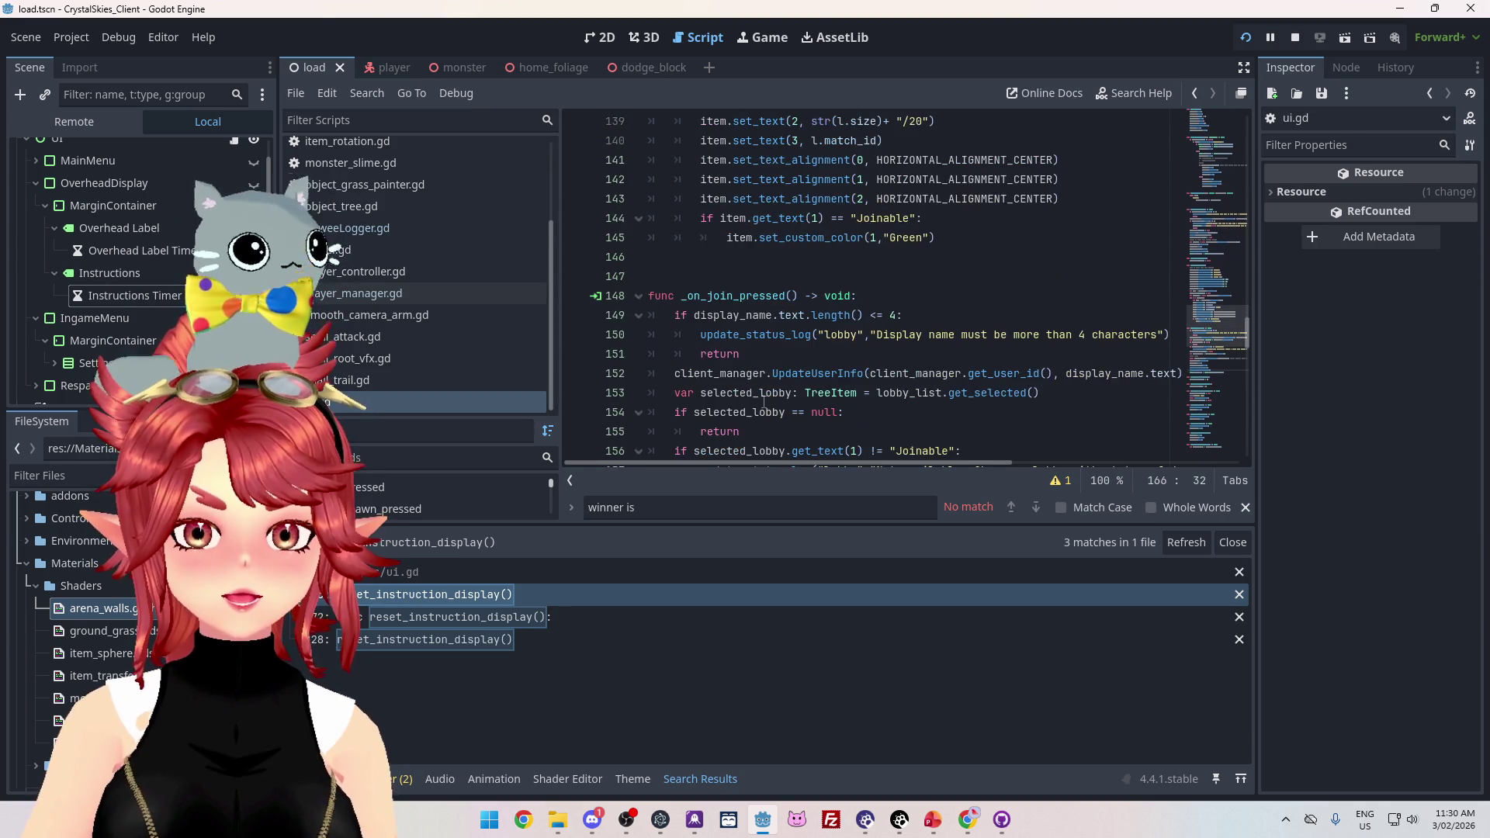
pyautogui.scroll(7, 765, 402)
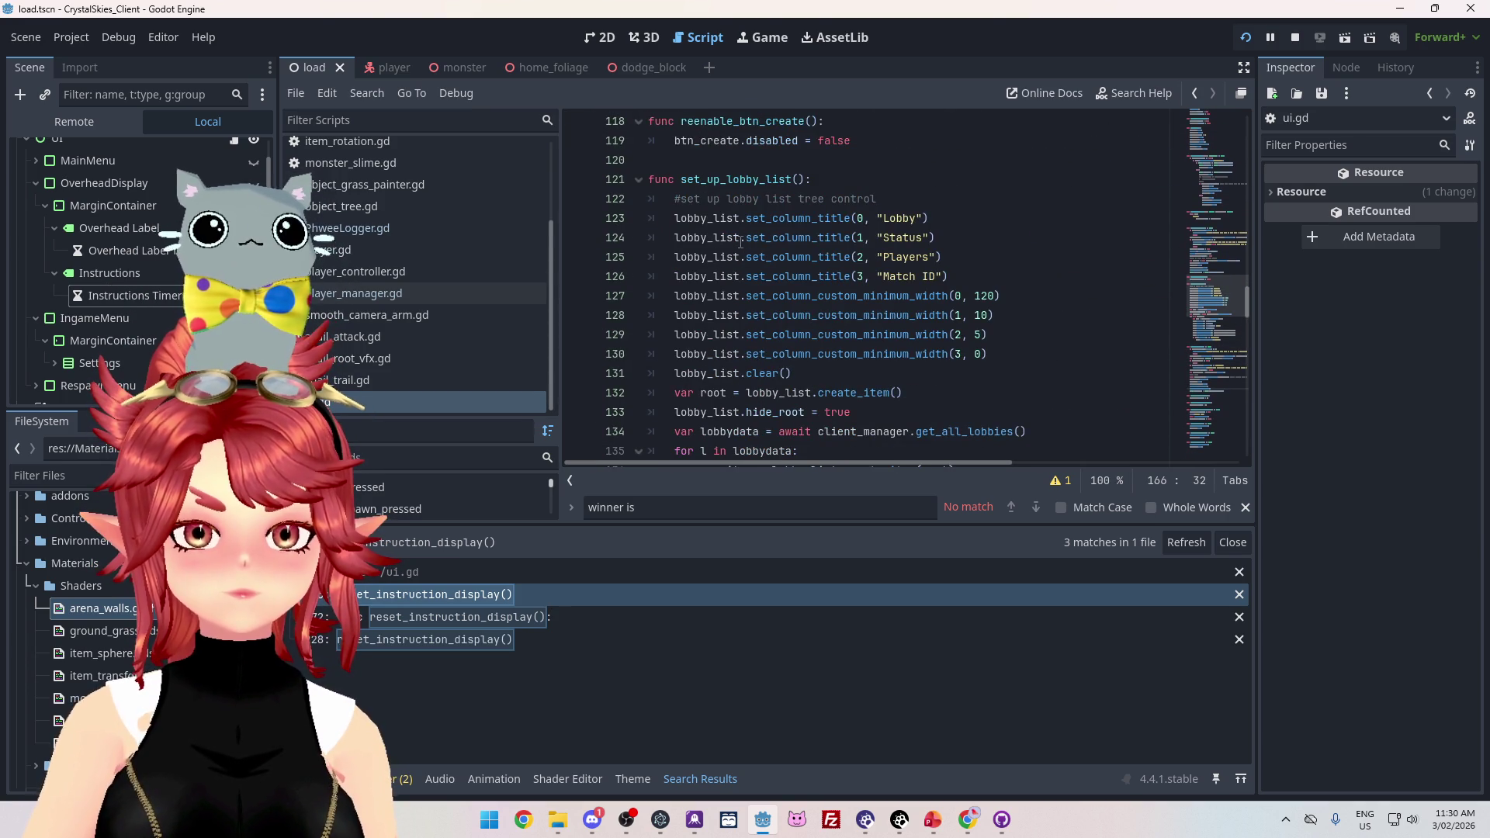
pyautogui.scroll(4, 745, 279)
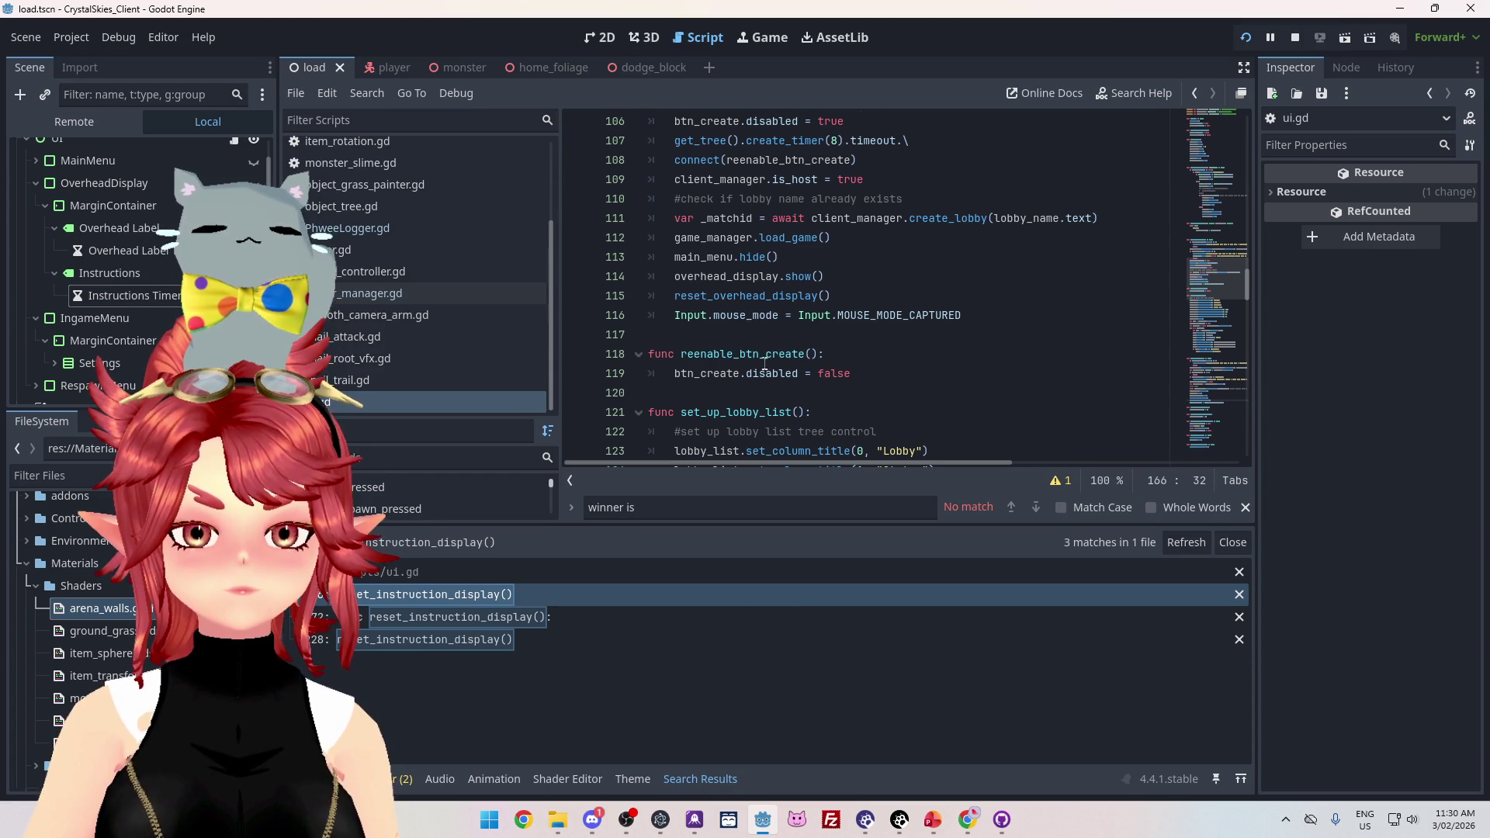
pyautogui.scroll(-15, 764, 363)
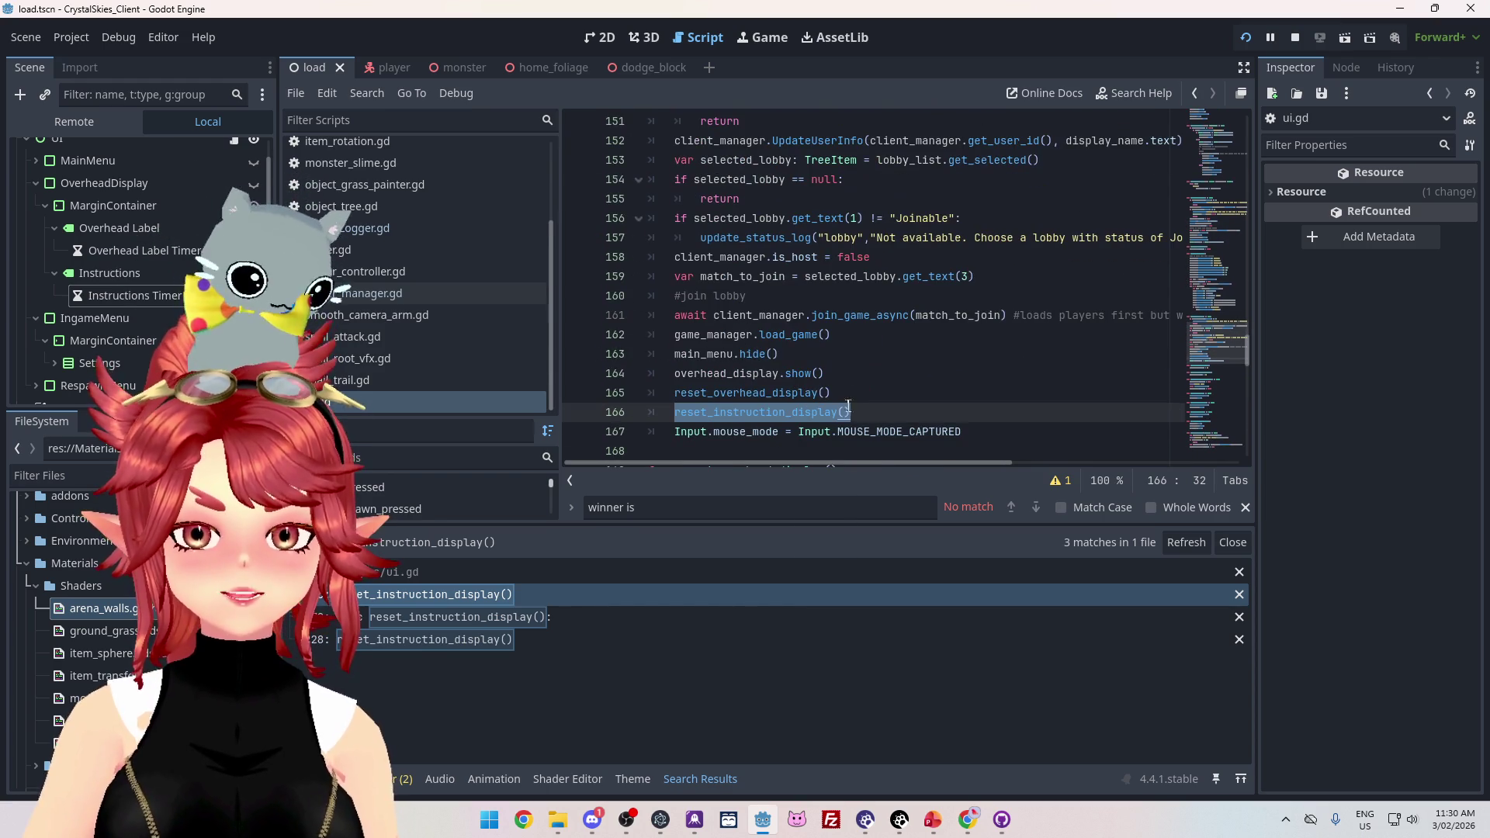
pyautogui.press('Home')
# Paste reset_instruction_display() on a new line after reset_overhead_display() at line 115 and save
pyautogui.scroll(2, 858, 349)
pyautogui.scroll(12, 857, 349)
pyautogui.click(845, 242)
pyautogui.press('Return')
pyautogui.hotkey('ctrl', 'v')
pyautogui.click(874, 316)
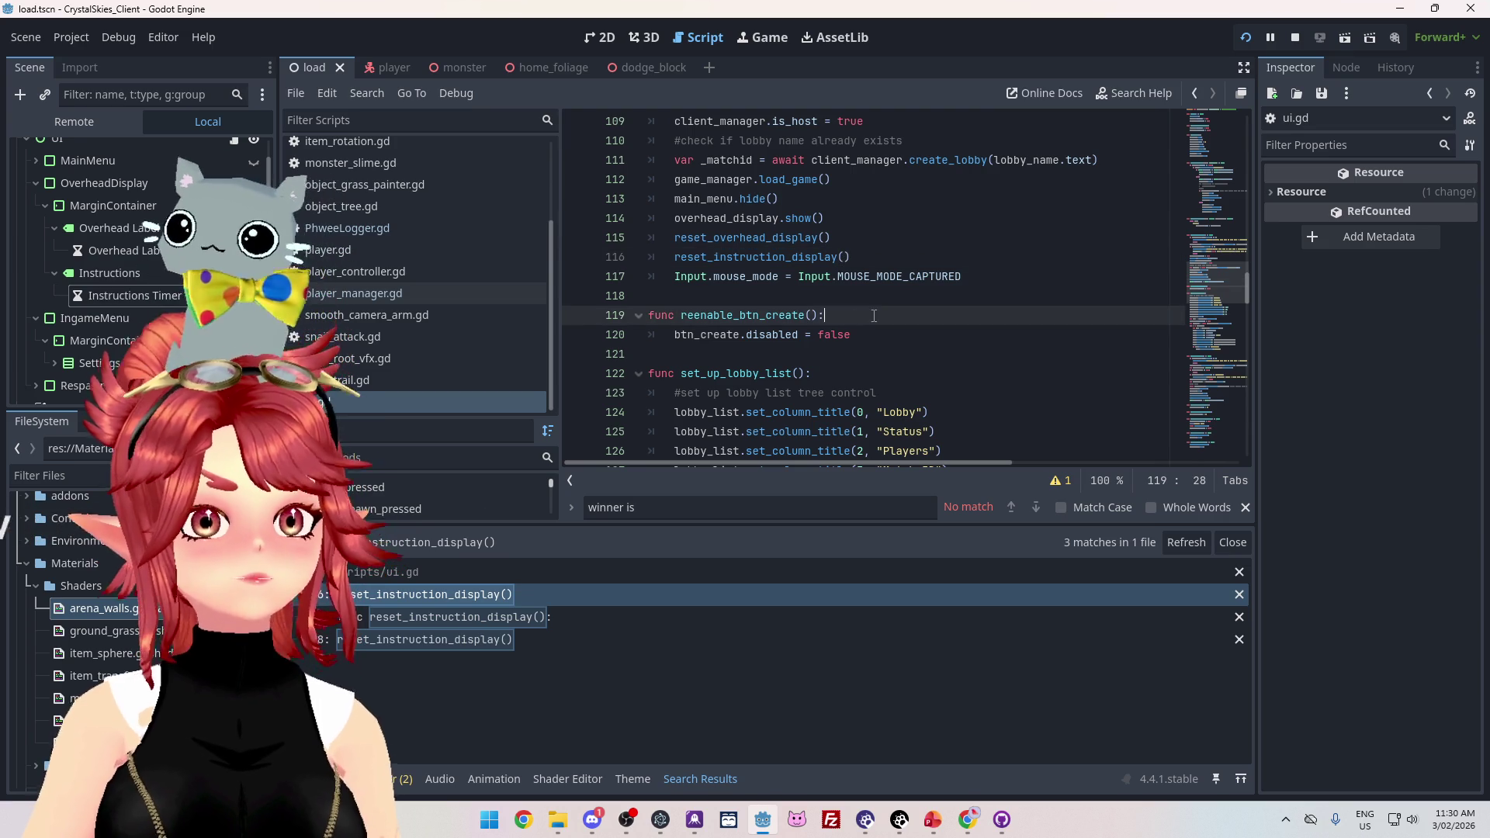
pyautogui.hotkey('ctrl', 's')
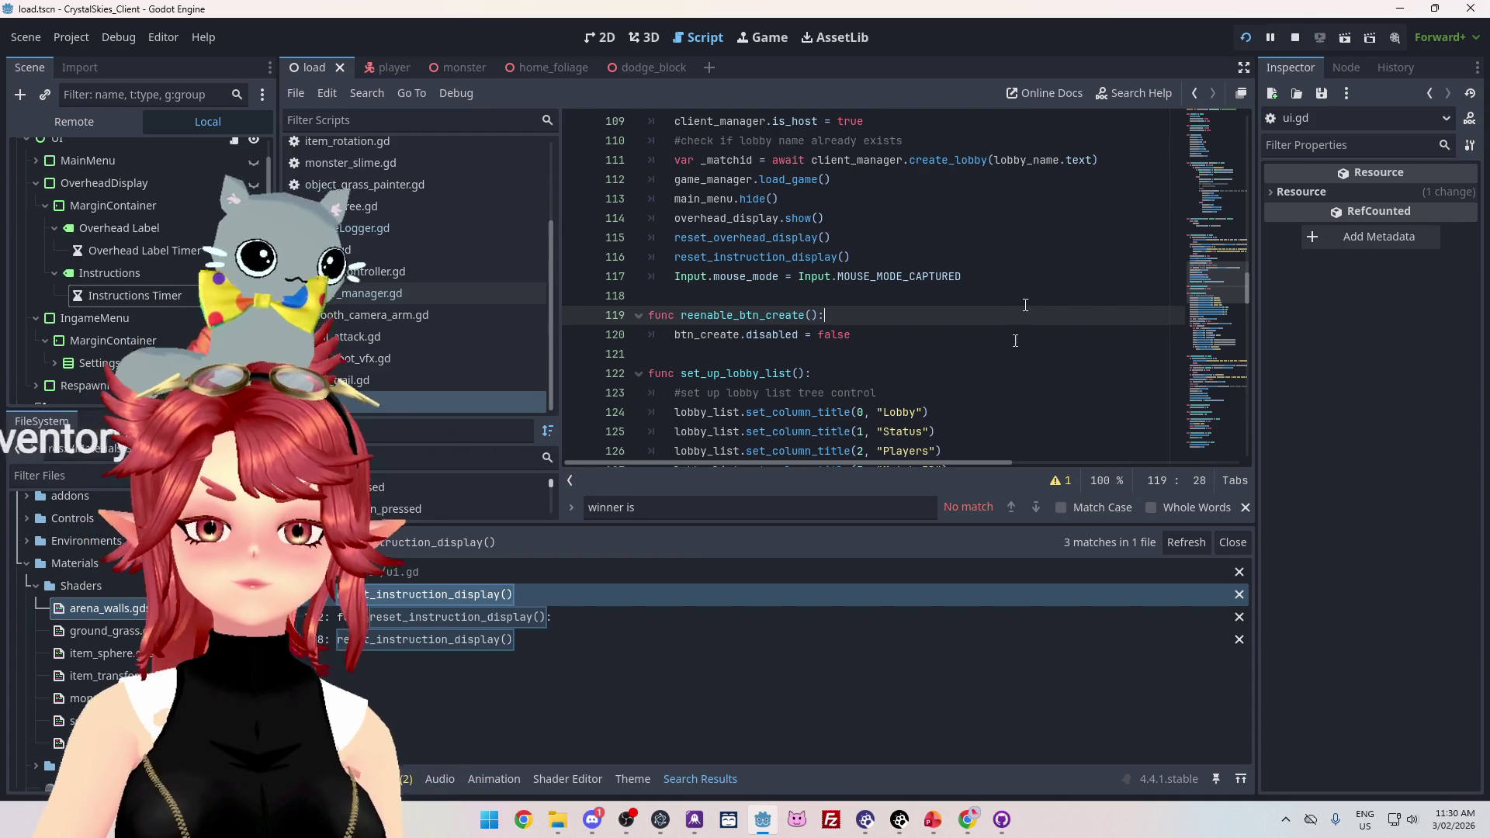
# Enlarge the running game view by hiding the side docks and bottom panel
pyautogui.click(765, 39)
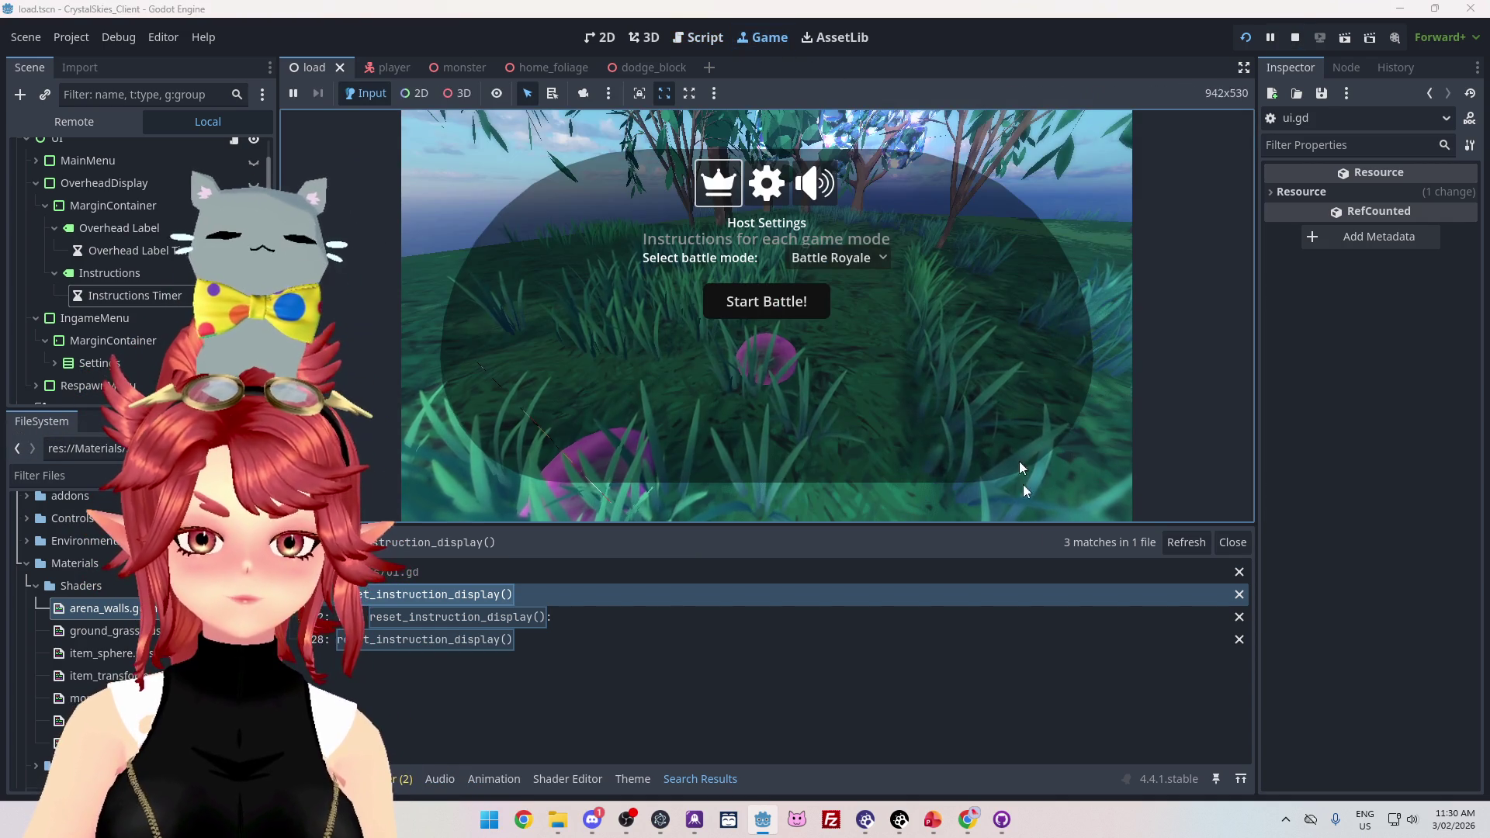
pyautogui.click(1243, 68)
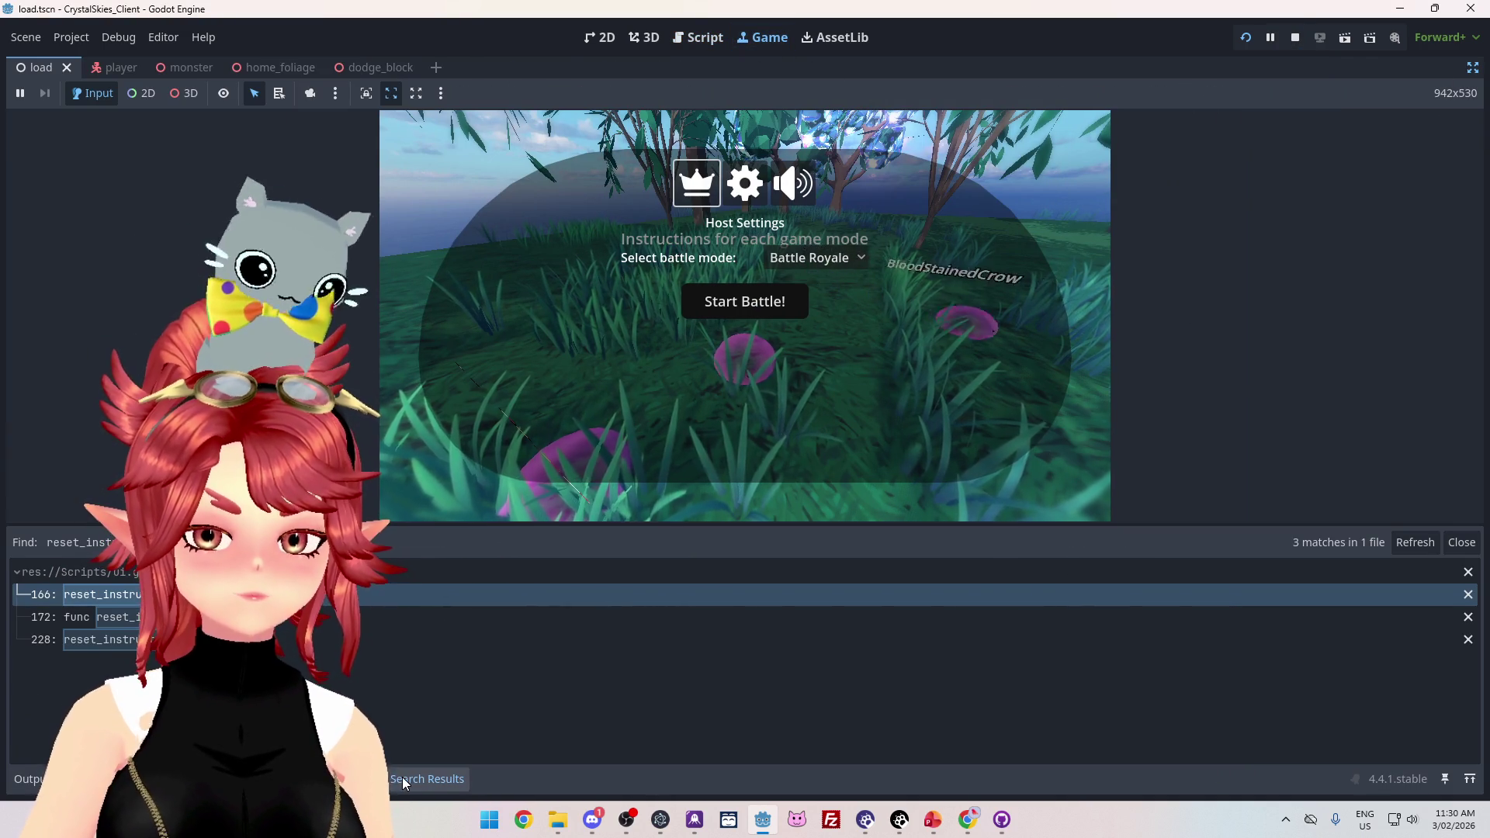
pyautogui.hotkey('ctrl', 'j')
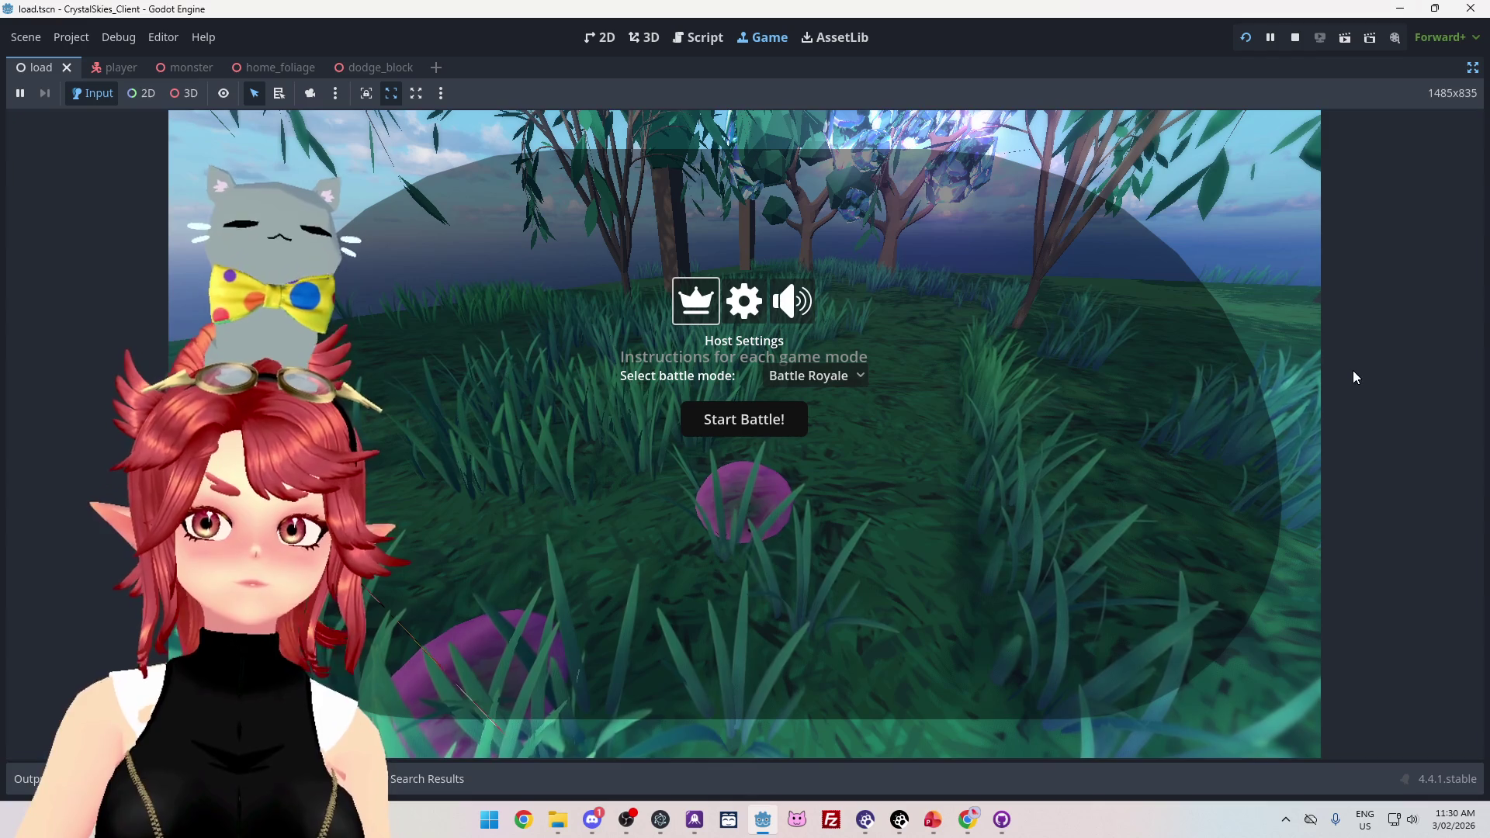
# Resume play, then open Host Settings and start the Battle Royale battle
pyautogui.click(1112, 305)
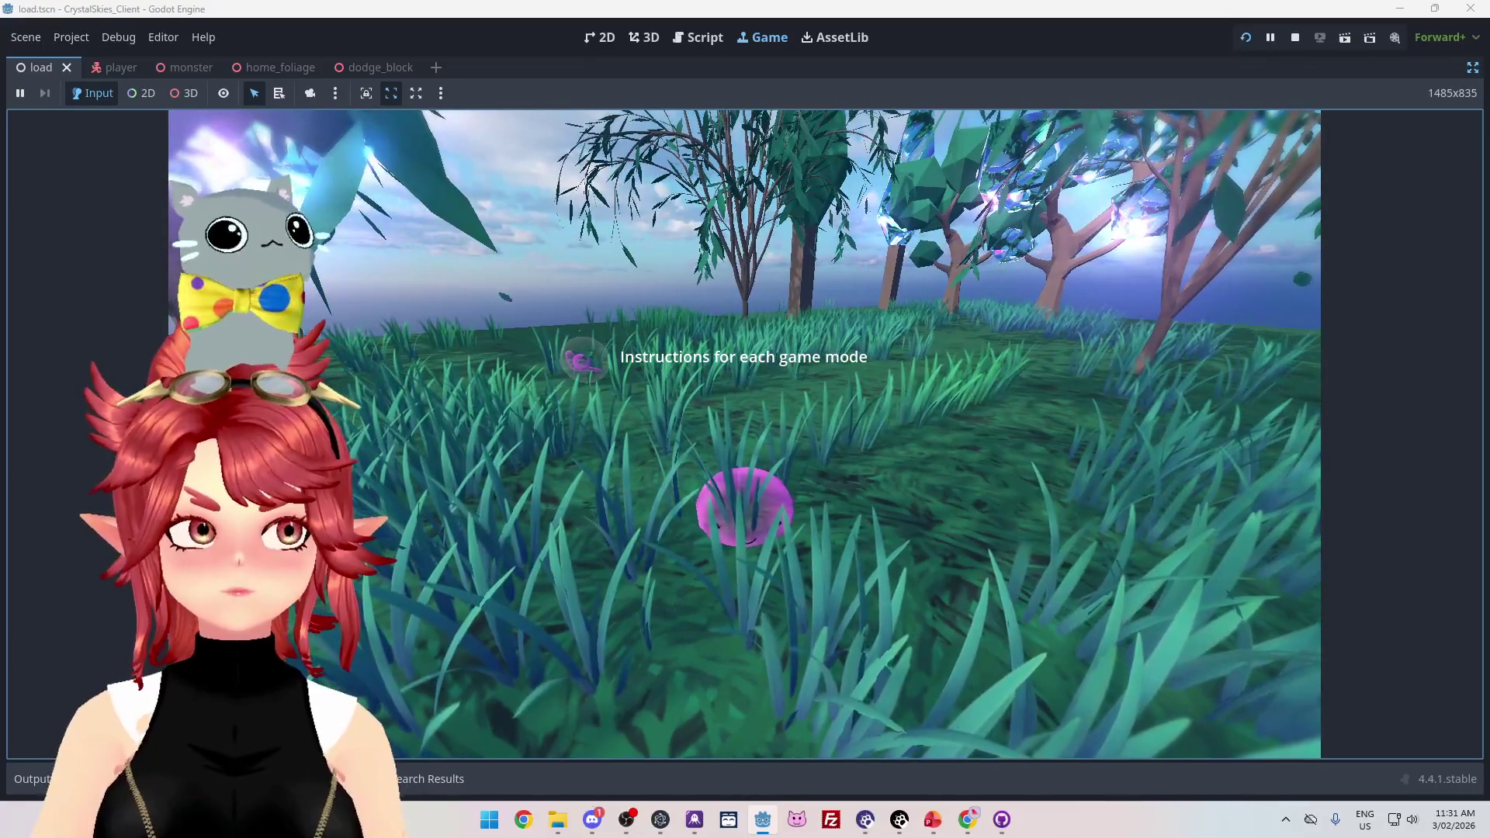
pyautogui.press('Escape')
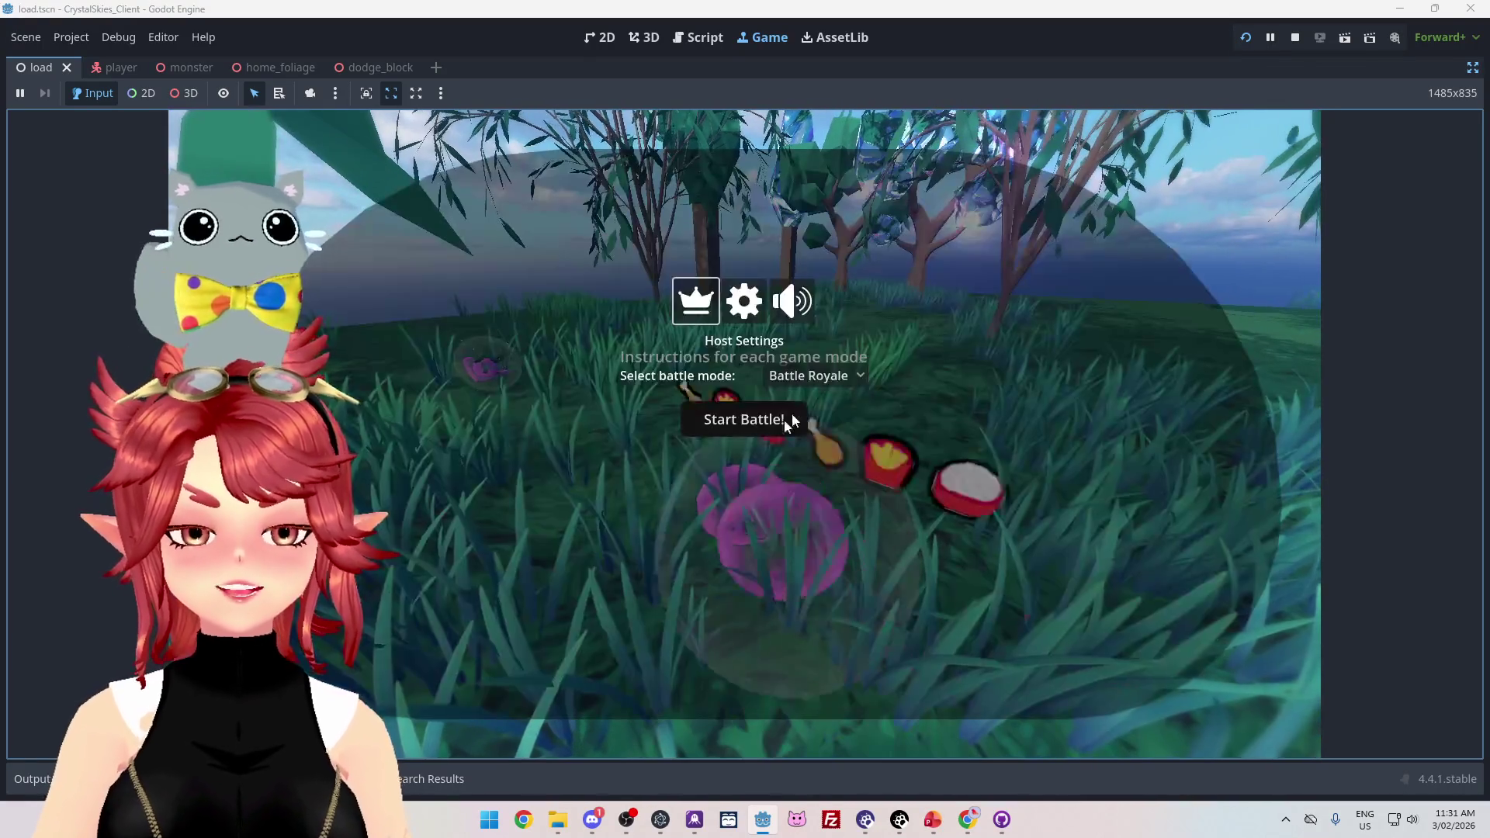
pyautogui.click(767, 425)
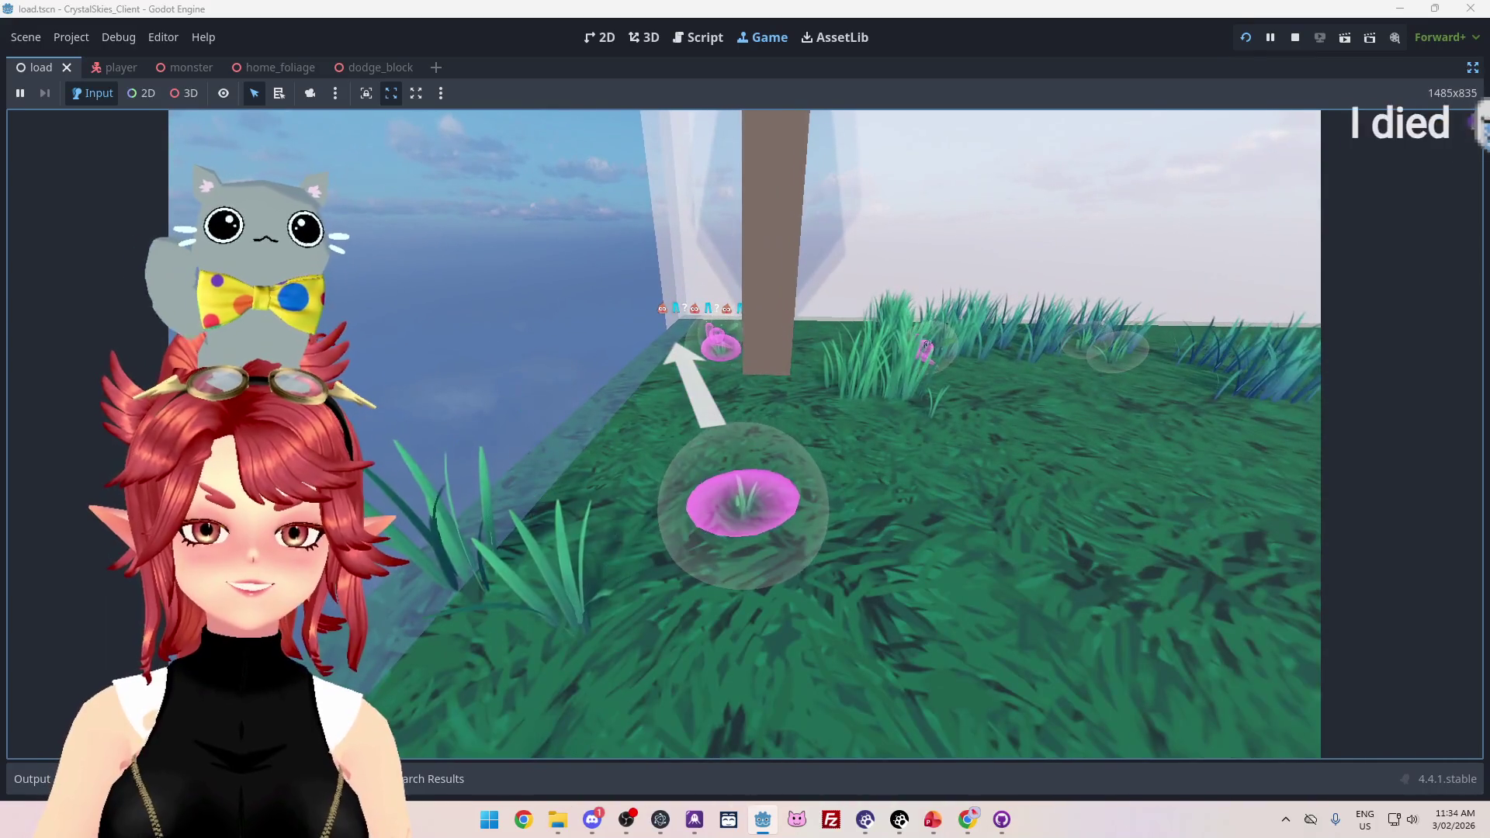
# Walk the player forward through the arena toward the bubbles
pyautogui.press('w')
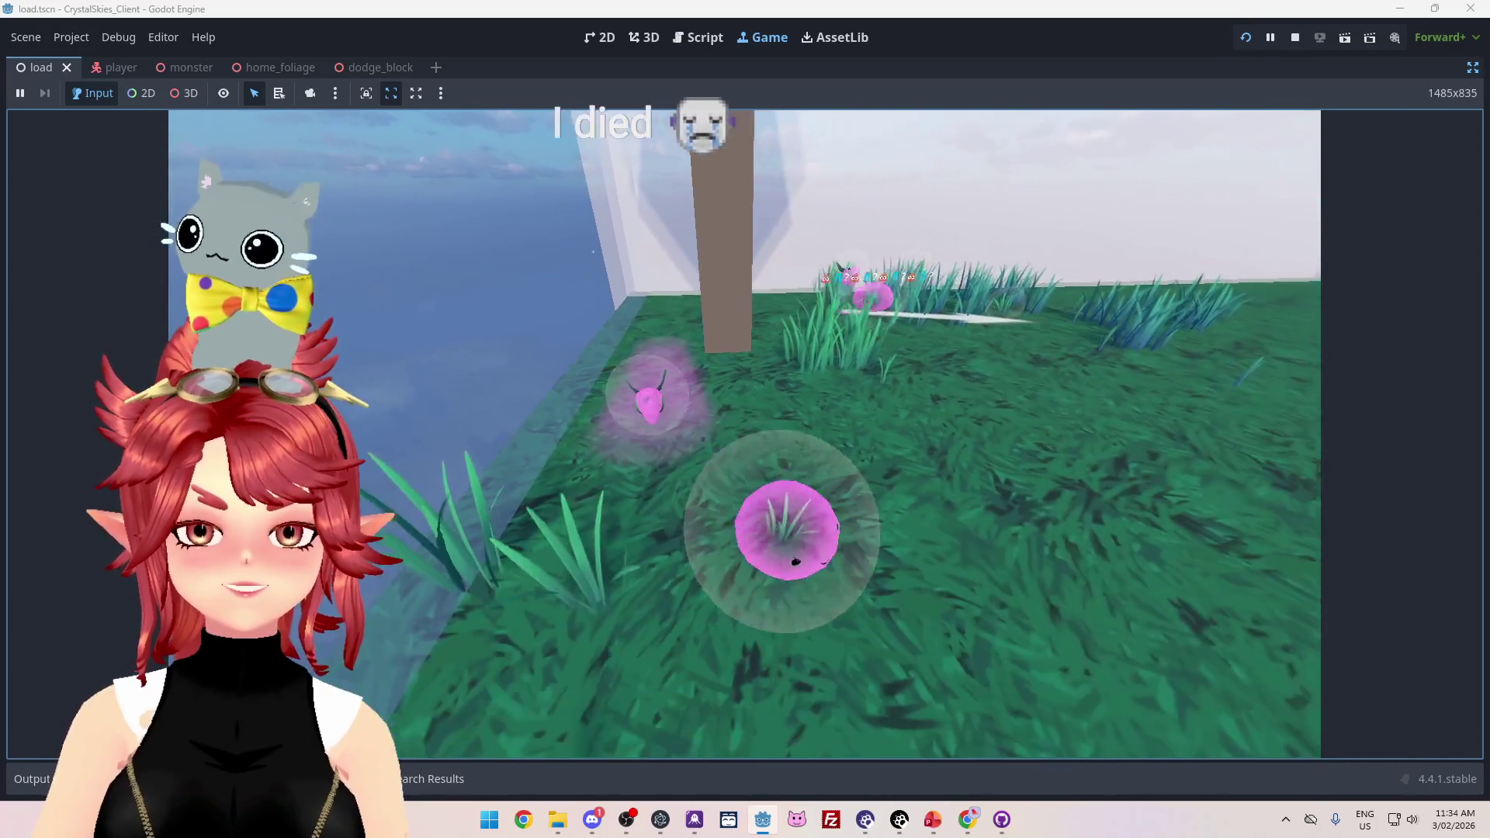
pyautogui.press('w')
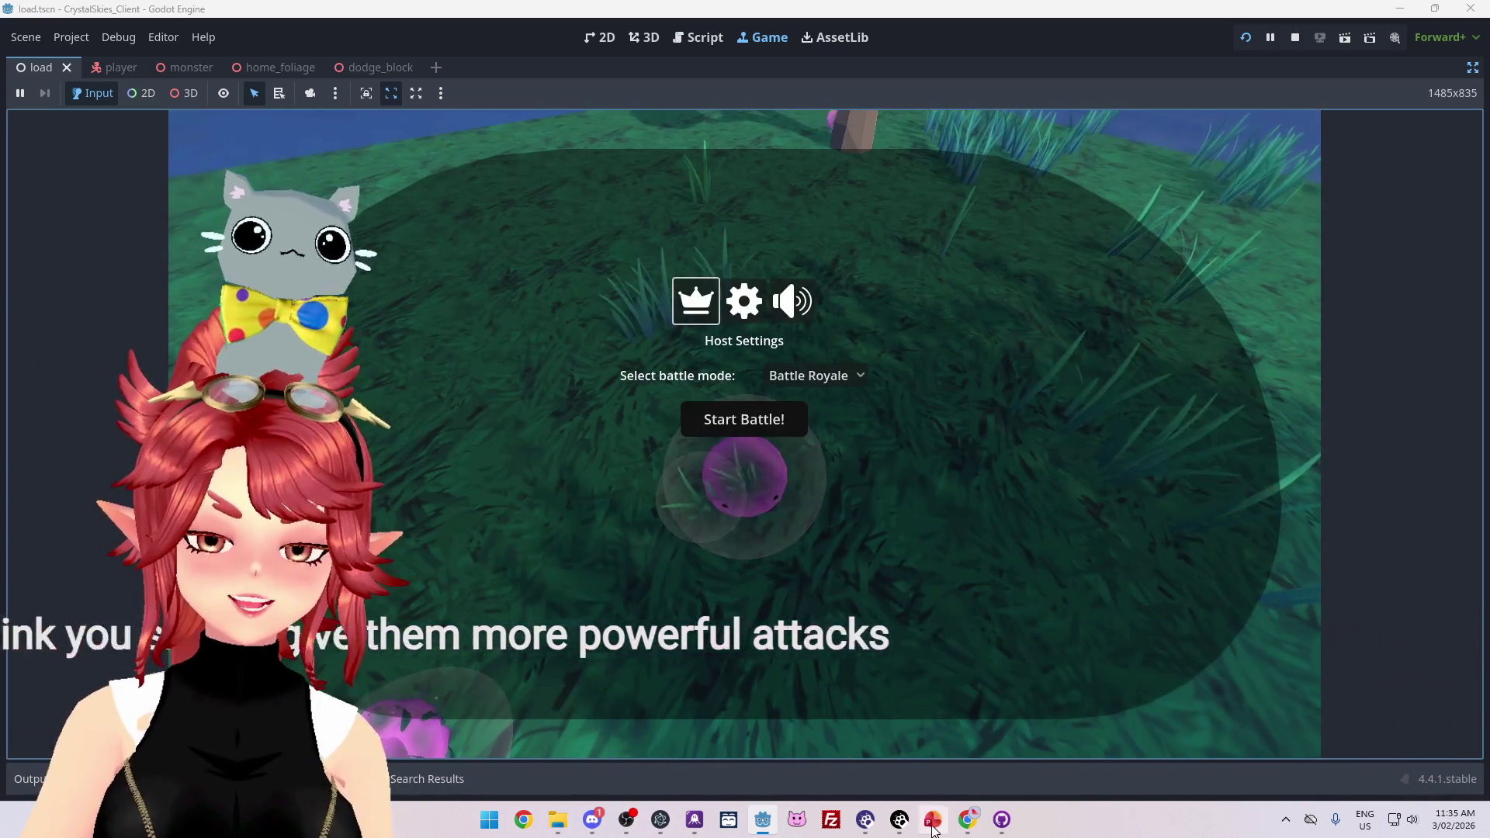
pyautogui.click(933, 829)
# Add 'While in respawn jail, turn off attacks' below 'Fix PostGres error' and minimize PowerPoint
pyautogui.click(566, 348)
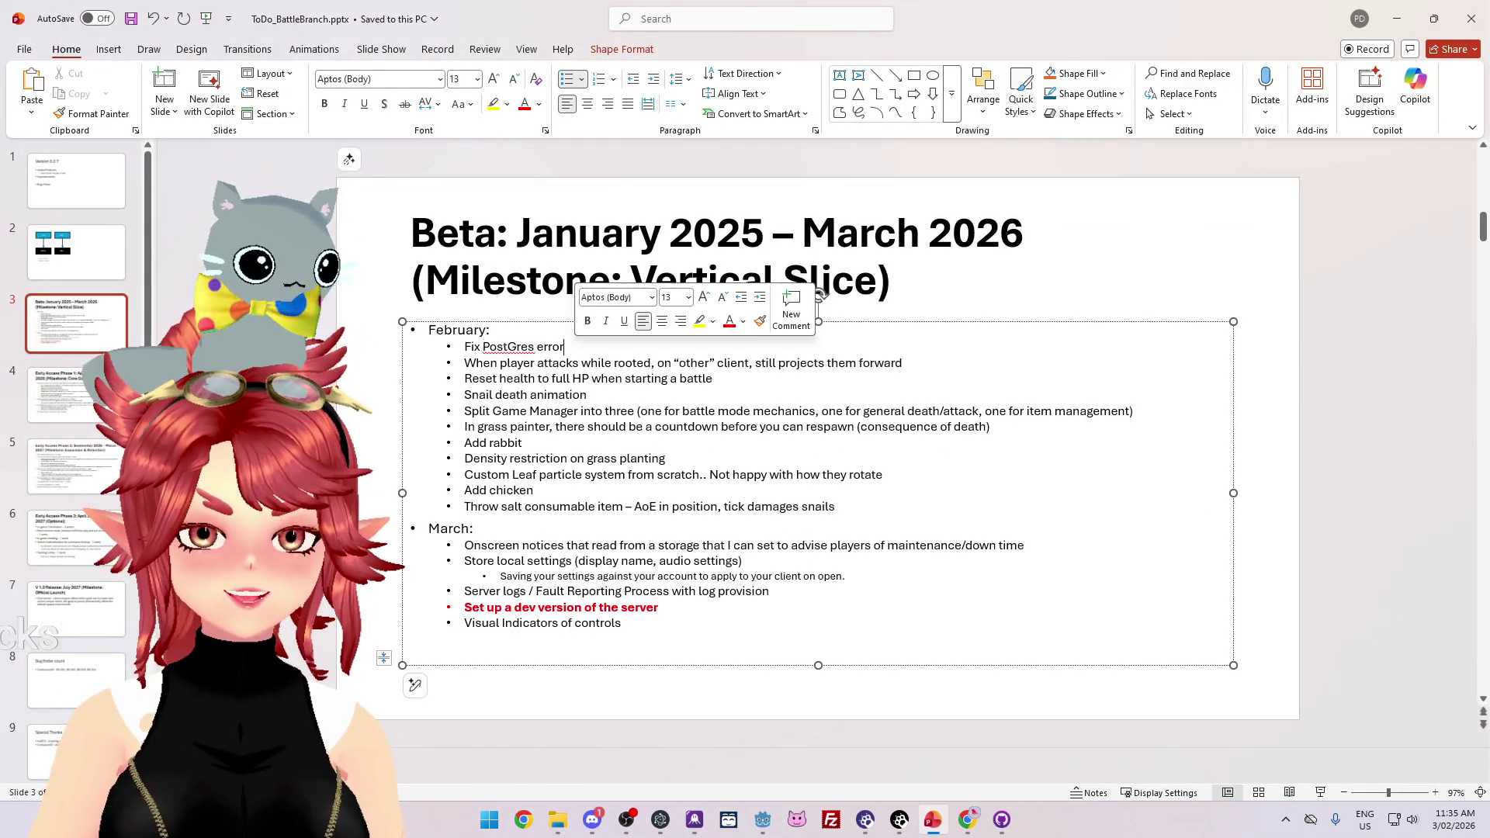
pyautogui.press('Return')
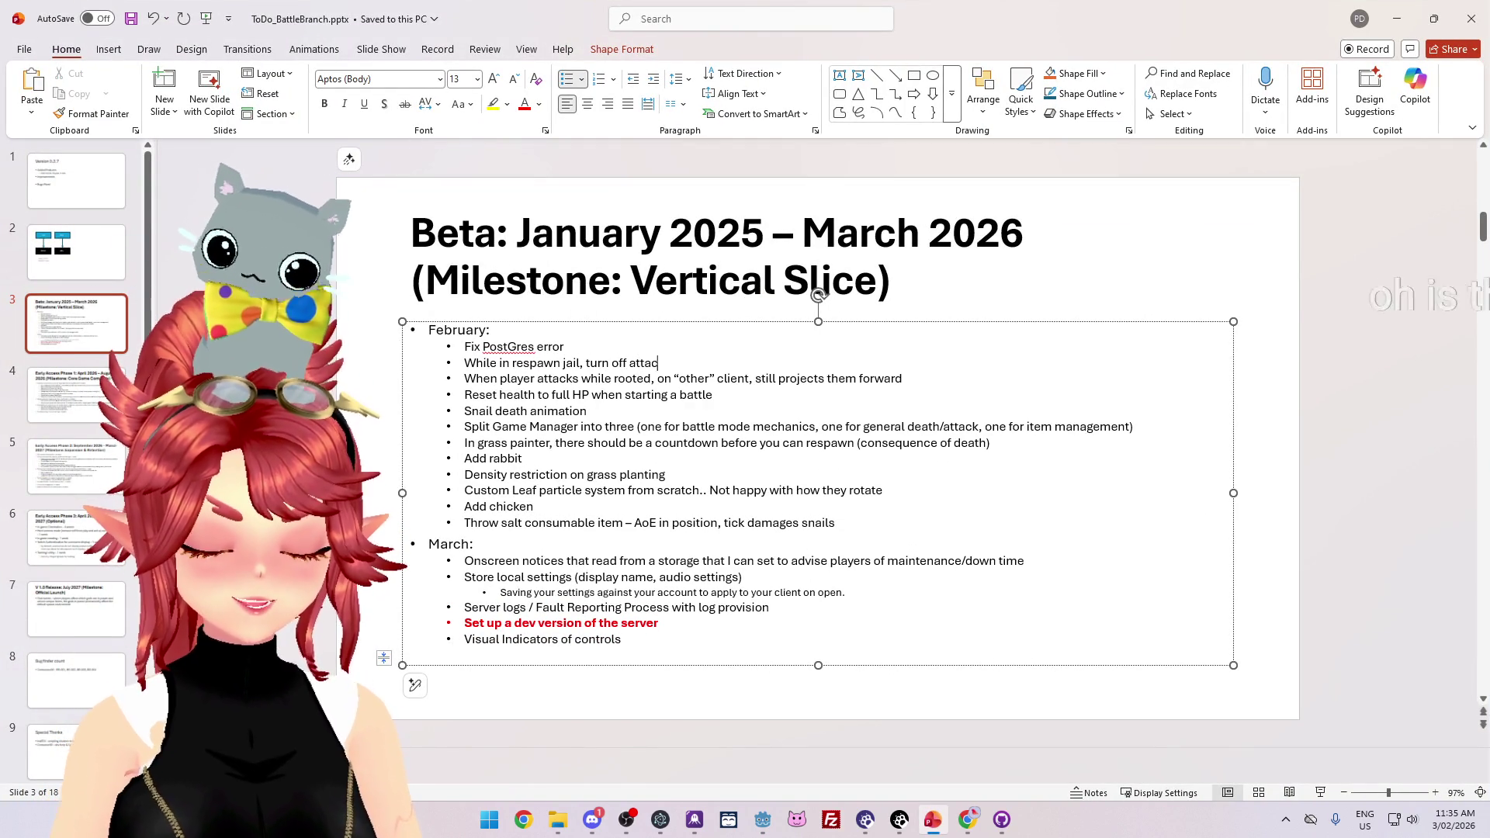
pyautogui.write('ks')
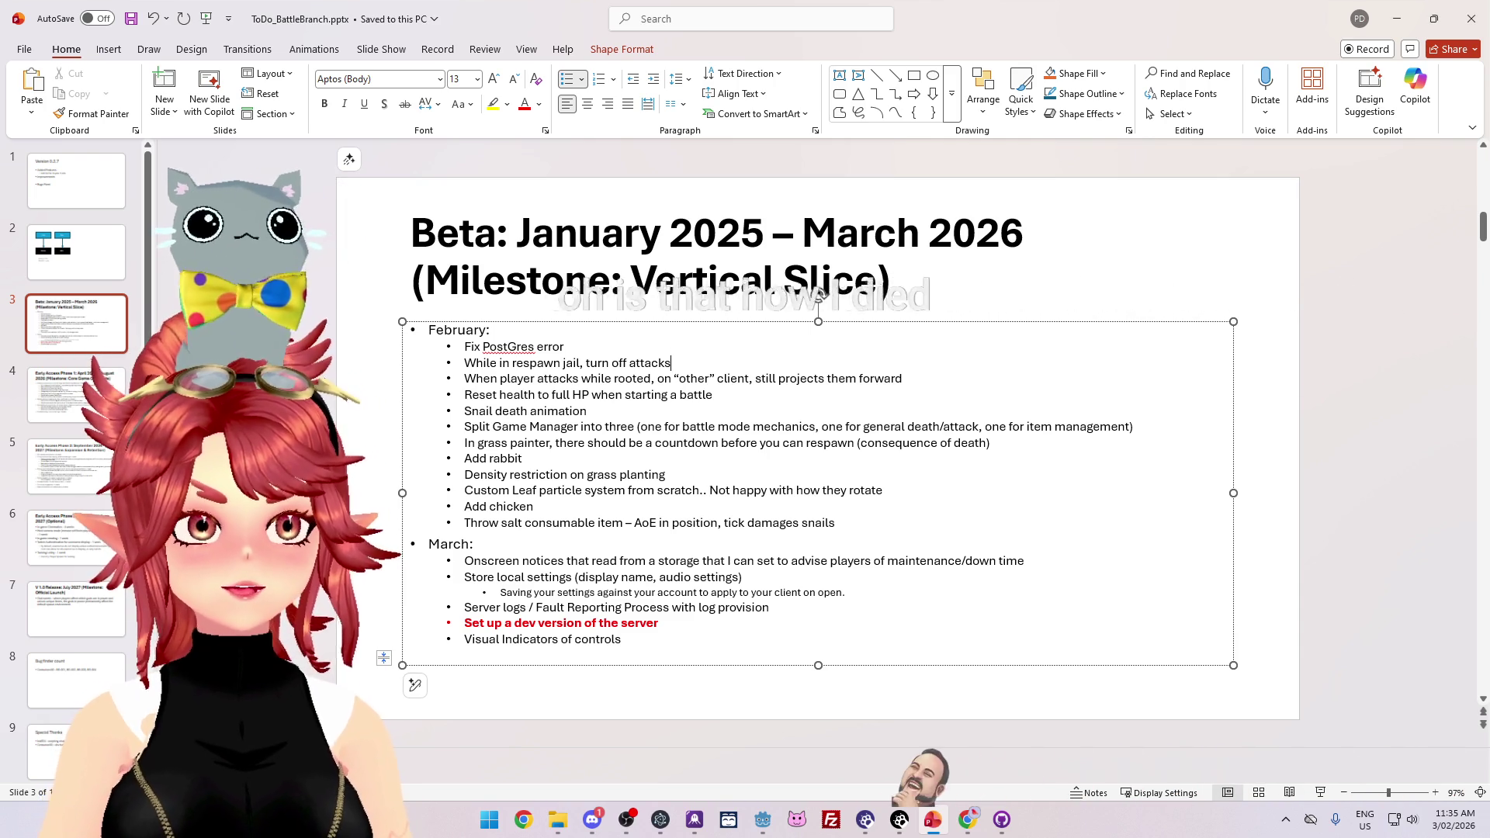
pyautogui.click(1396, 18)
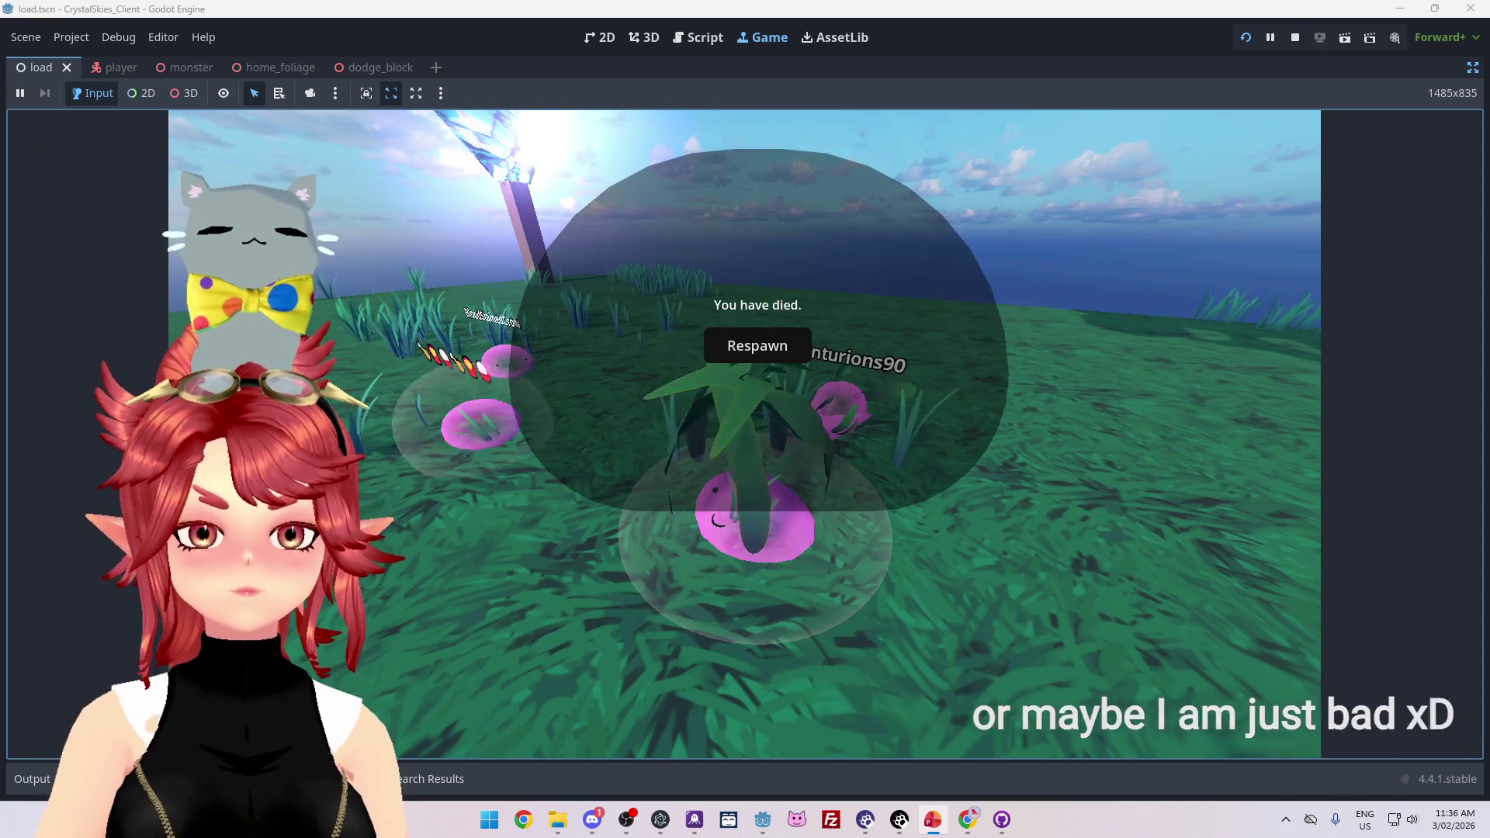
# Respawn the player from the 'You have died' screen
pyautogui.click(733, 353)
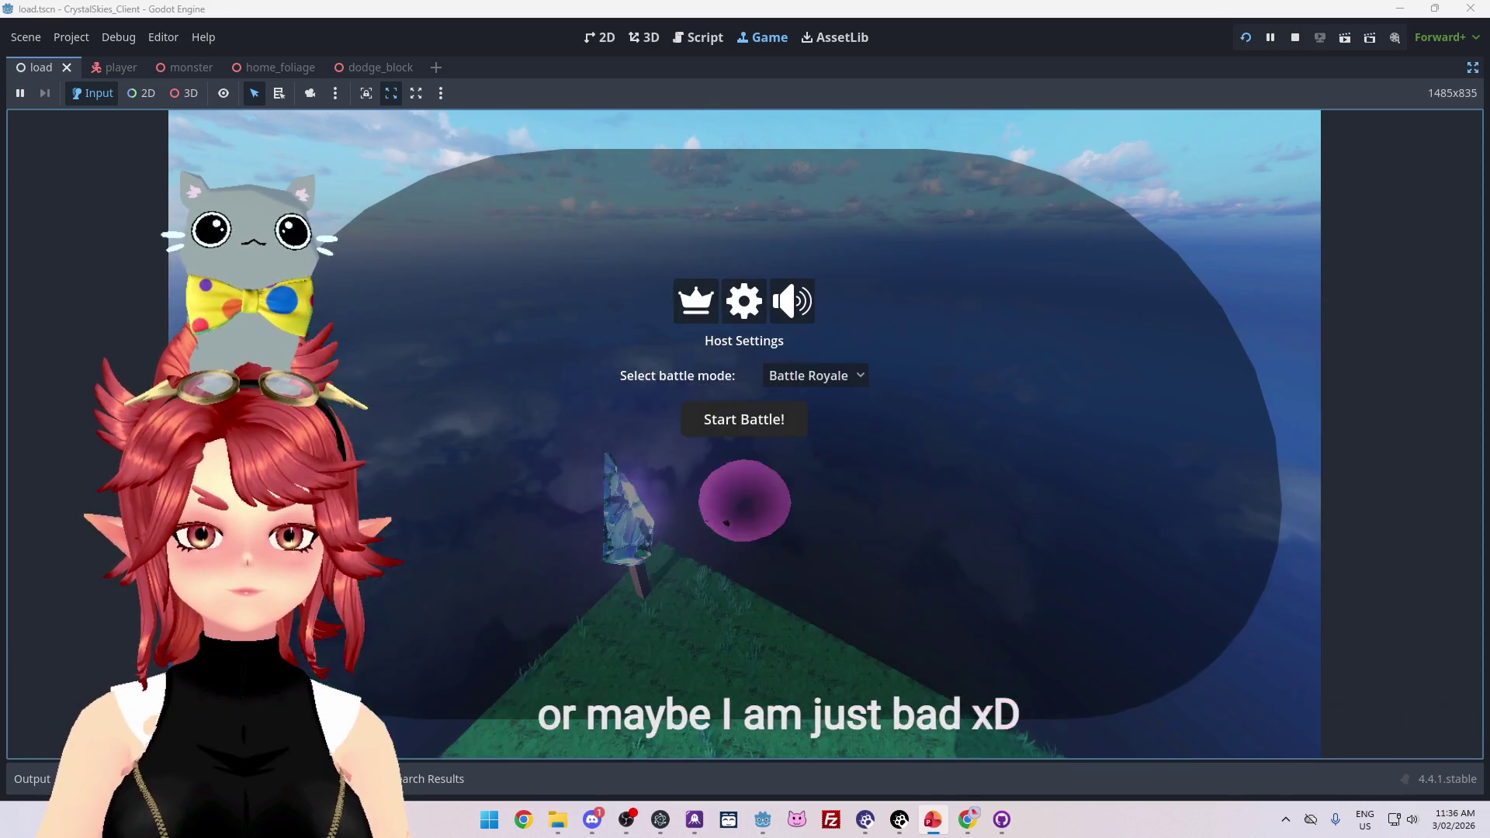
# Turn the Master Volume down in Audio Settings, leaving it at a lower middle level
pyautogui.click(785, 305)
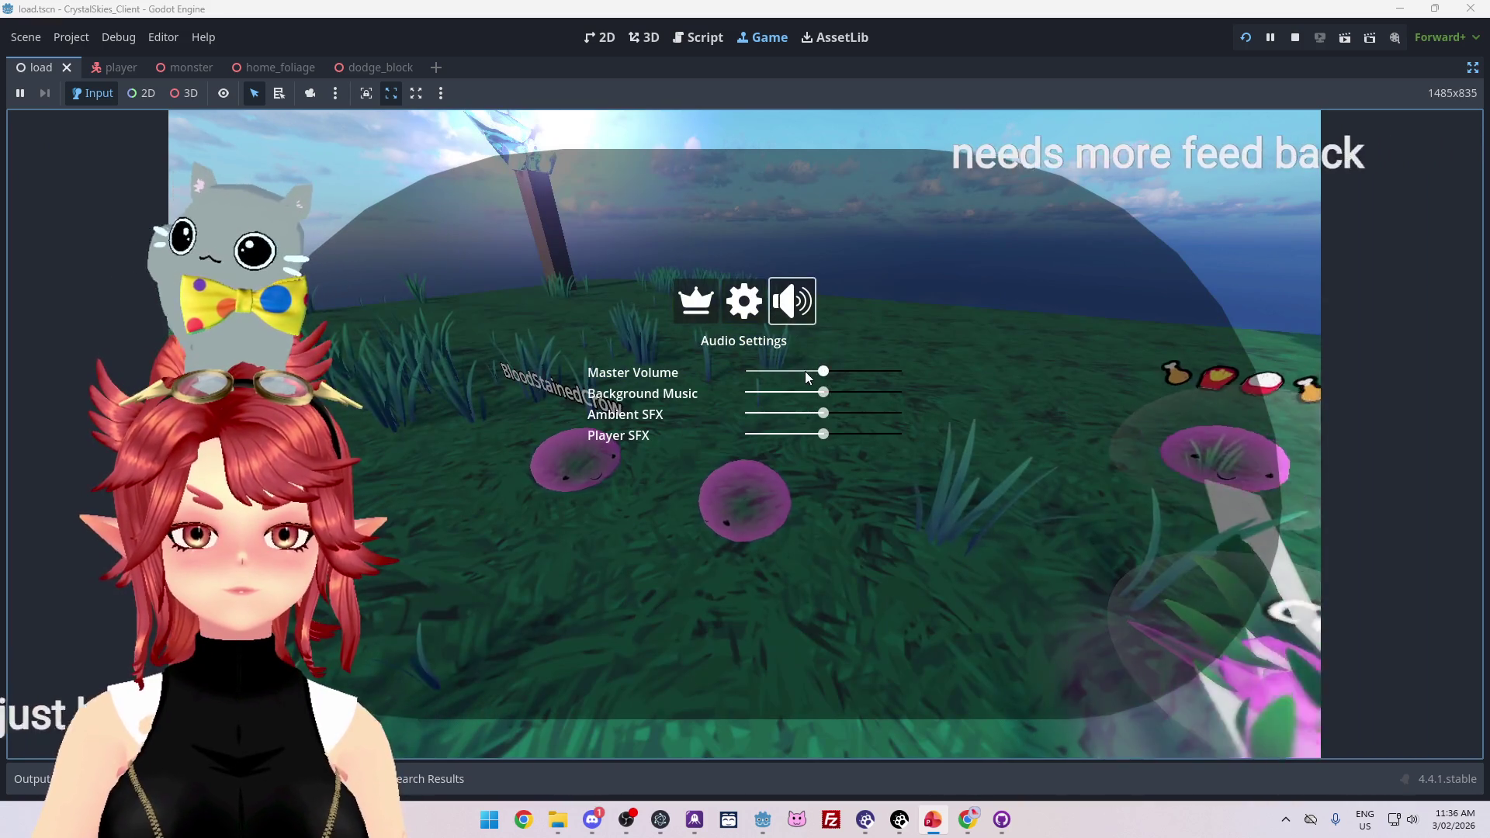
pyautogui.moveTo(804, 371)
pyautogui.mouseDown()
pyautogui.moveTo(756, 374)
pyautogui.moveTo(783, 373)
pyautogui.mouseUp()
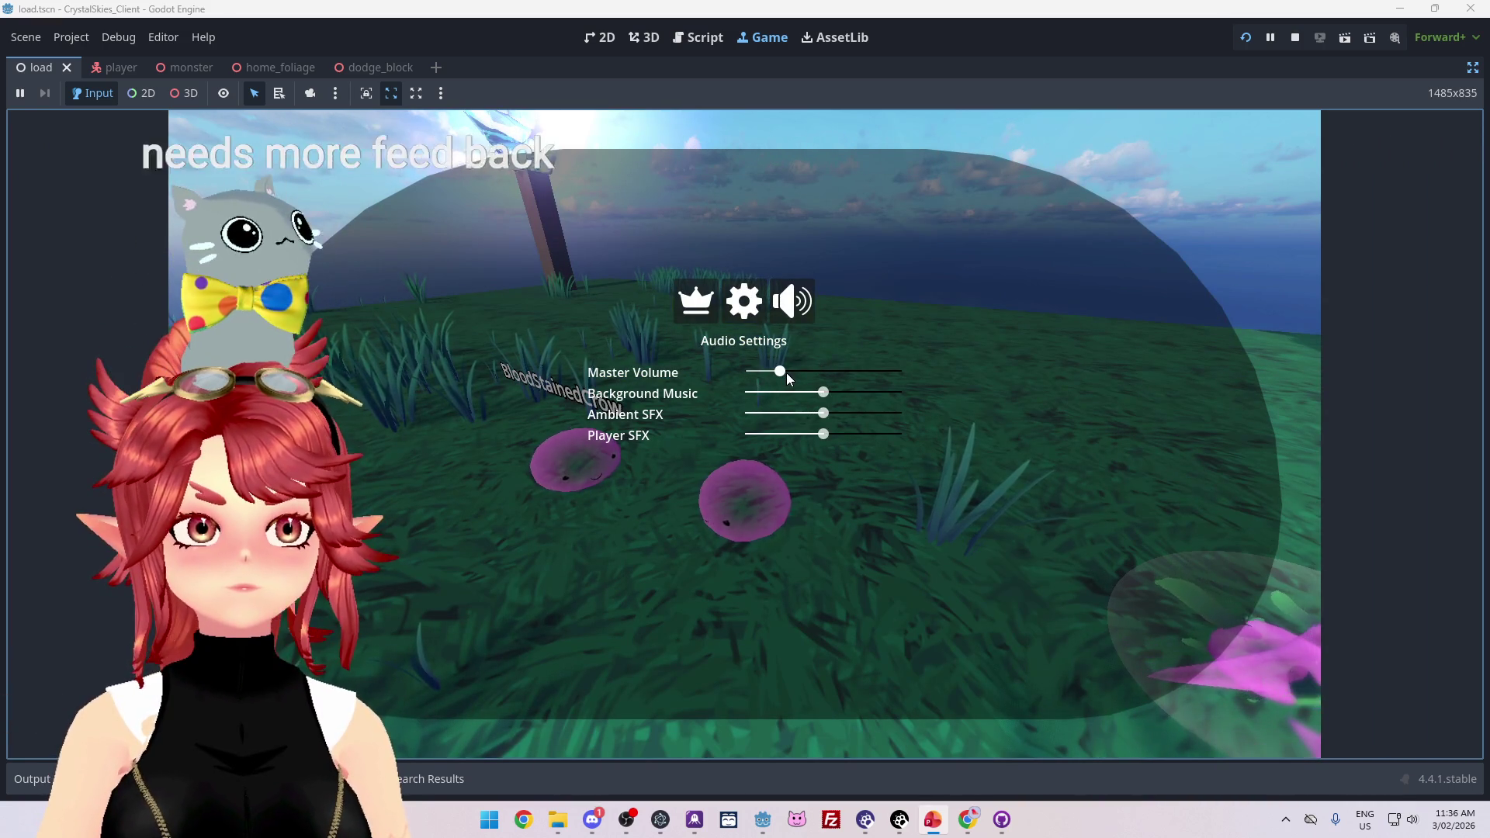
pyautogui.click(1160, 435)
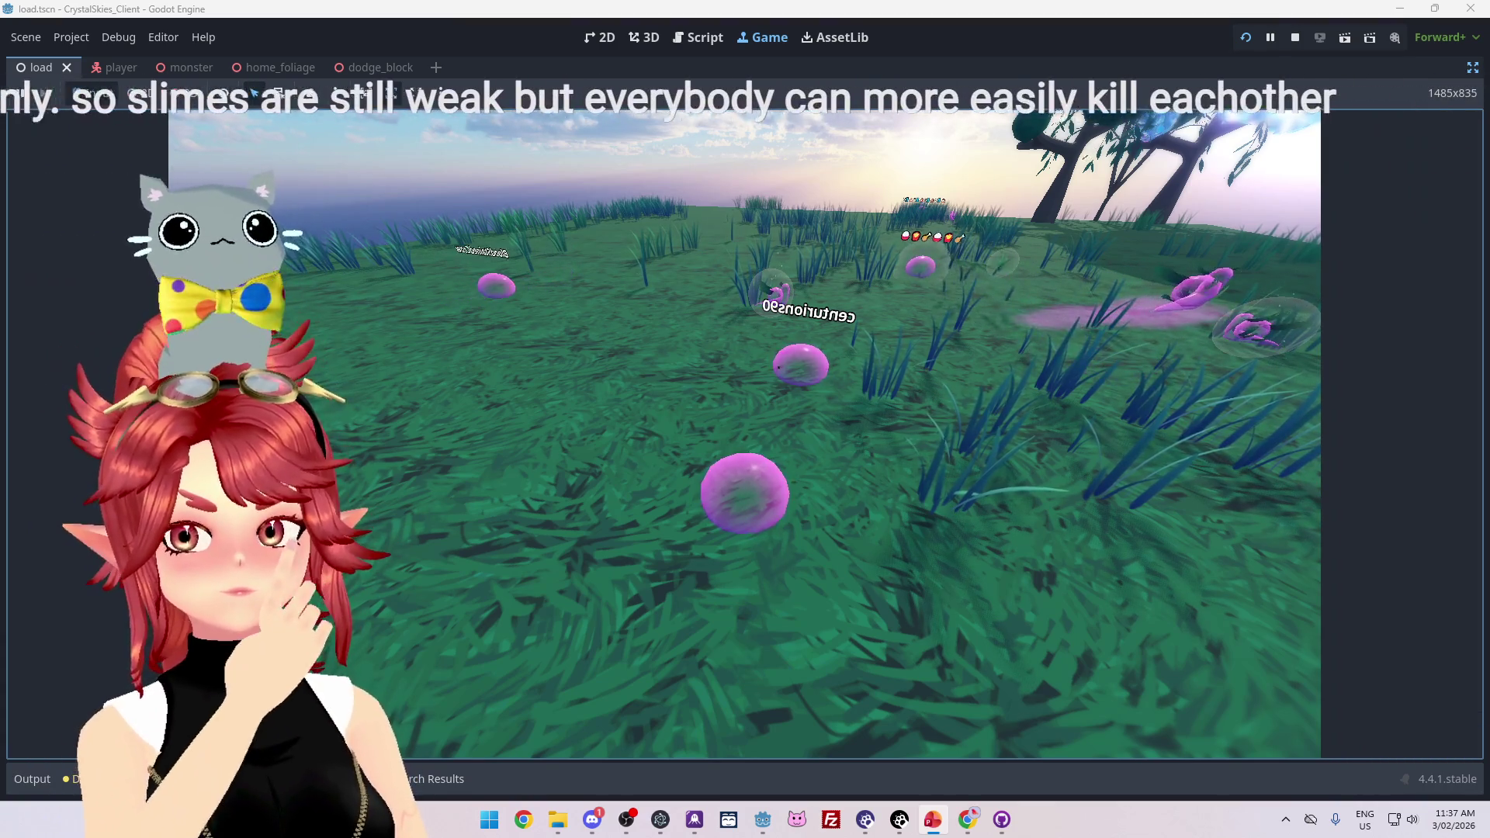
# Bring up the in-game Host Settings menu after more playtesting
pyautogui.press('Escape')
# Look through game_manager.gd and client_manager.gd in the script editor, then return to ui.gd
pyautogui.click(698, 37)
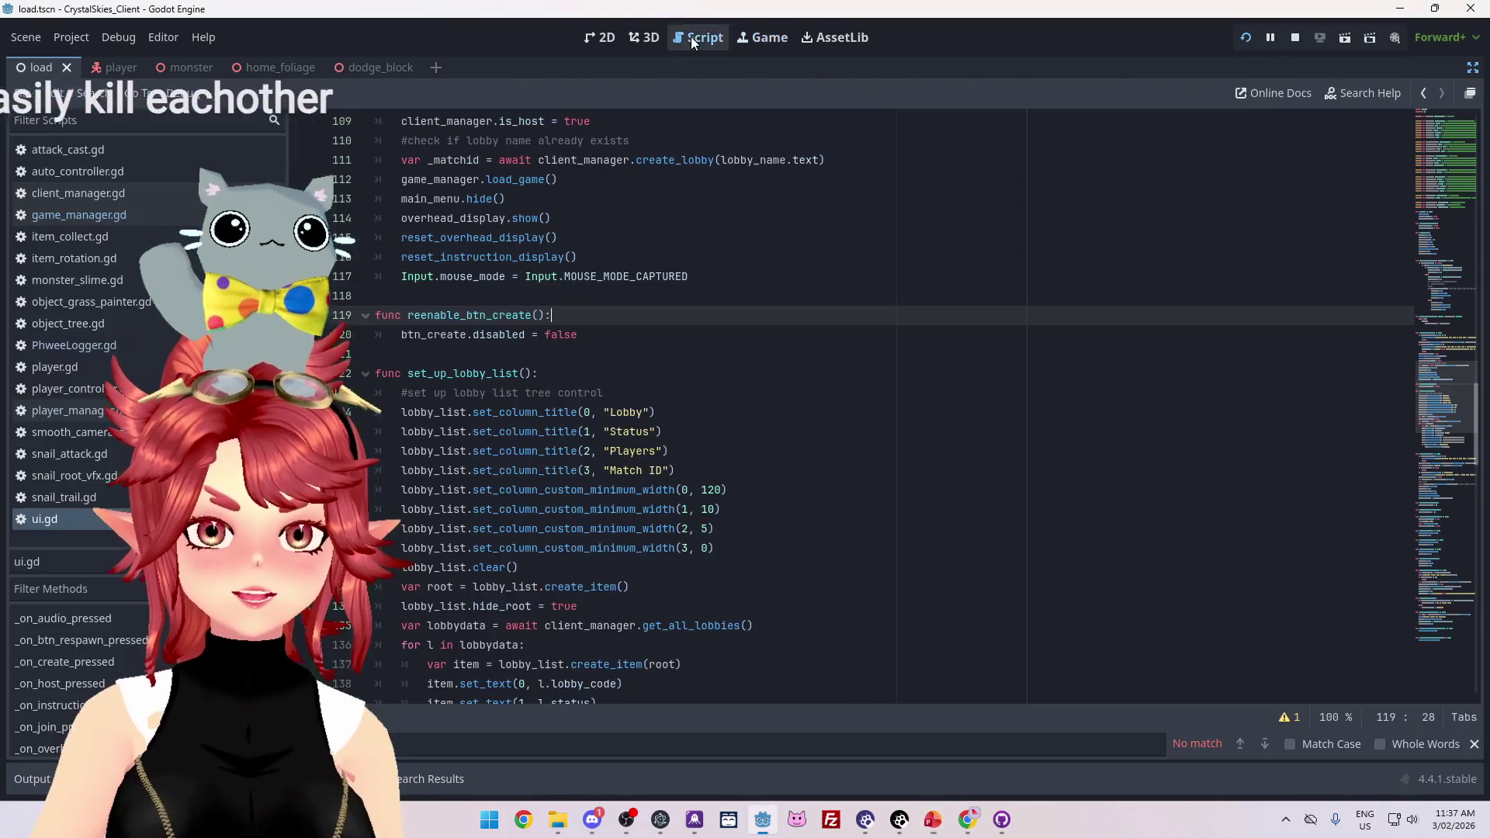
pyautogui.click(124, 217)
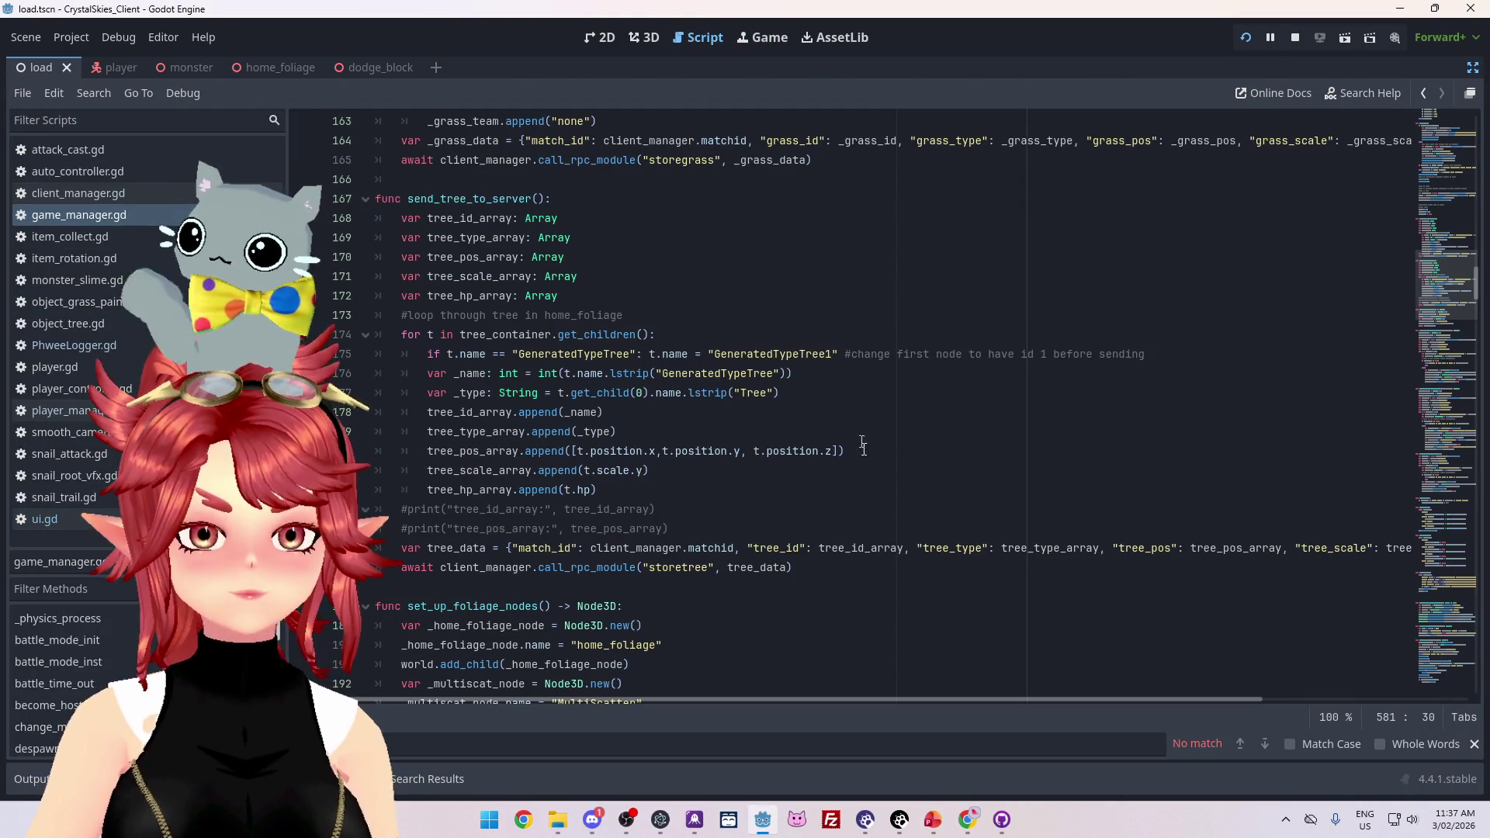
pyautogui.click(62, 194)
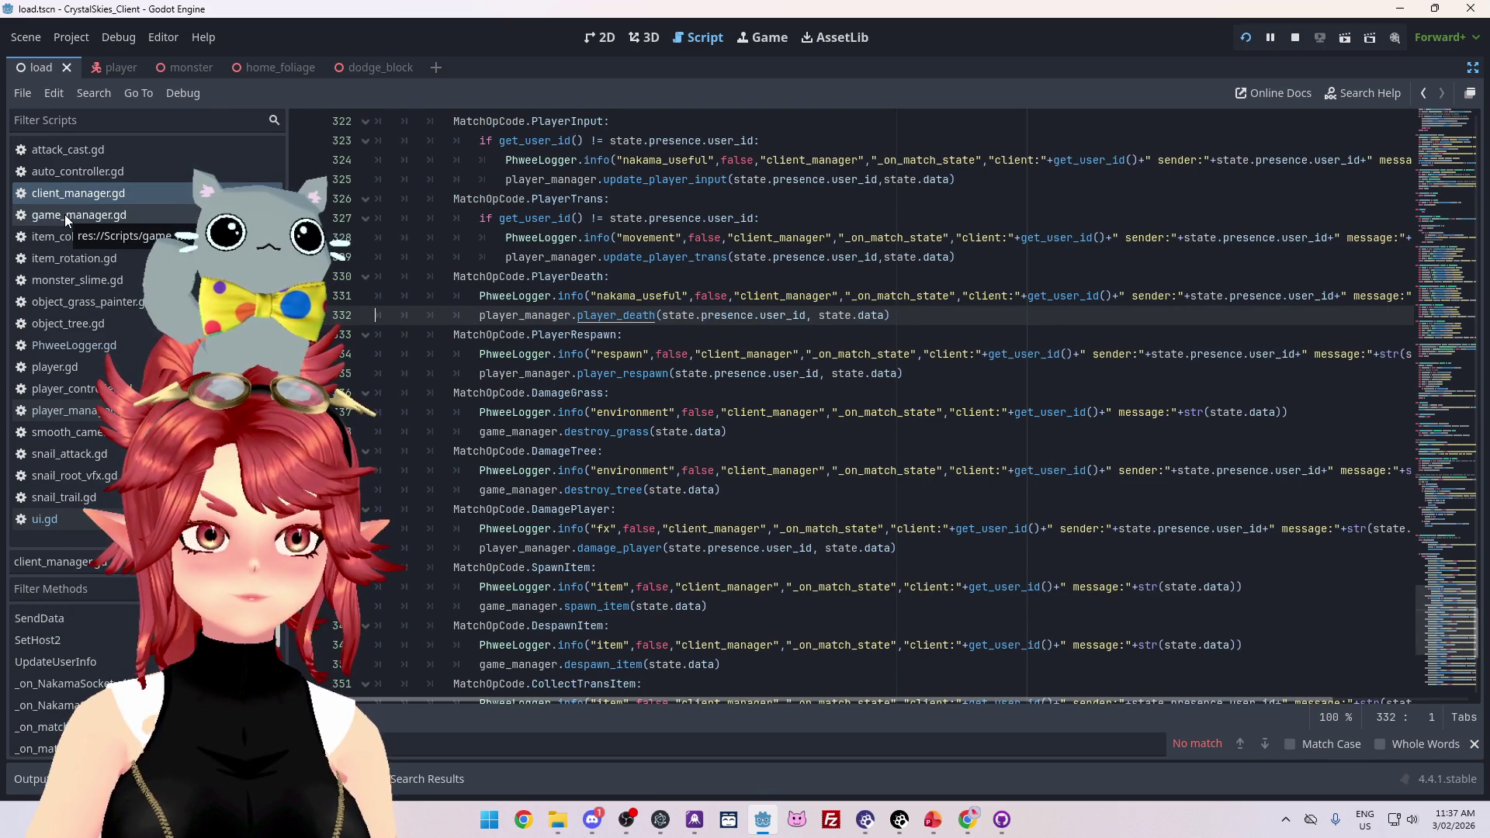
pyautogui.click(64, 214)
pyautogui.click(44, 520)
# Select the UpdateUserInfo call and the join_game_async lobby call in _on_join_pressed
pyautogui.scroll(-9, 500, 382)
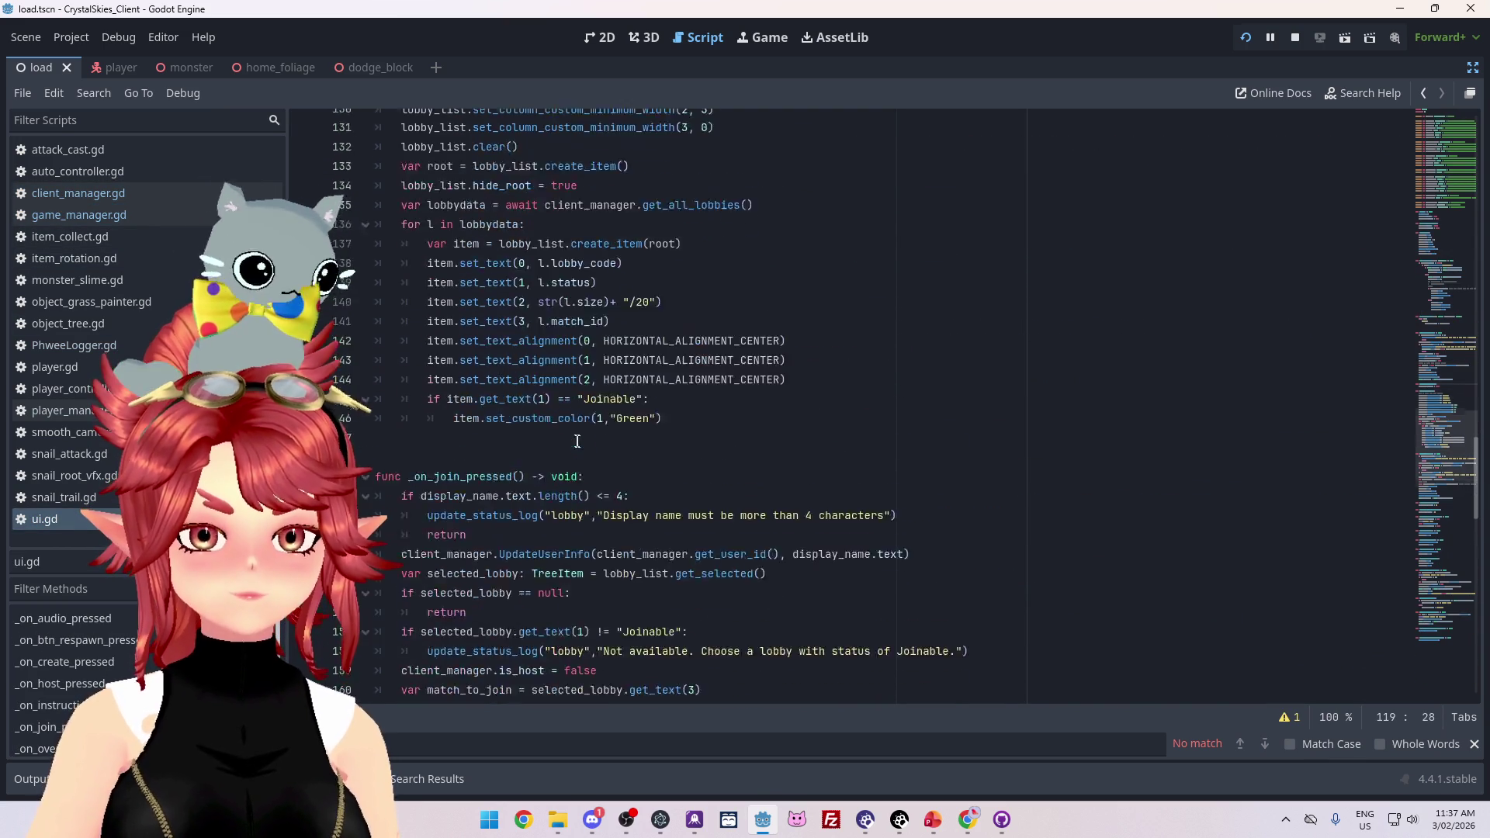
pyautogui.scroll(1, 605, 403)
pyautogui.scroll(1, 604, 403)
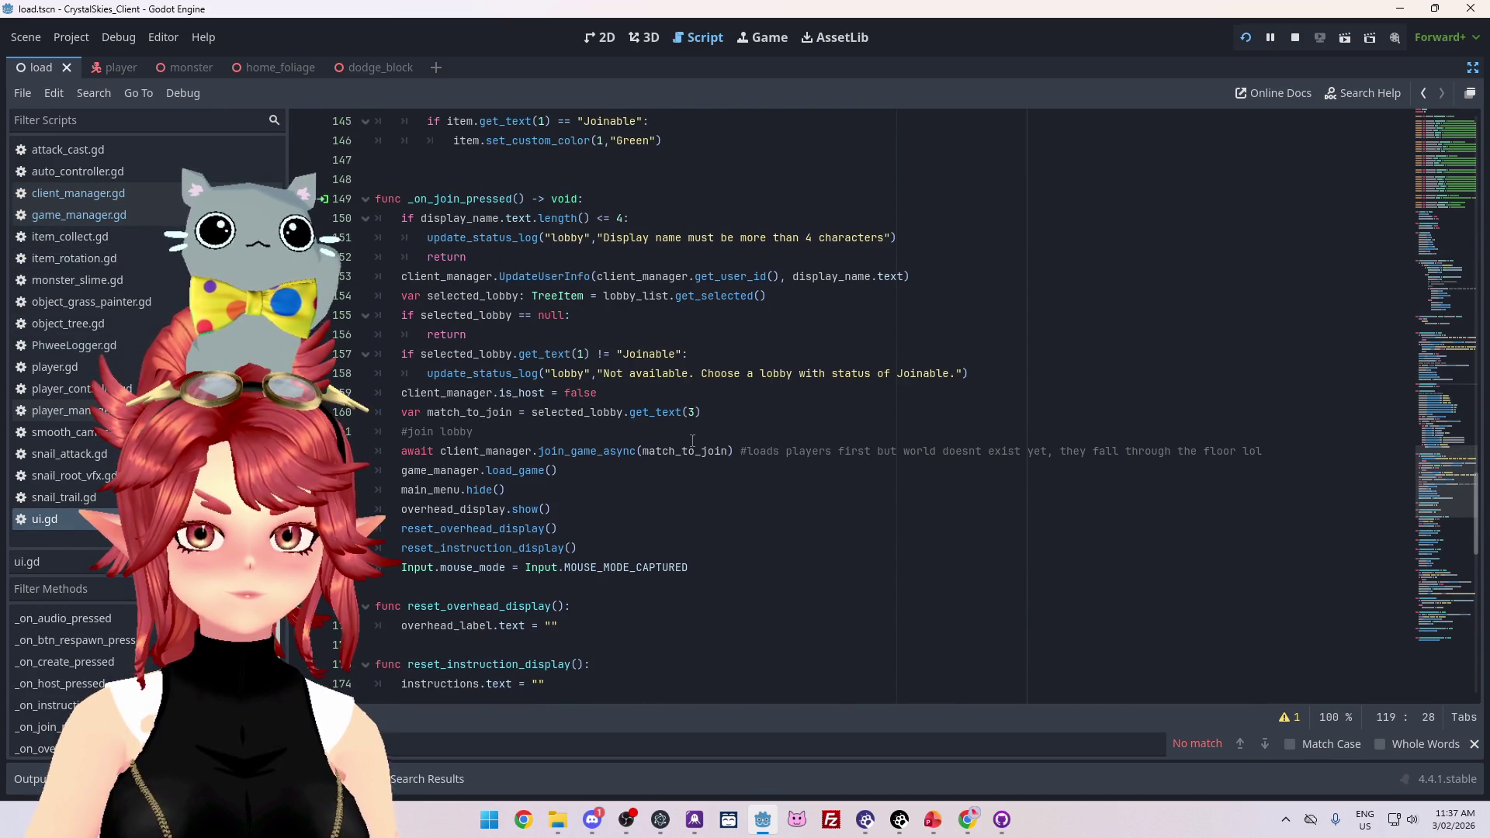
pyautogui.click(772, 295)
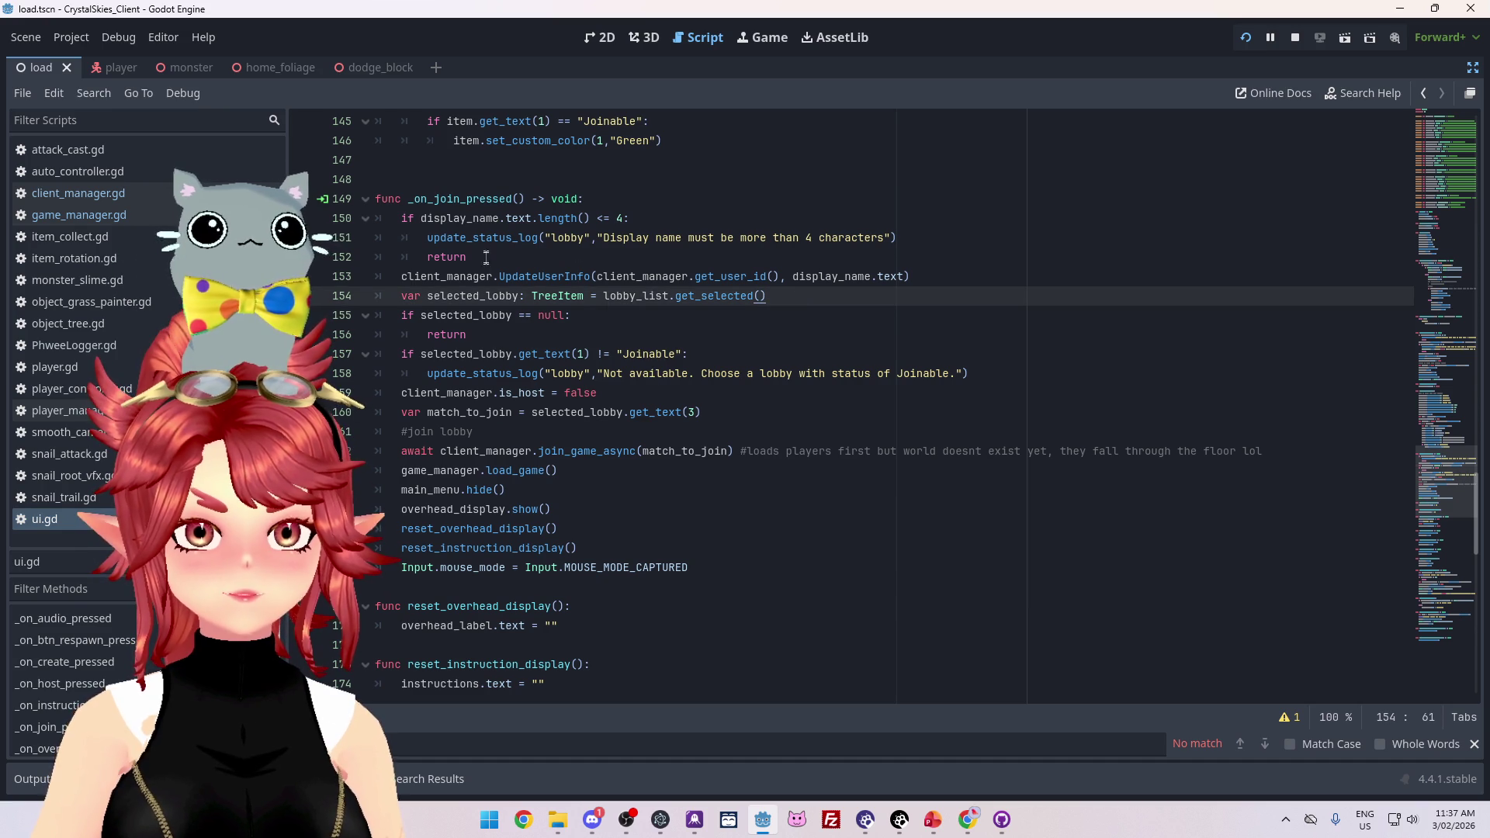
pyautogui.moveTo(399, 274); pyautogui.dragTo(917, 277)
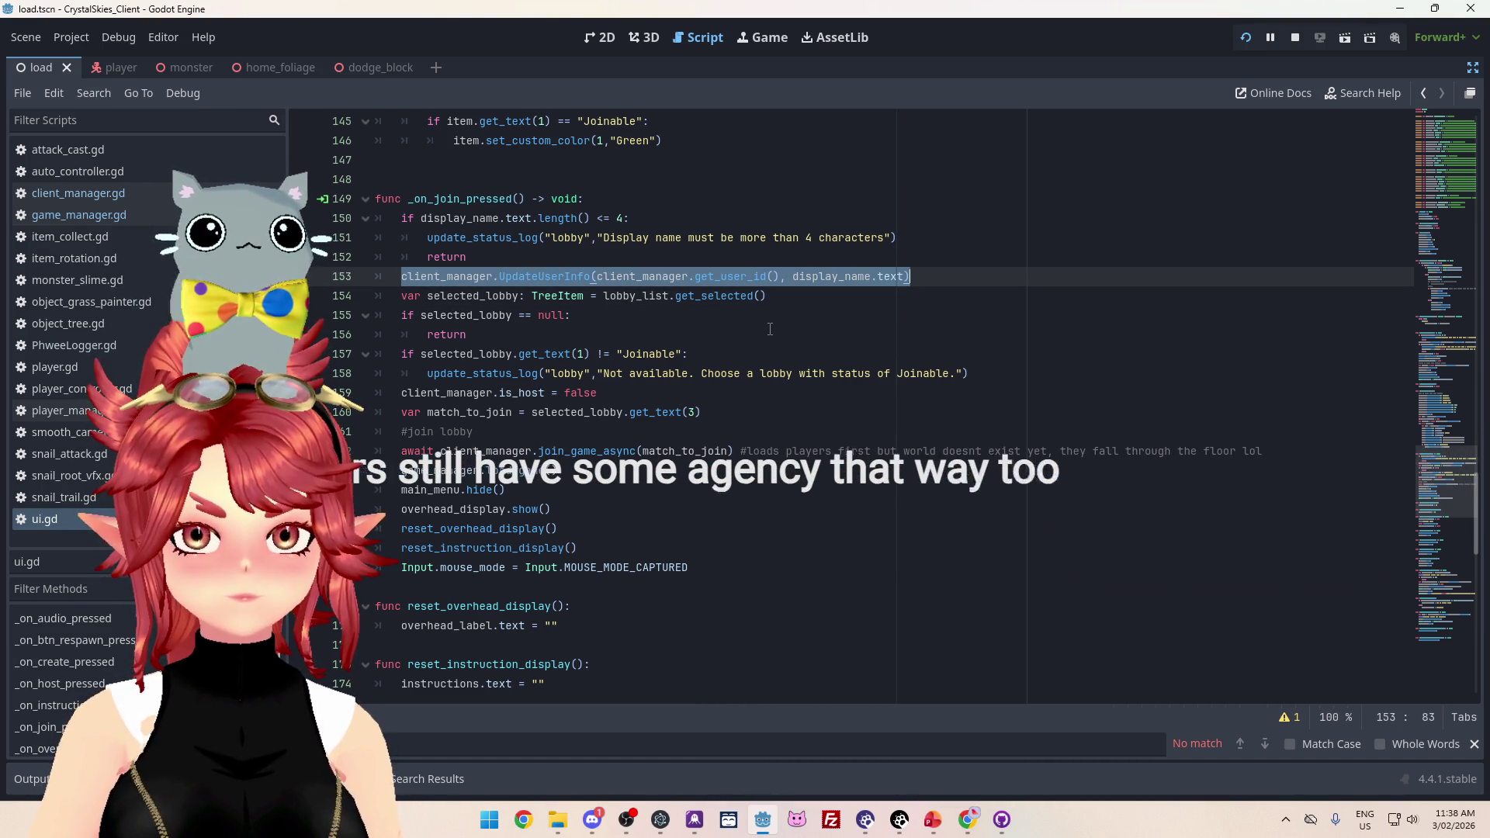
pyautogui.click(403, 452)
pyautogui.moveTo(743, 444); pyautogui.dragTo(780, 450)
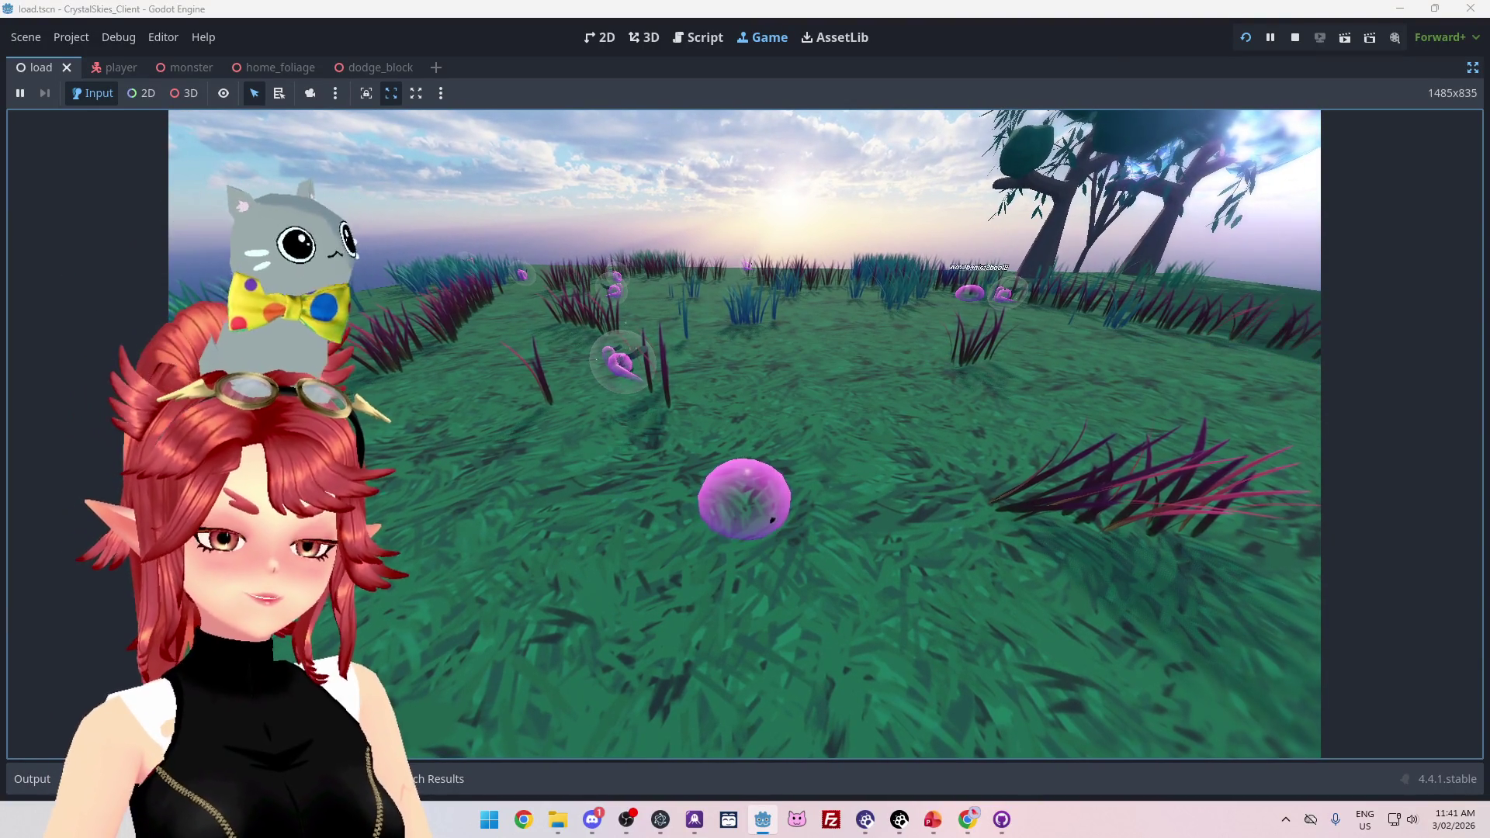
# Bring up the in-game Host Settings menu to pick the battle mode
pyautogui.press('Escape')
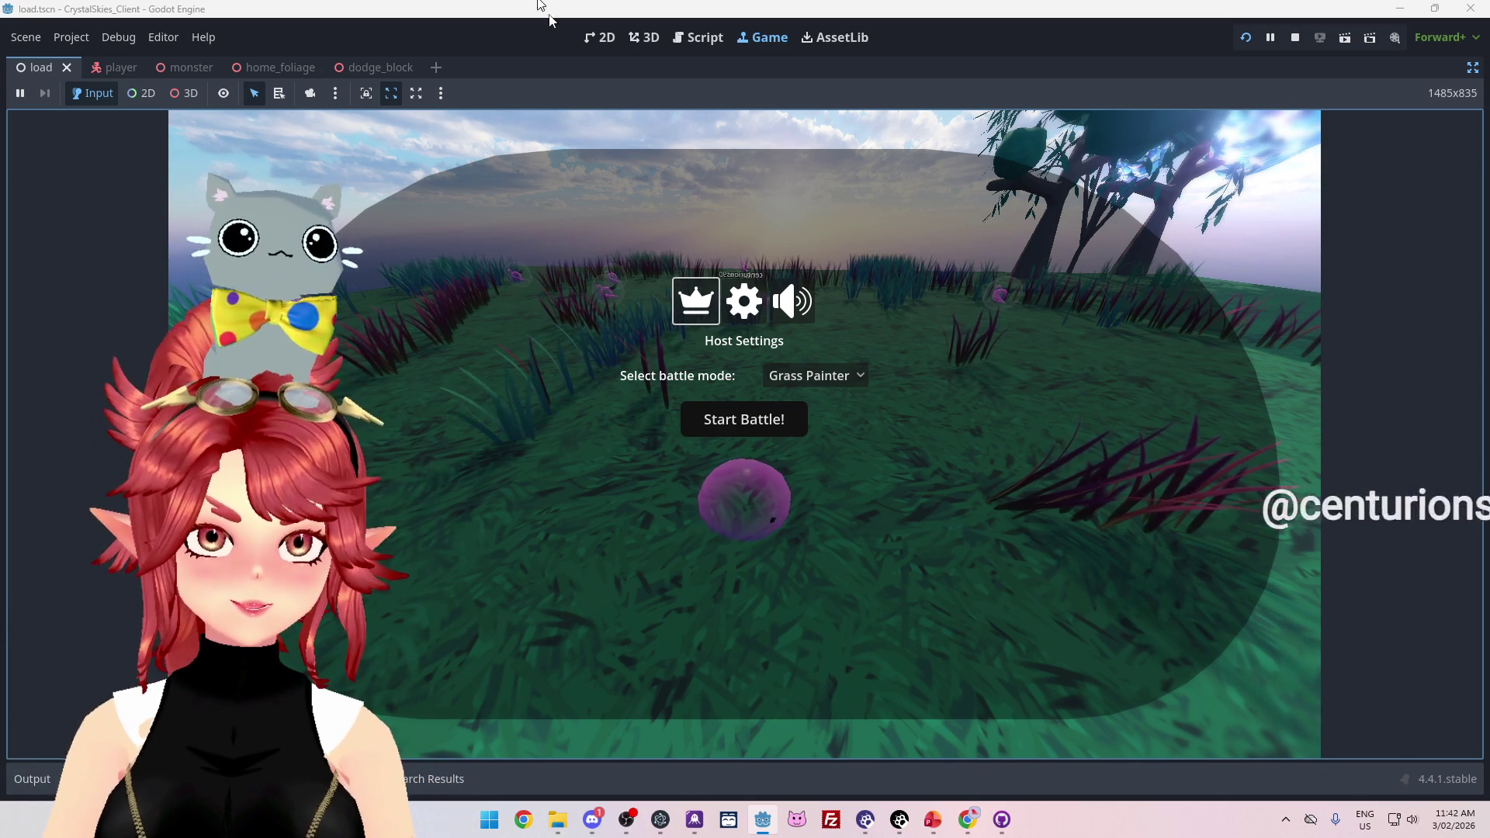
# Pick Dodge Block as the battle mode, start the battle and play a round until a winner is announced
pyautogui.click(934, 398)
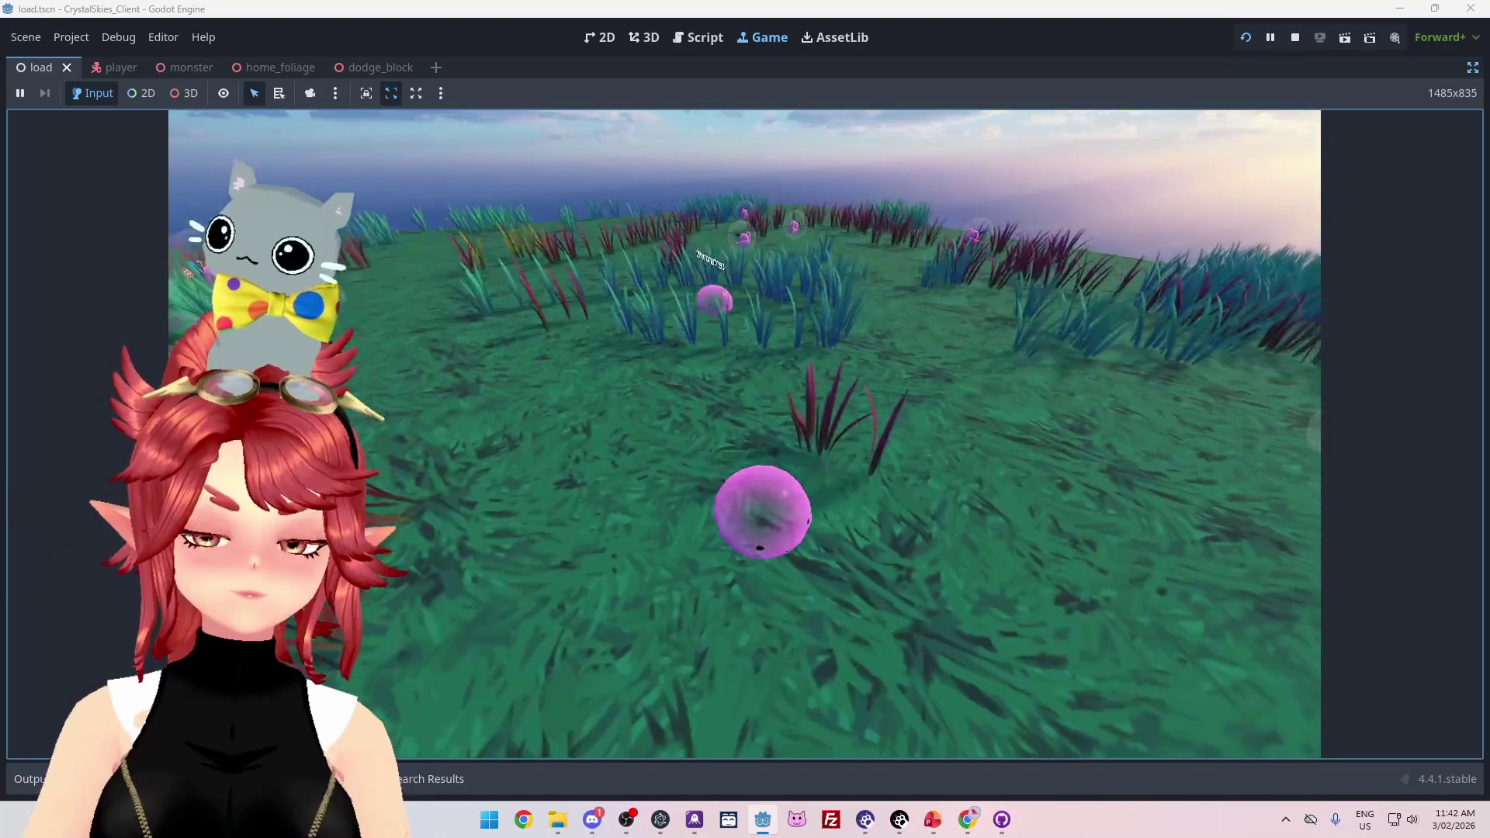
pyautogui.press('Escape')
pyautogui.click(786, 379)
pyautogui.click(812, 425)
pyautogui.click(732, 419)
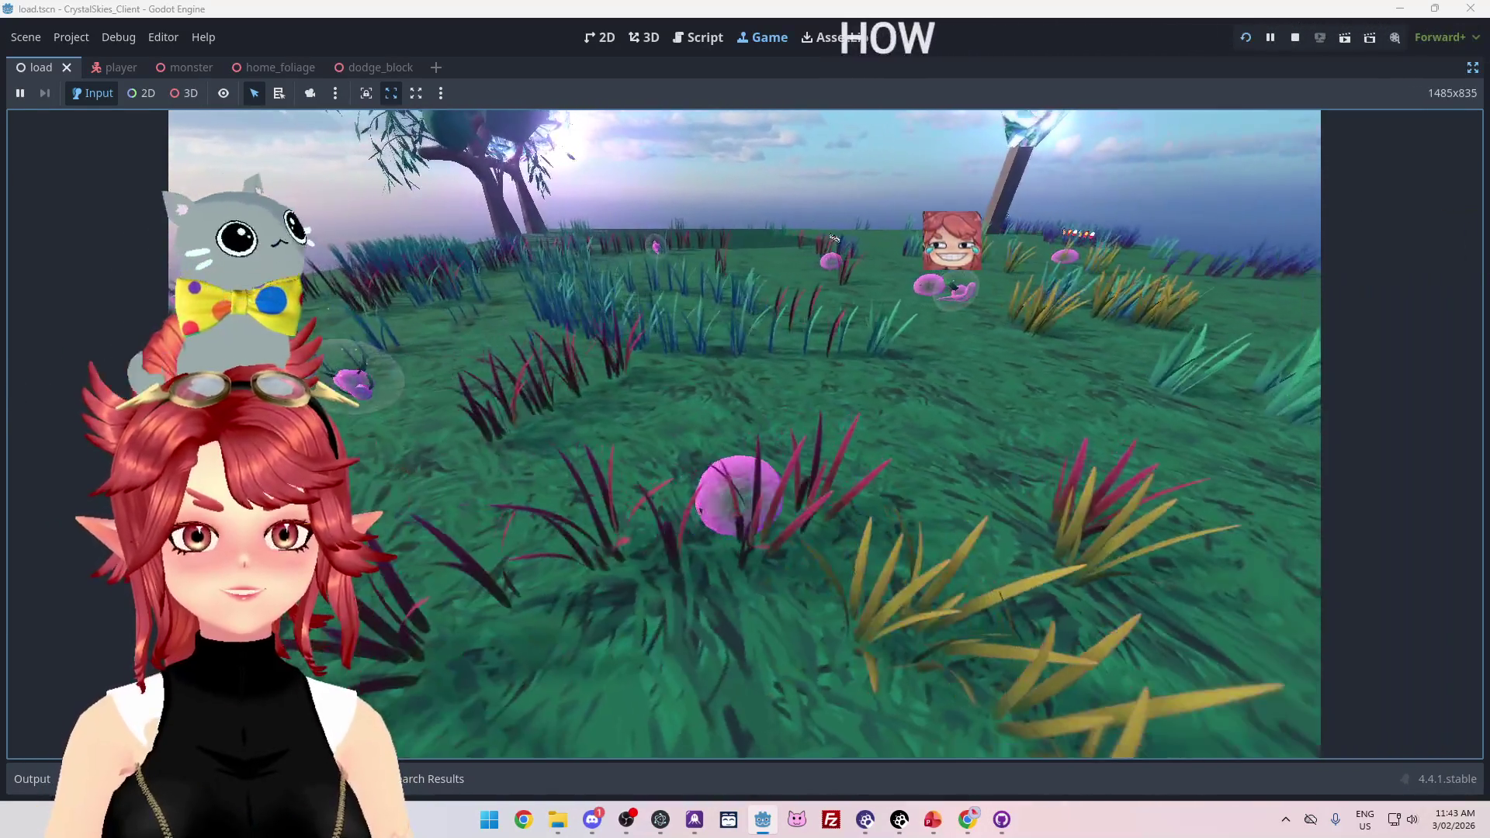
pyautogui.press('Escape')
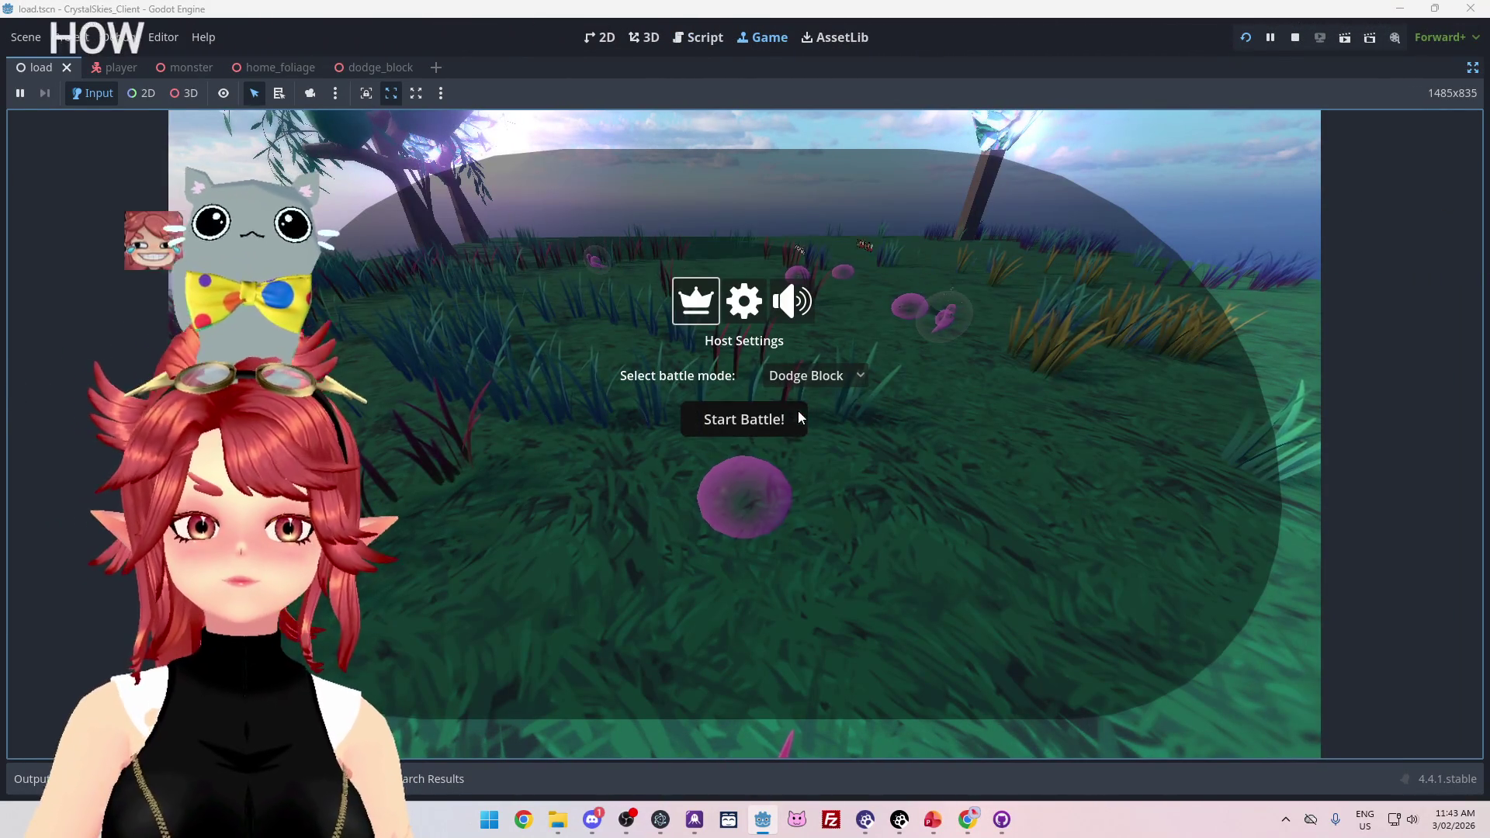
# Switch the battle mode from Dodge Block to Grass Painter and start the battle
pyautogui.click(816, 379)
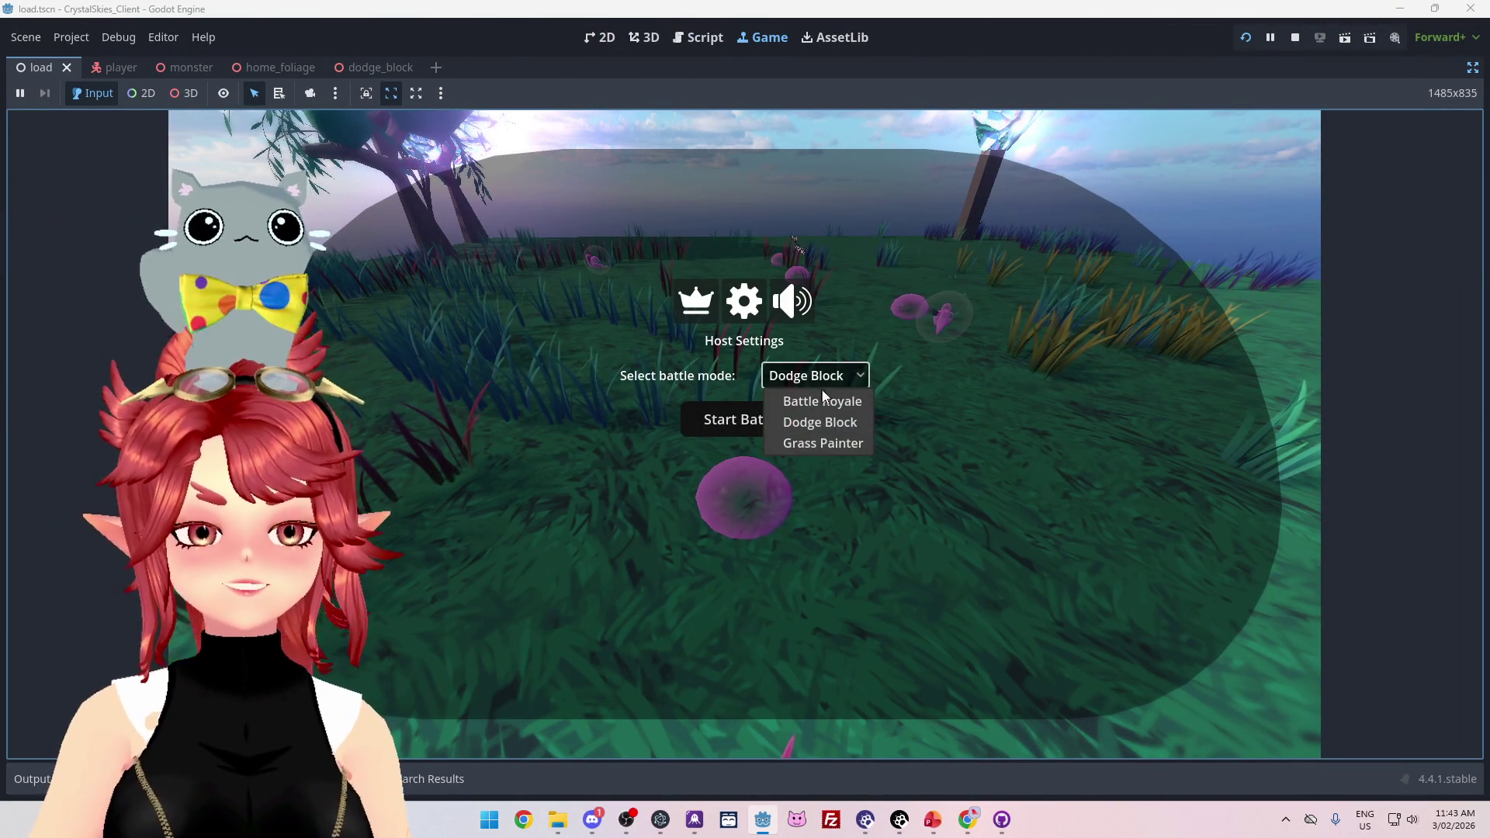
pyautogui.click(827, 444)
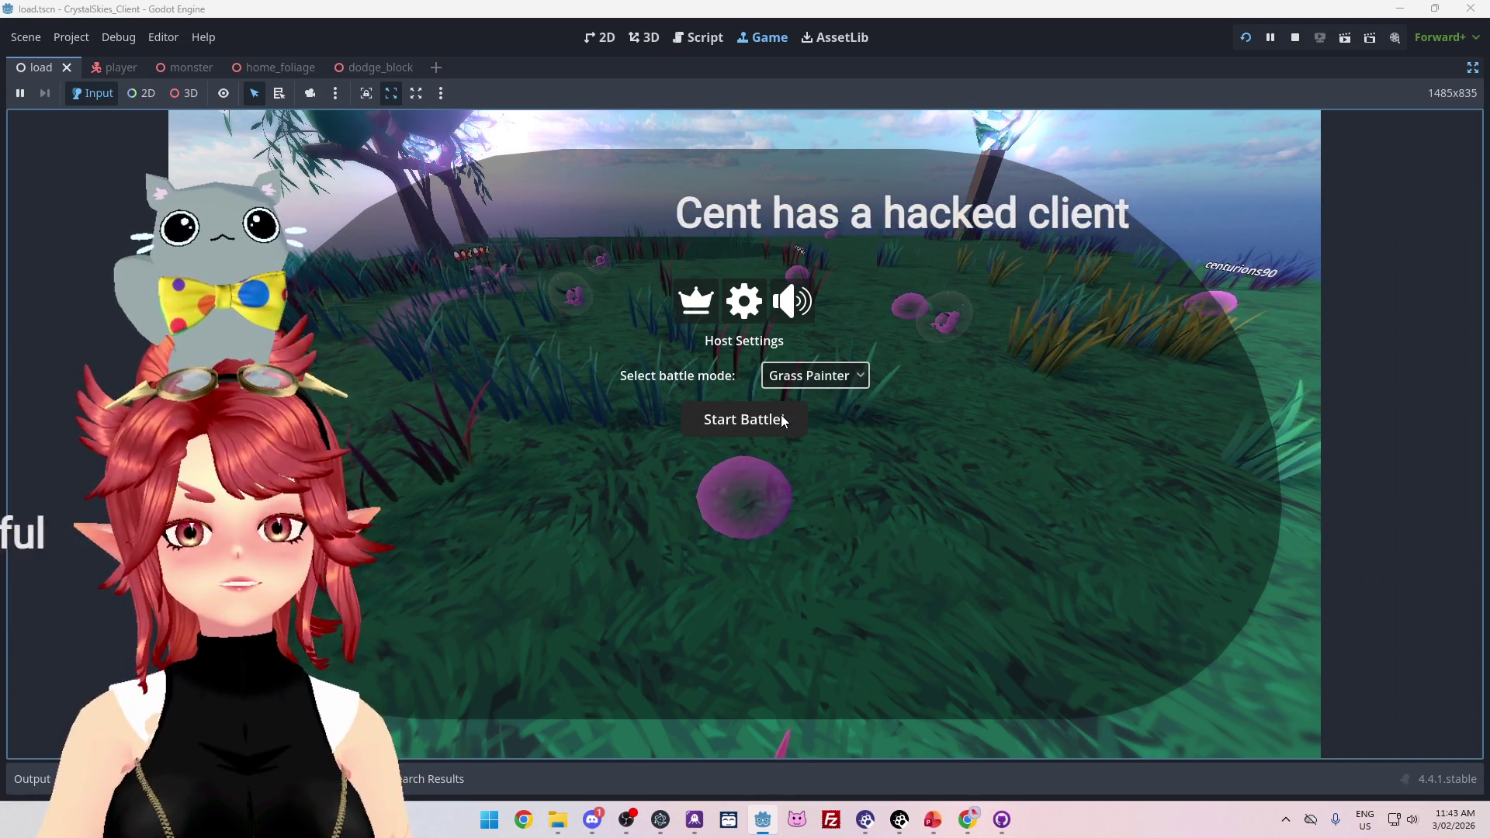
pyautogui.click(782, 419)
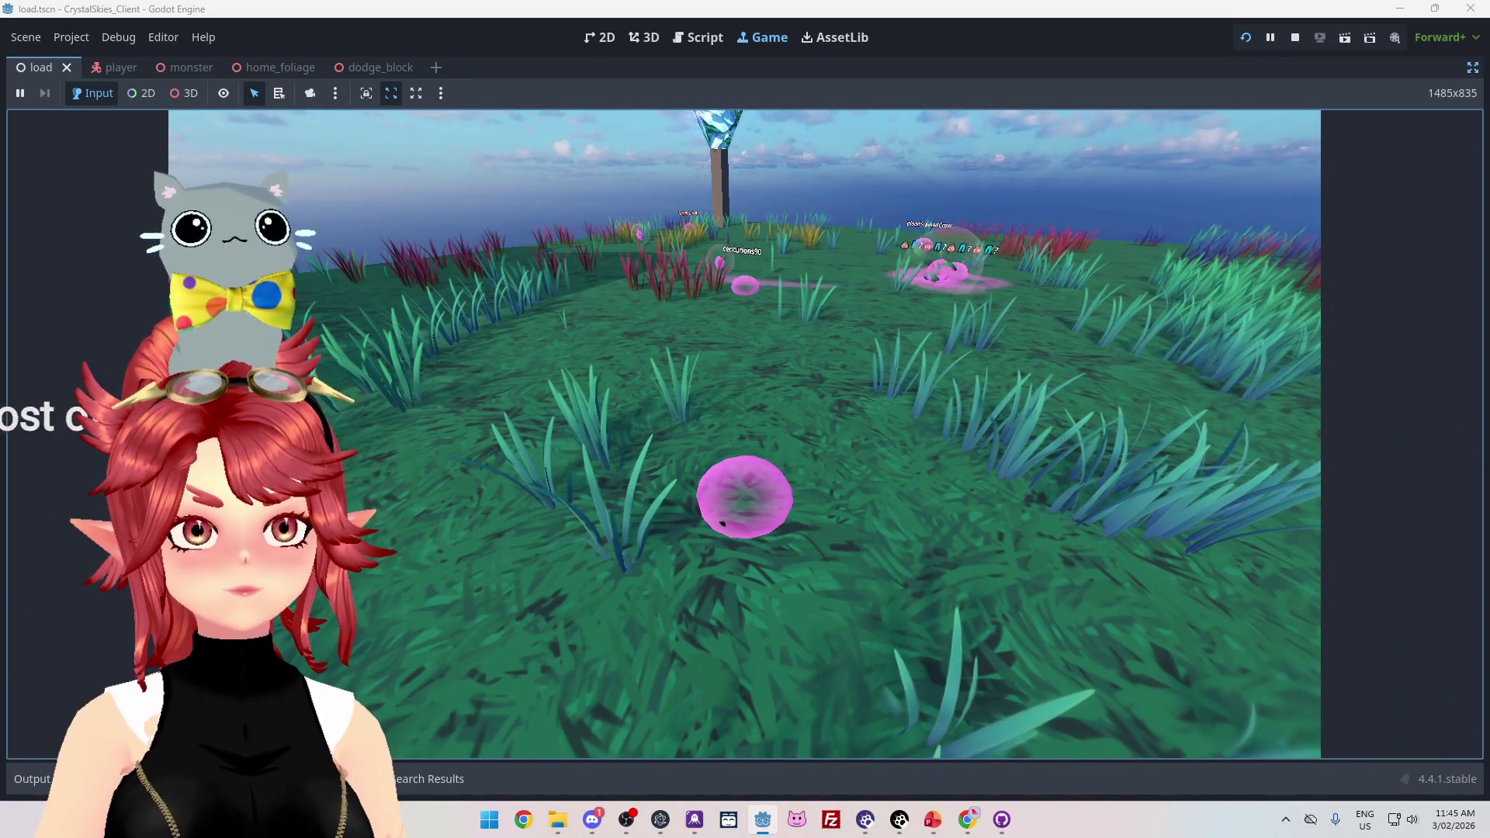
pyautogui.press('Escape')
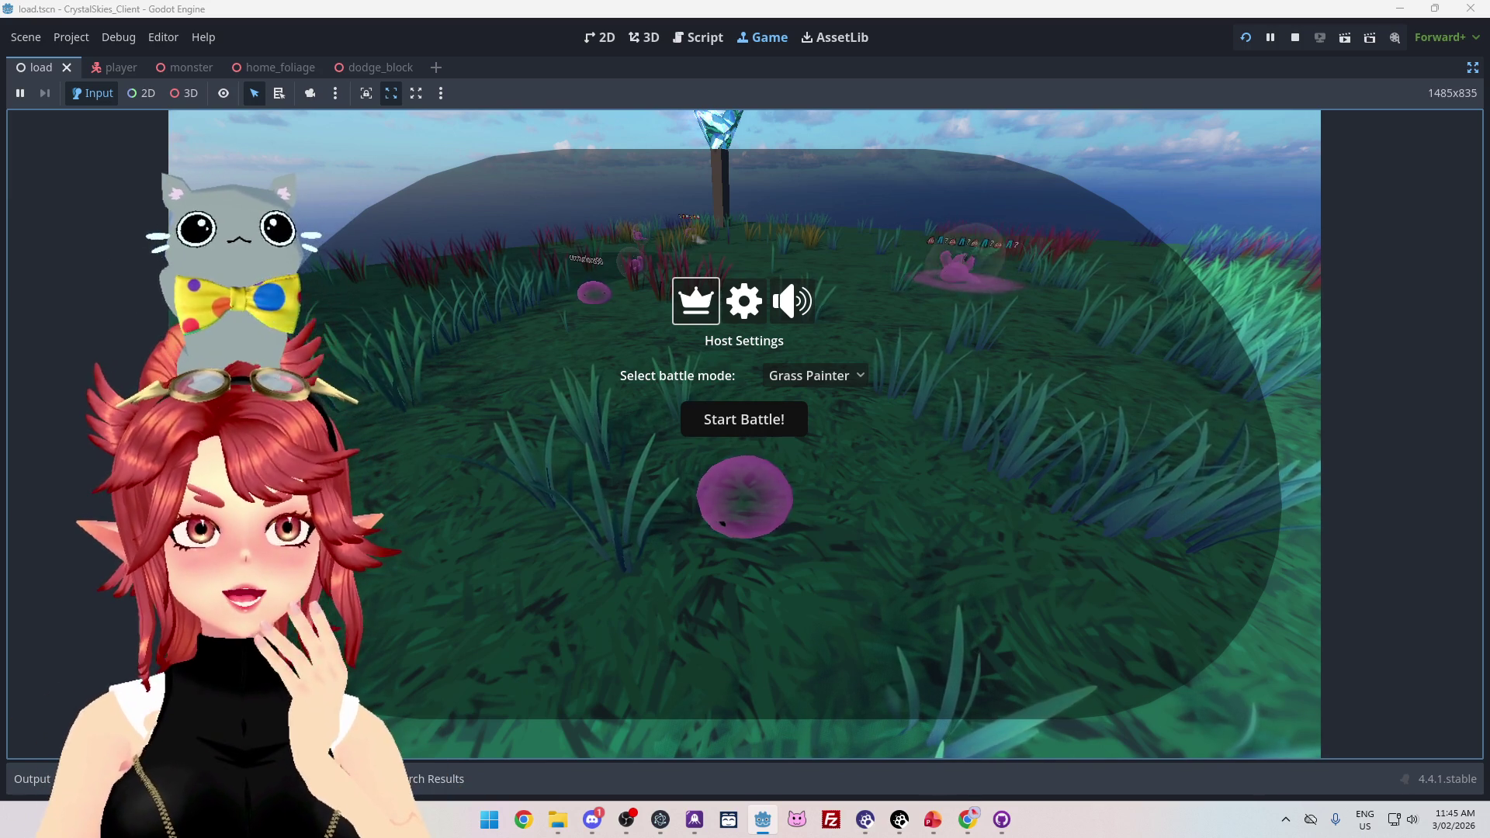
# Resume play and run the character around the grass with WASD toward the bubble creatures
pyautogui.press('Escape')
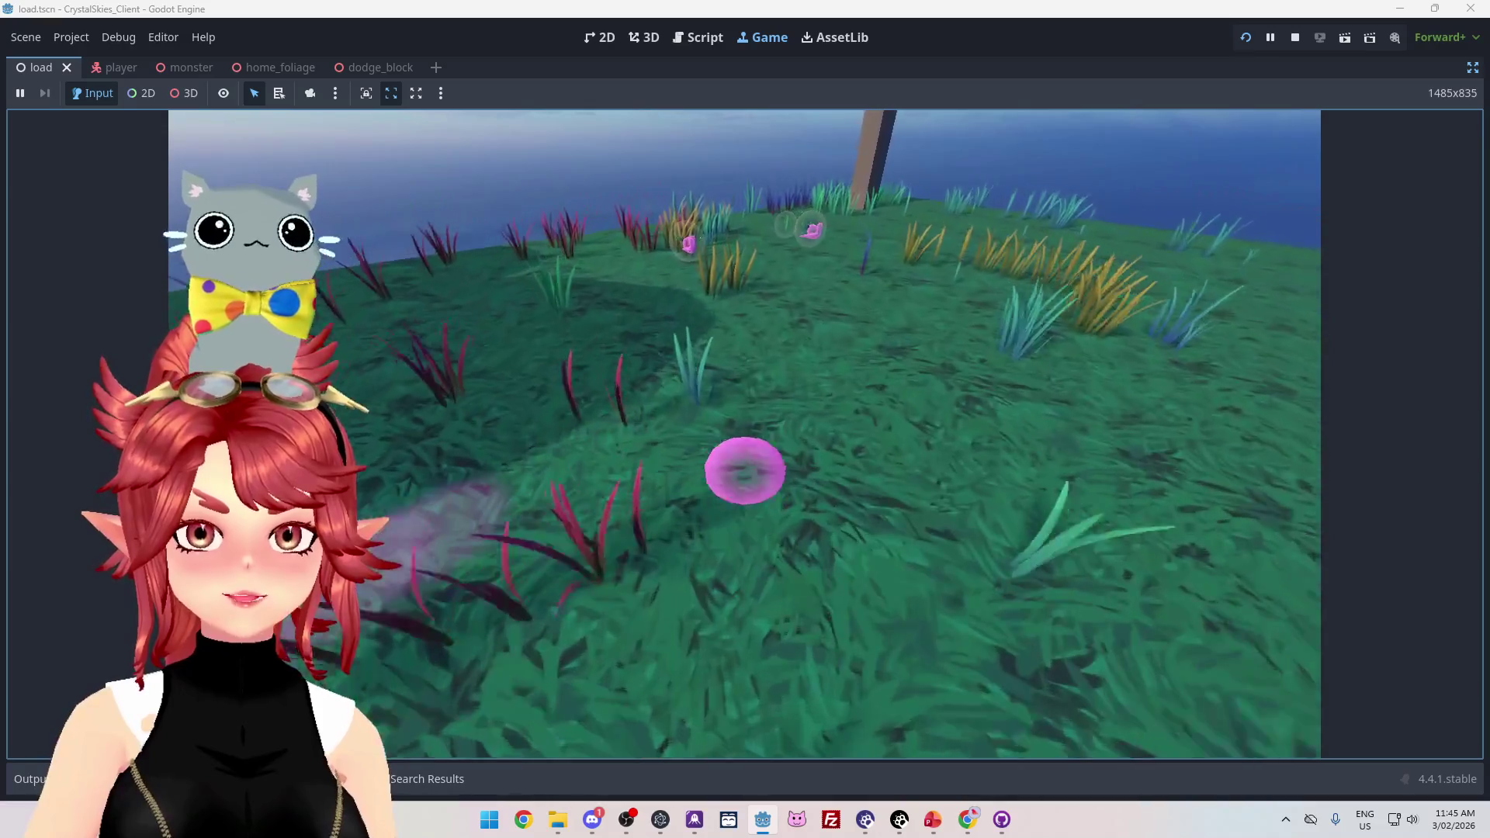
pyautogui.press('w')
pyautogui.press('a')
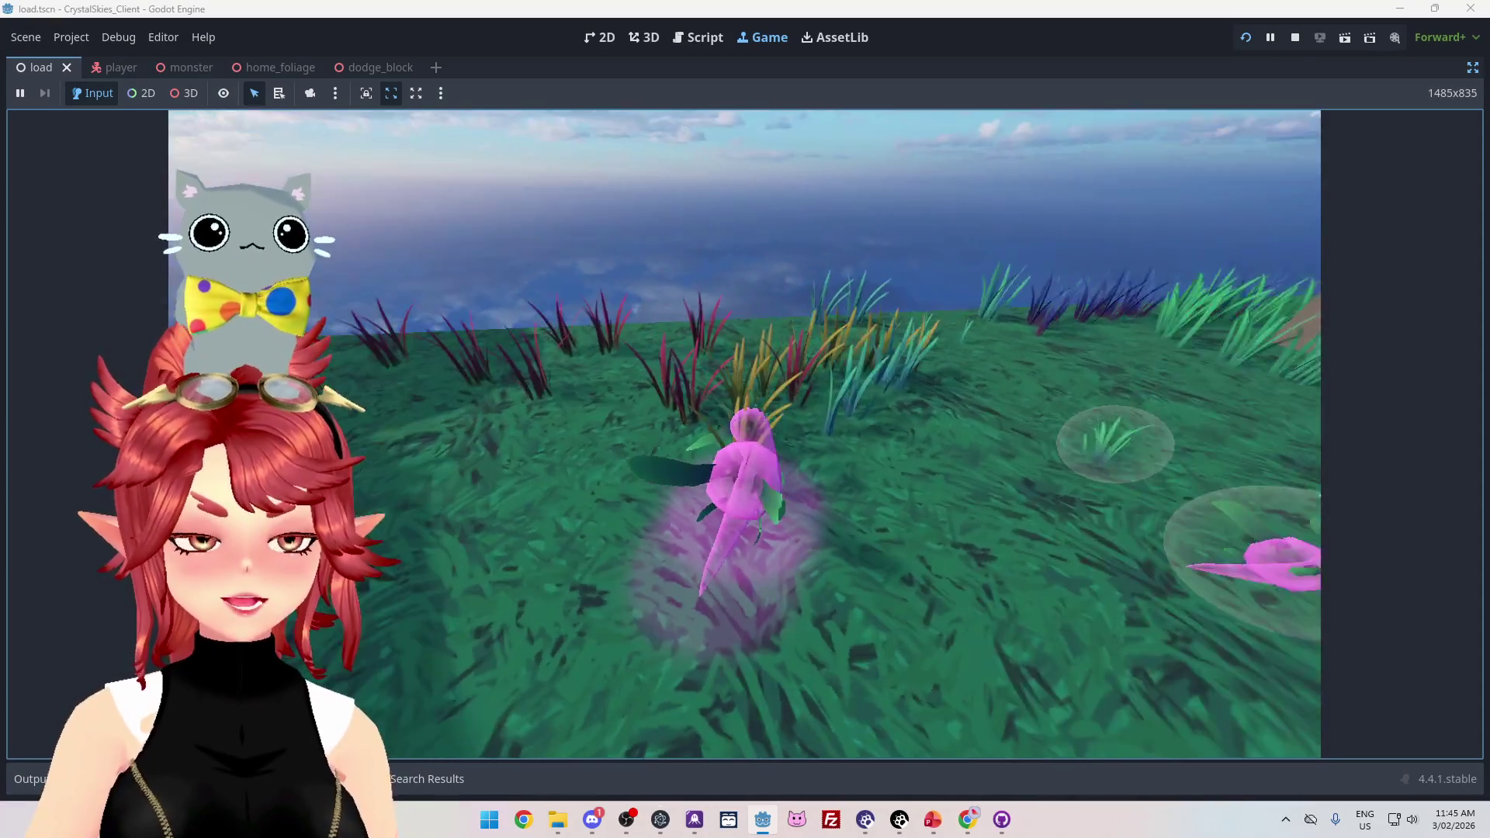
pyautogui.press('d')
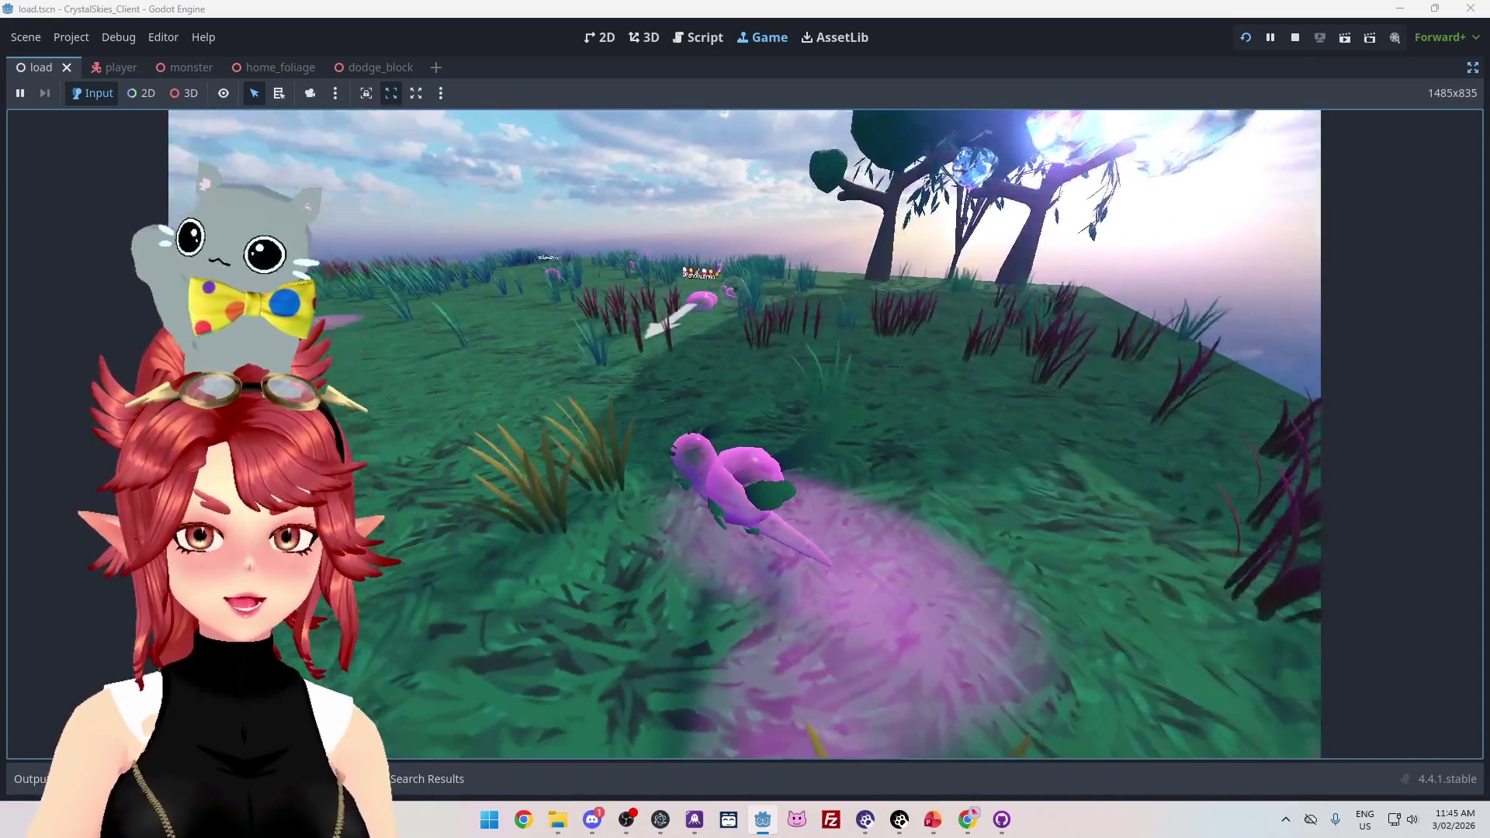
pyautogui.press('w')
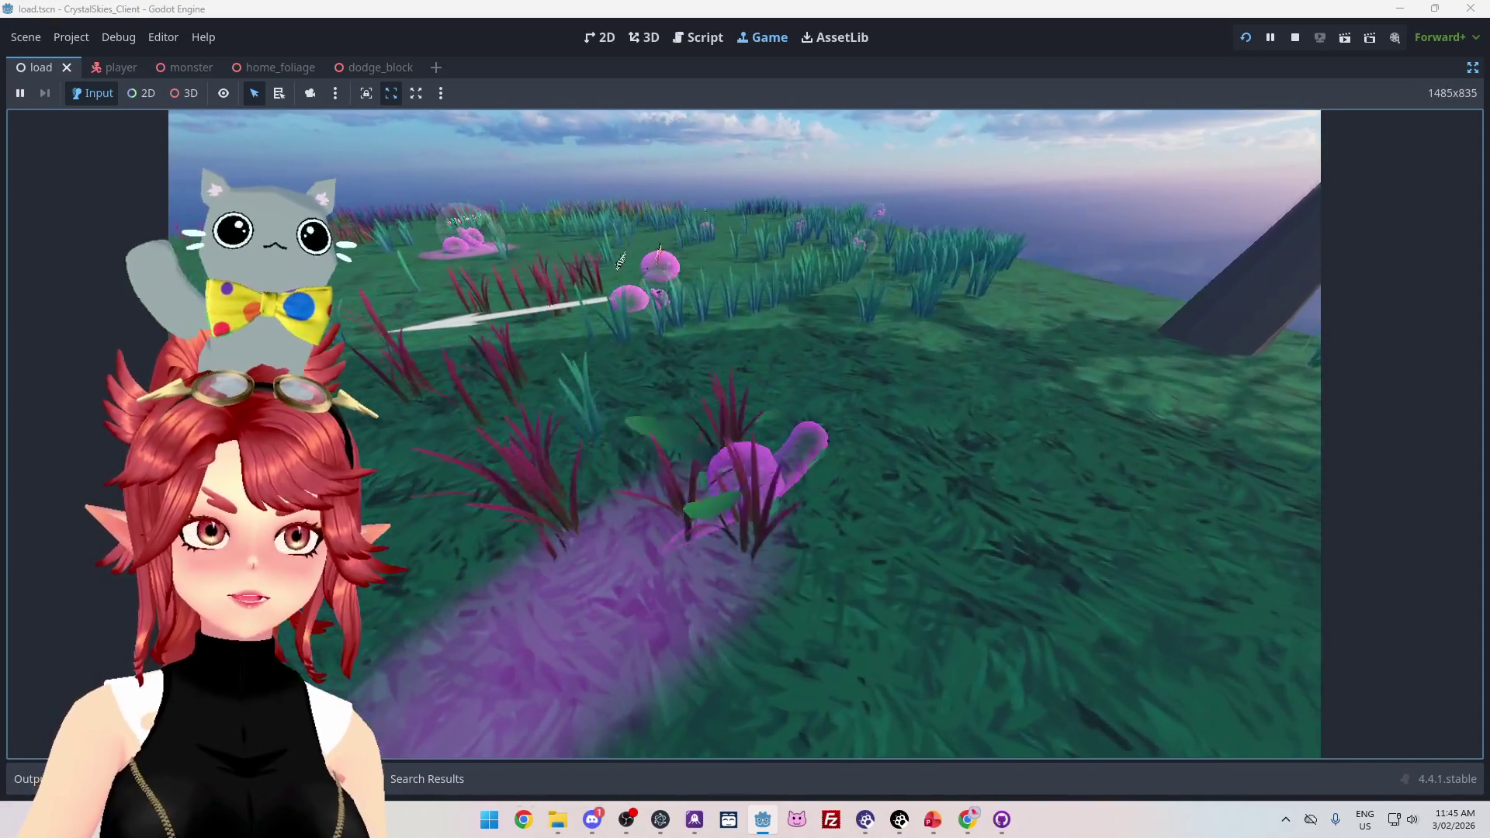
pyautogui.press('a')
pyautogui.press('a')
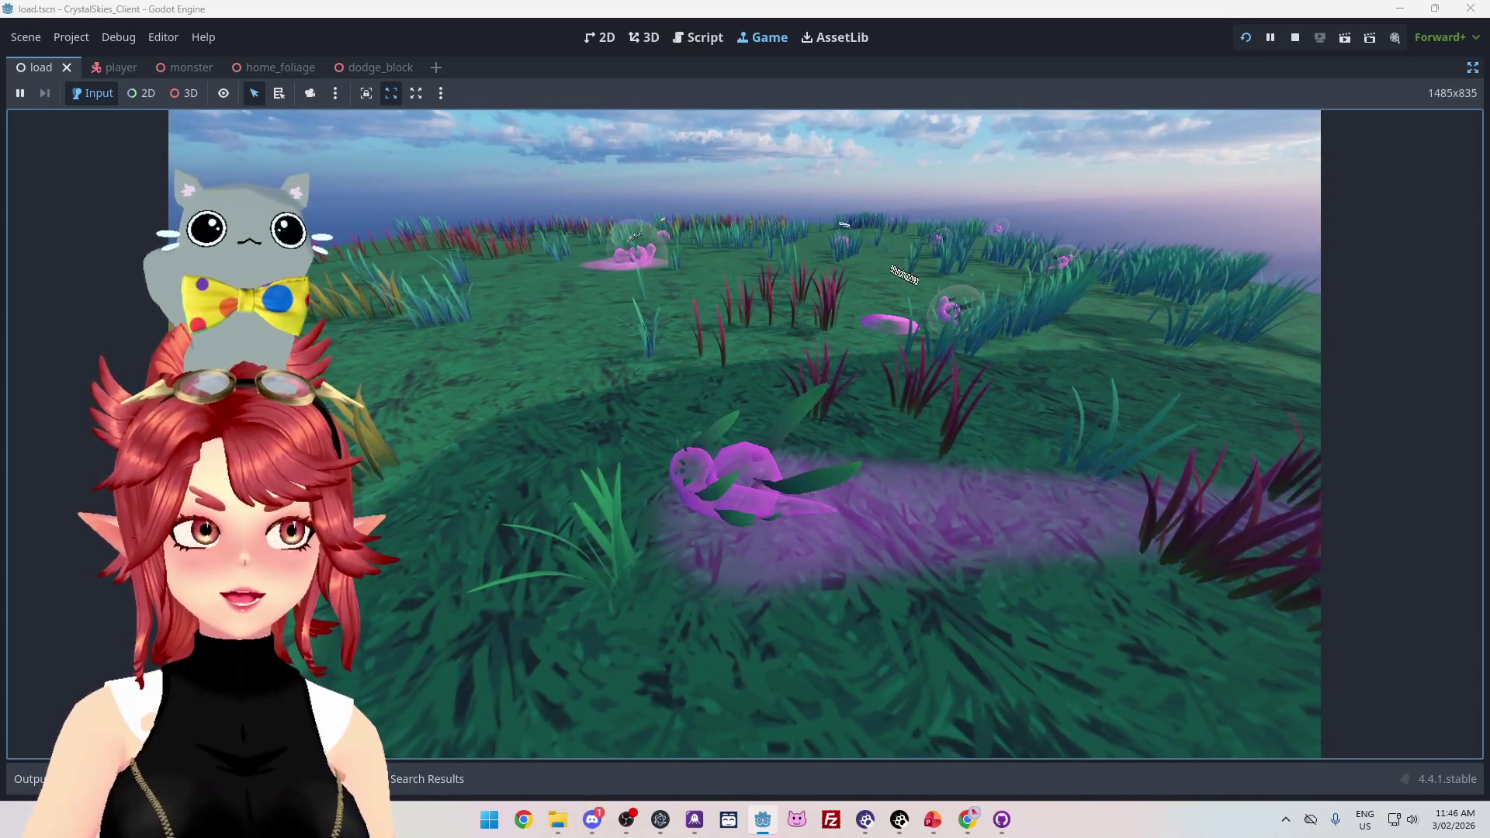
pyautogui.press('d')
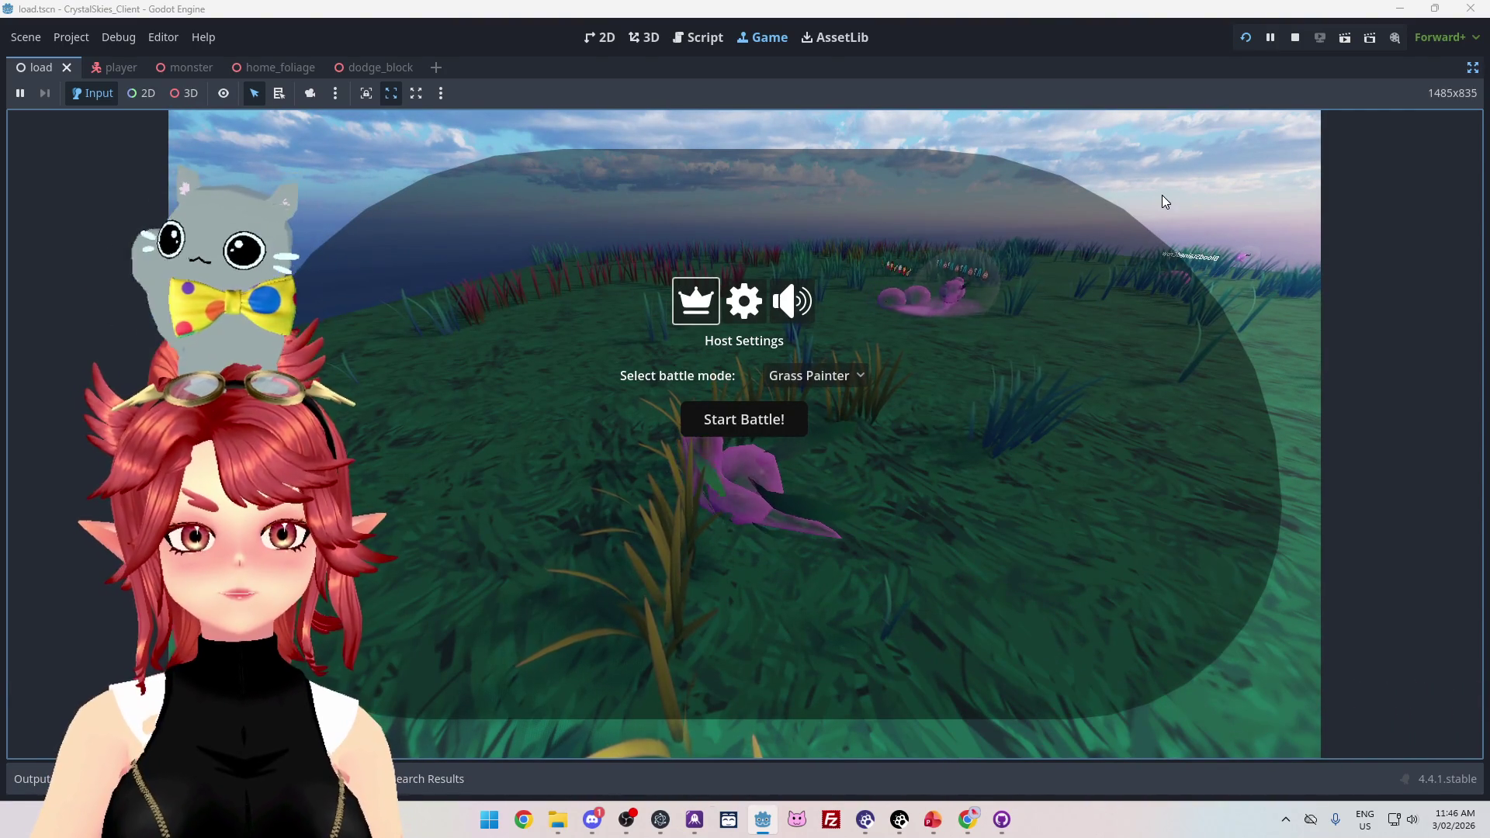
# Paint pink trails across the grass, then bring the Grass Painter host settings back up
pyautogui.press('Escape')
pyautogui.press('d')
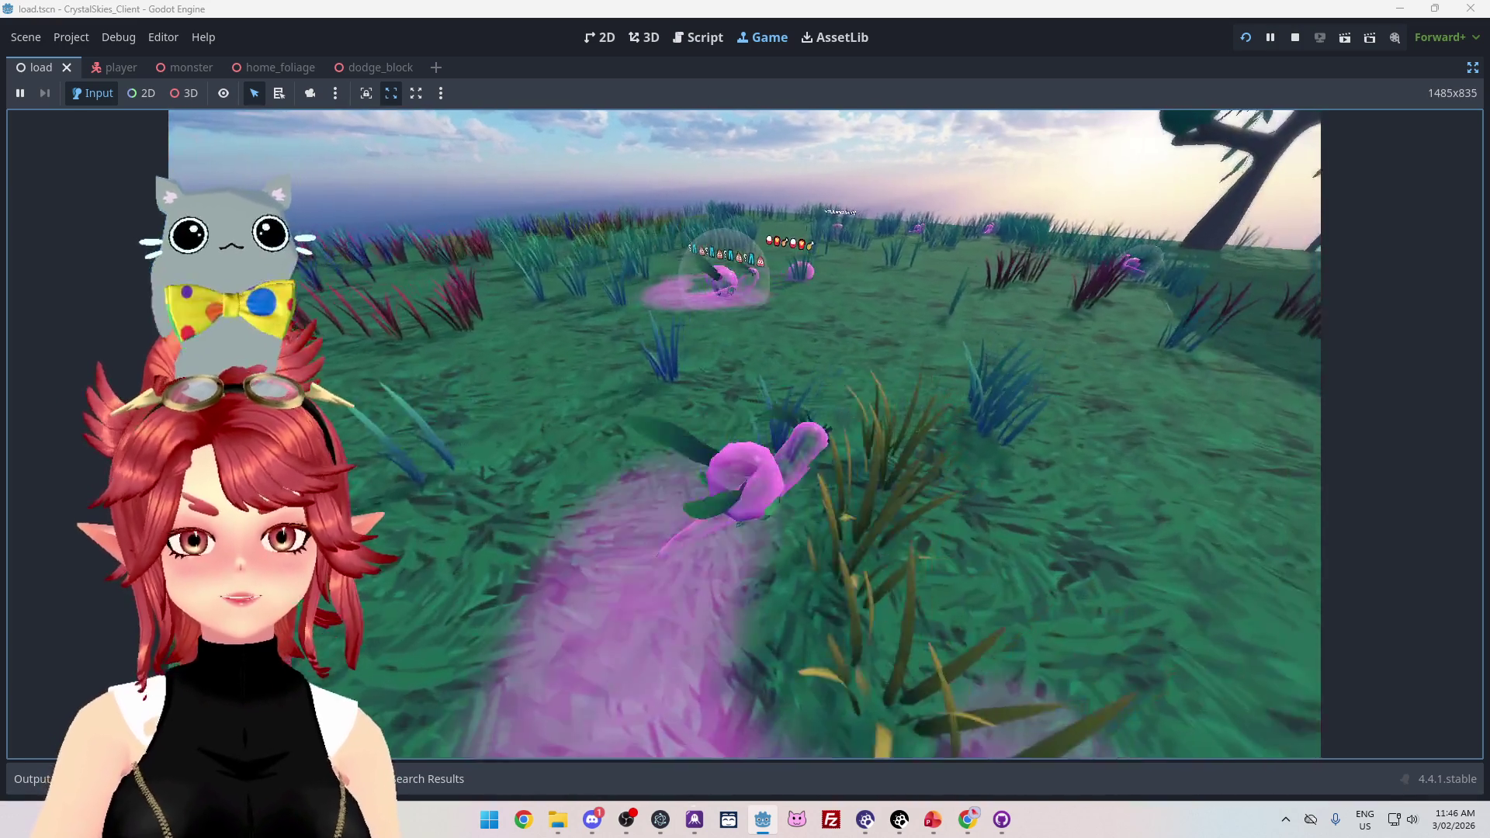
pyautogui.press('a')
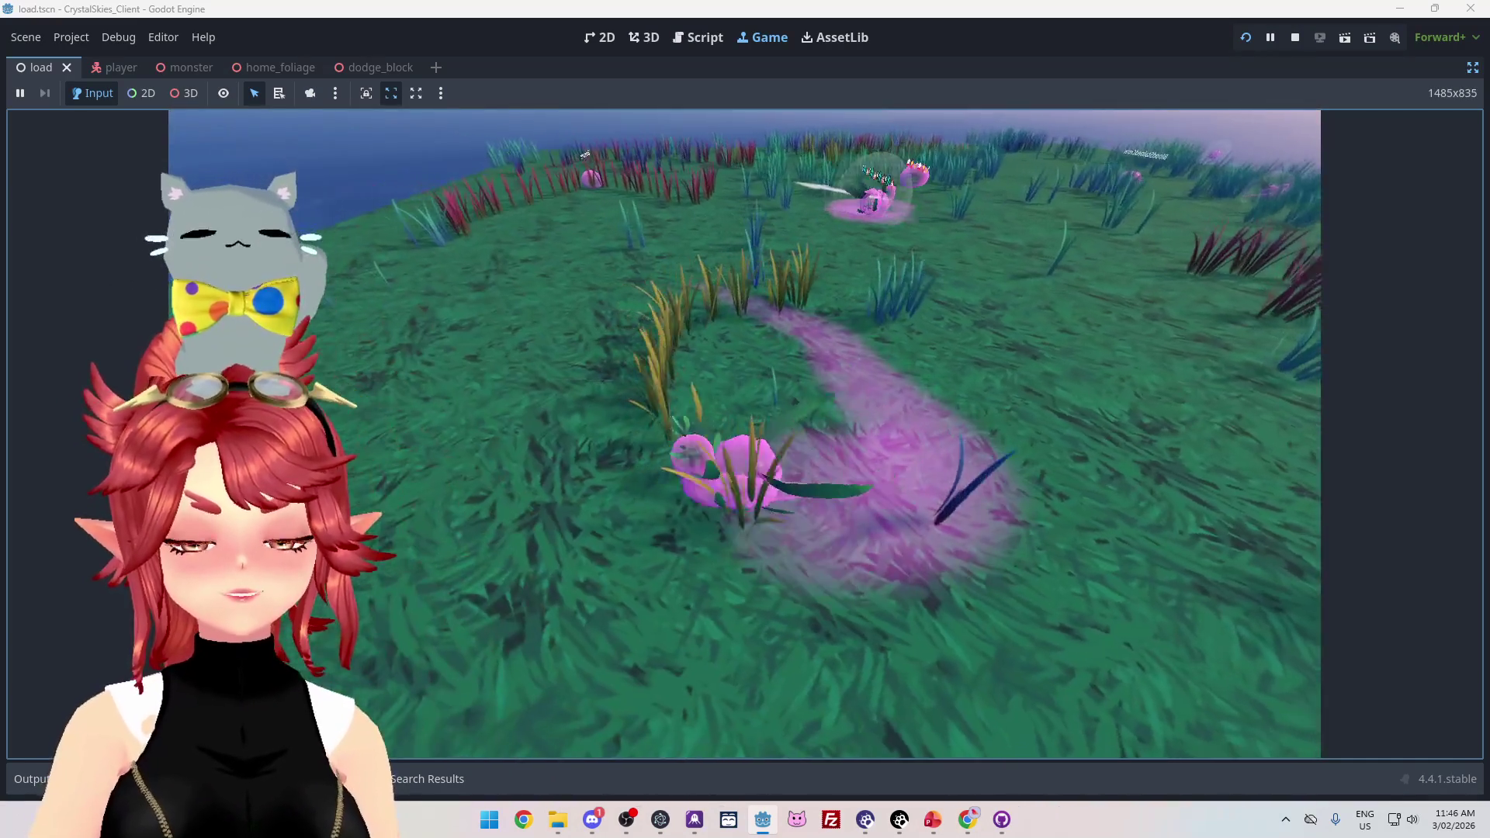
pyautogui.press('w')
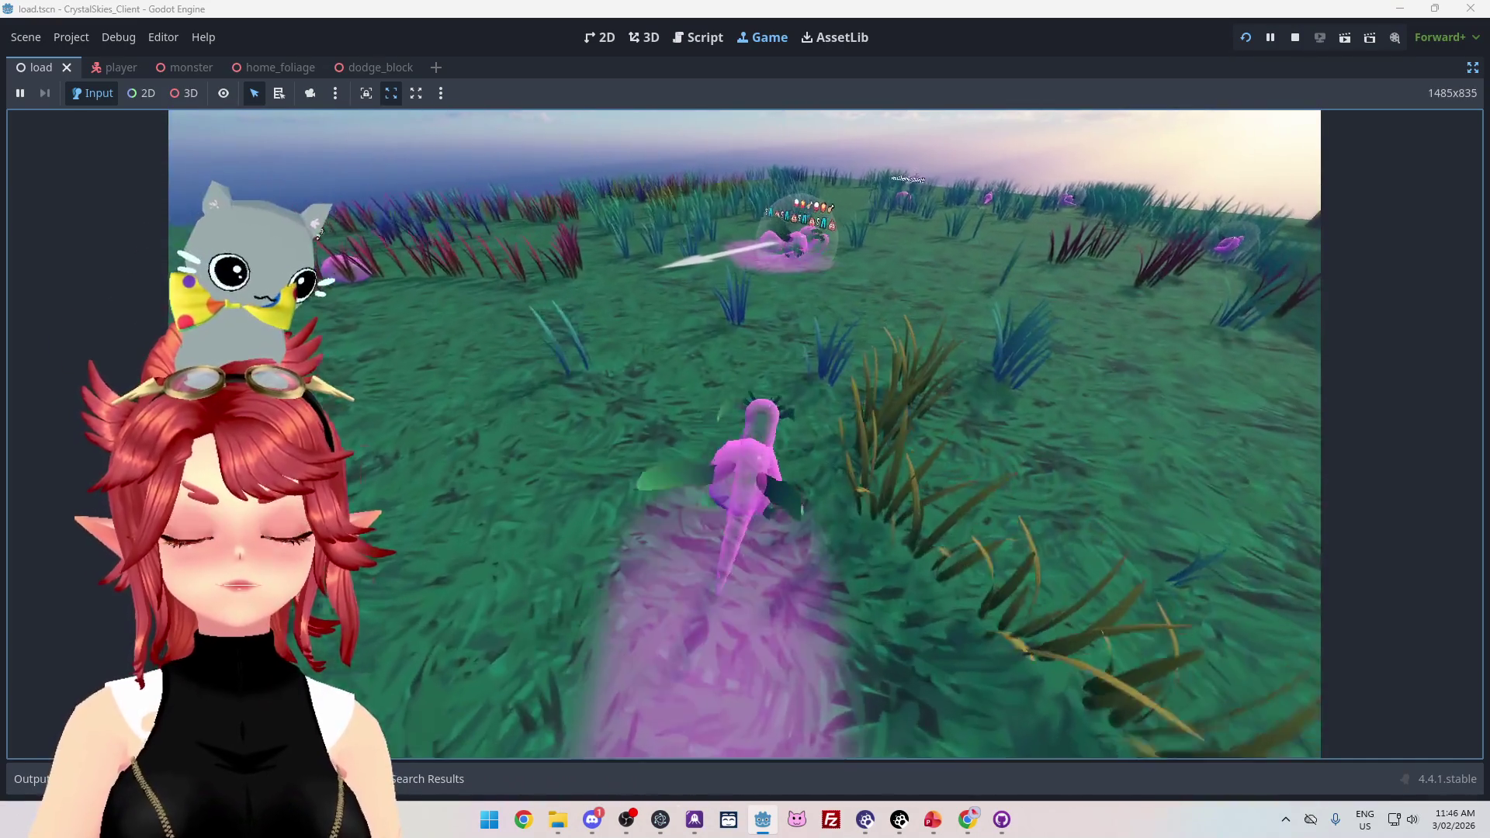
pyautogui.press('d')
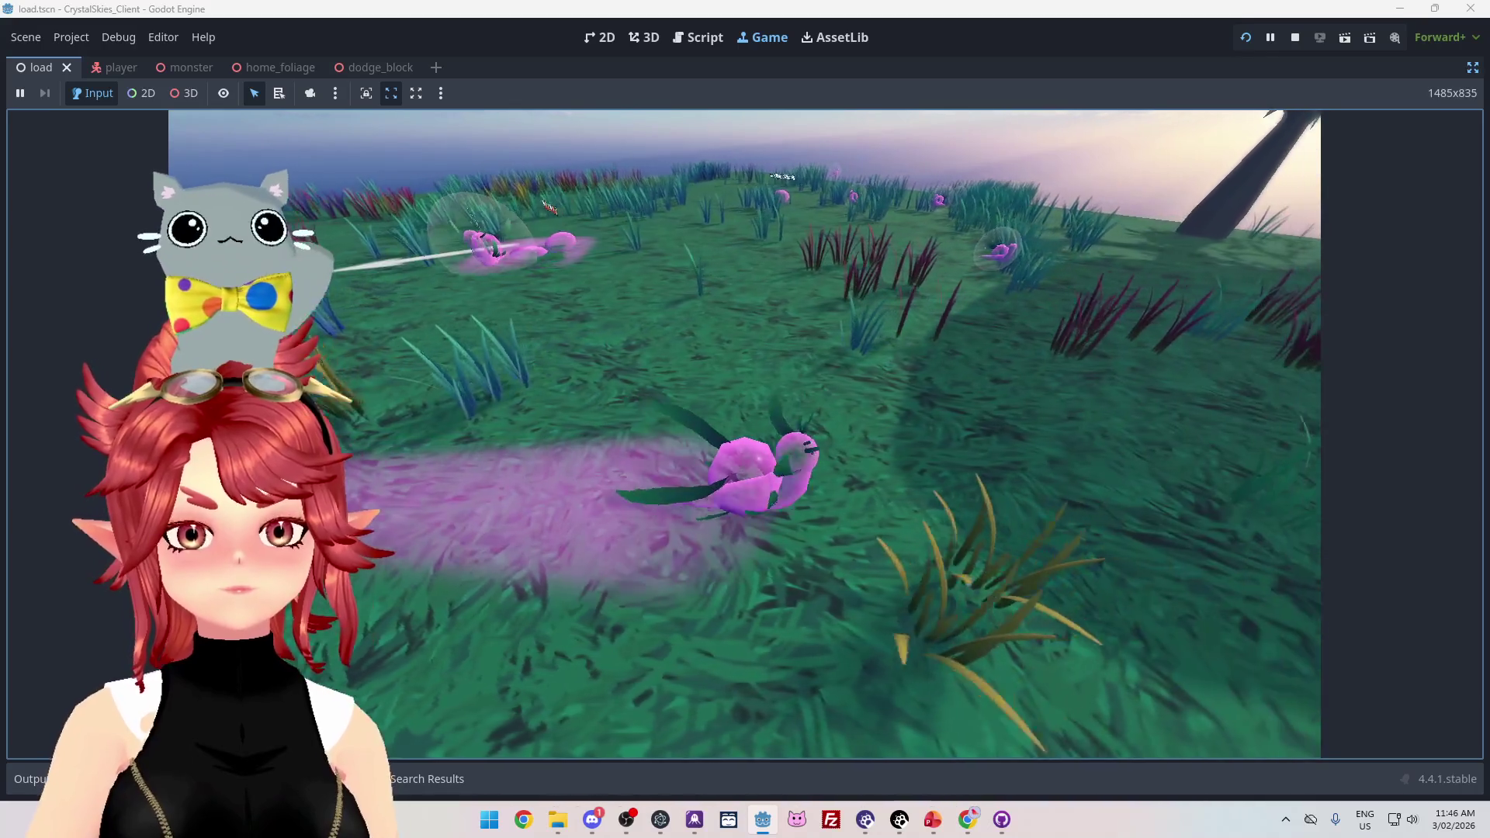
pyautogui.press('w')
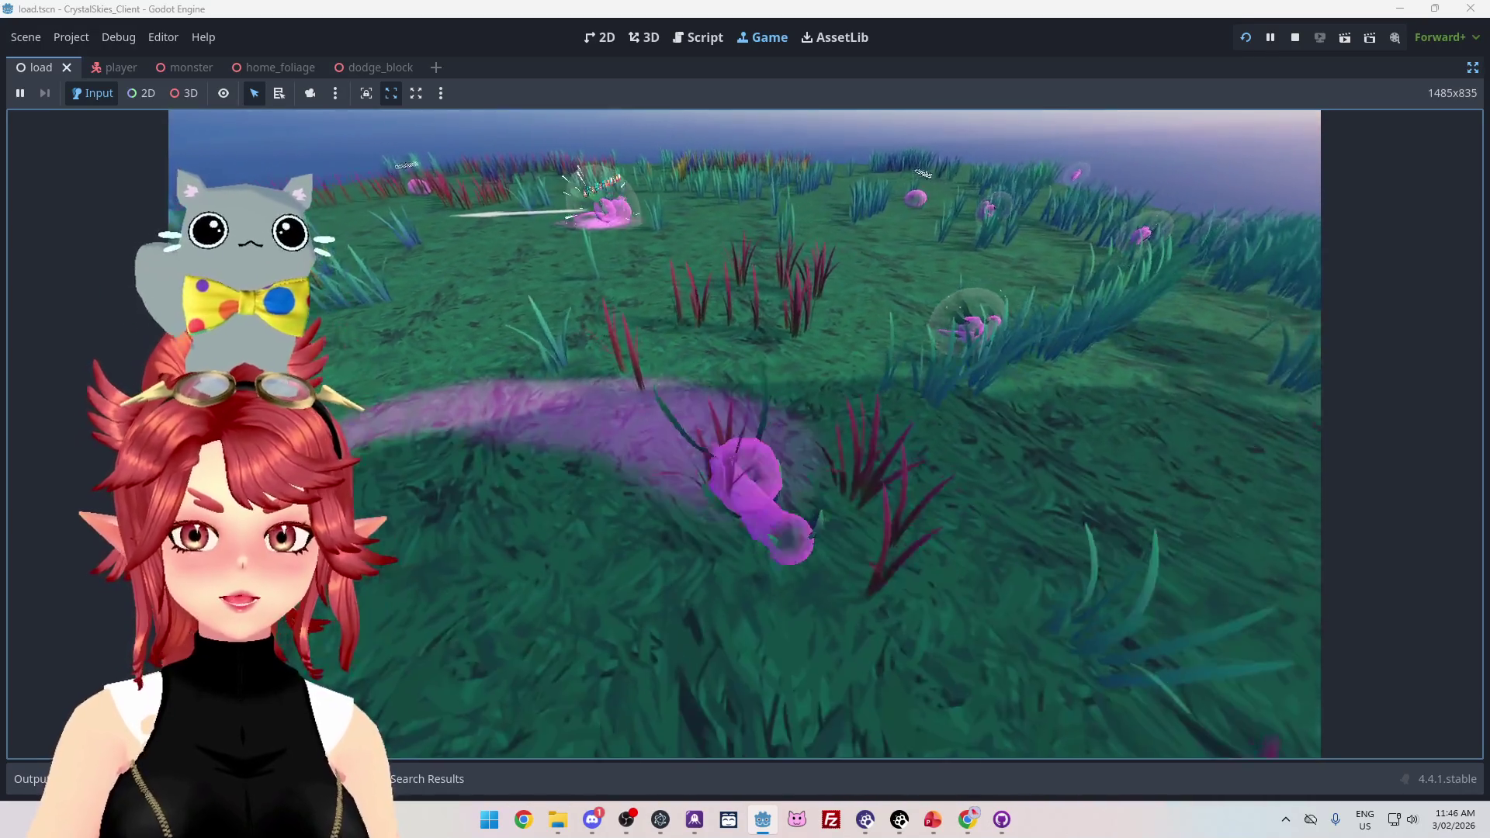
pyautogui.press('a')
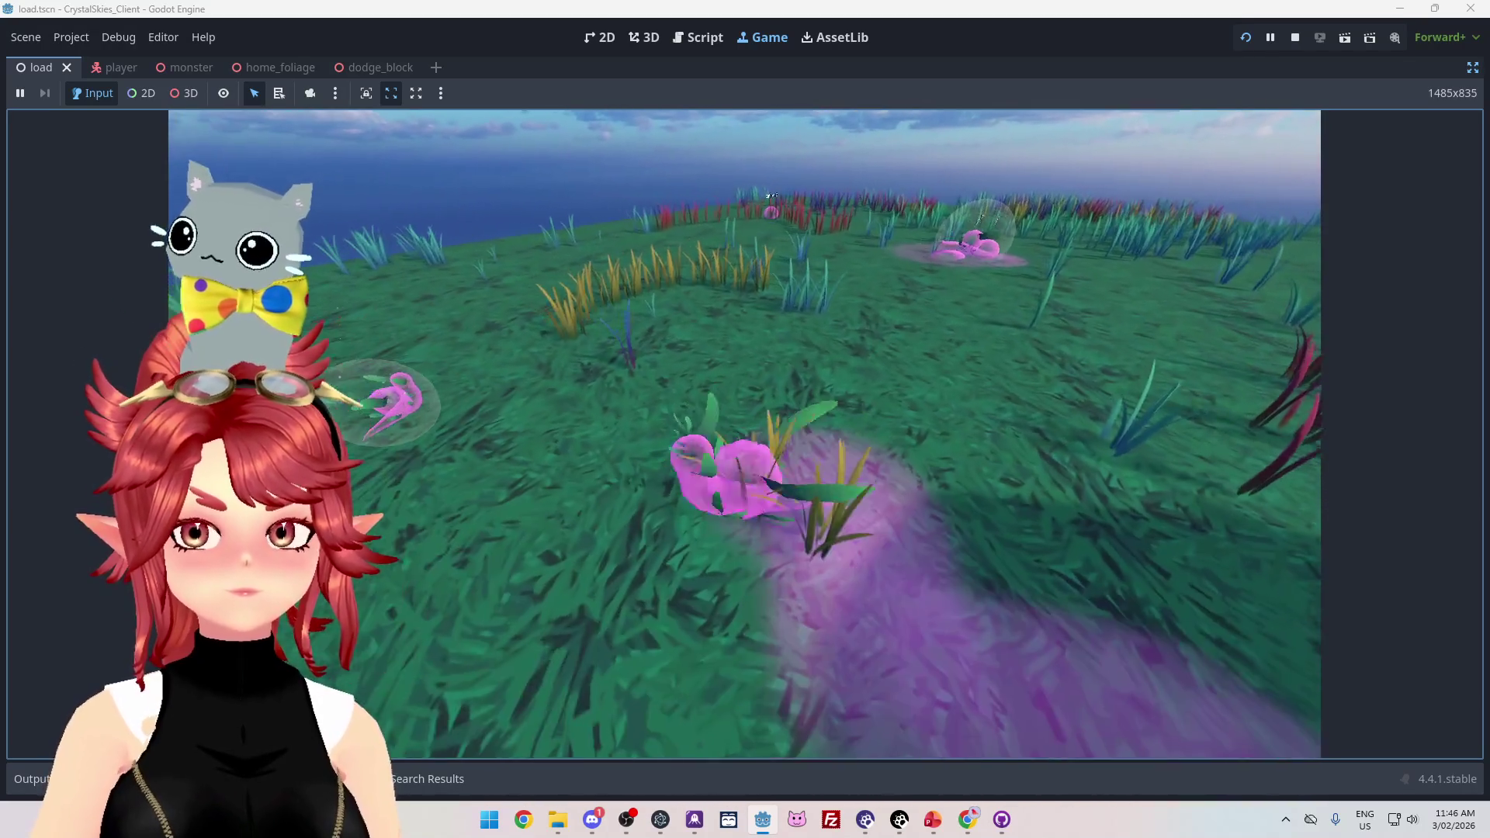
pyautogui.press('Escape')
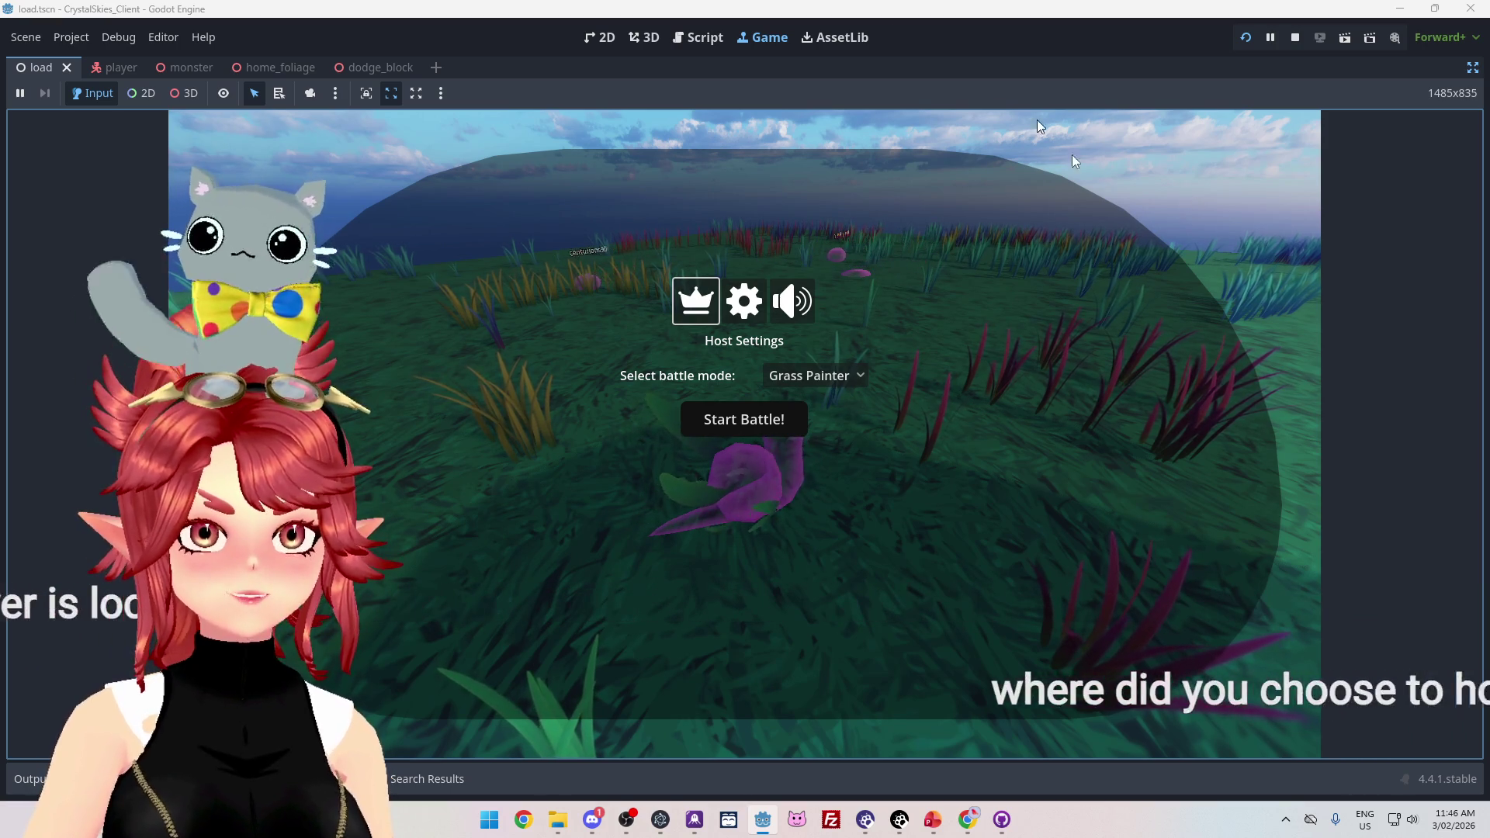
pyautogui.click(966, 821)
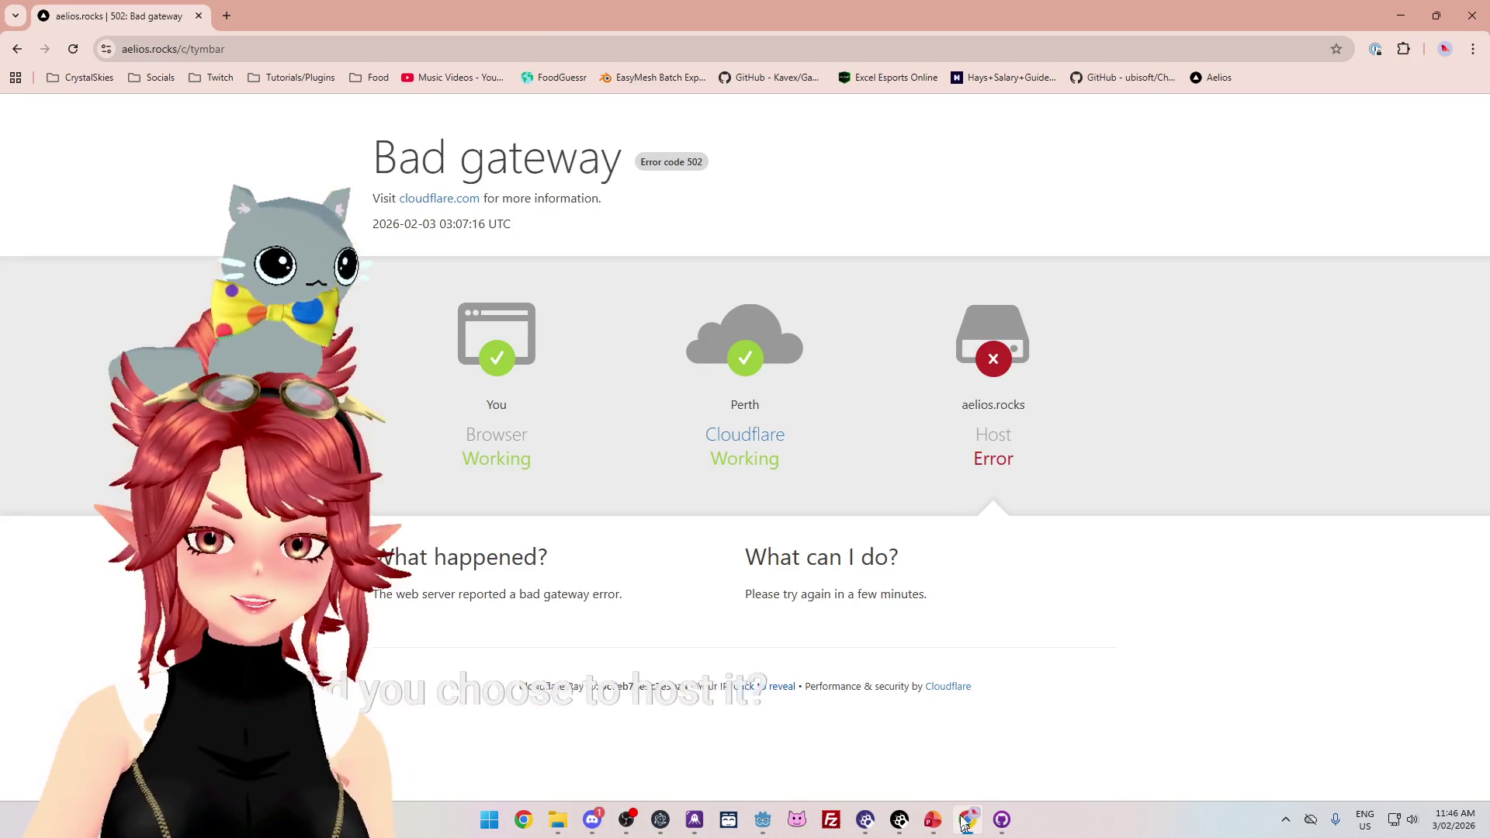
# Minimize the 502 error window and bring the DigitalOcean crystal-skies droplet window forward, lower on screen
pyautogui.press('super+Down')
pyautogui.press('super+Down')
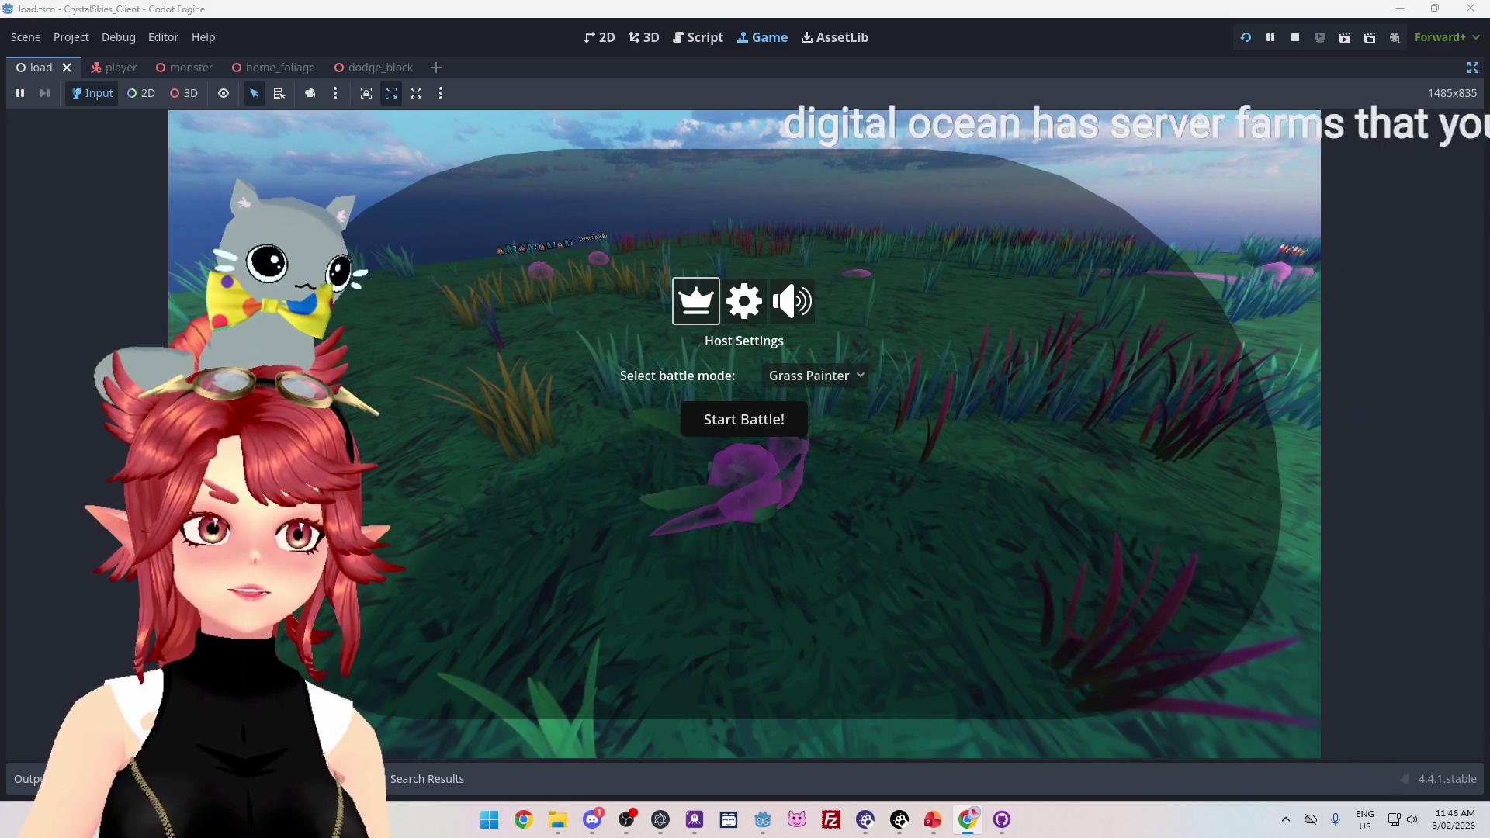
pyautogui.hotkey('alt', 'Tab')
pyautogui.moveTo(730, 16); pyautogui.dragTo(725, 114)
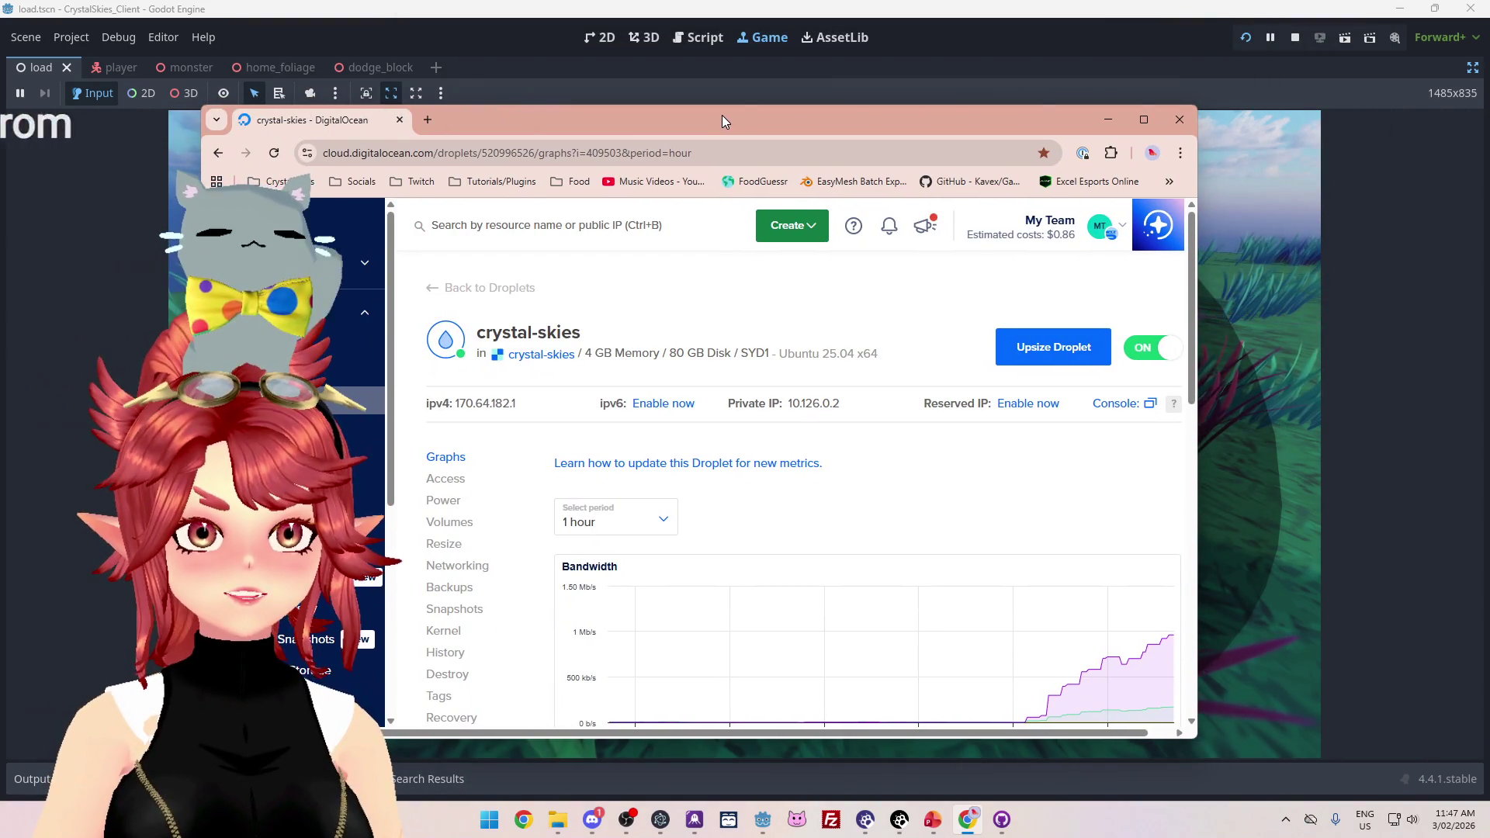
# Maximize the DigitalOcean window and view the crystal-skies droplet's networking details
pyautogui.doubleClick(1145, 118)
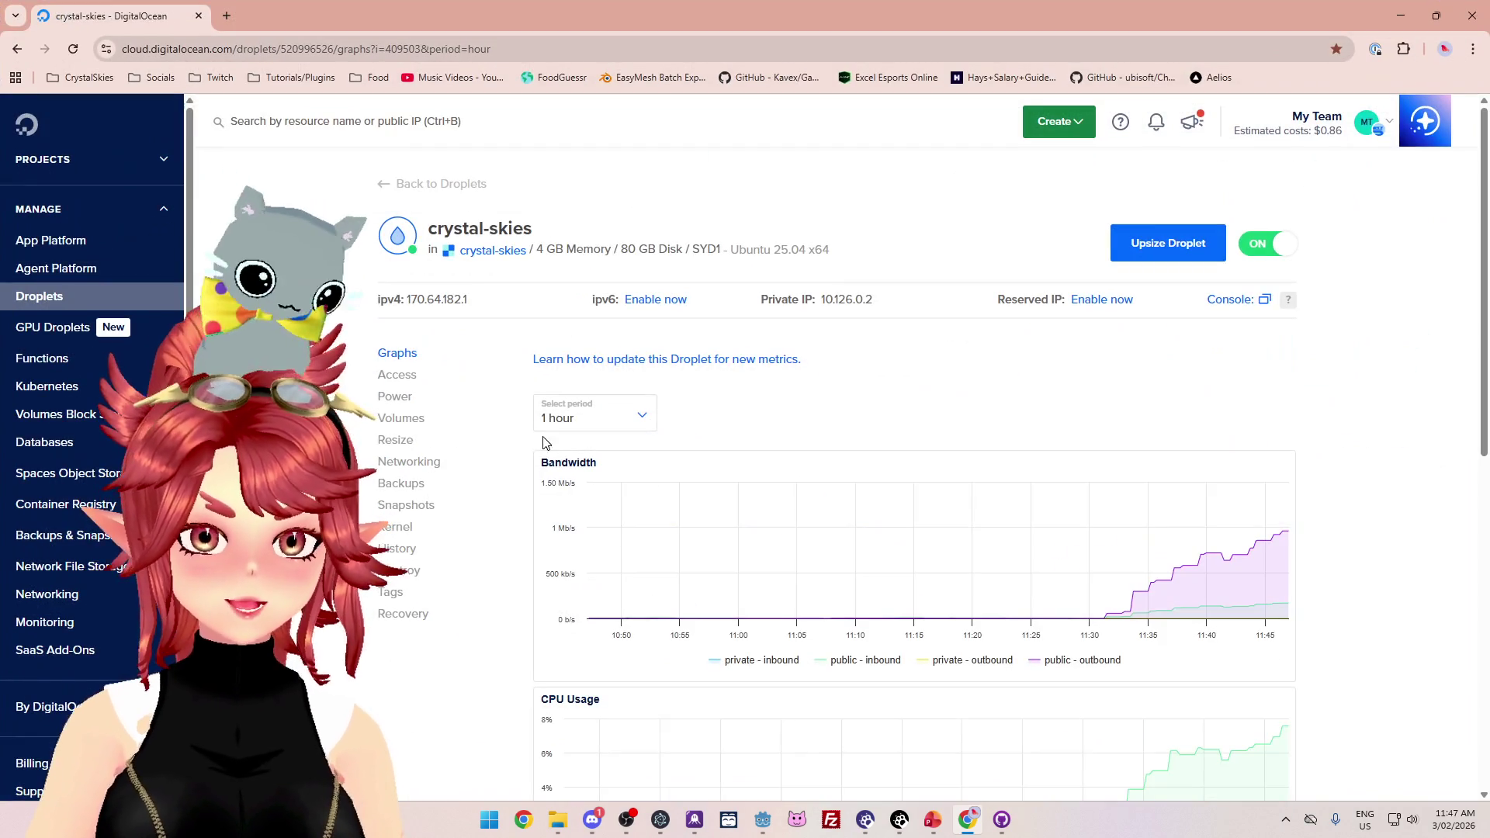
pyautogui.scroll(-4, 467, 564)
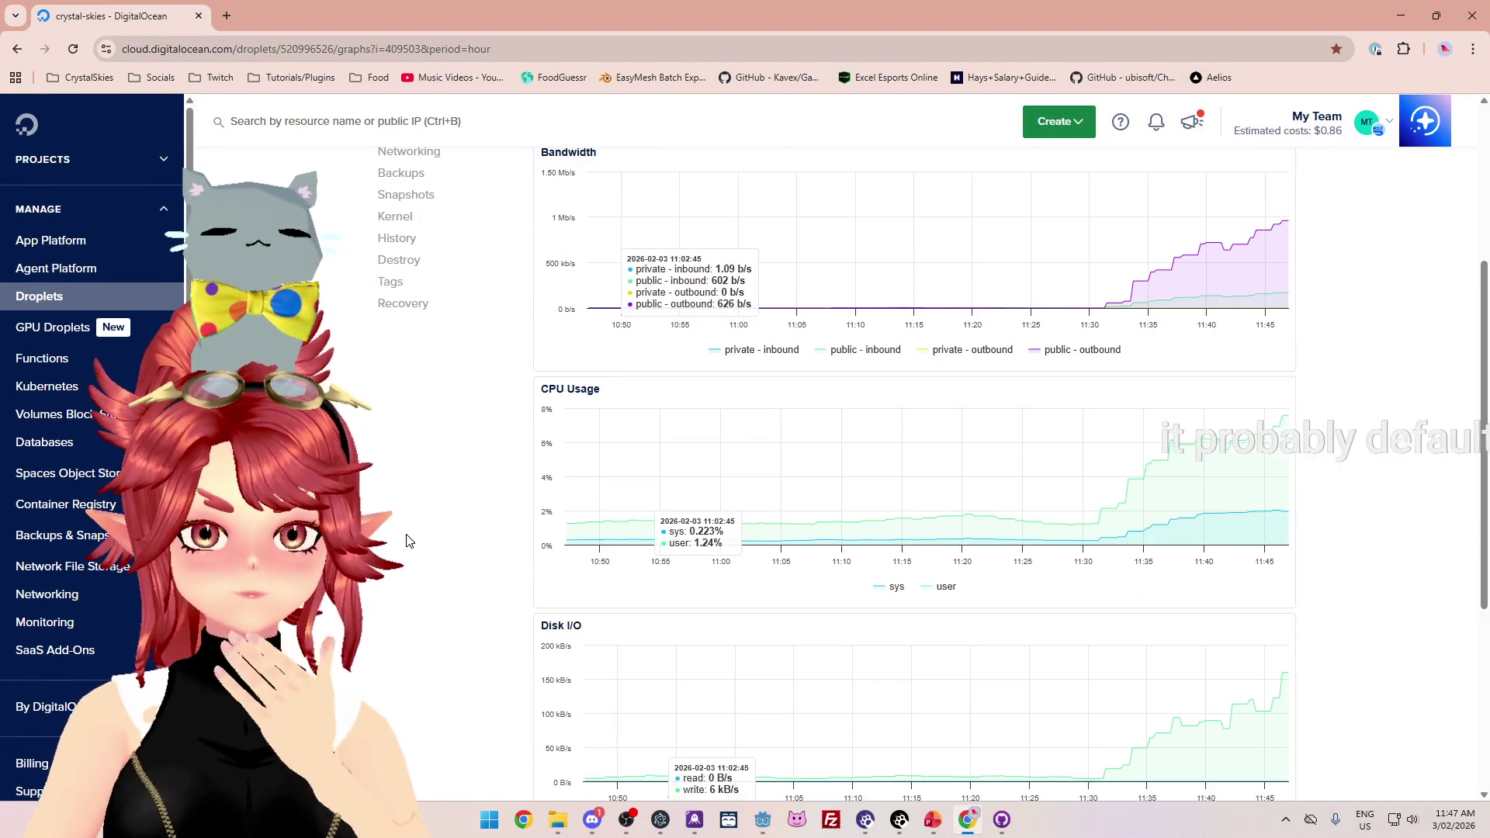
pyautogui.scroll(3, 419, 466)
pyautogui.scroll(1, 481, 260)
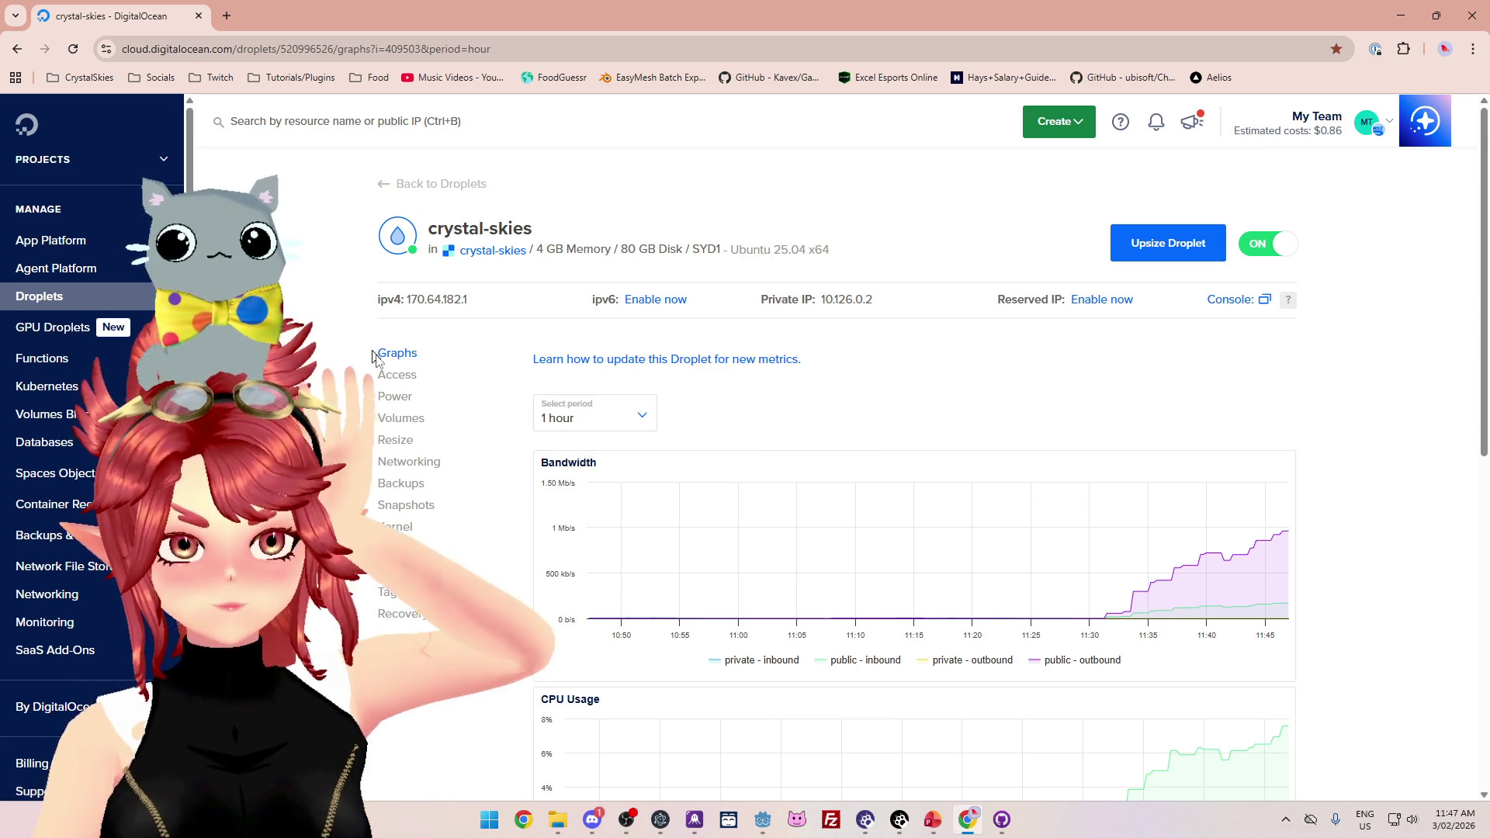
pyautogui.click(409, 466)
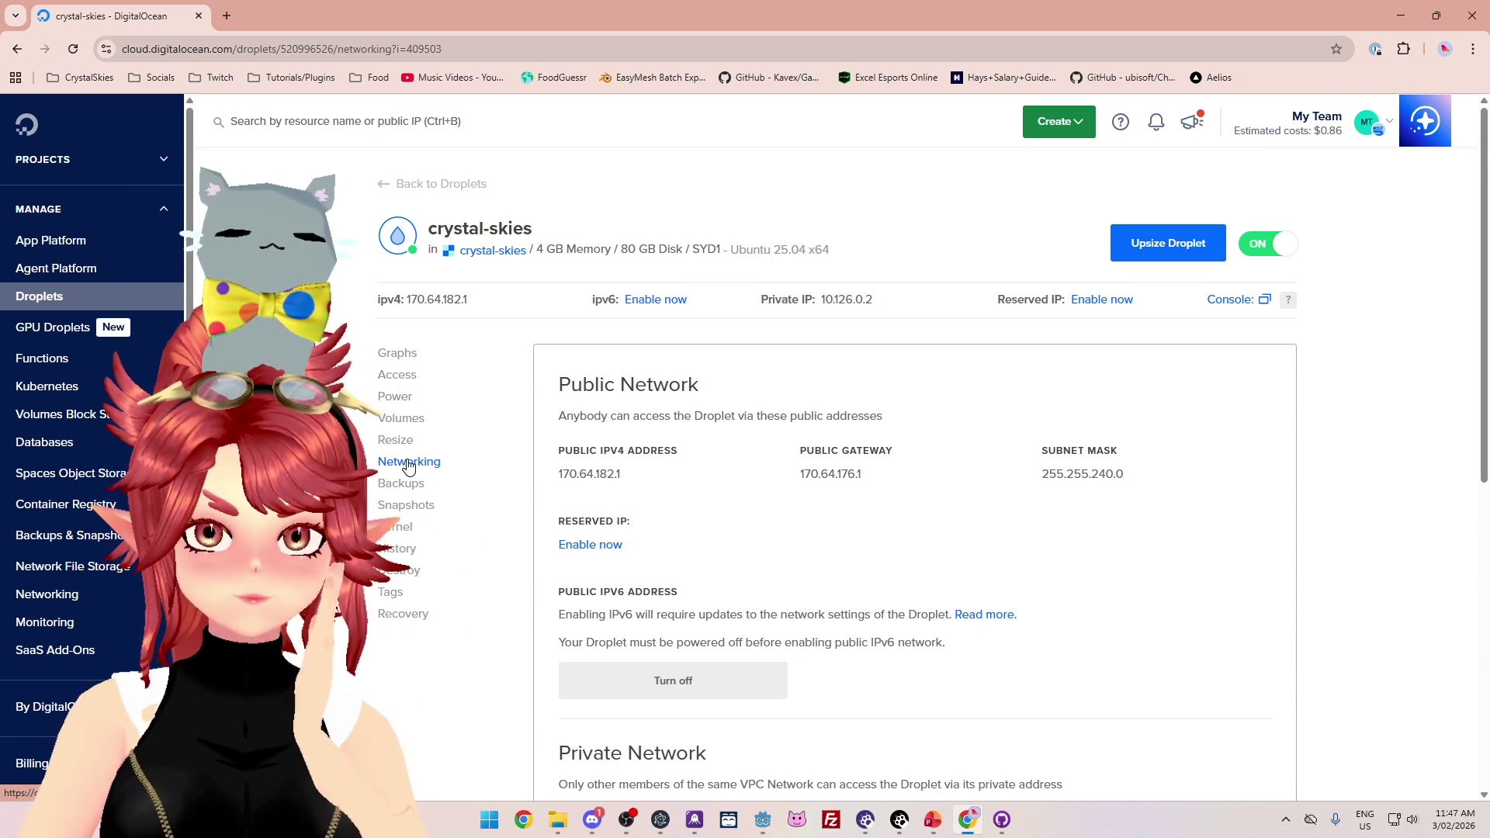
# Show the droplet's Access page with the Recovery Console and Reset root password sections
pyautogui.scroll(-1, 409, 466)
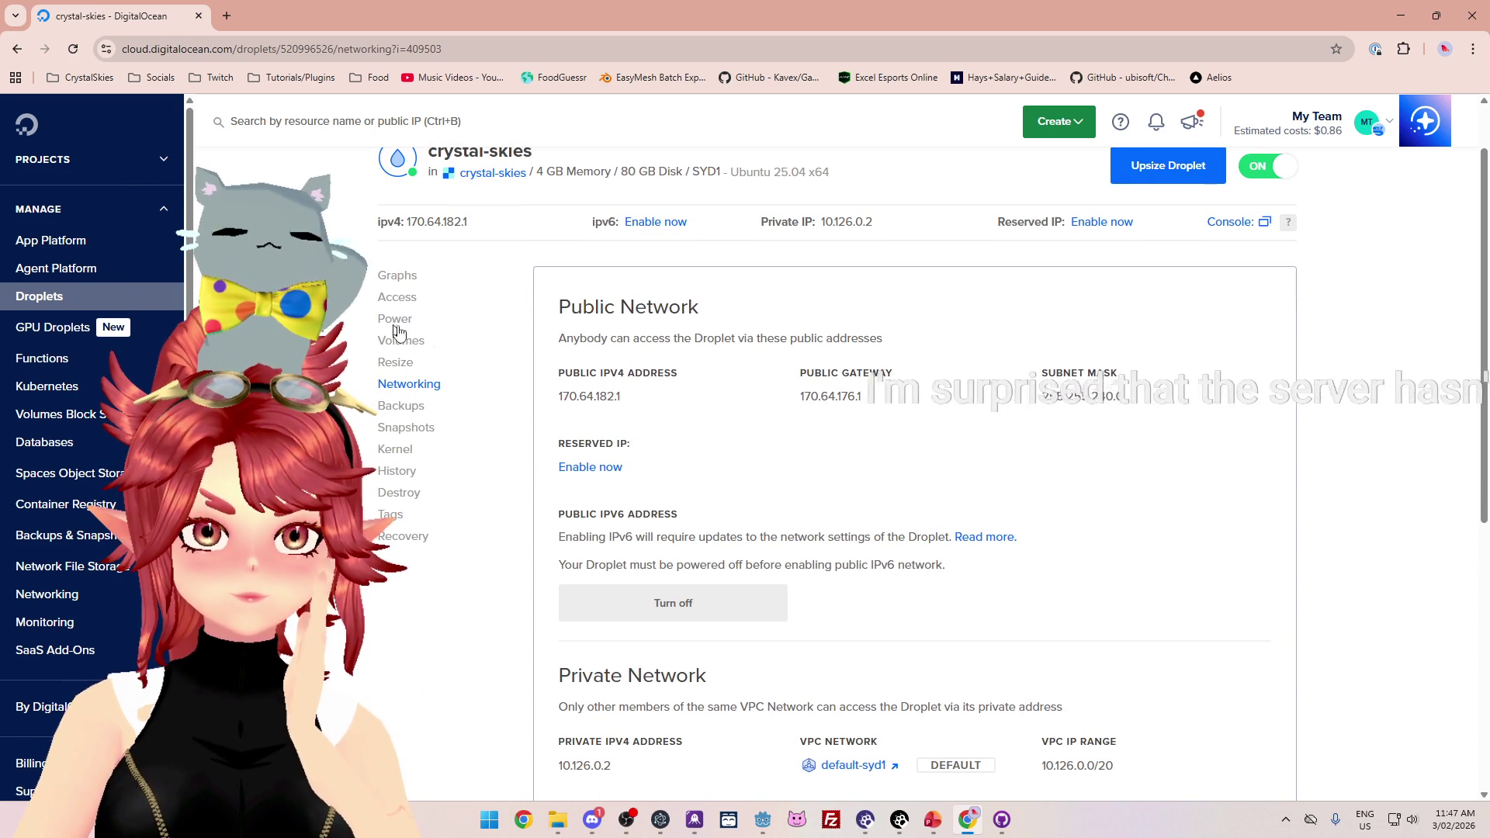
pyautogui.scroll(-1, 439, 344)
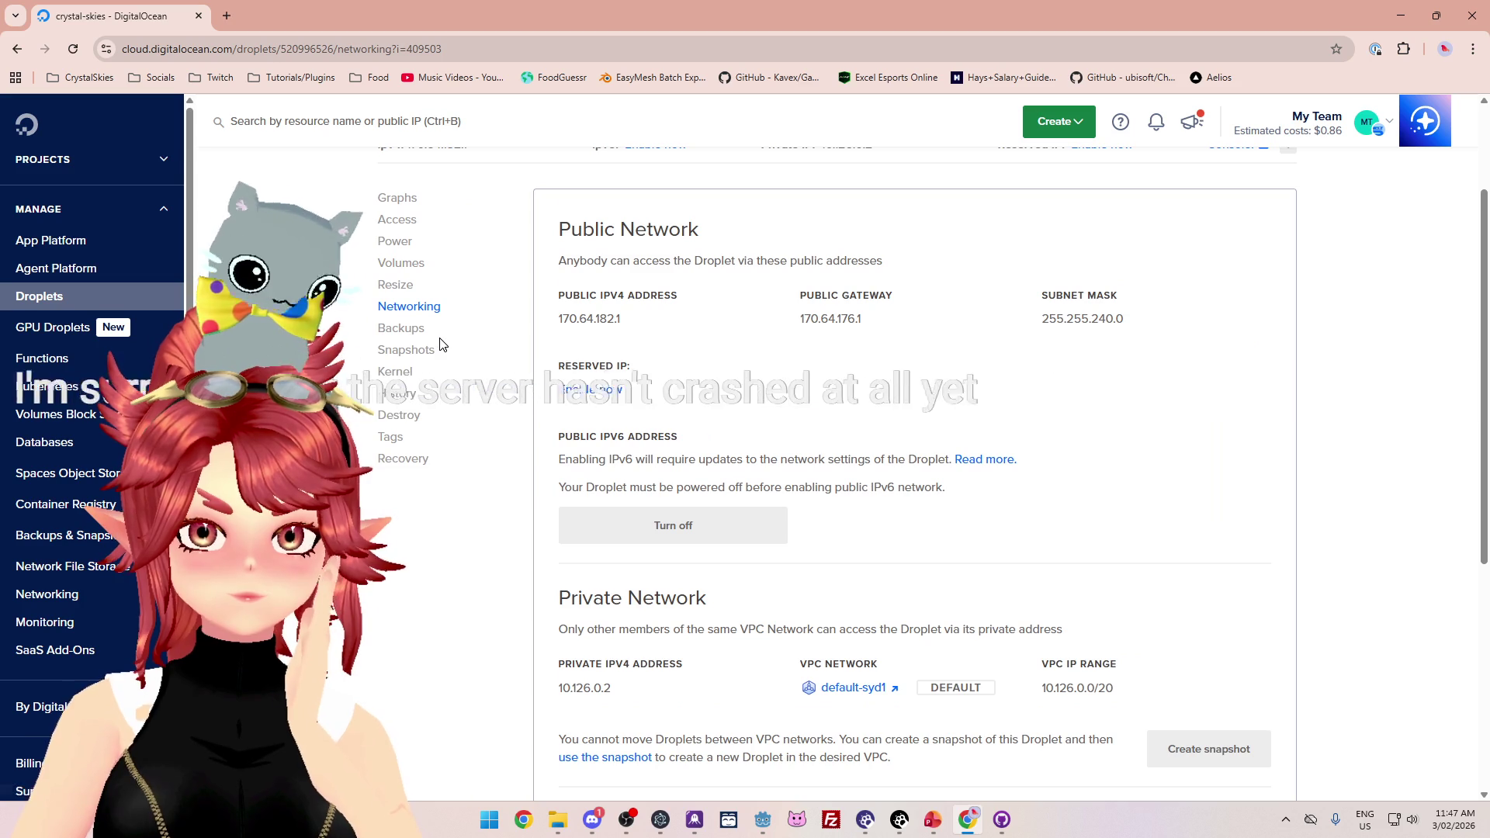
pyautogui.scroll(2, 442, 344)
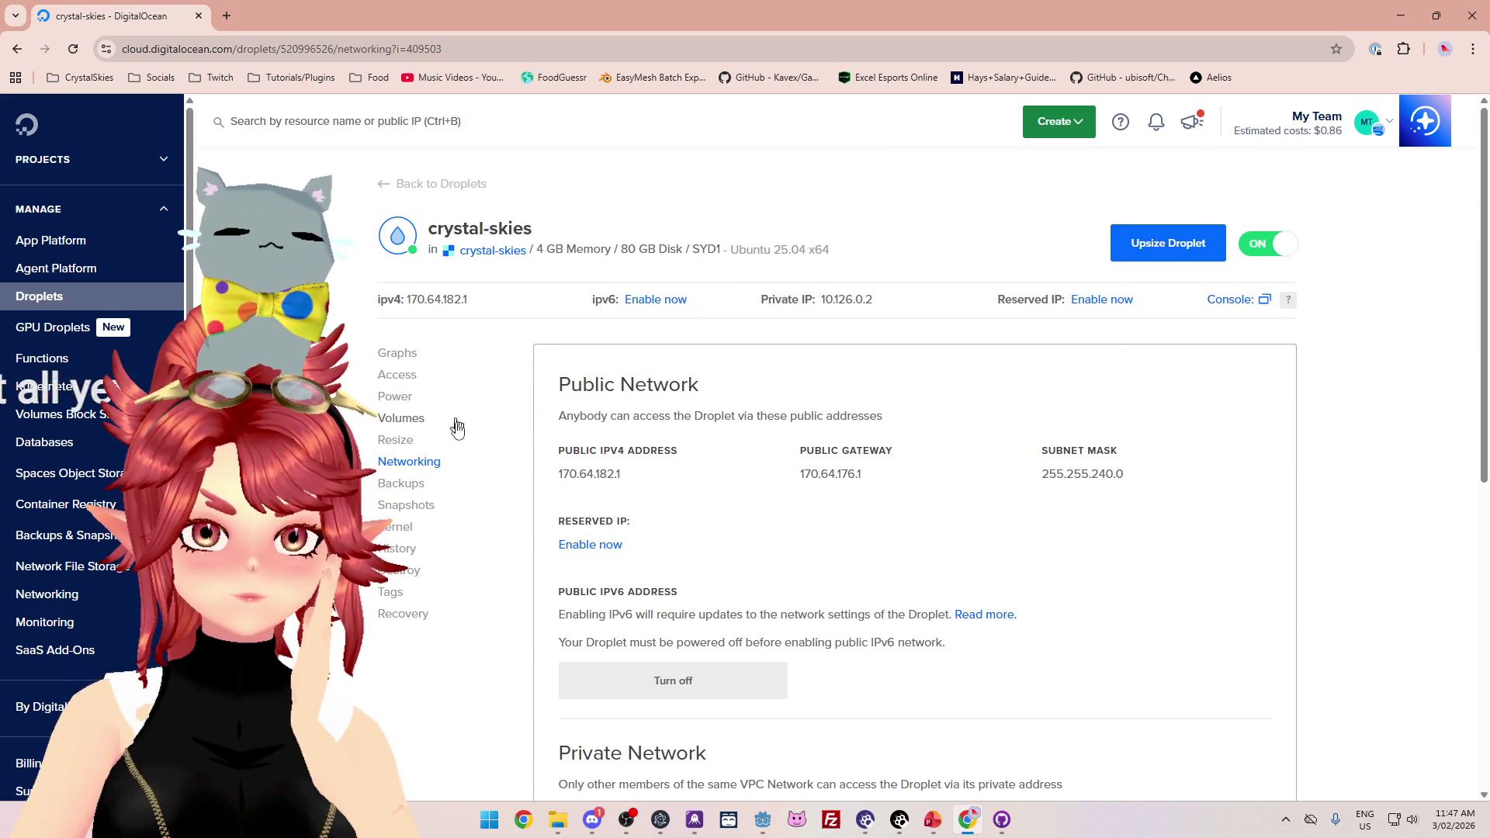
pyautogui.scroll(-7, 496, 513)
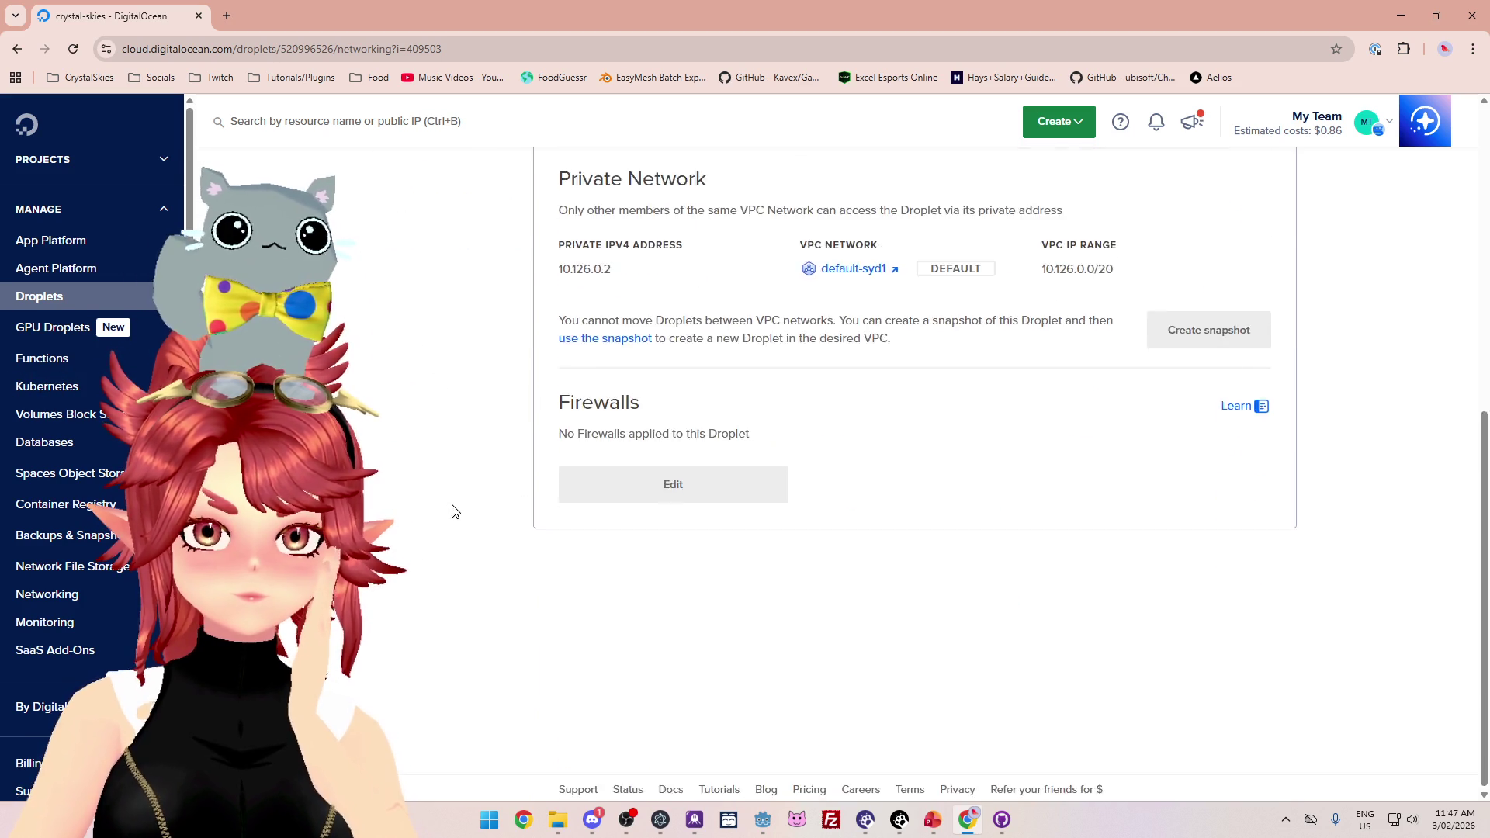
pyautogui.scroll(5, 447, 500)
pyautogui.scroll(2, 442, 496)
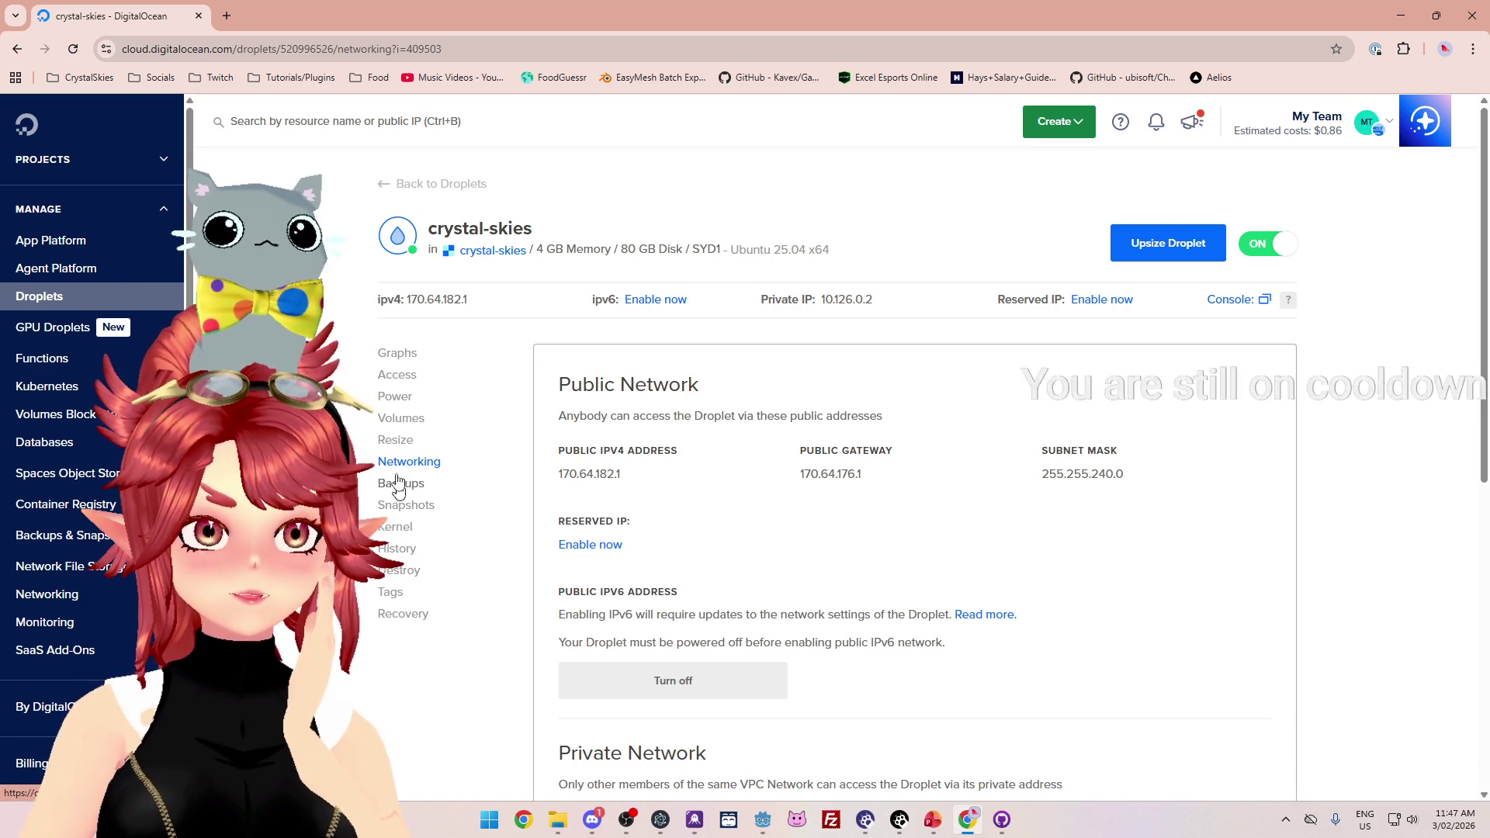
pyautogui.click(398, 378)
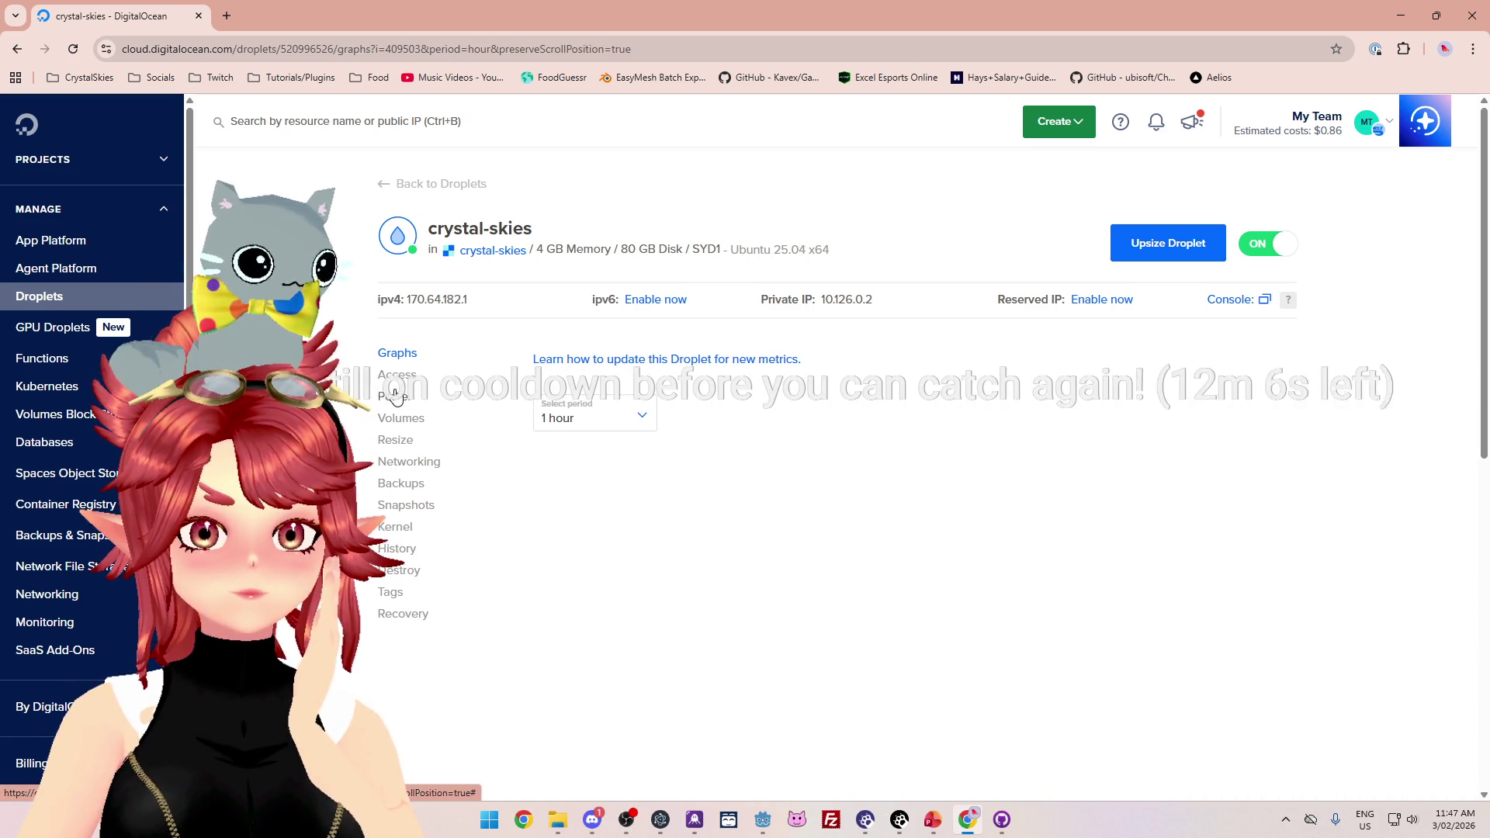
pyautogui.scroll(-4, 419, 465)
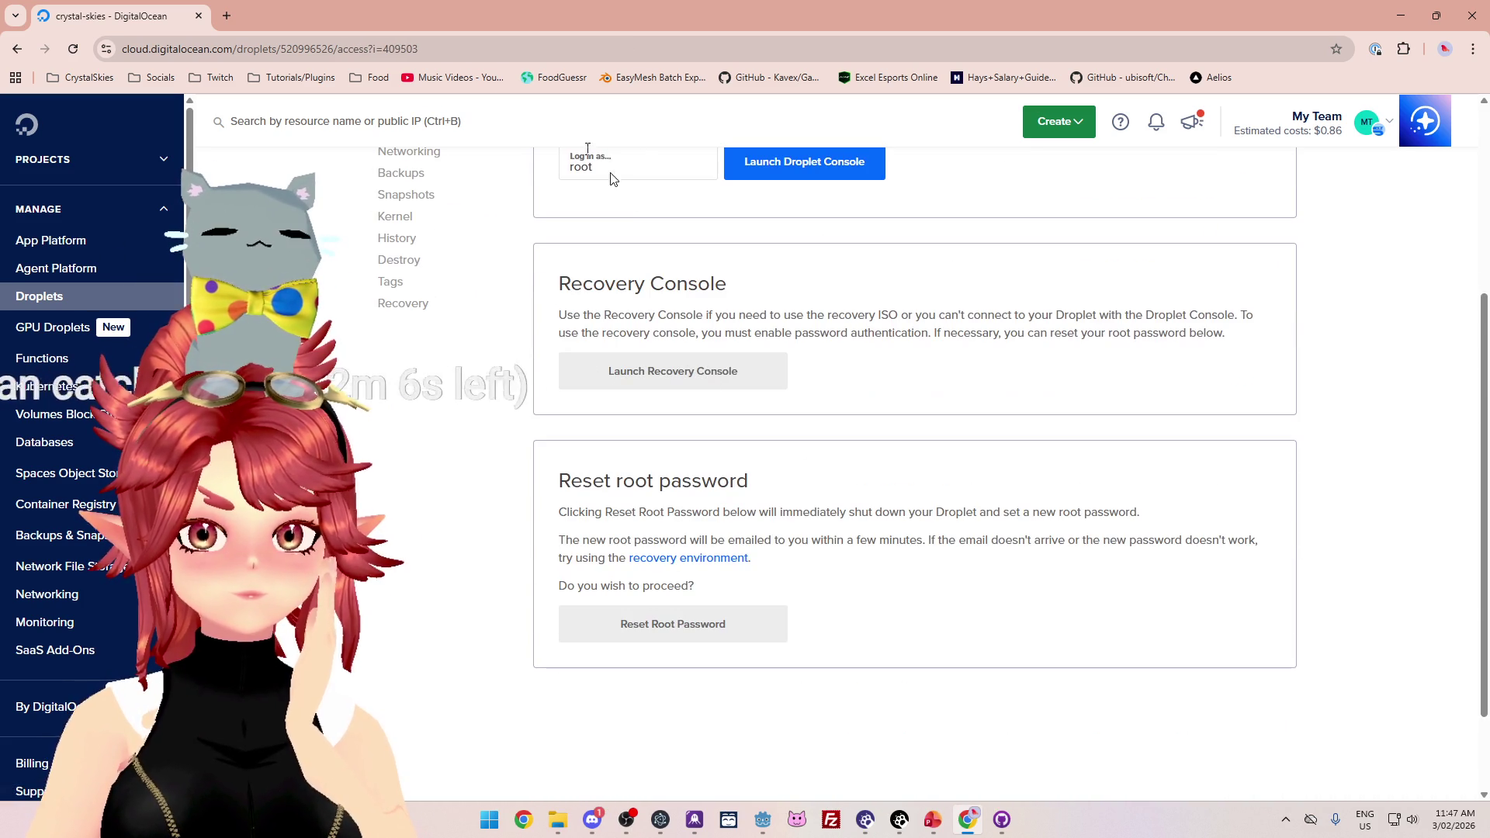
pyautogui.click(226, 18)
# Search Google for 'digital oceans droplet location' and expand the overview of data center regions
pyautogui.write('digita')
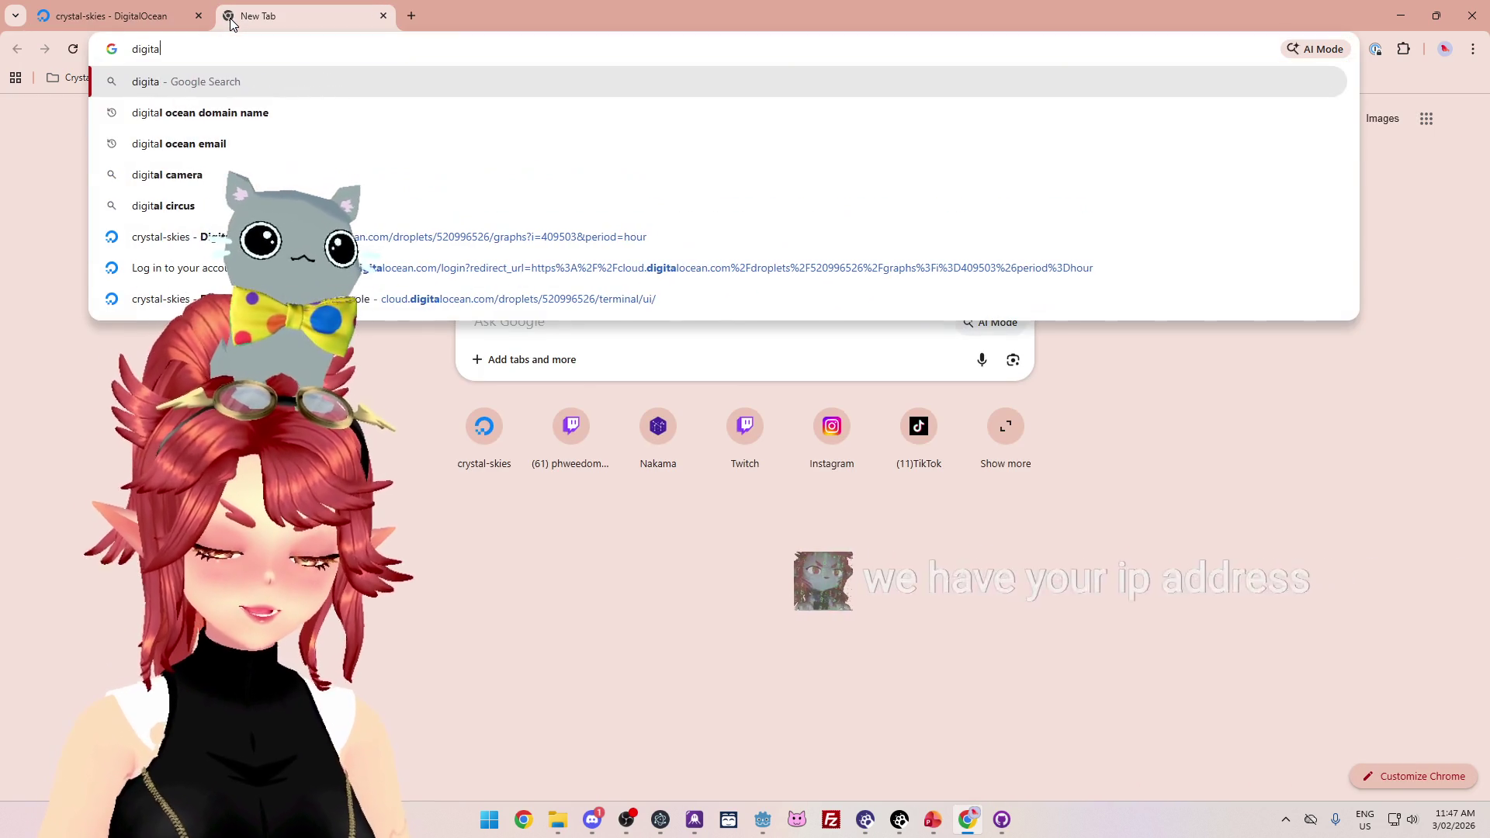
pyautogui.write('l oceans droplet location')
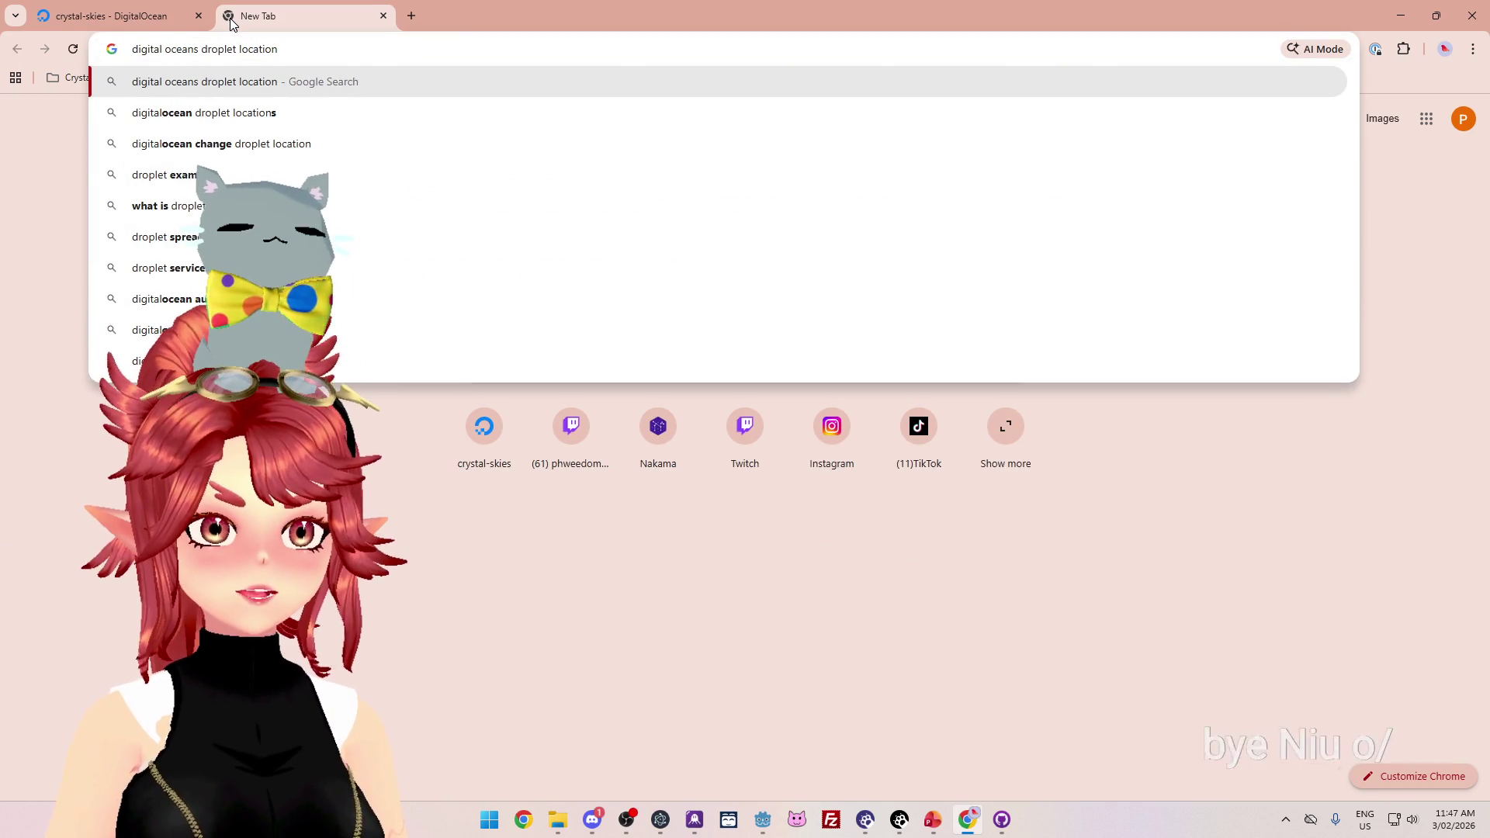
pyautogui.press('Return')
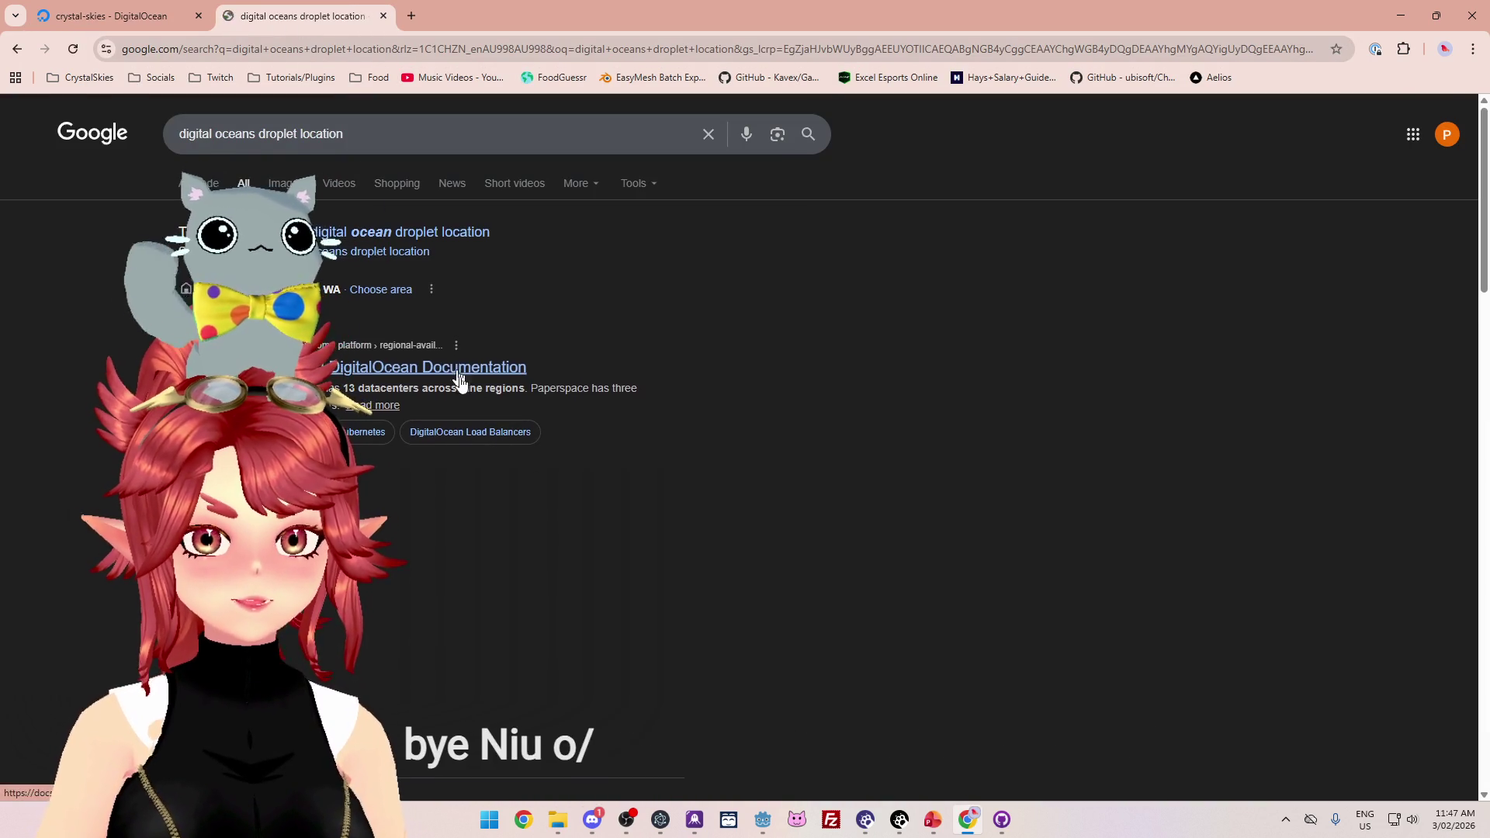
pyautogui.scroll(-1, 505, 466)
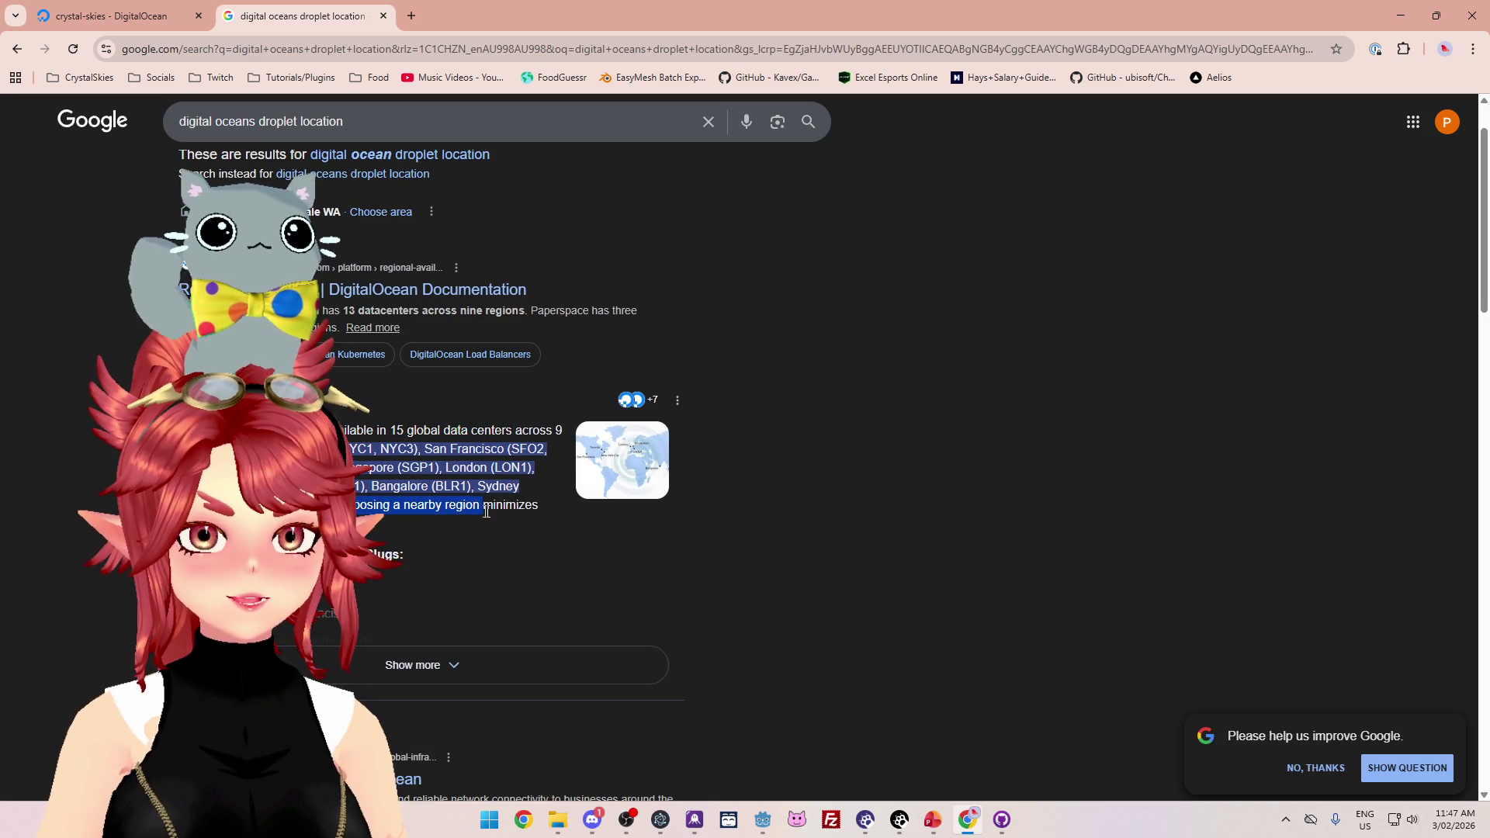
pyautogui.click(423, 665)
pyautogui.scroll(-5, 423, 666)
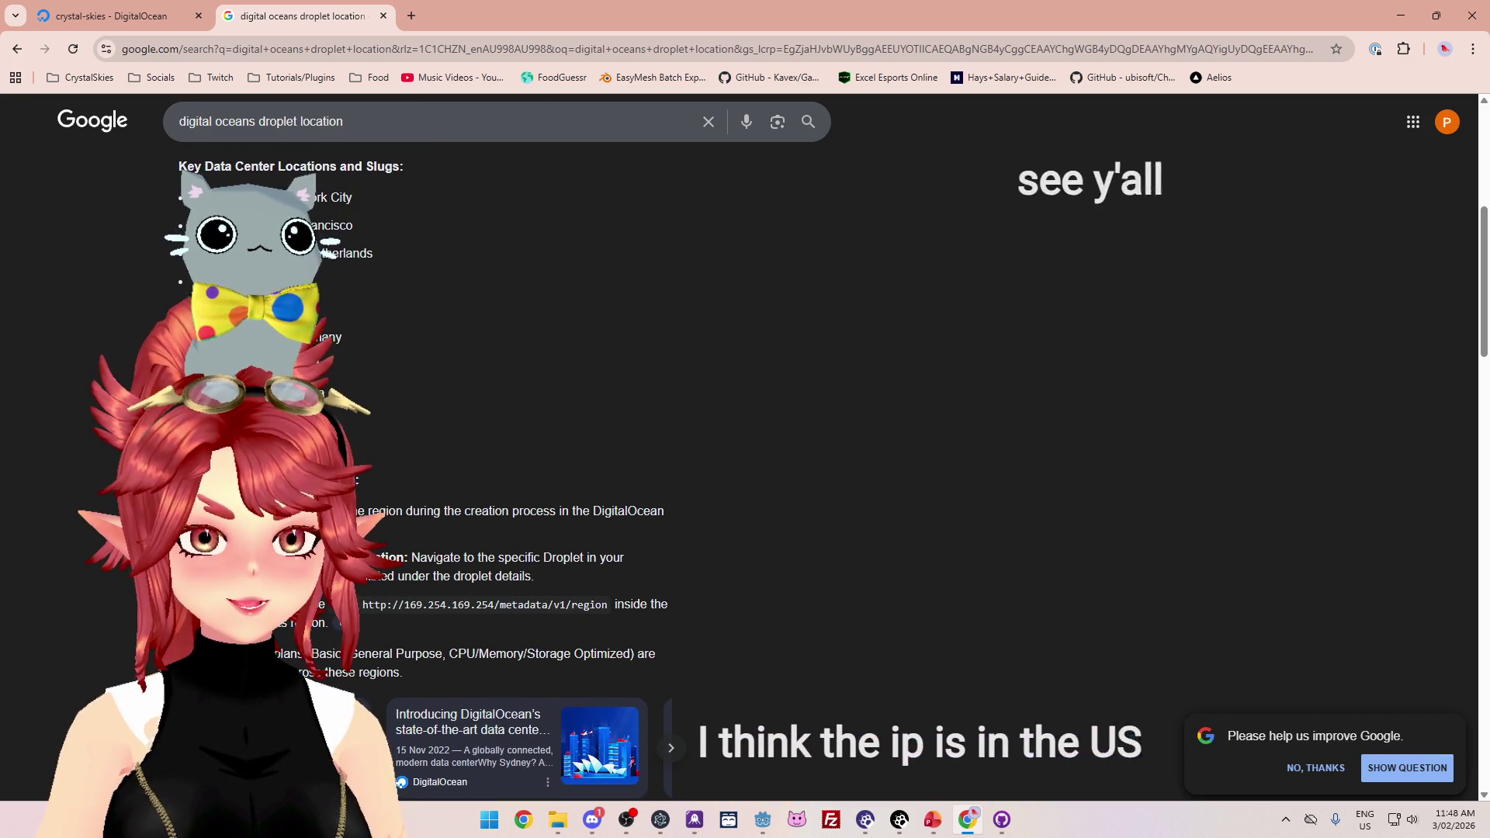
pyautogui.moveTo(413, 557); pyautogui.dragTo(612, 563)
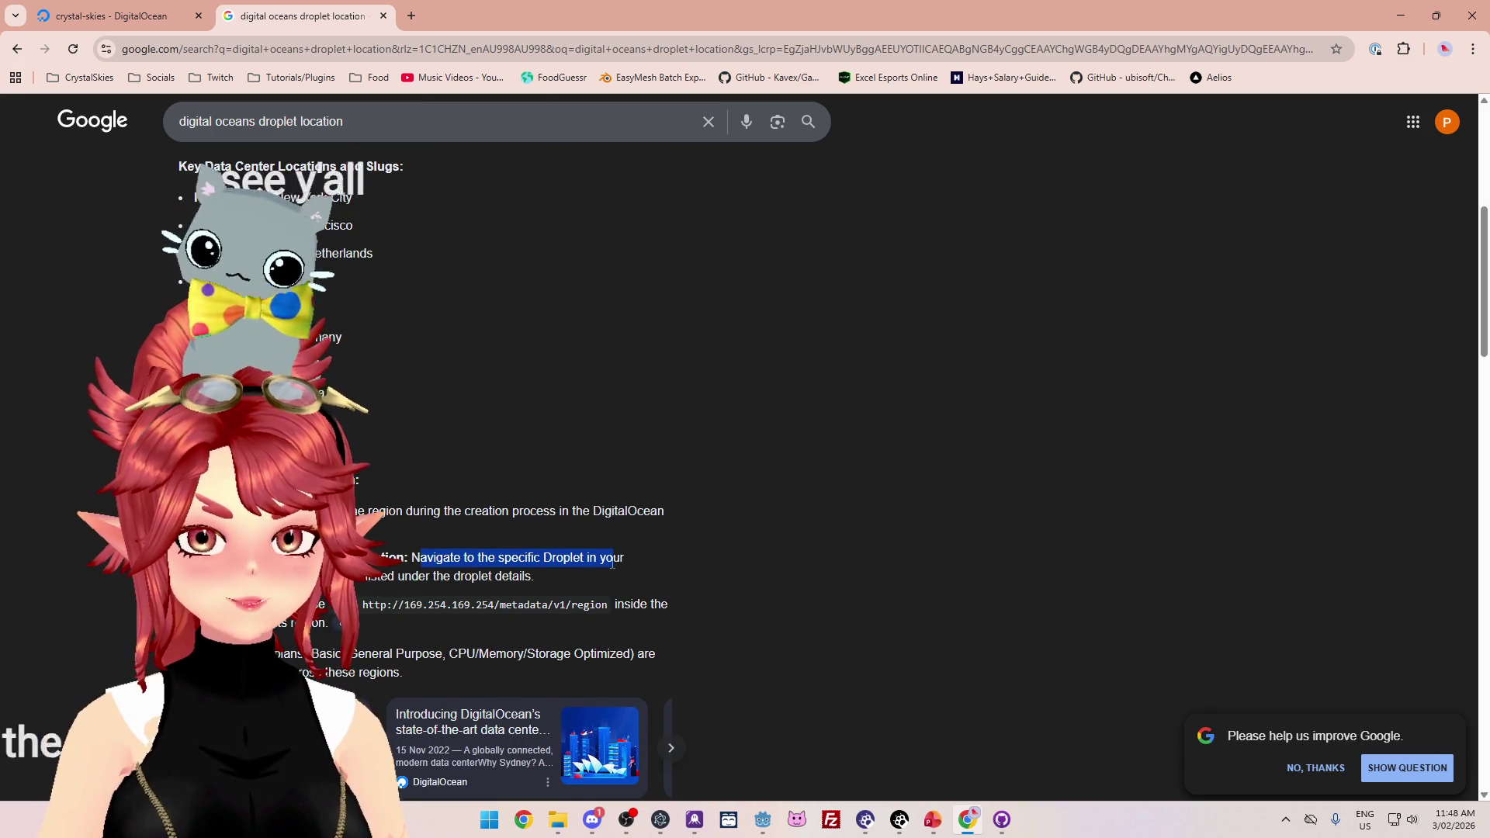
pyautogui.click(613, 562)
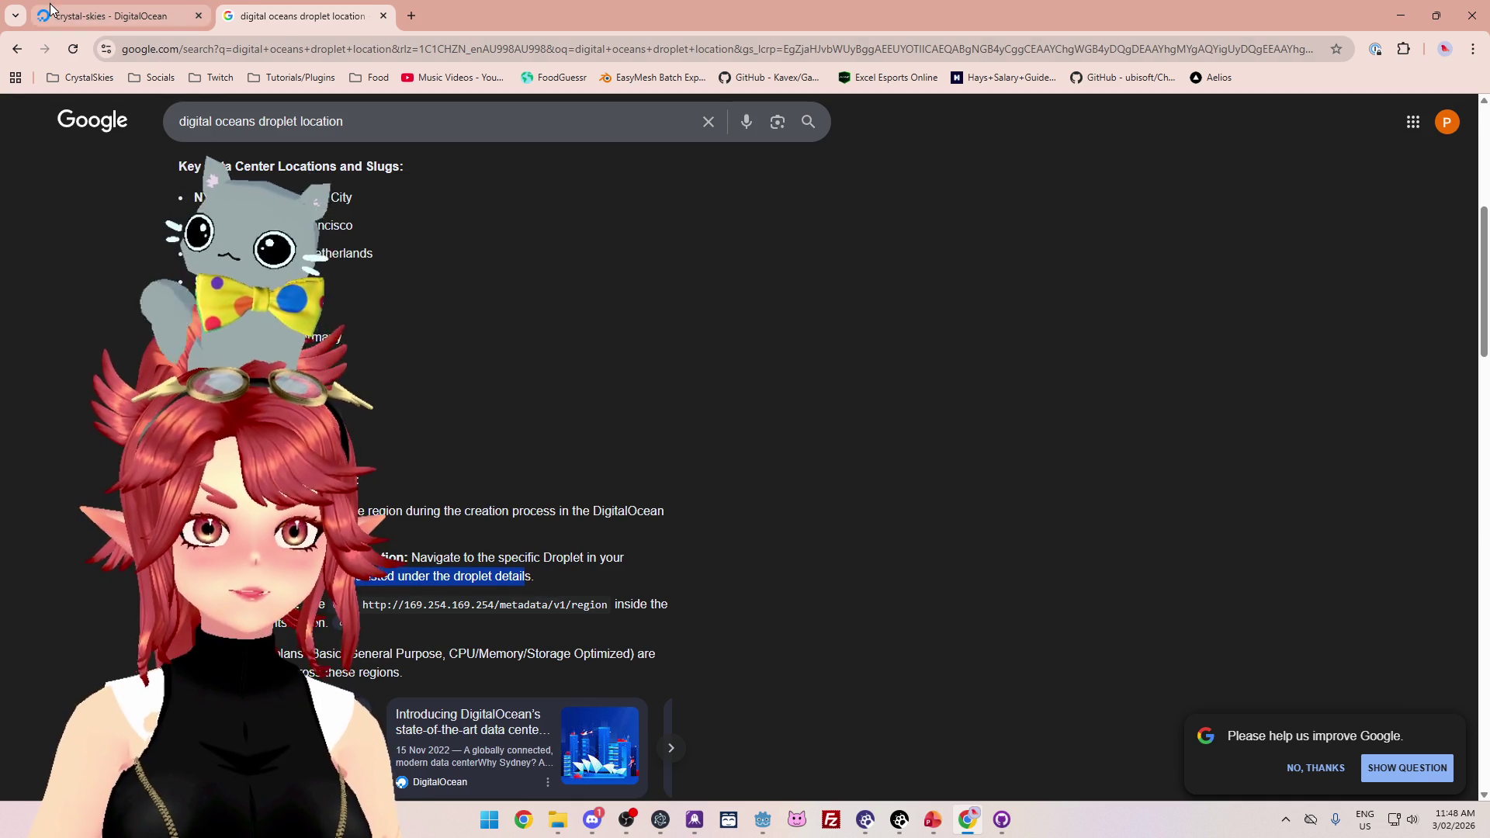
# Confirm in the Droplets list that crystal-skies is in SYD1, then return to the location results
pyautogui.click(110, 19)
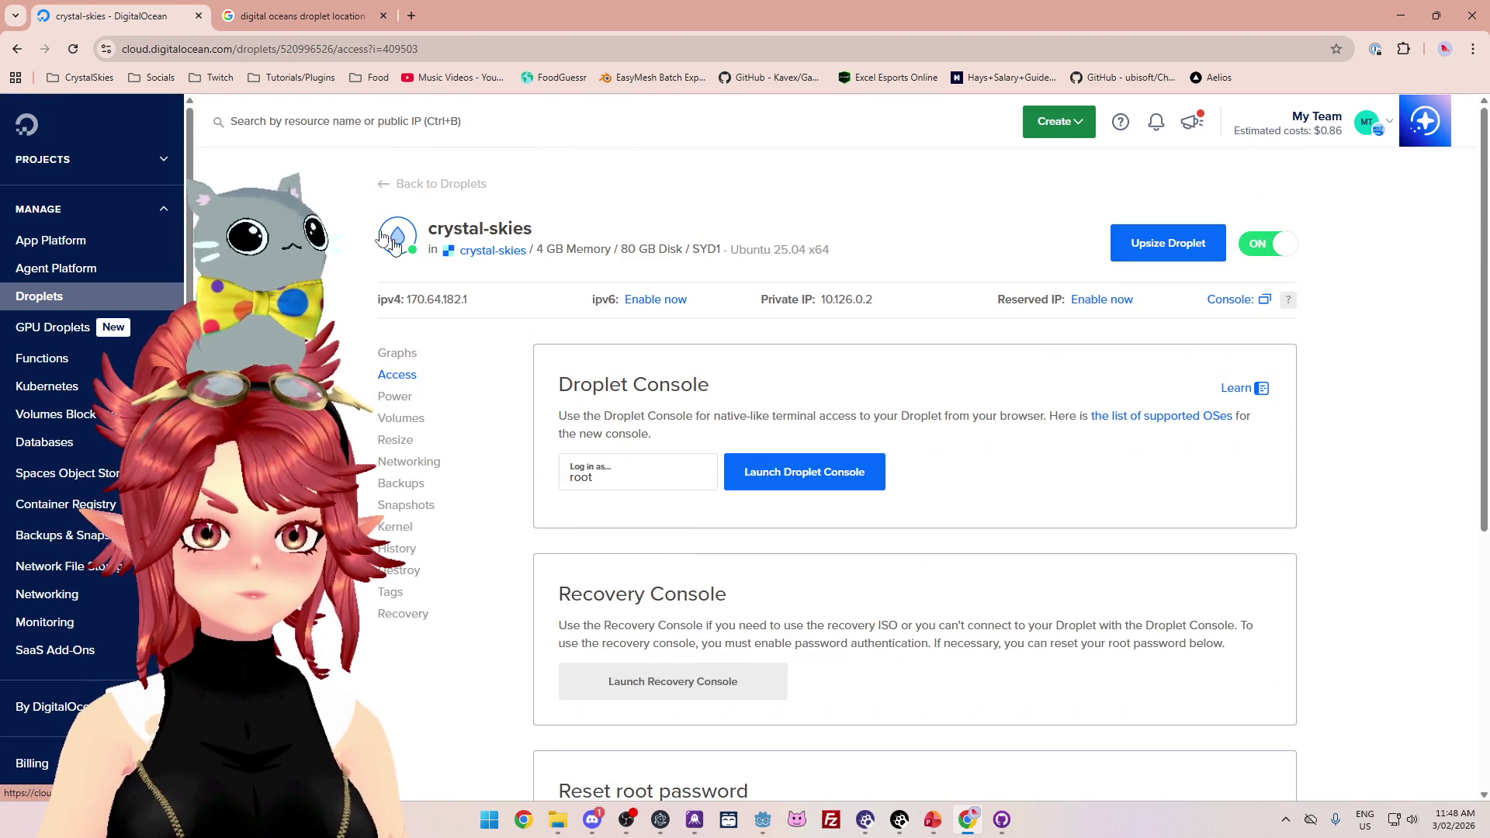
pyautogui.click(380, 190)
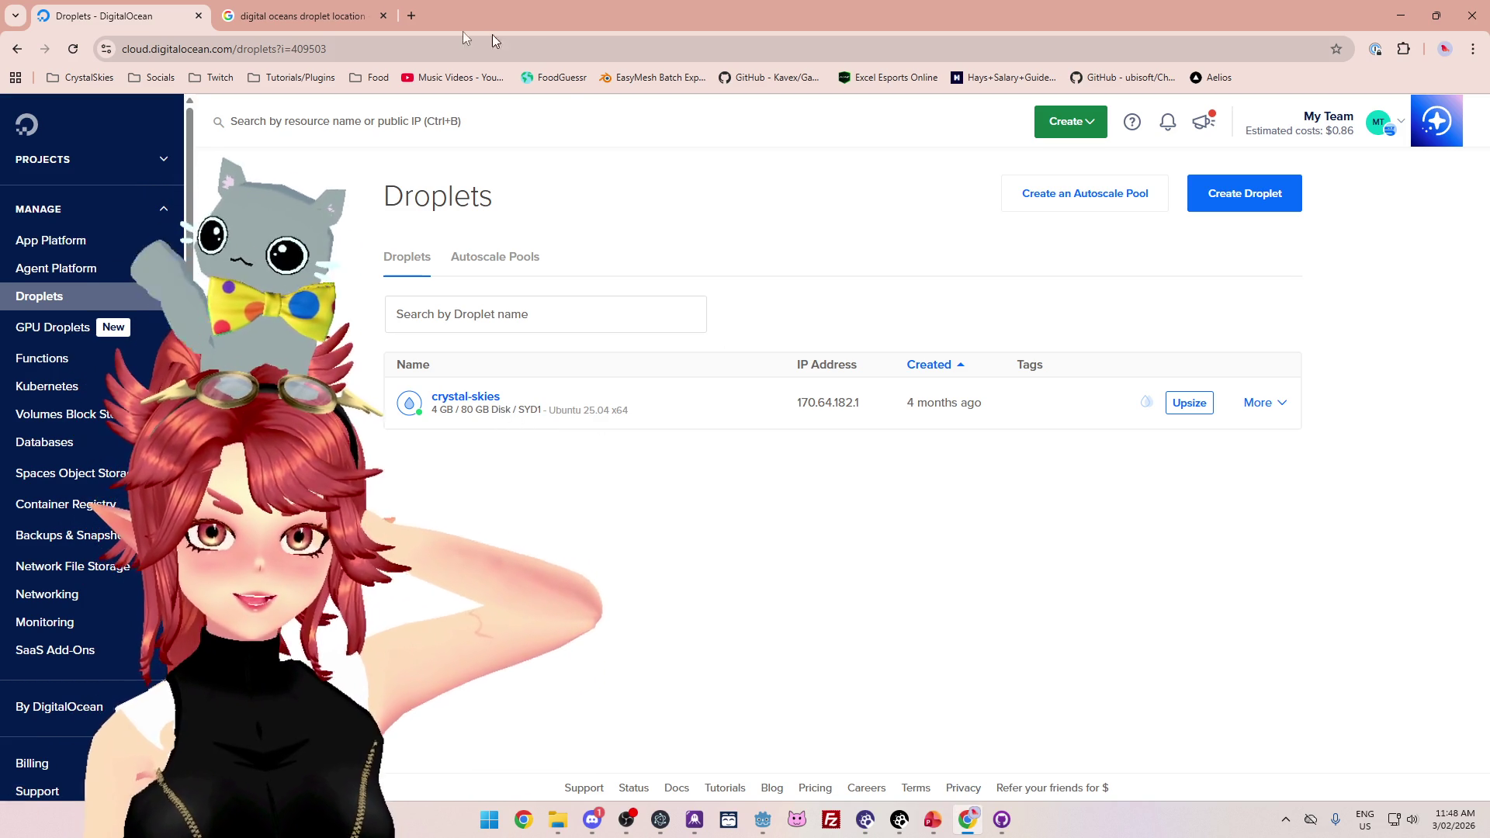
pyautogui.click(342, 15)
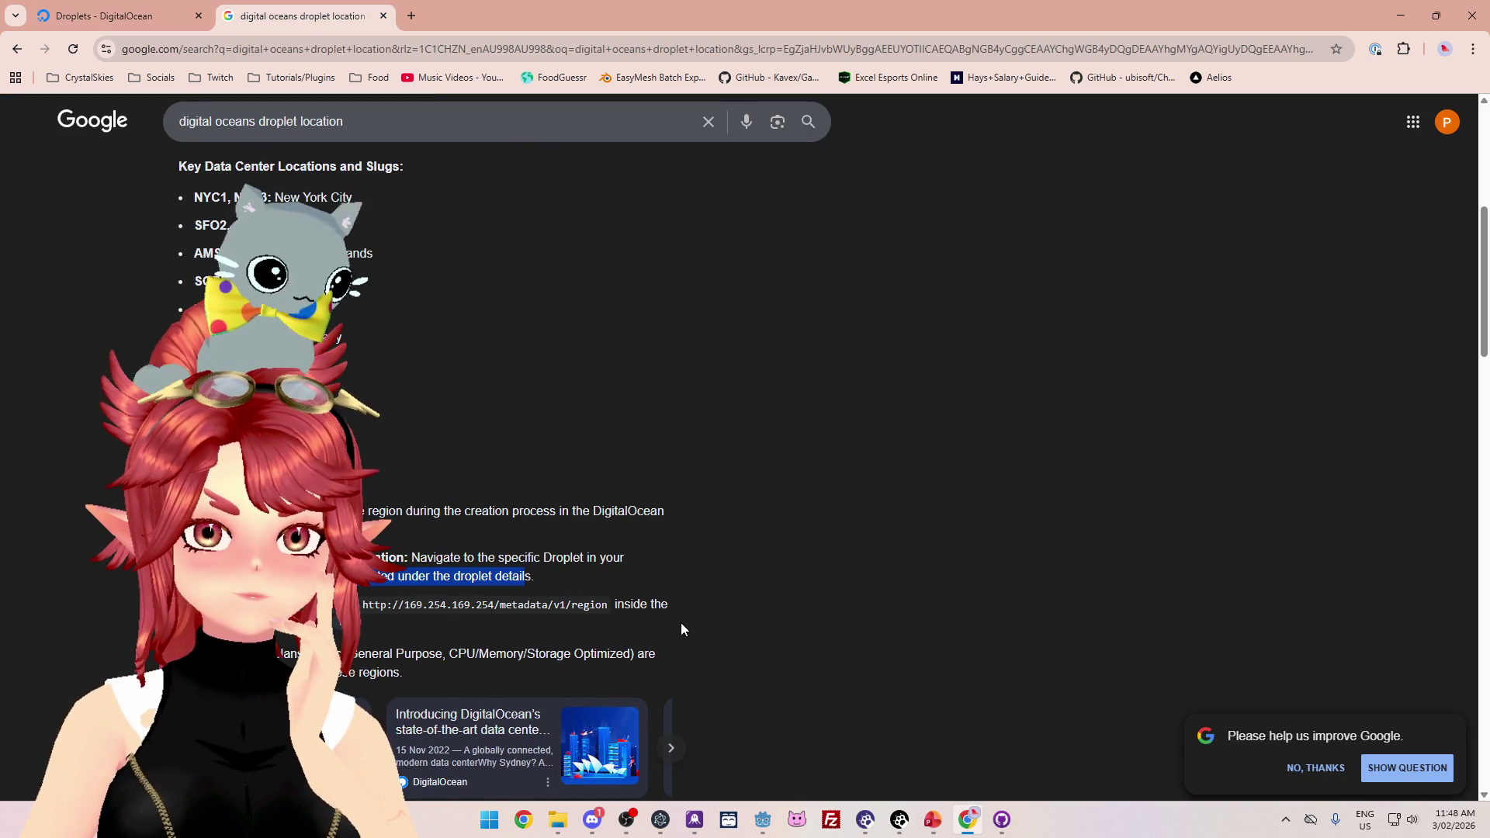
# Search 'digital oceans droplet change region' and expand the overview on snapshot-based migration
pyautogui.scroll(-1, 681, 624)
pyautogui.scroll(-2, 682, 622)
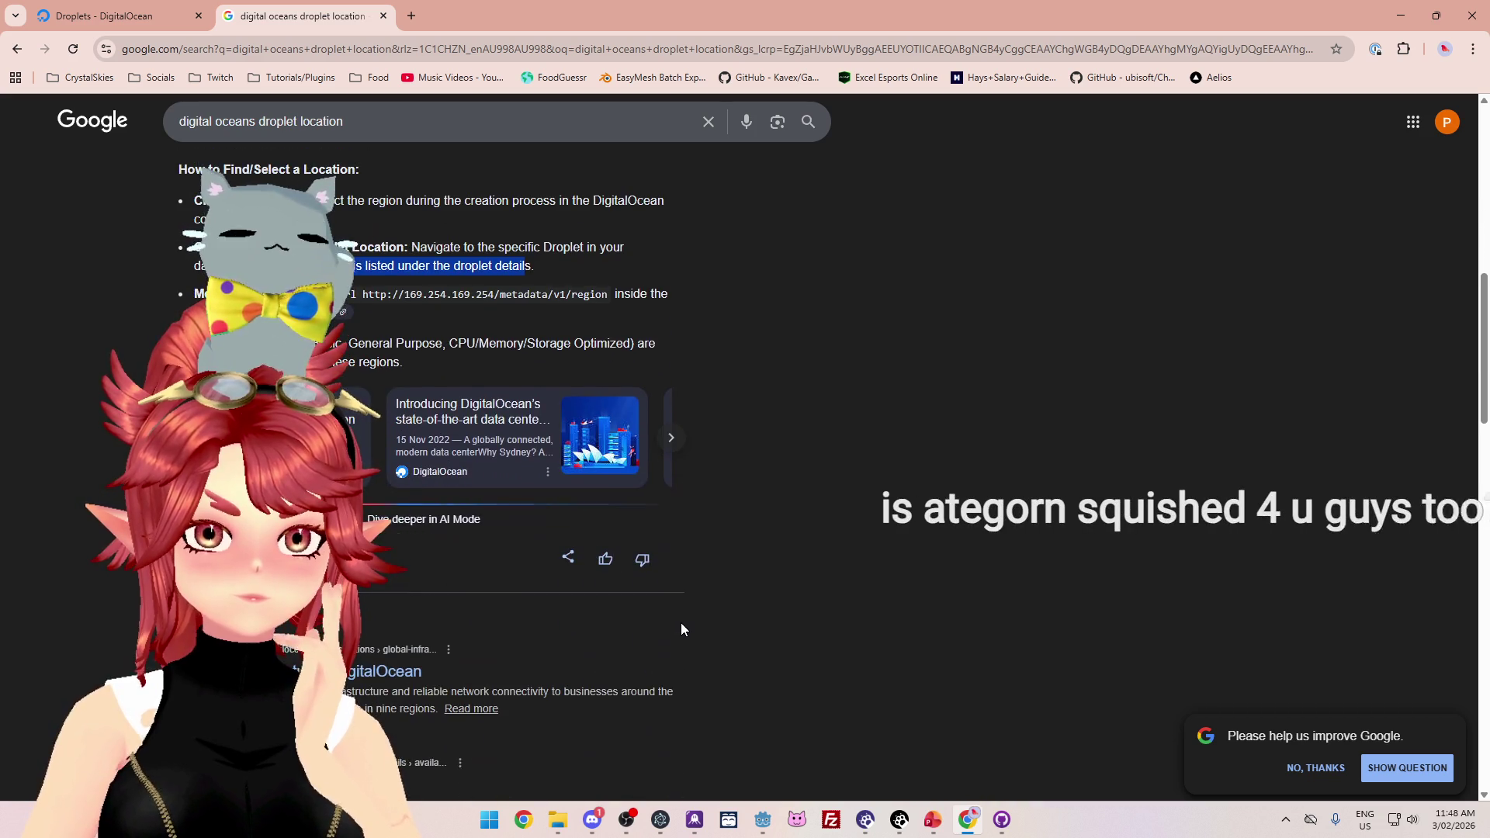
pyautogui.scroll(5, 681, 622)
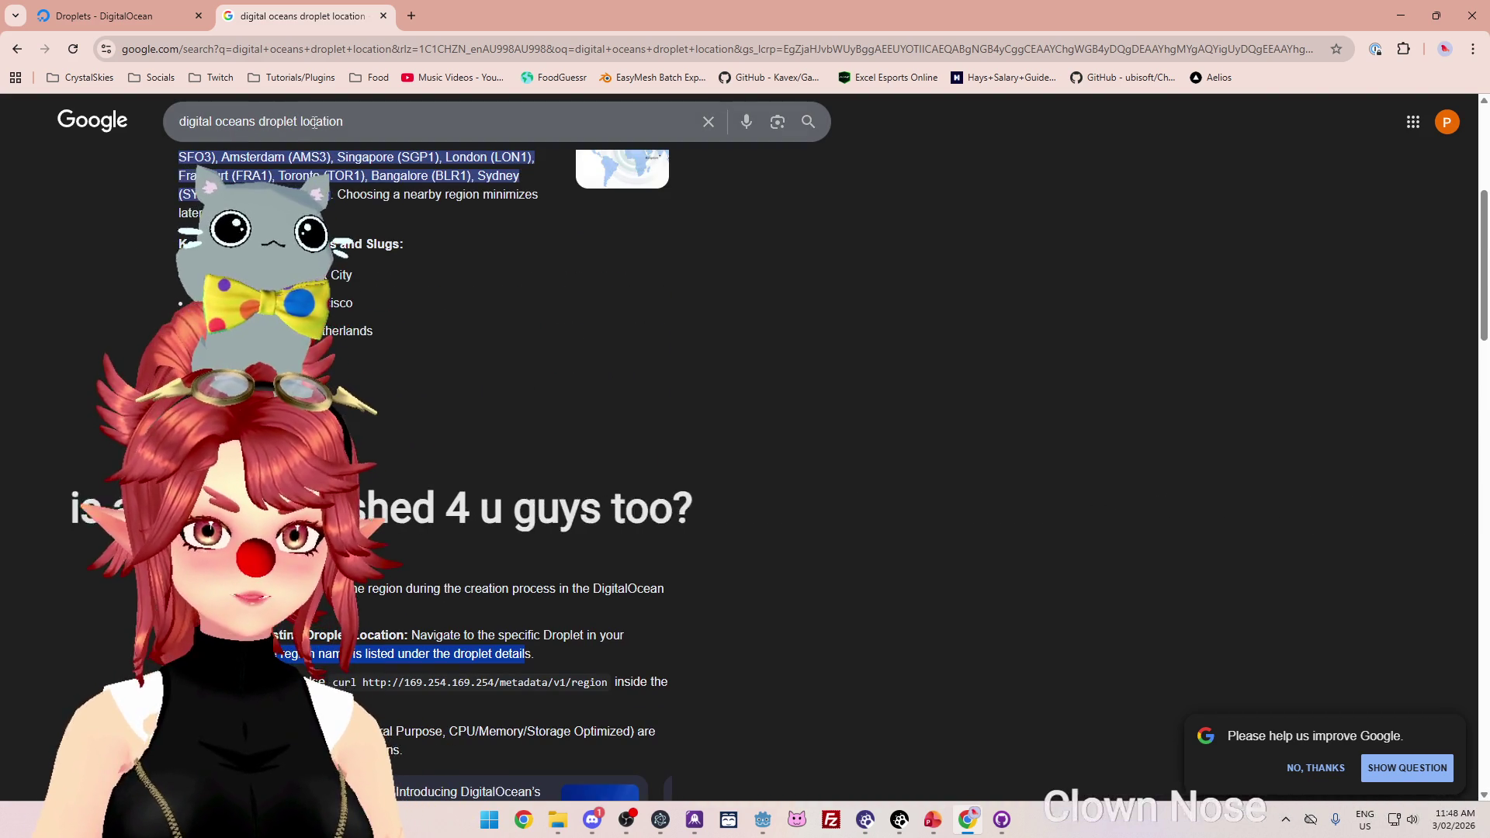
pyautogui.doubleClick(512, 136)
pyautogui.write('change region')
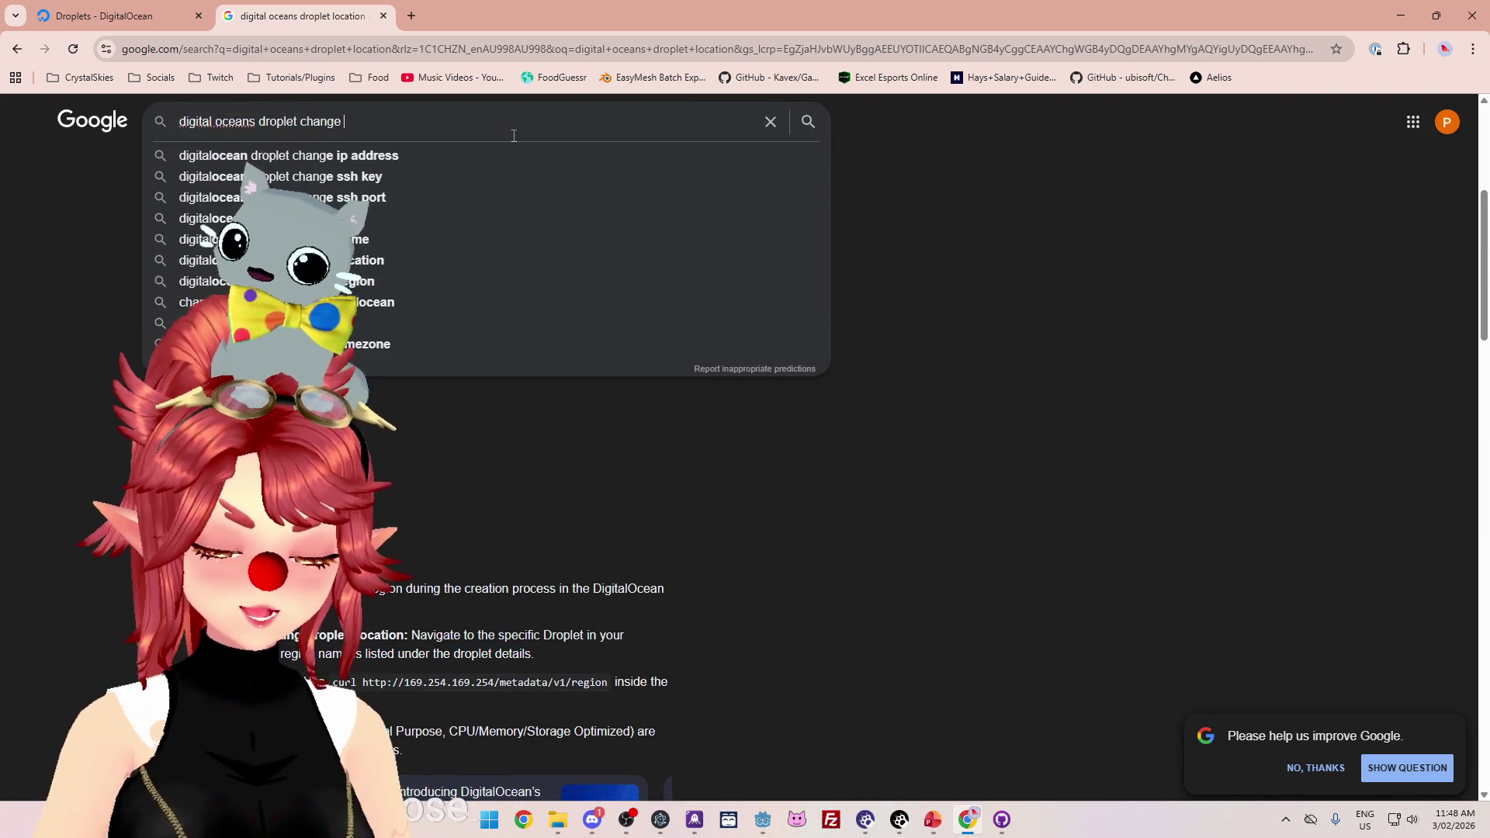
pyautogui.press('Return')
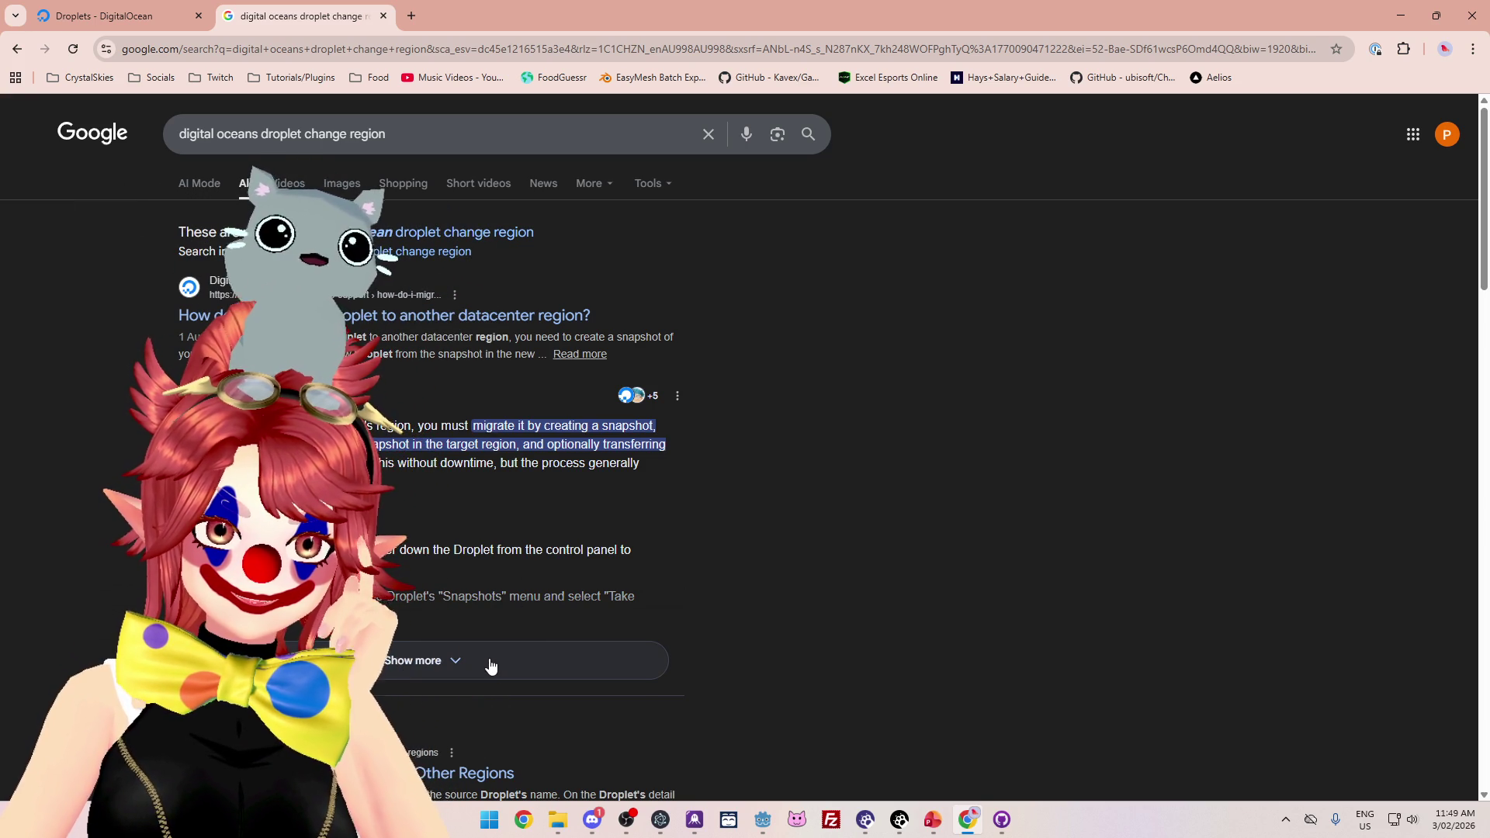
pyautogui.click(490, 666)
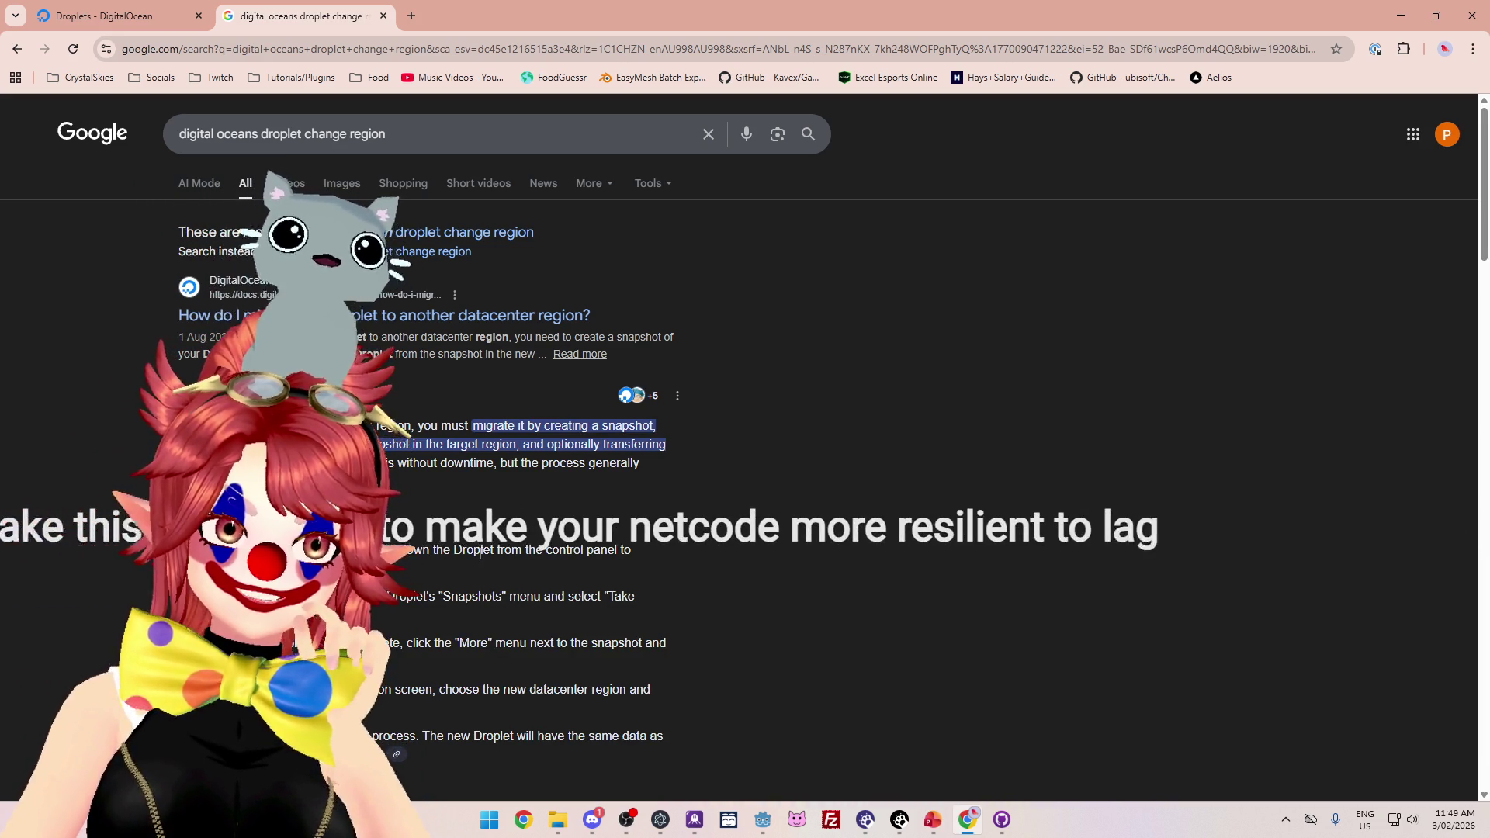
pyautogui.click(127, 22)
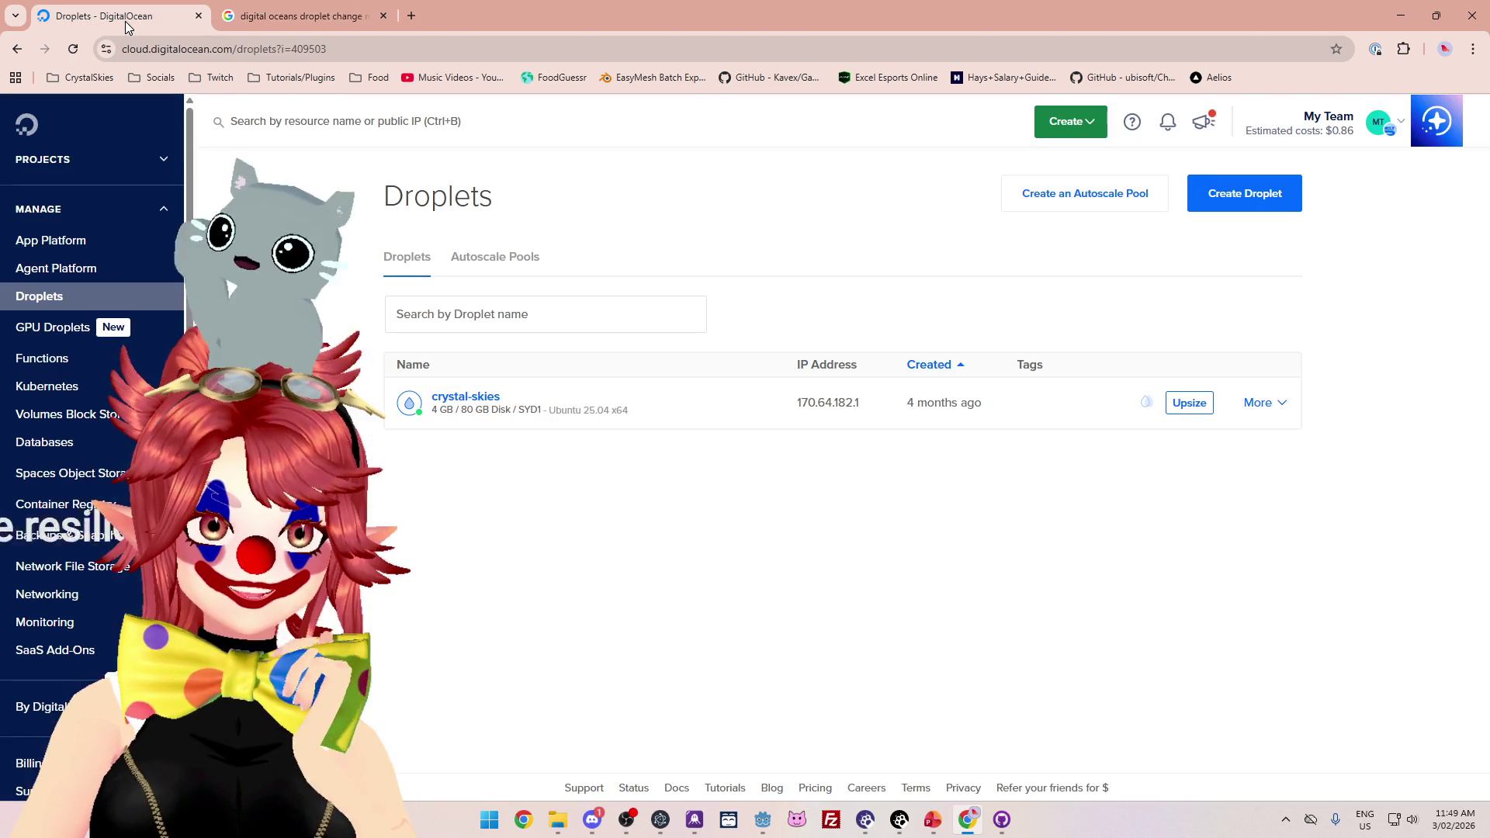
# Open the crystal-skies droplet's web console and position its window
pyautogui.click(514, 395)
pyautogui.click(1262, 300)
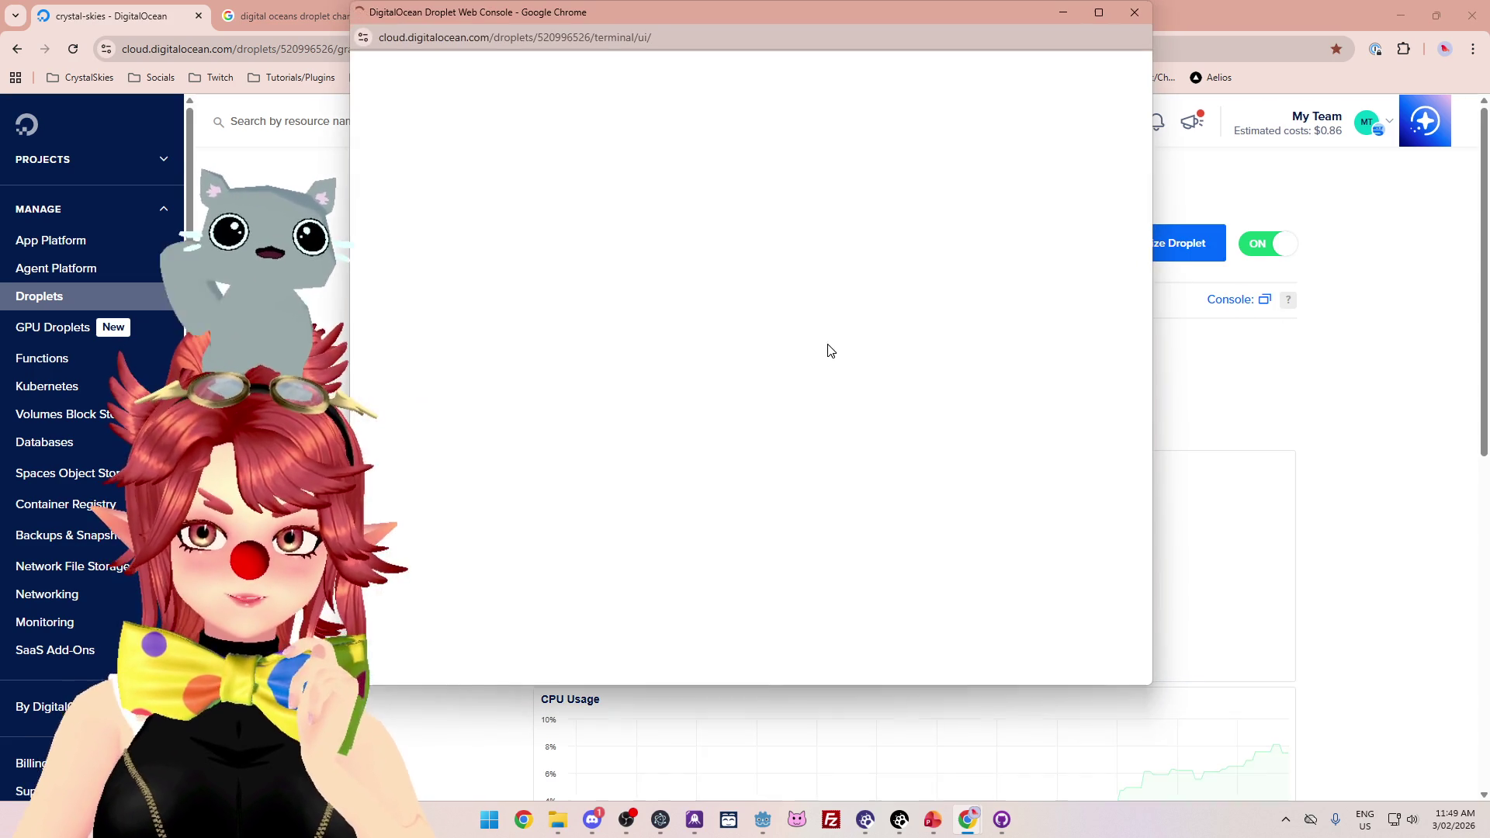
pyautogui.moveTo(717, 17); pyautogui.dragTo(696, 51)
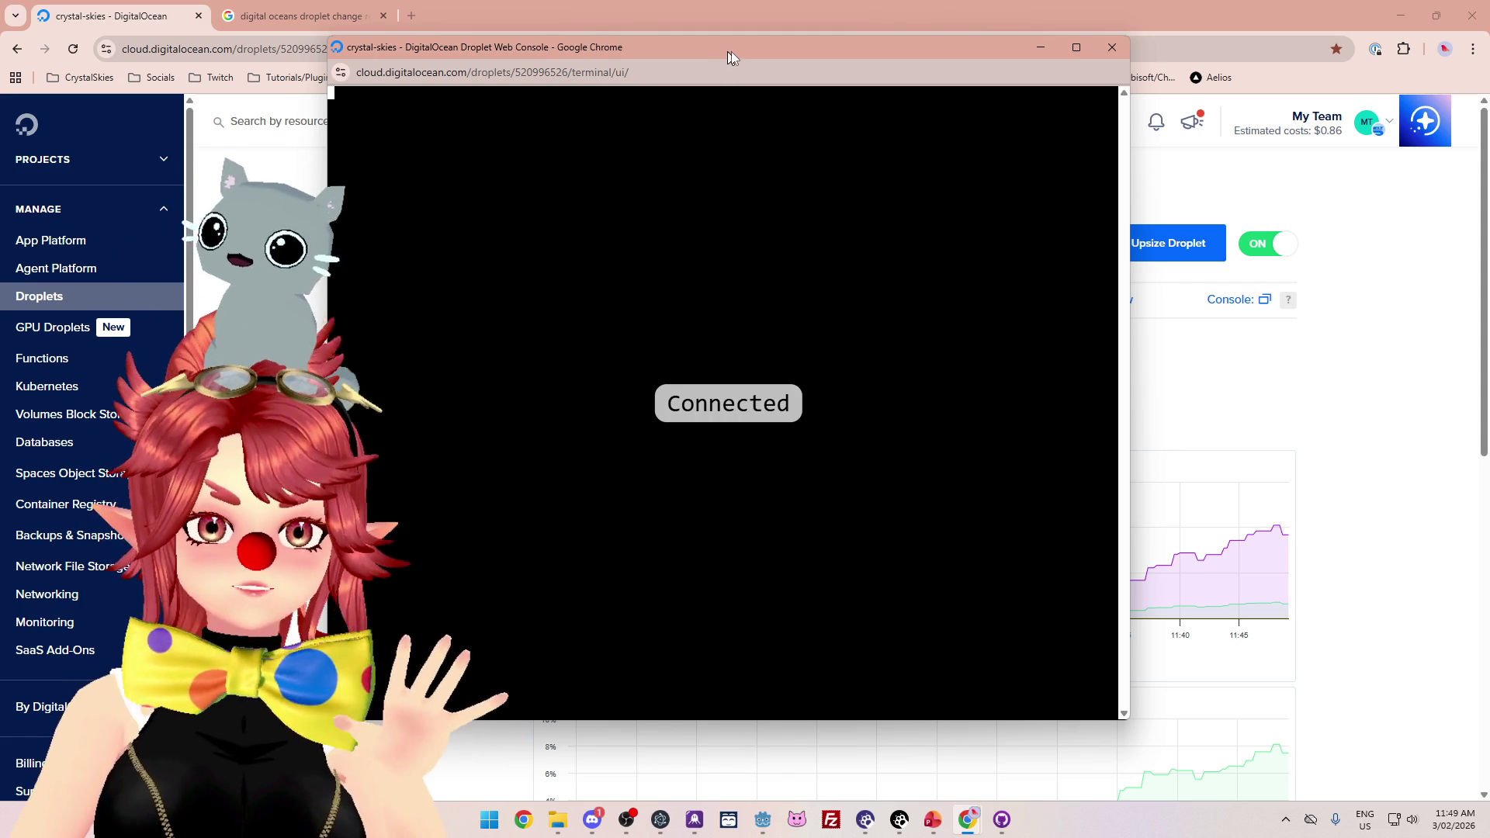
pyautogui.moveTo(728, 53); pyautogui.dragTo(754, 62)
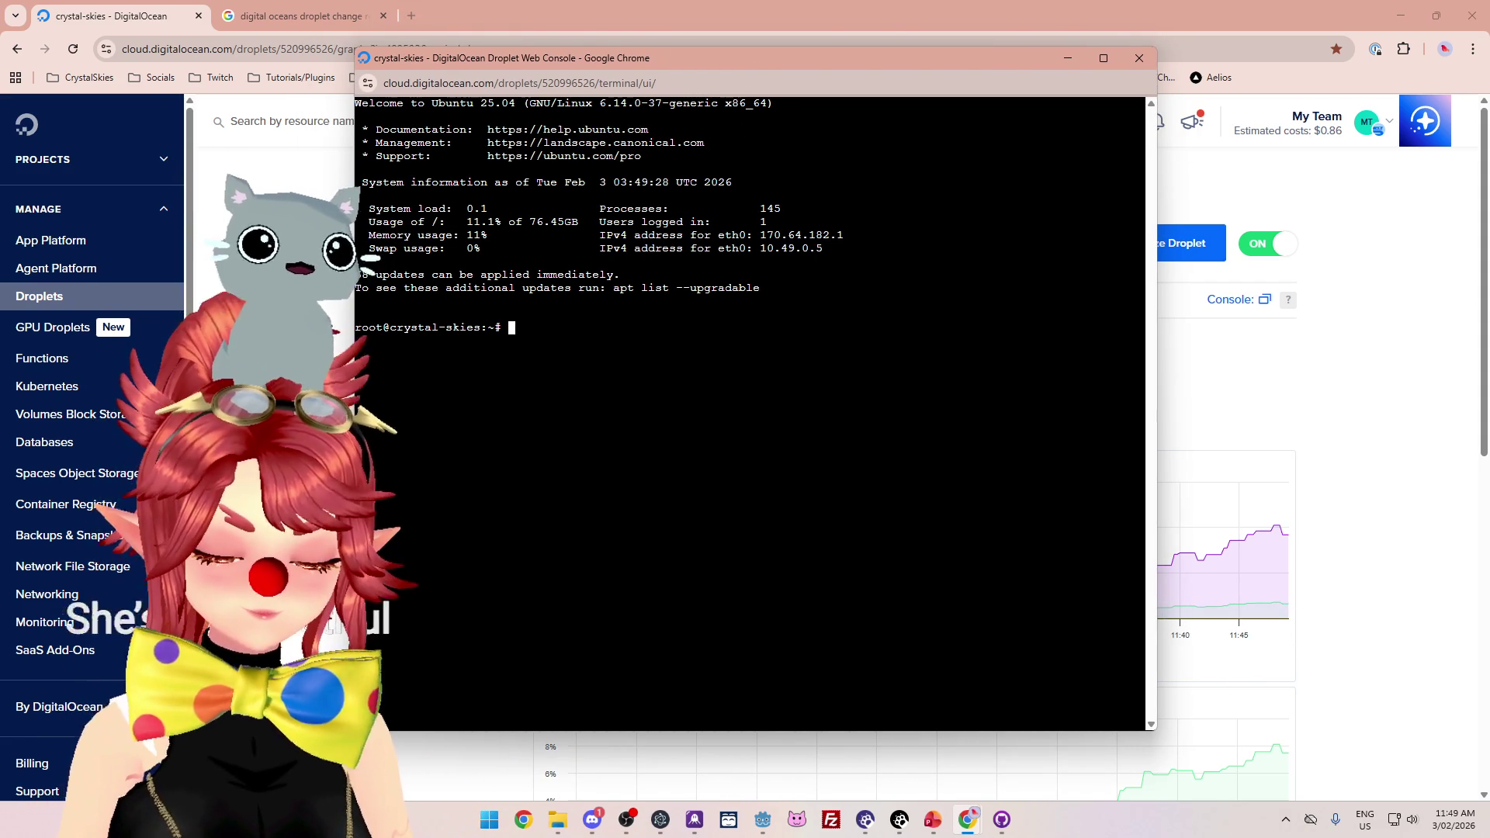
# Run 'cd crystal-skies' and 'docker compose up' to stream Nakama logs, then minimize the console
pyautogui.write('cd crystal-sk')
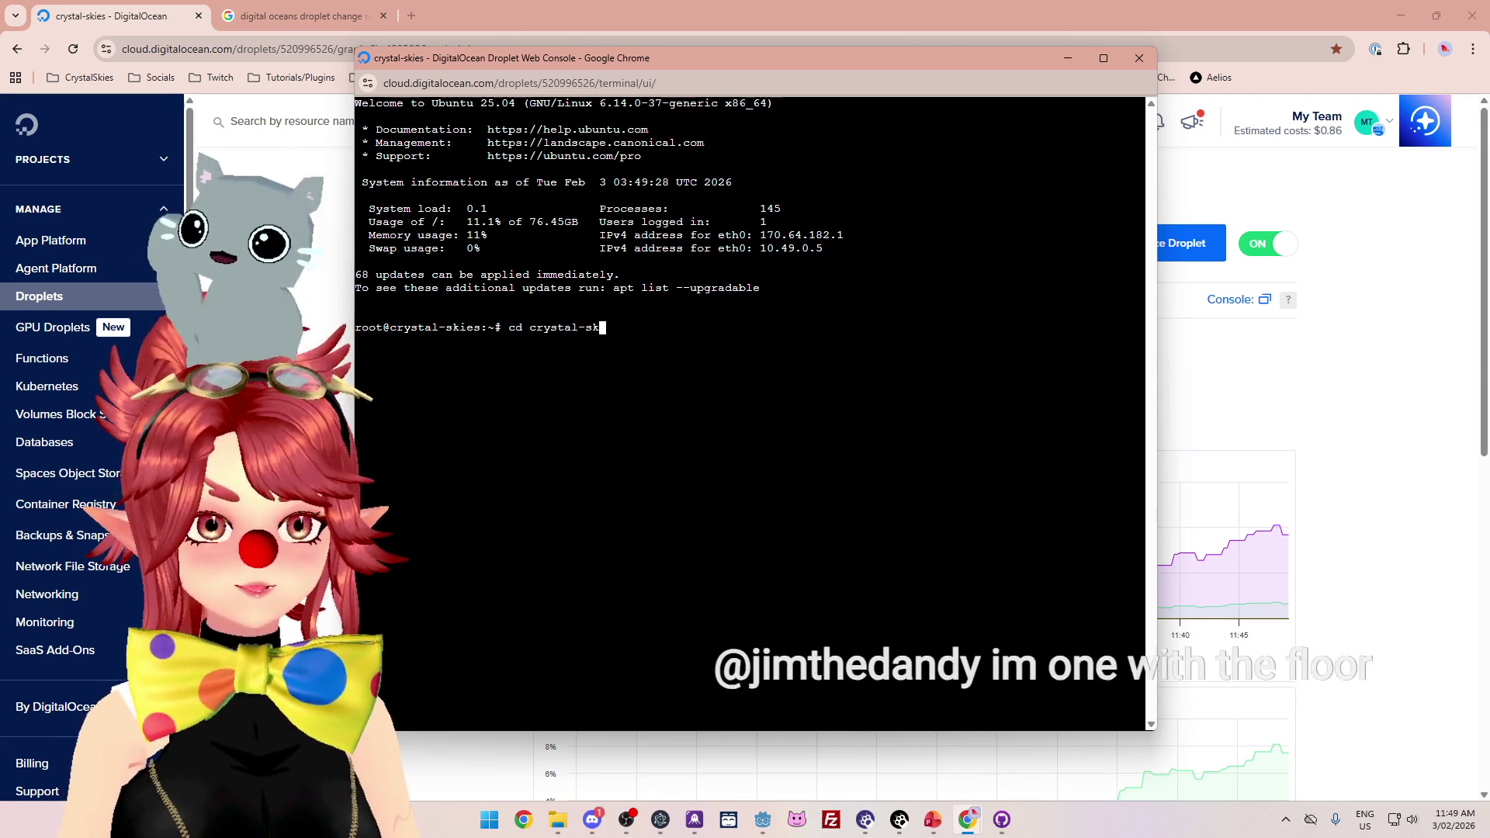
pyautogui.write('ies')
pyautogui.press('Return')
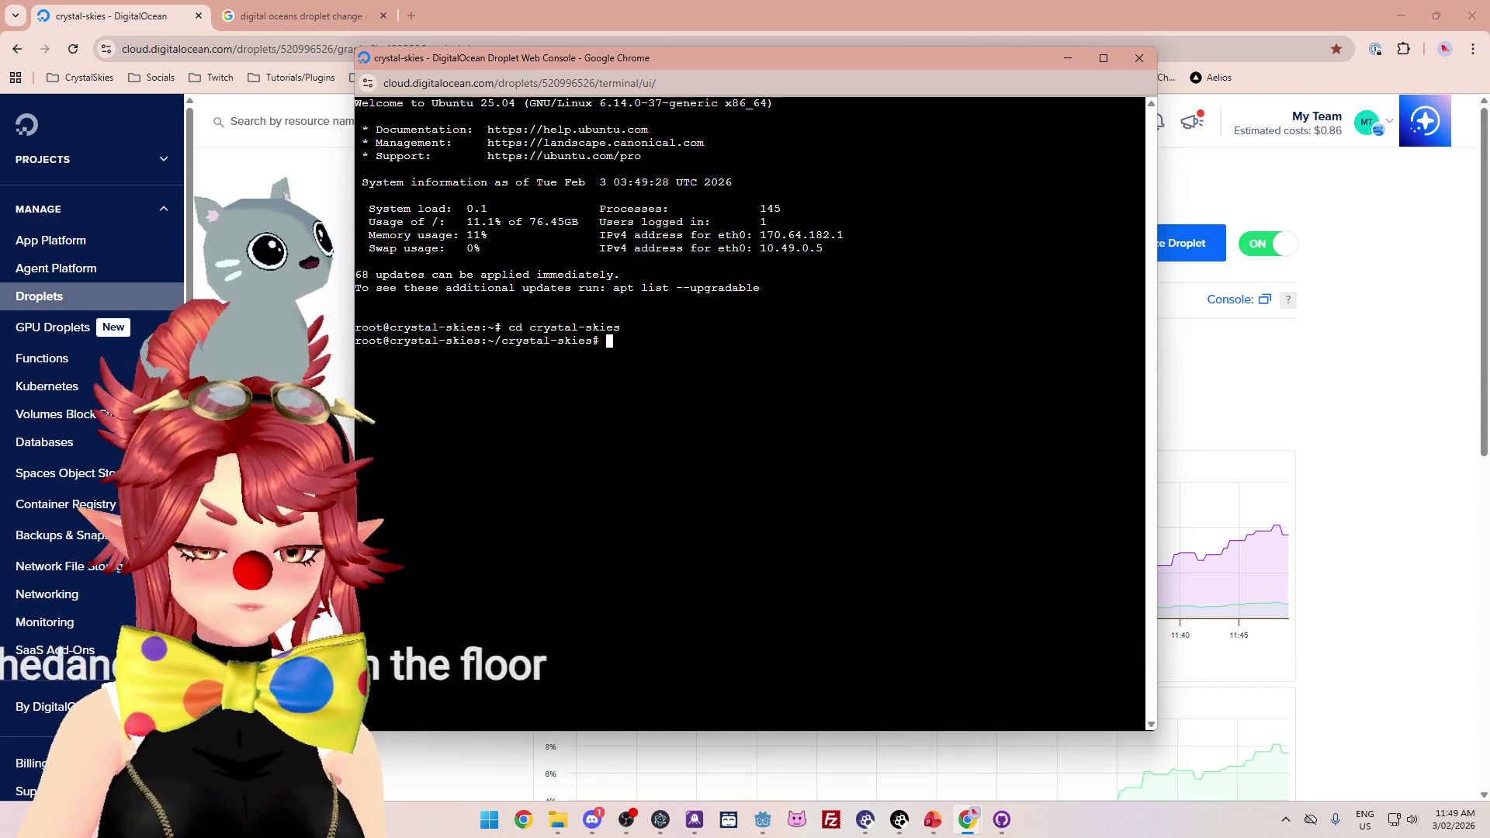
pyautogui.write('docker compose up')
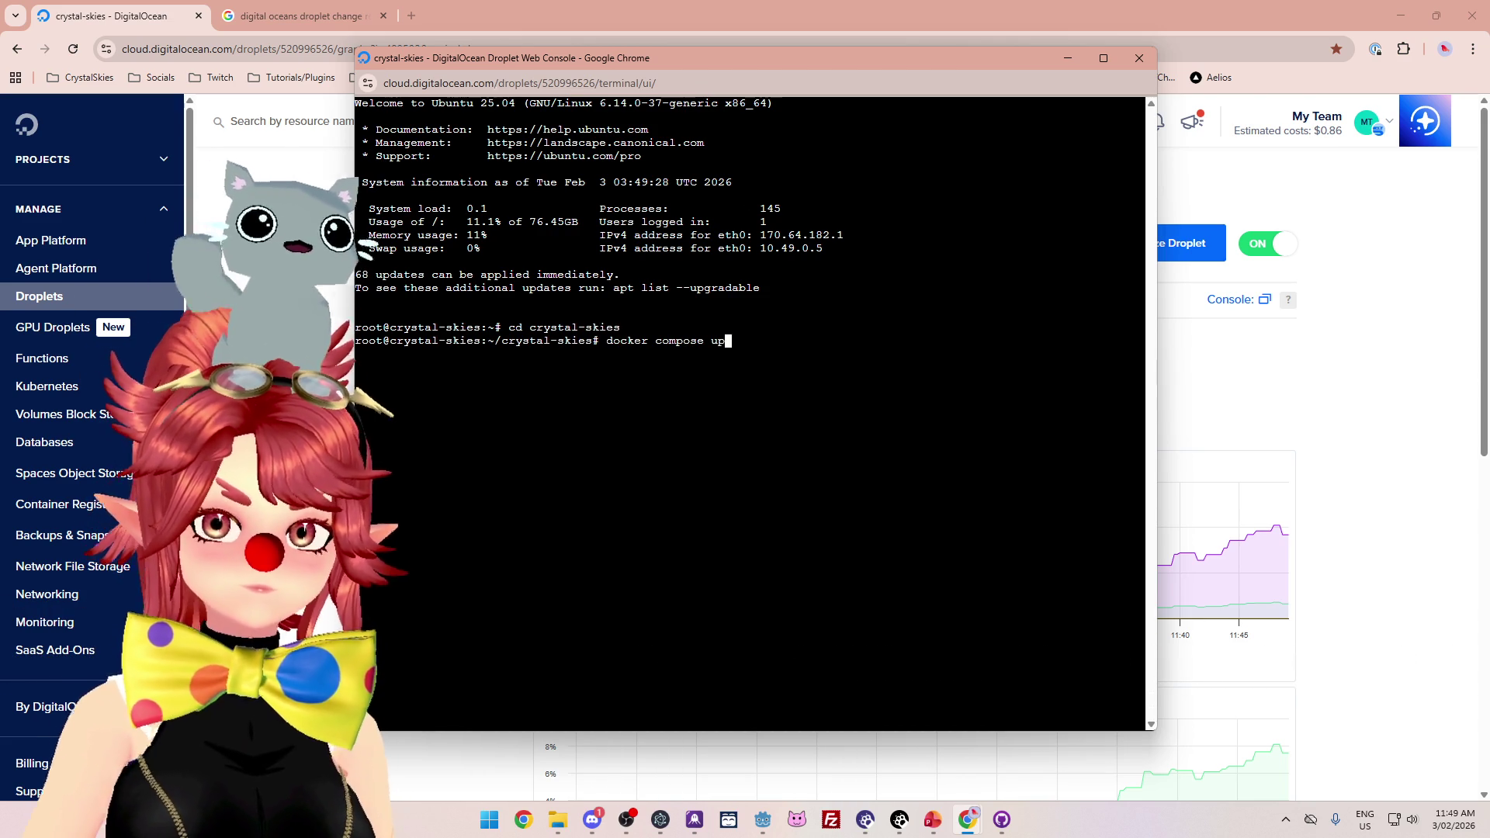
pyautogui.press('Return')
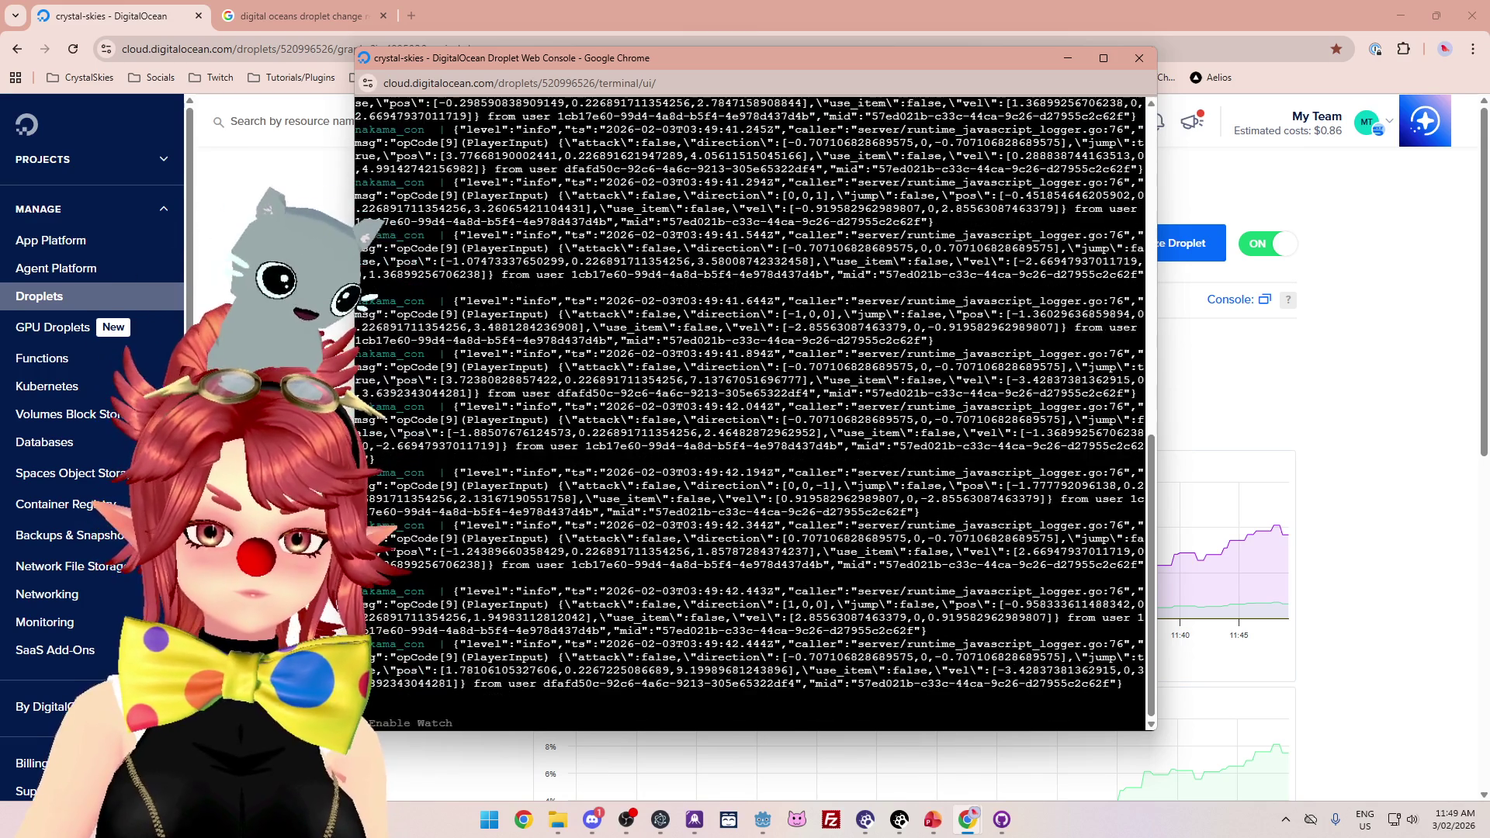
pyautogui.click(1102, 58)
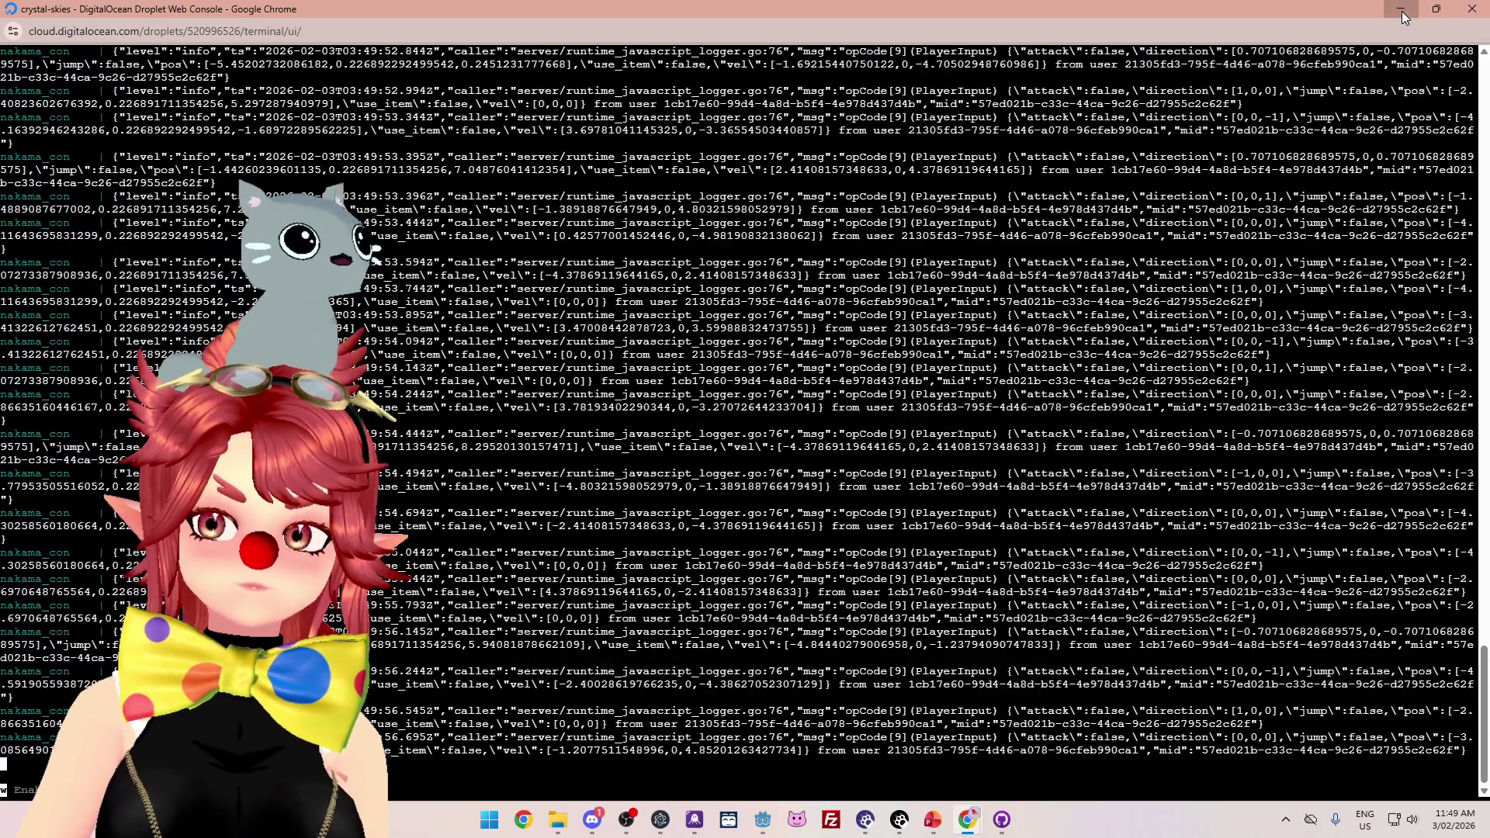
pyautogui.click(1401, 9)
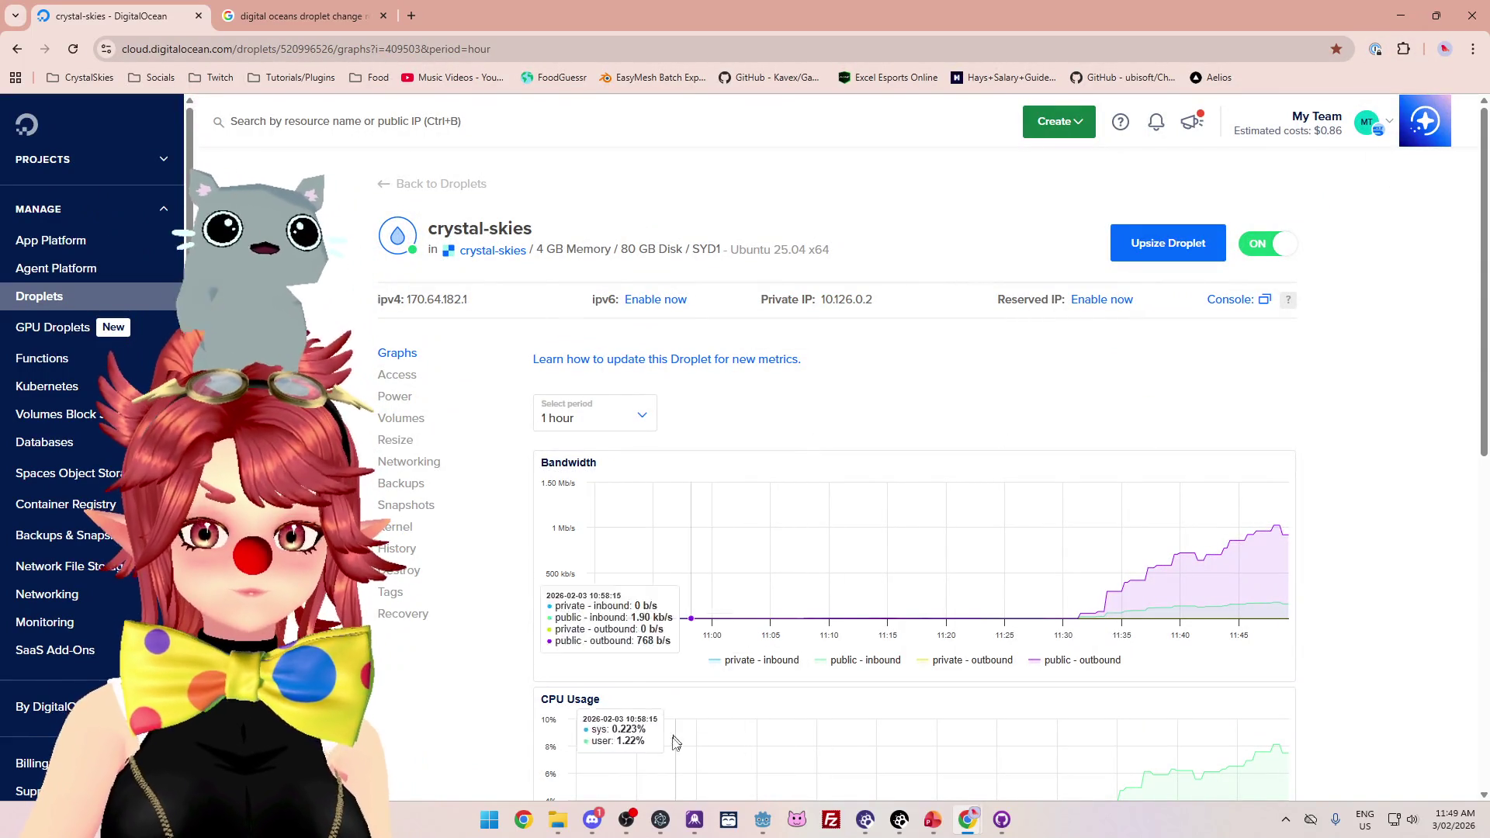
pyautogui.click(757, 821)
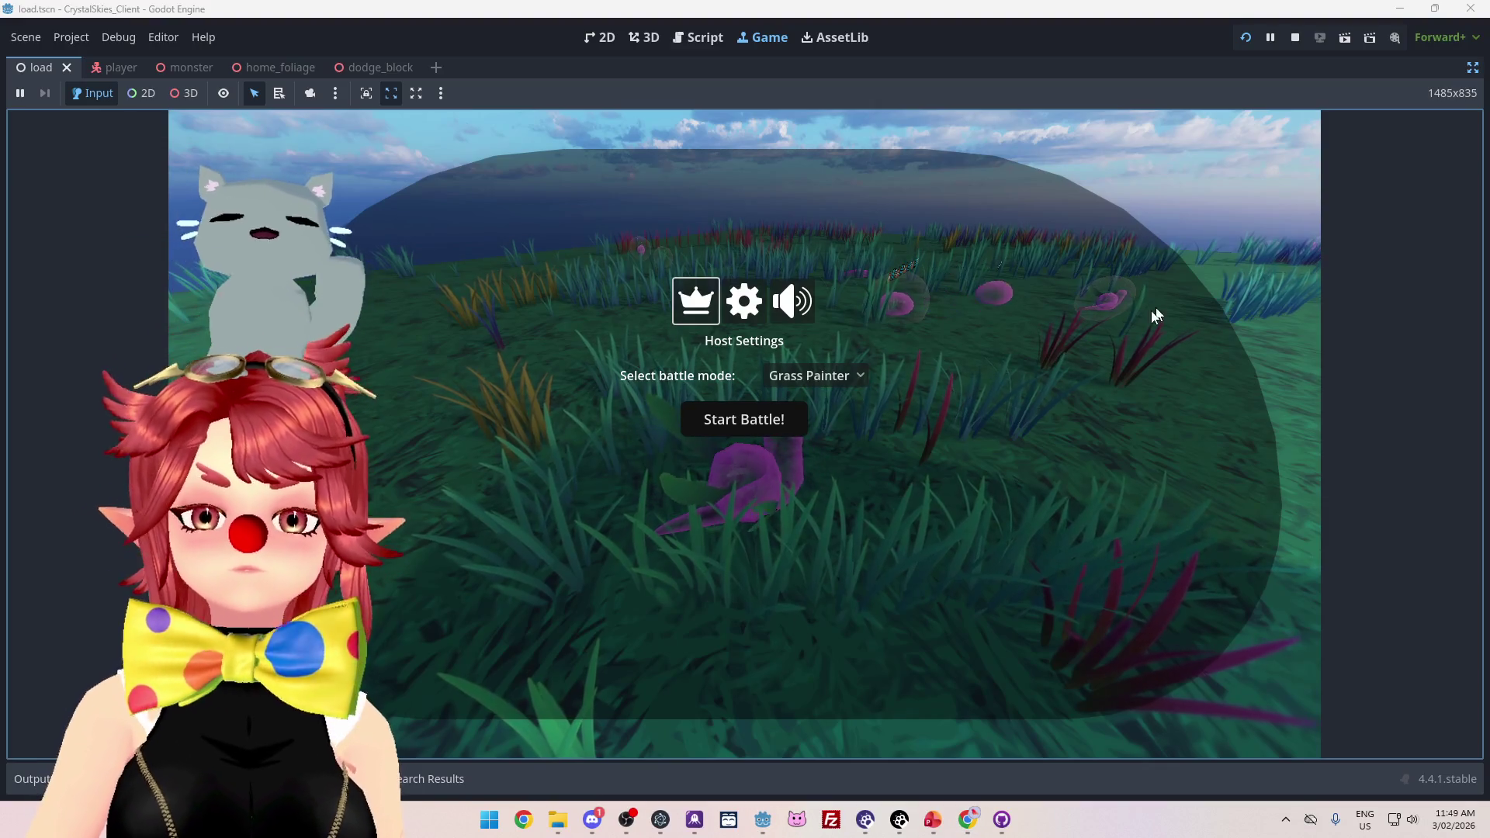
# Restart the Grass Painter battle, run through the grass, and keep Grass Painter as the battle mode
pyautogui.click(744, 419)
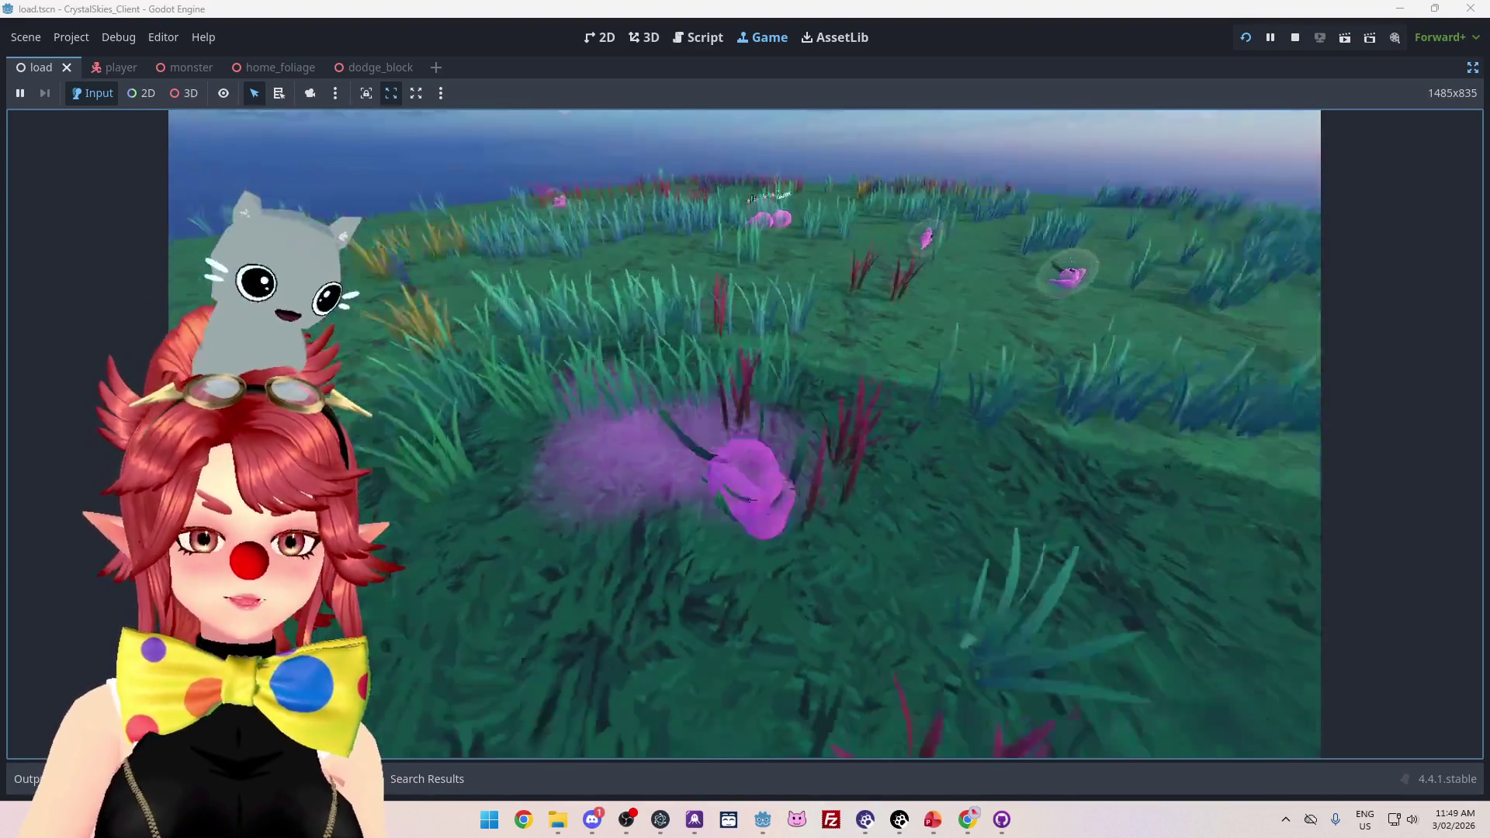
pyautogui.press('w')
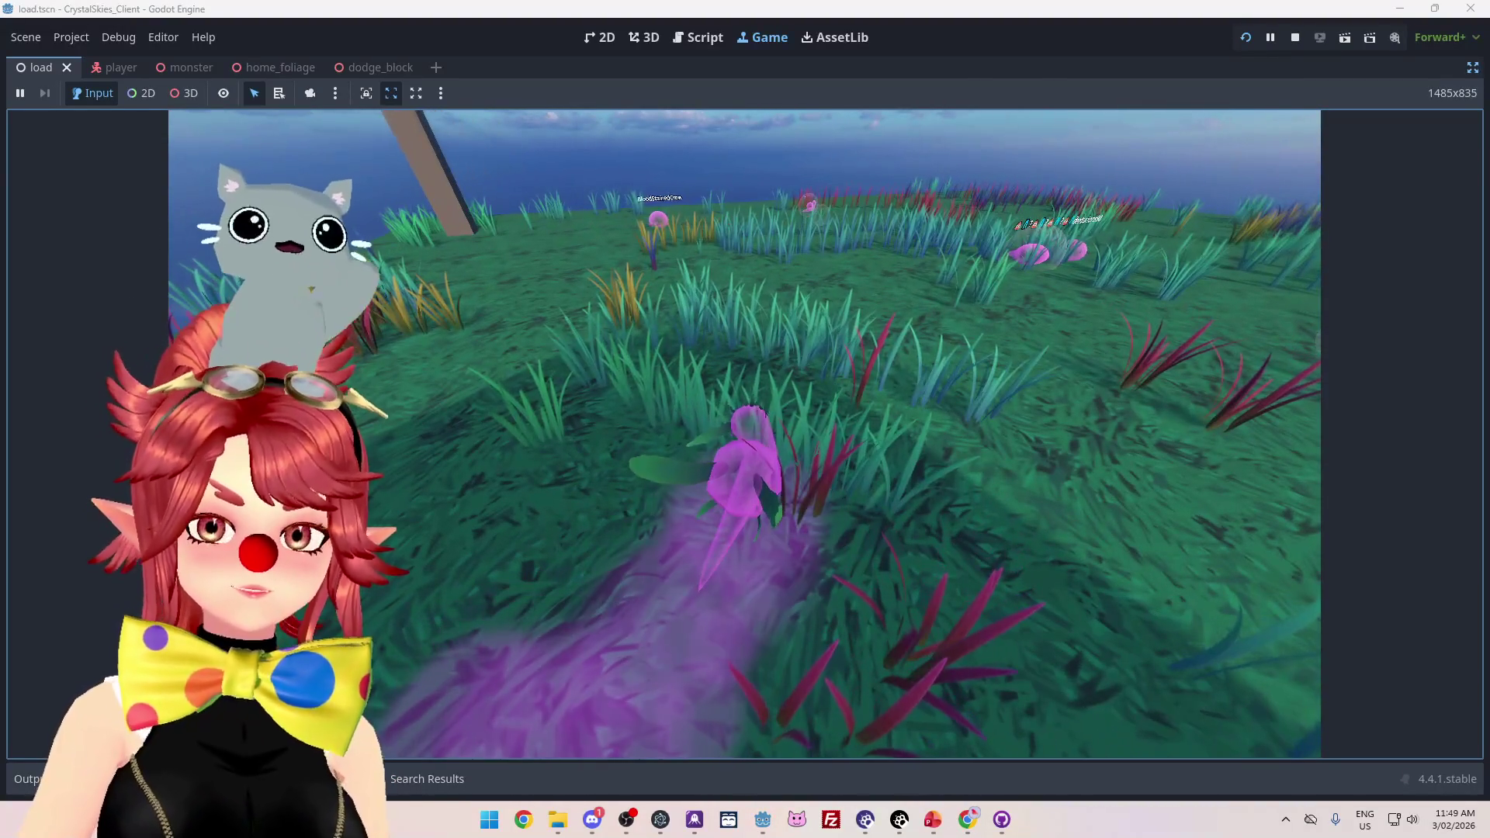
pyautogui.press('w')
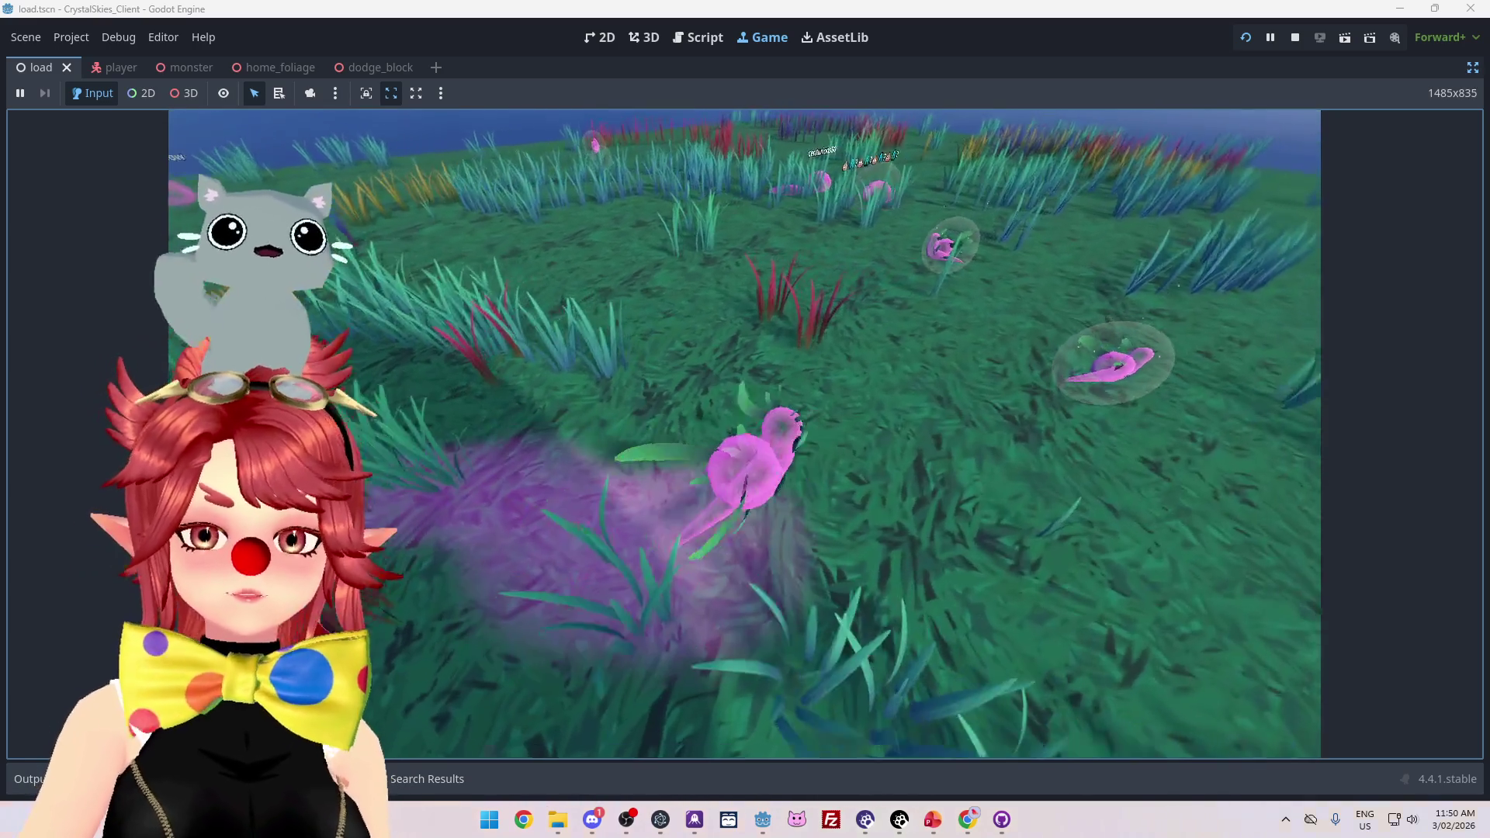
pyautogui.click(836, 375)
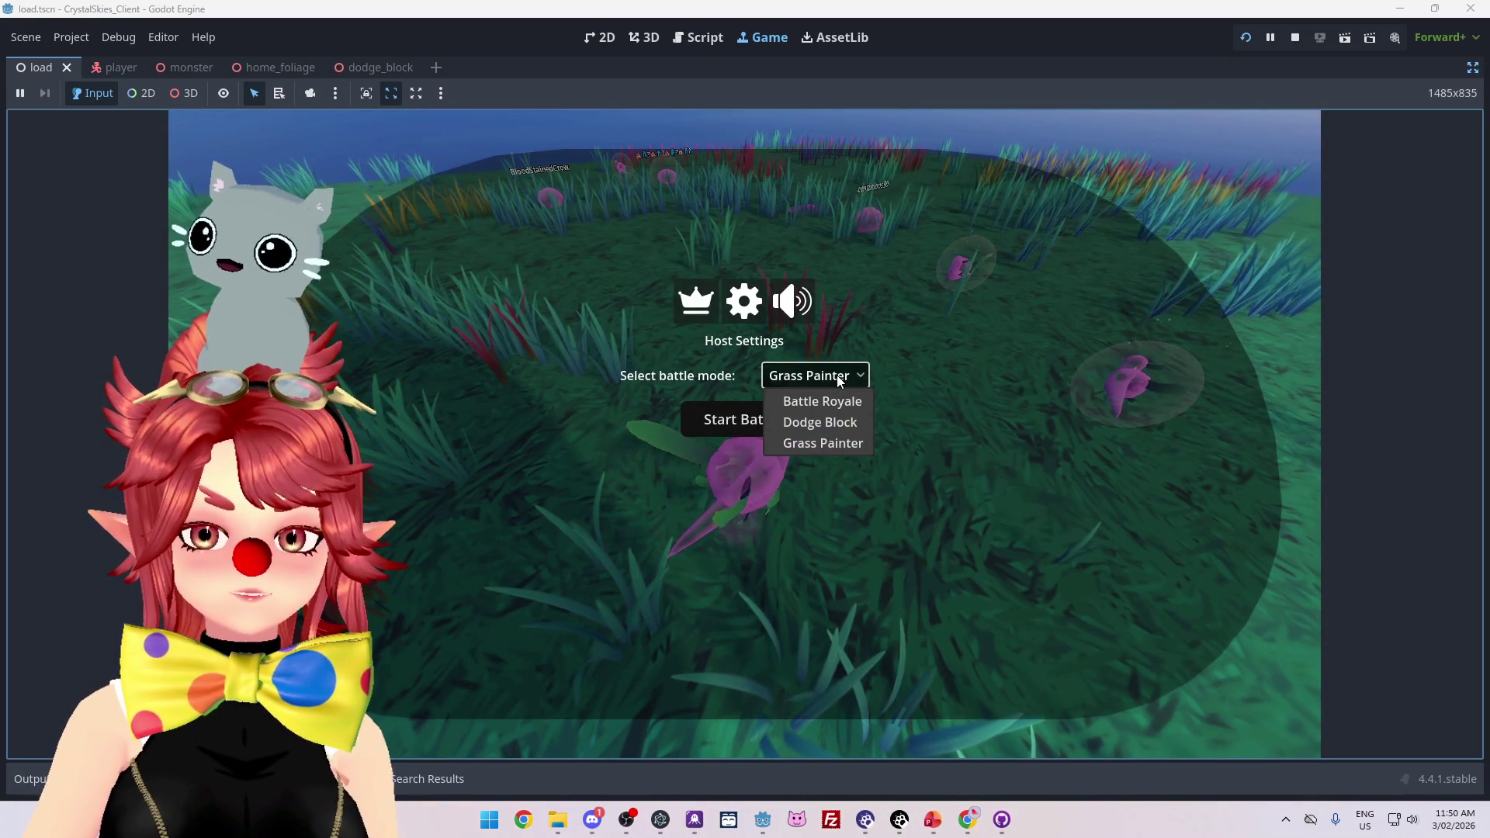
pyautogui.click(976, 319)
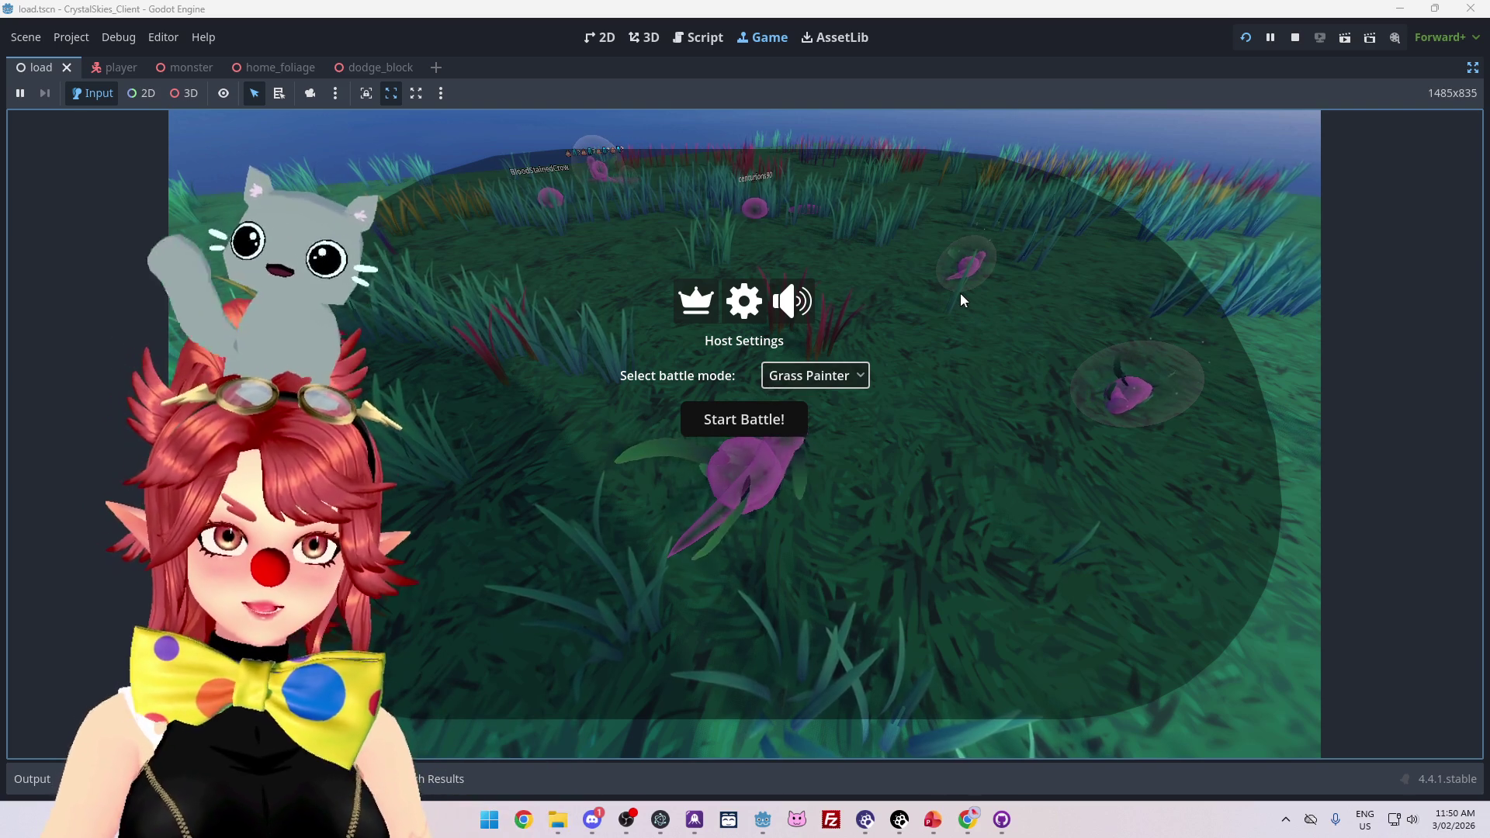
pyautogui.click(927, 816)
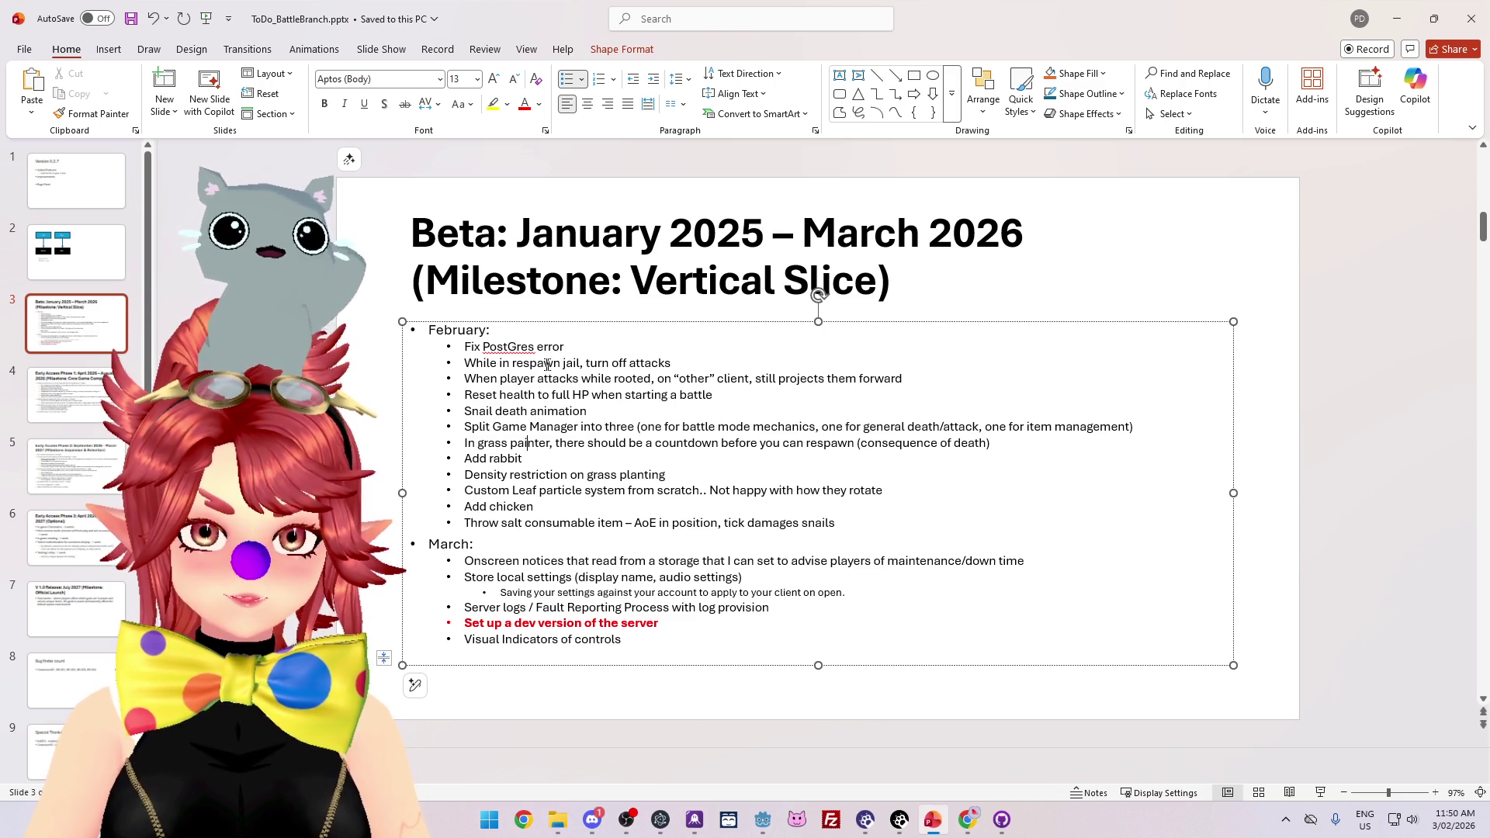
# Add the February bullet 'When playing dodge block, turn off attacks' after the respawn jail item, then minimize PowerPoint
pyautogui.press('Return')
pyautogui.write('When playin')
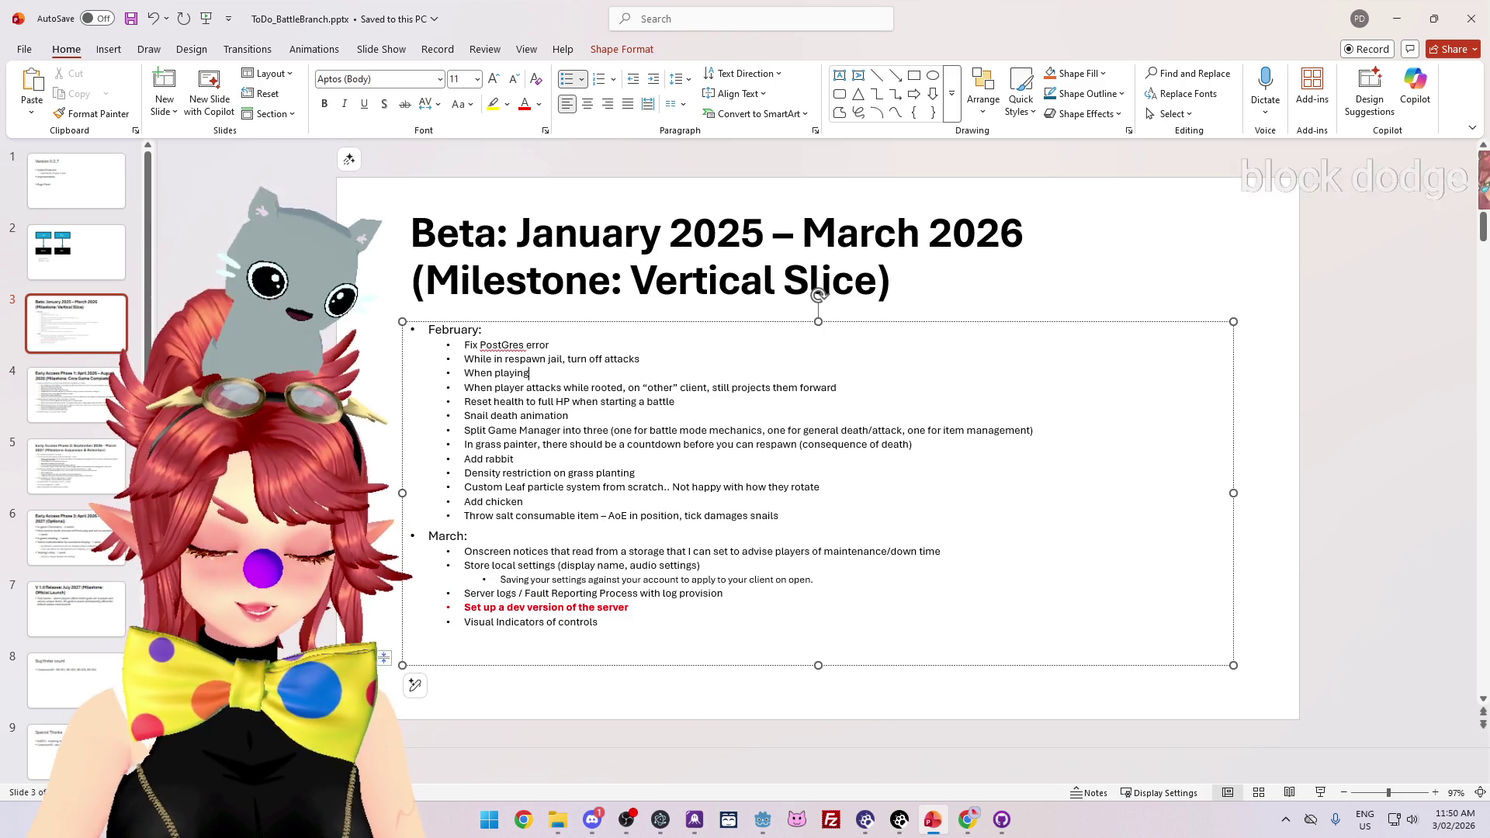
pyautogui.write('grass painter, ')
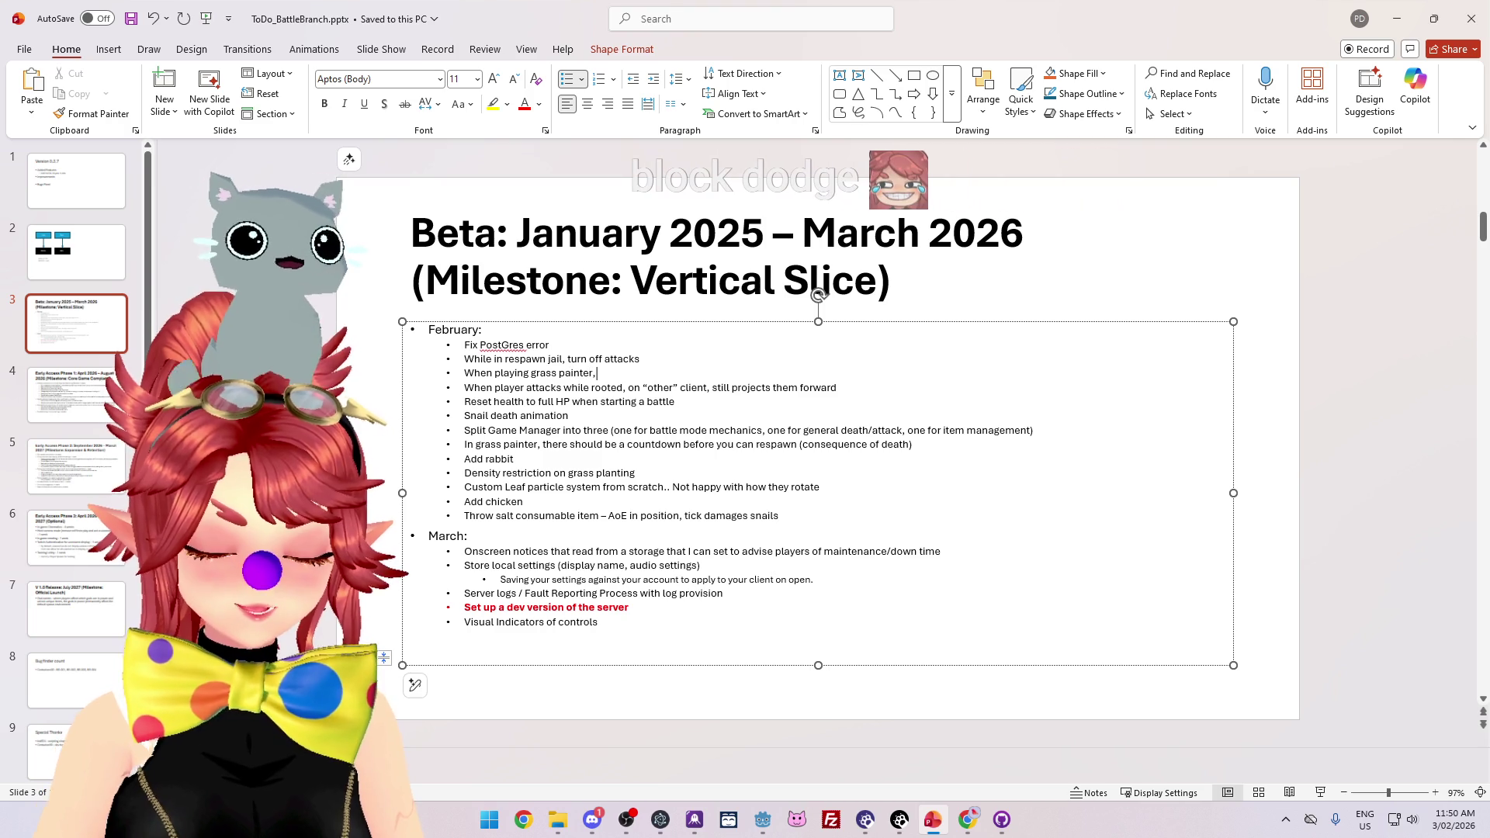
pyautogui.write('aturn')
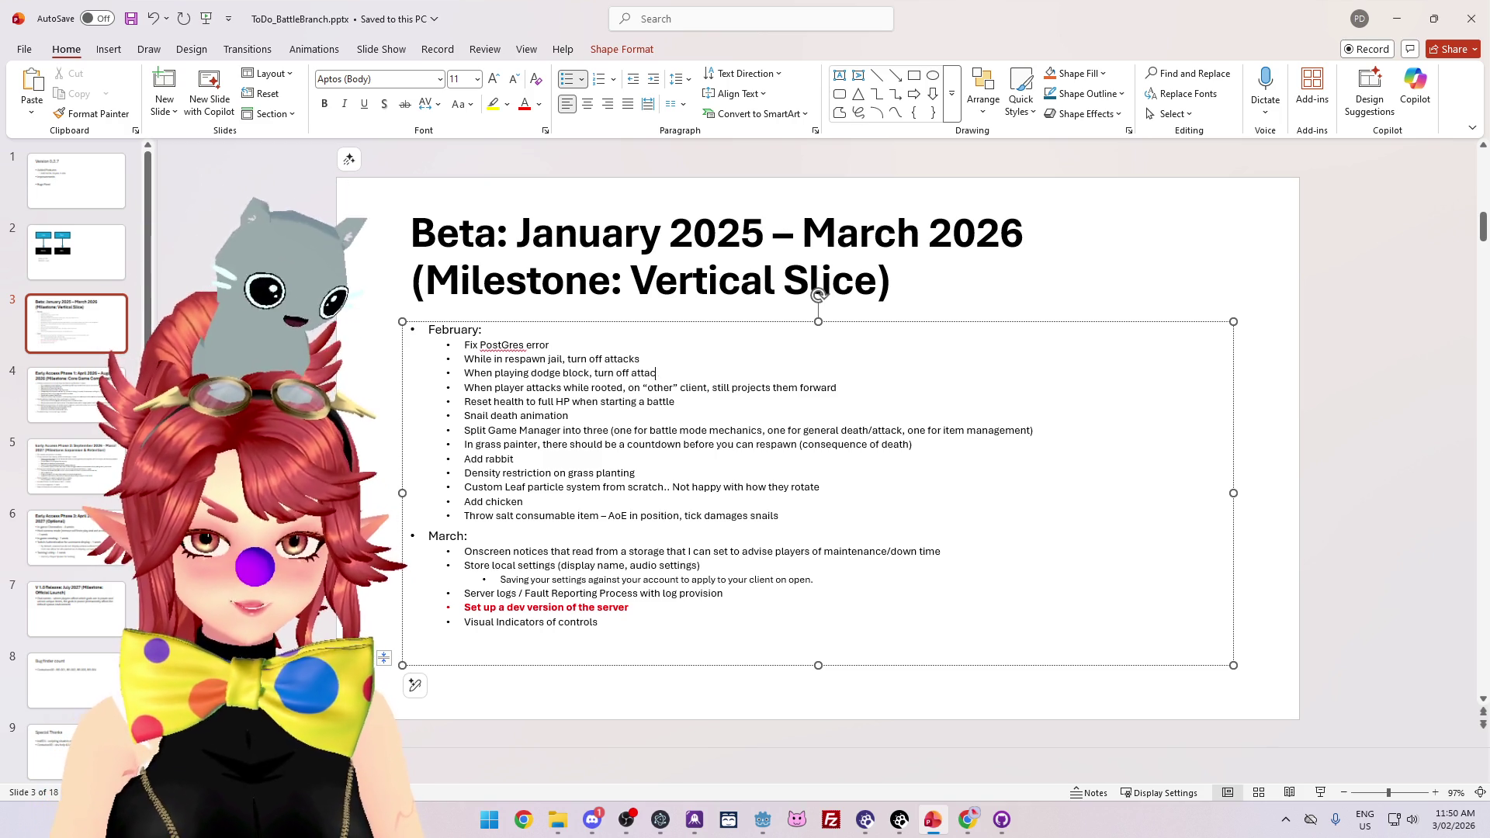
pyautogui.press('BackSpace')
pyautogui.write('ks')
pyautogui.press('Return')
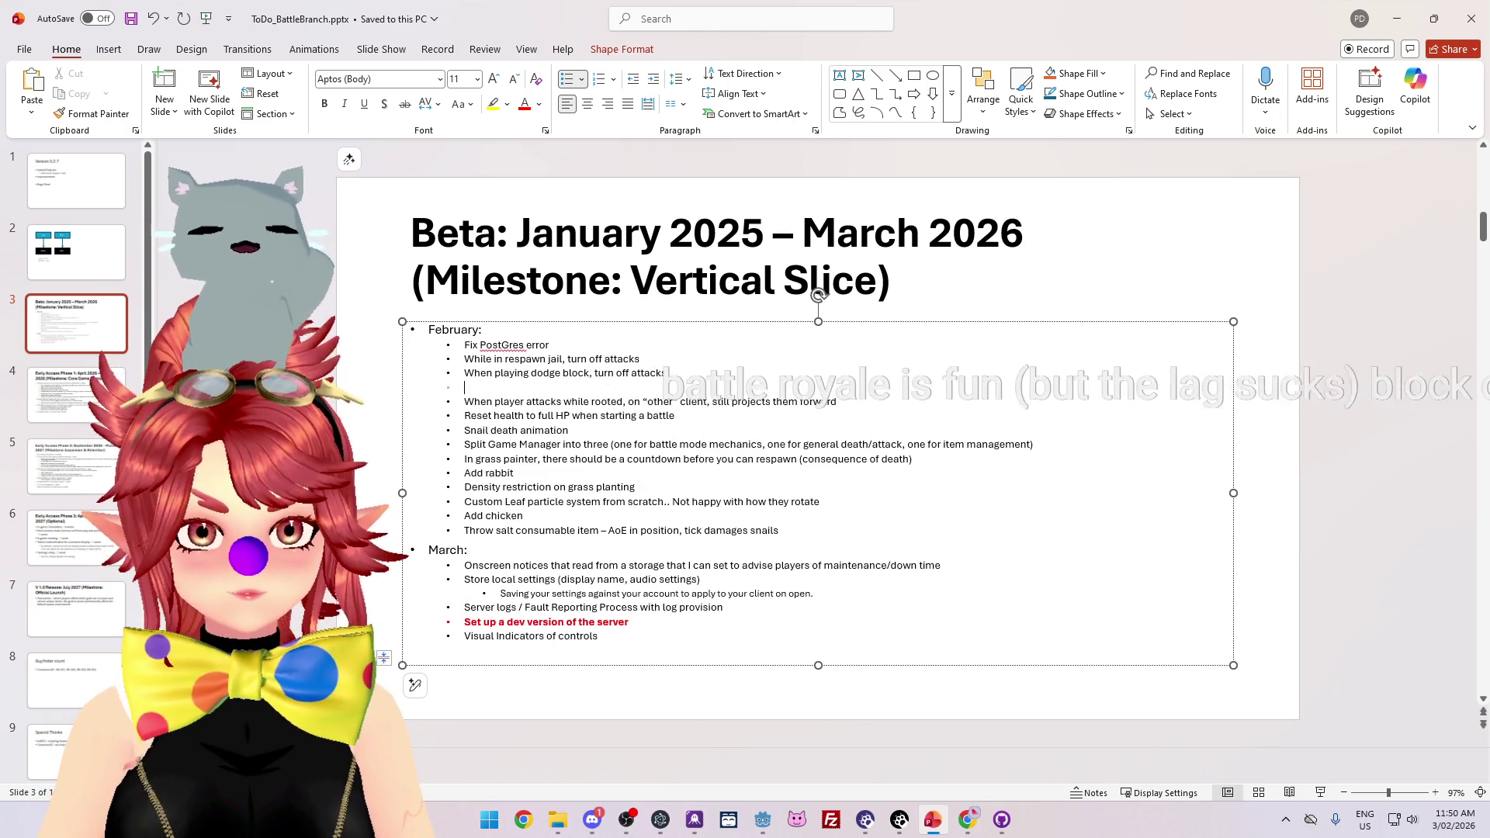
pyautogui.press('BackSpace')
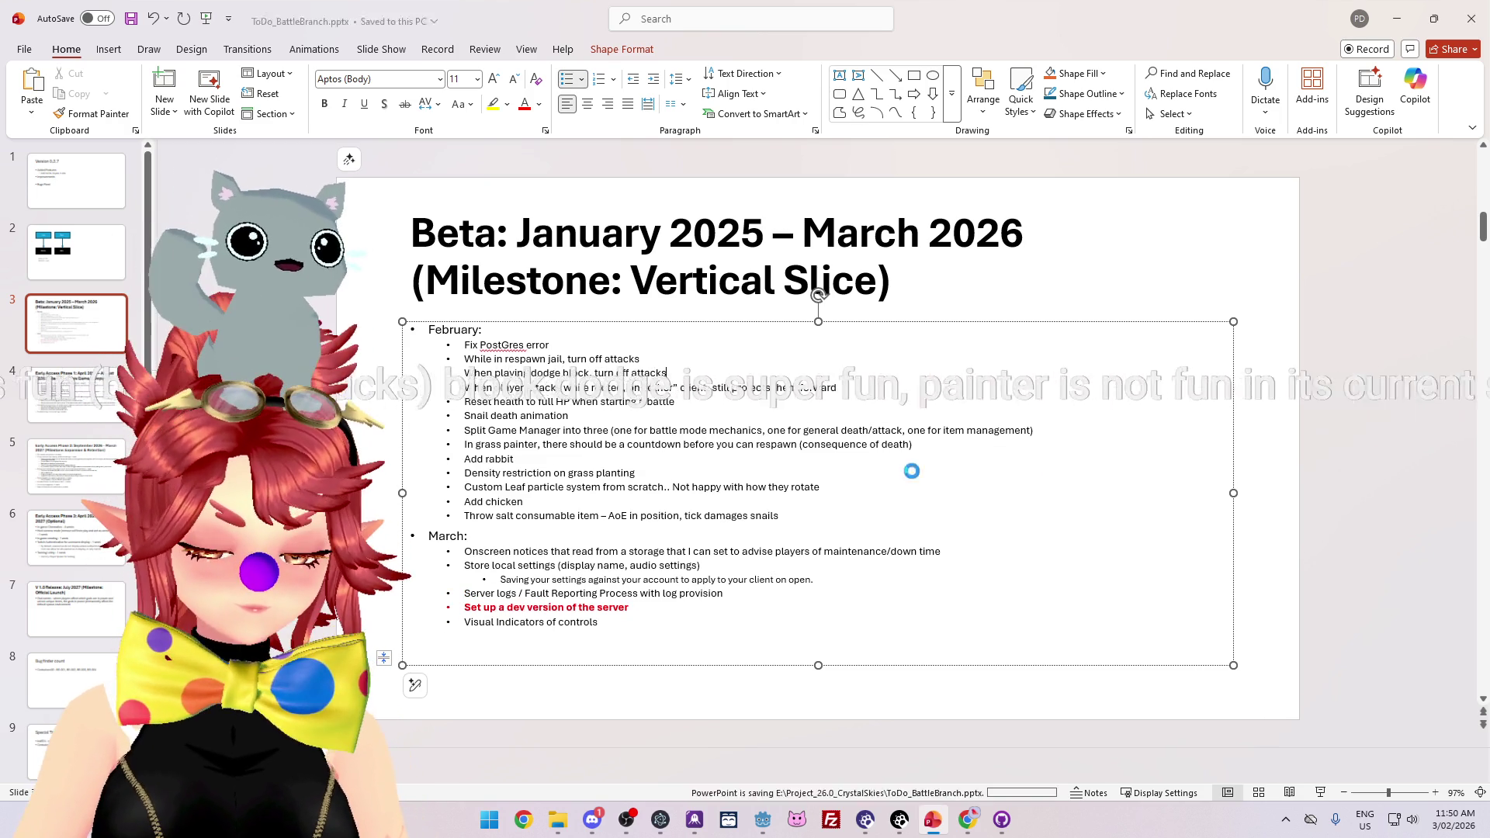
pyautogui.click(1396, 18)
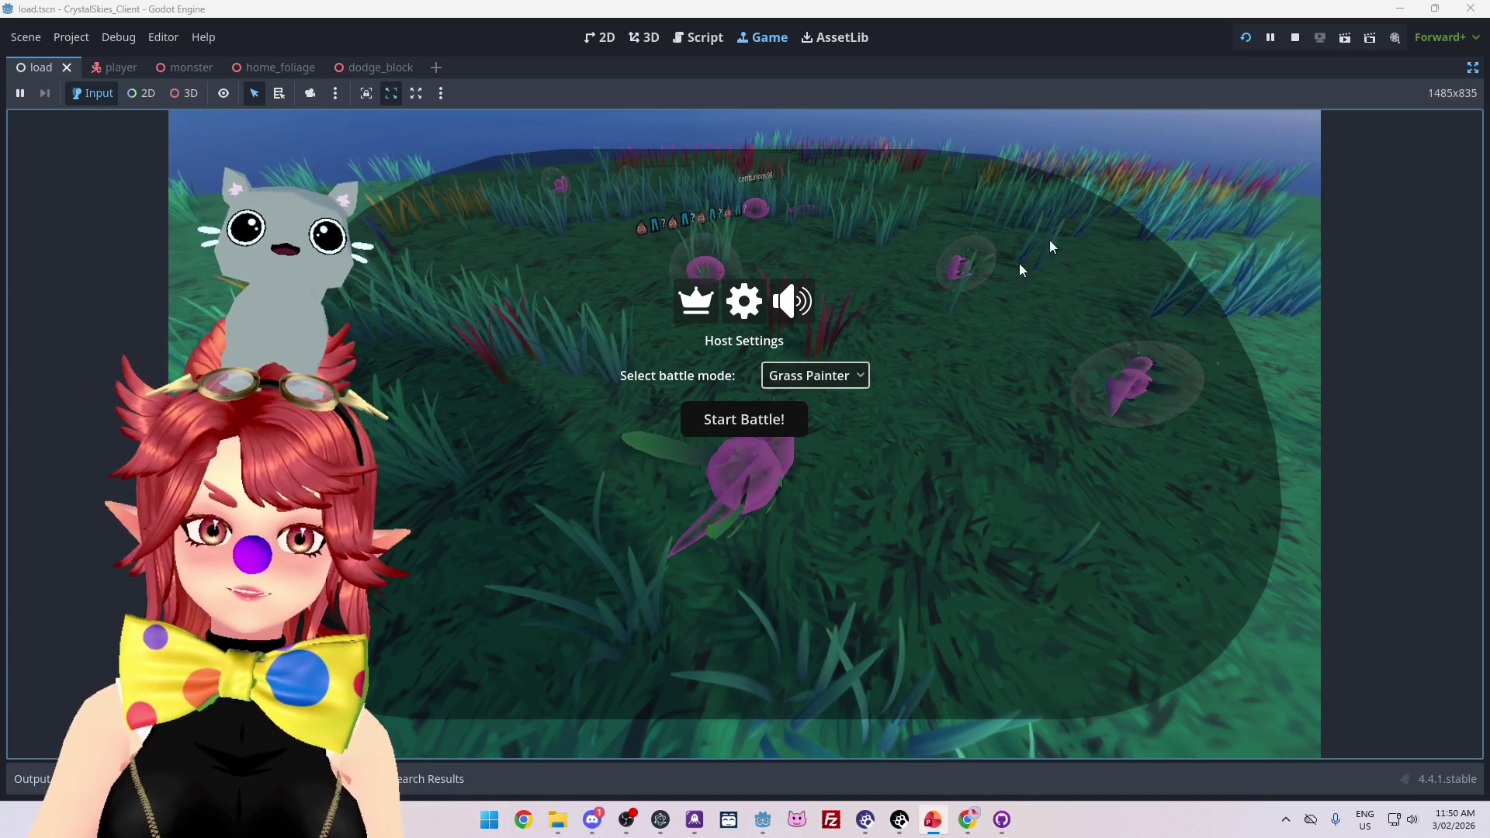
# Keep Grass Painter as the battle mode and start the battle
pyautogui.click(823, 377)
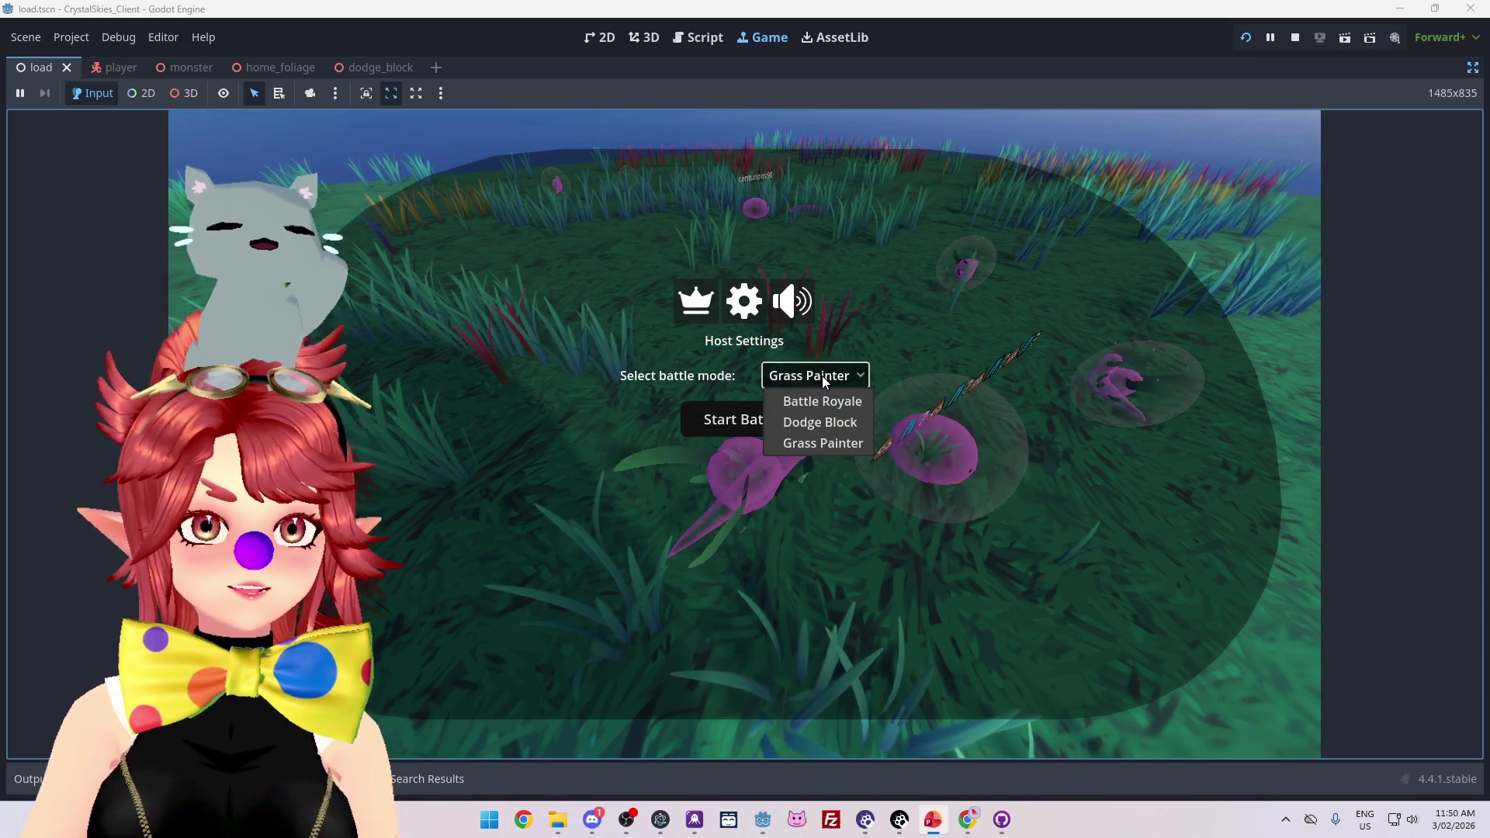
pyautogui.press('Escape')
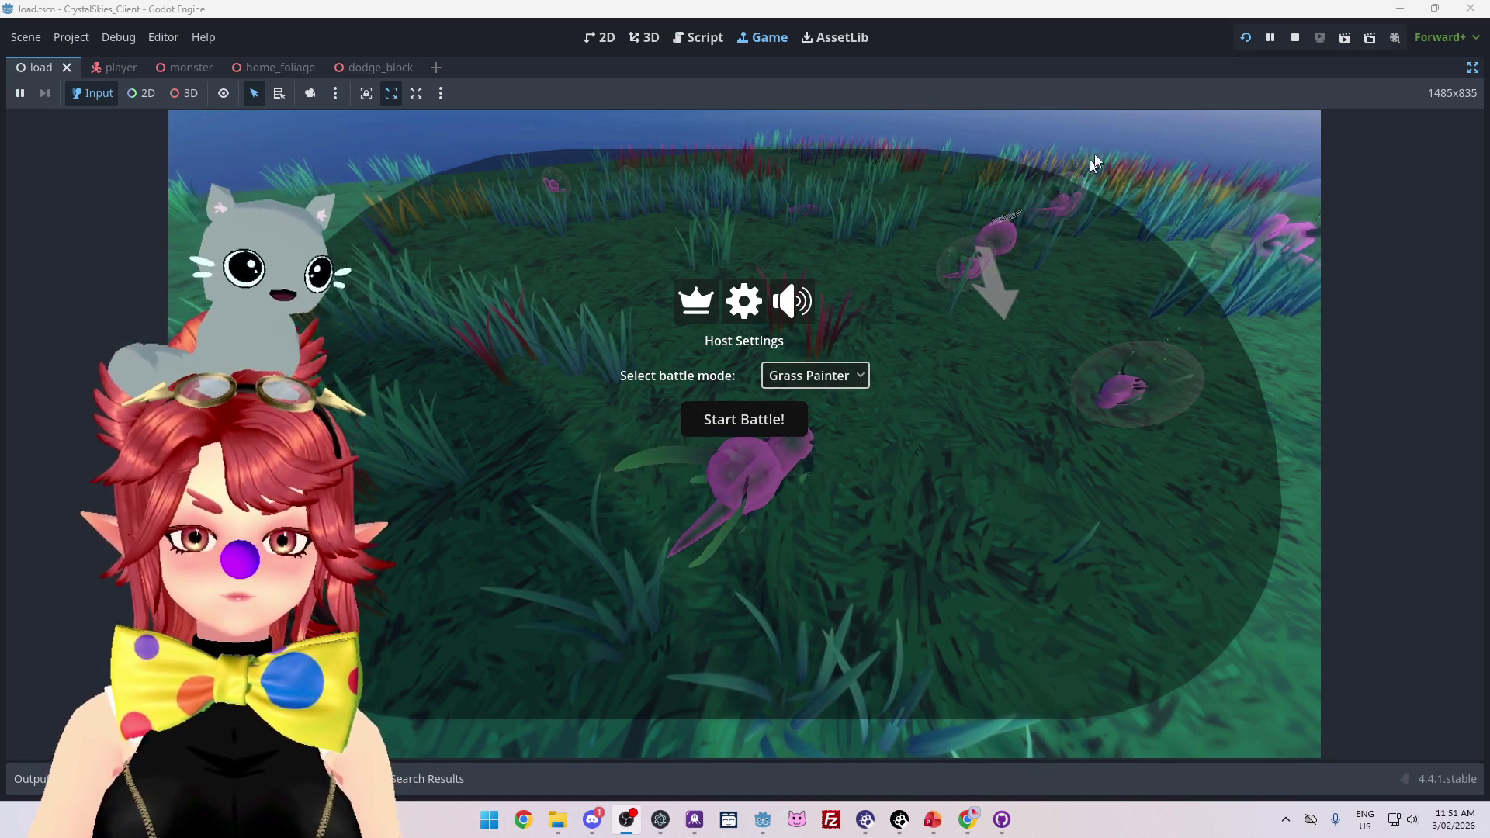
pyautogui.press('Return')
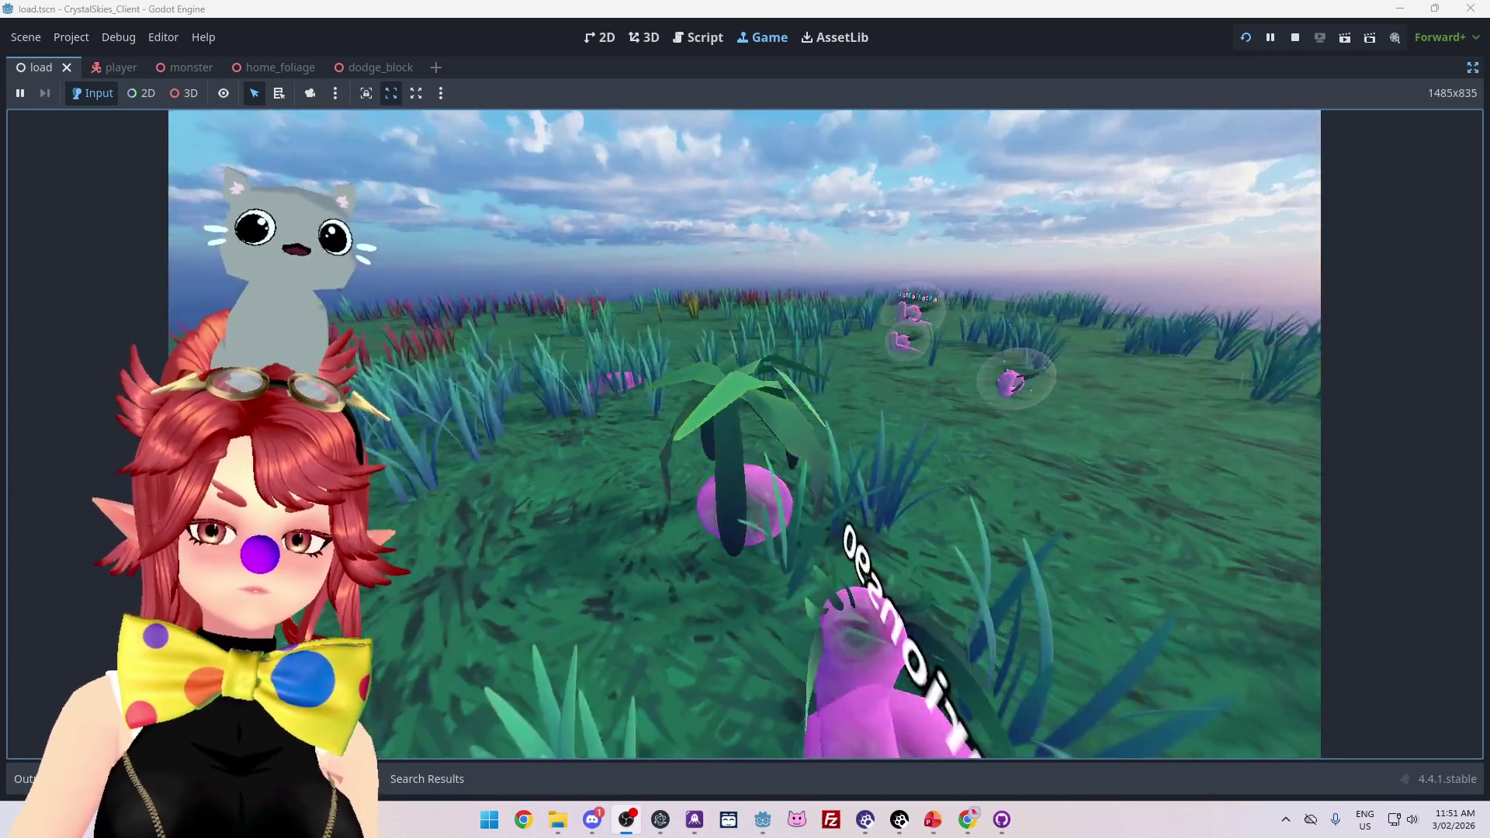
# Play the Grass Painter round, then reopen Host Settings and check the battle mode choices
pyautogui.press('Escape')
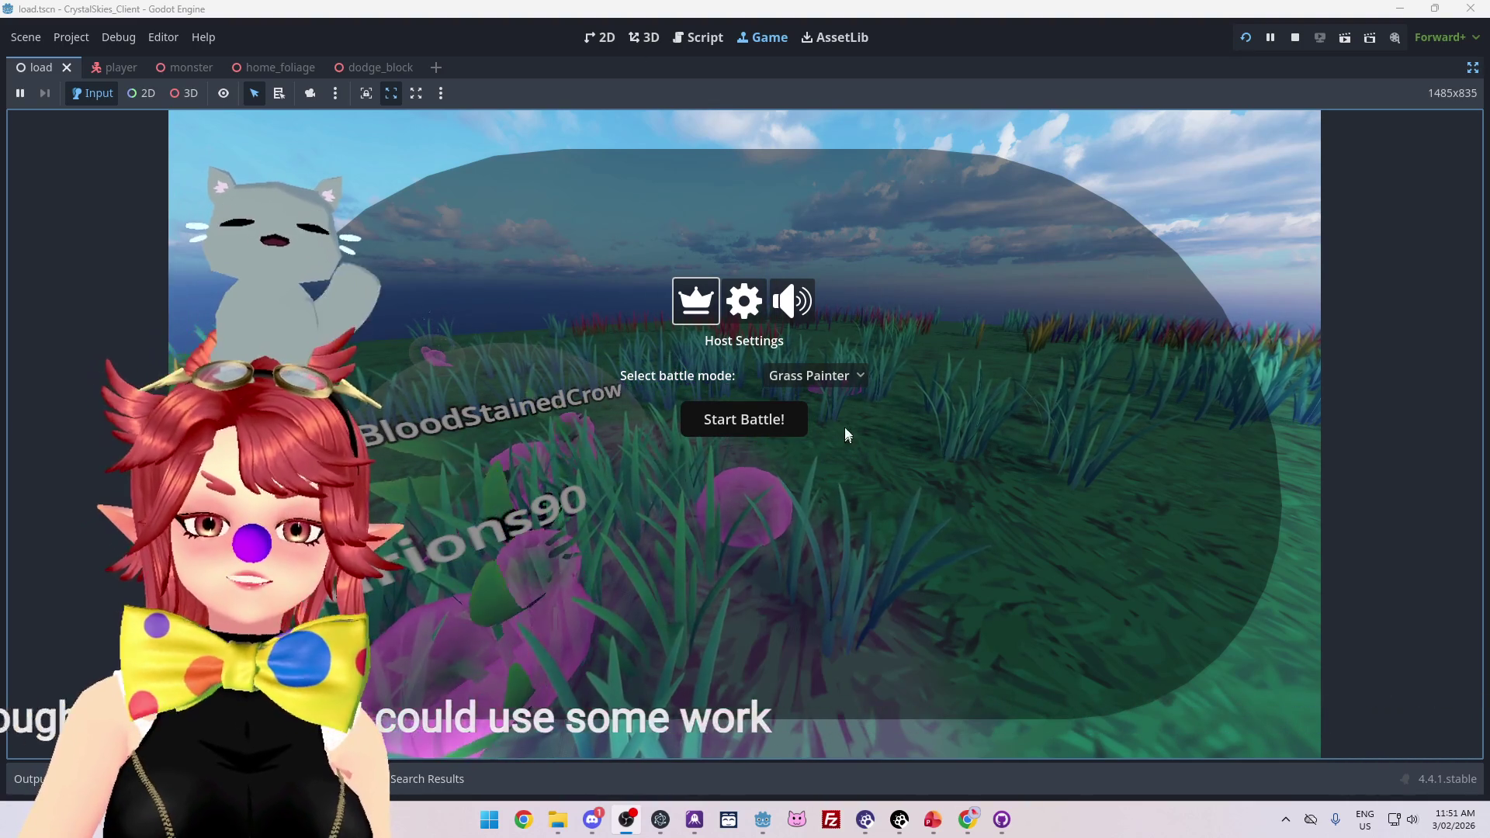
pyautogui.press('Escape')
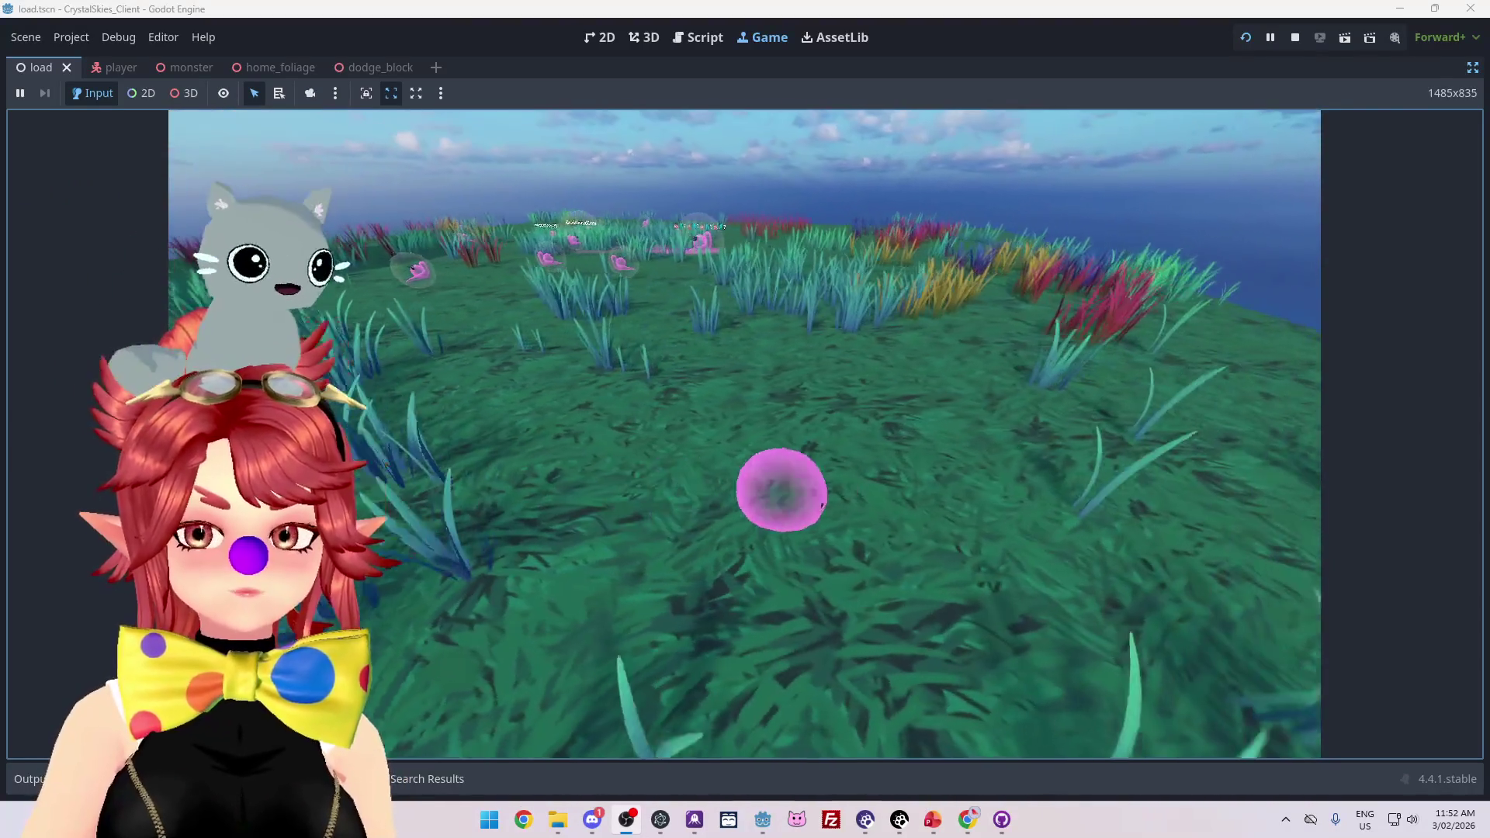
pyautogui.press('Escape')
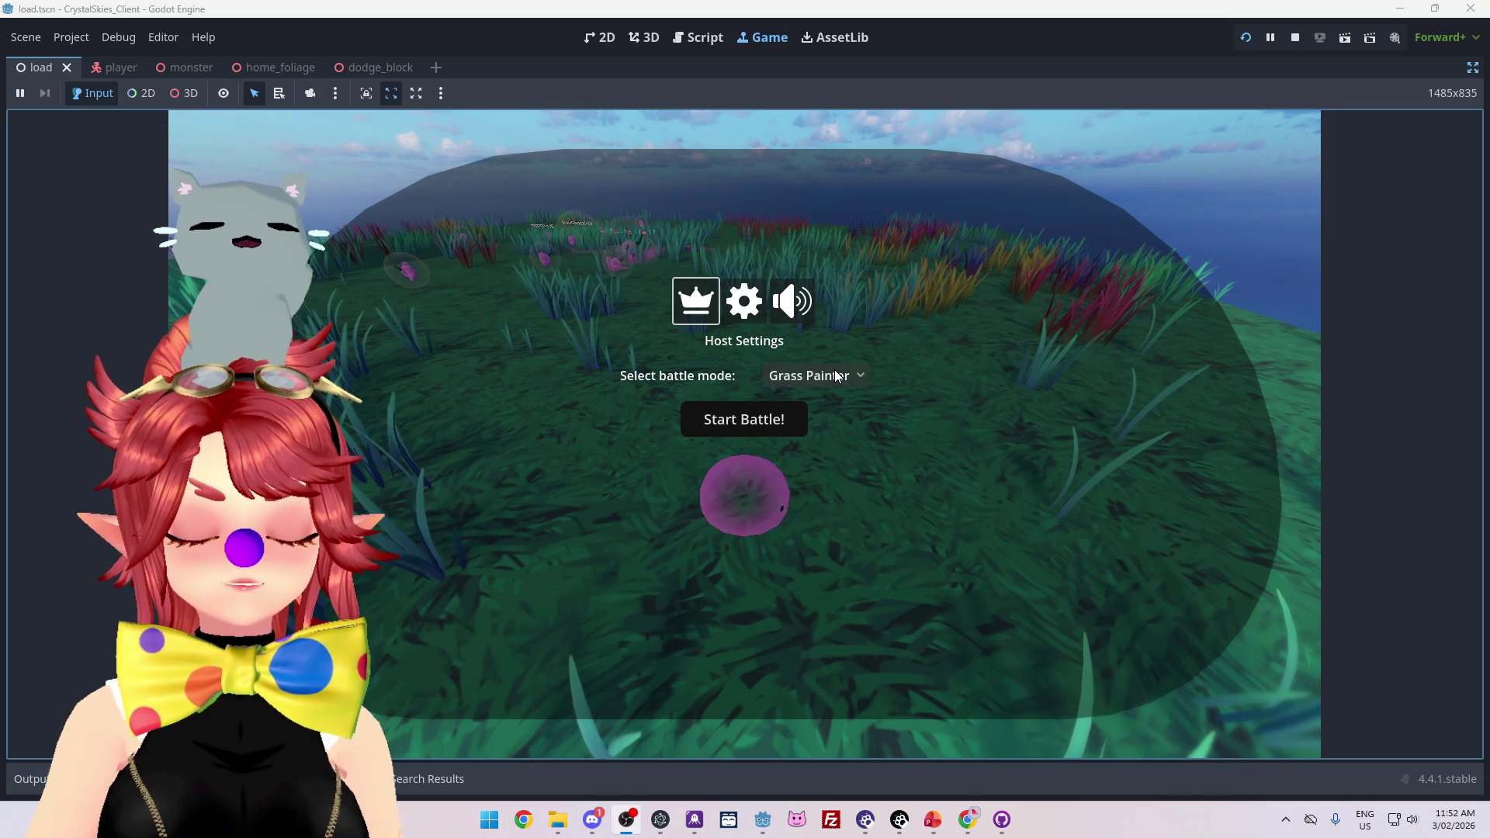
pyautogui.click(836, 375)
# Start a new Grass Painter battle and roll the blue ball through the pink creatures, painting the grass
pyautogui.click(844, 441)
pyautogui.press('Return')
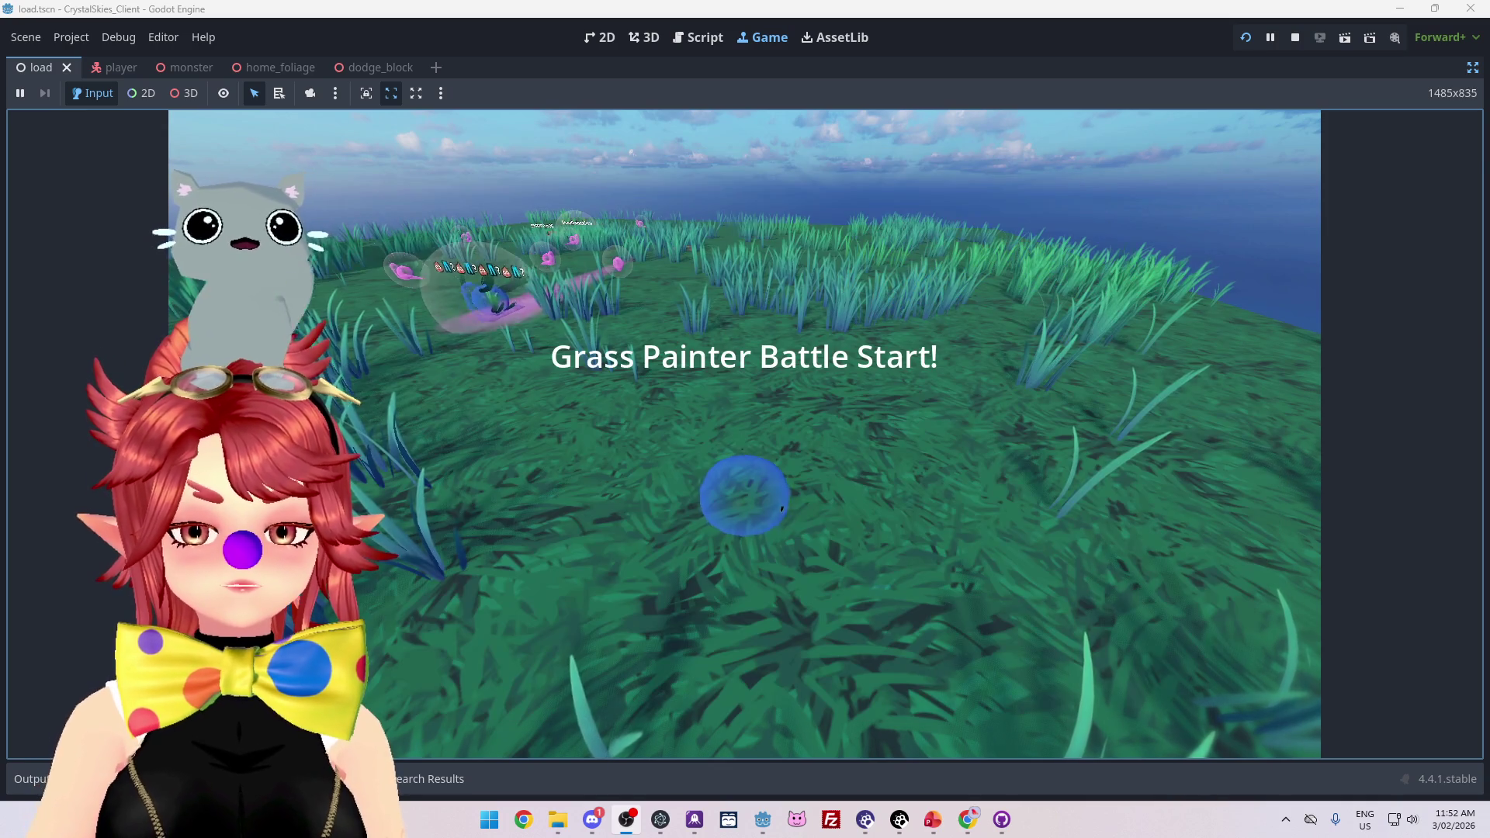
pyautogui.press('w')
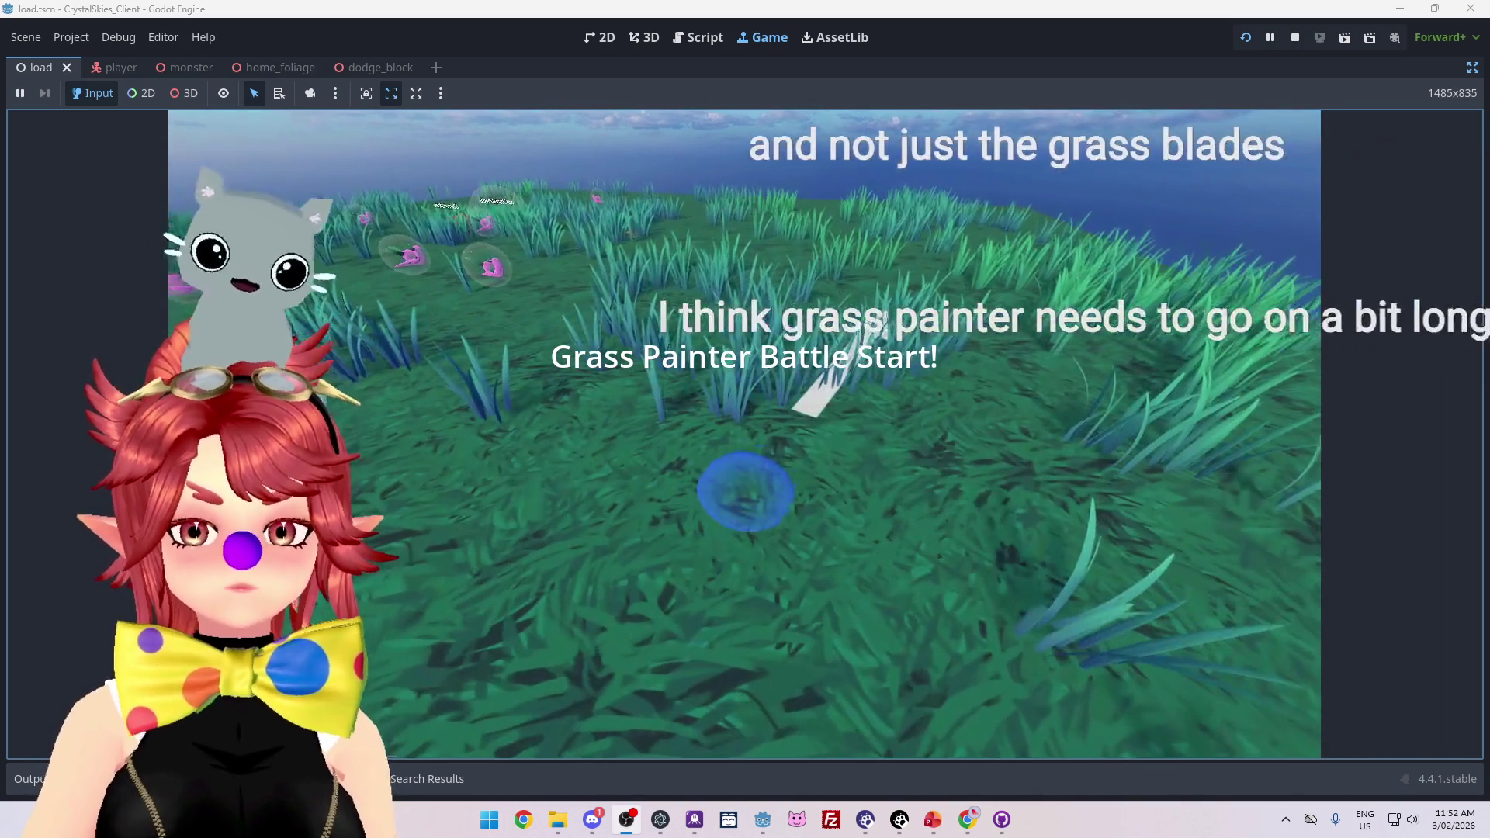
pyautogui.press('d')
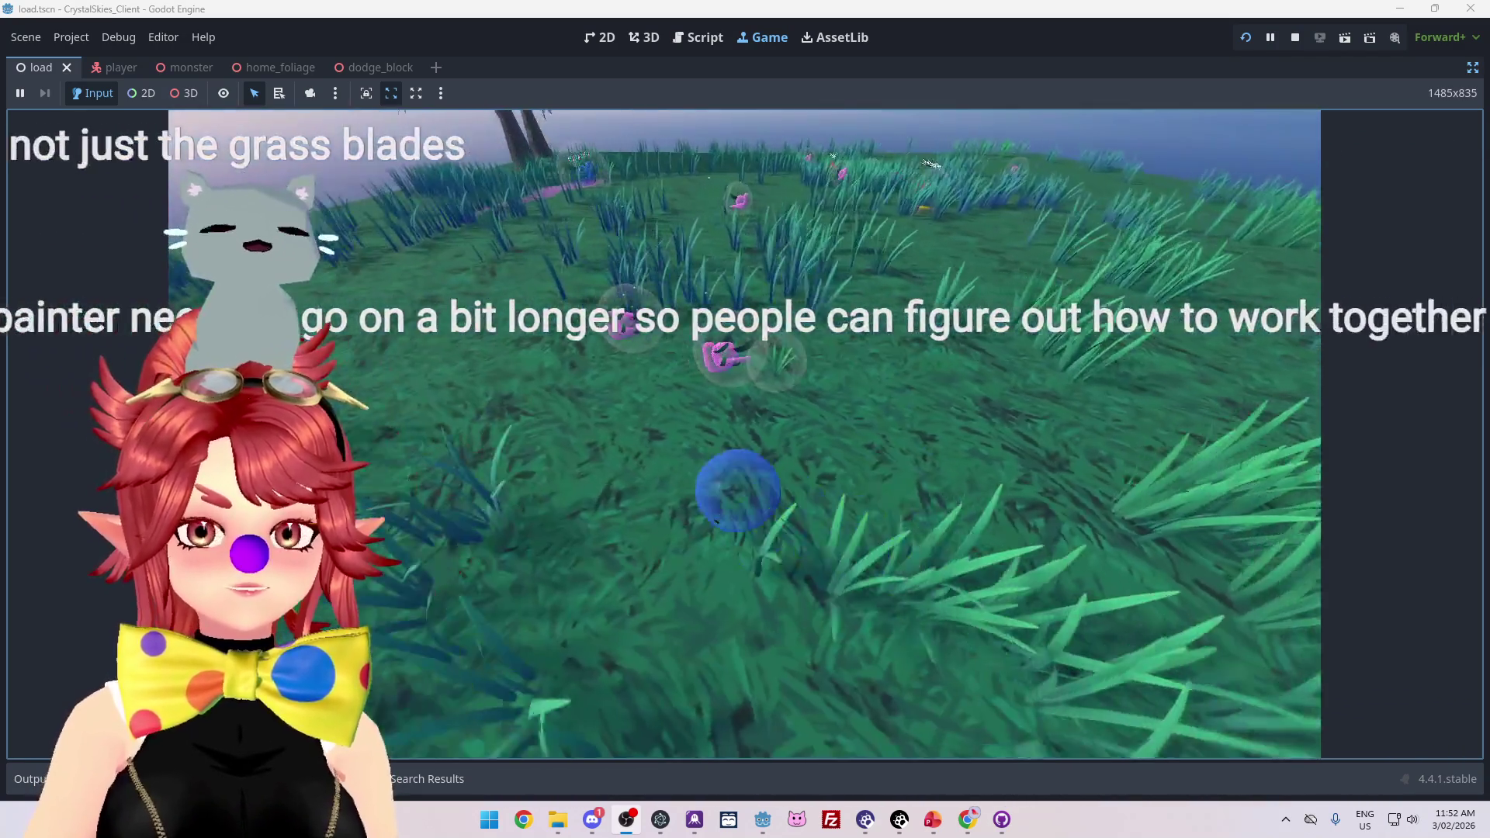
pyautogui.press('w')
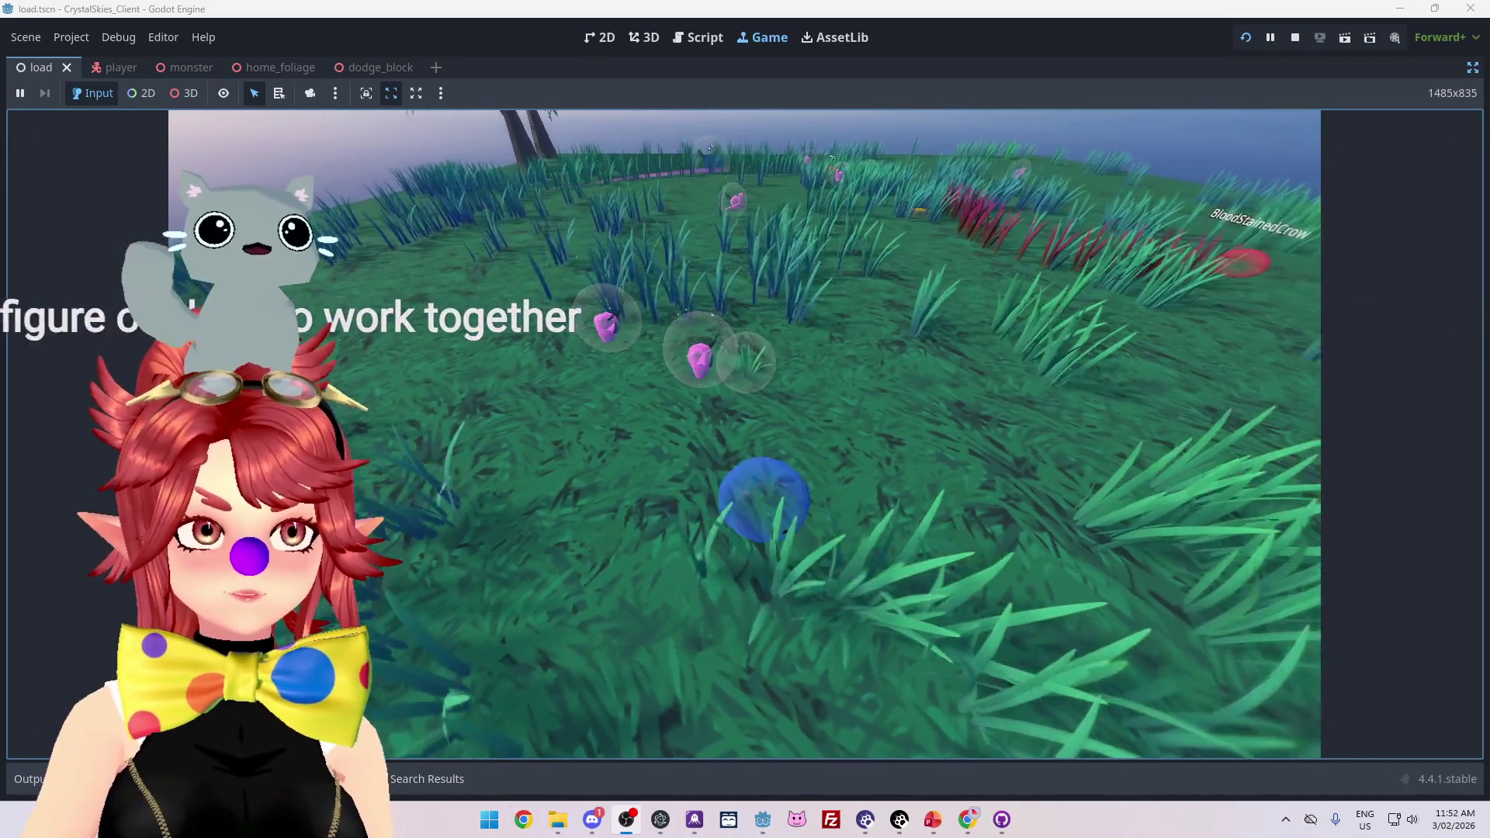
pyautogui.press('w')
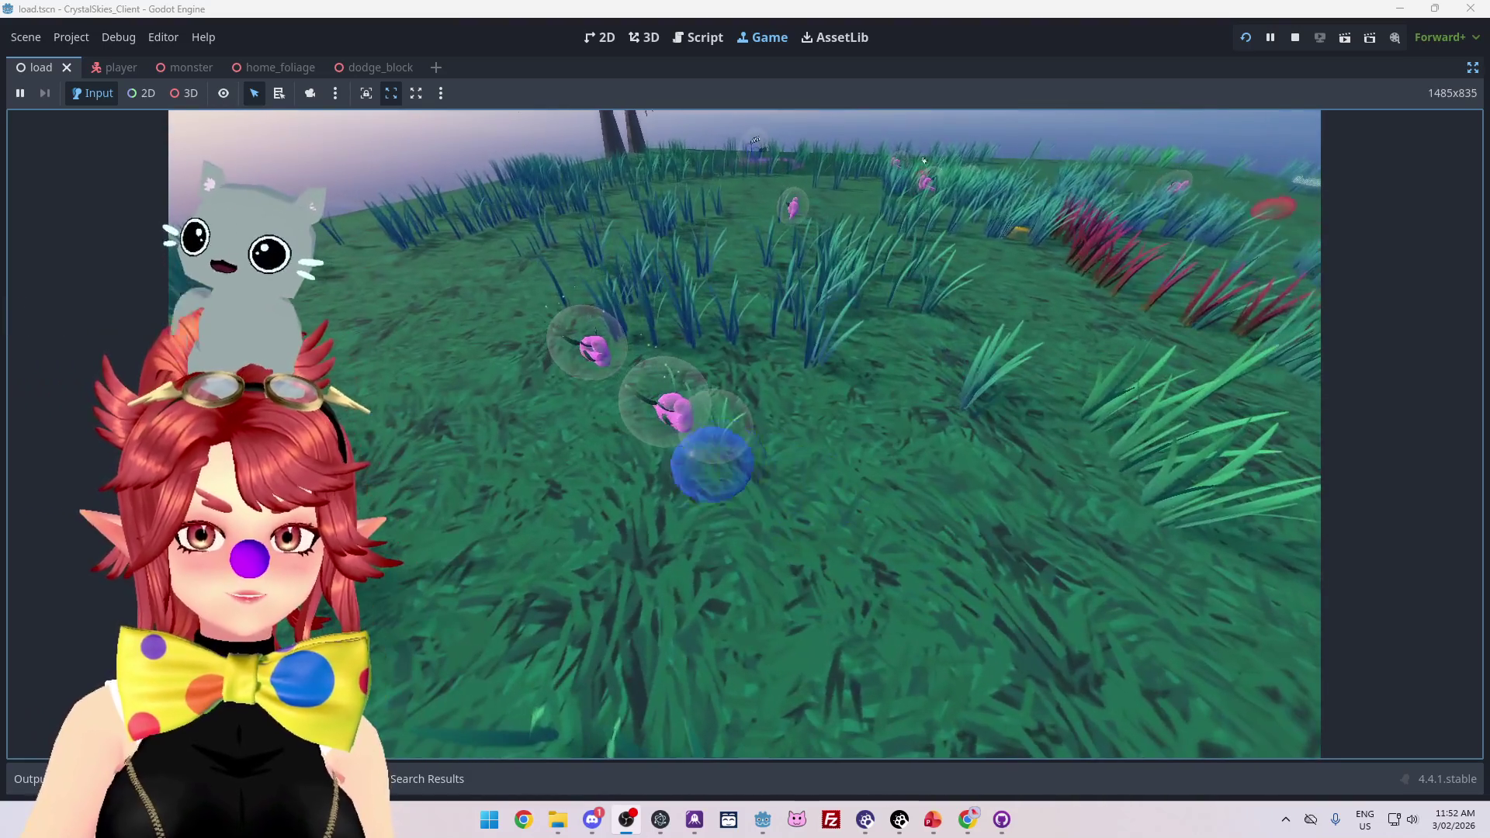
pyautogui.press('w')
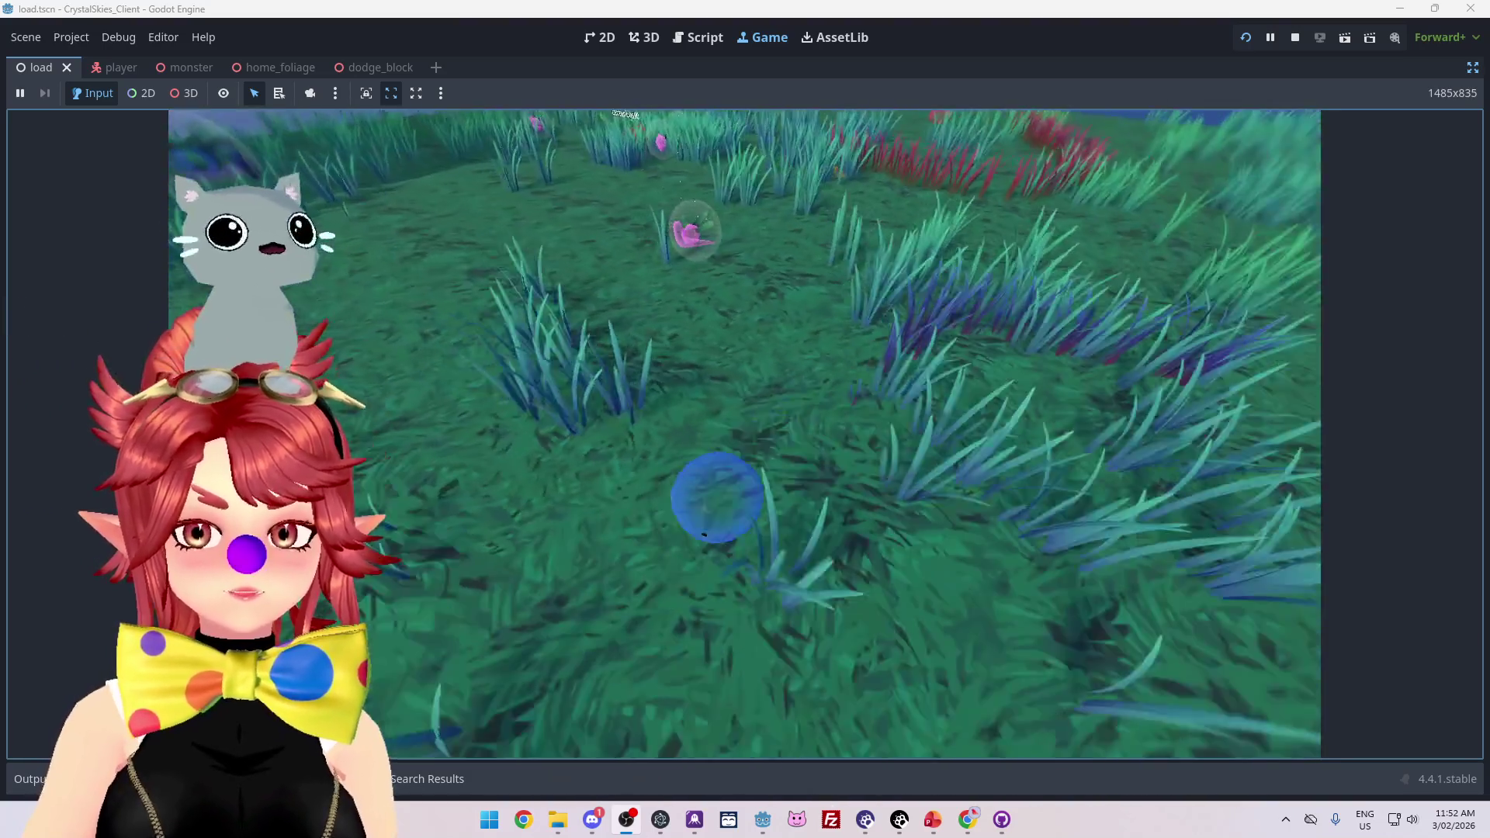
pyautogui.press('w')
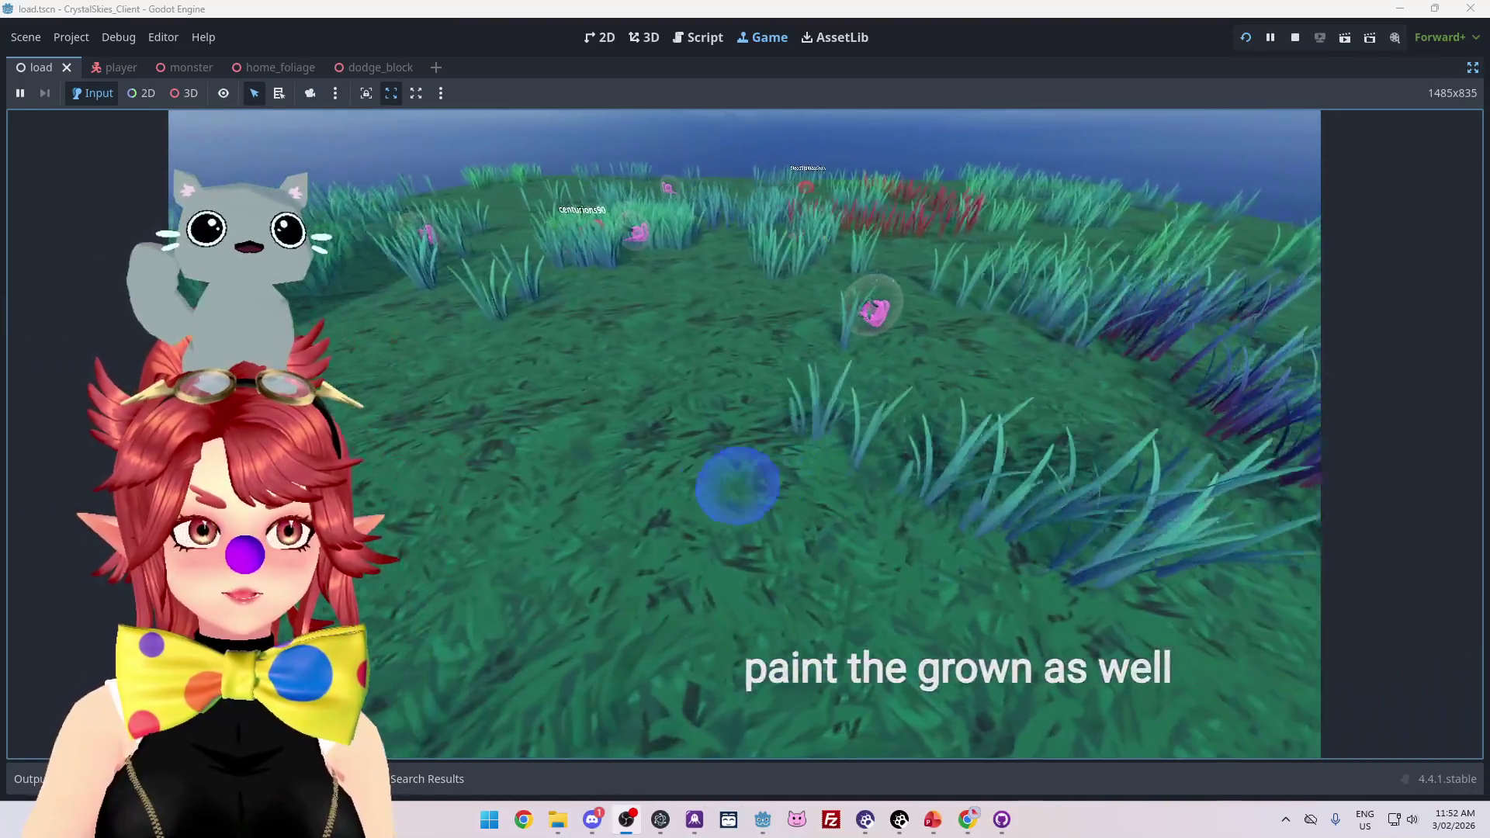
pyautogui.press('w')
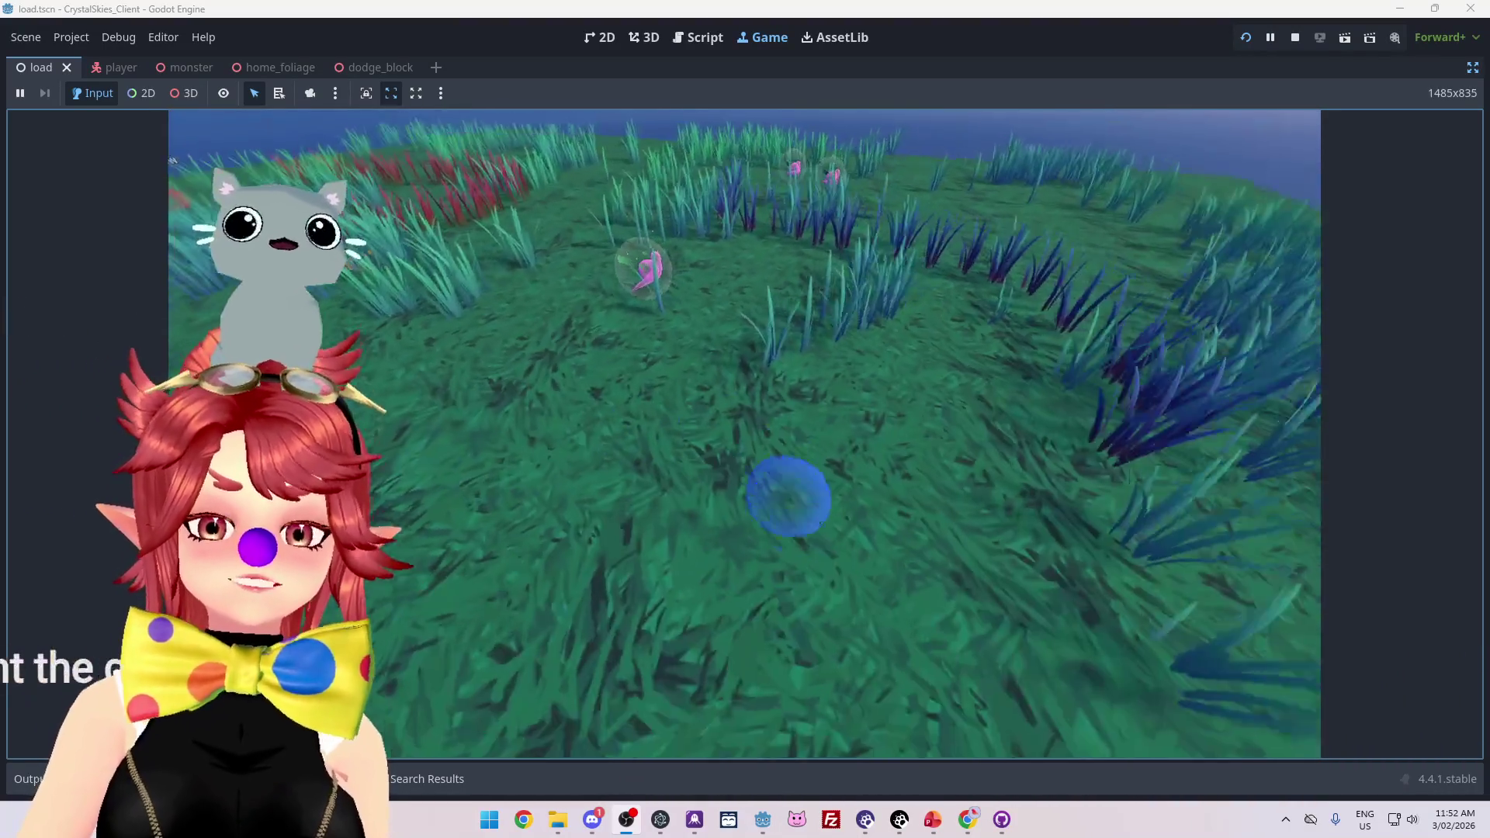